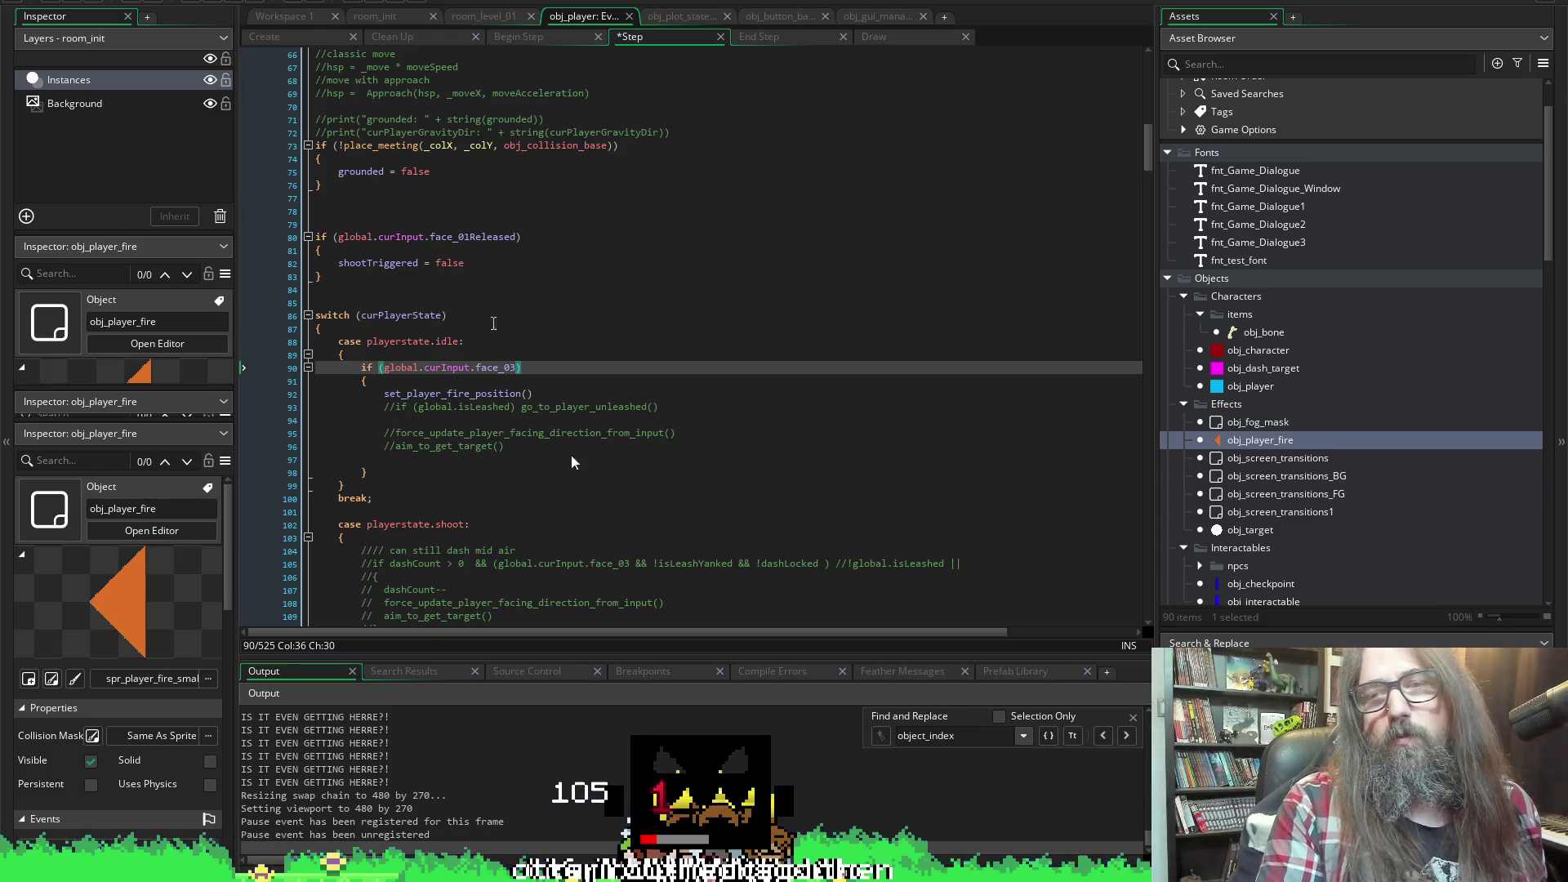
Locate obj_input_manager under Systems in the Asset Browser and open its Create event code
click(1191, 549)
scroll(1321, 469, down, 3)
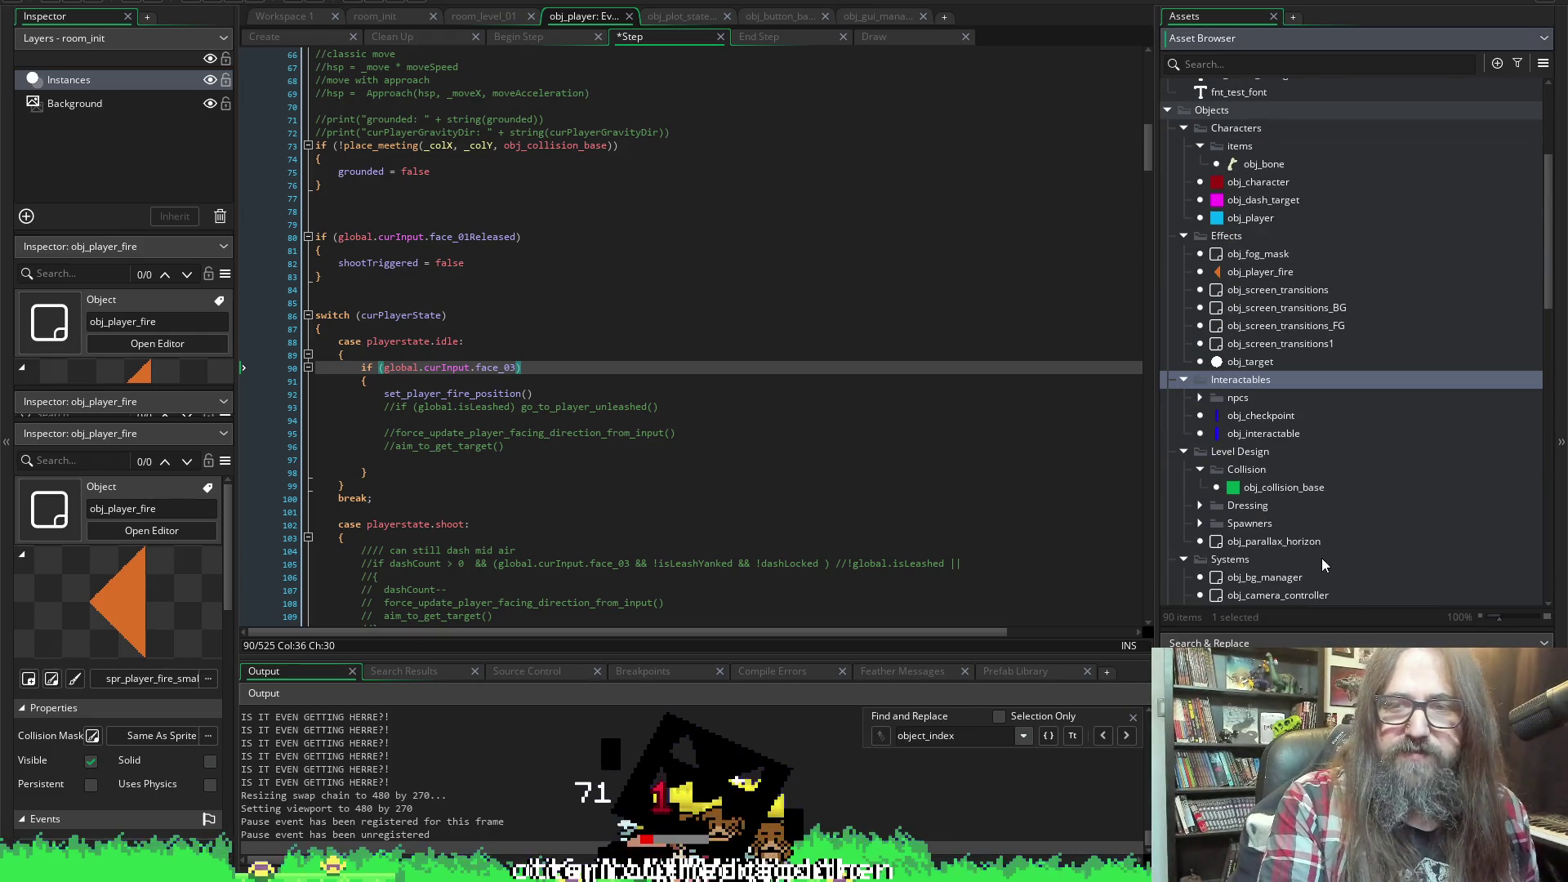
scroll(1335, 473, down, 5)
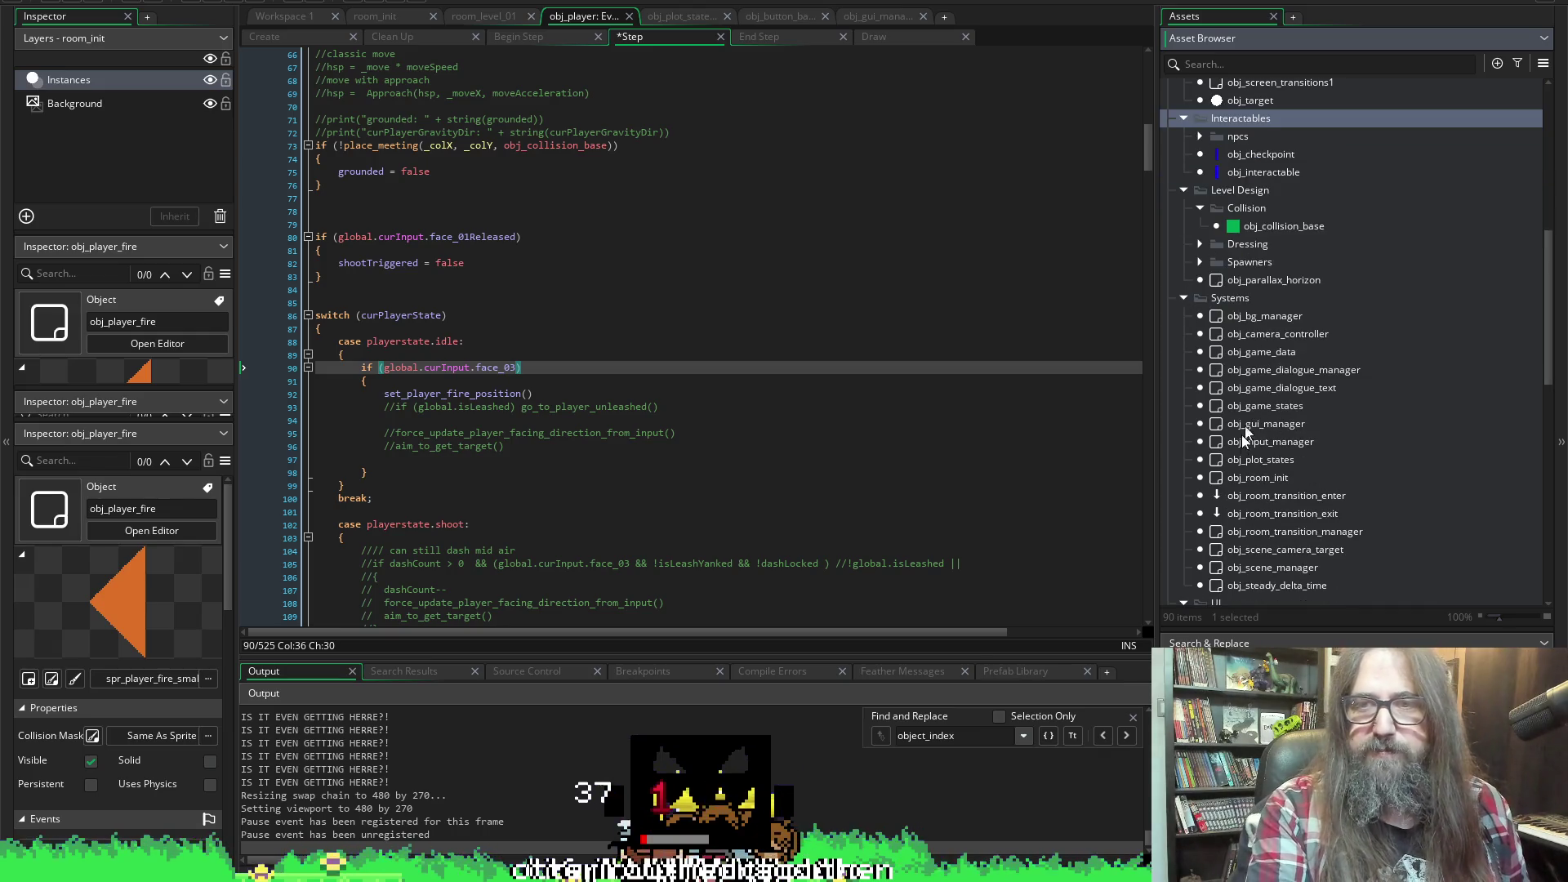
click(1241, 440)
double_click(1242, 439)
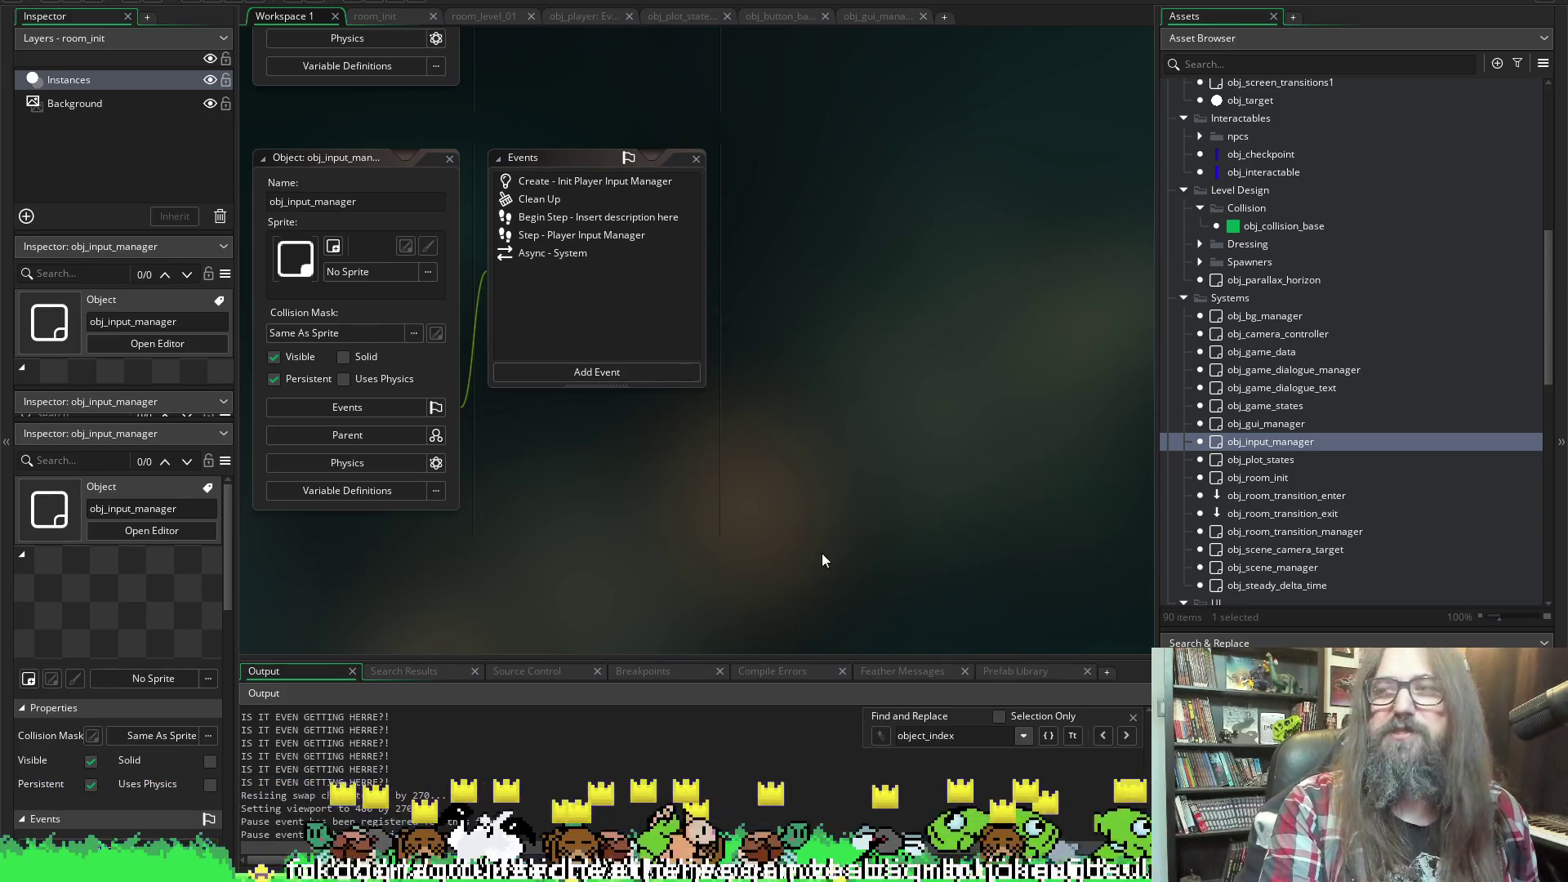
double_click(562, 183)
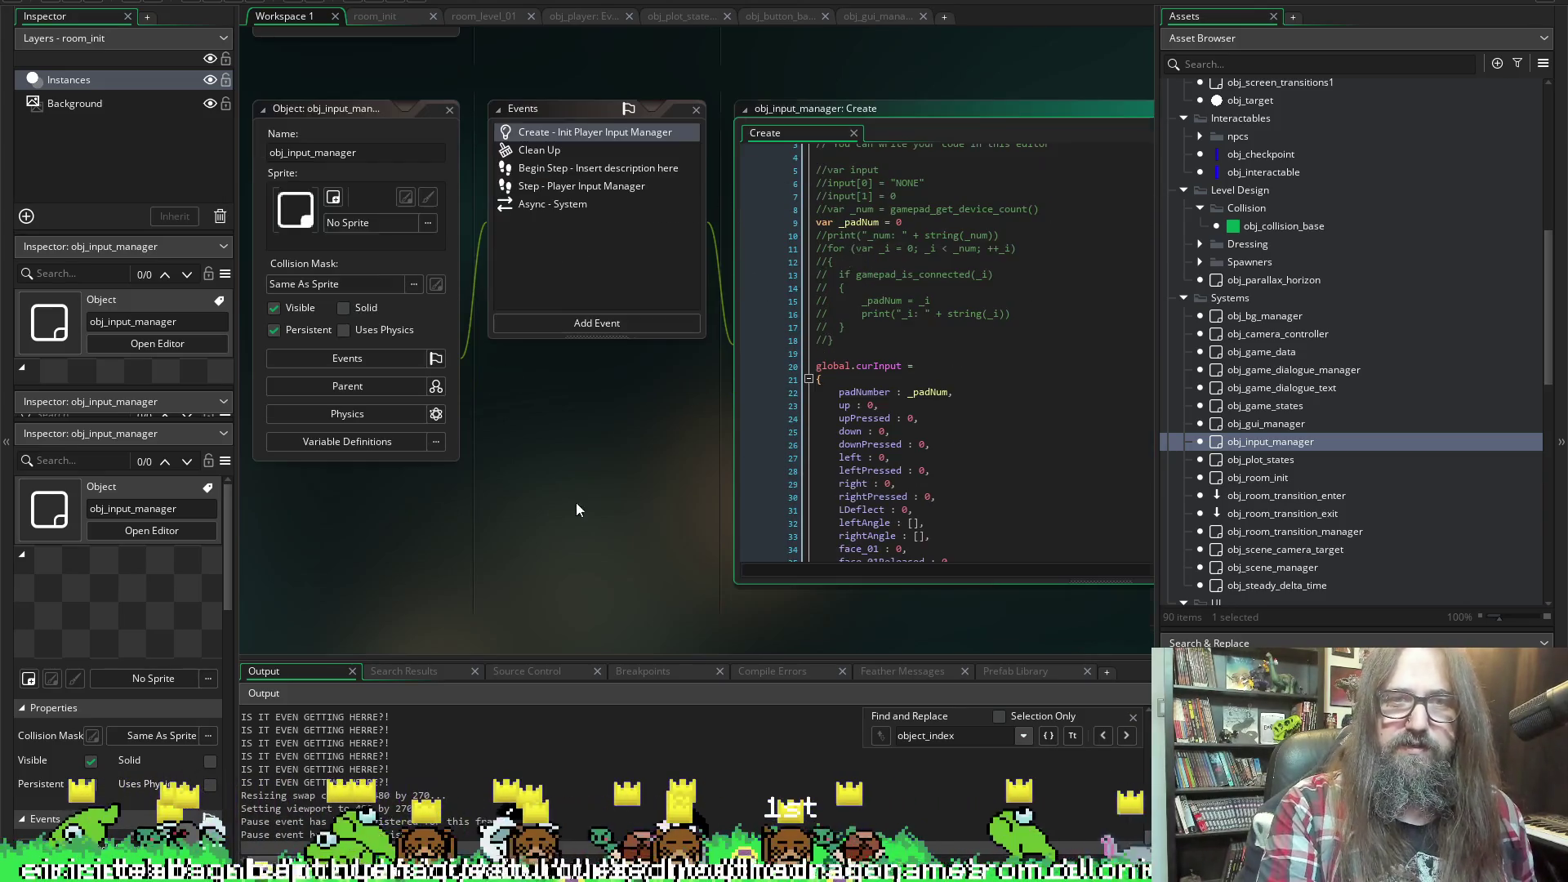
Review the curInput fields in the Create code, then bring up the Begin Step event code
scroll(667, 441, down, 2)
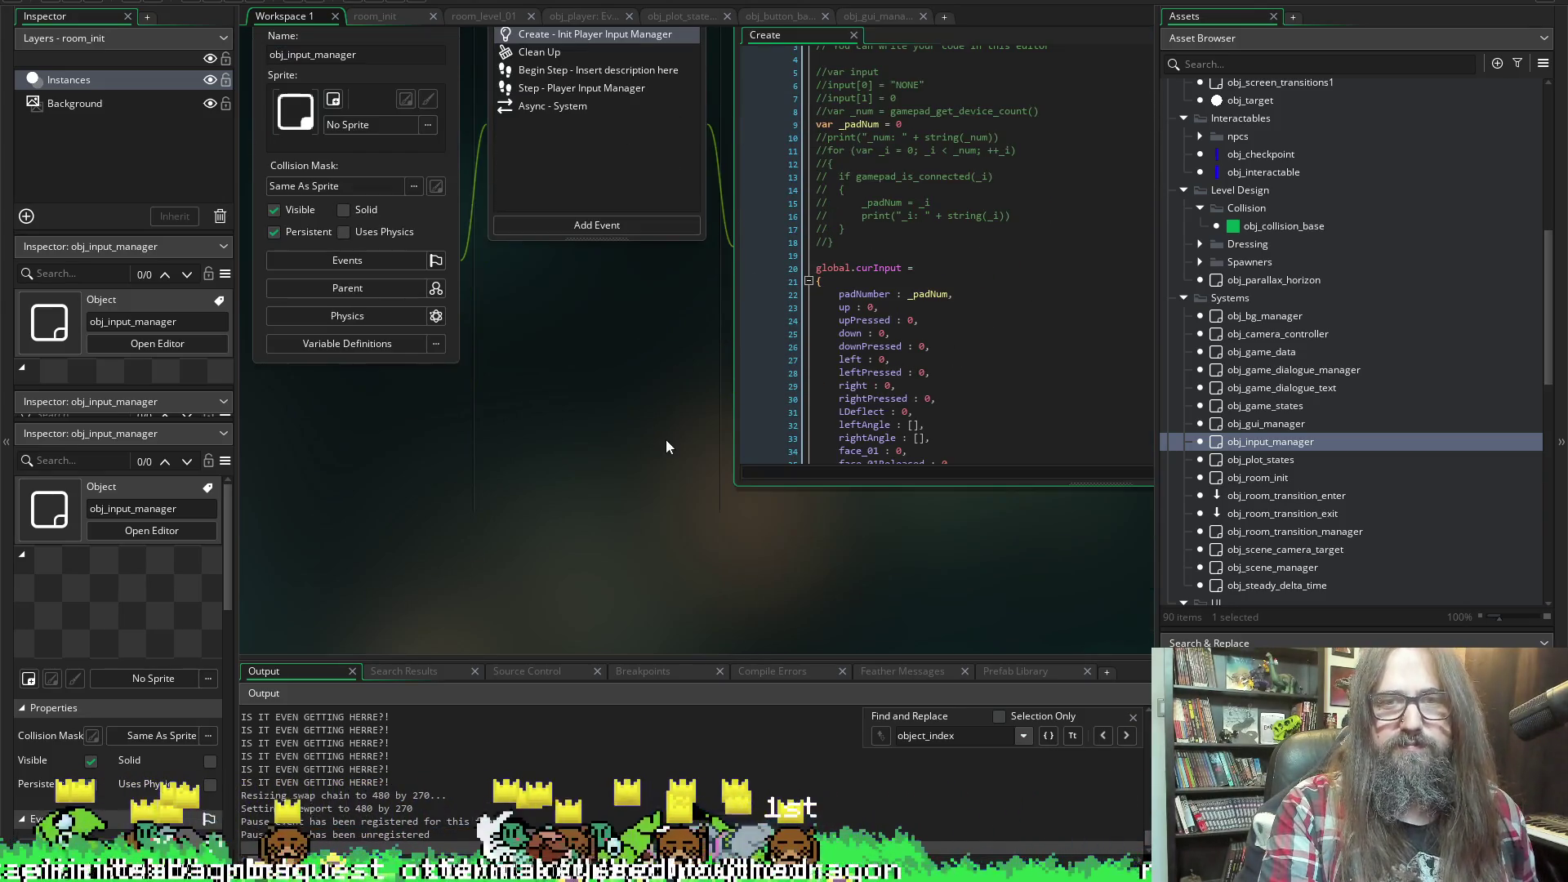
scroll(539, 118, up, 2)
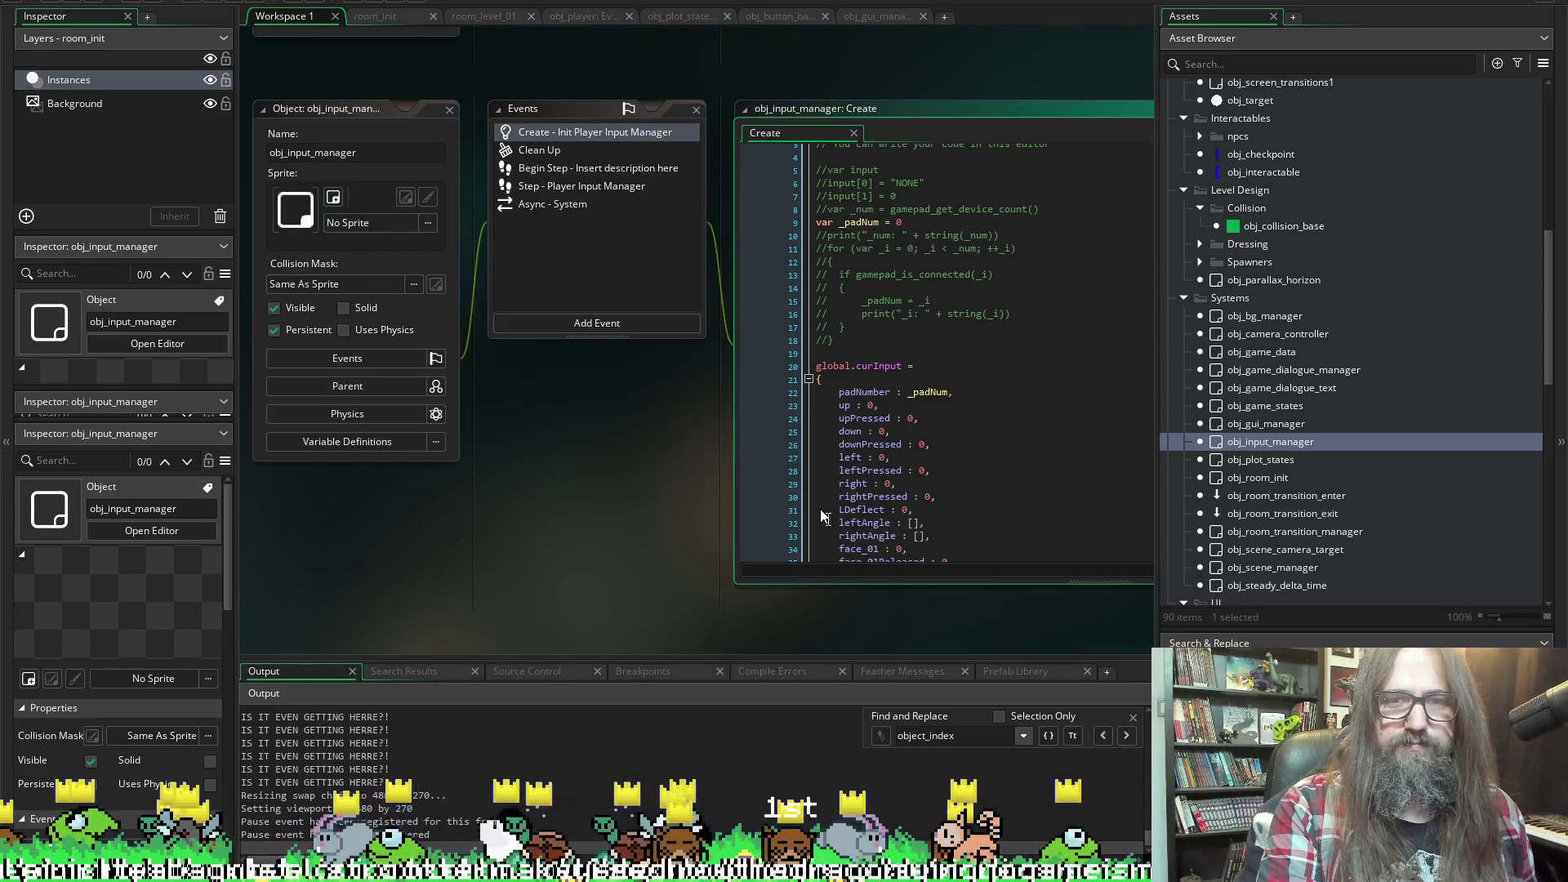
double_click(852, 457)
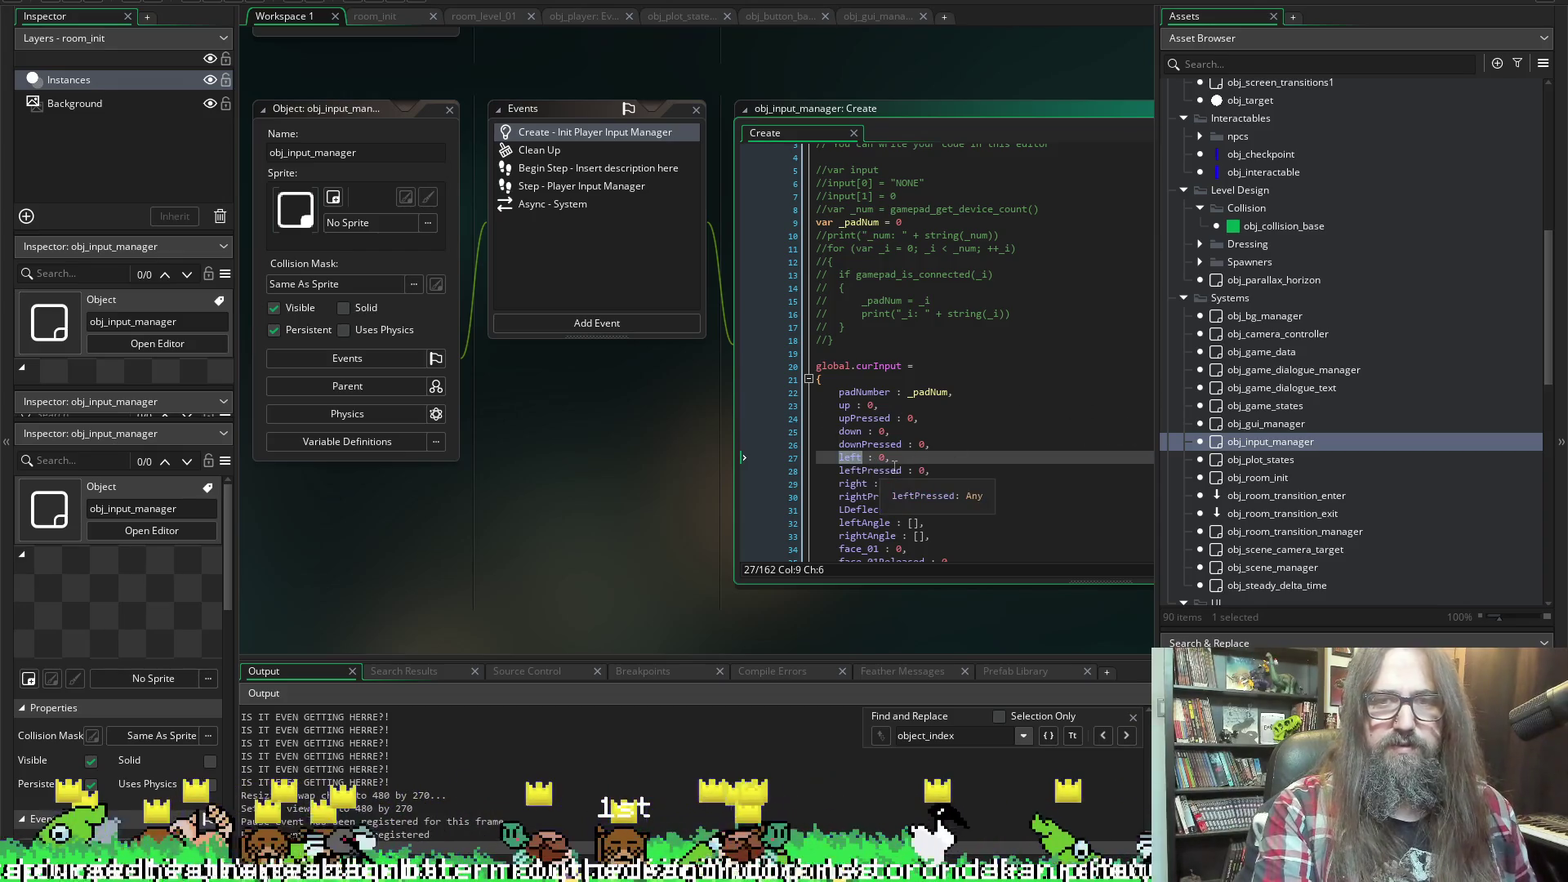
click(561, 169)
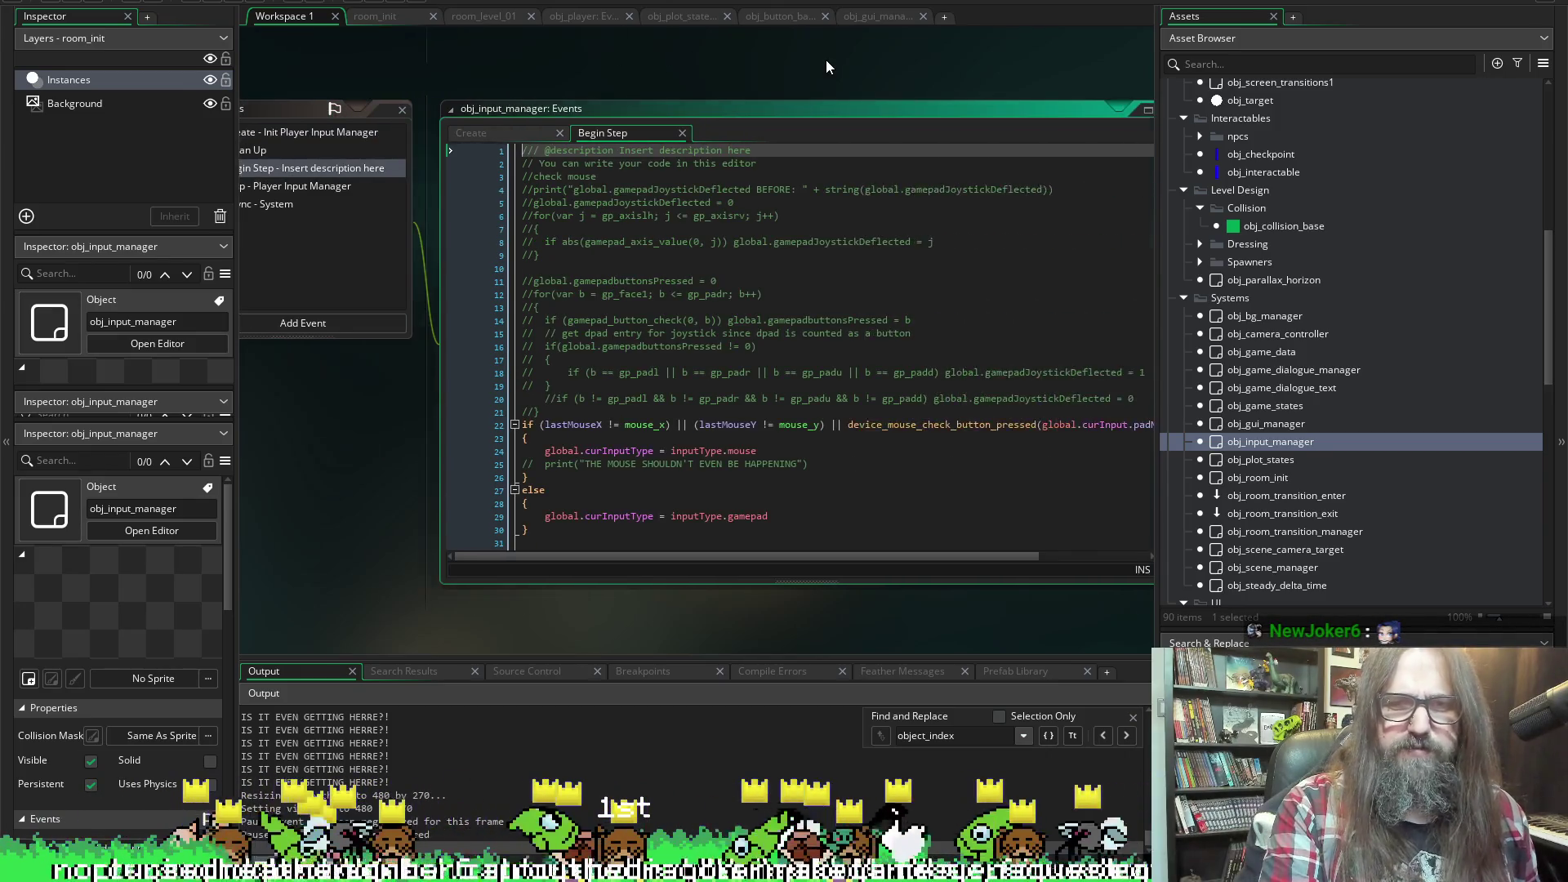
Show the Begin Step code in its own editor and widen the code area
click(951, 117)
scroll(807, 397, down, 3)
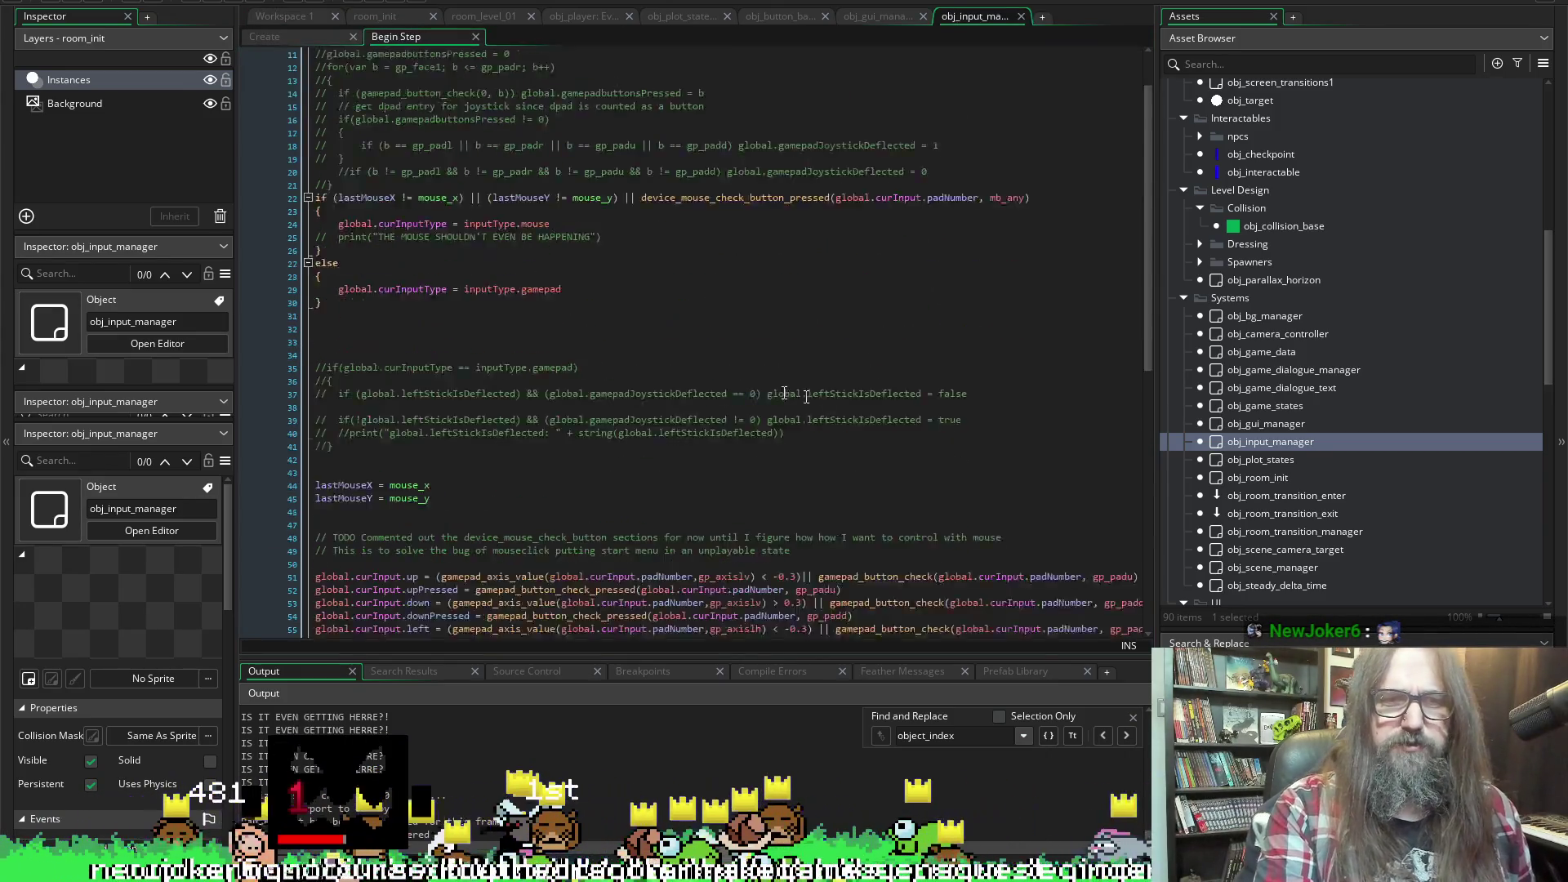
scroll(806, 397, down, 5)
scroll(806, 397, down, 4)
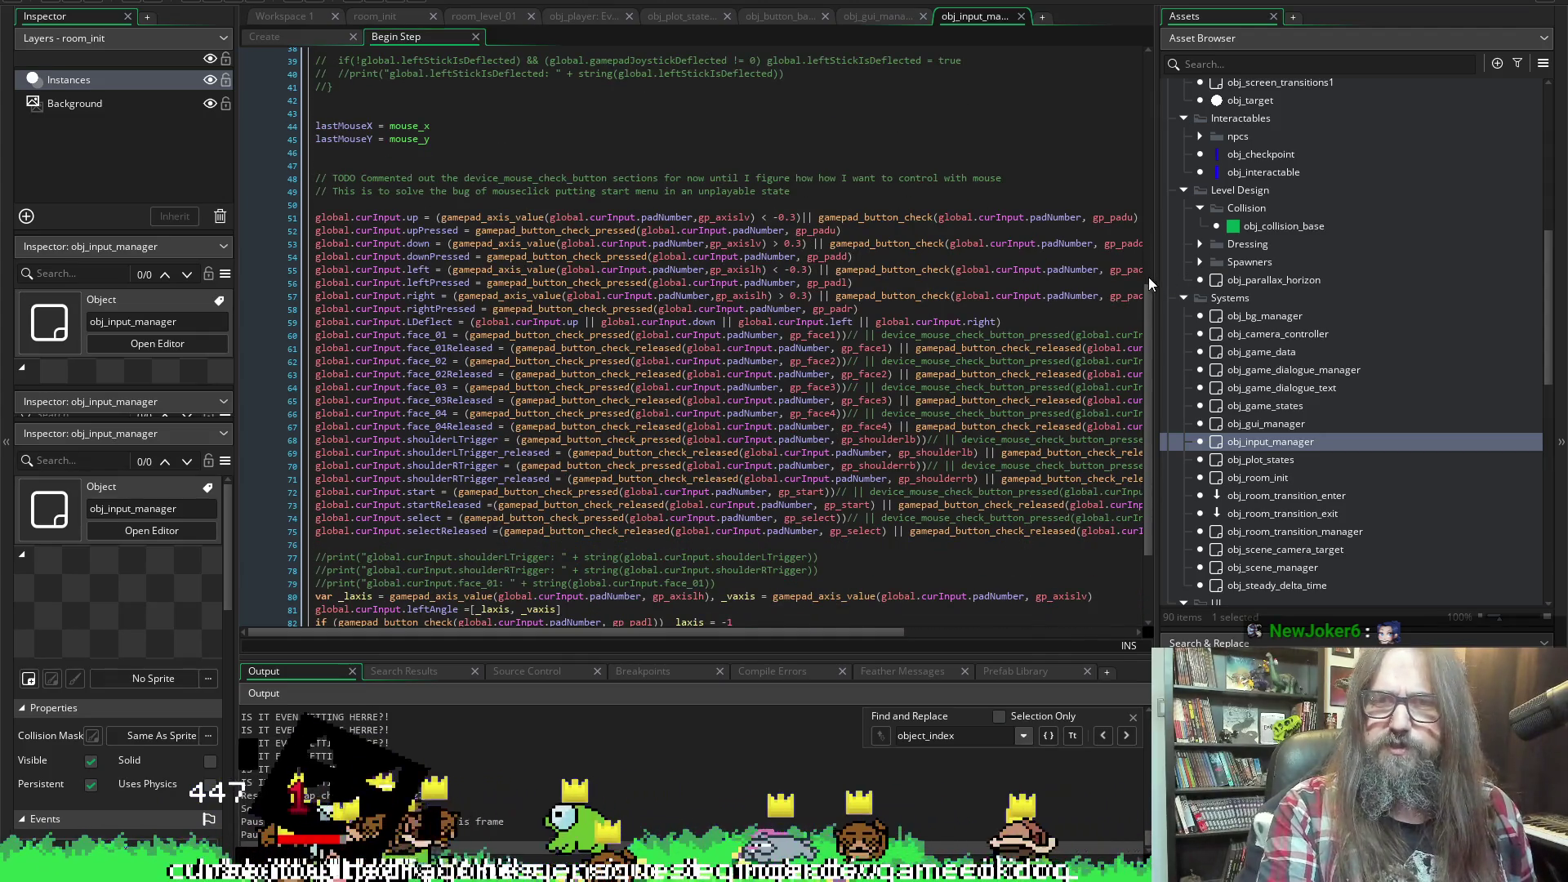
drag(1159, 281, 1352, 278)
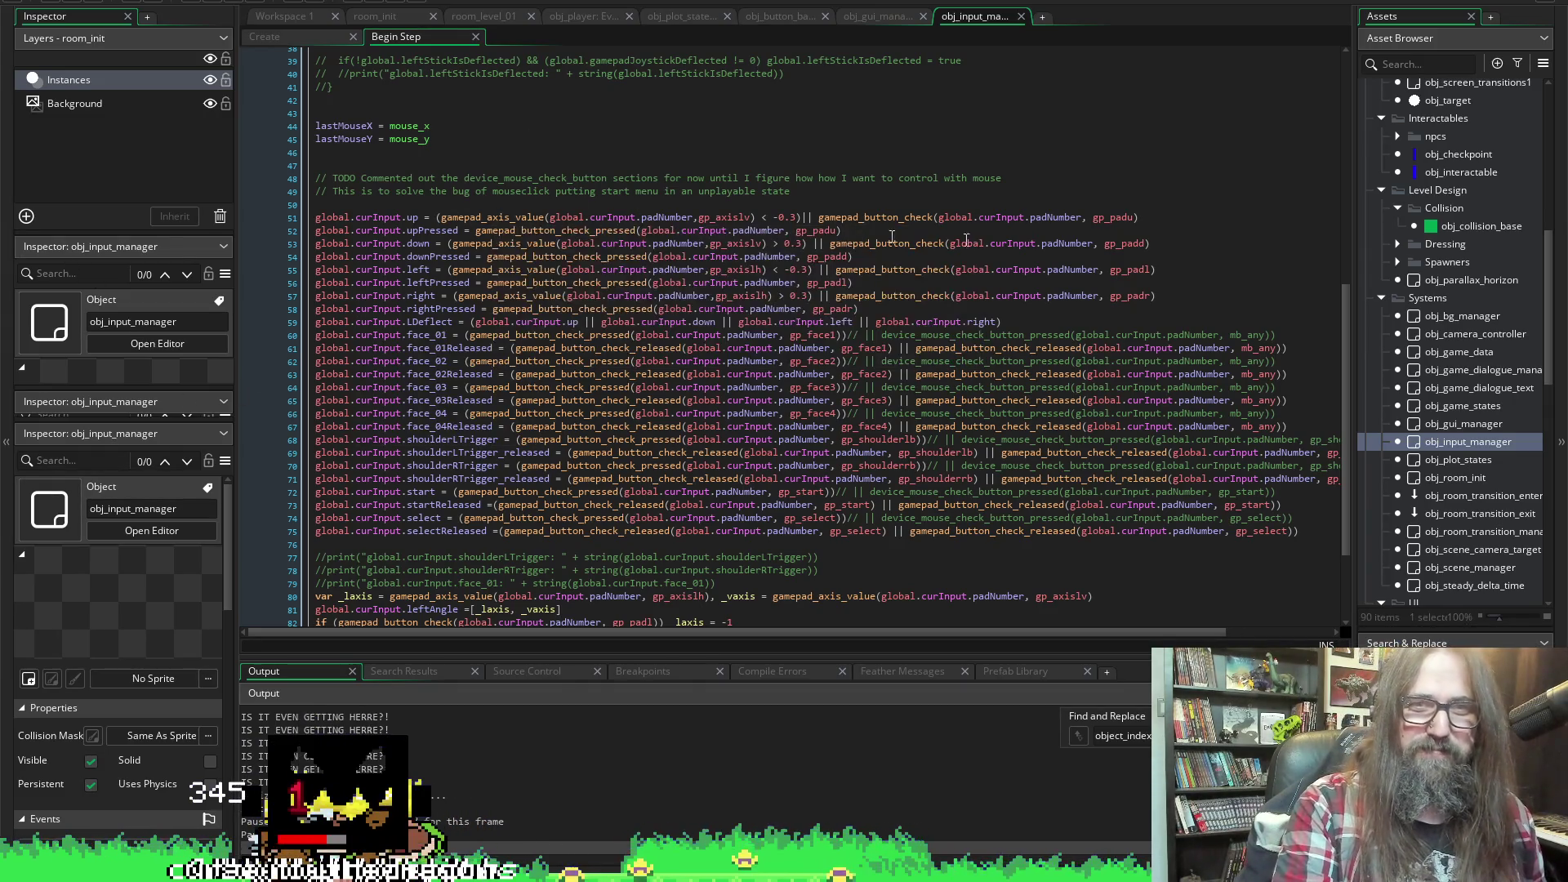
Below upPressed, type a partial 'global.curInput.upHeld = gamepad_button_c' assignment
click(1172, 218)
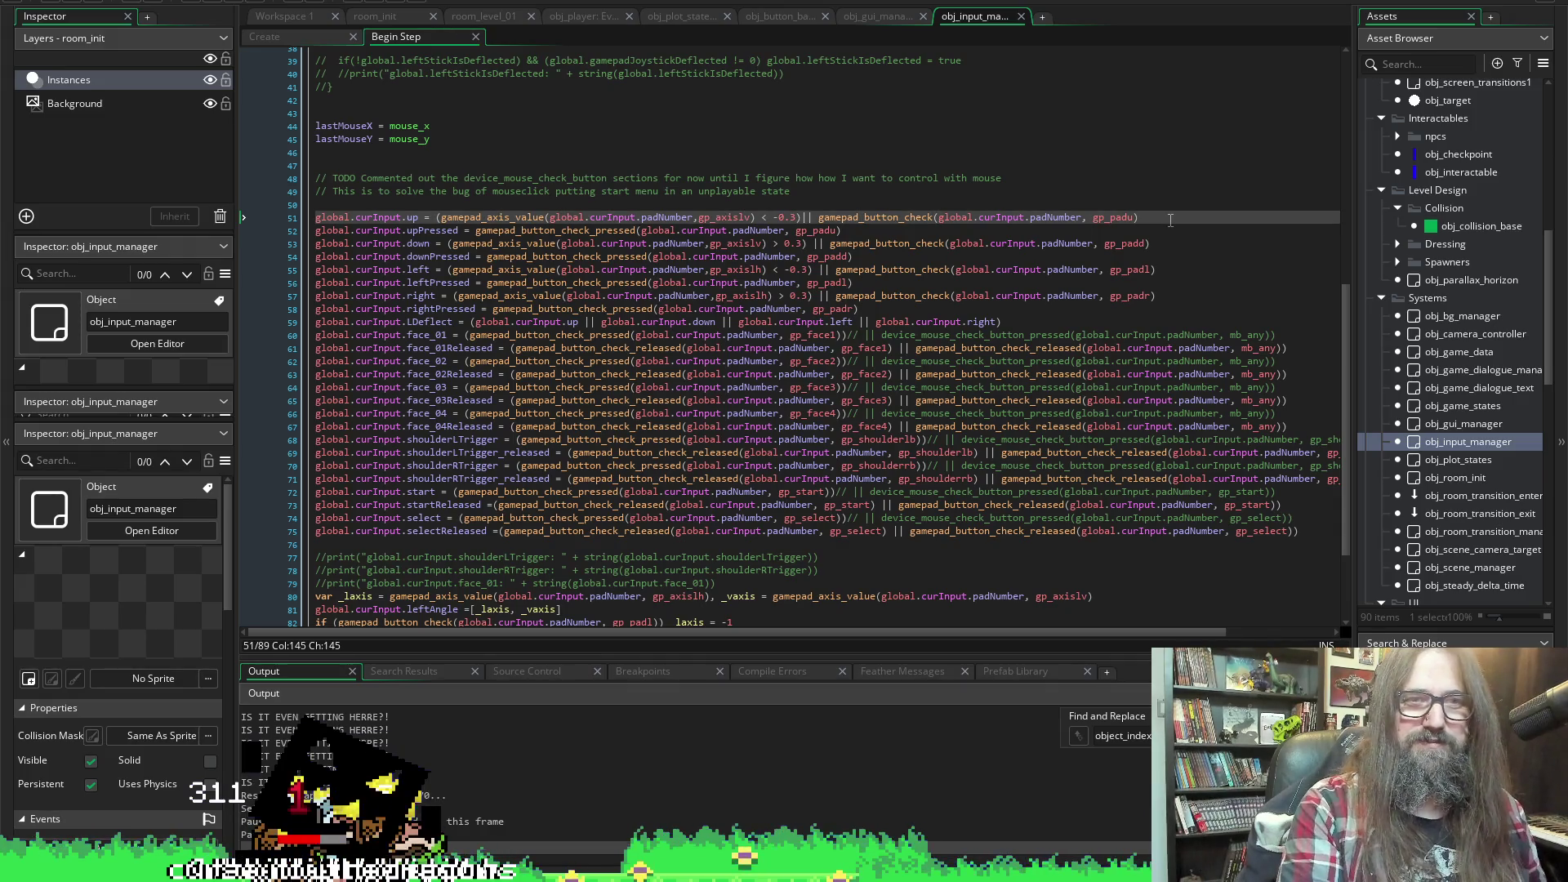
key(Down)
key(Return)
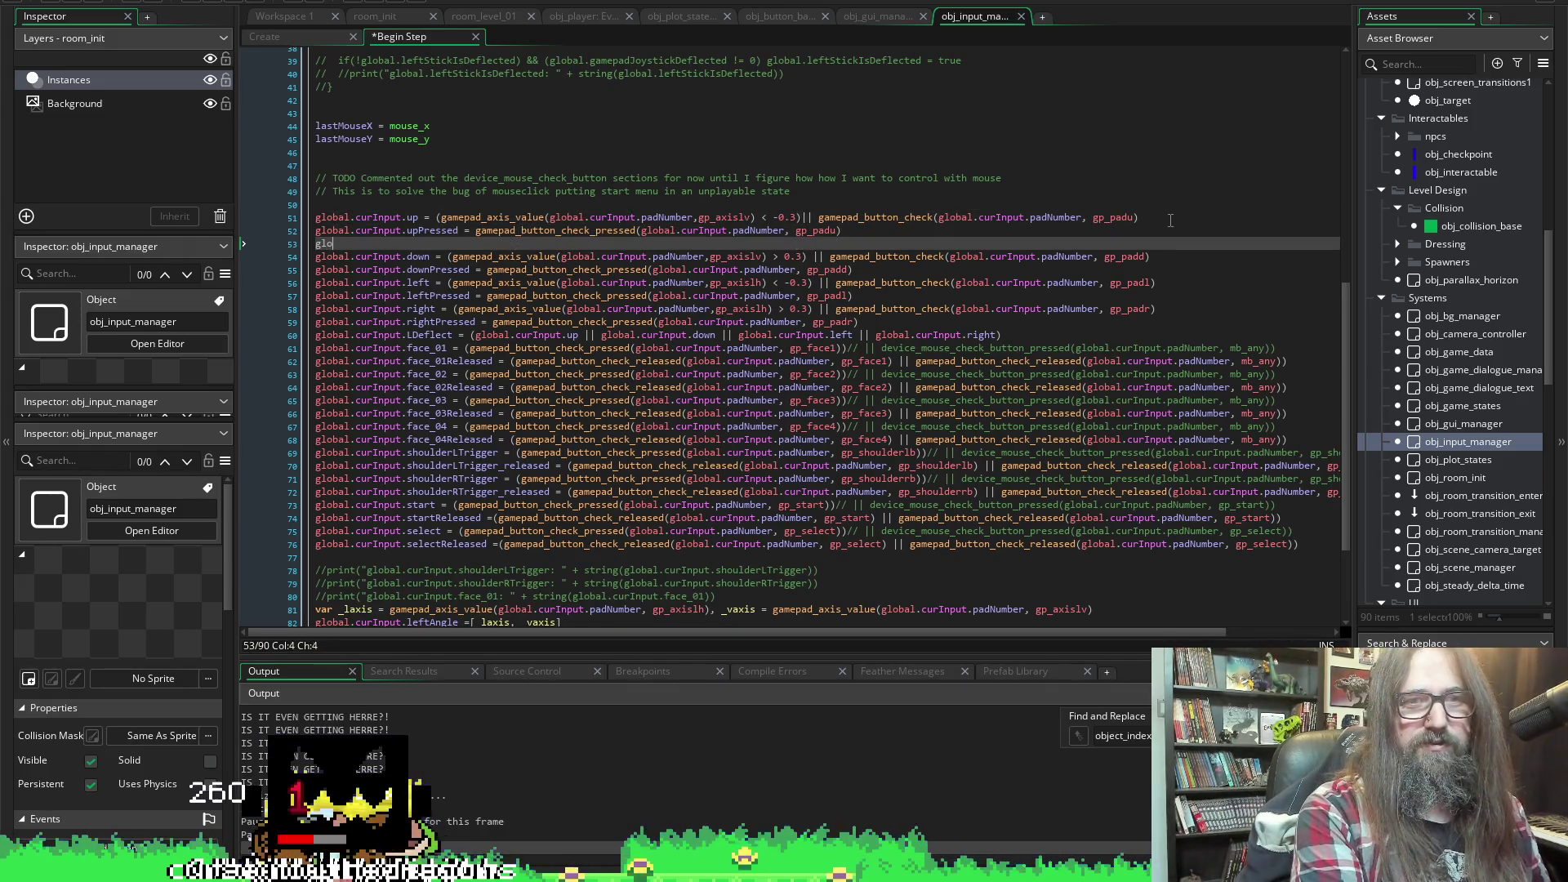
text(bal.cur)
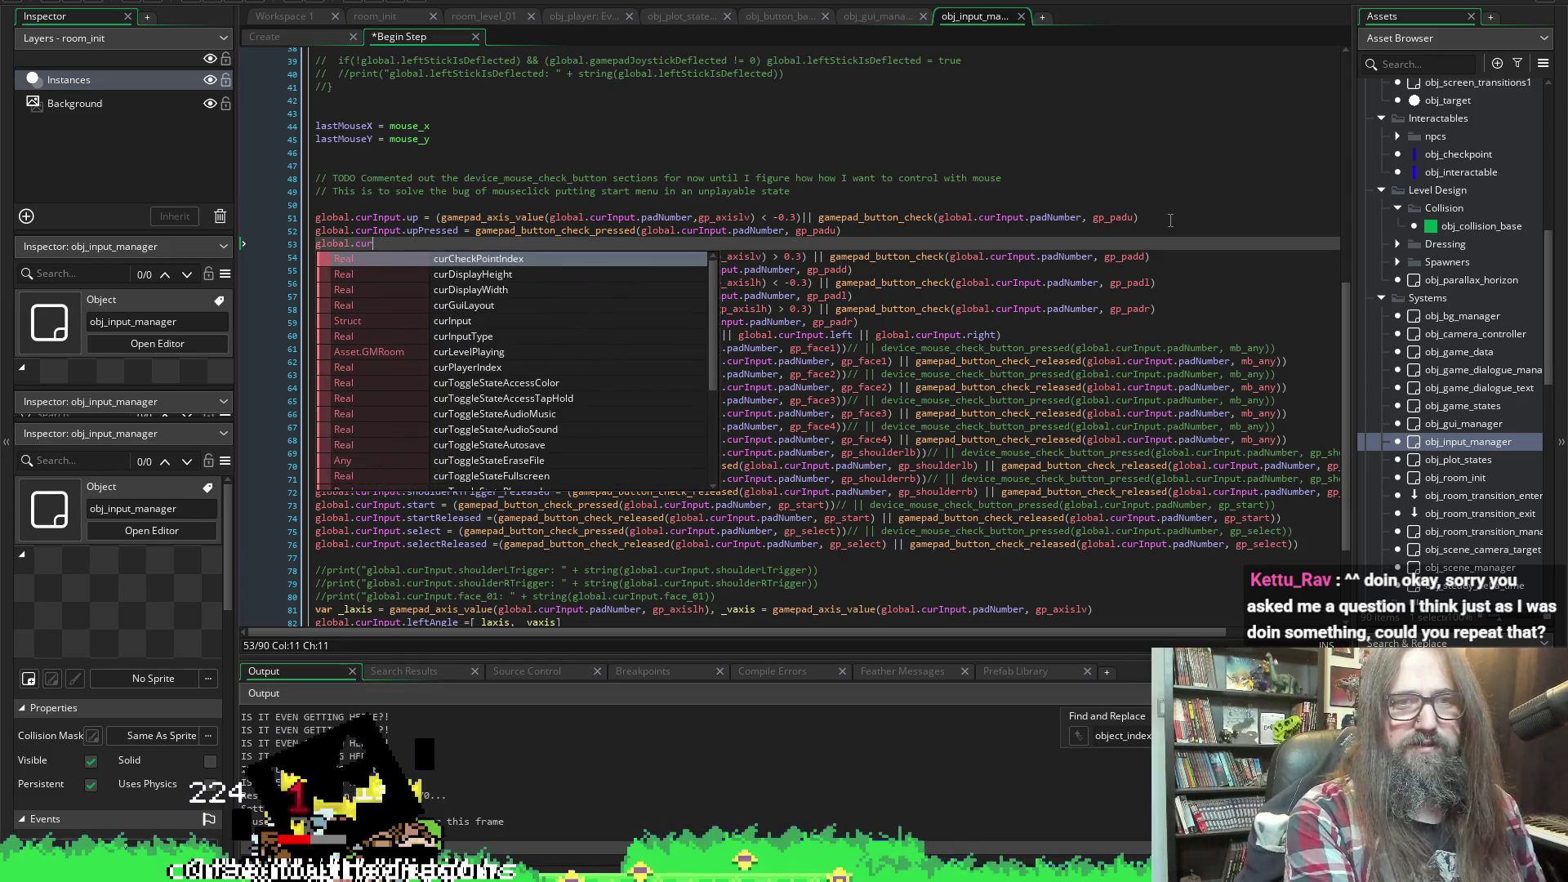
text(Input)
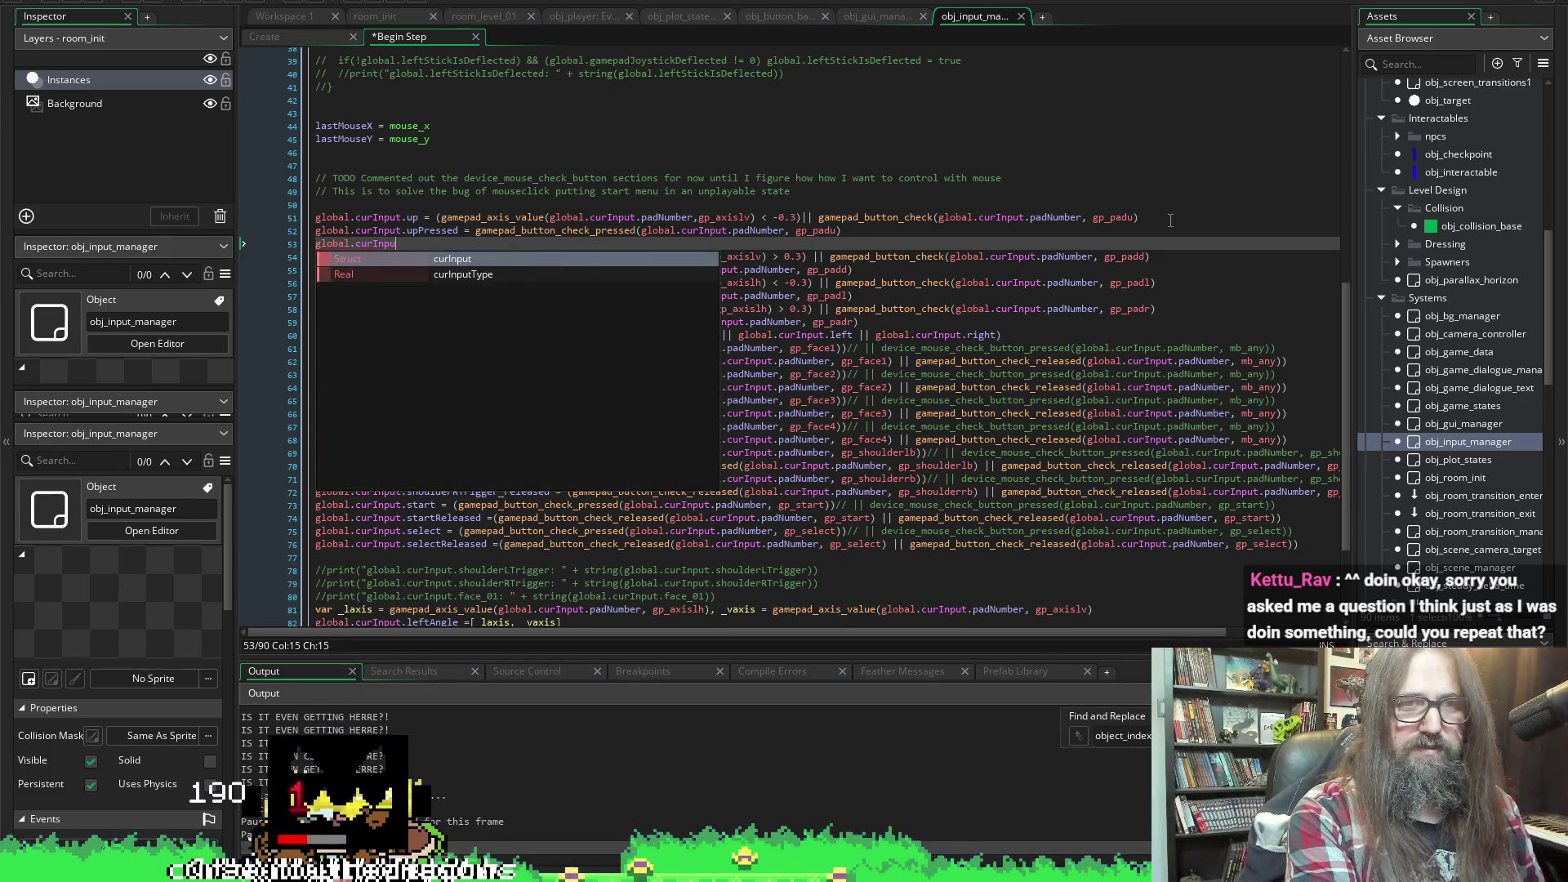
text(.)
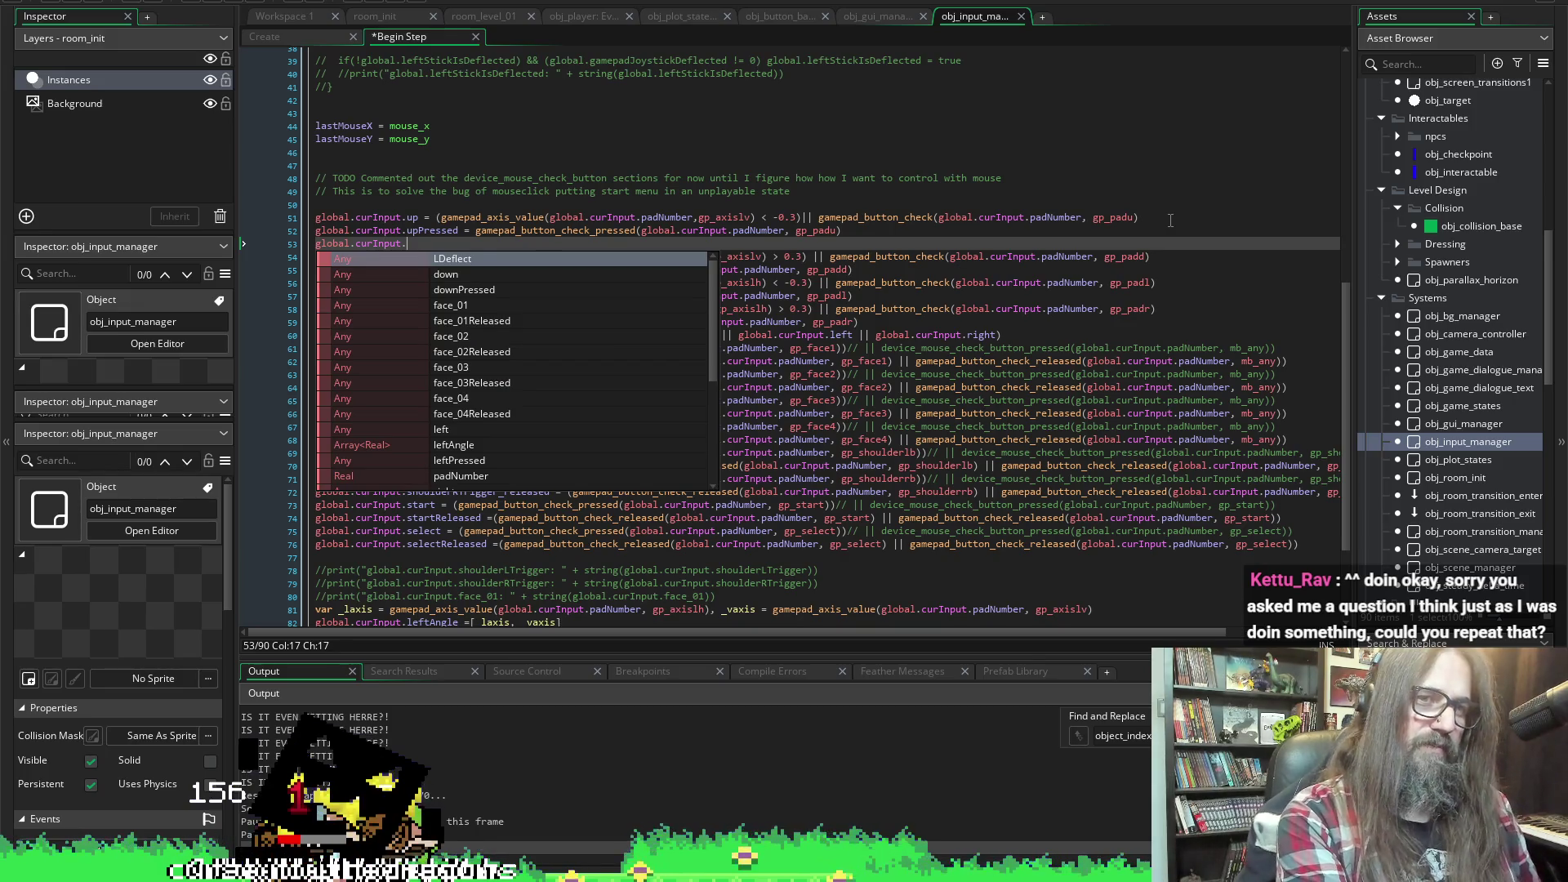
text(upHeld =)
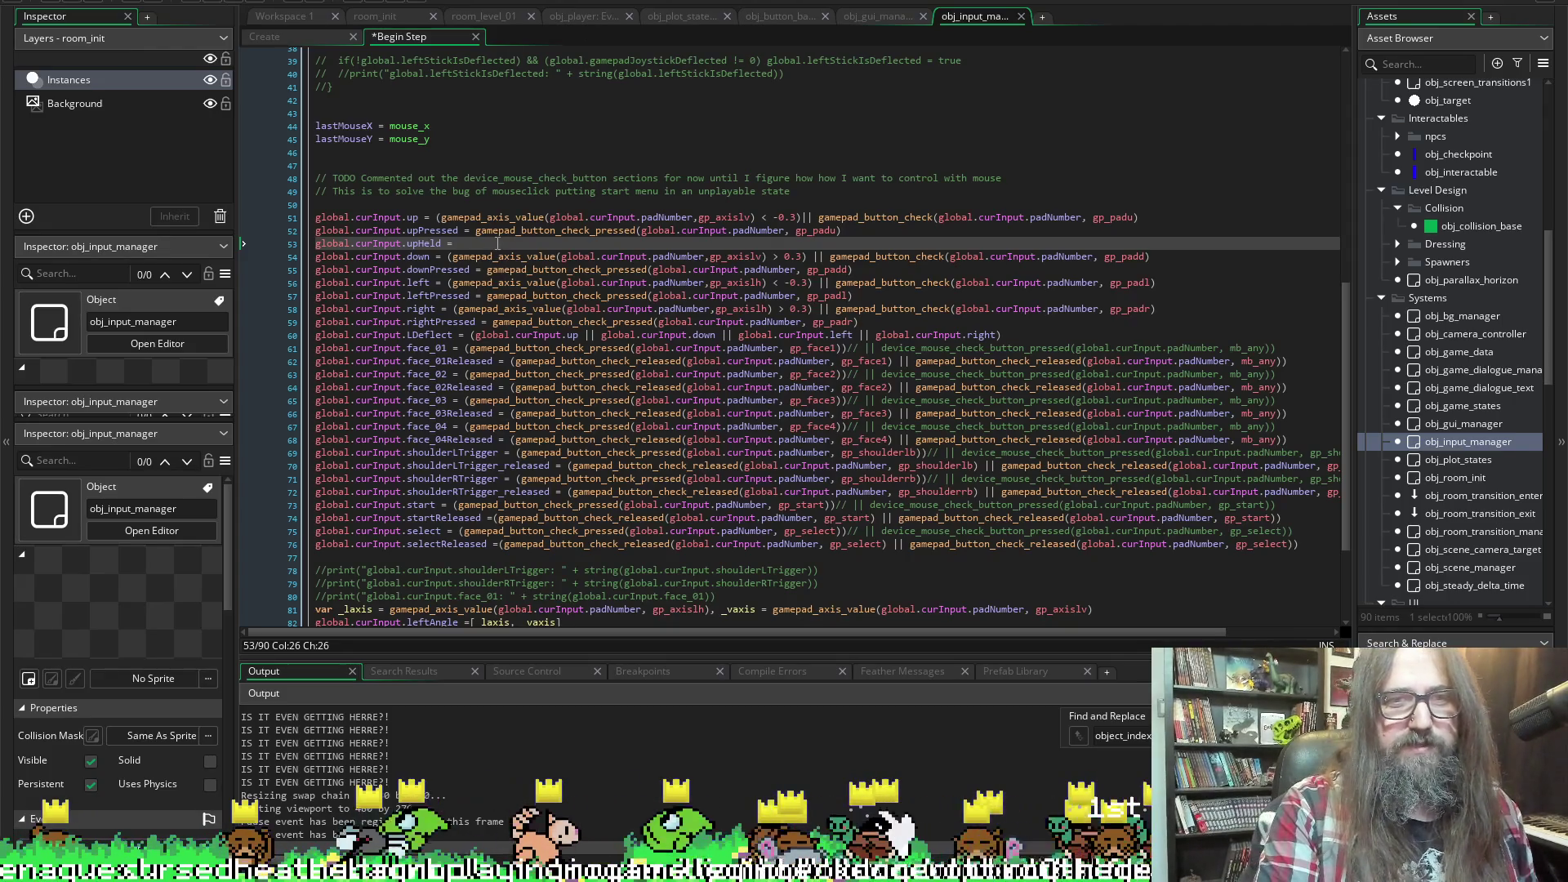
text(gram)
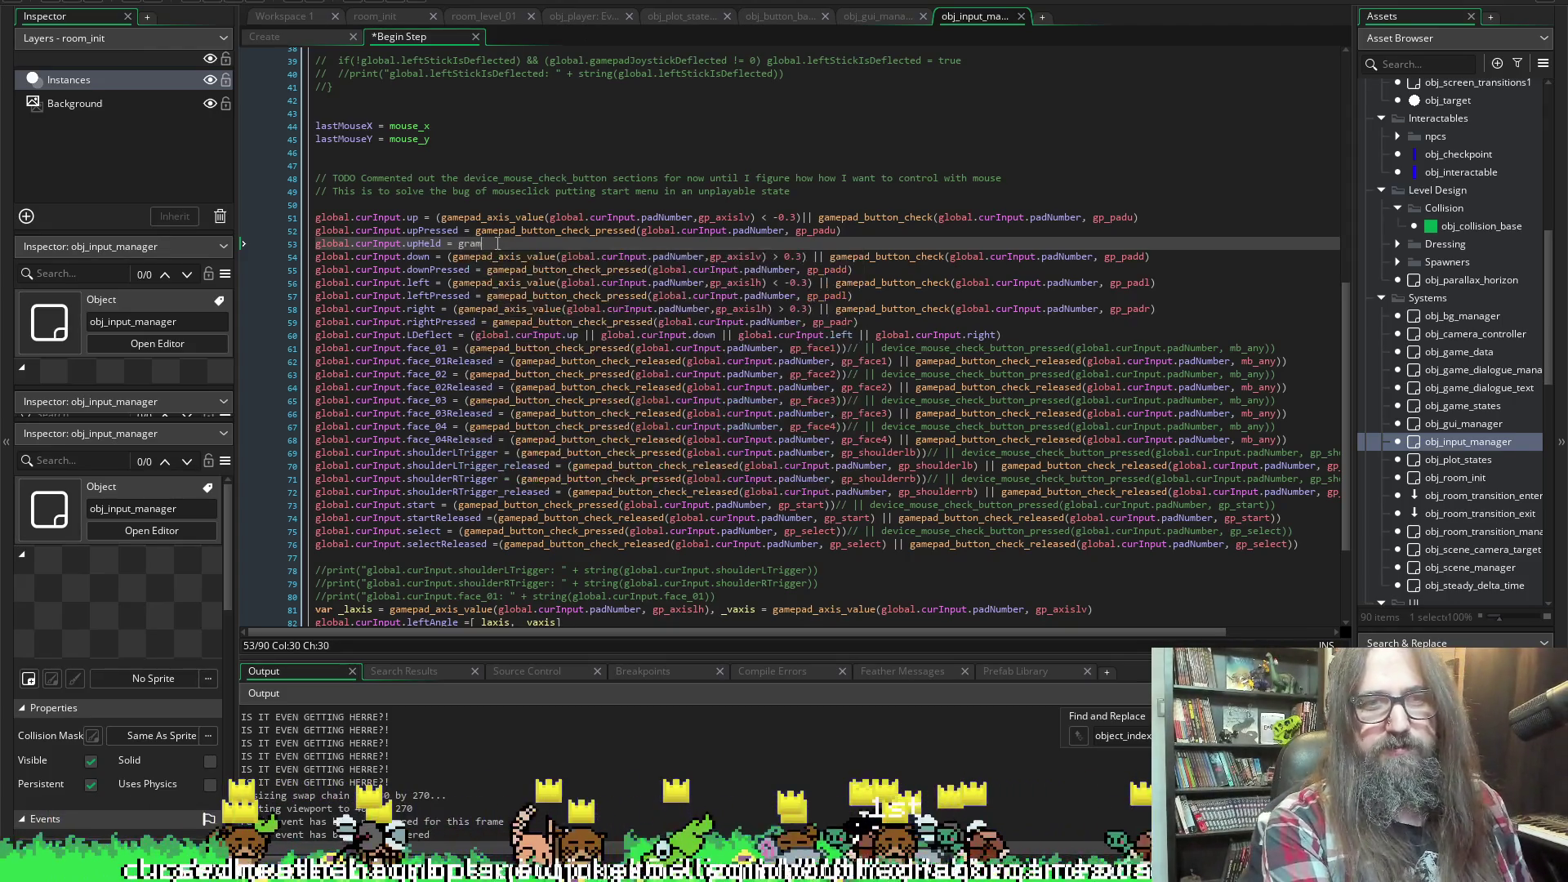
key(BackSpace)
key(BackSpace)
key(BackSpace)
text(ame)
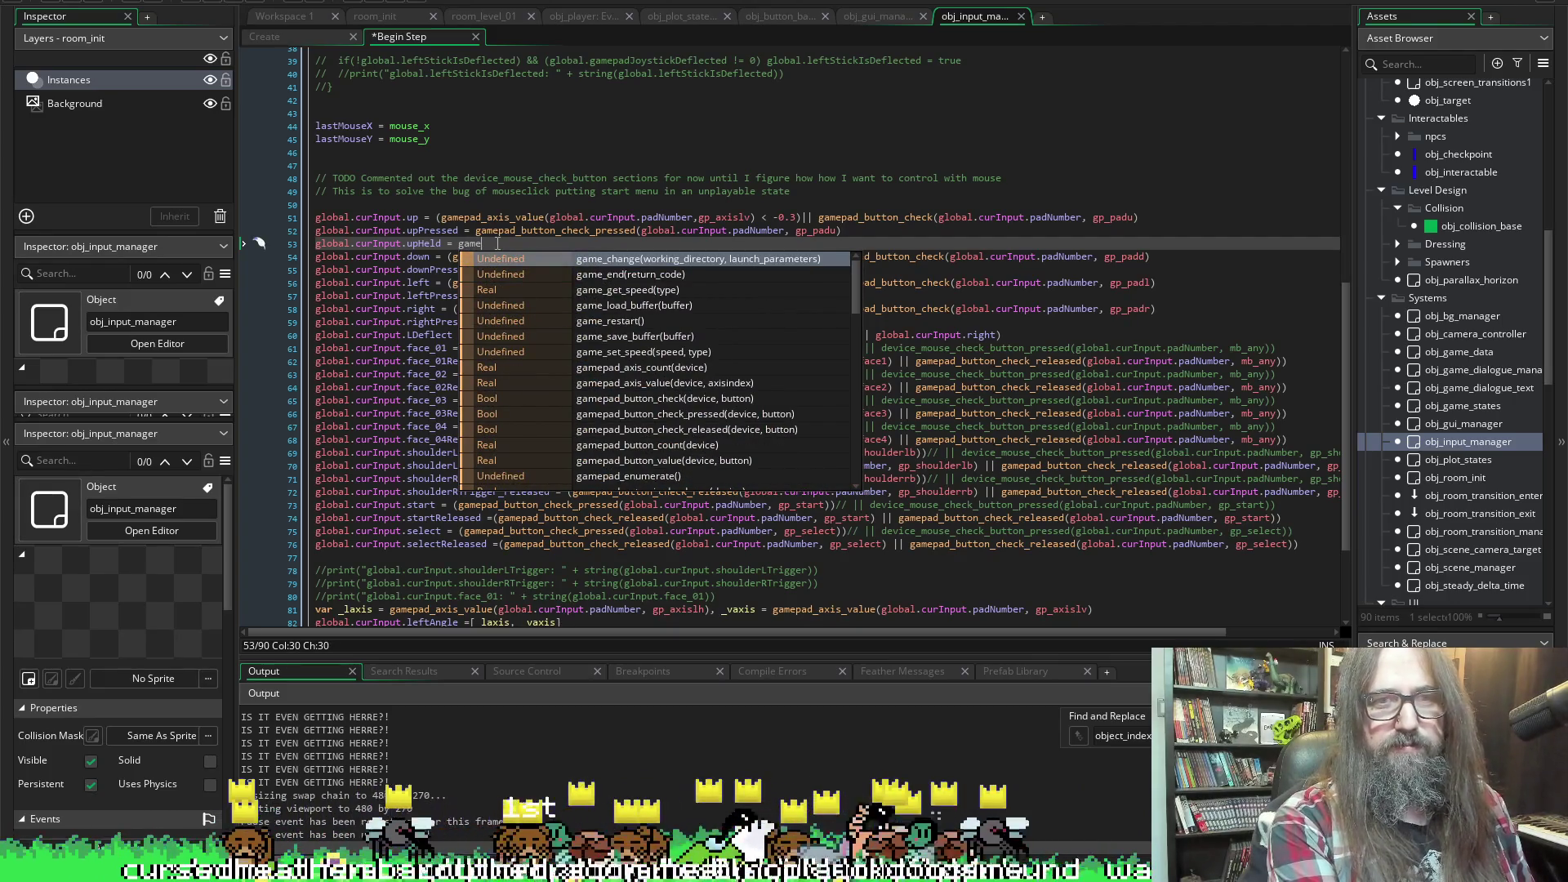
text(pad)
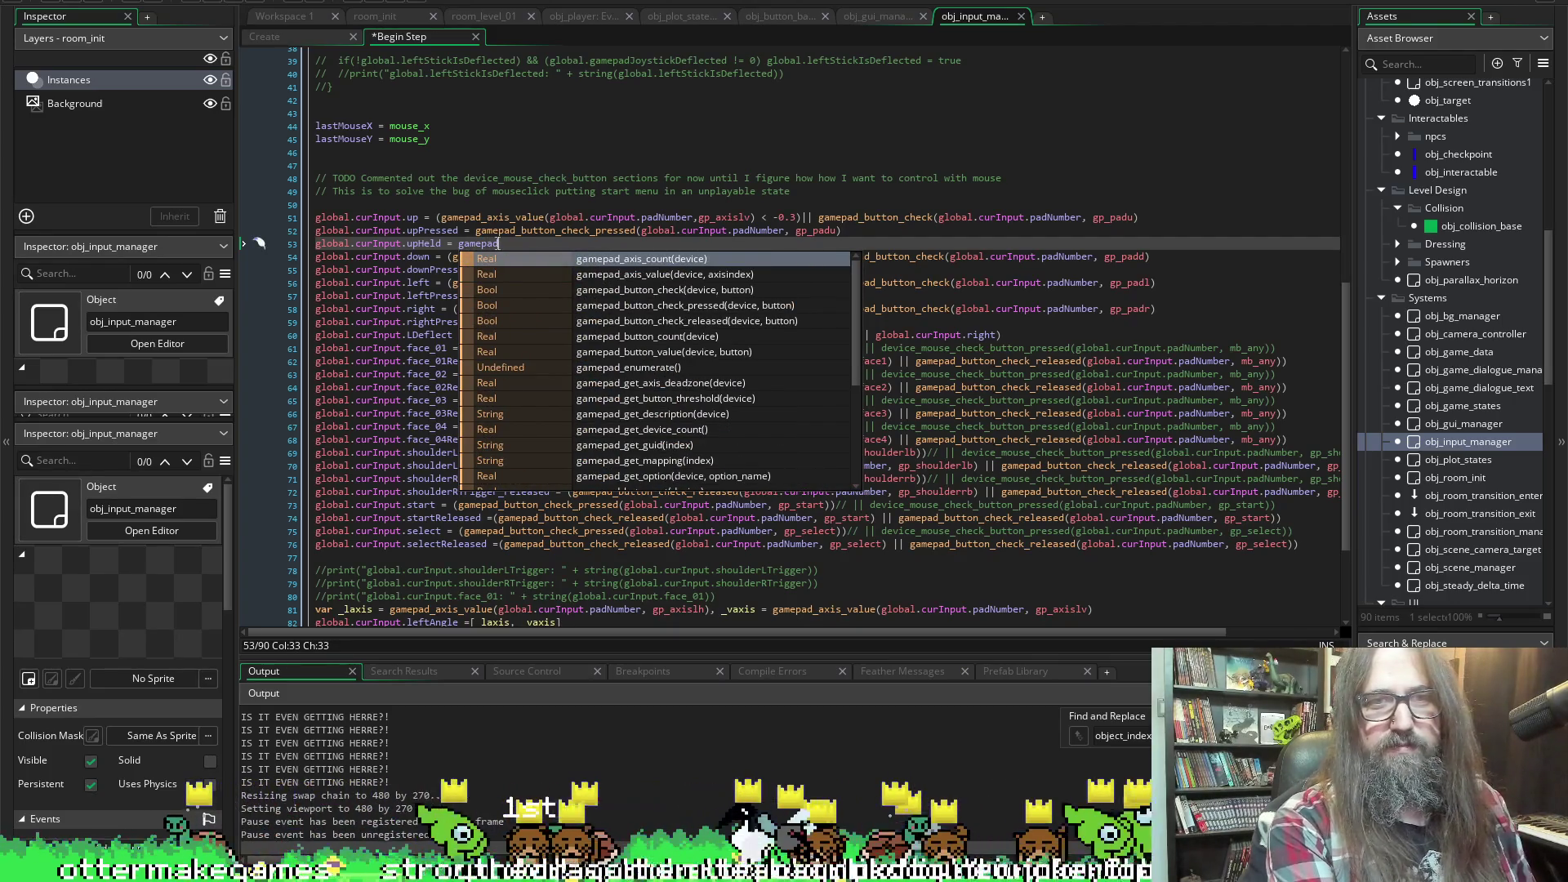
text(_butt)
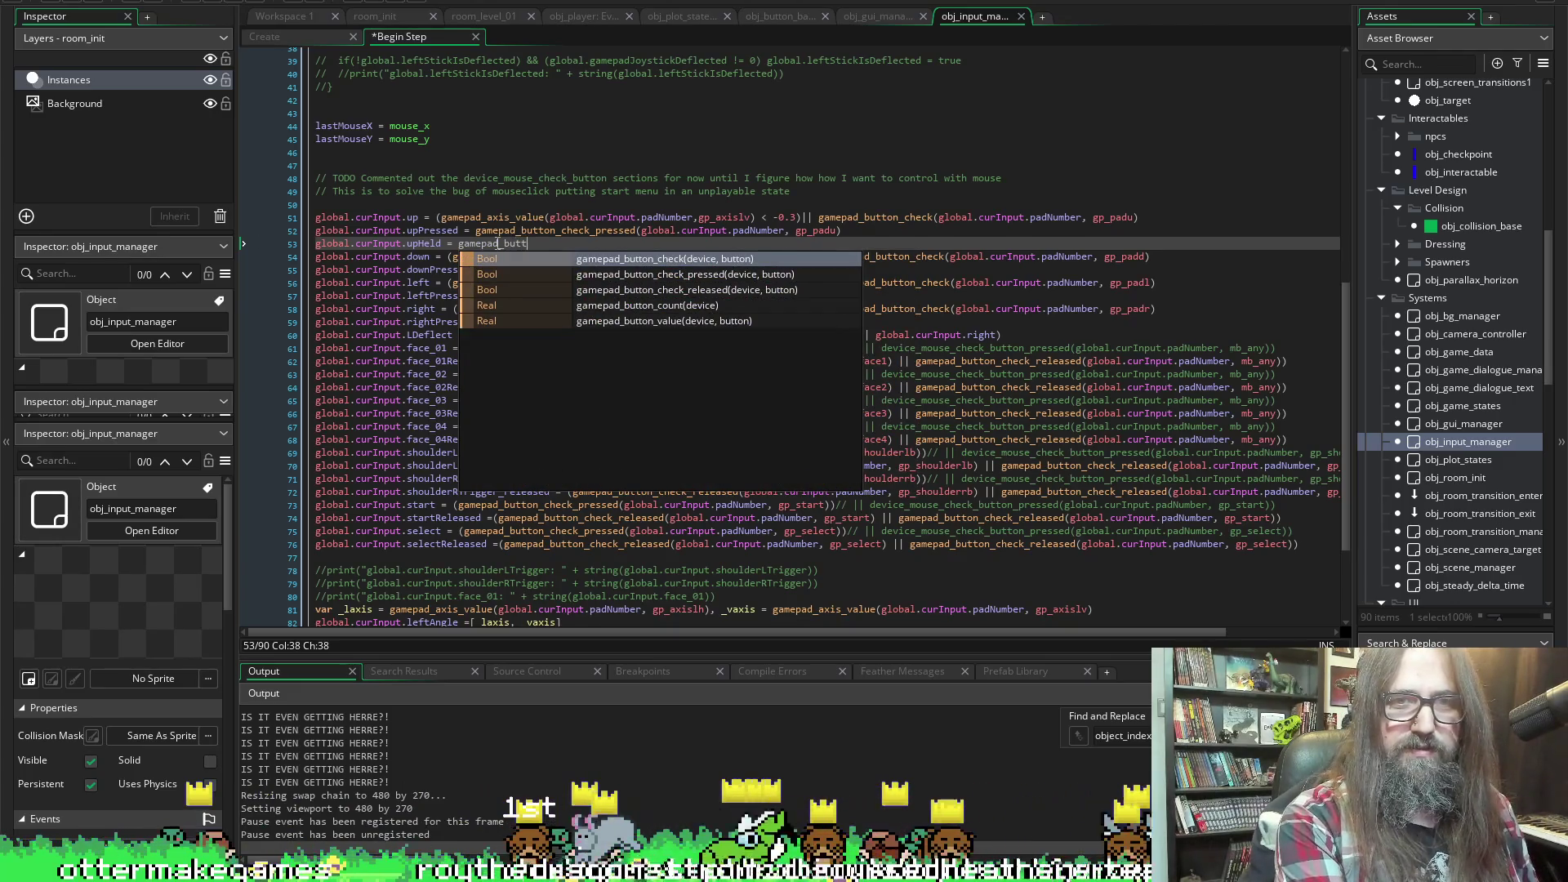
text(on_)
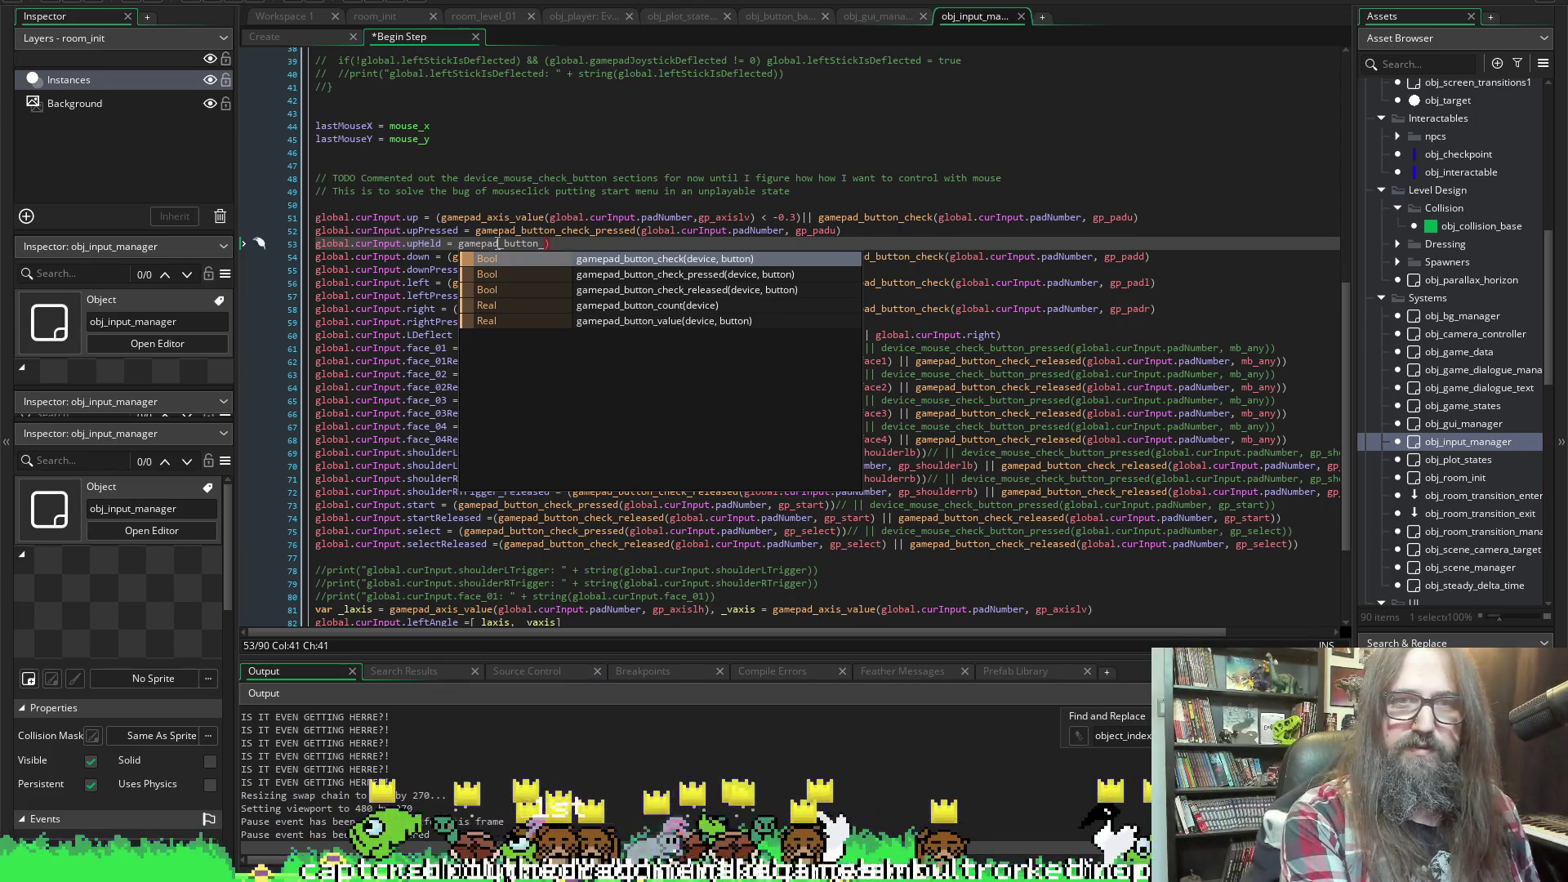
text(c)
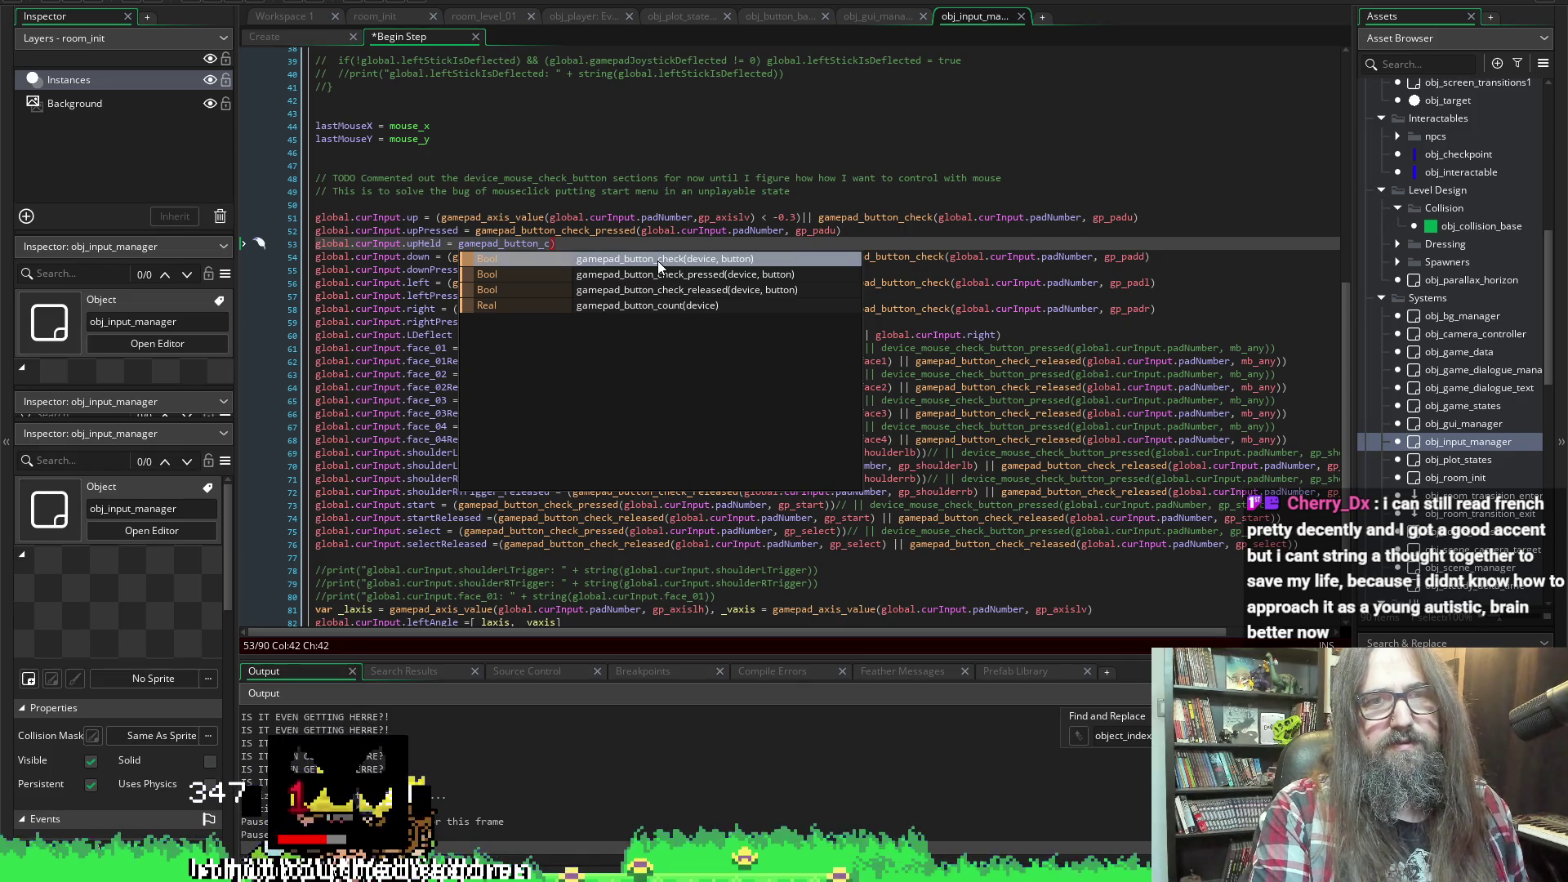
click(800, 193)
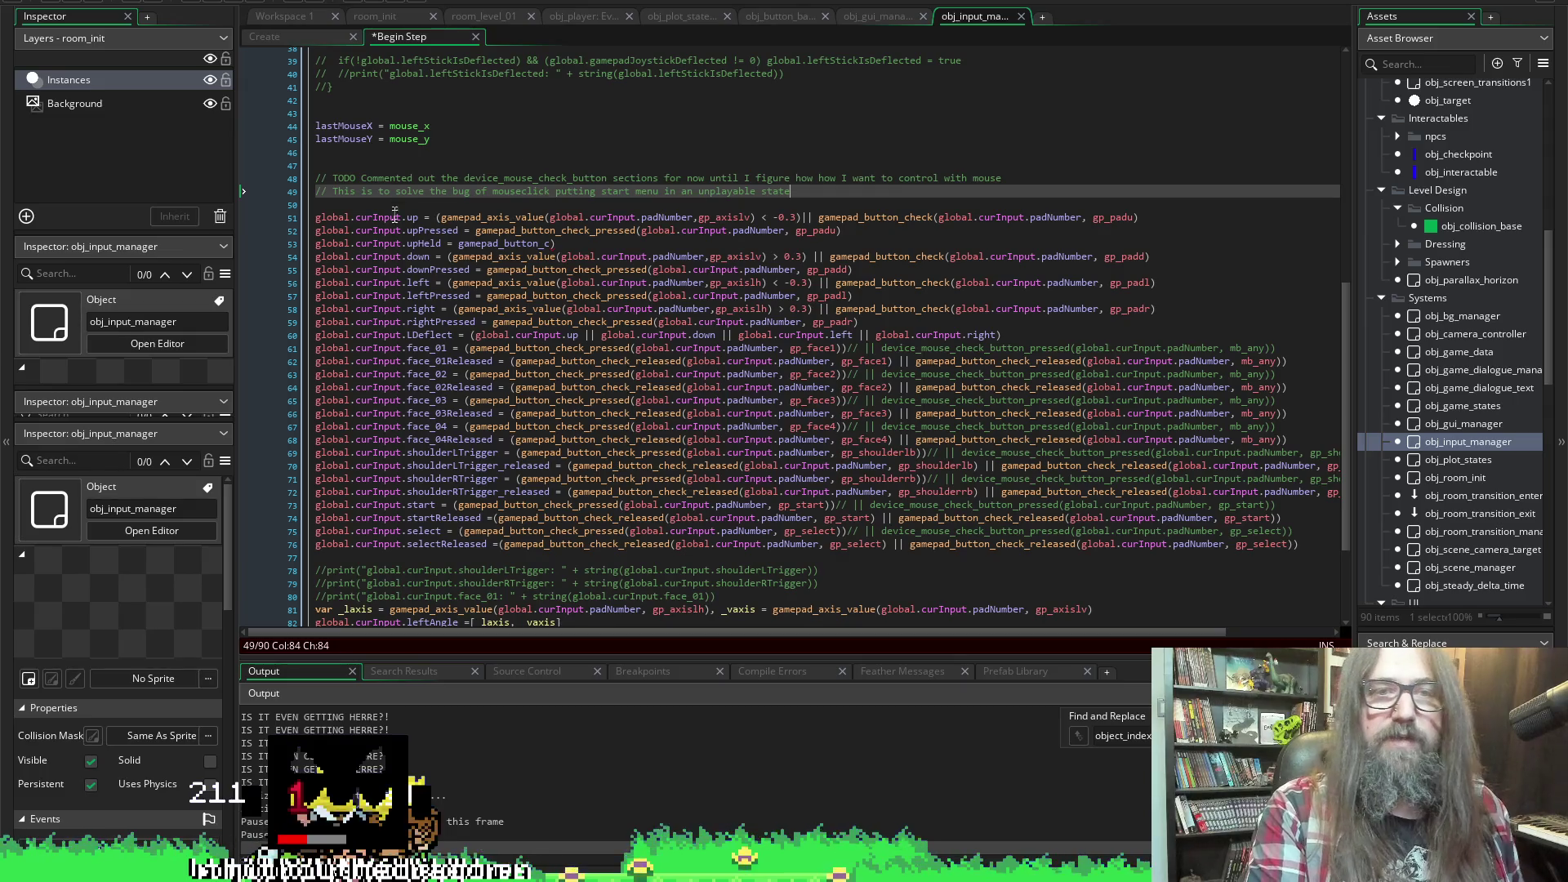
Delete the unfinished upHeld line below upPressed and save
mouse_move(556, 244)
mouse_down()
mouse_move(214, 233)
mouse_move(285, 250)
mouse_up()
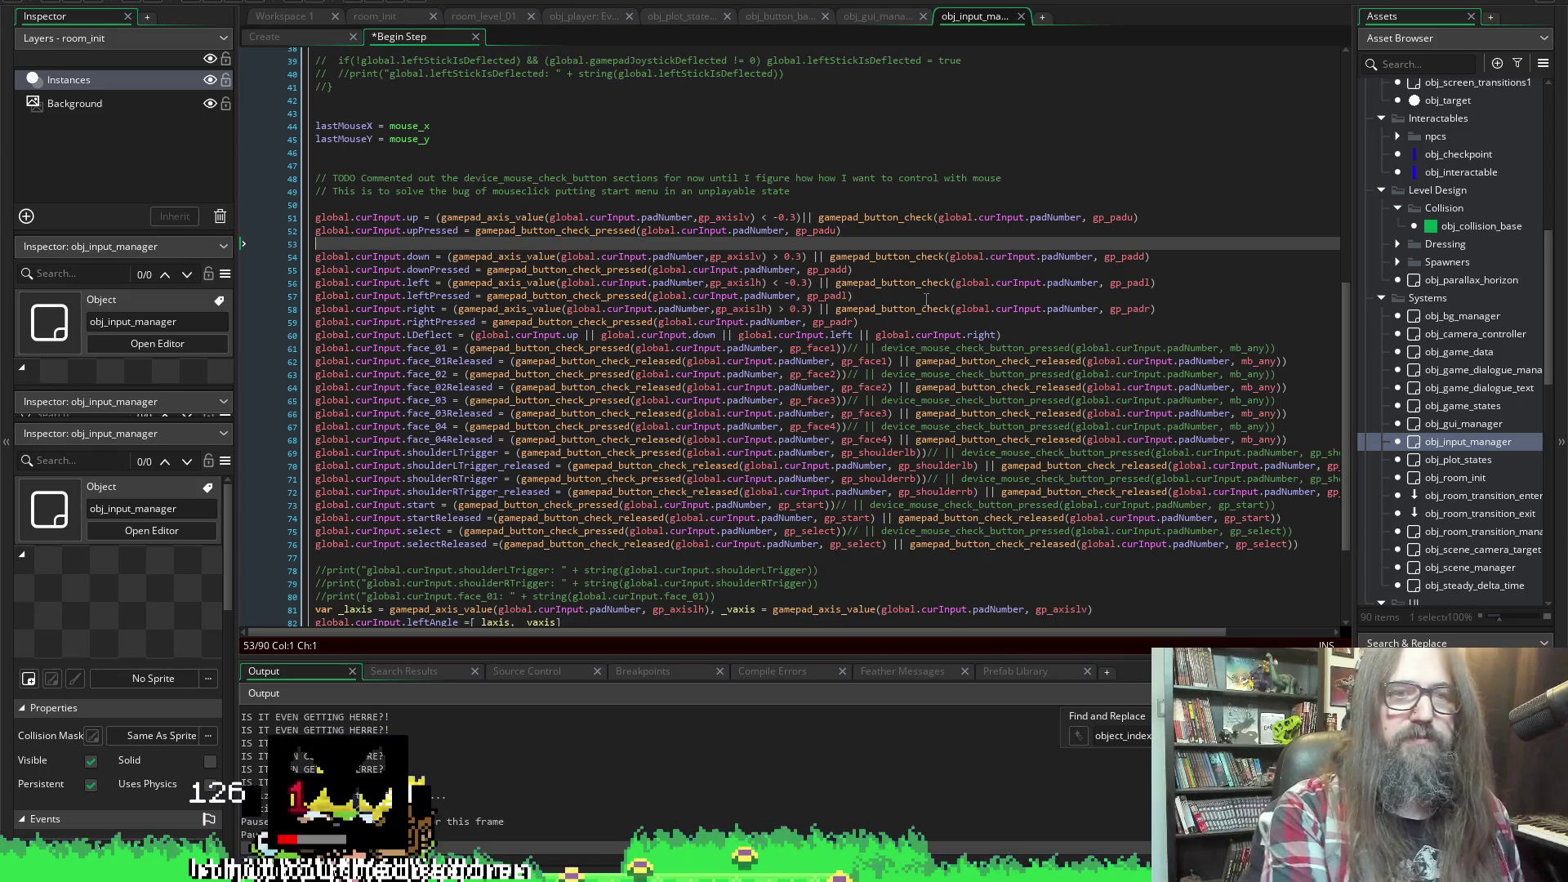
key(BackSpace)
key(BackSpace)
key(ctrl+s)
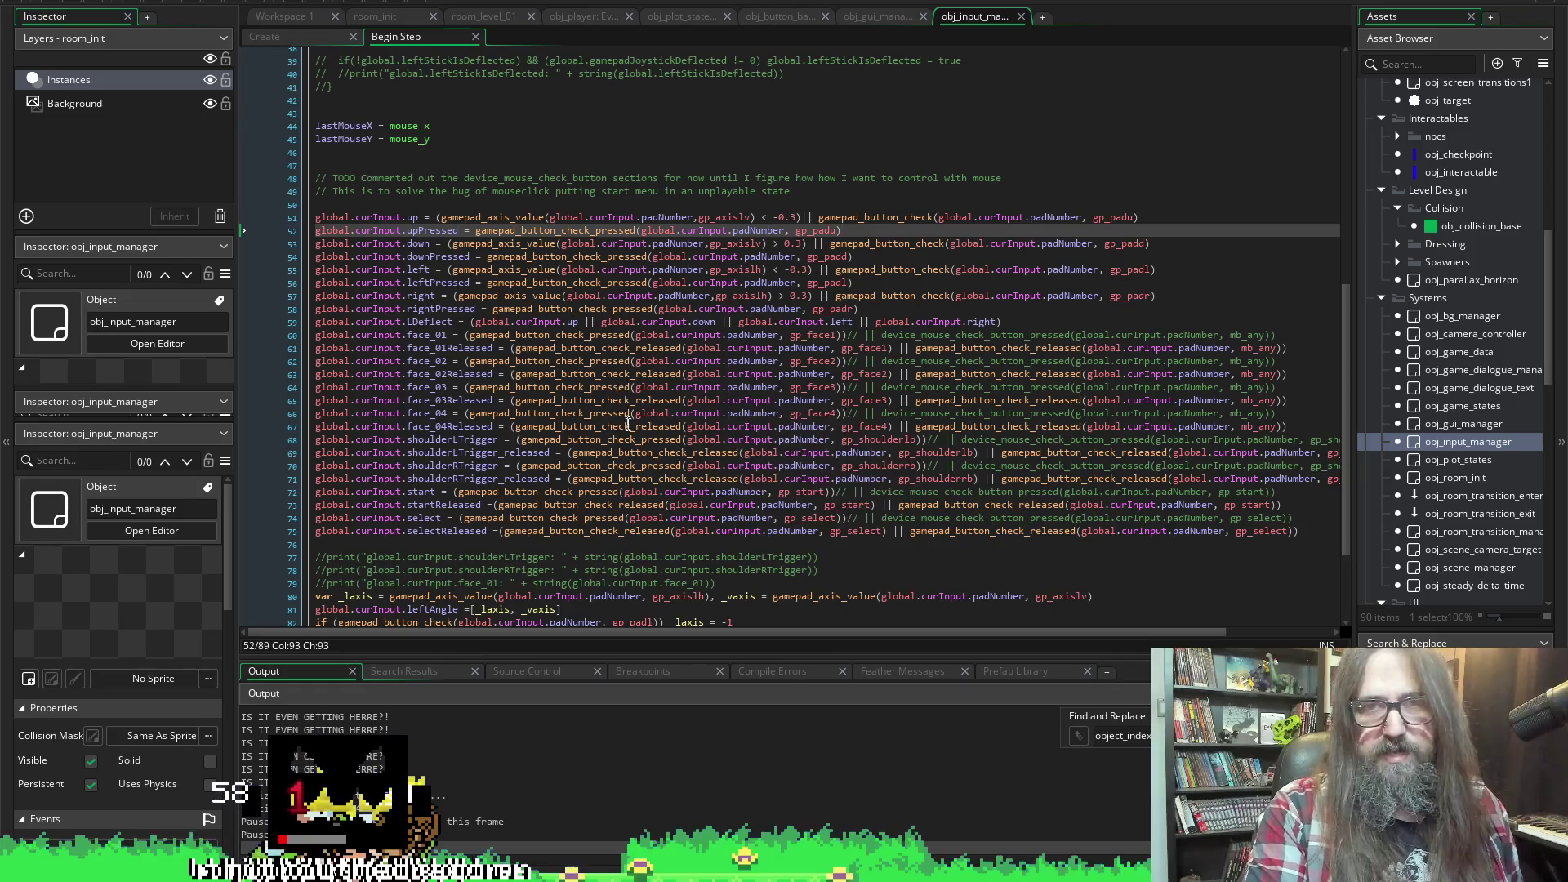
Re-add 'global.curInput.upHeld = gamepad_button_c)' on a new line after face_01Released
click(856, 335)
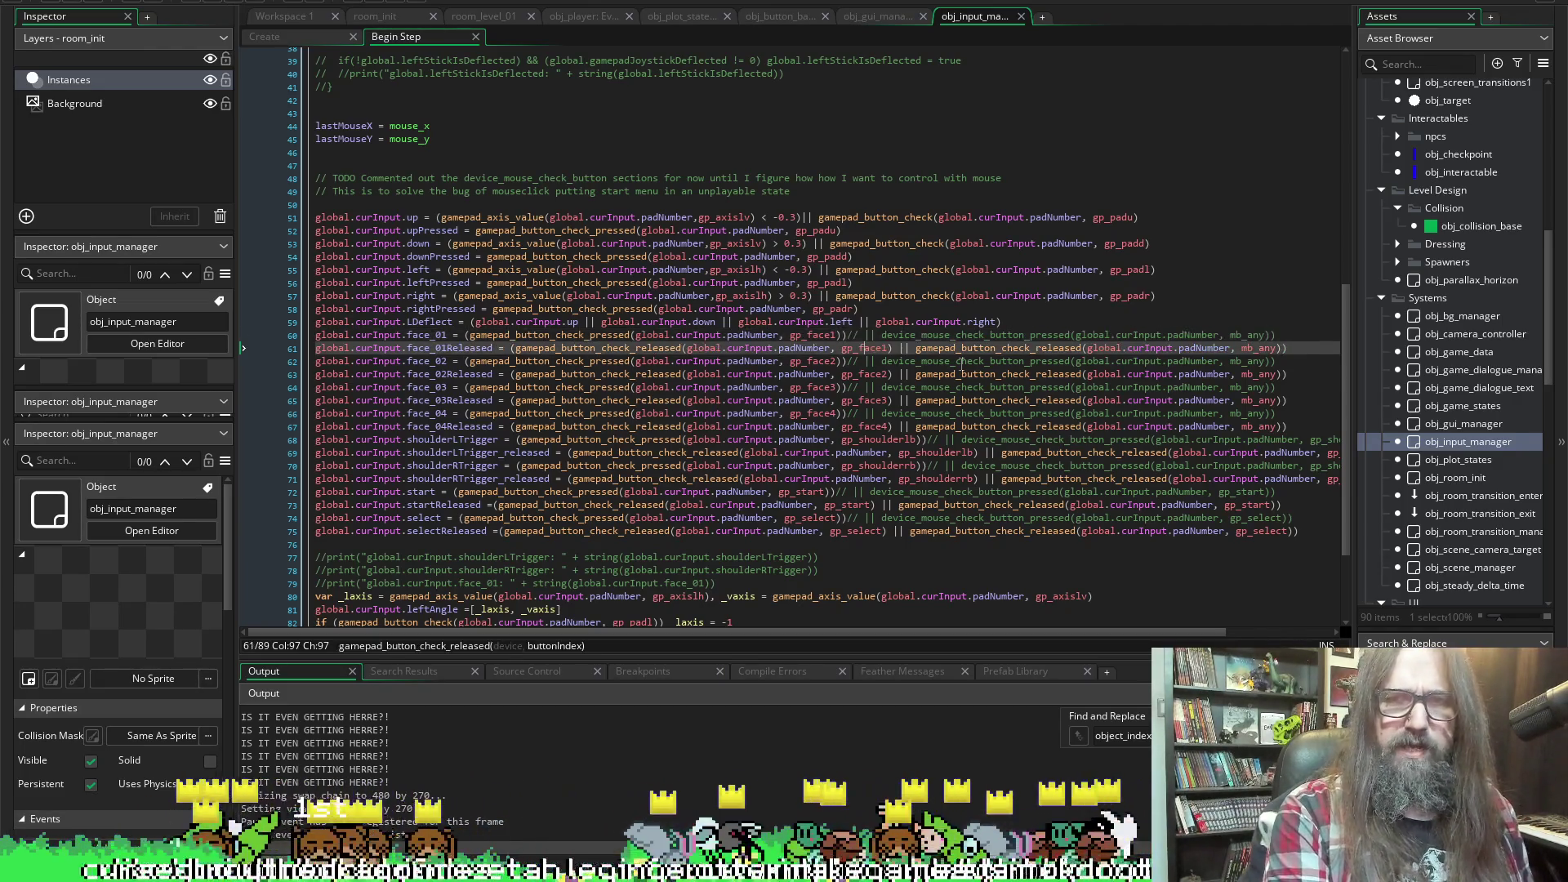
key(ctrl+z)
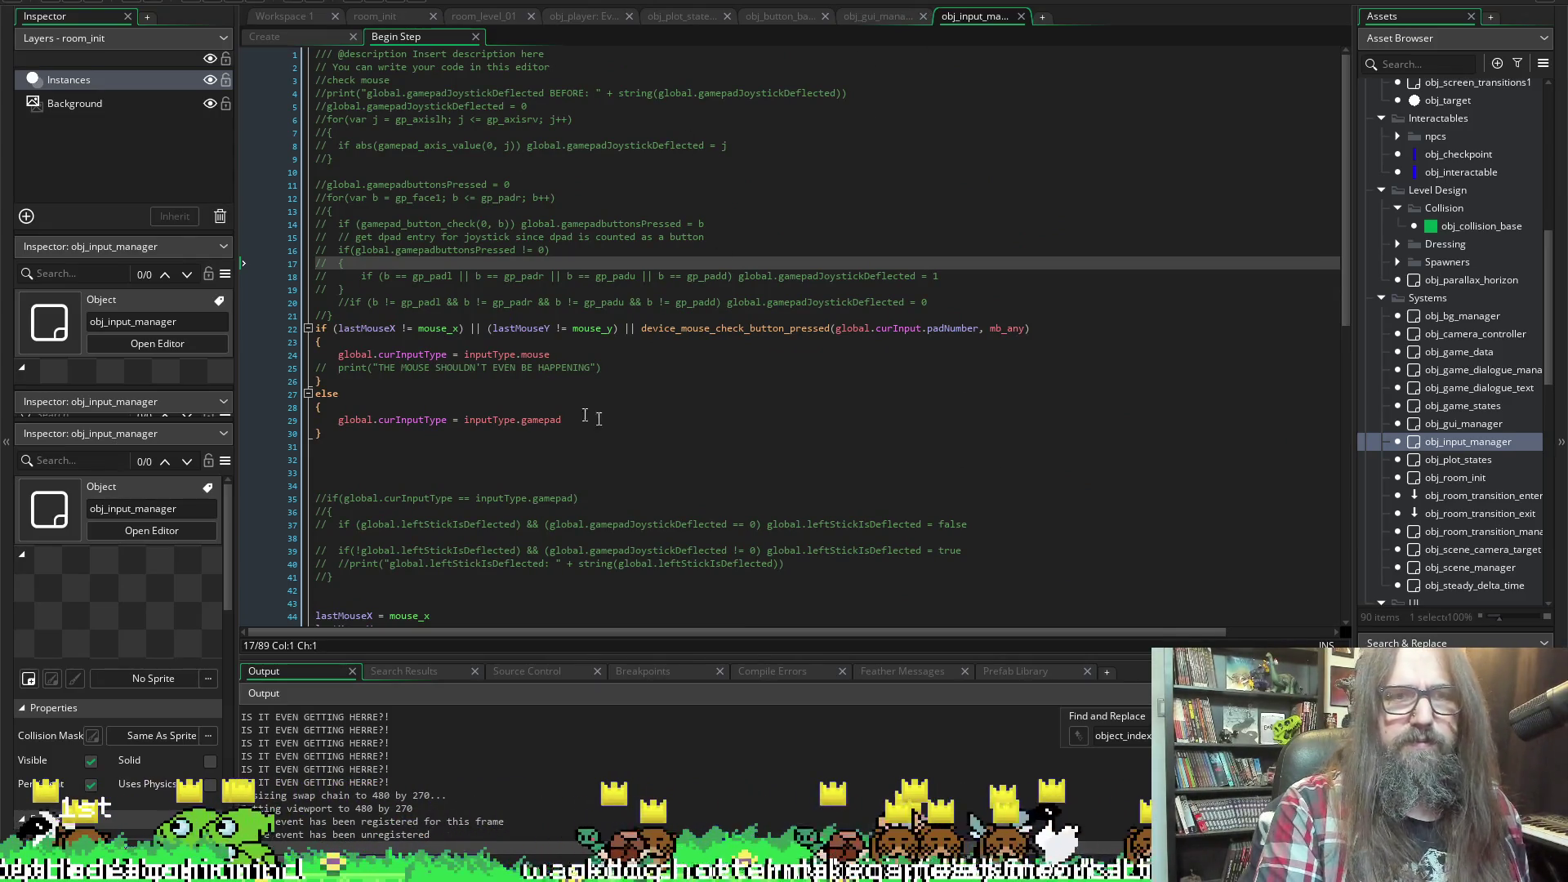
scroll(585, 416, down, 15)
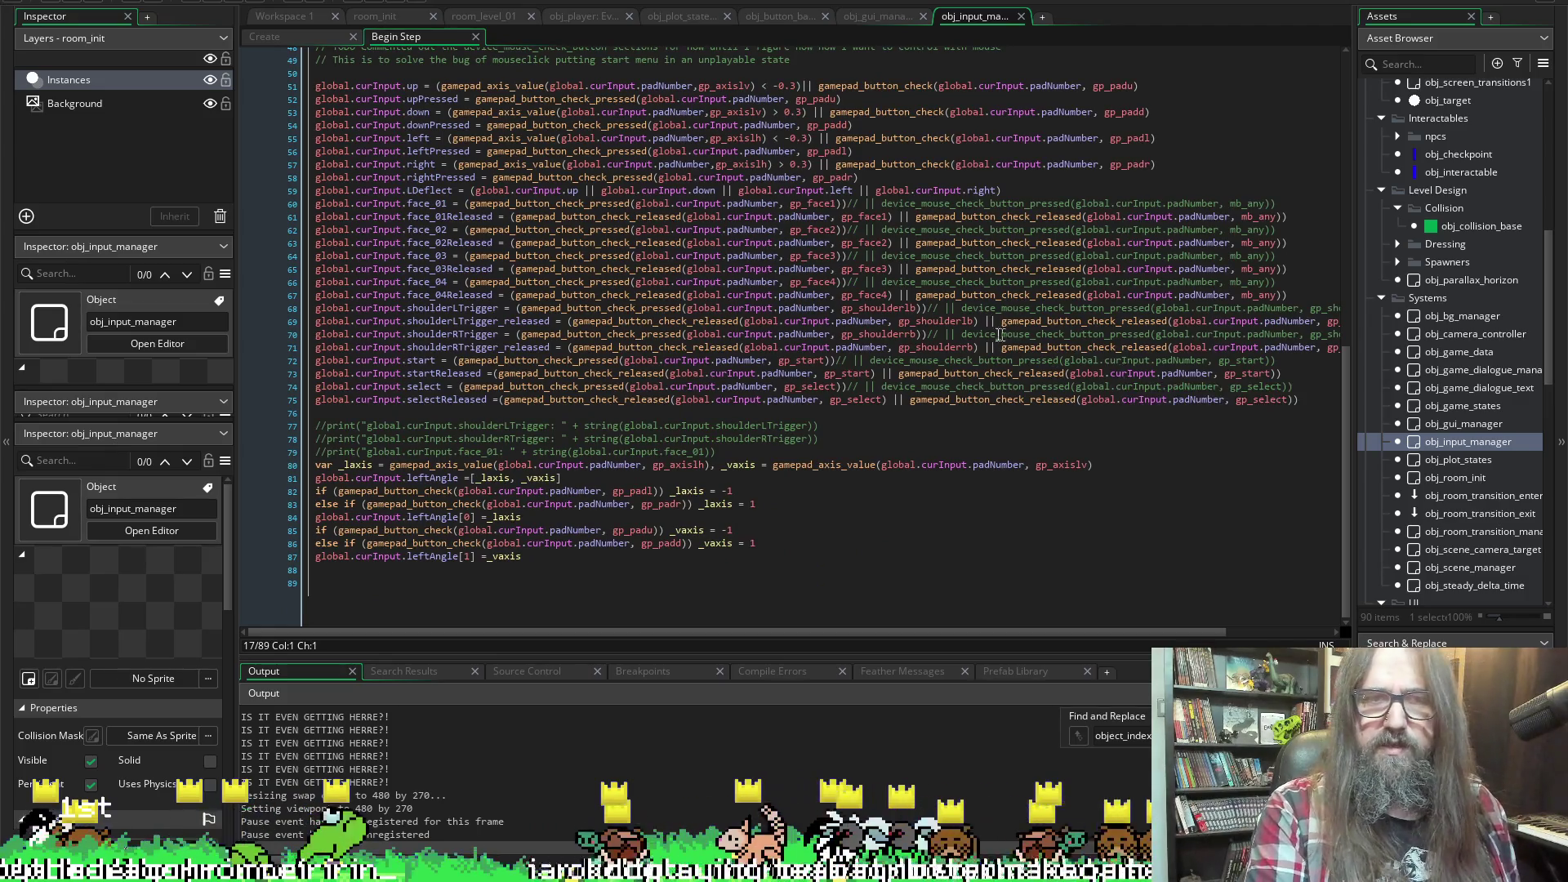
scroll(1055, 360, up, 2)
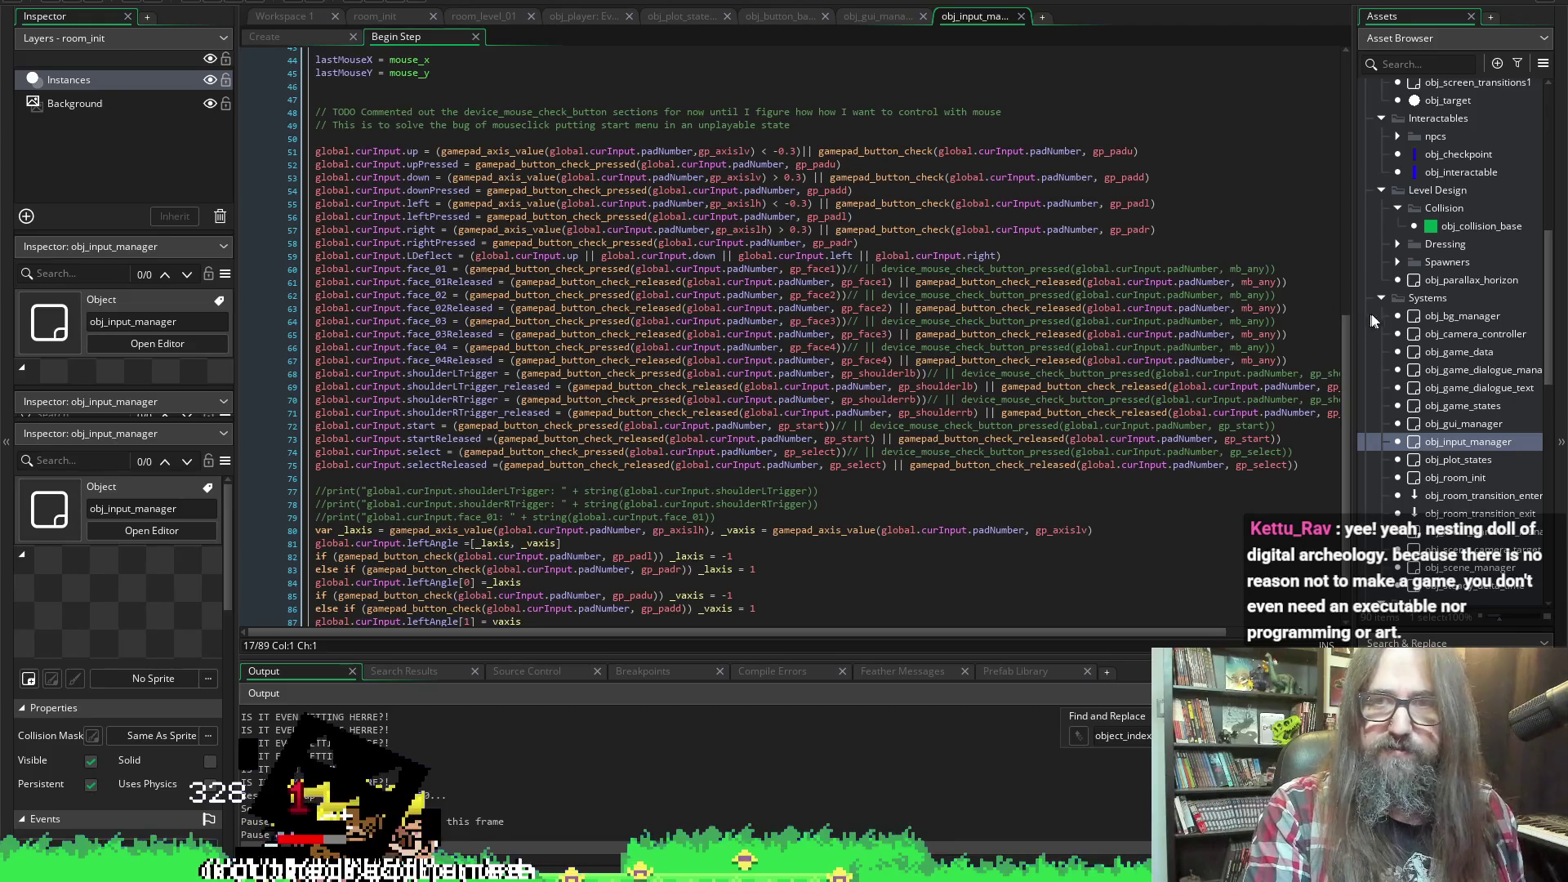
click(1340, 285)
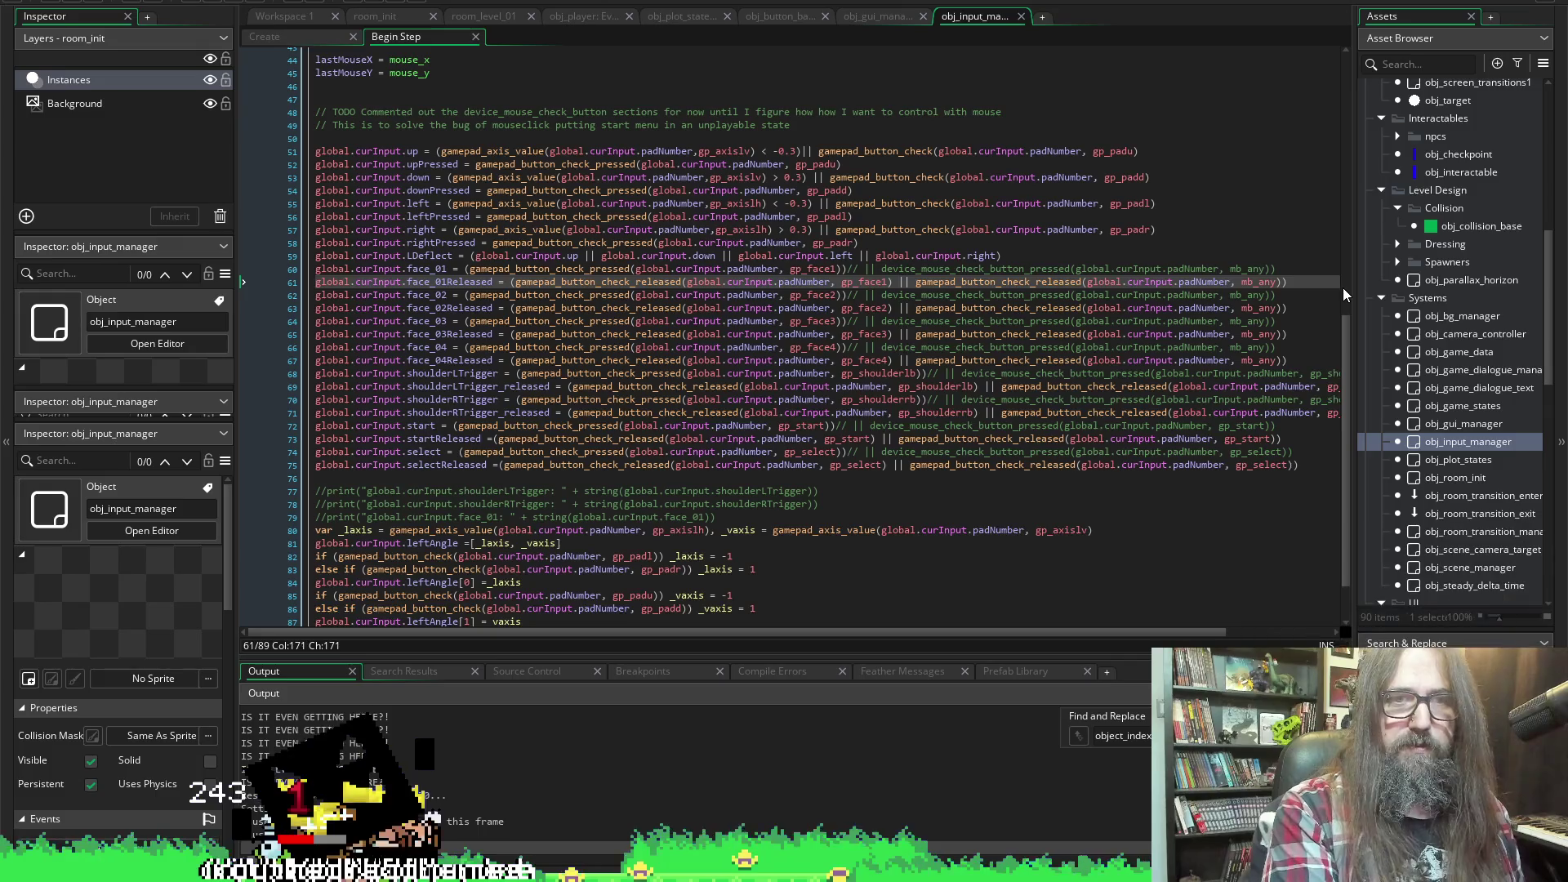
key(Return)
text(global.curInput.upHeld = gamepad_button_c))
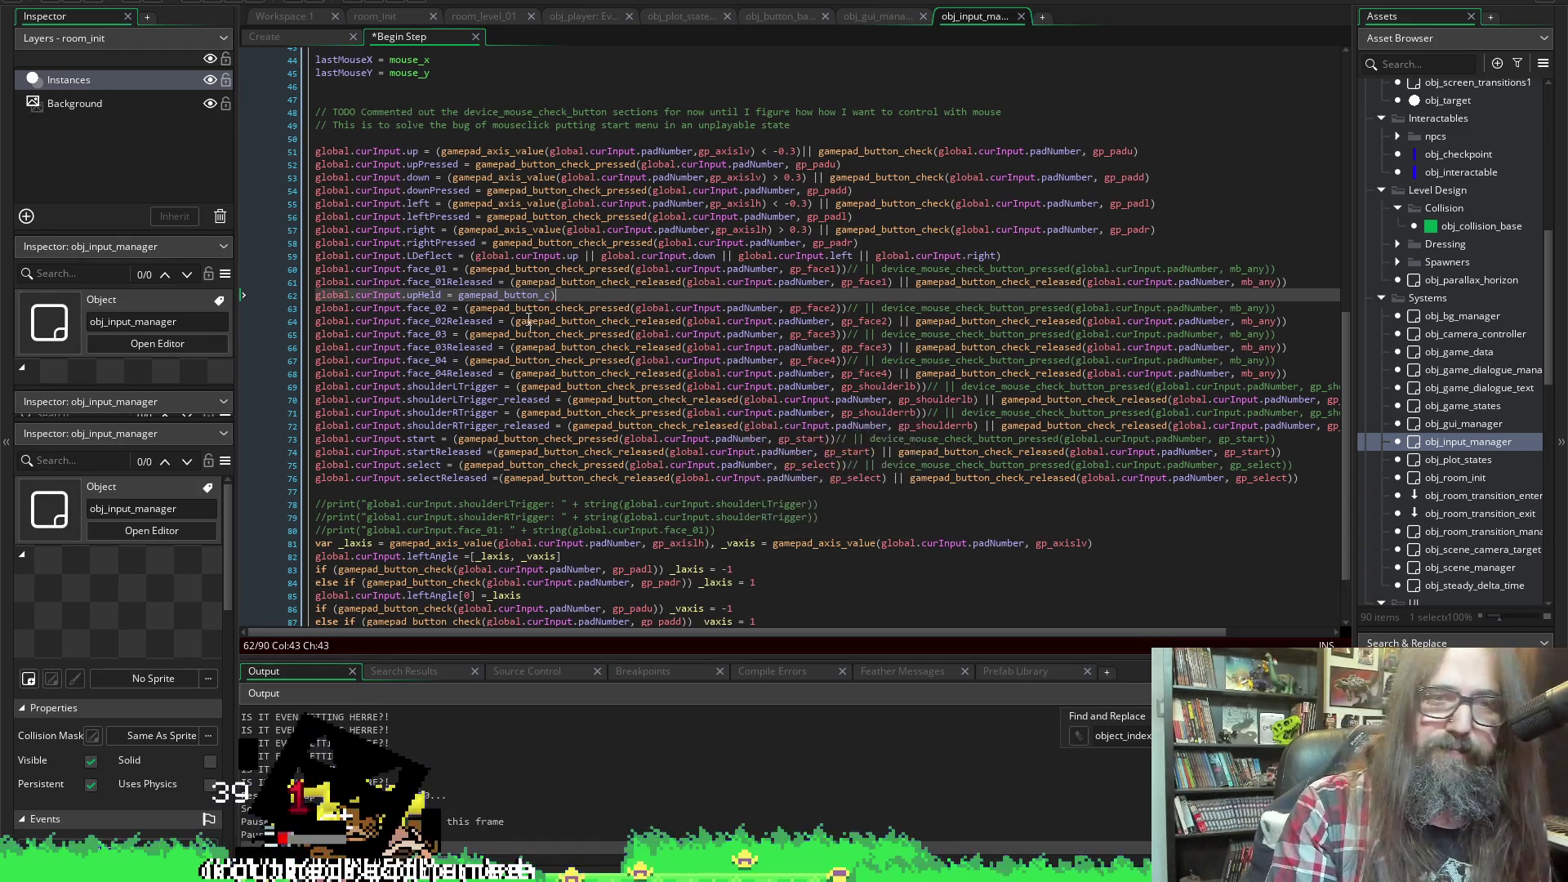
Rename upHeld to face_01Held and extend the call to gamepad_button_check(global
drag(556, 299, 460, 312)
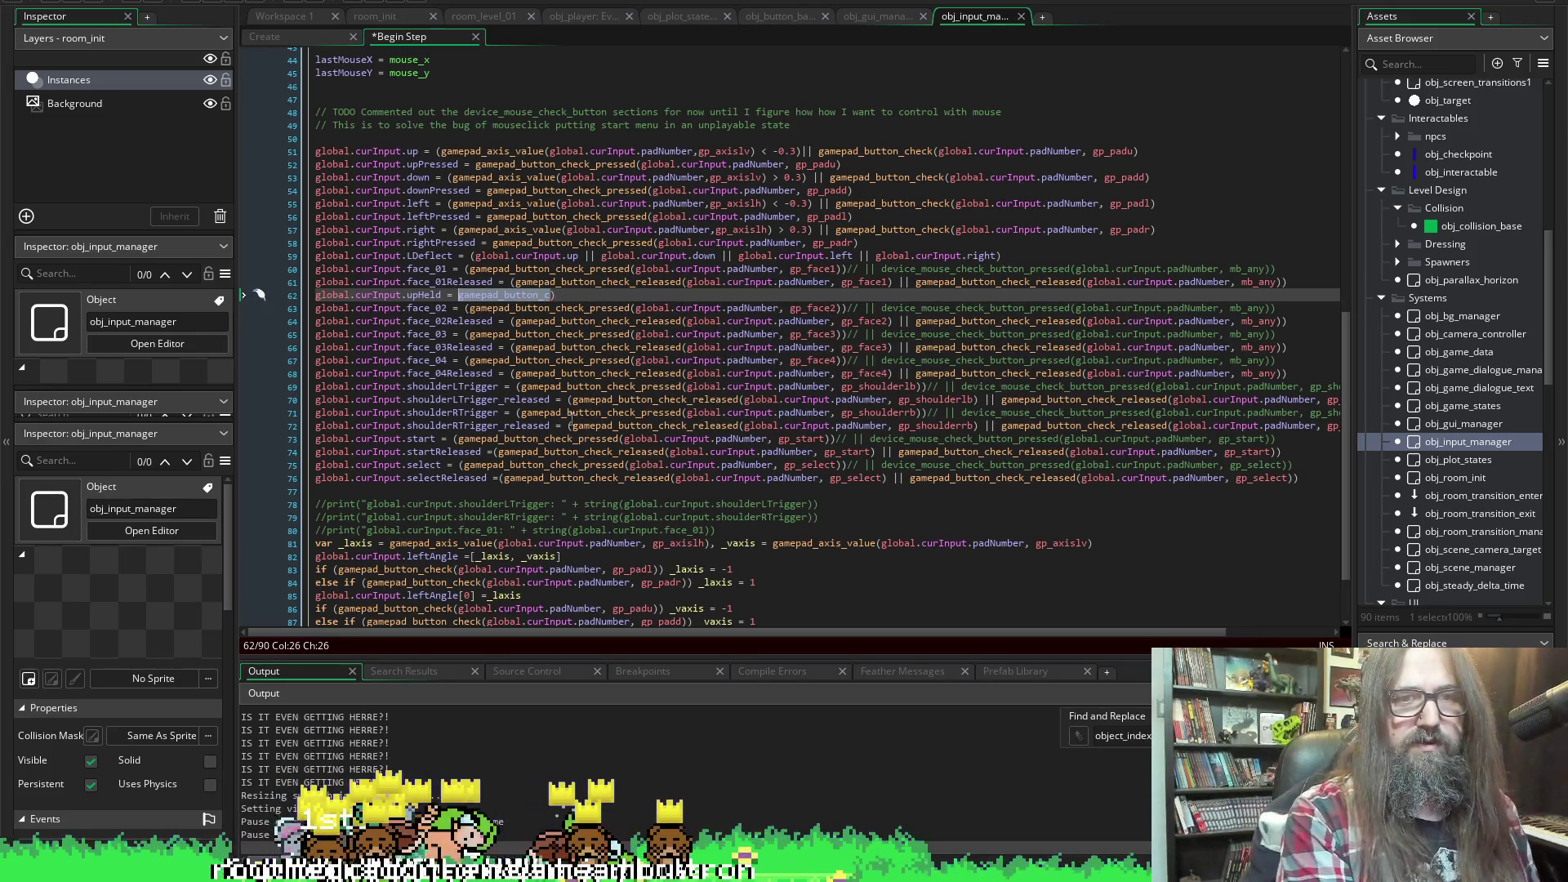
double_click(424, 294)
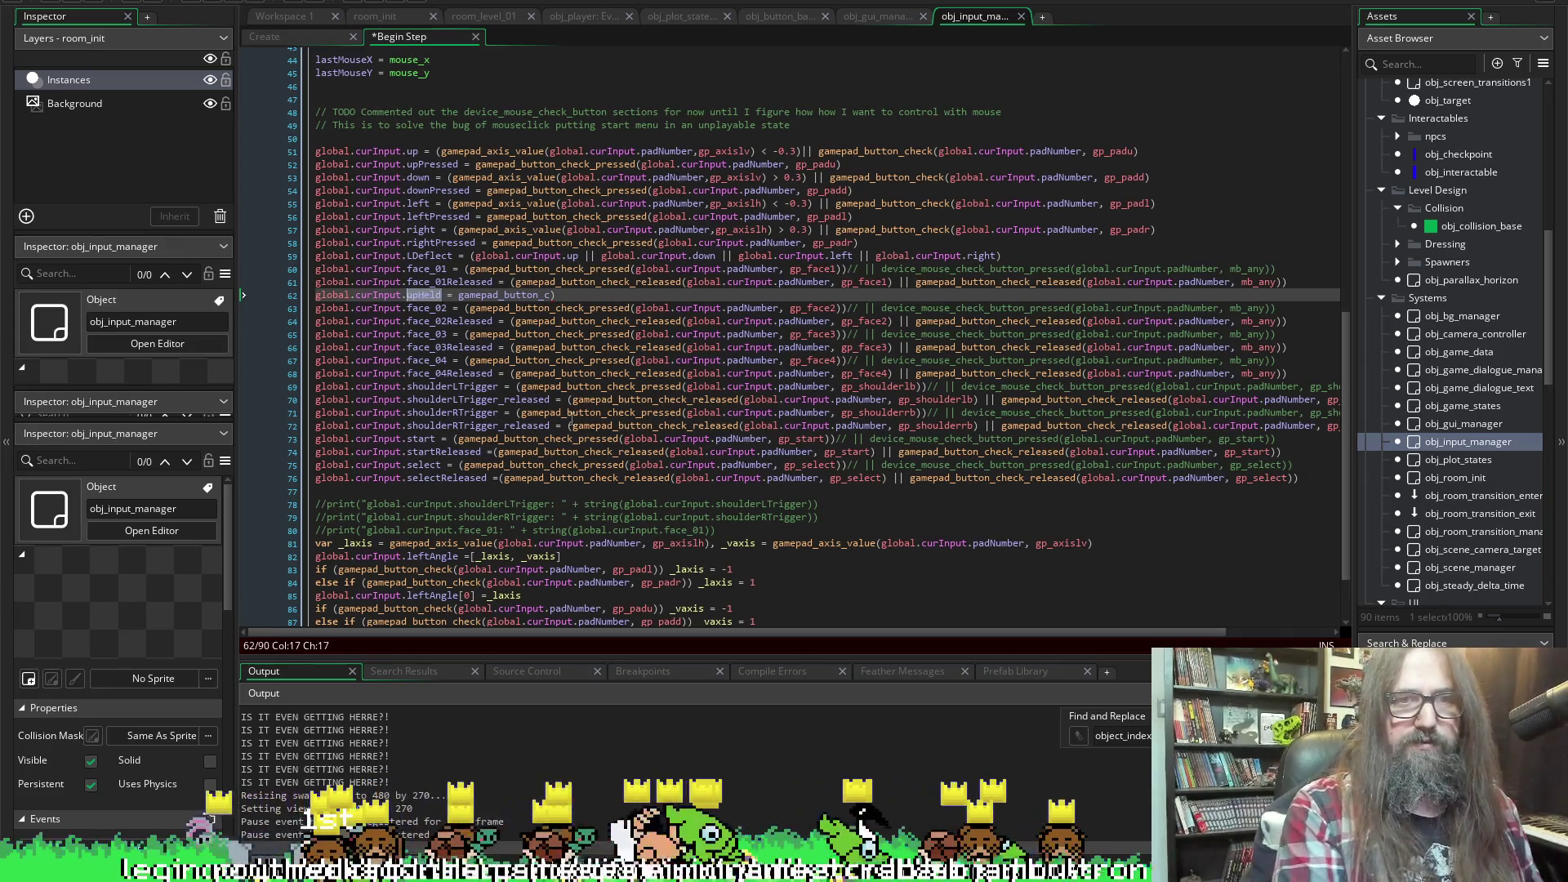
text(face_0)
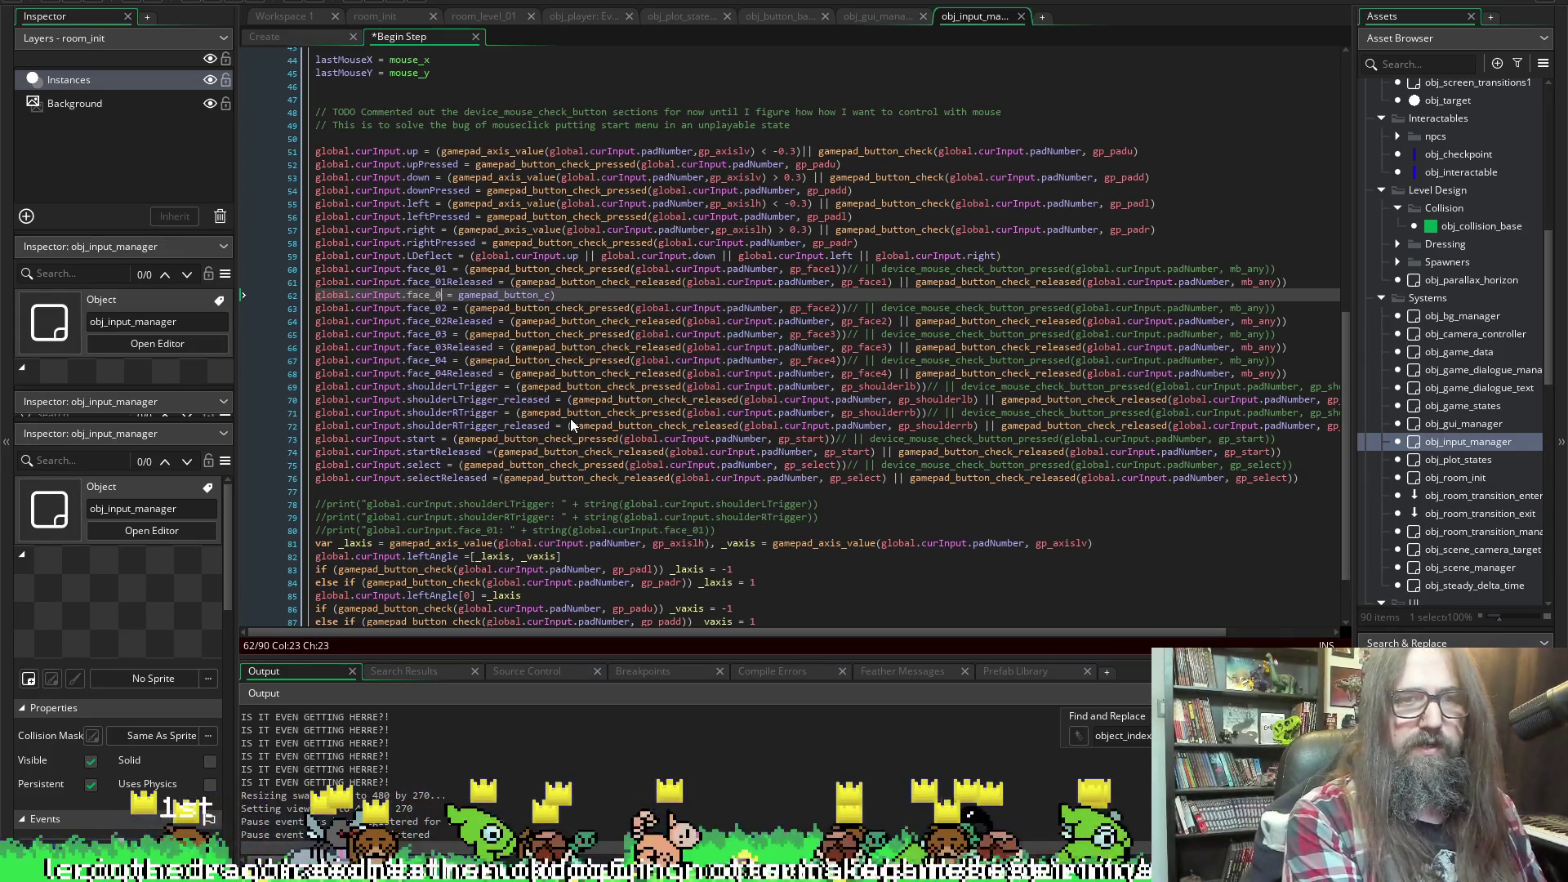
text(1Held)
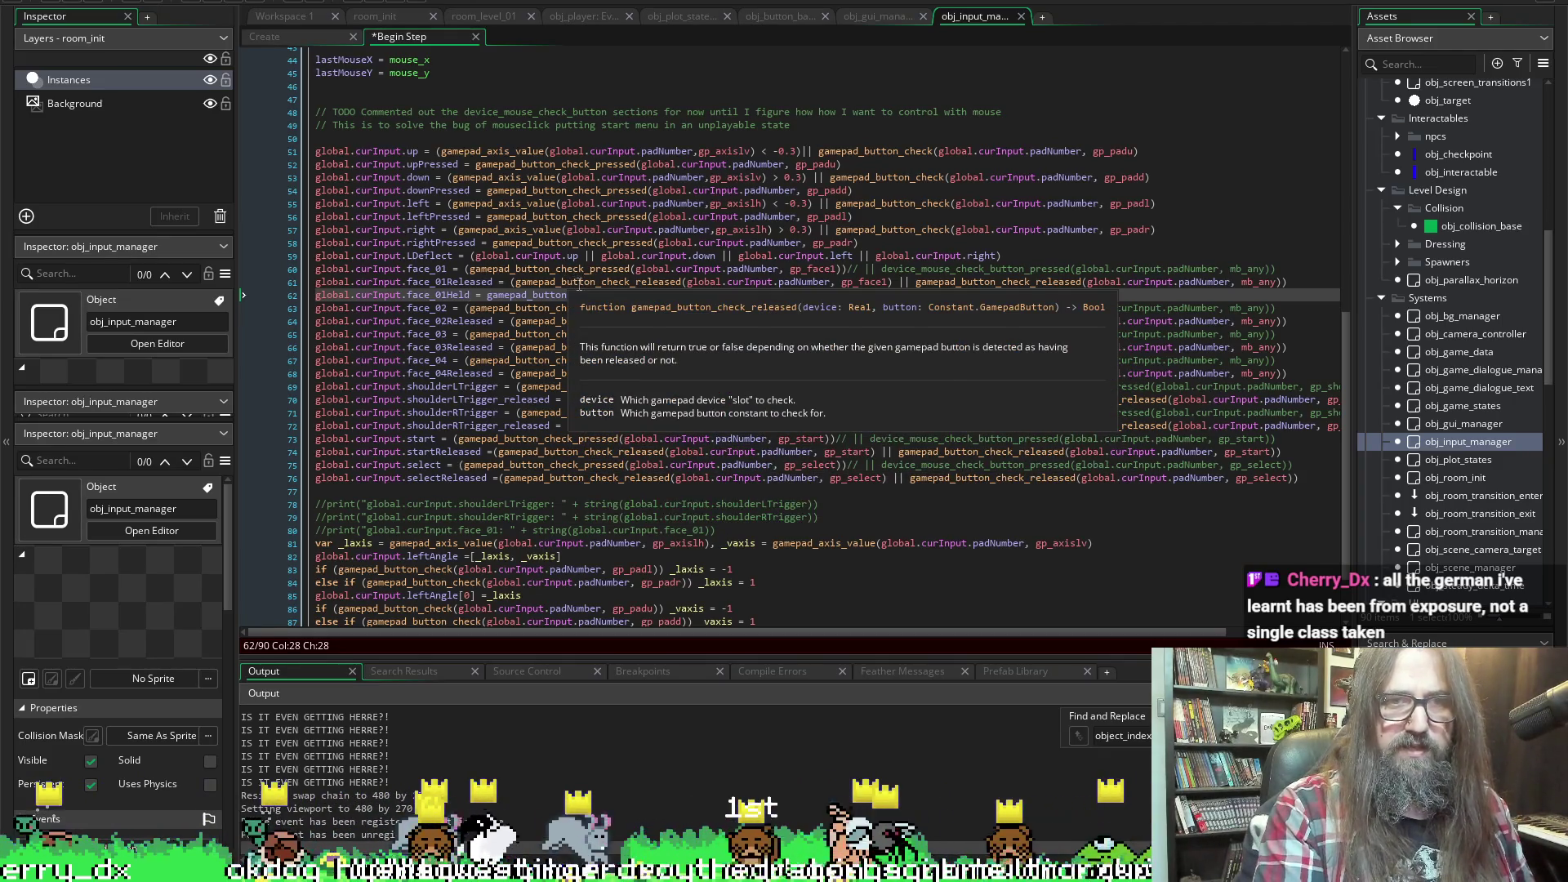
click(556, 295)
text(_c)
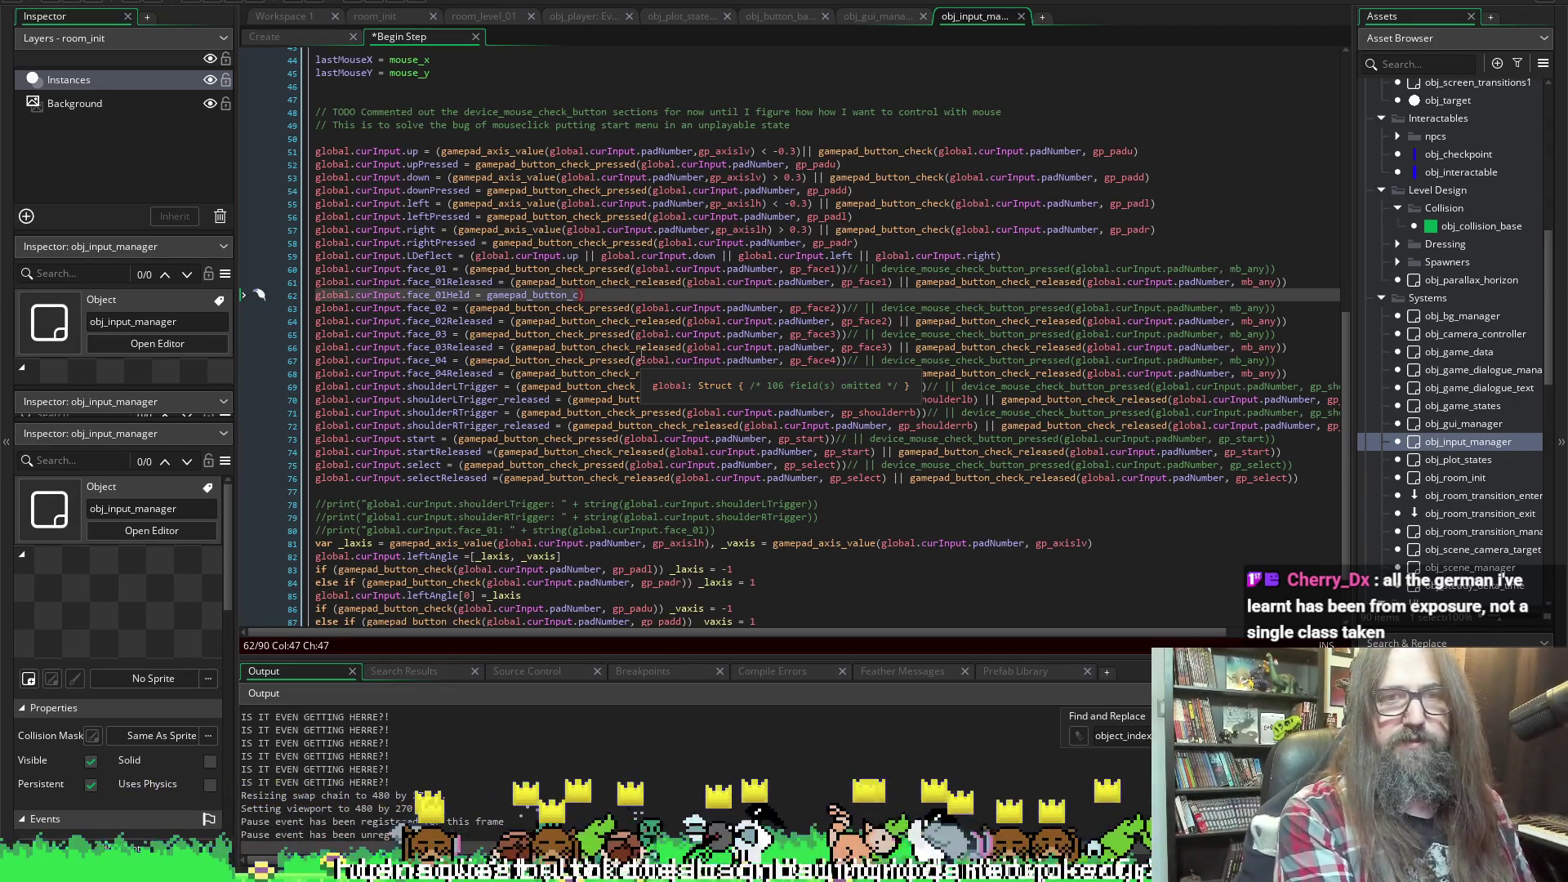
text(heck)
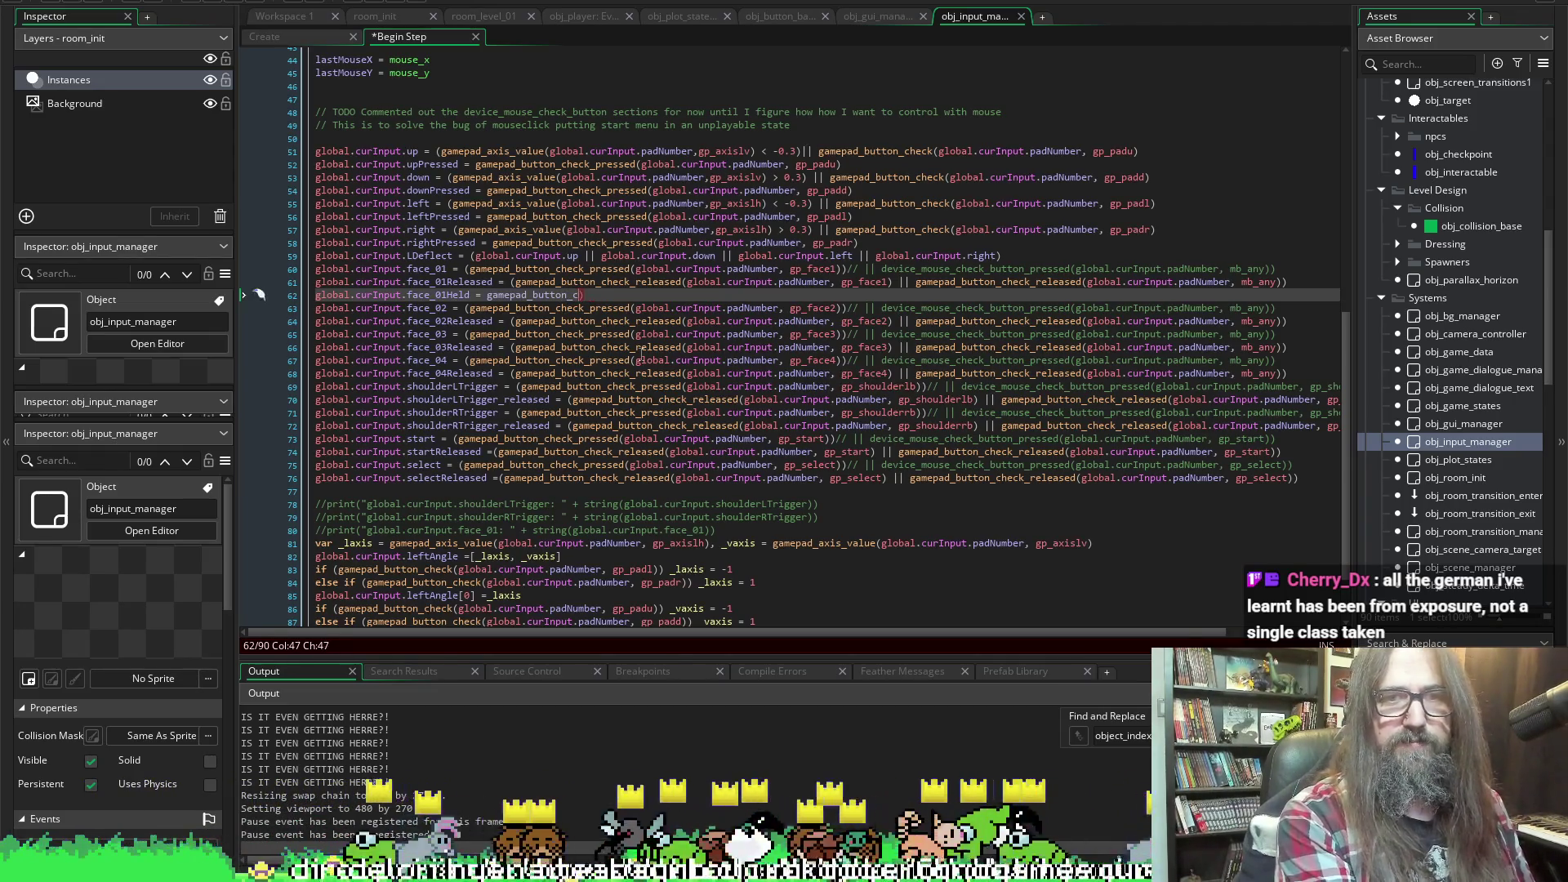
text(()
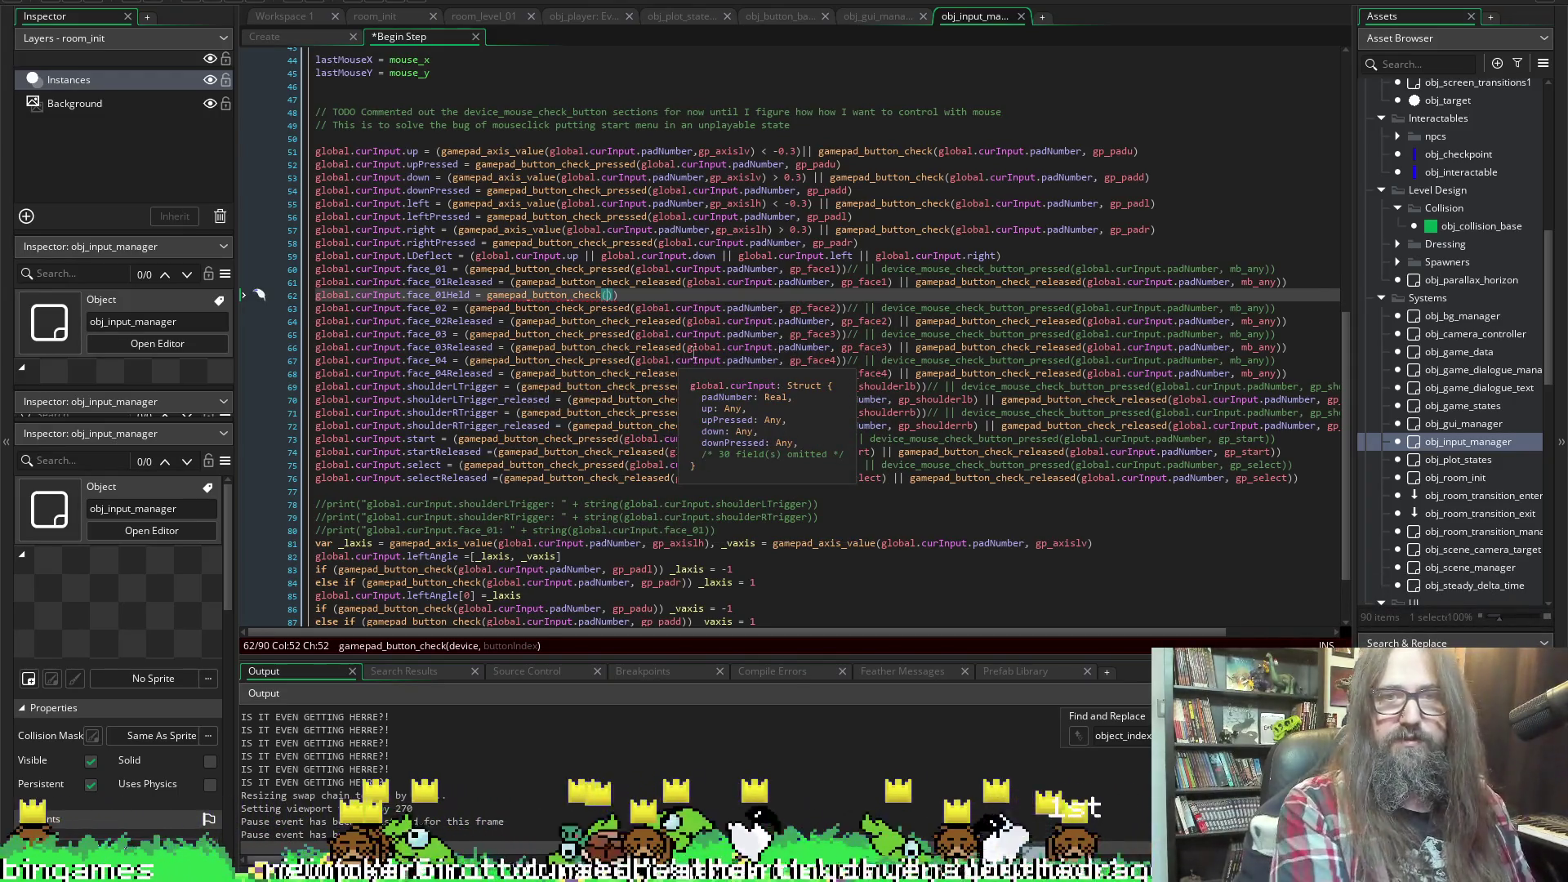
text(global.)
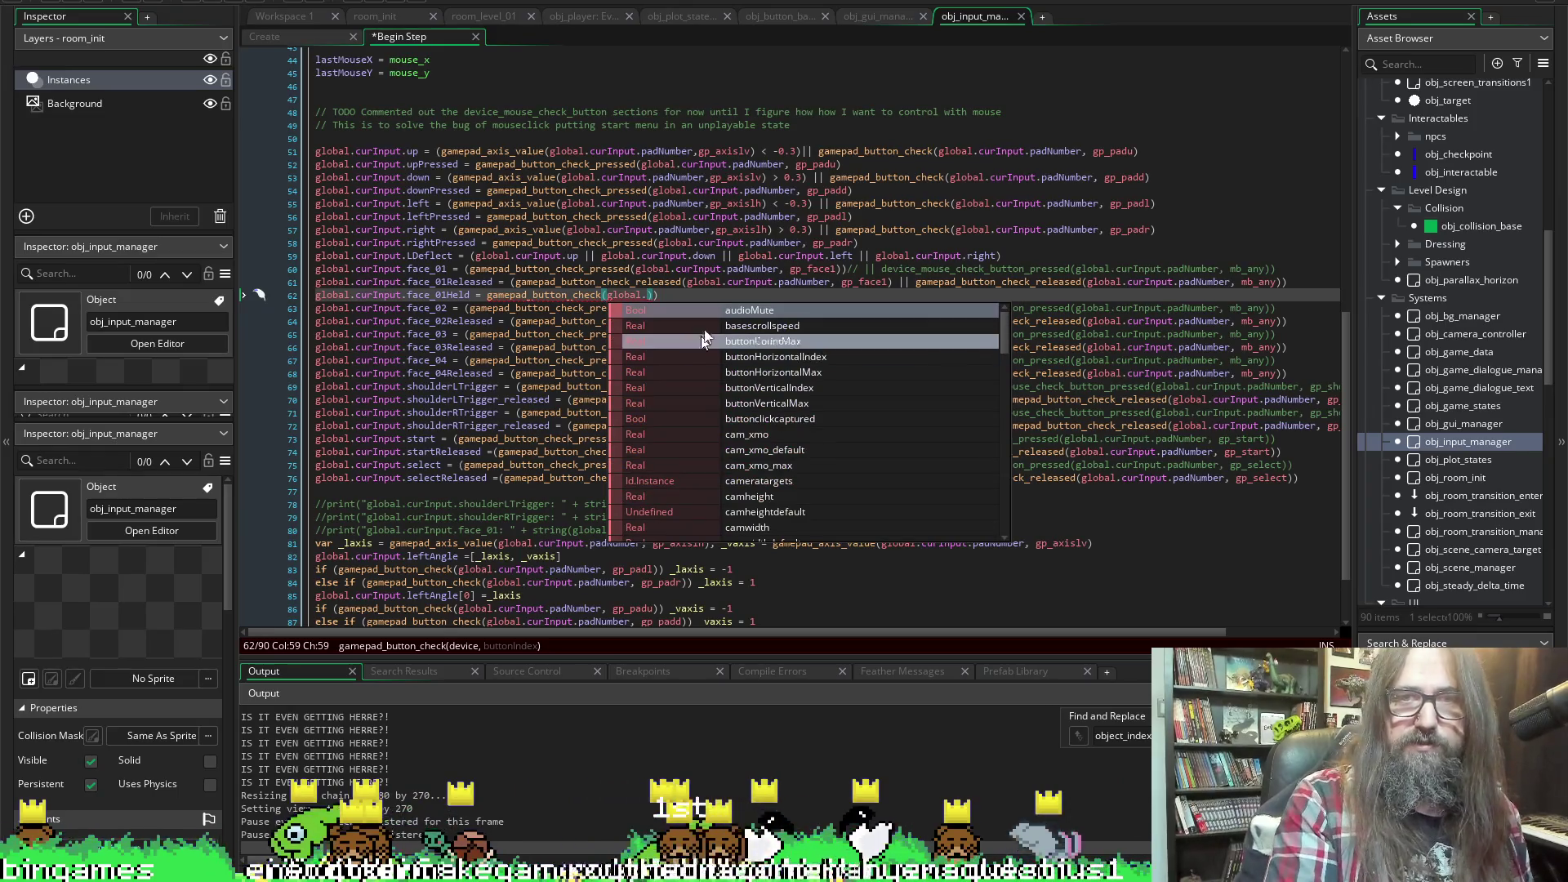
Copy the padNumber and gp_face1 arguments from line 61 into the face_01Held call and save
click(880, 282)
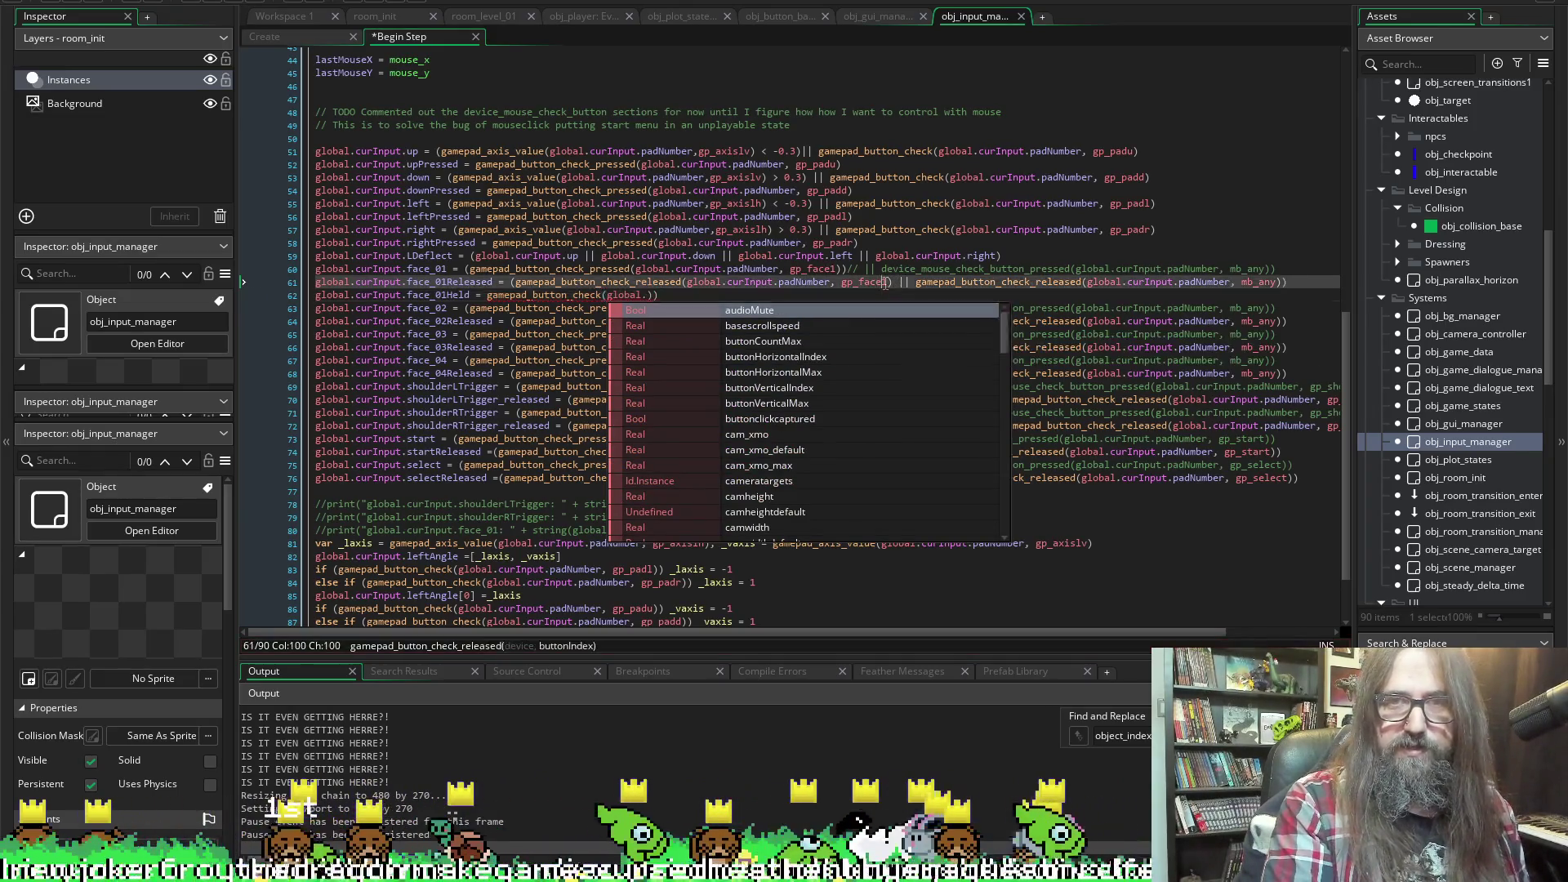
drag(871, 290, 649, 292)
key(ctrl+c)
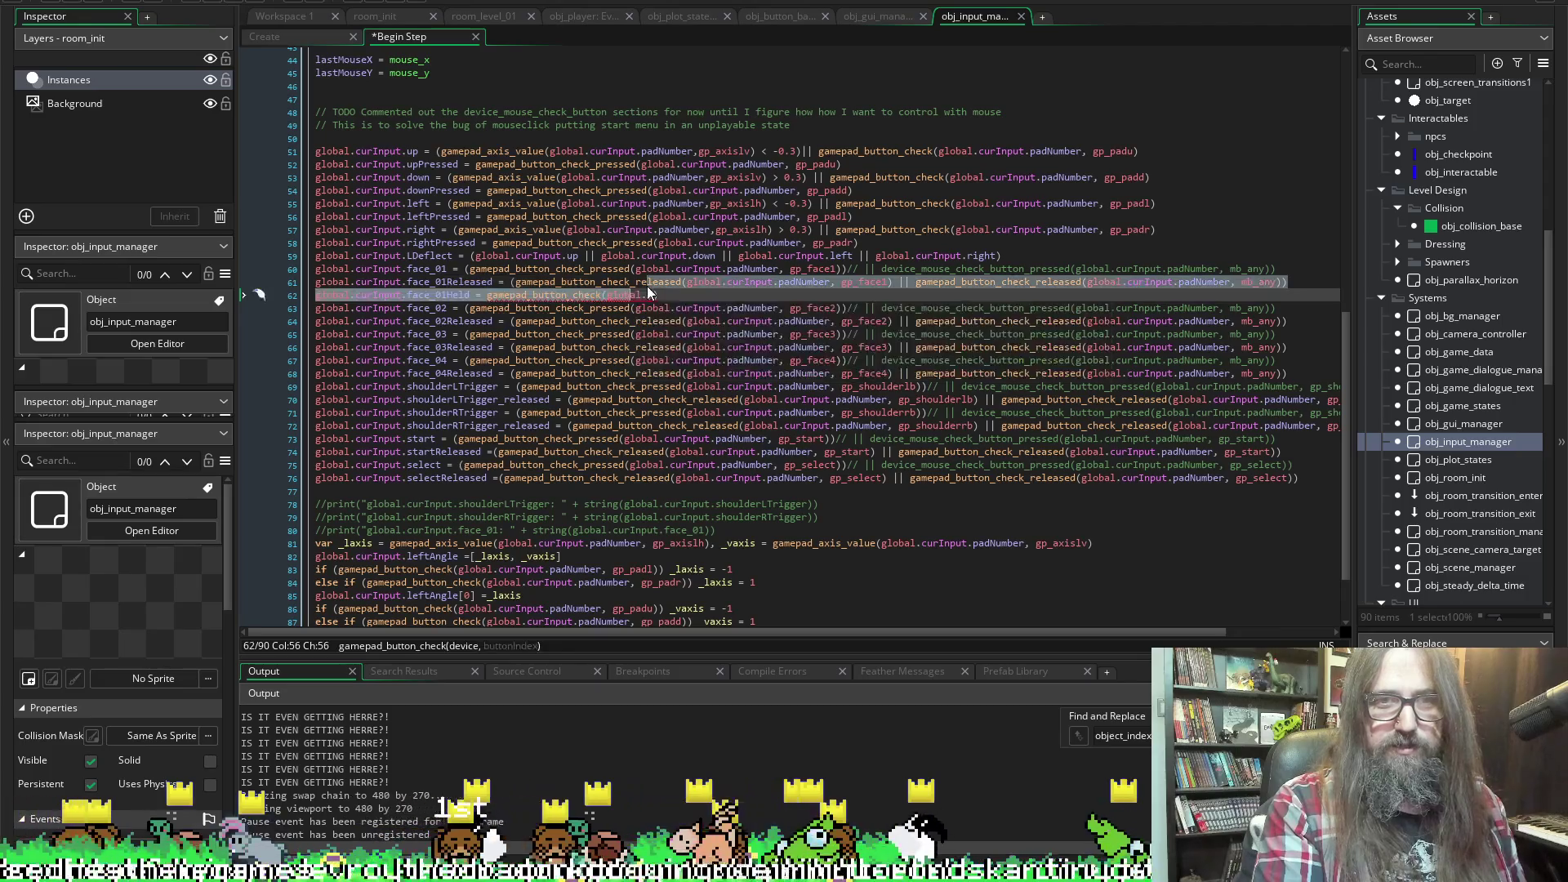
click(649, 286)
key(Down)
key(Down)
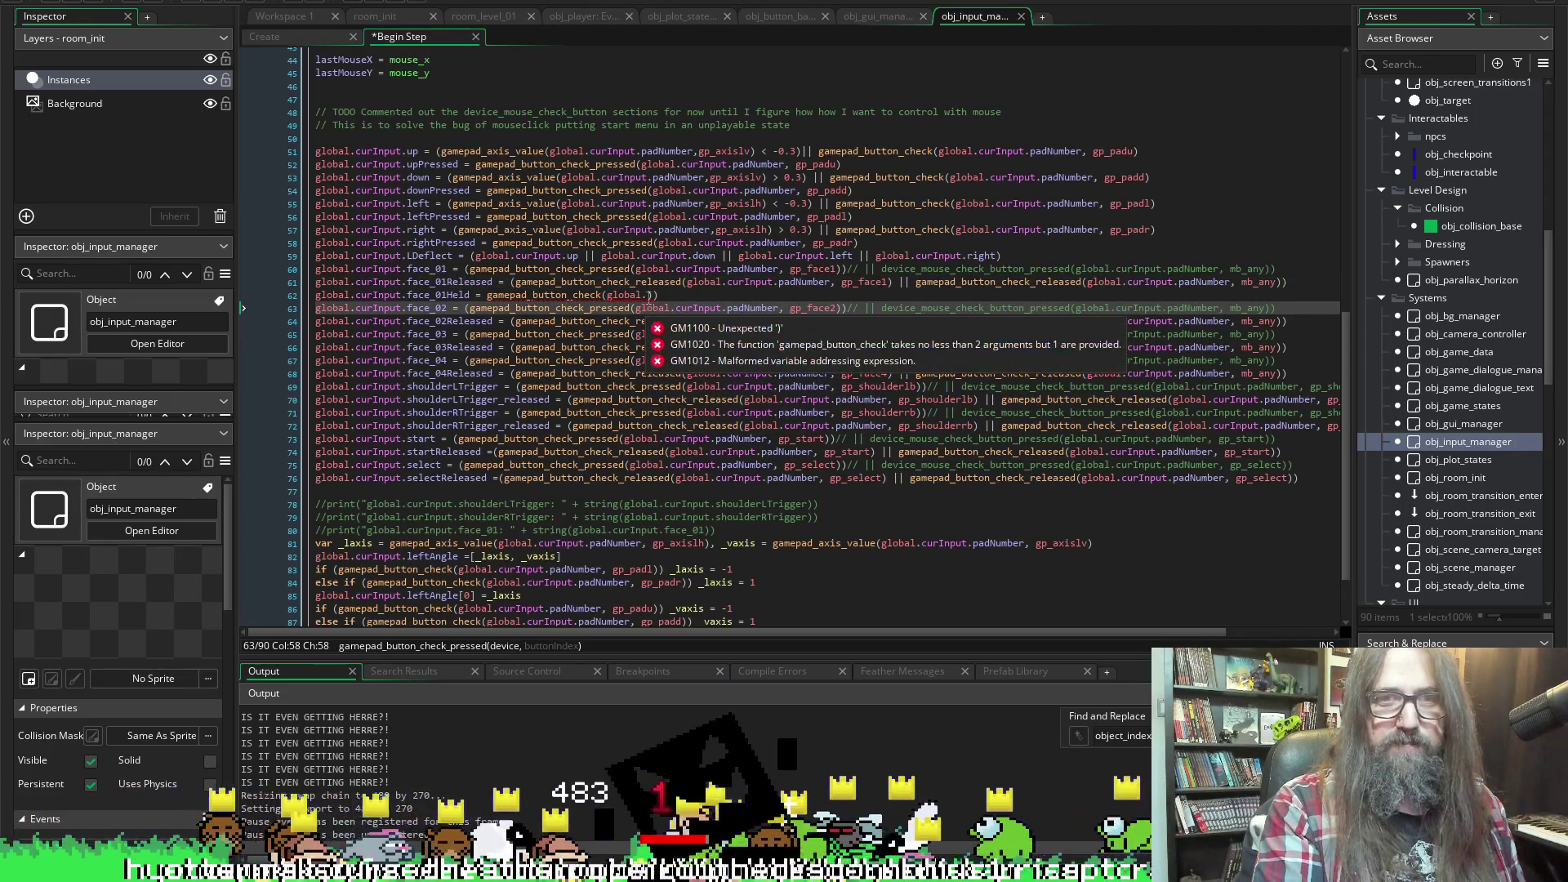
click(648, 296)
key(ctrl+v)
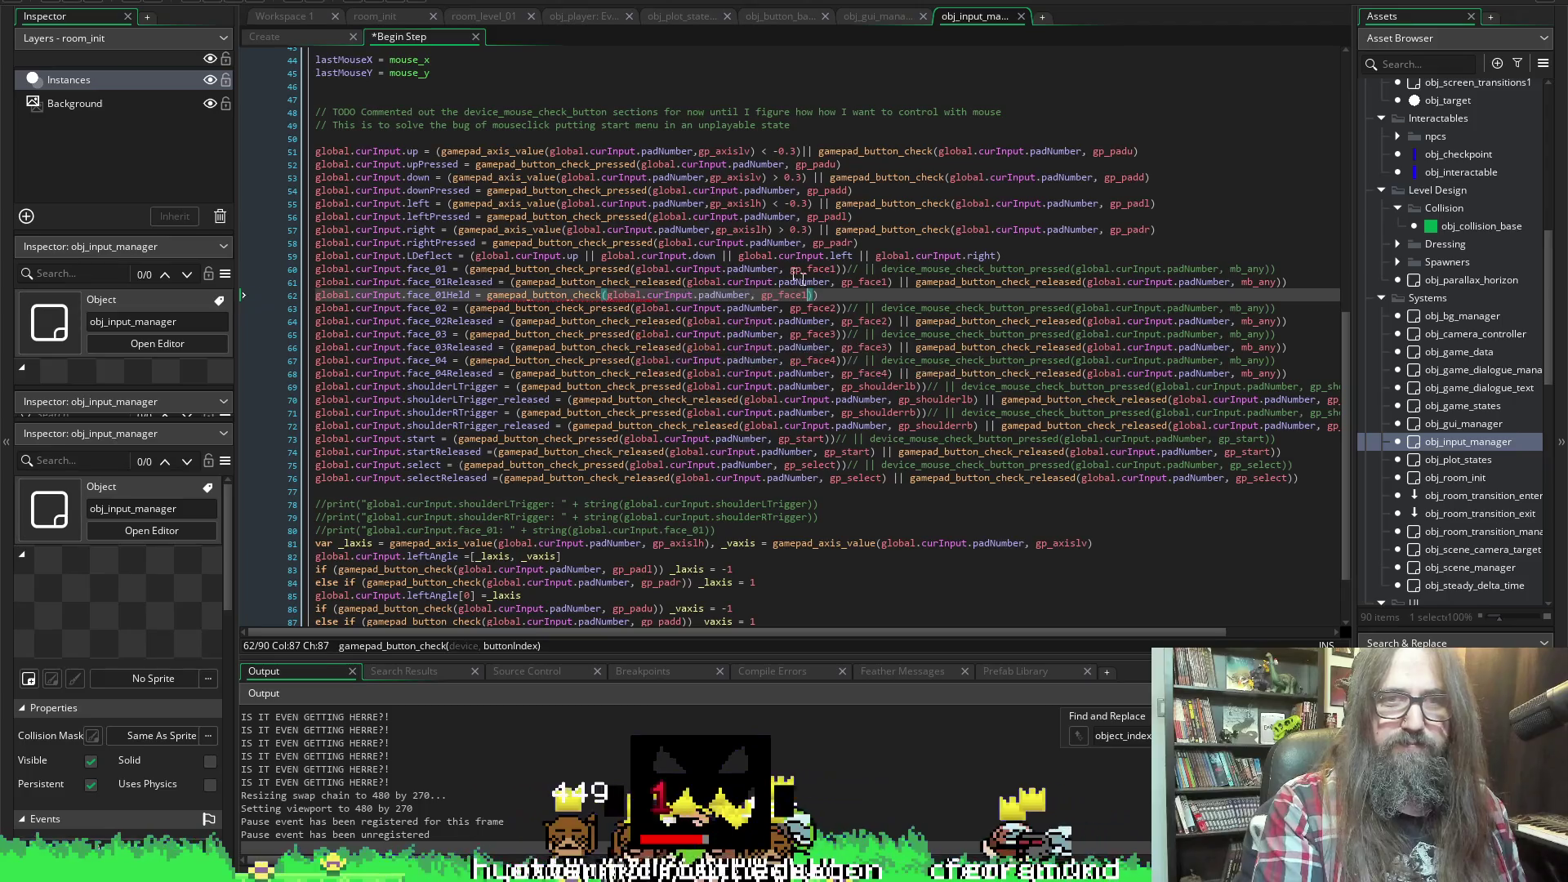
key(ctrl+s)
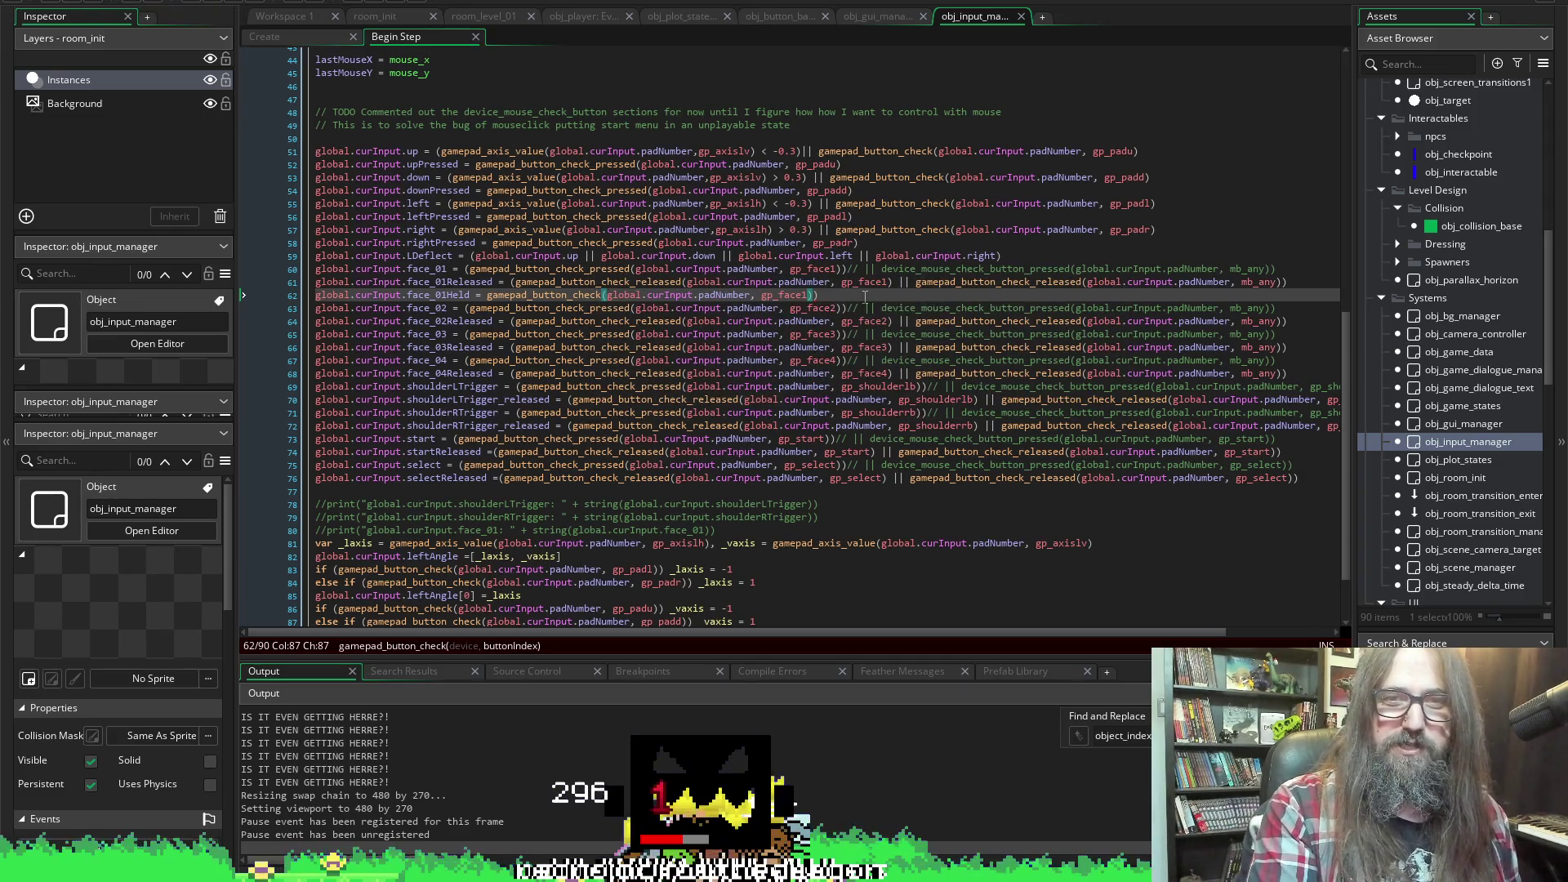
Add the closing brackets to complete the face_01Held gamepad_button_check call
text()))
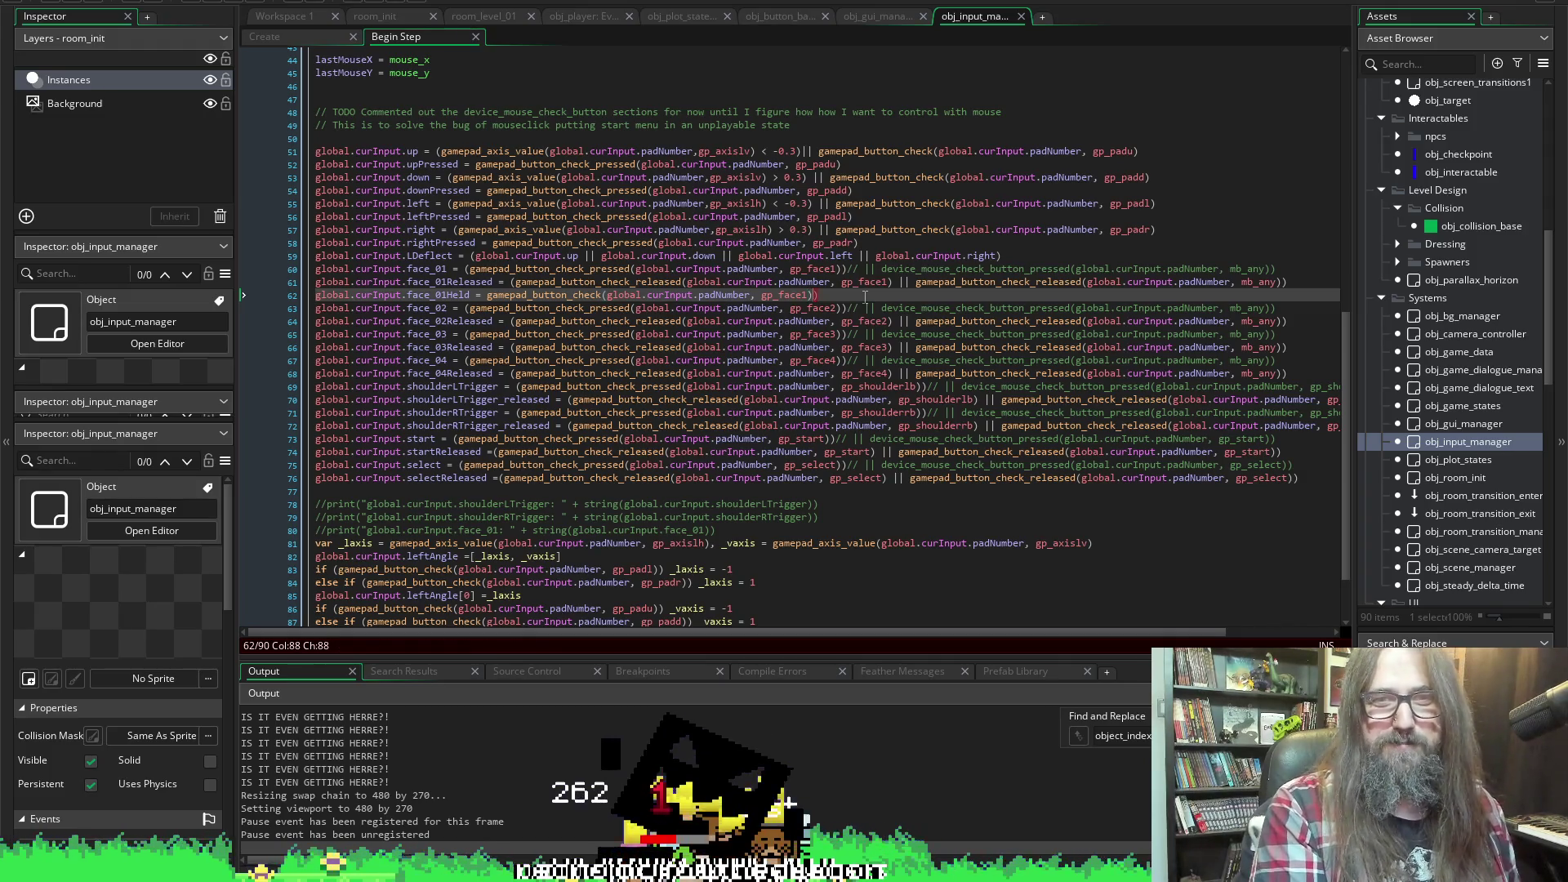
key(Left)
key(Left)
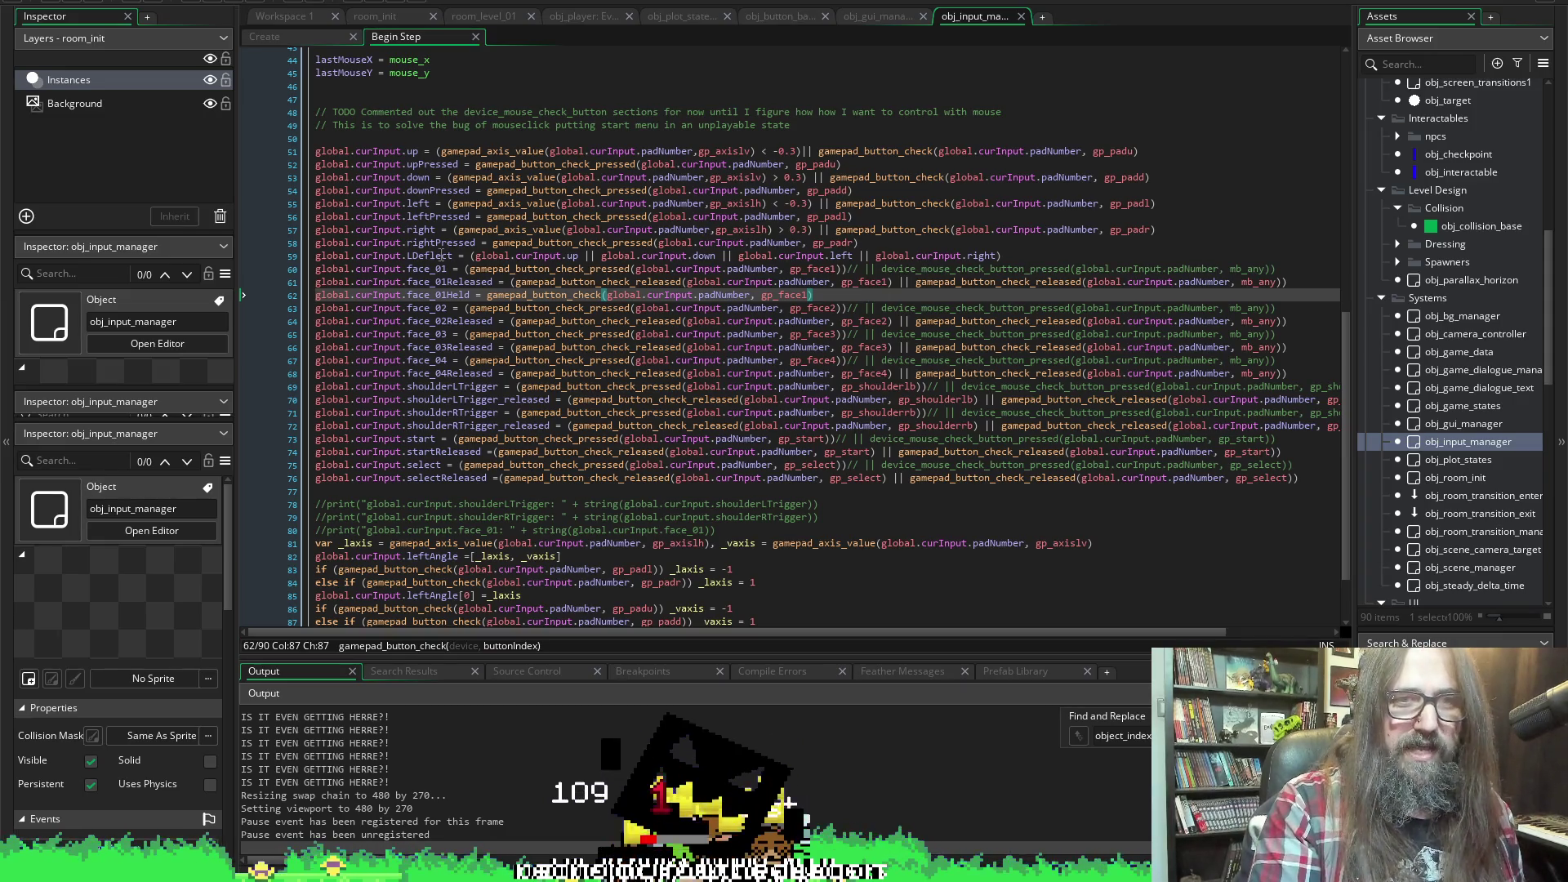
double_click(441, 294)
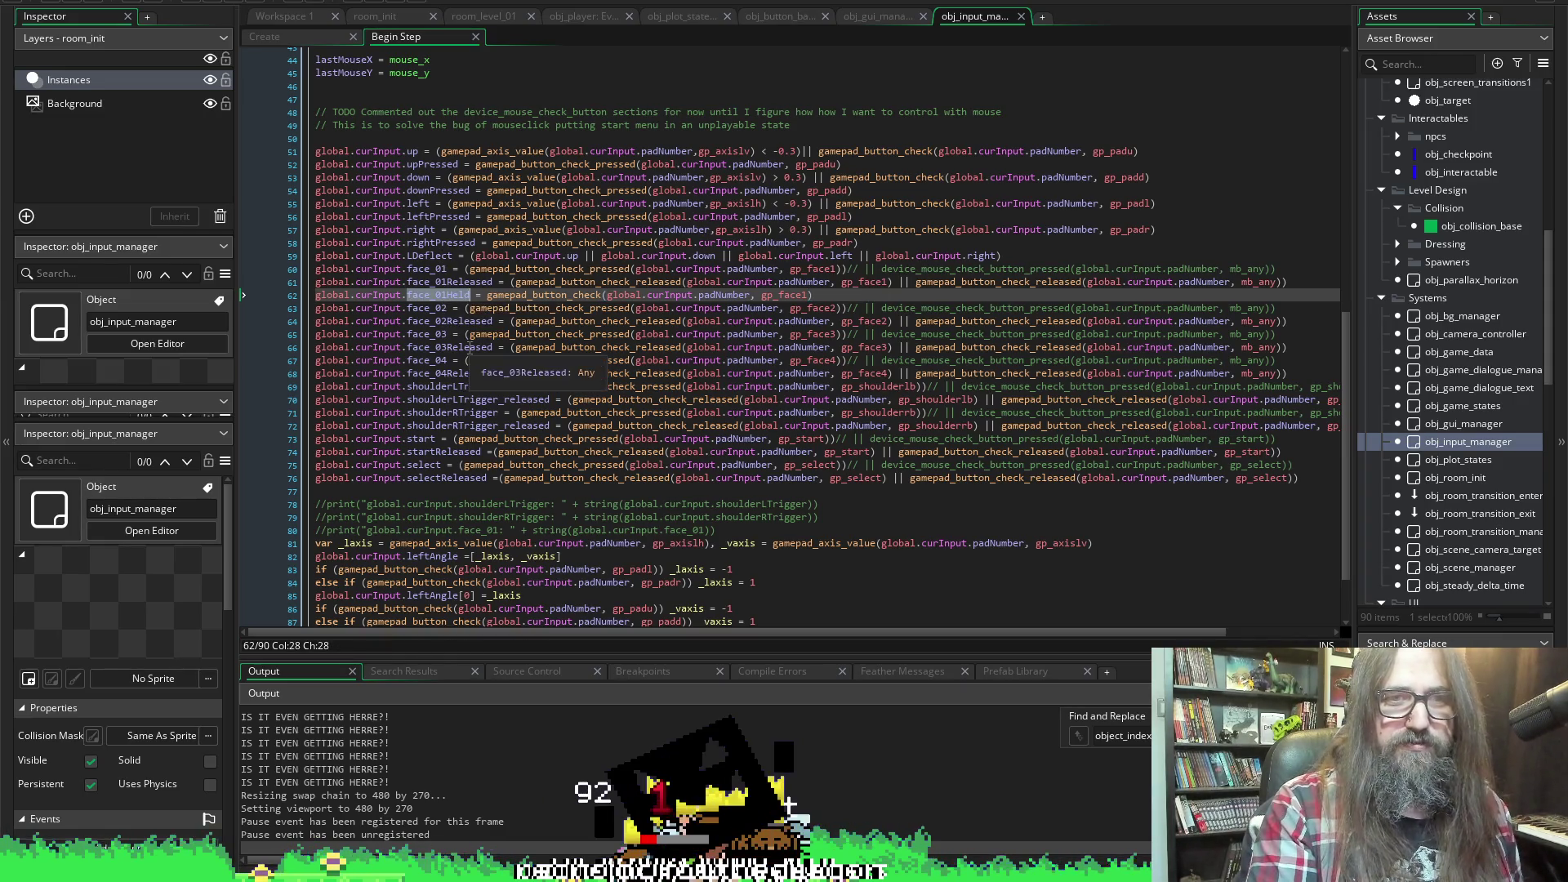
click(281, 37)
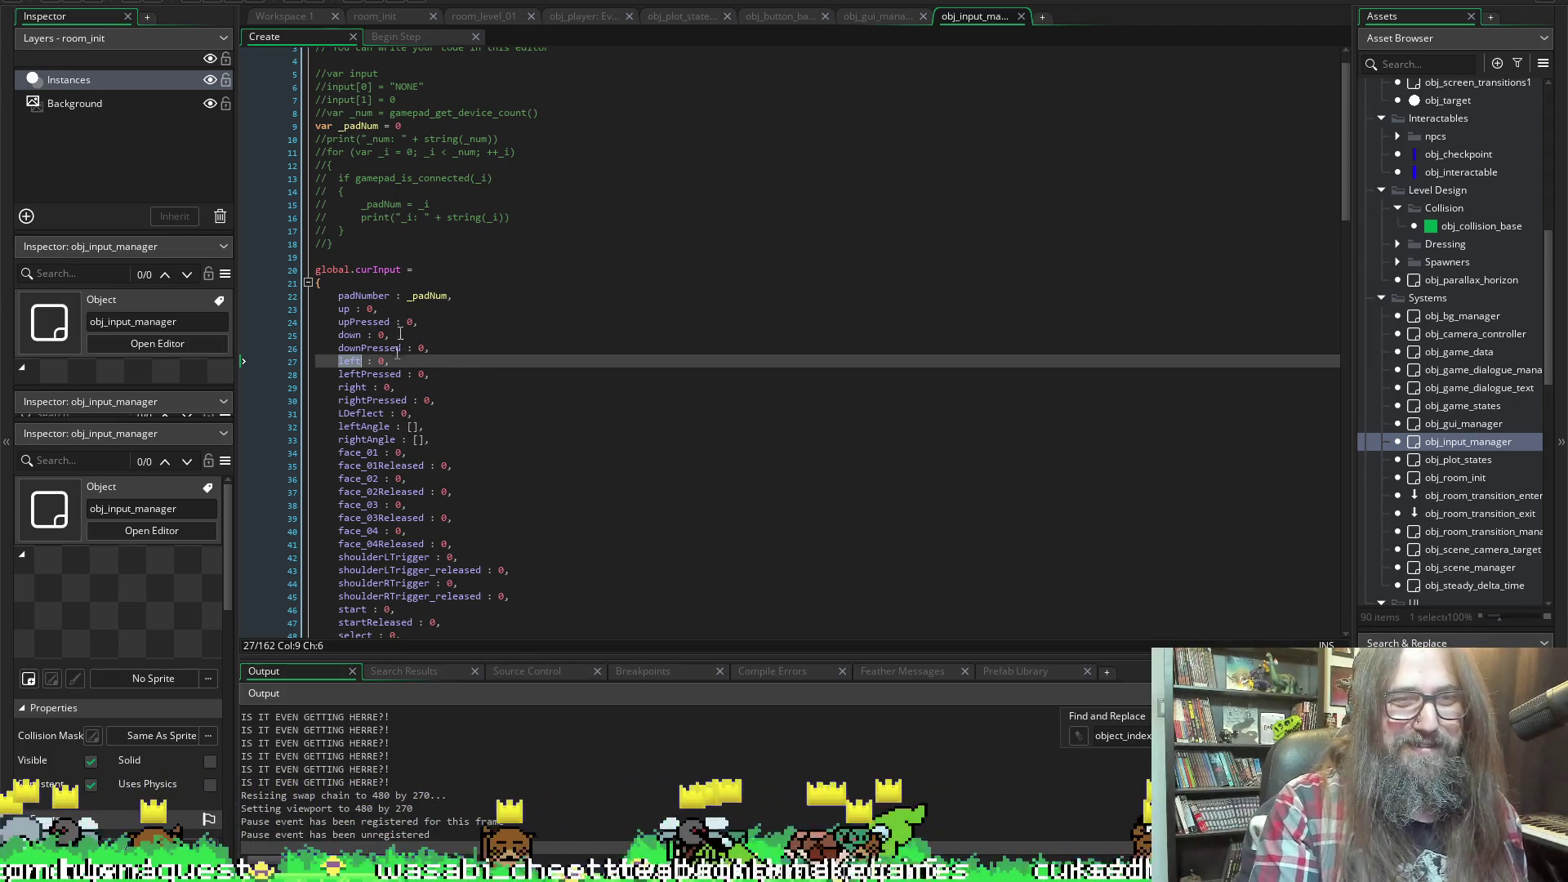
Add a face_01Held : 0 entry after face_01Released in the curInput struct
click(437, 326)
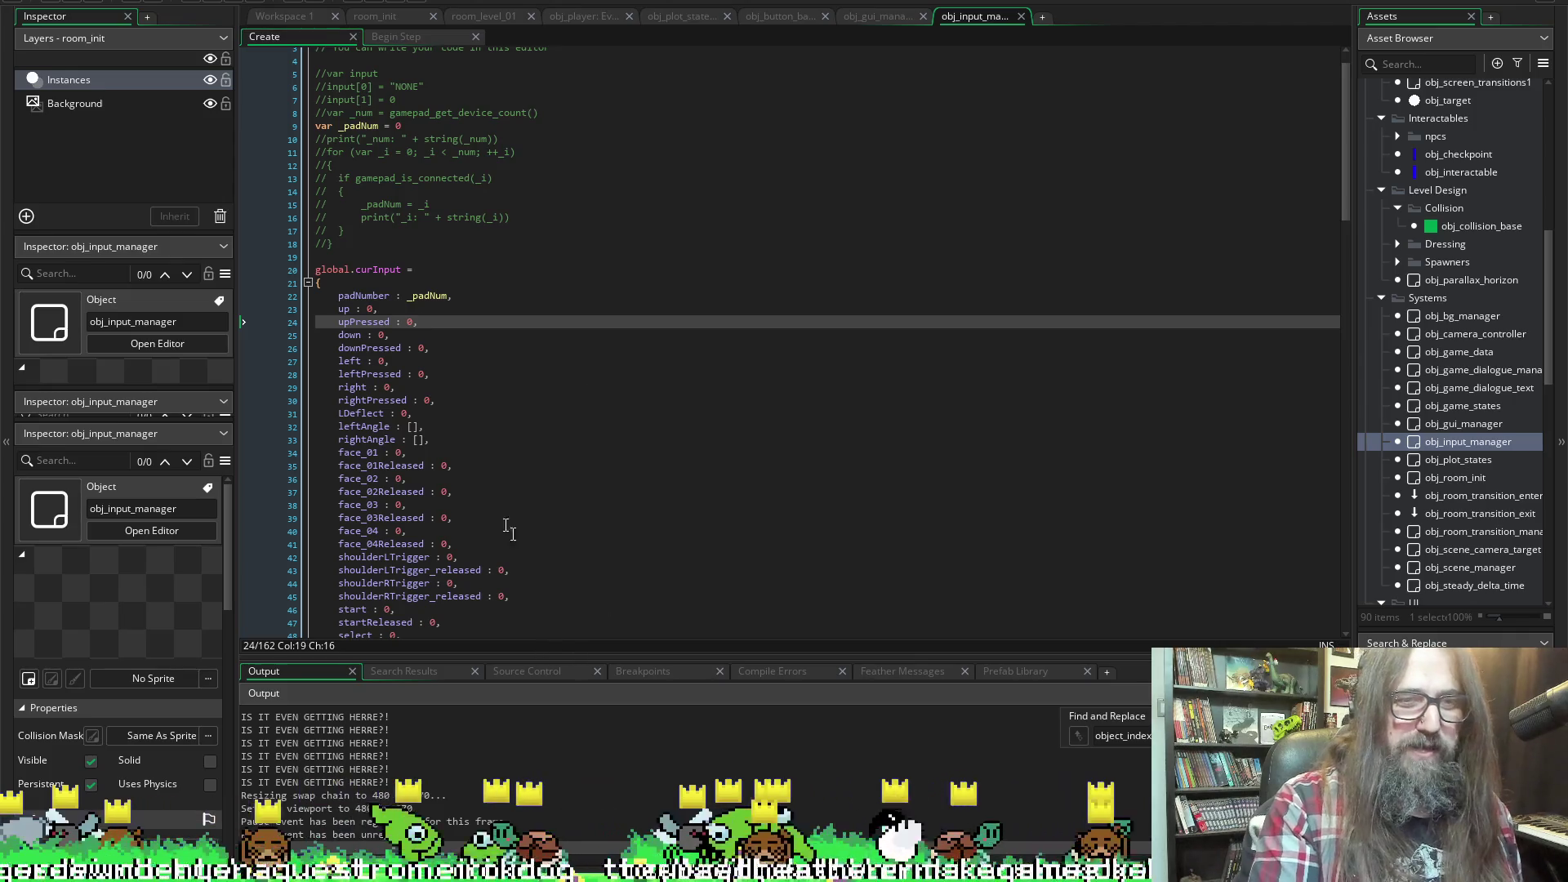
click(506, 476)
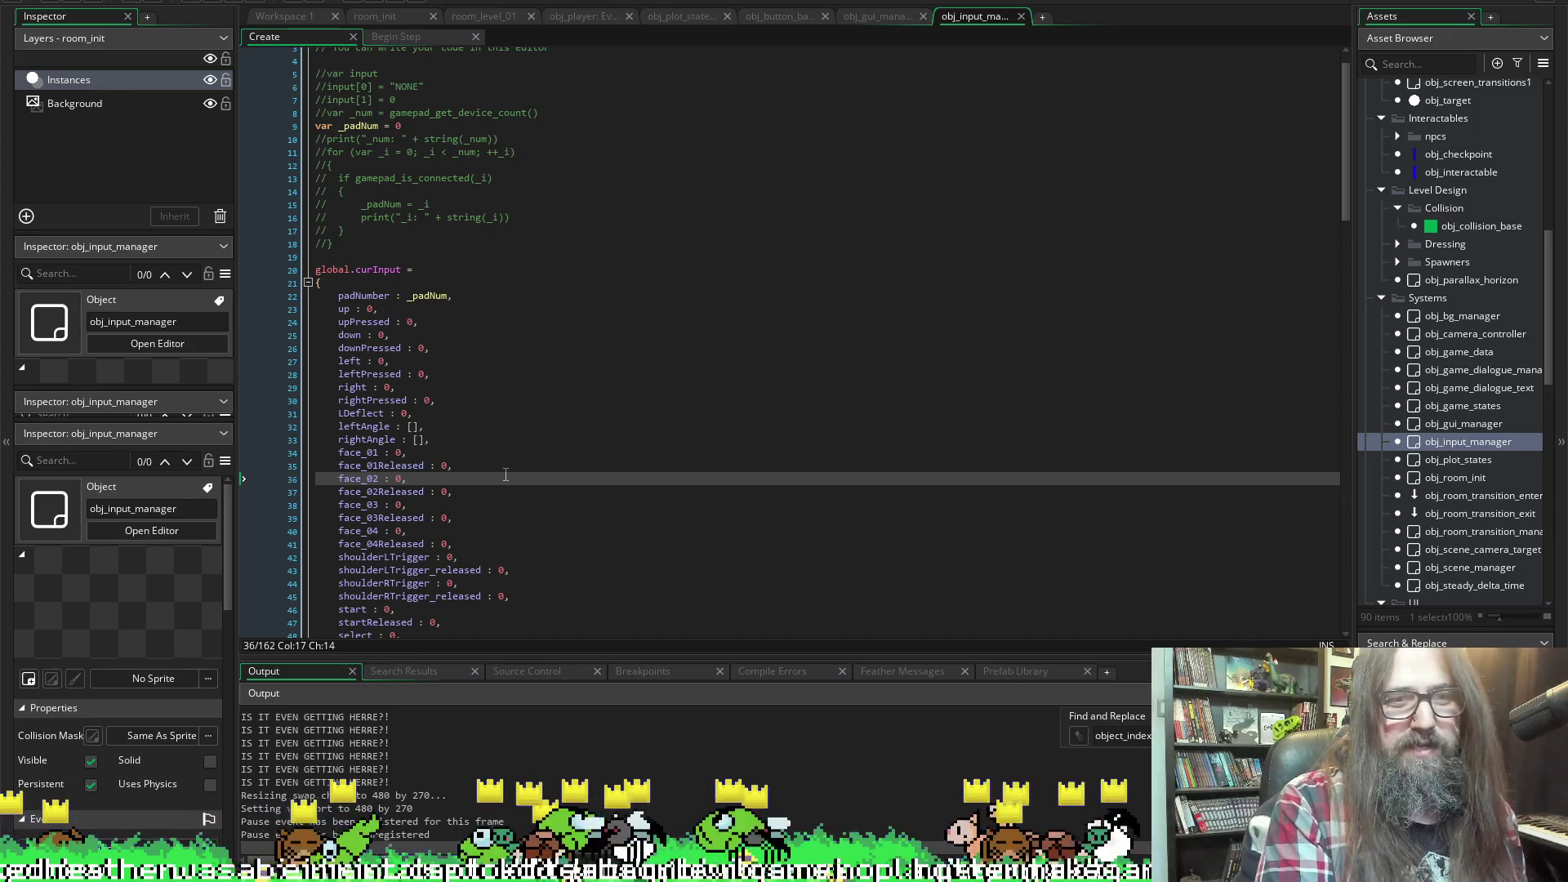
key(Return)
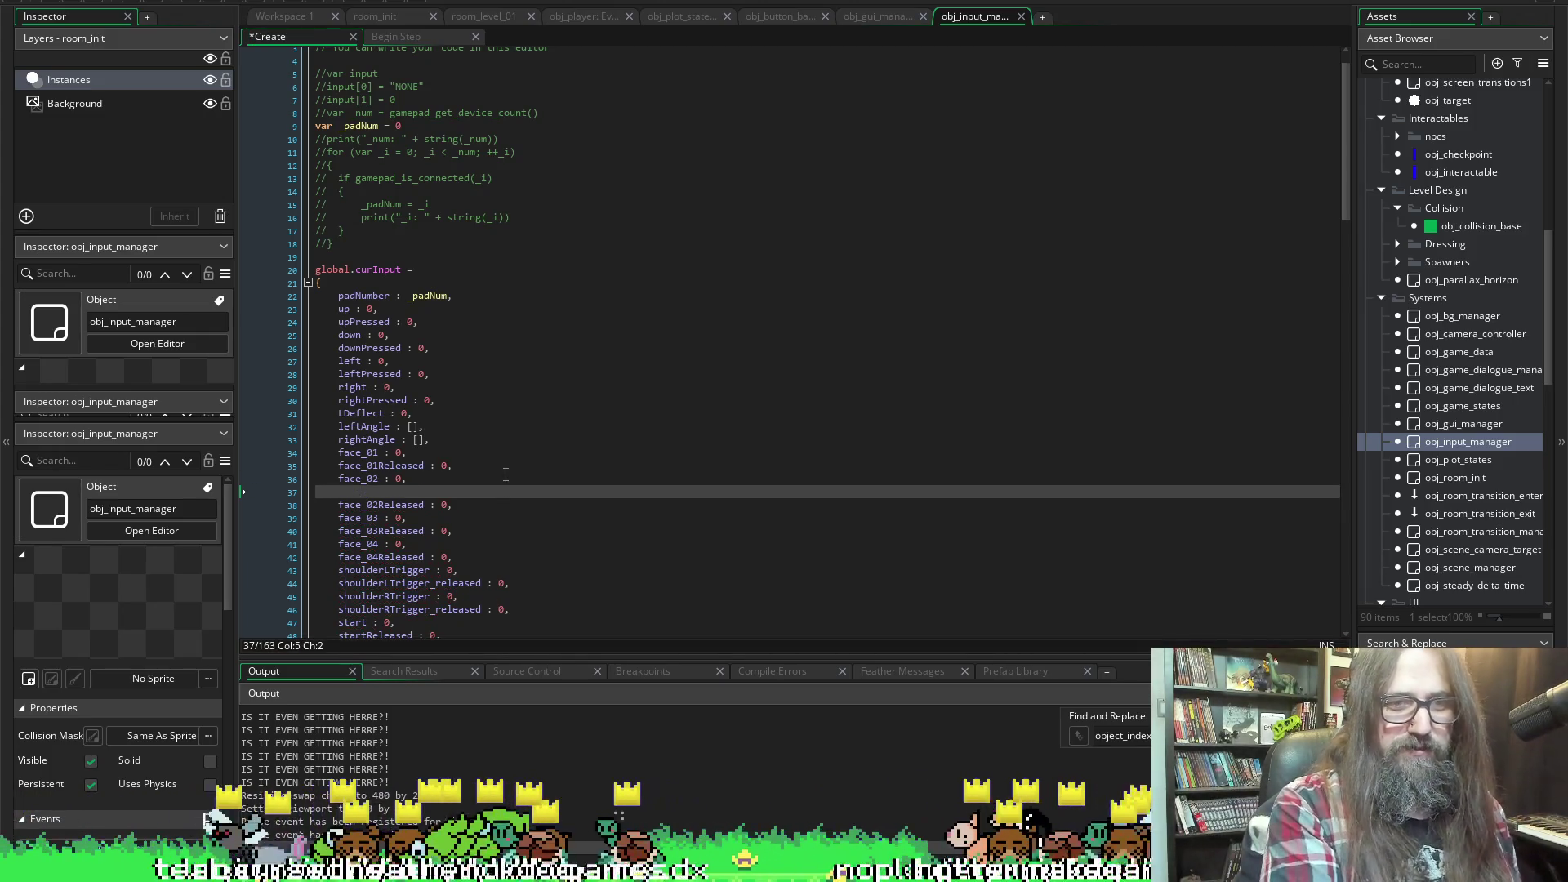
key(BackSpace)
key(Up)
key(End)
key(Return)
text(face_01Held)
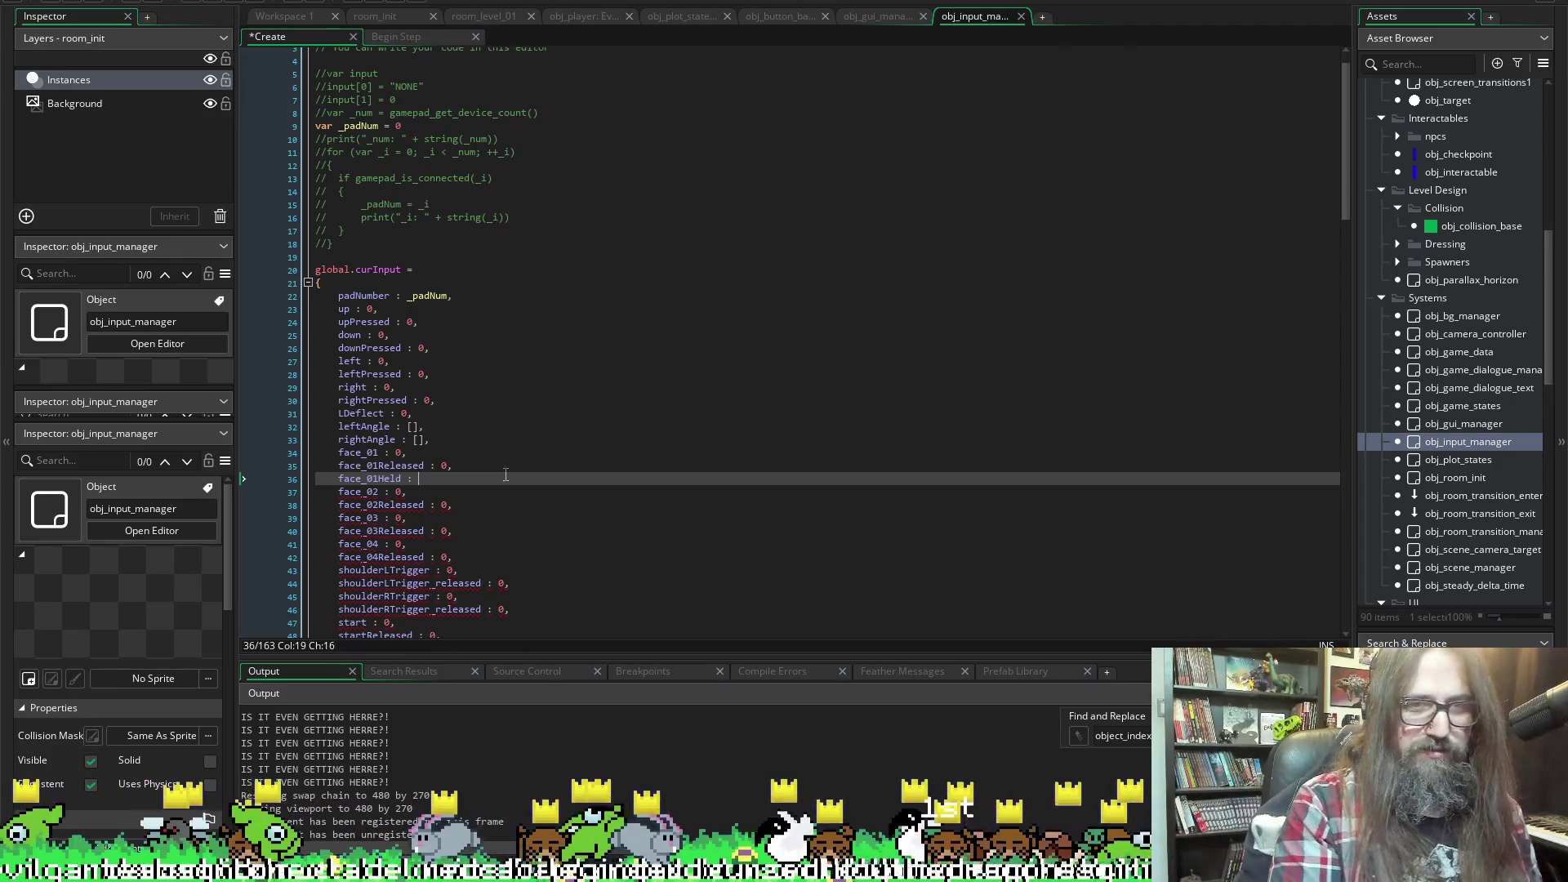
key(shift+Home)
Paste a copy of the face_01Held entry on a new line below face_02Released
scroll(506, 475, down, 3)
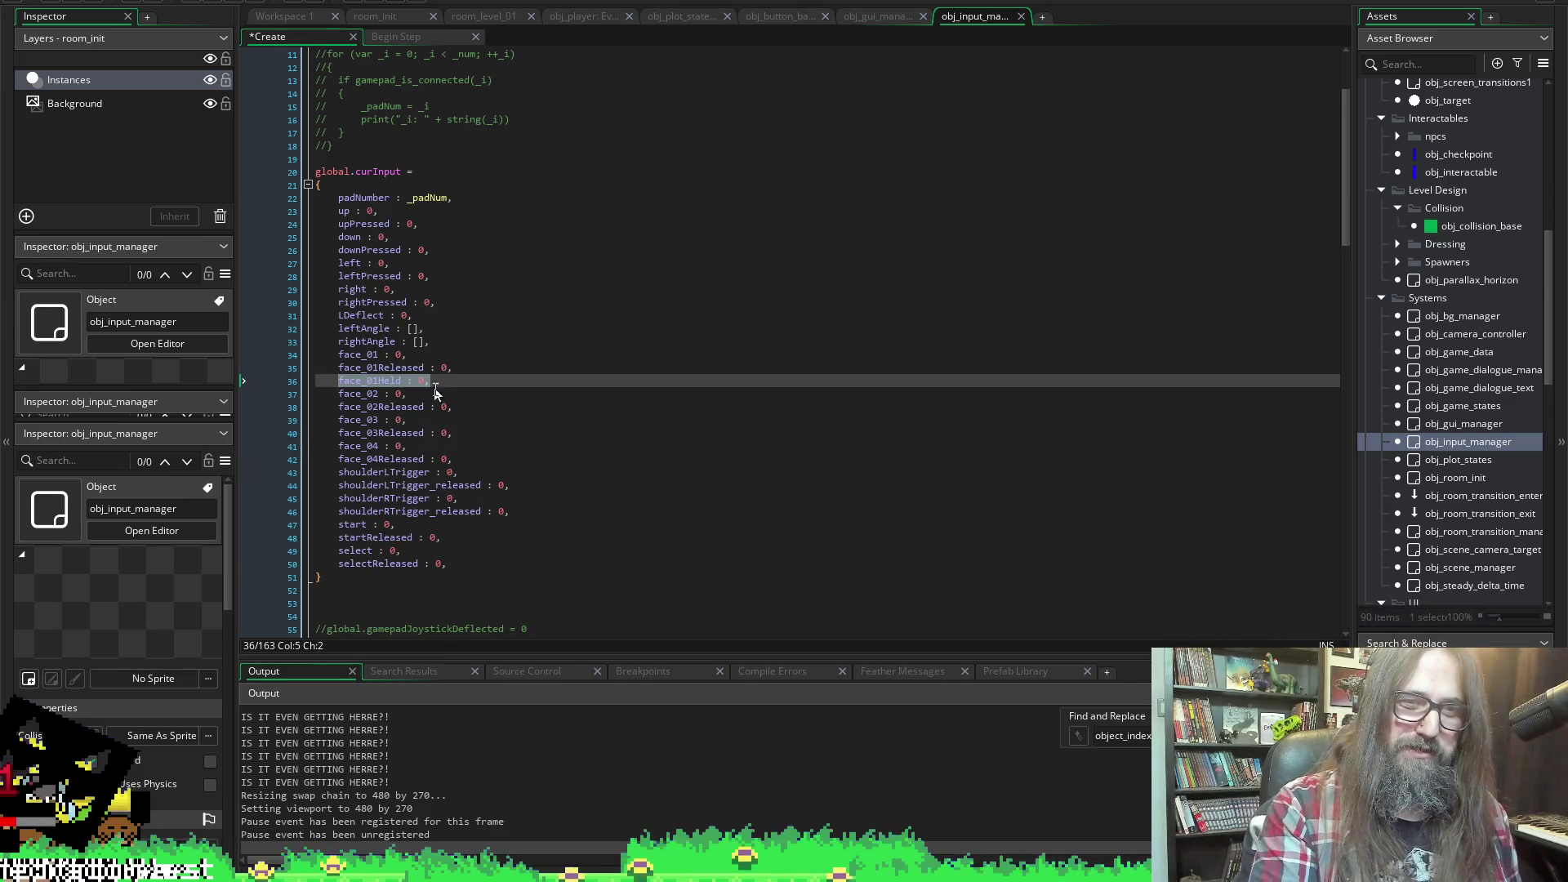
click(484, 397)
key(Down)
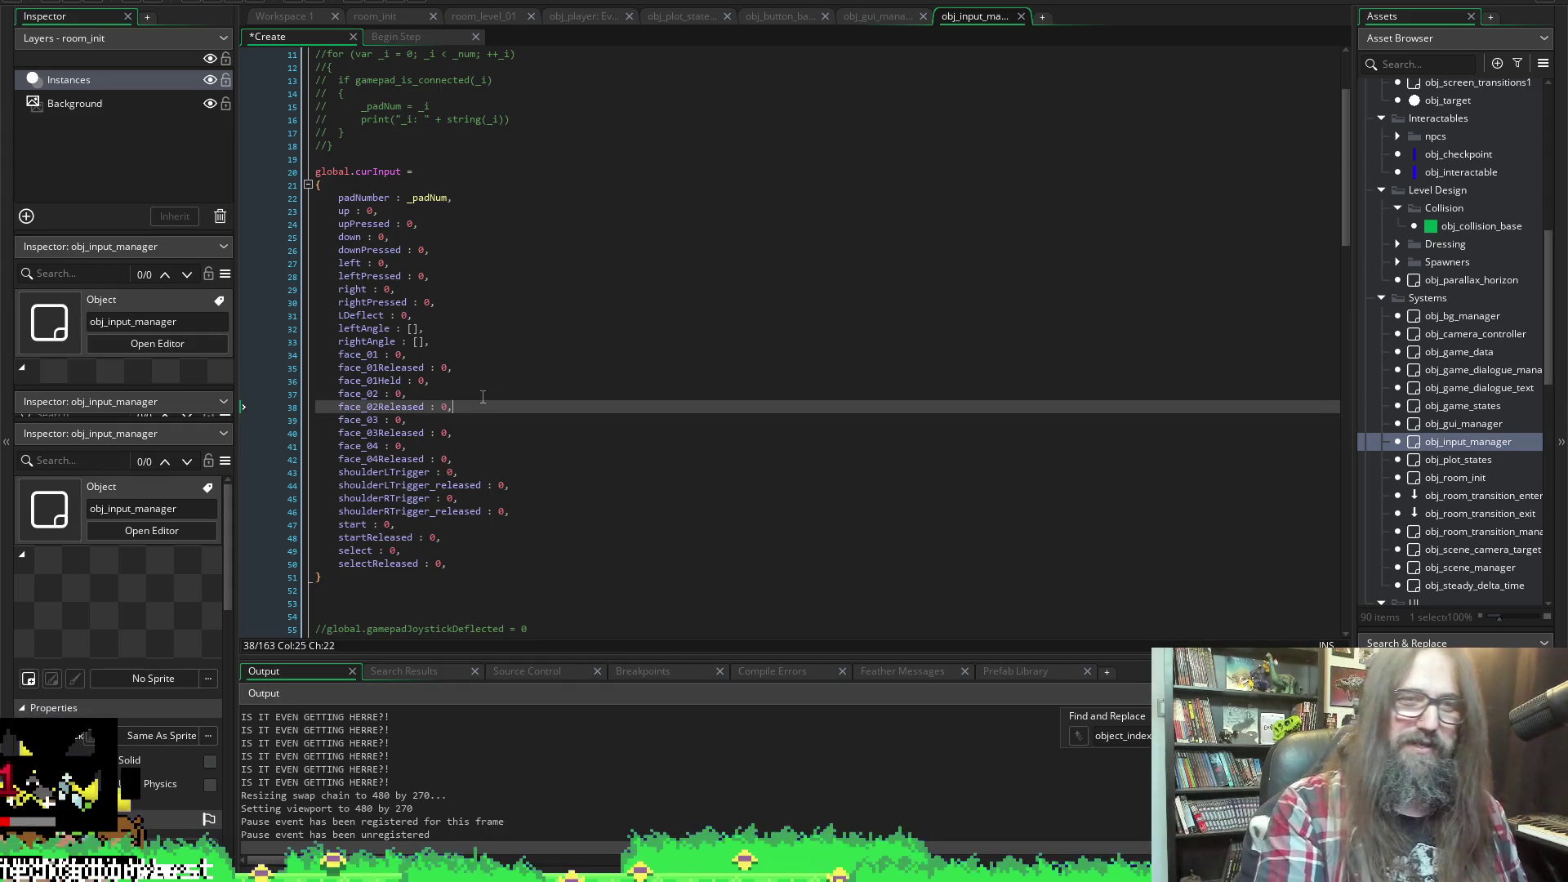
key(Up)
key(Up)
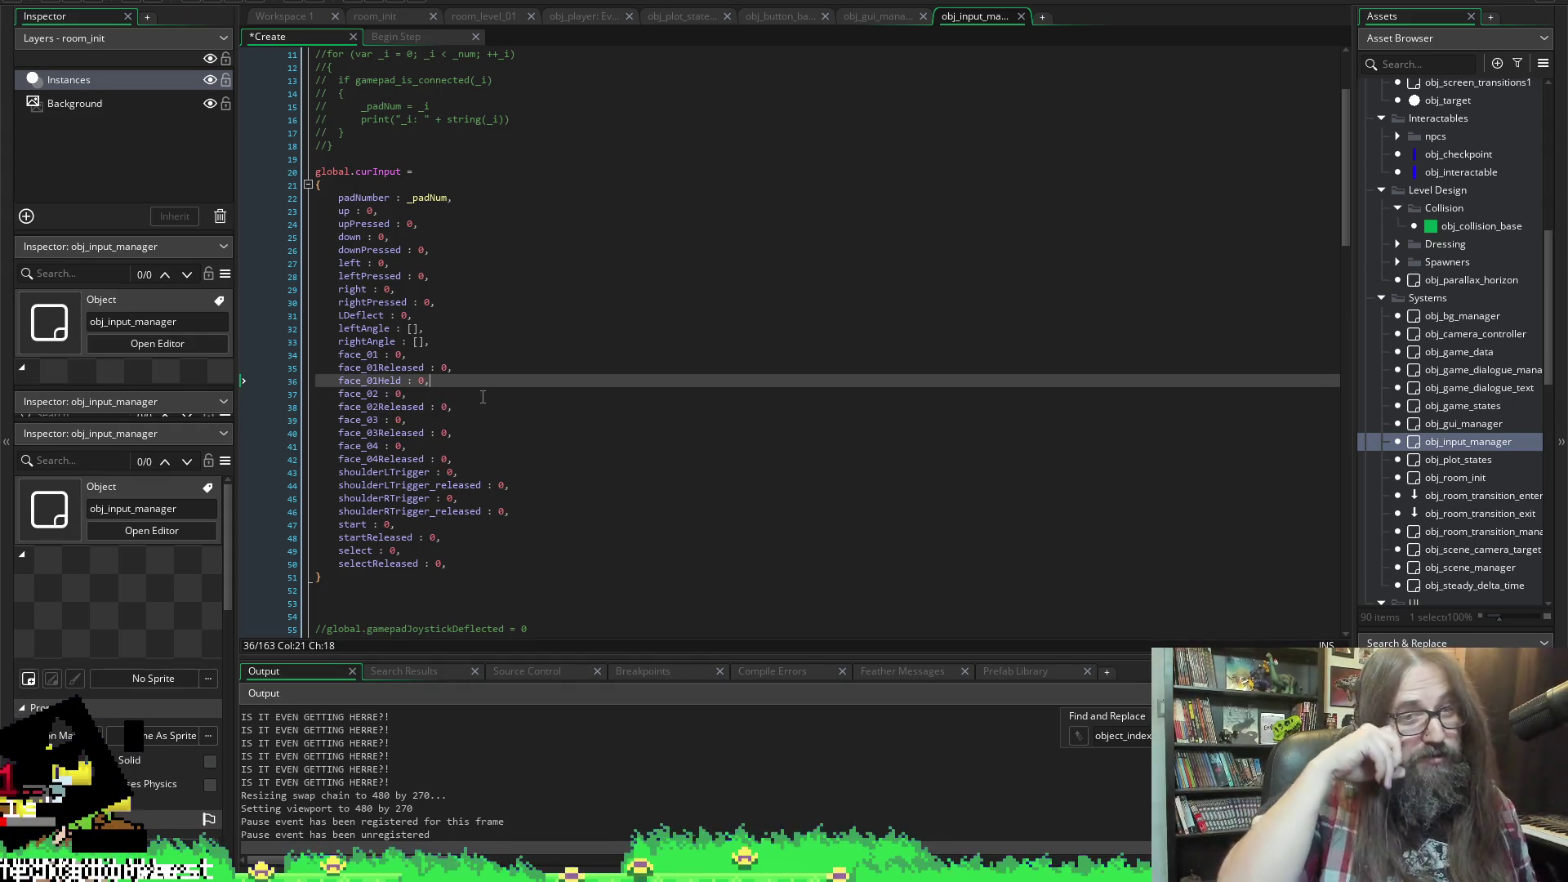
key(Down)
key(Down)
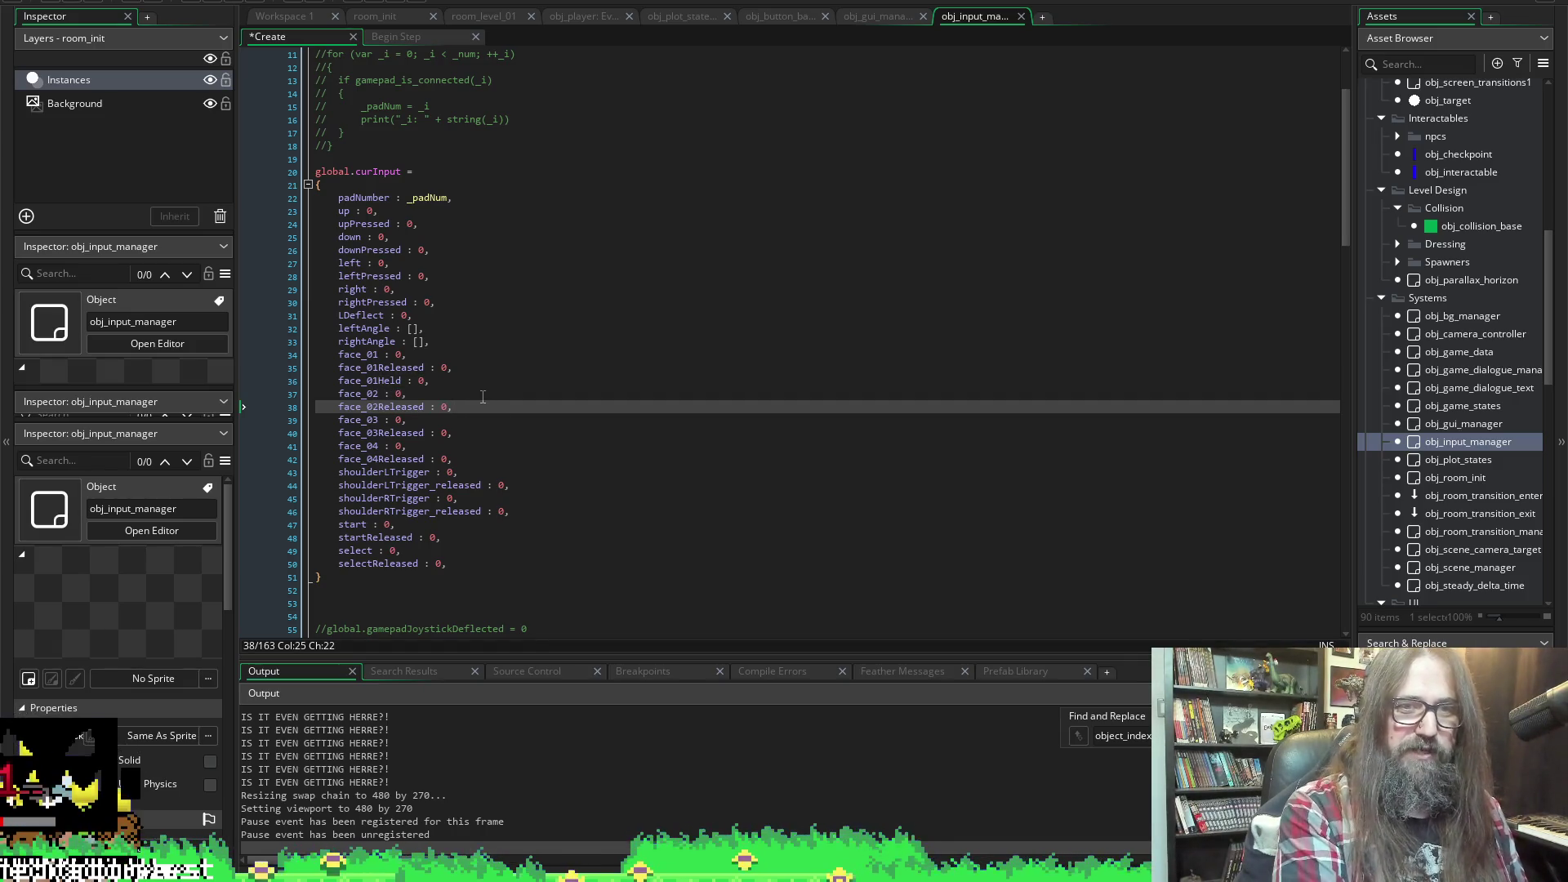
key(Return)
text(face_01Held : 0,)
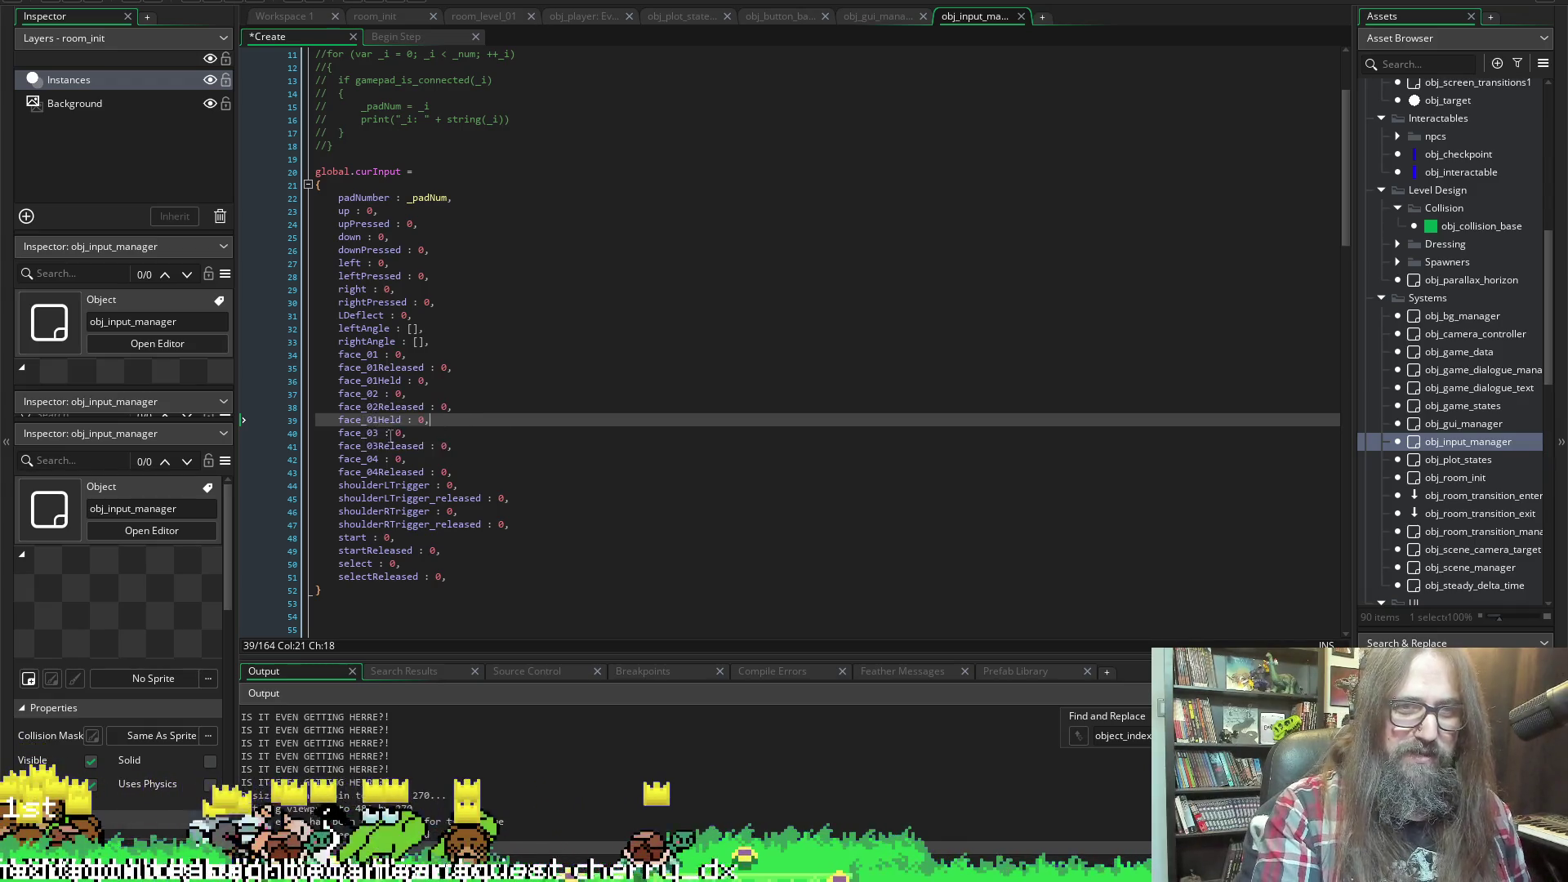
Rename the pasted entry to face_02Held and save the Create event
key(Left)
key(Left)
key(Left)
key(BackSpace)
text(2)
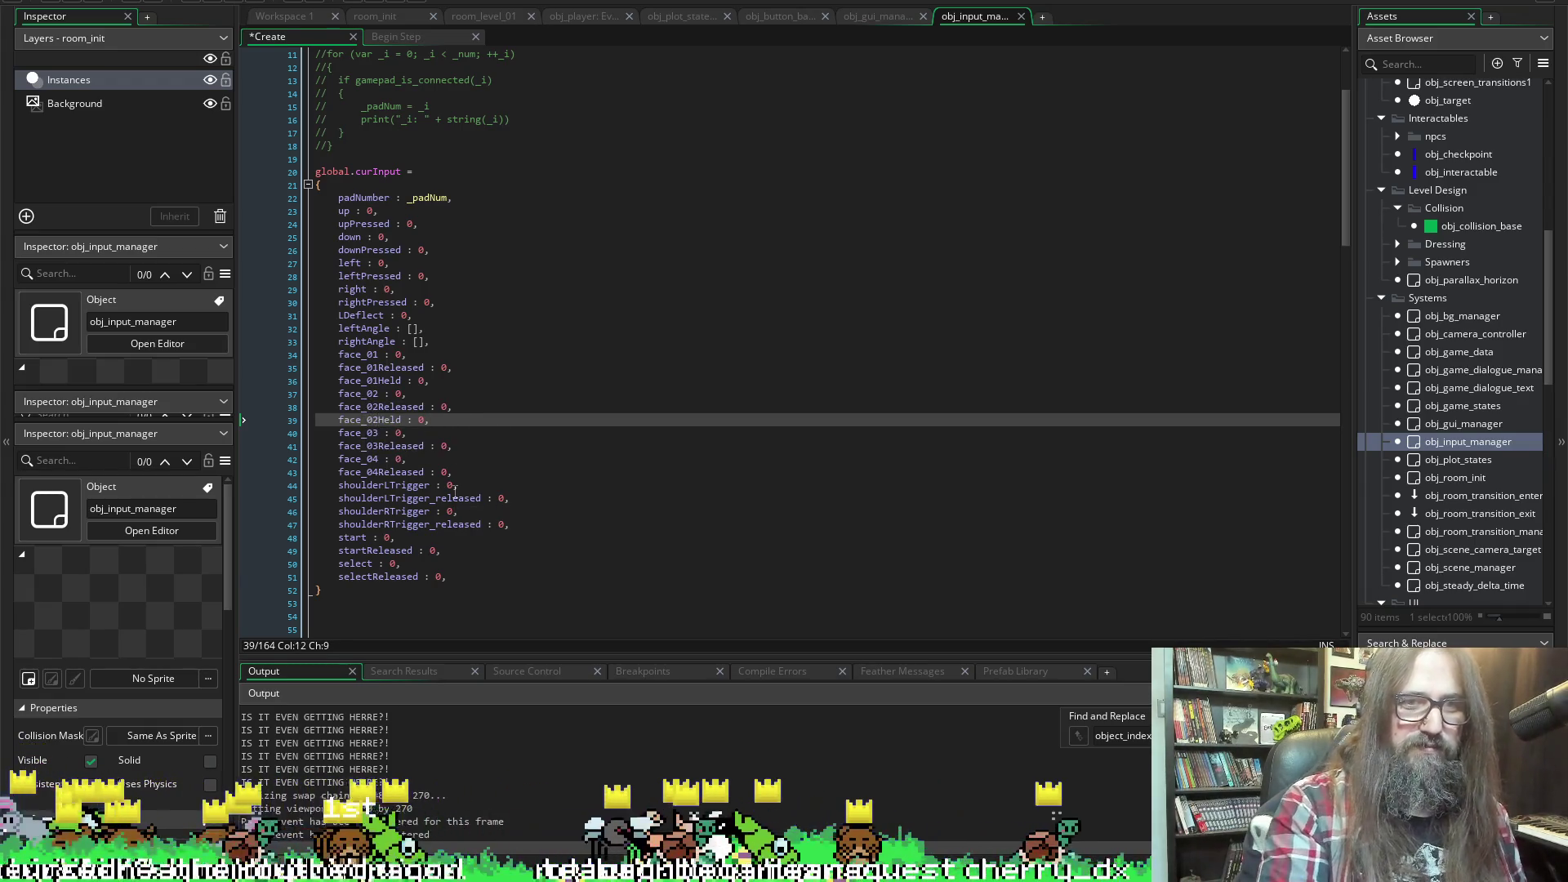
key(ctrl+s)
Paste a held-button entry below face_03Released for face_03Held and save
click(462, 447)
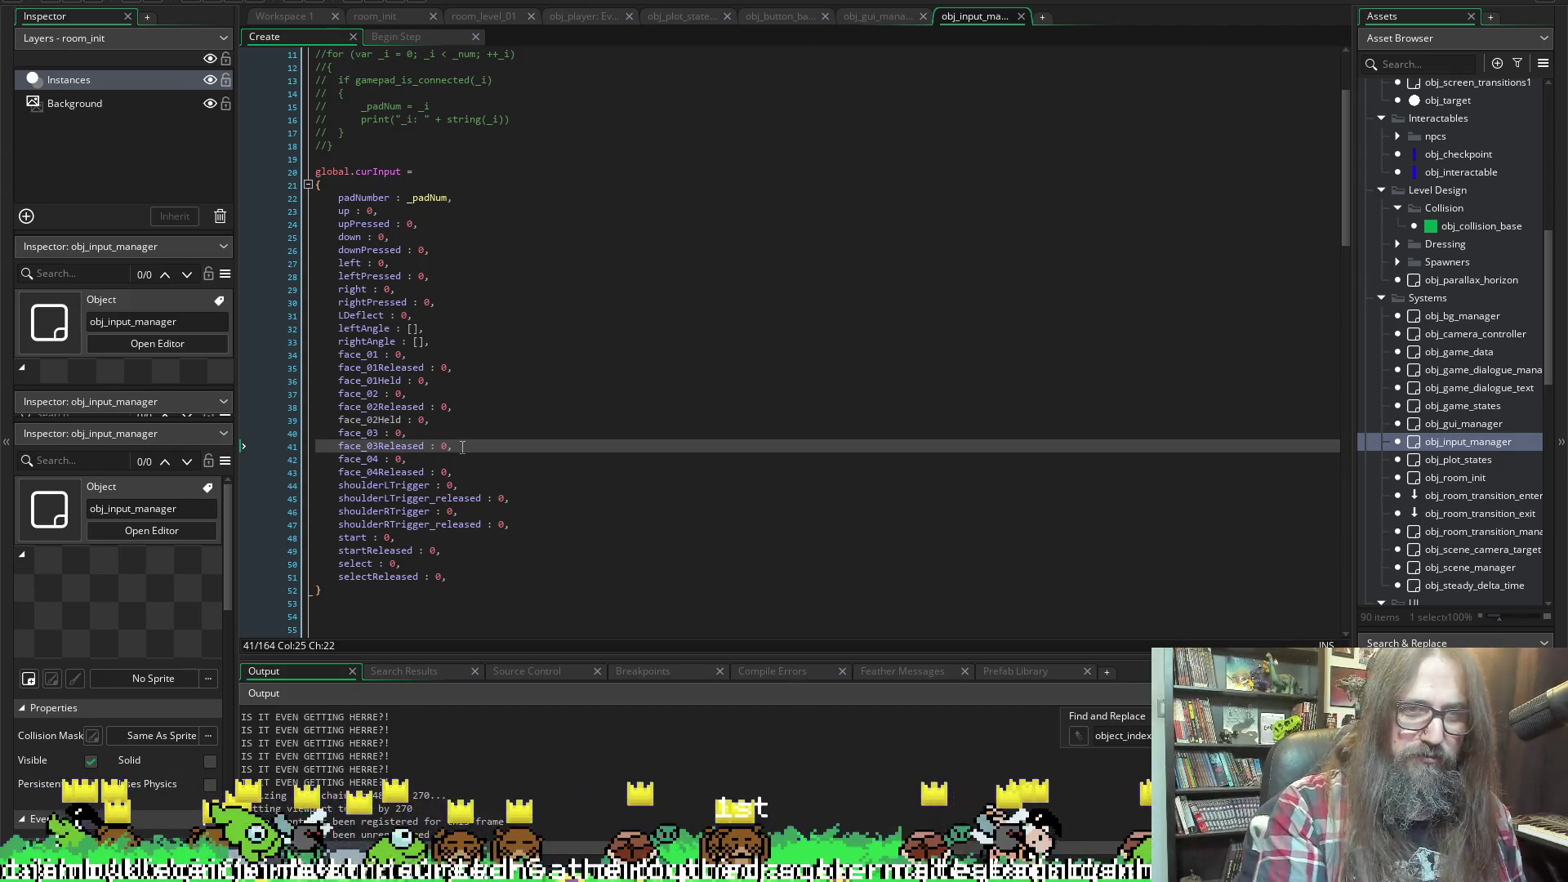
key(Return)
text(face_01Held : 0,)
key(Left)
key(Left)
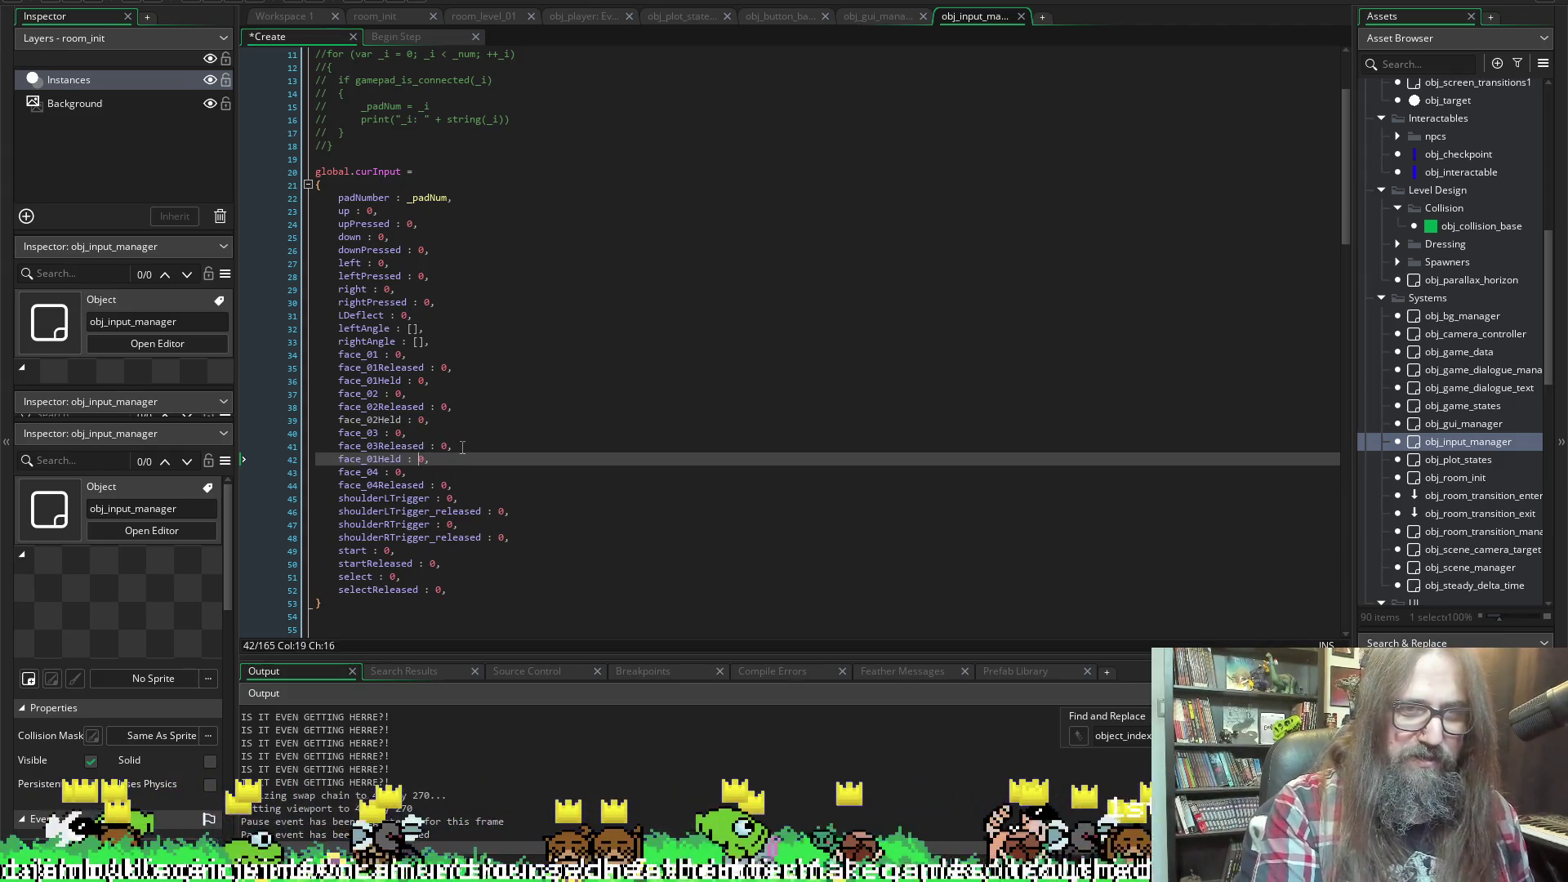
key(Left)
key(Left)
key(Left)
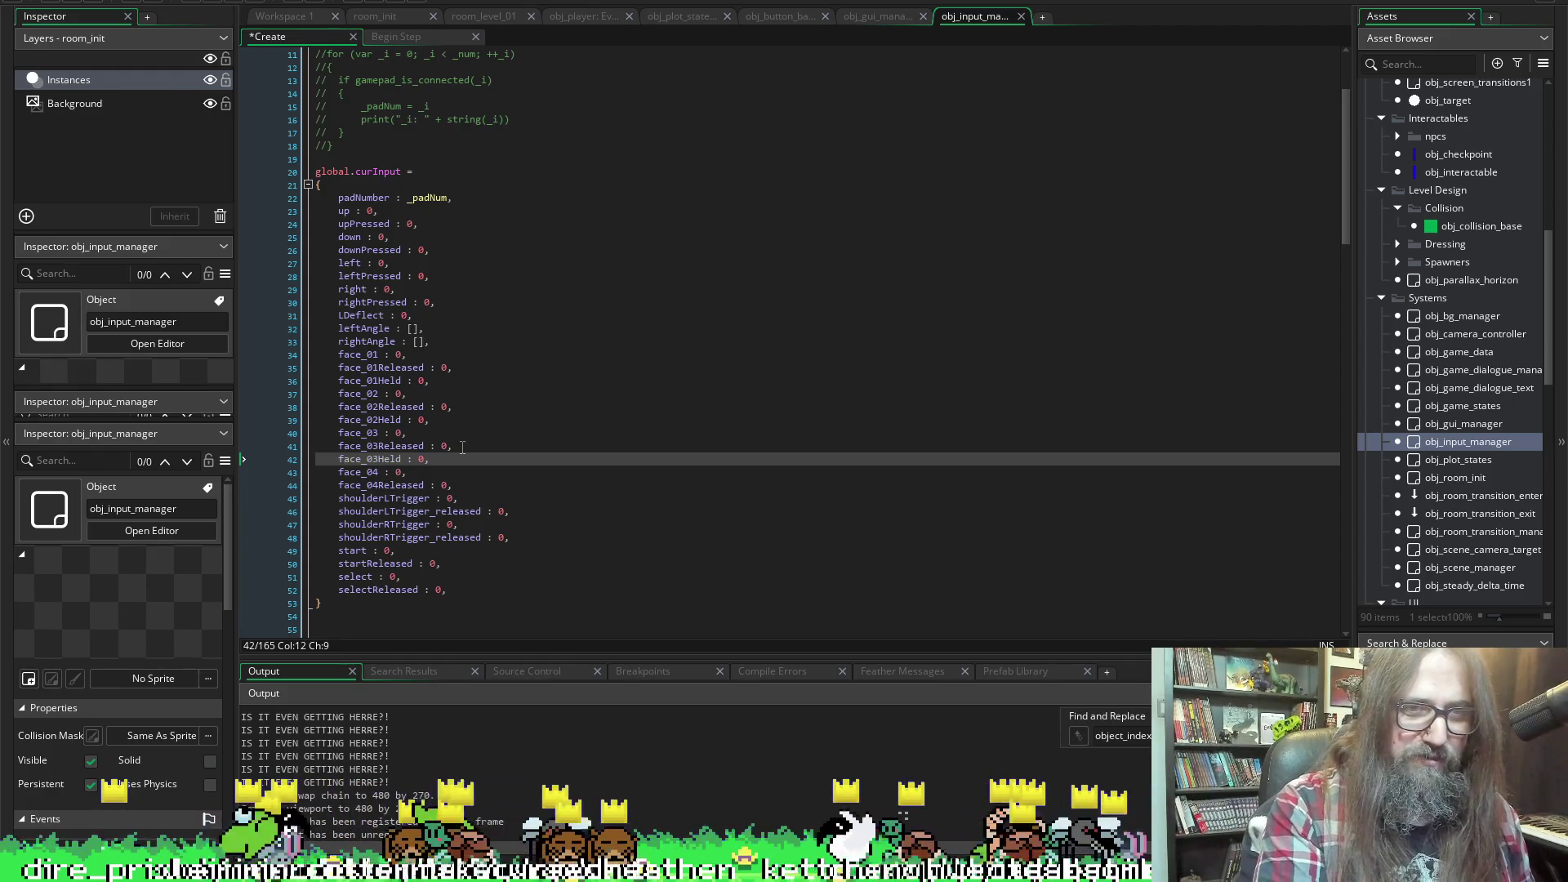
key(ctrl+s)
Add a face_04Held : 0 entry after face_04Released
scroll(420, 425, down, 1)
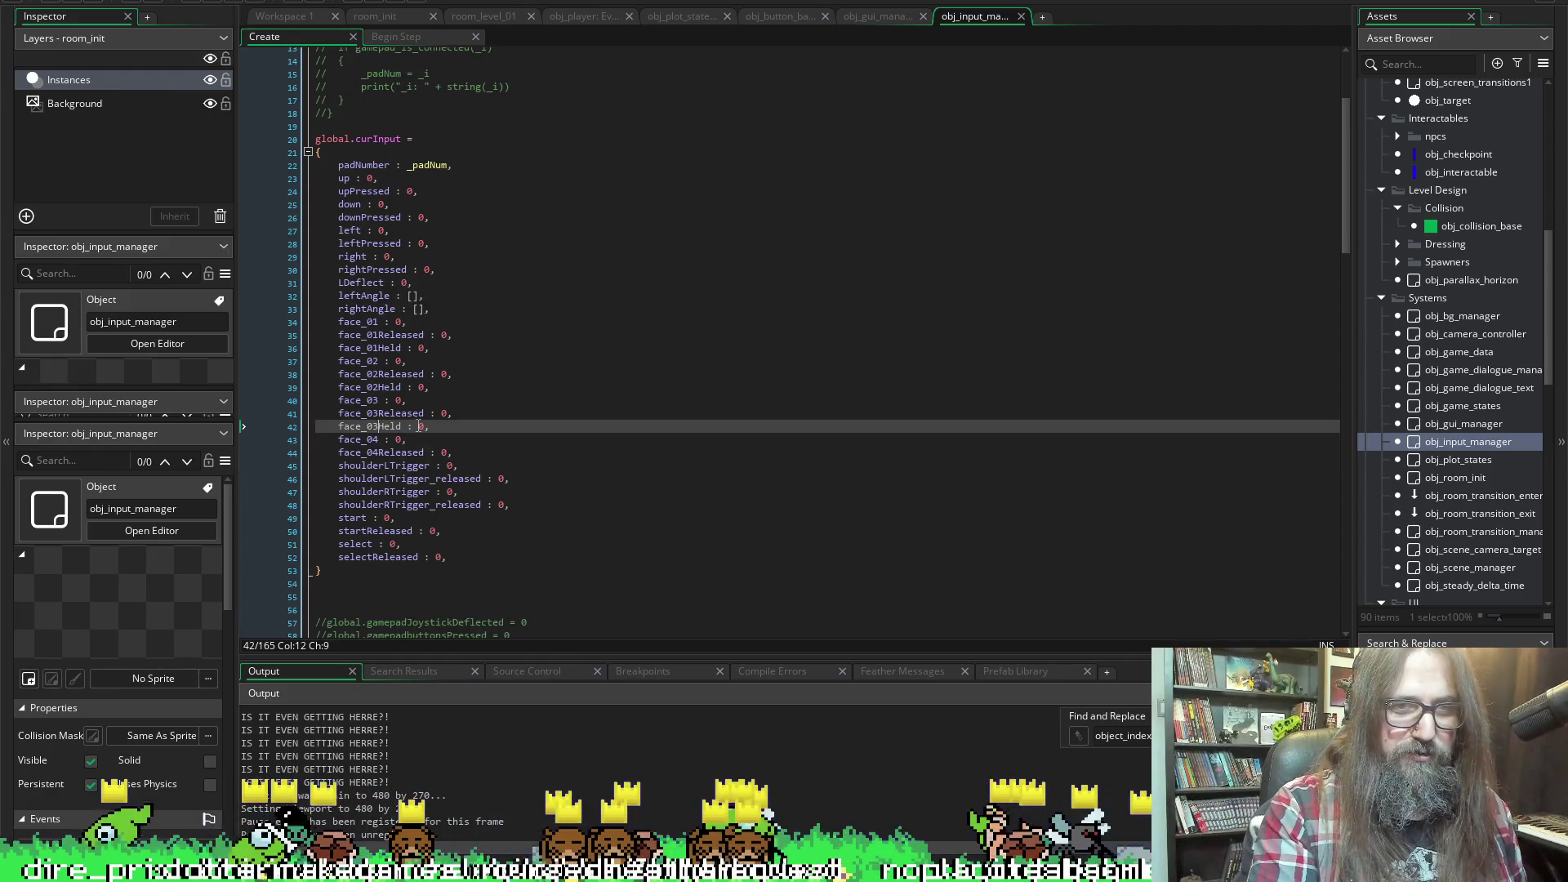
click(474, 447)
key(Return)
text(face_01Held : 0,)
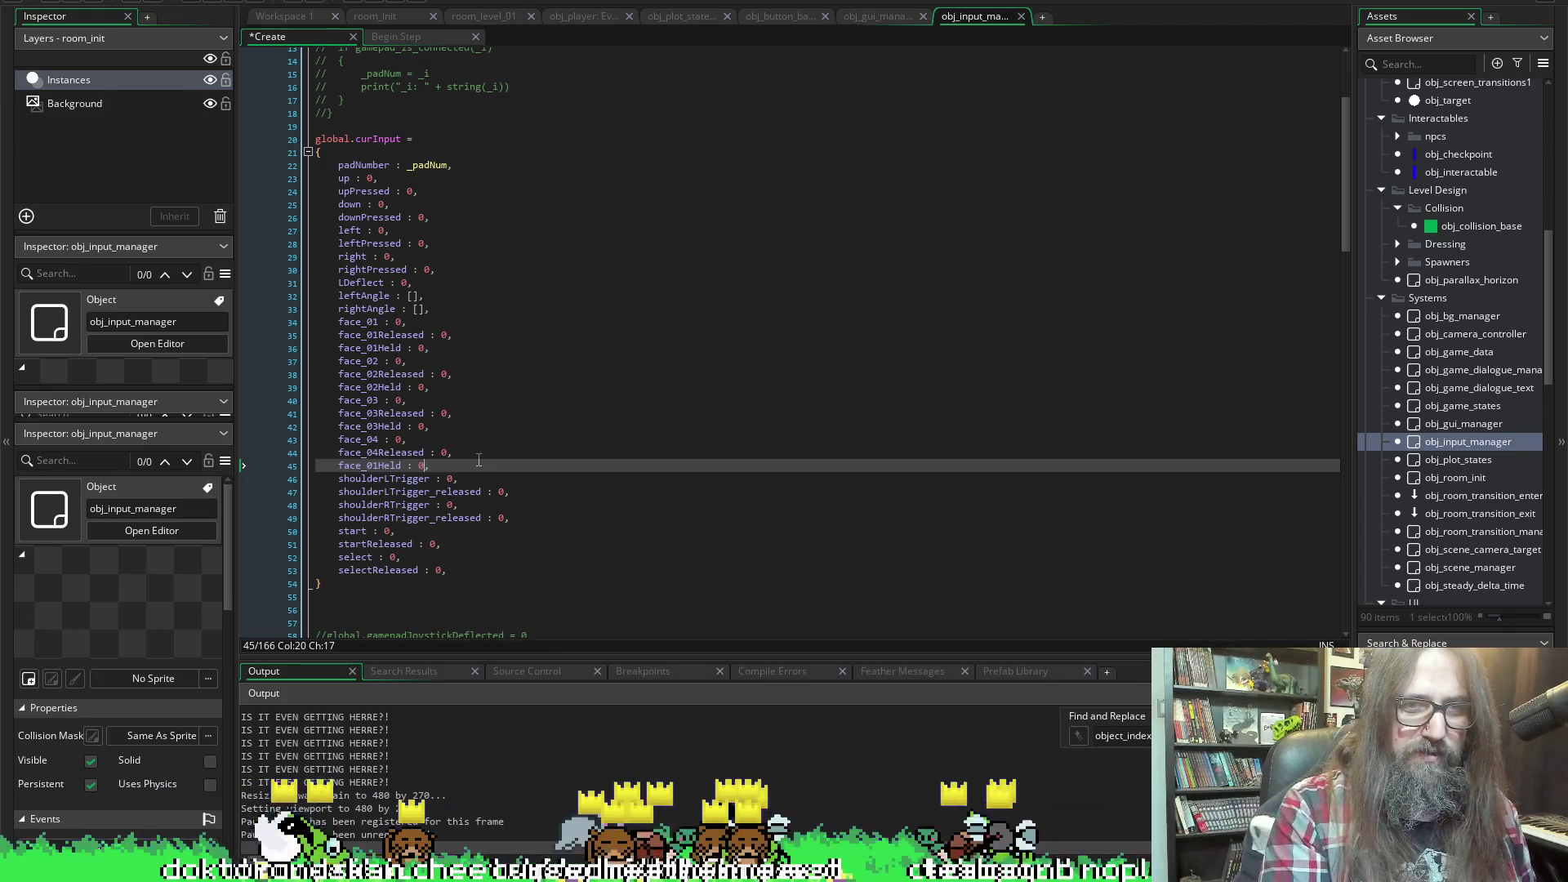
key(Left)
key(Left)
key(Left)
key(BackSpace)
text(4)
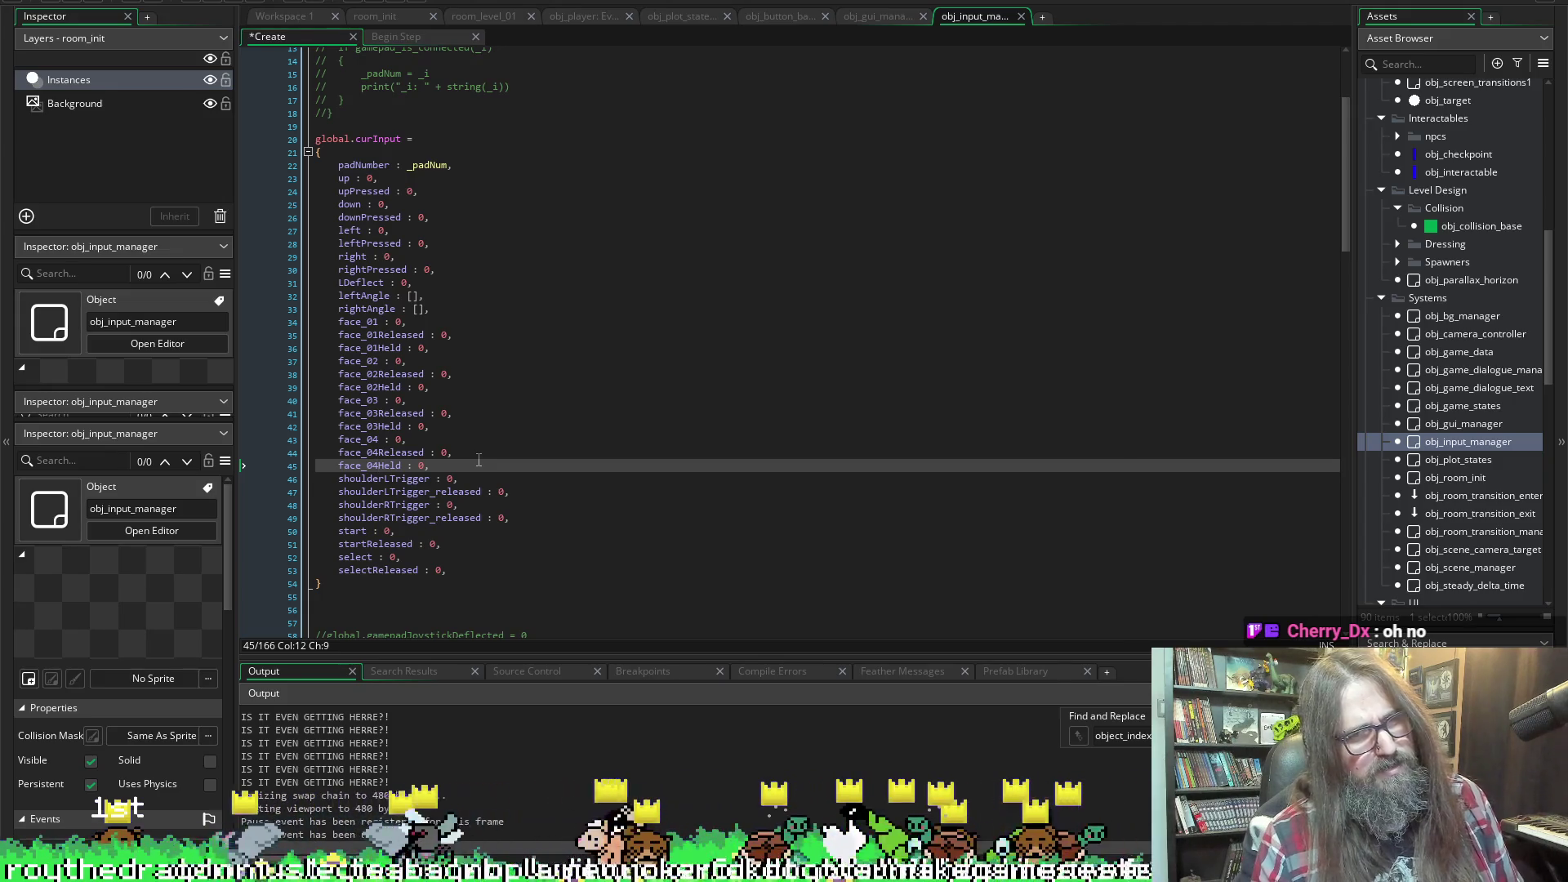
click(474, 481)
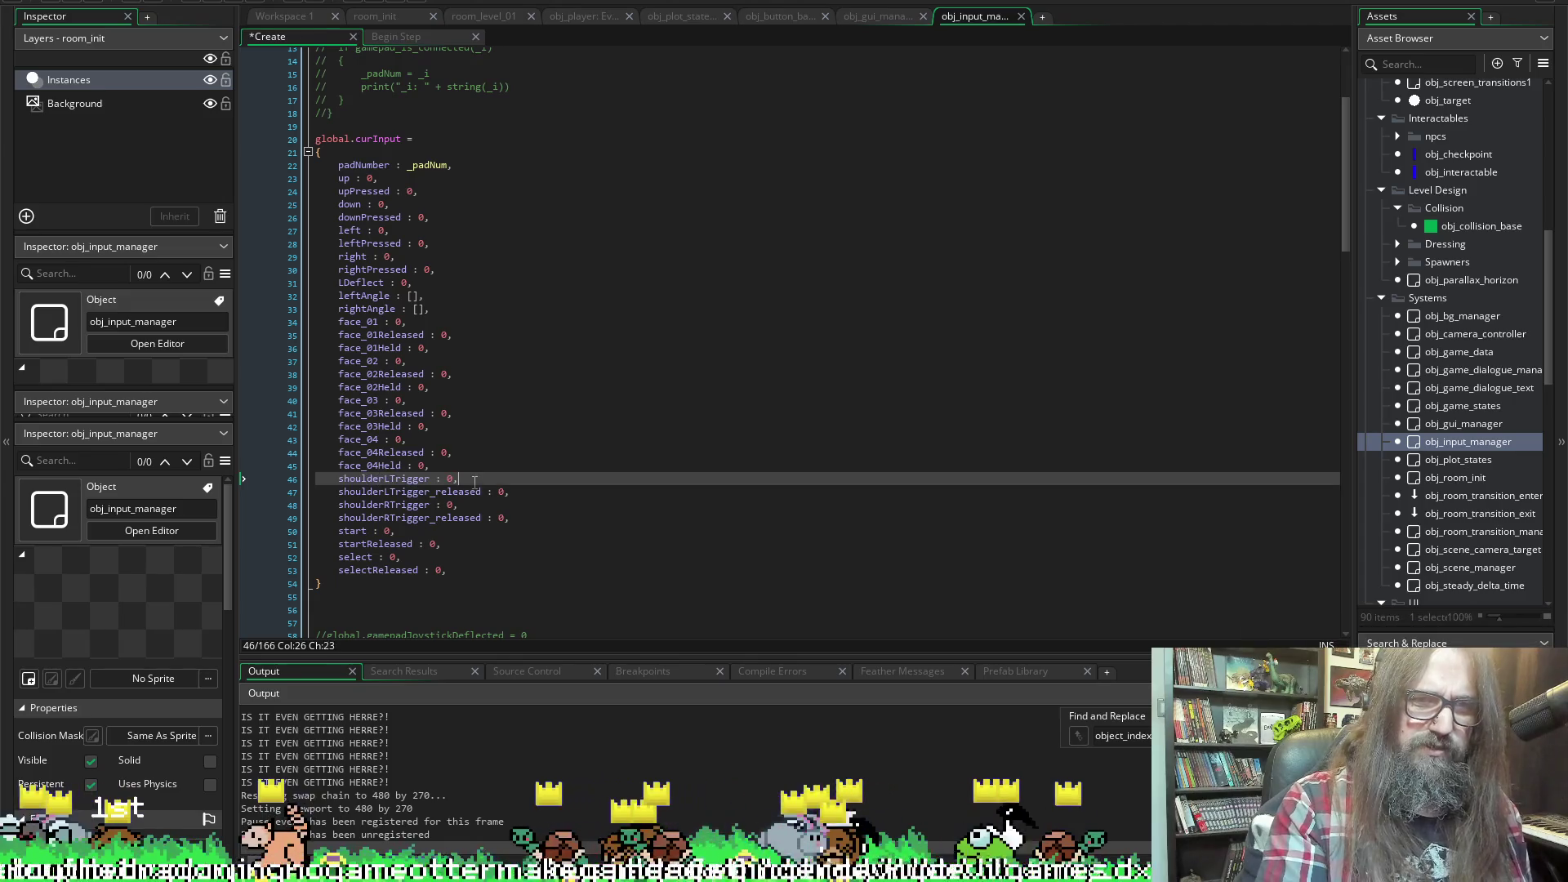
Remove the stray face_01Held line pasted below shoulderLTrigger and save
key(Return)
text(face_01Held : 0,)
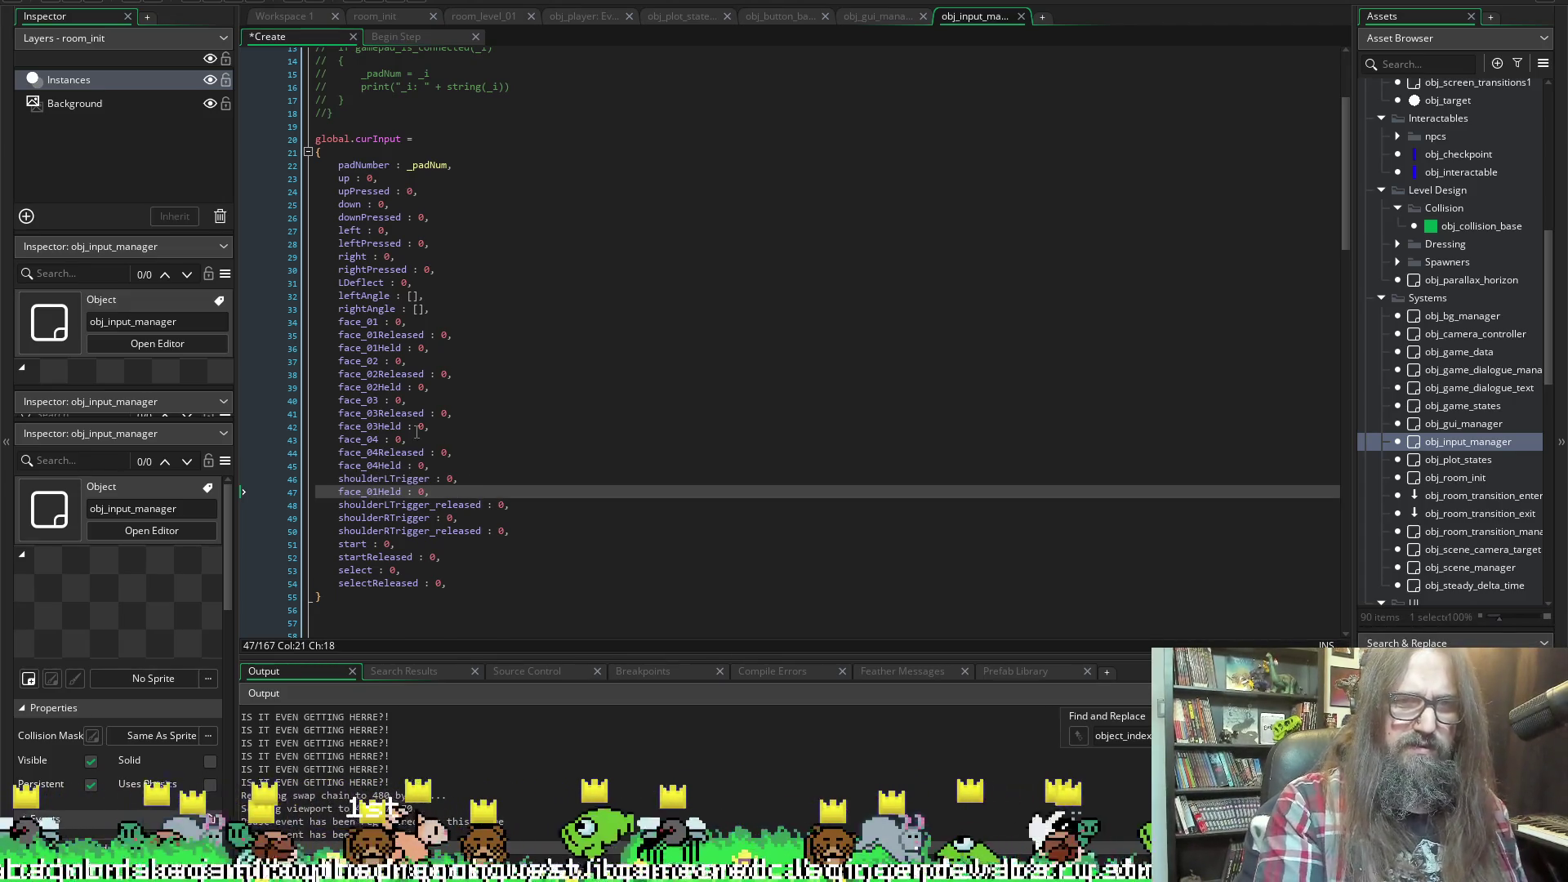
drag(389, 480, 343, 479)
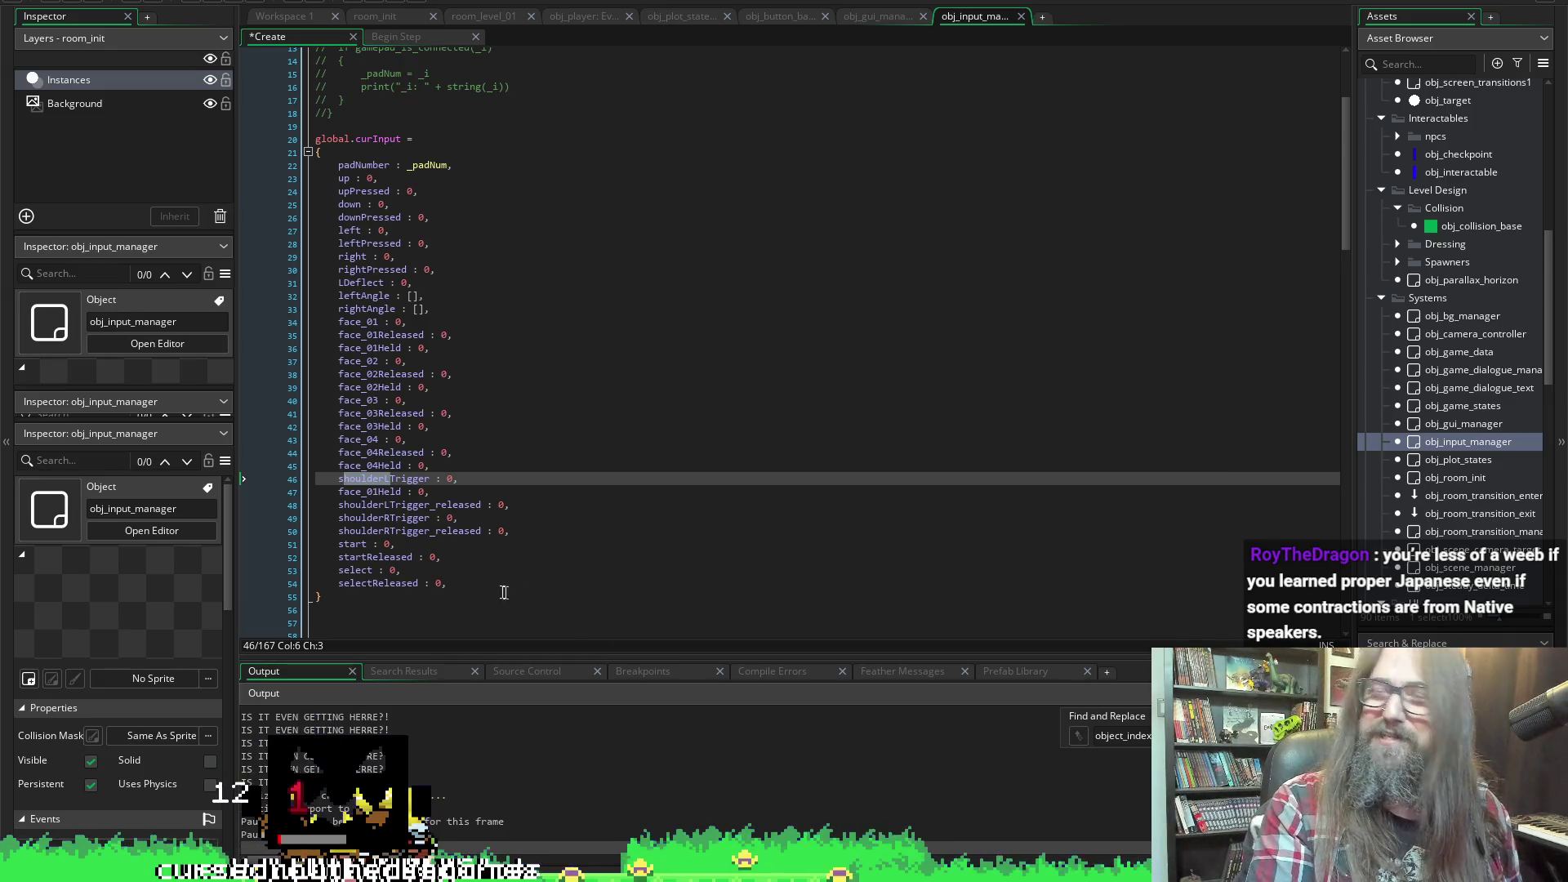
click(454, 478)
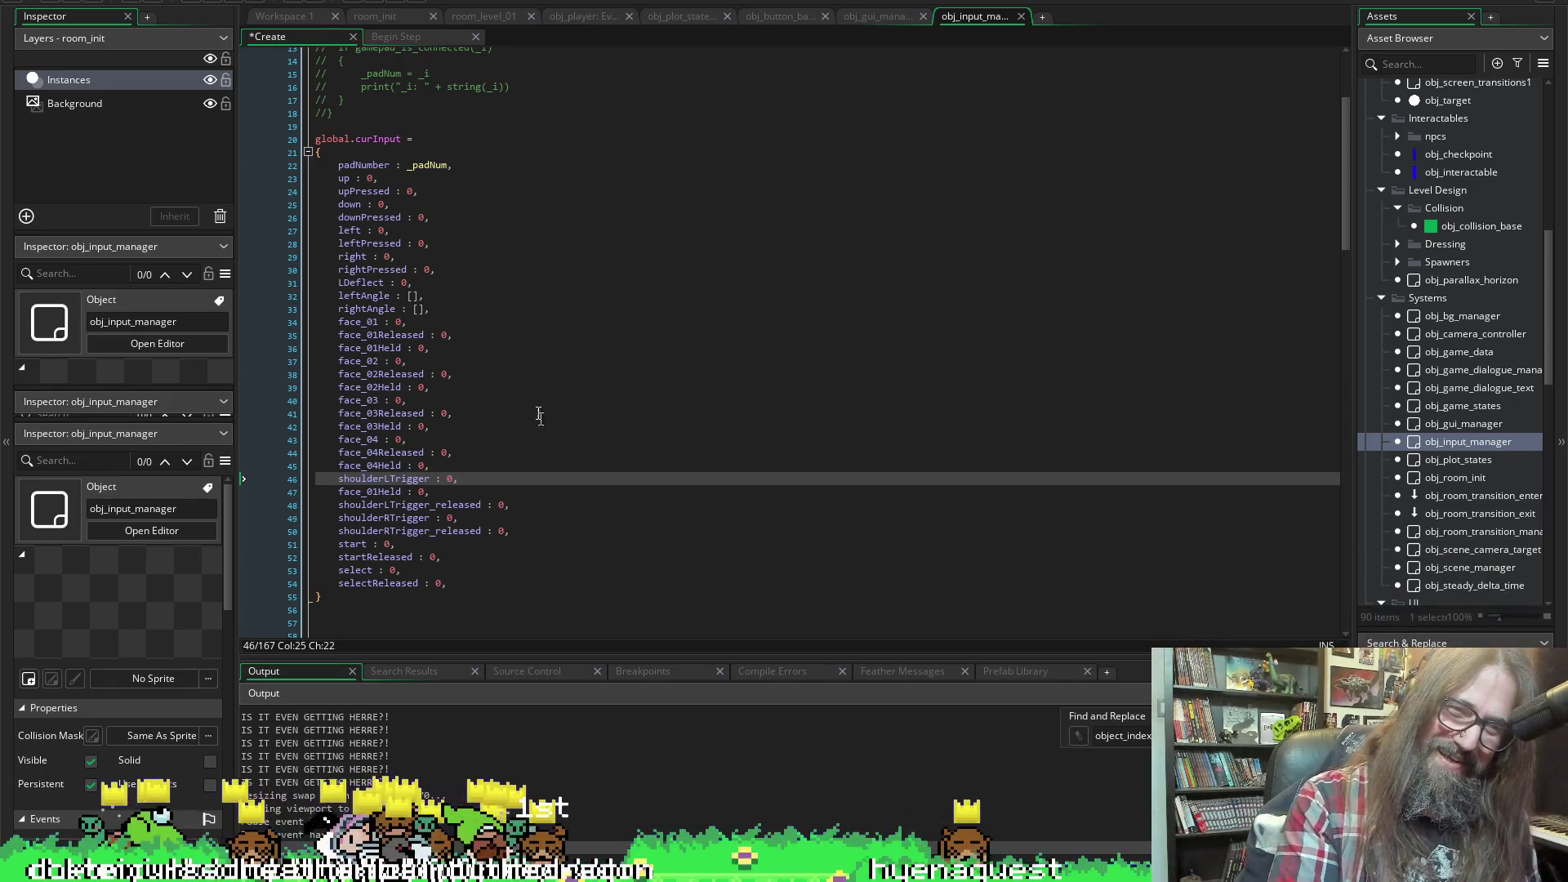
key(End)
key(shift+Down)
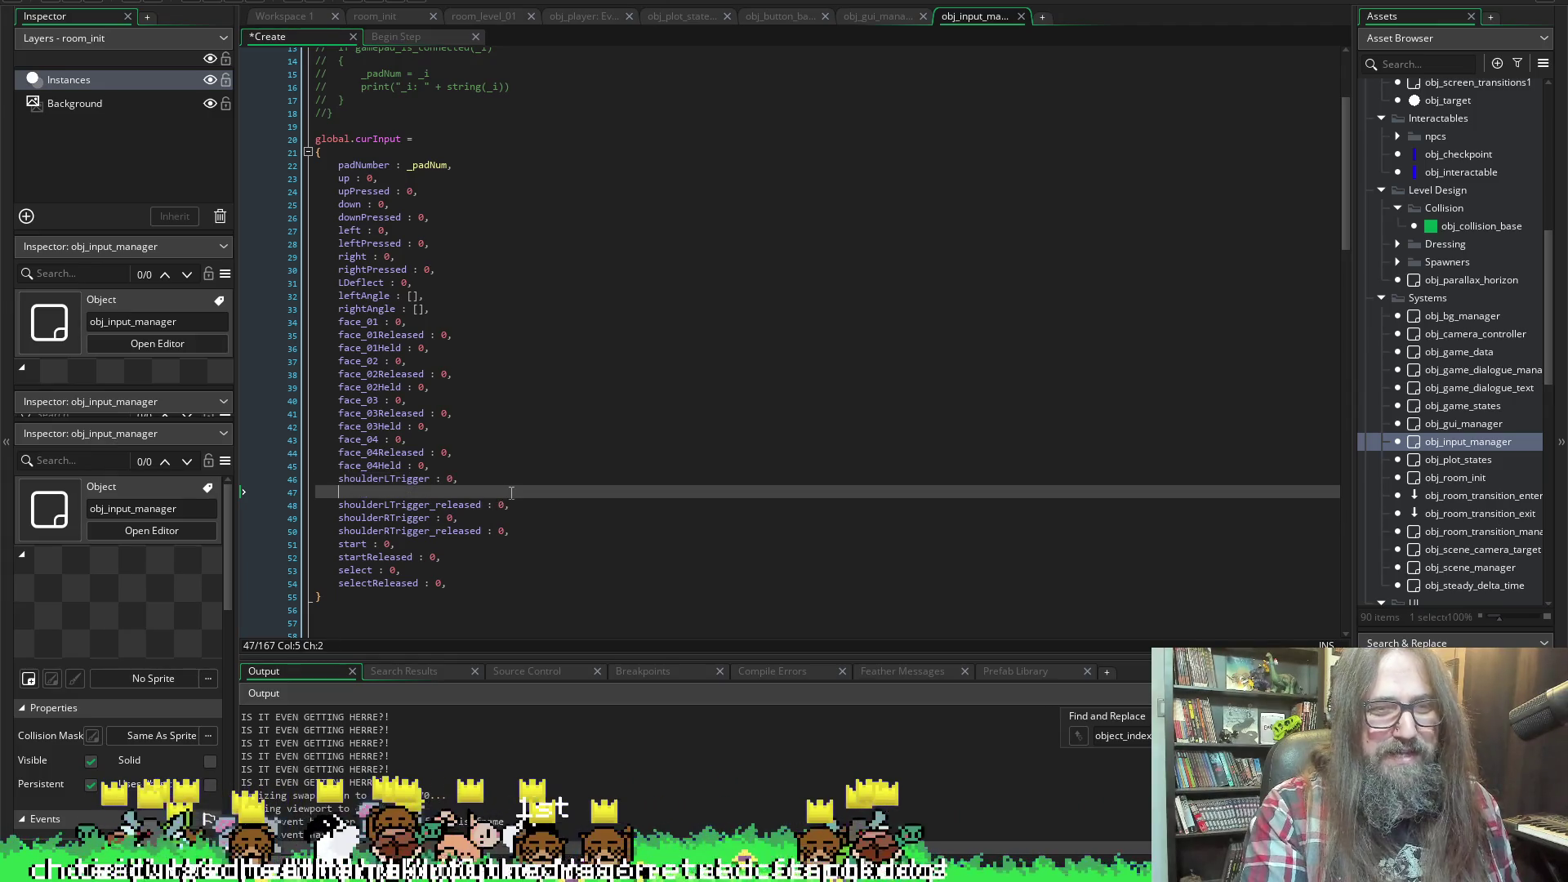
key(Delete)
key(ctrl+s)
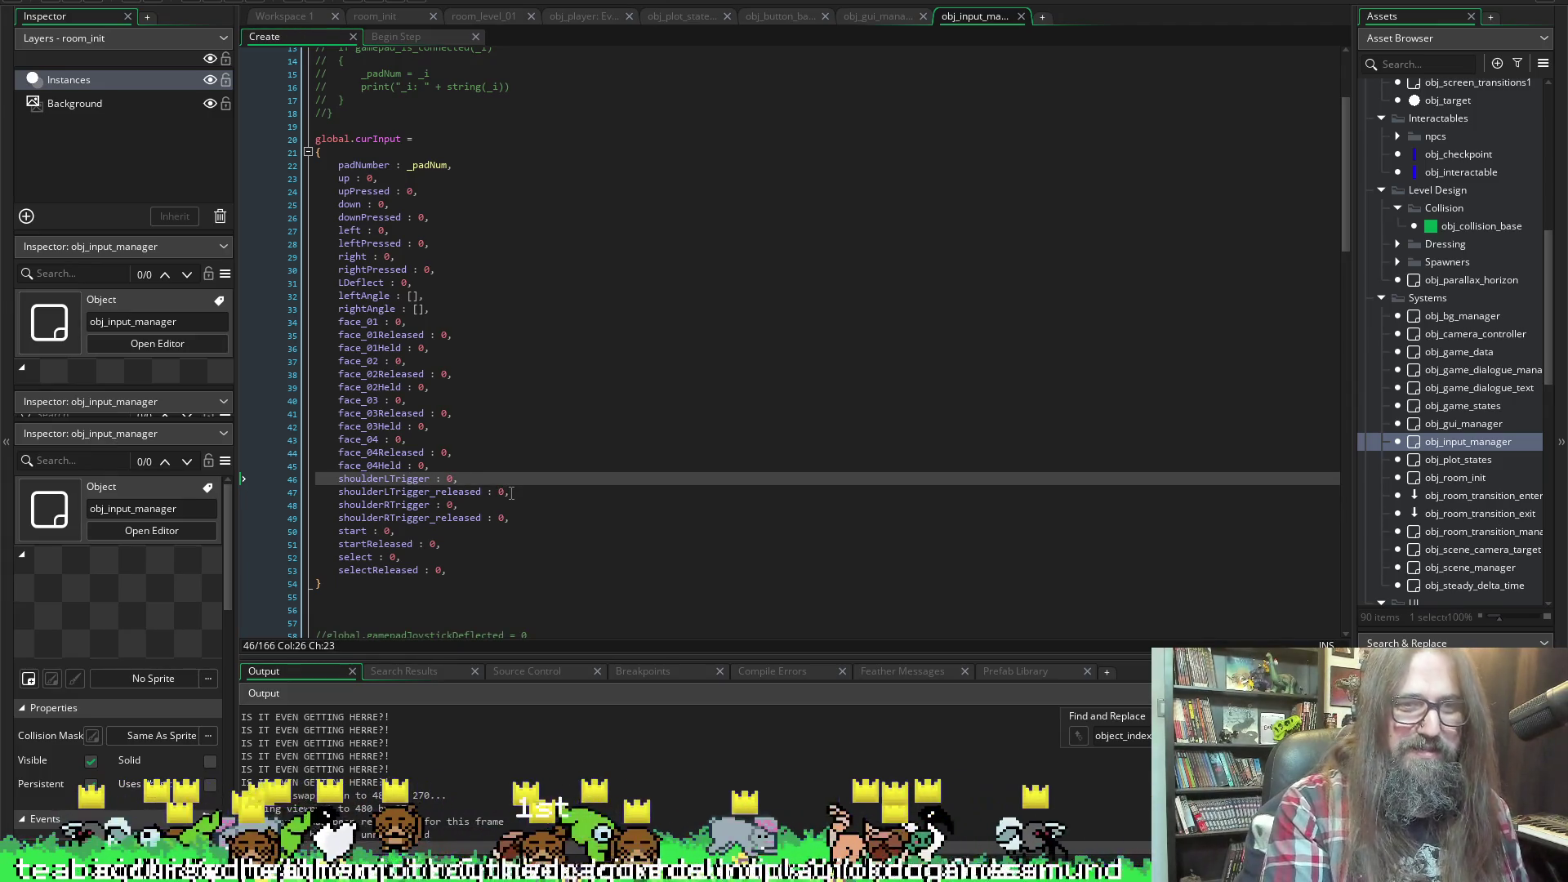
Re-type the 4 in face_04Held and save the Create event again
key(Up)
key(Left)
key(Left)
key(Left)
key(BackSpace)
text(4)
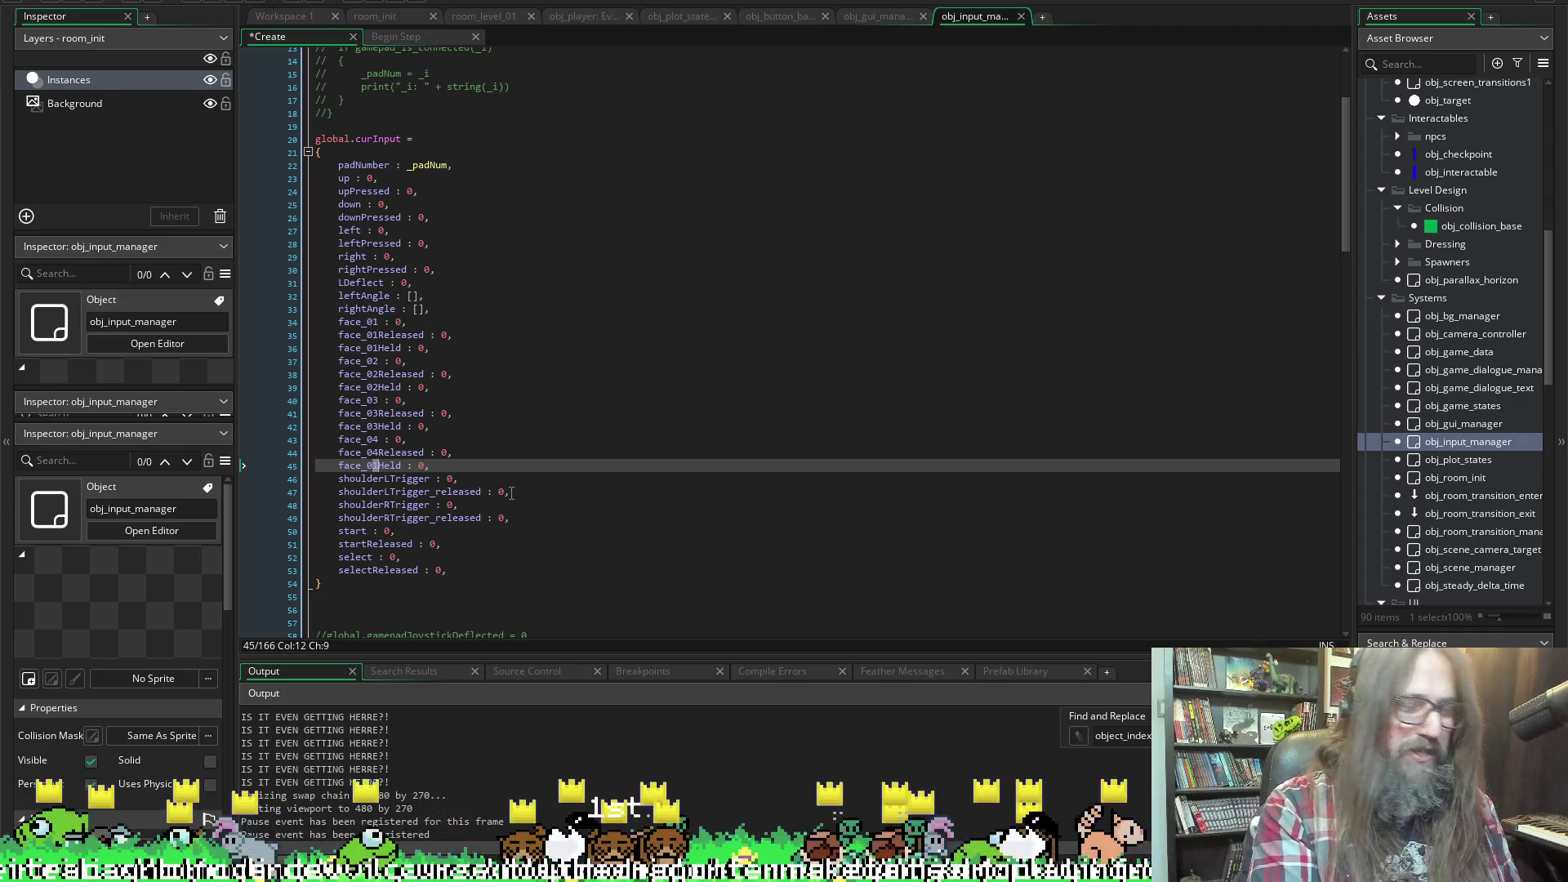
key(ctrl+s)
key(Down)
key(Down)
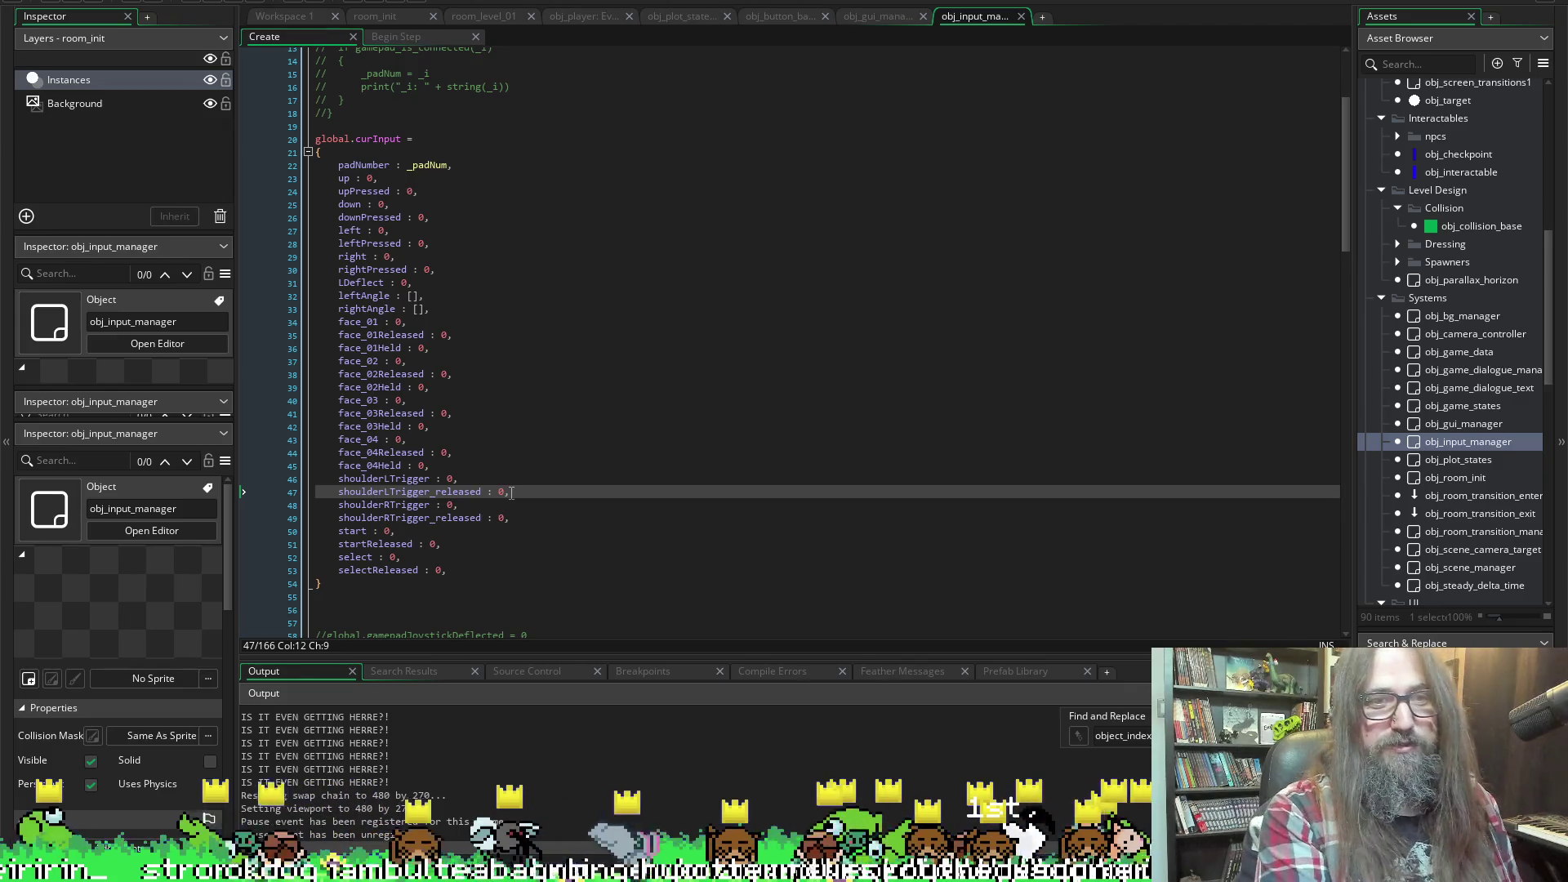
Add a shoulderLTrigger_held : 0 entry after shoulderLTrigger_released and save
click(512, 492)
key(Return)
text(face_01Held : 0,)
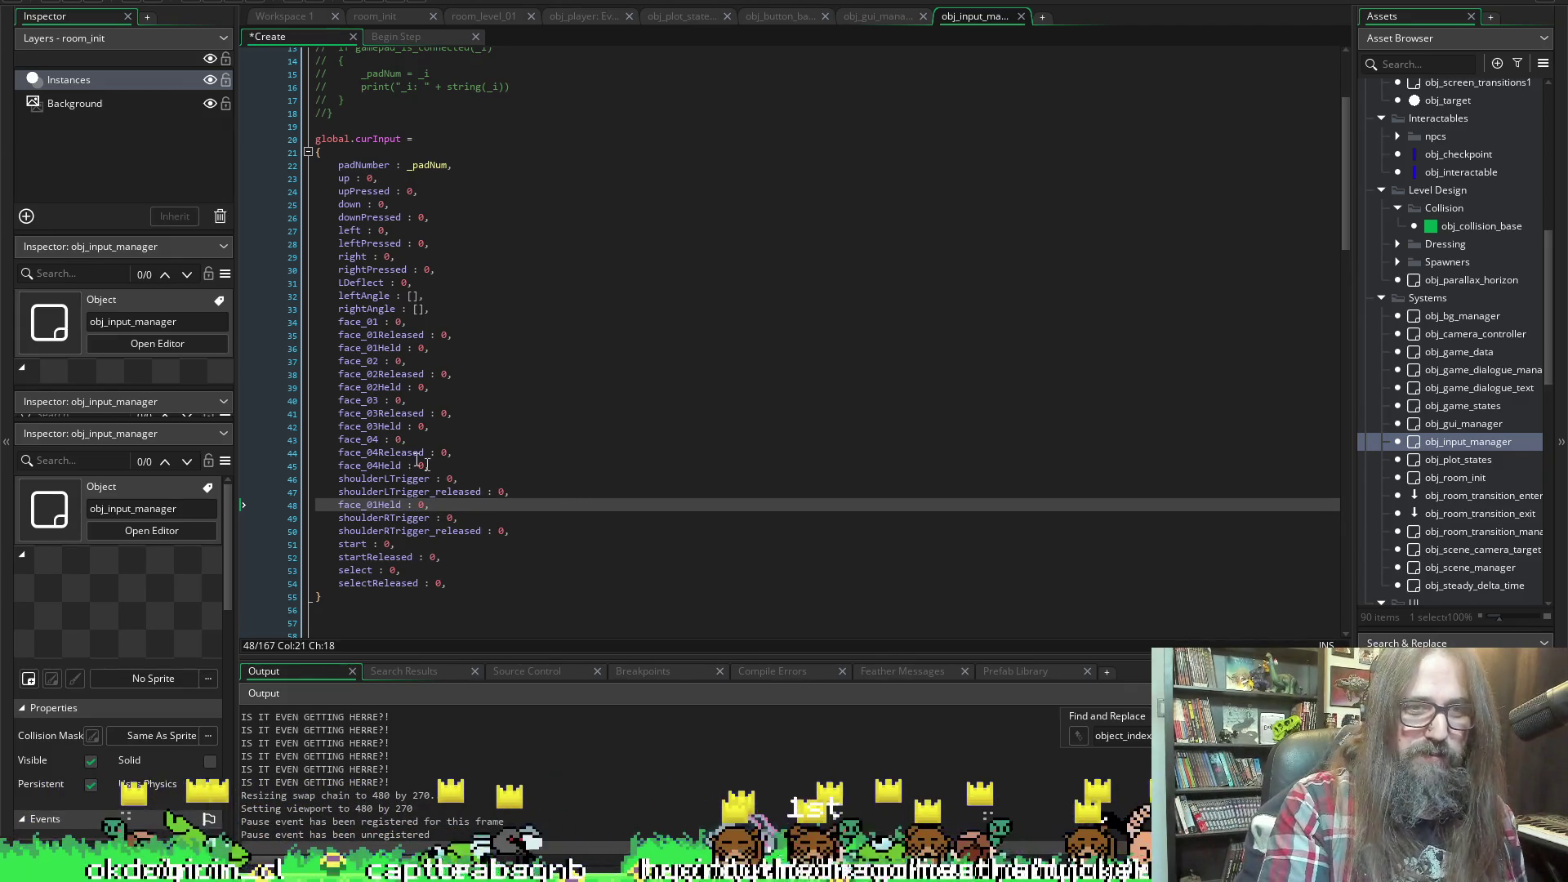
click(431, 492)
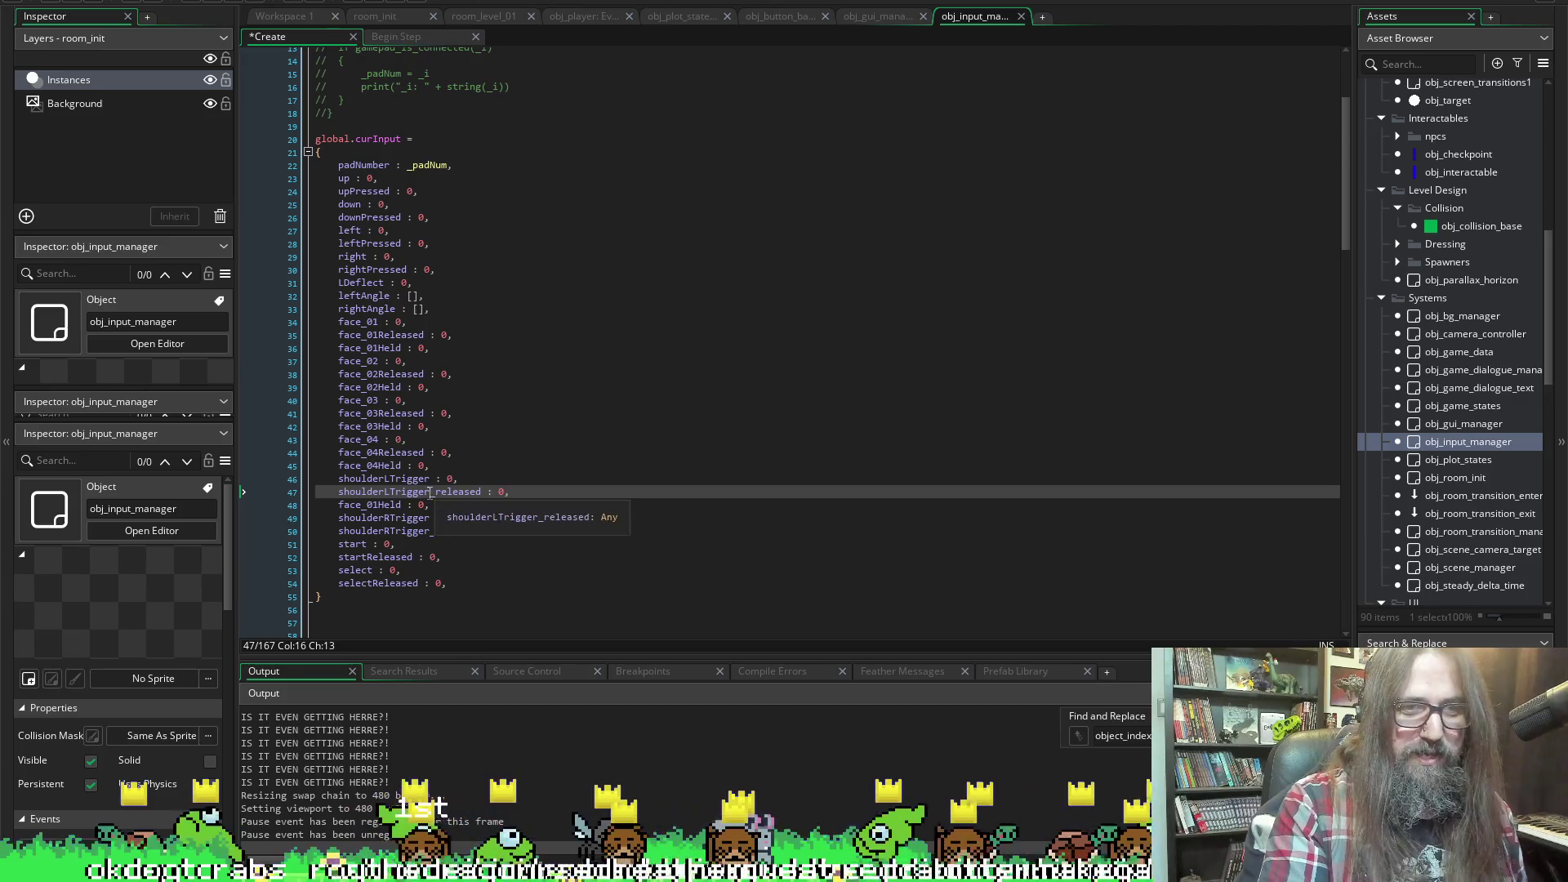
drag(431, 492, 354, 498)
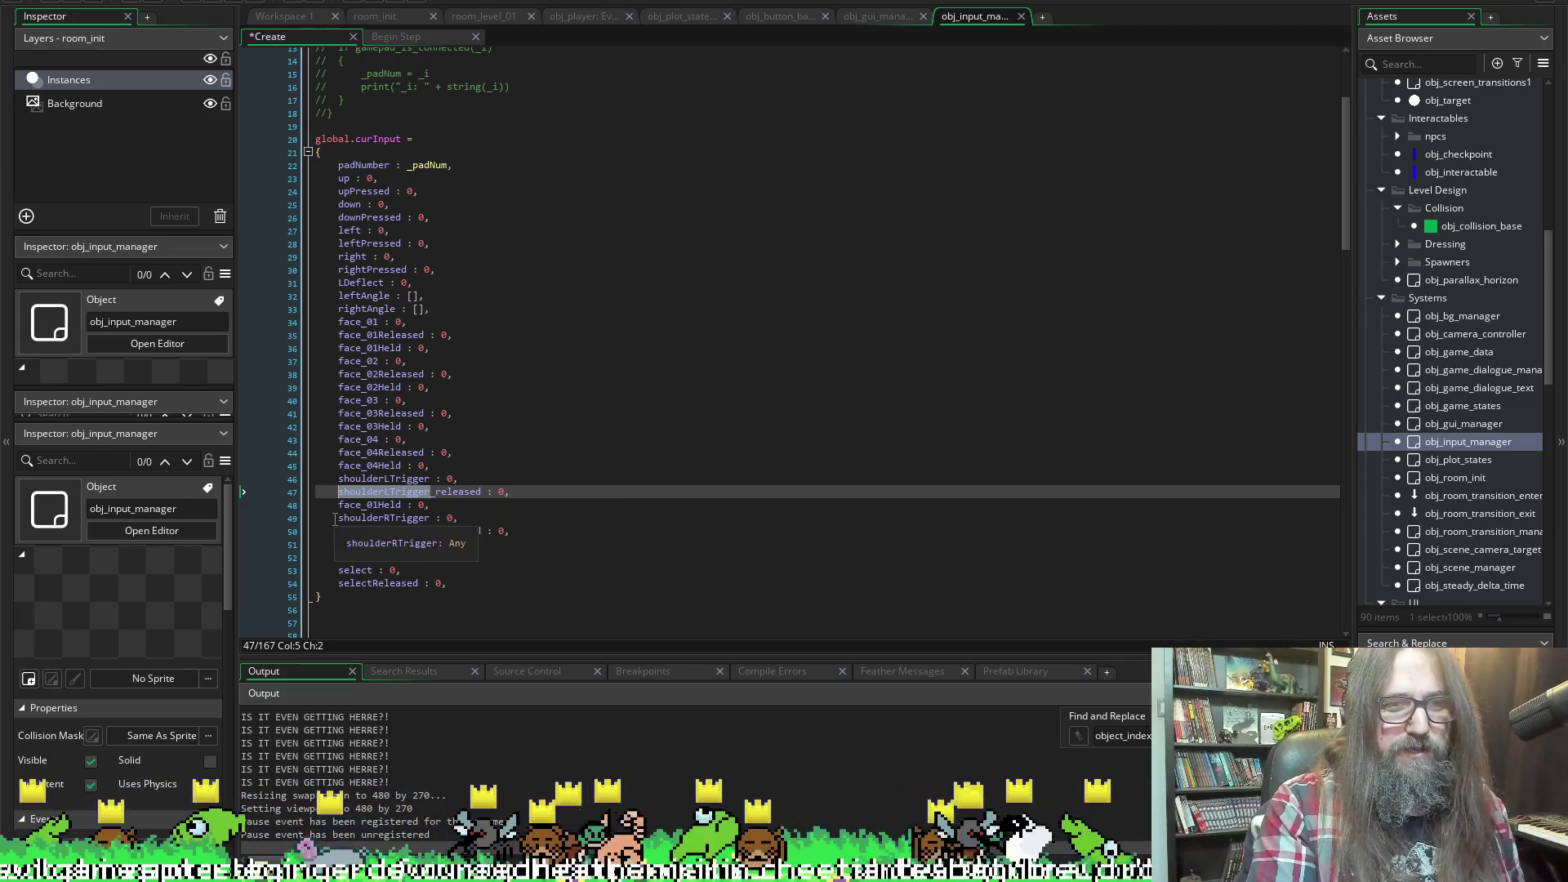
click(357, 492)
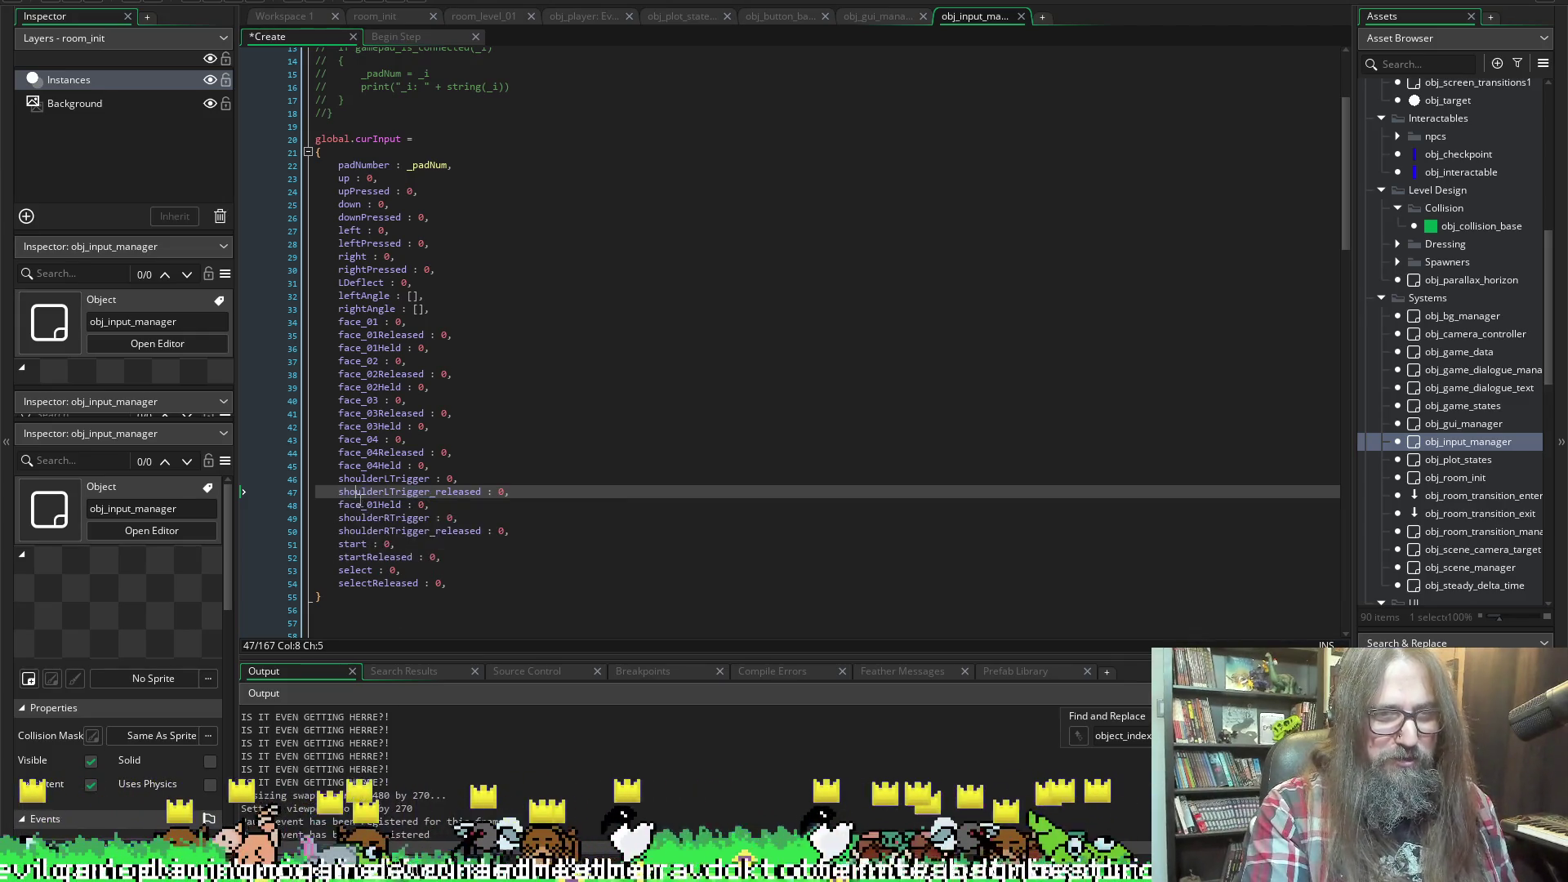
drag(363, 505, 338, 505)
text(shoulderLTrigger)
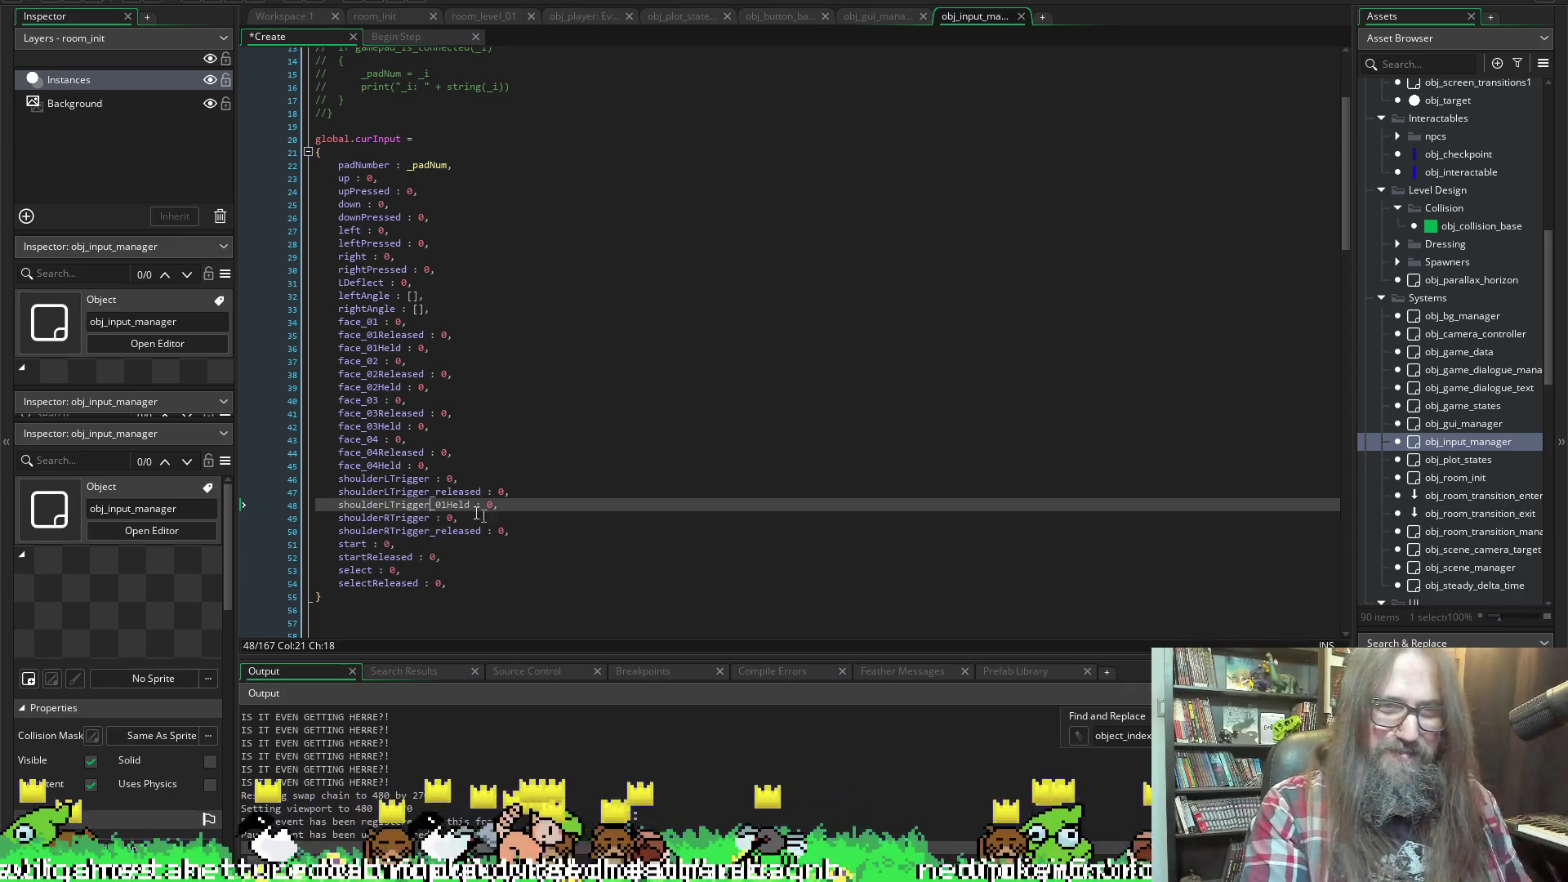
key(Right)
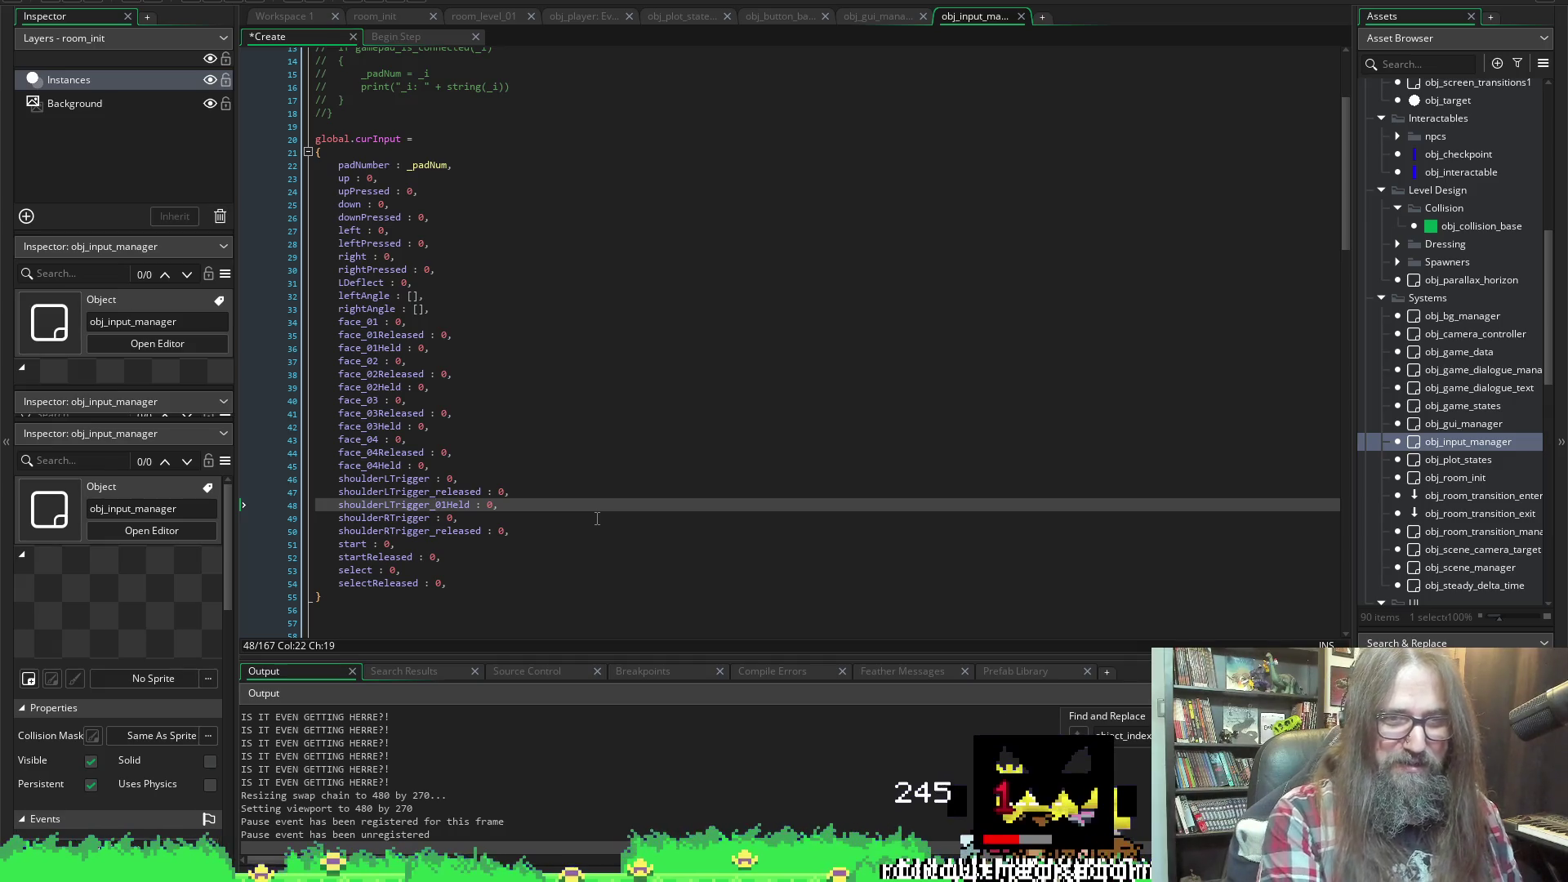
key(Right)
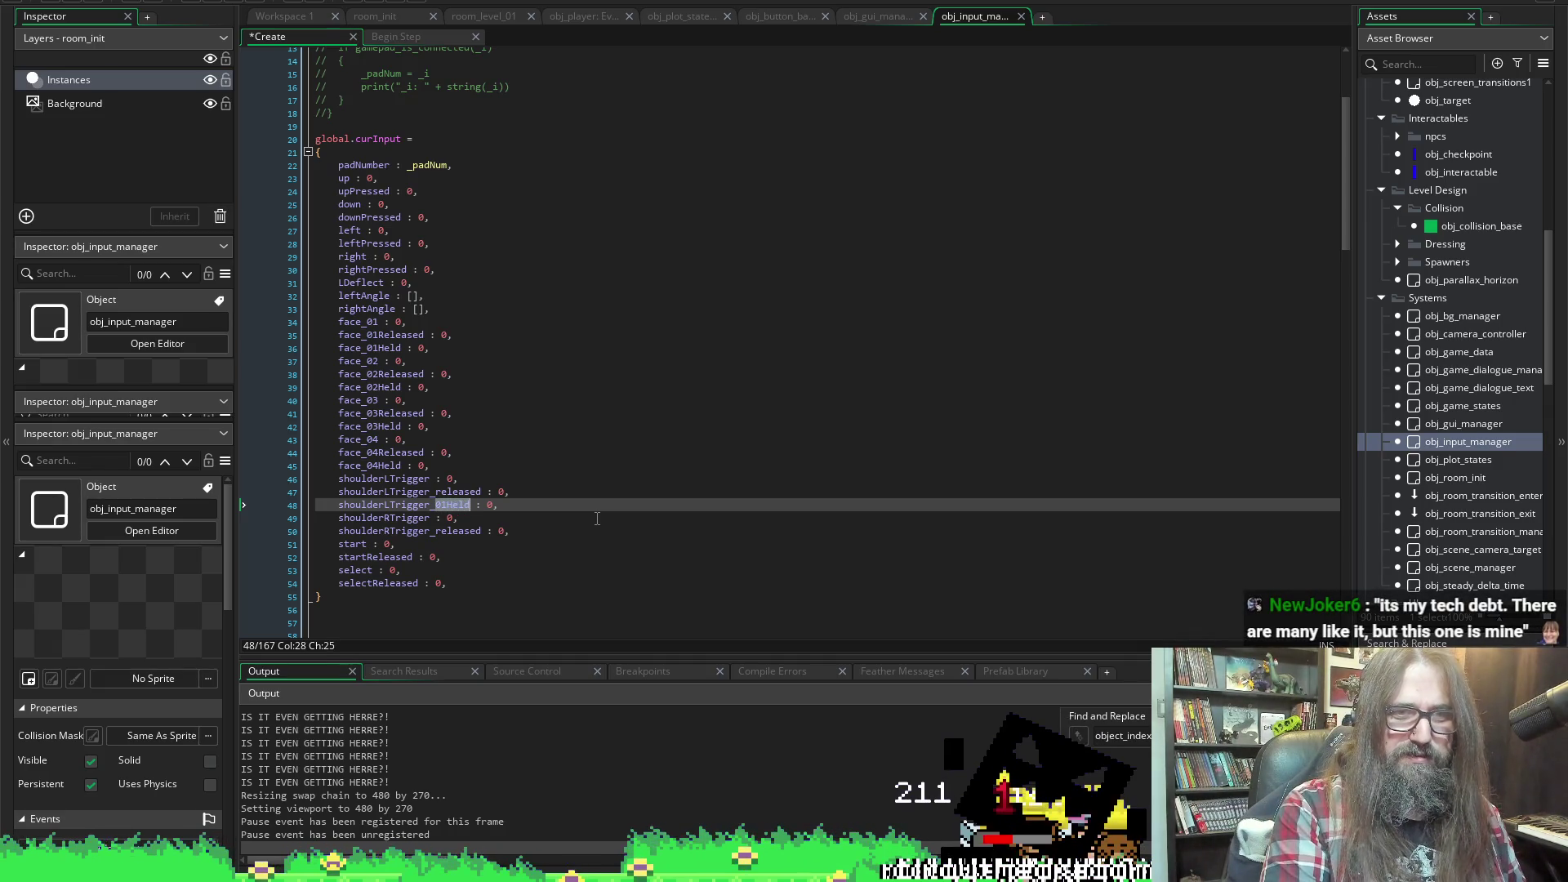
text(held)
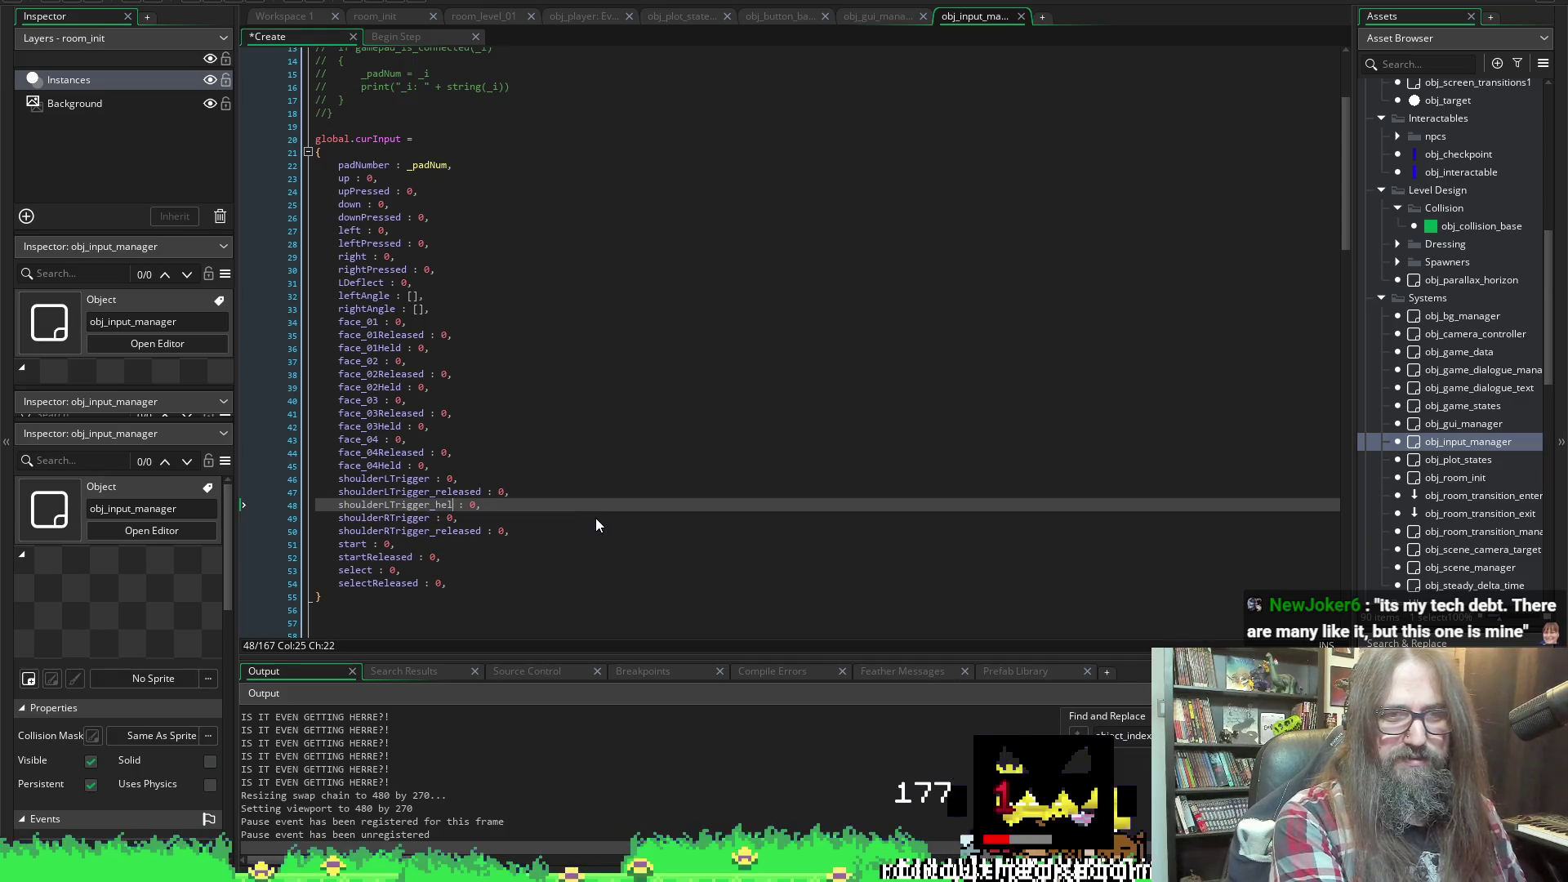
key(ctrl+s)
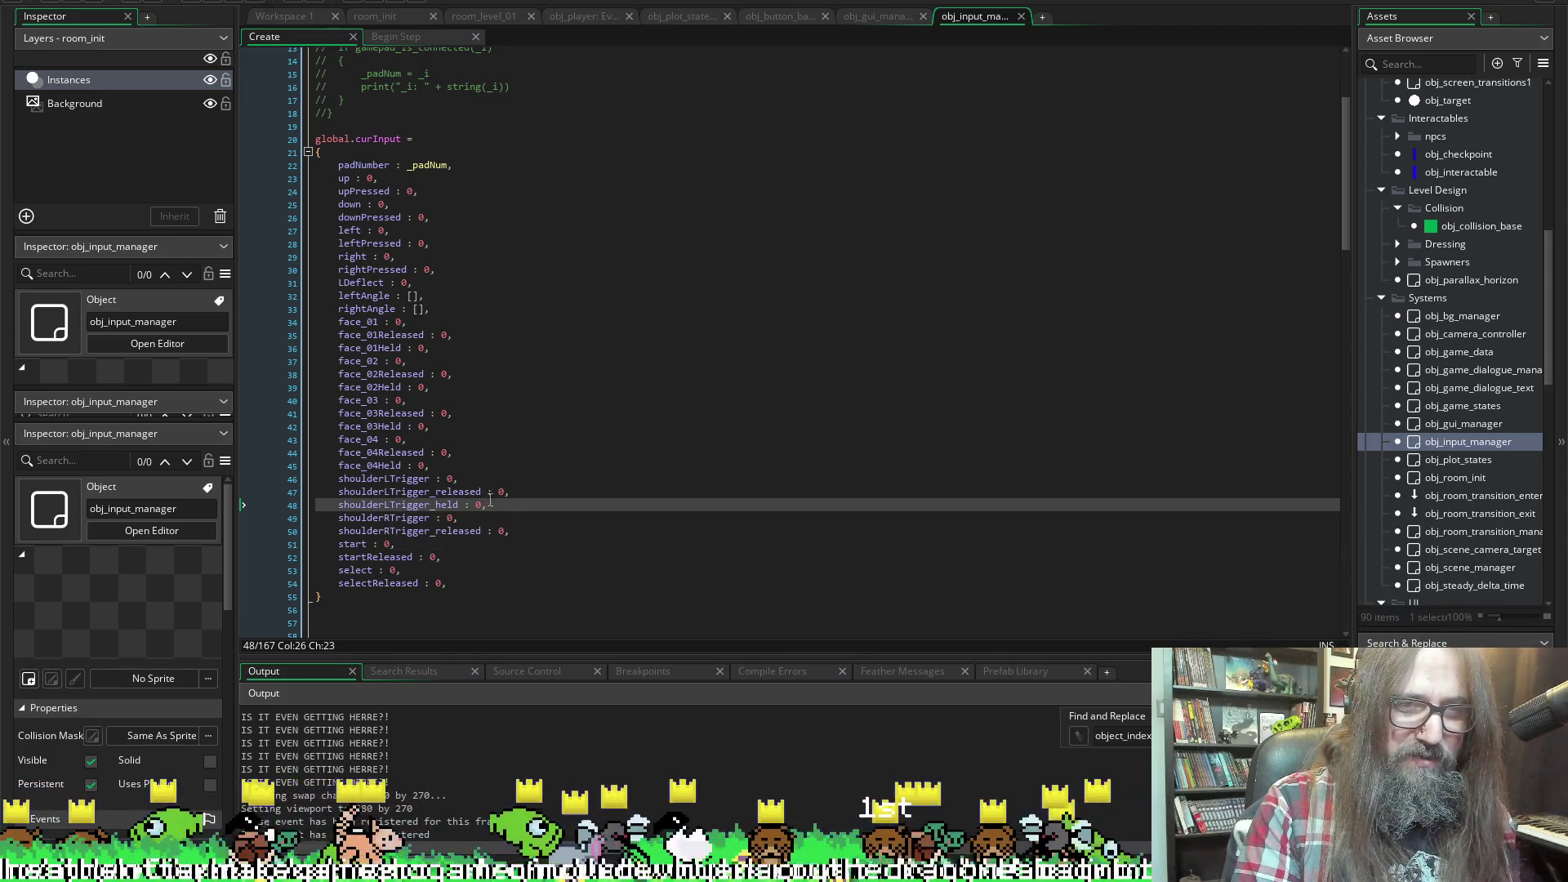
Copy that entry below shoulderRTrigger_released, rename it shoulderRTrigger_held, and save
drag(490, 501, 337, 505)
key(ctrl+c)
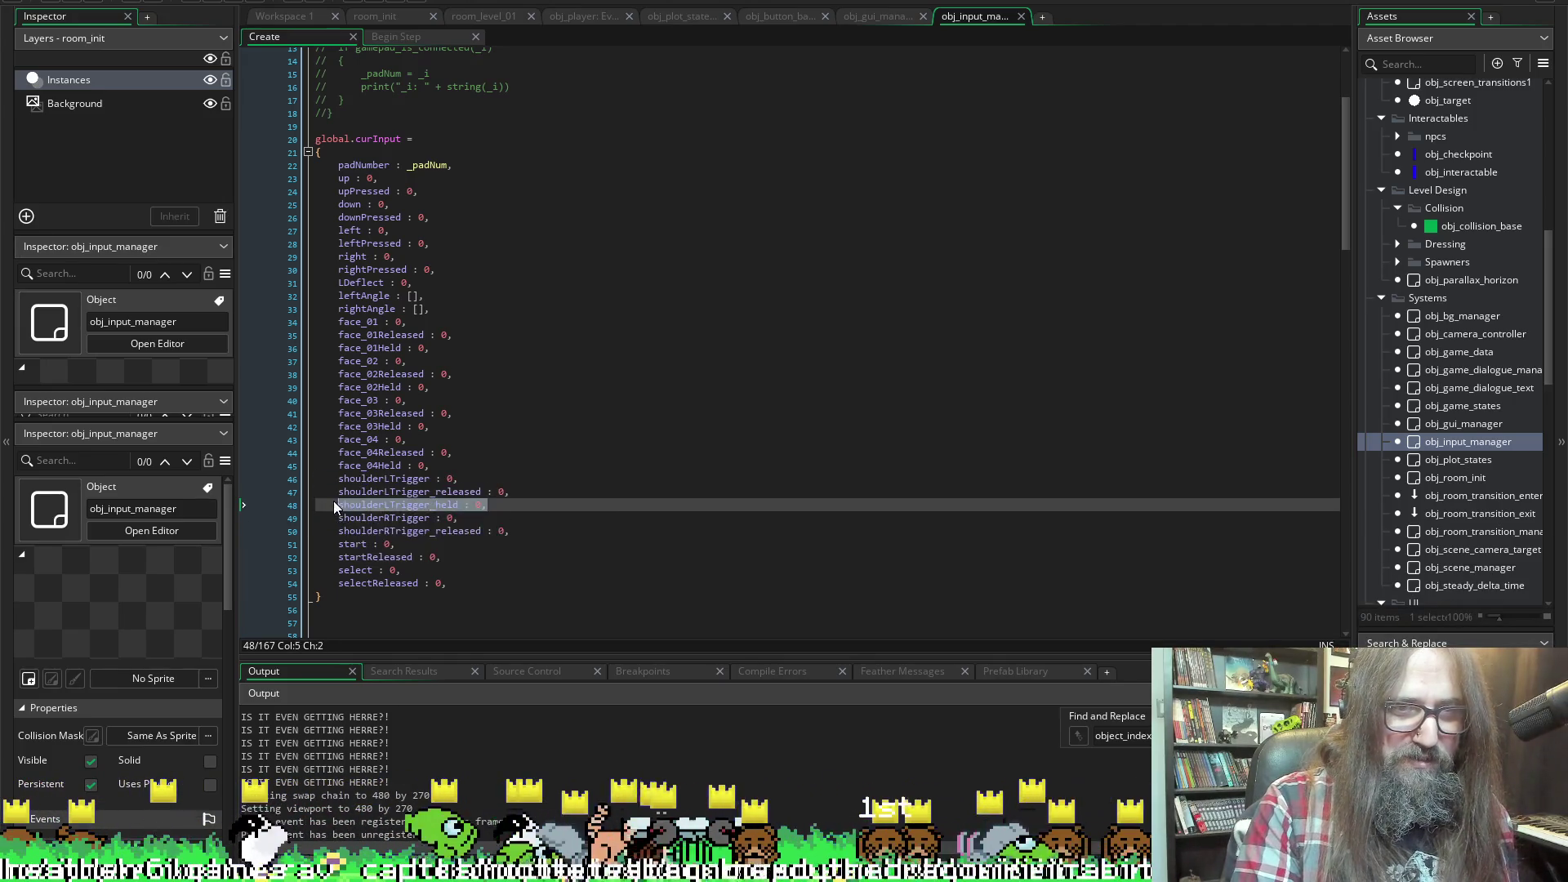
click(545, 521)
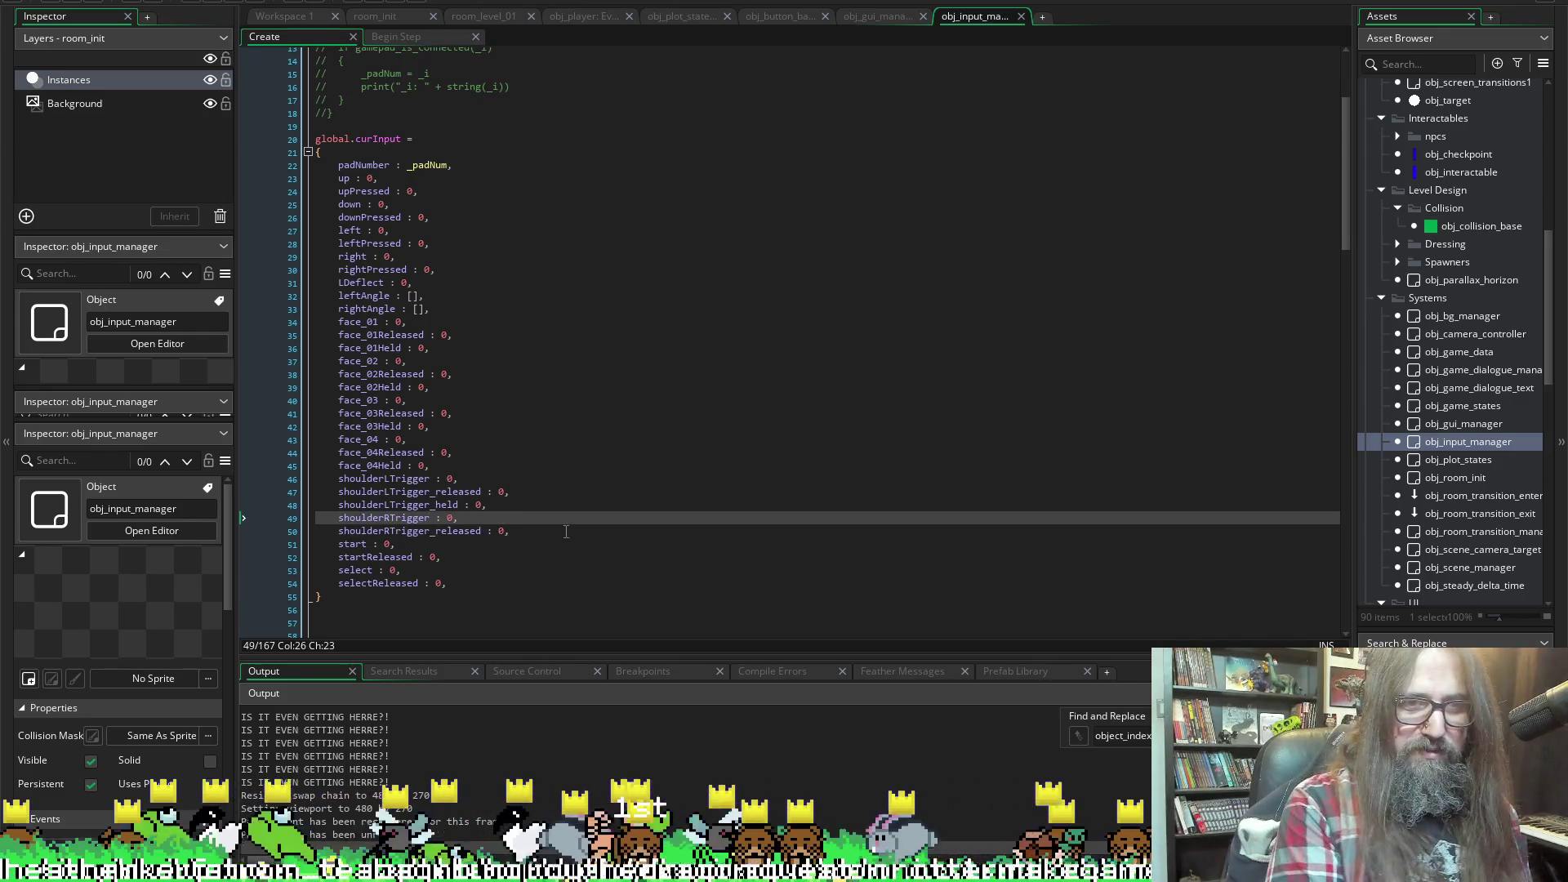
click(566, 532)
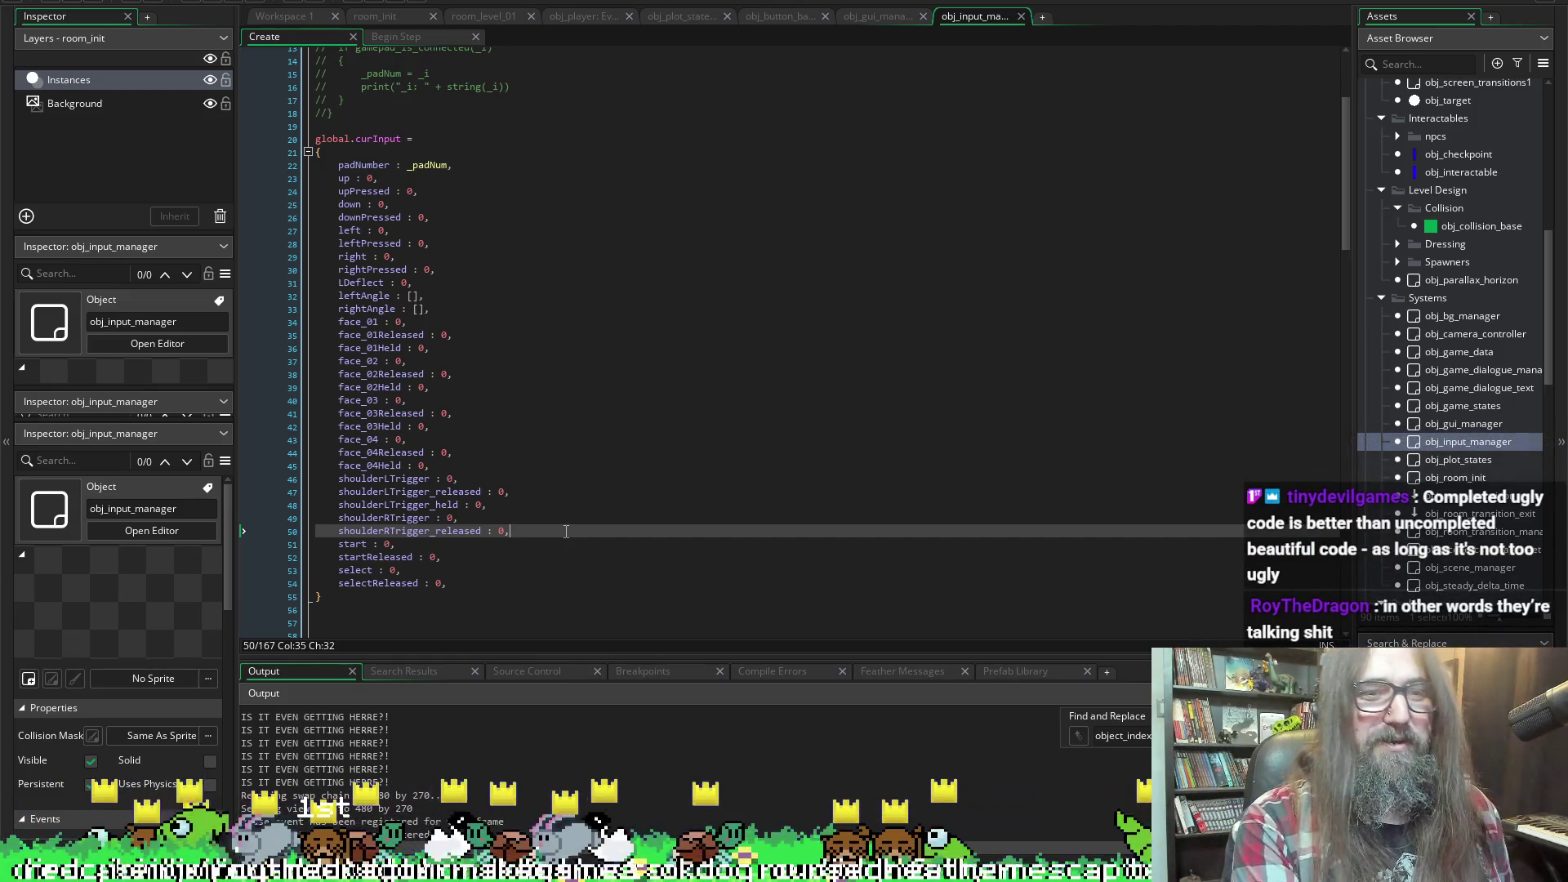
key(Up)
key(Up)
key(Down)
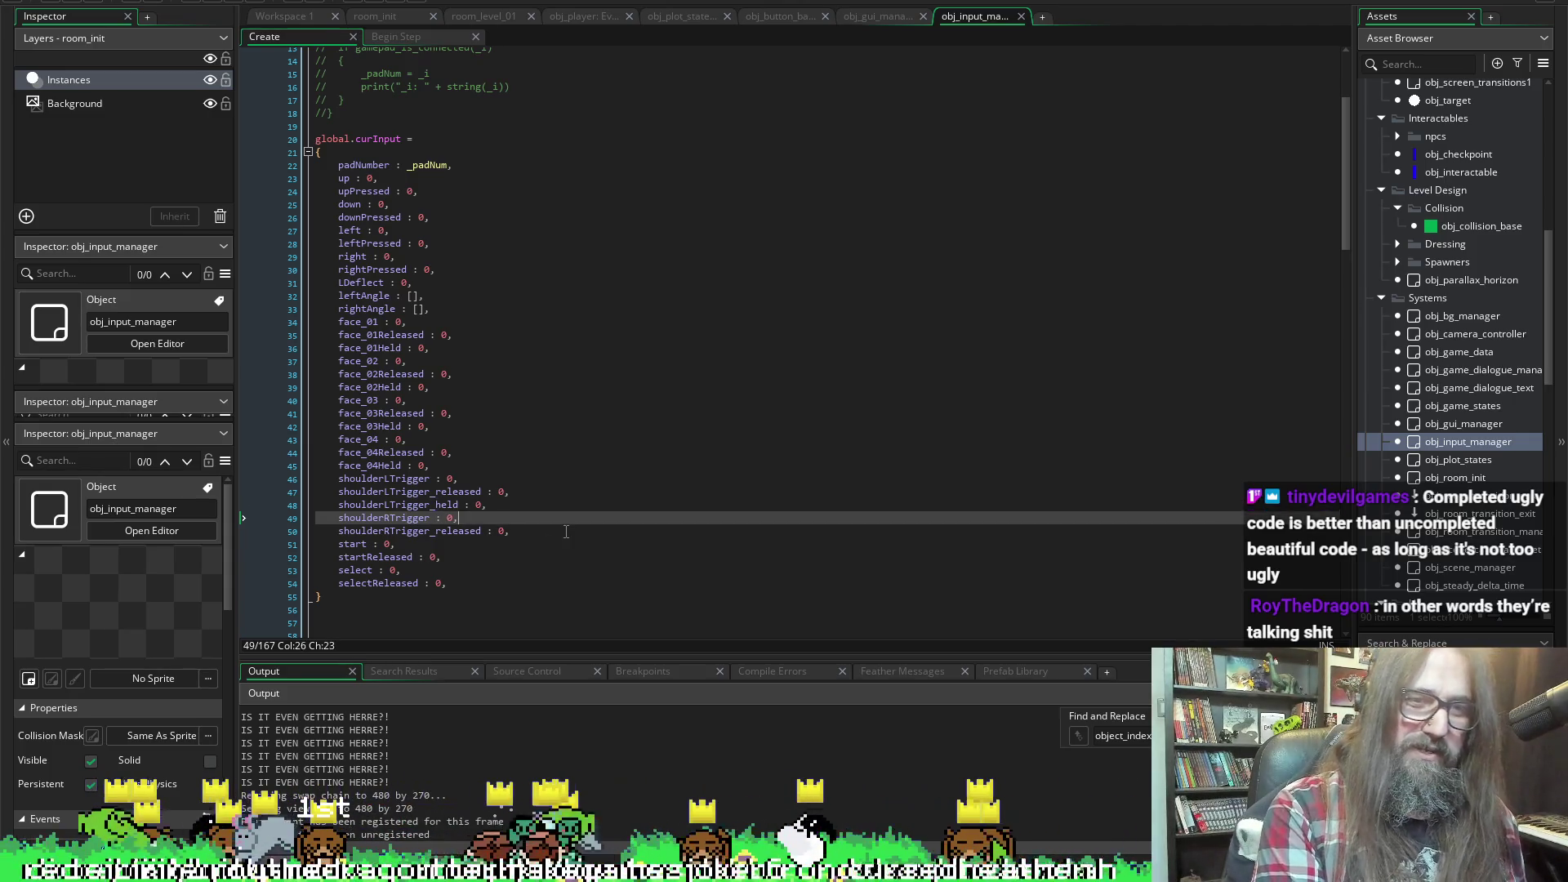
key(Up)
key(Up)
key(Up)
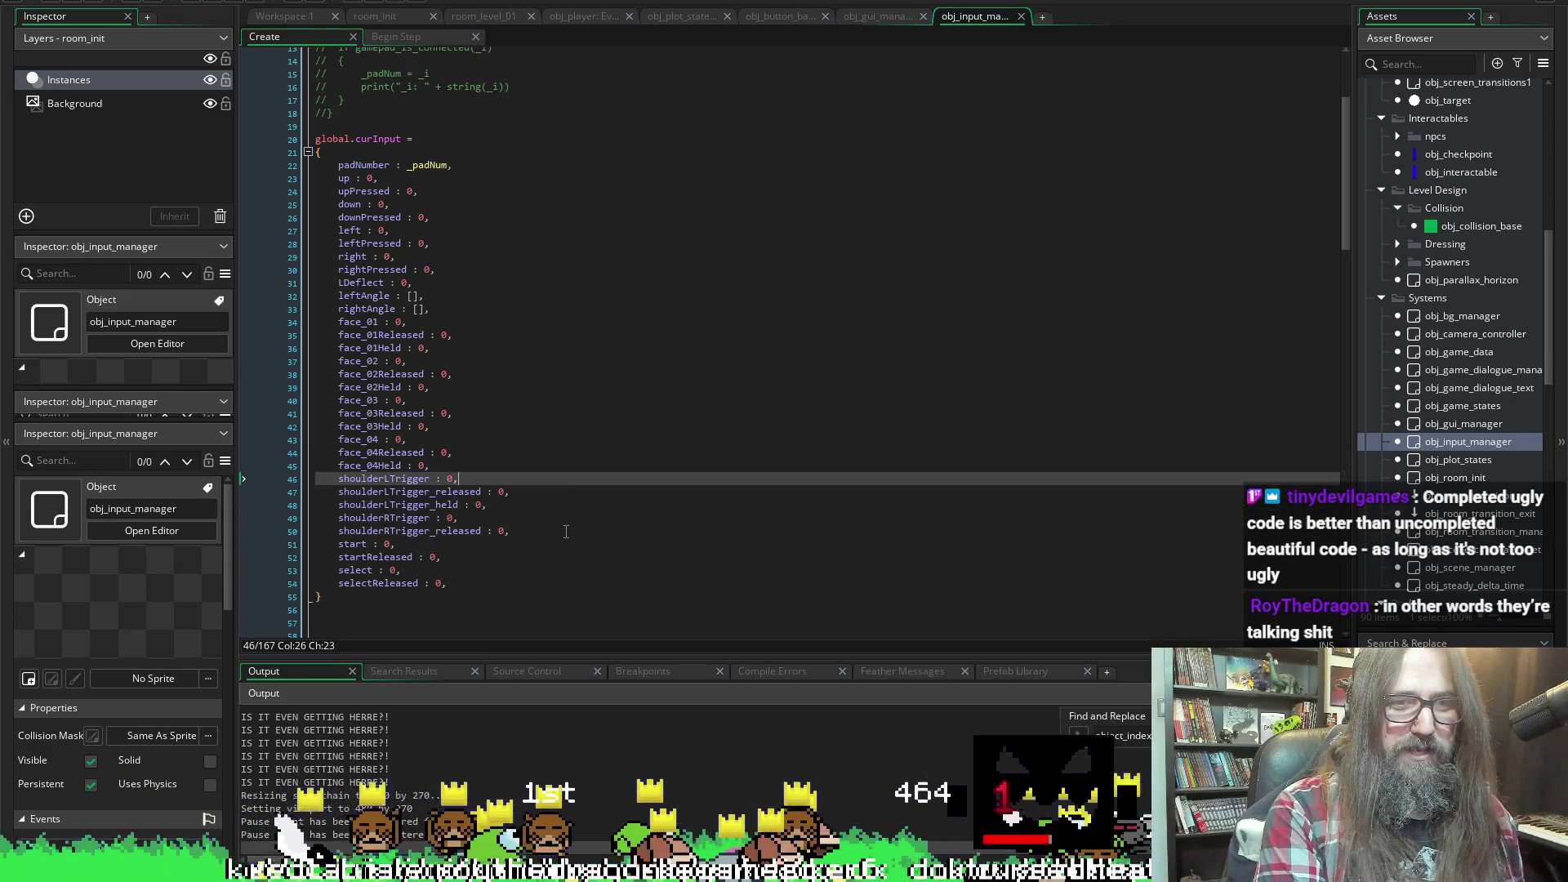
key(Down)
key(Down)
key(Down)
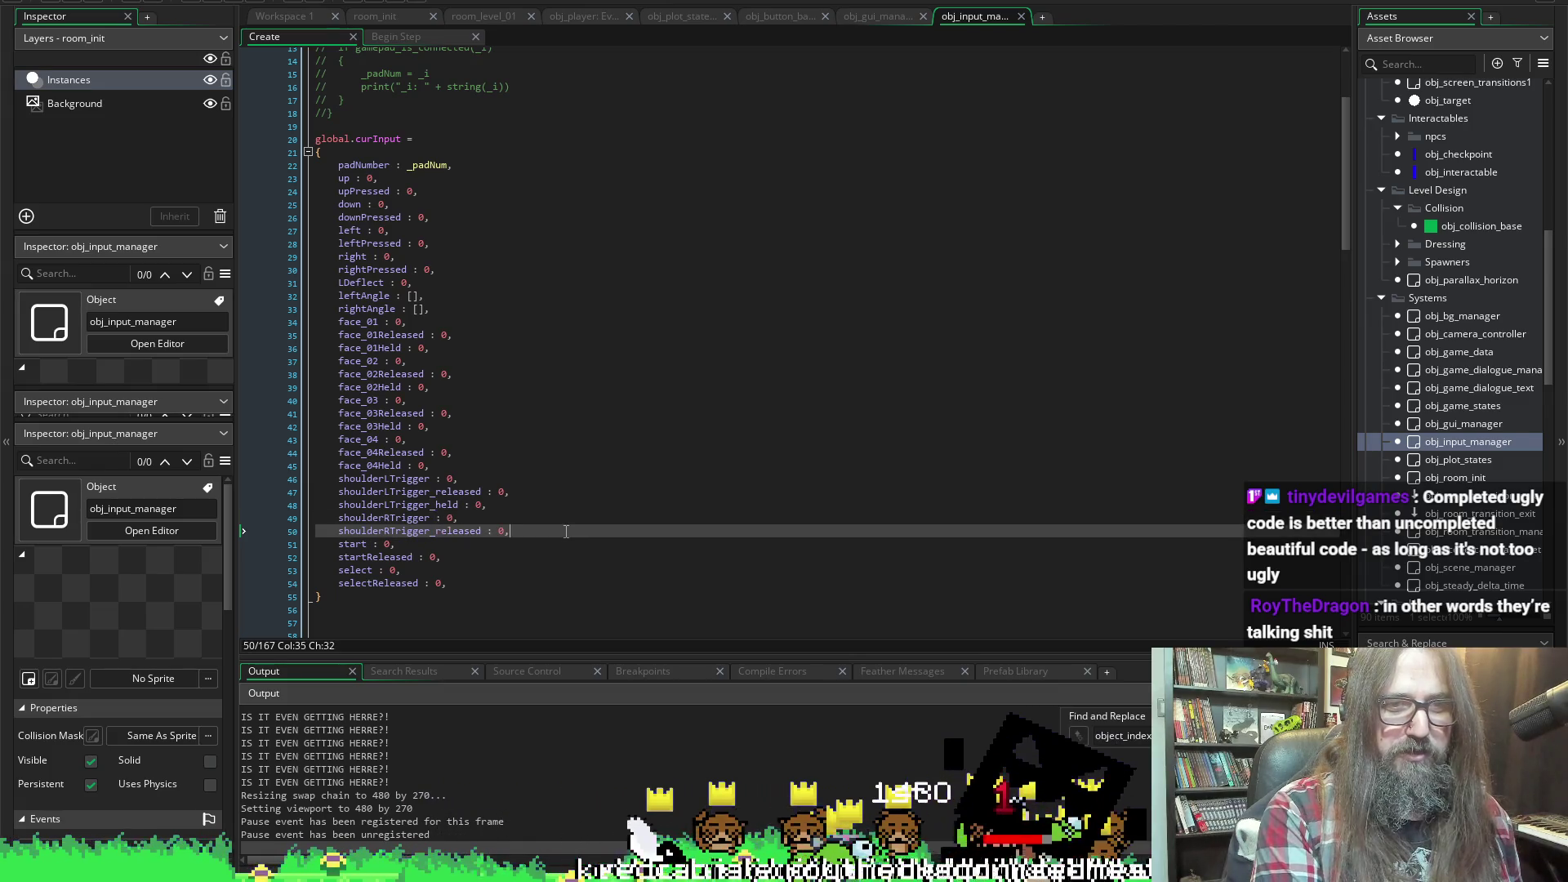
key(Return)
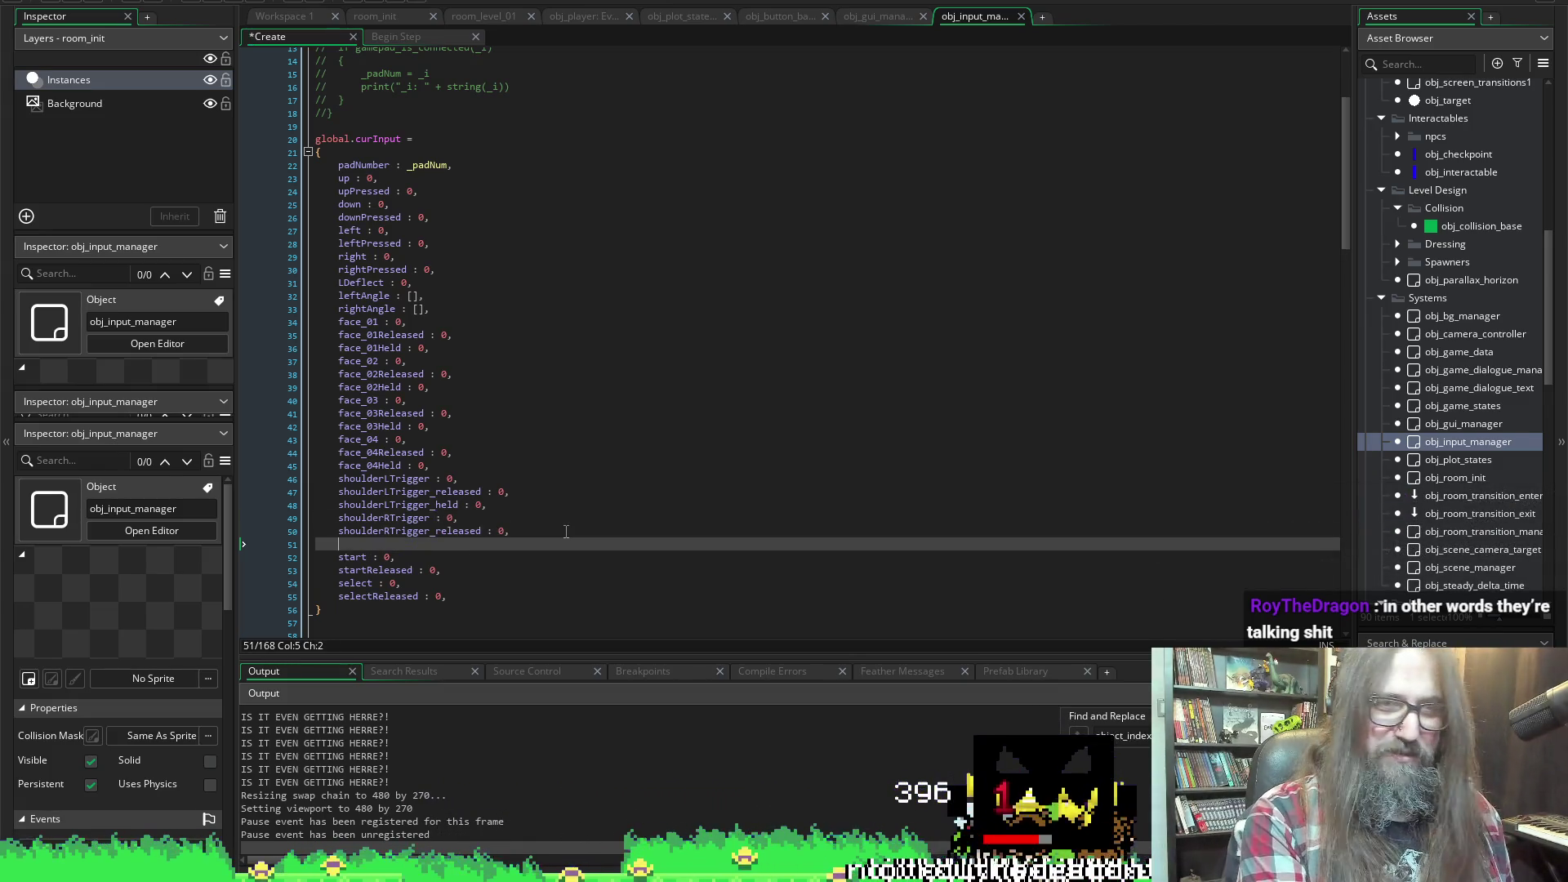
key(ctrl+v)
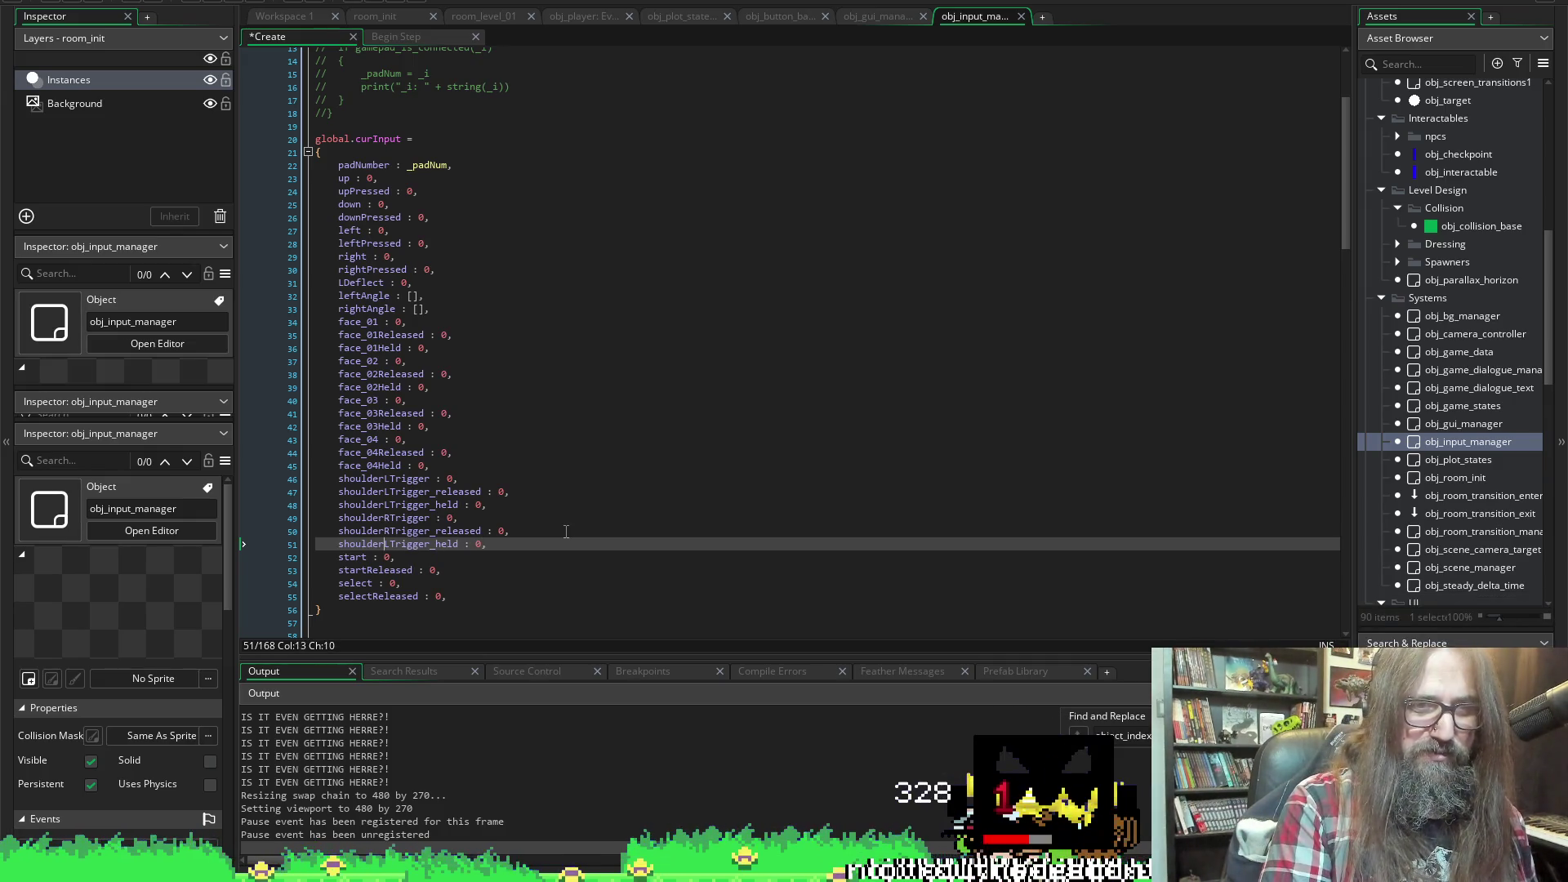
key(Delete)
text(R)
key(ctrl+s)
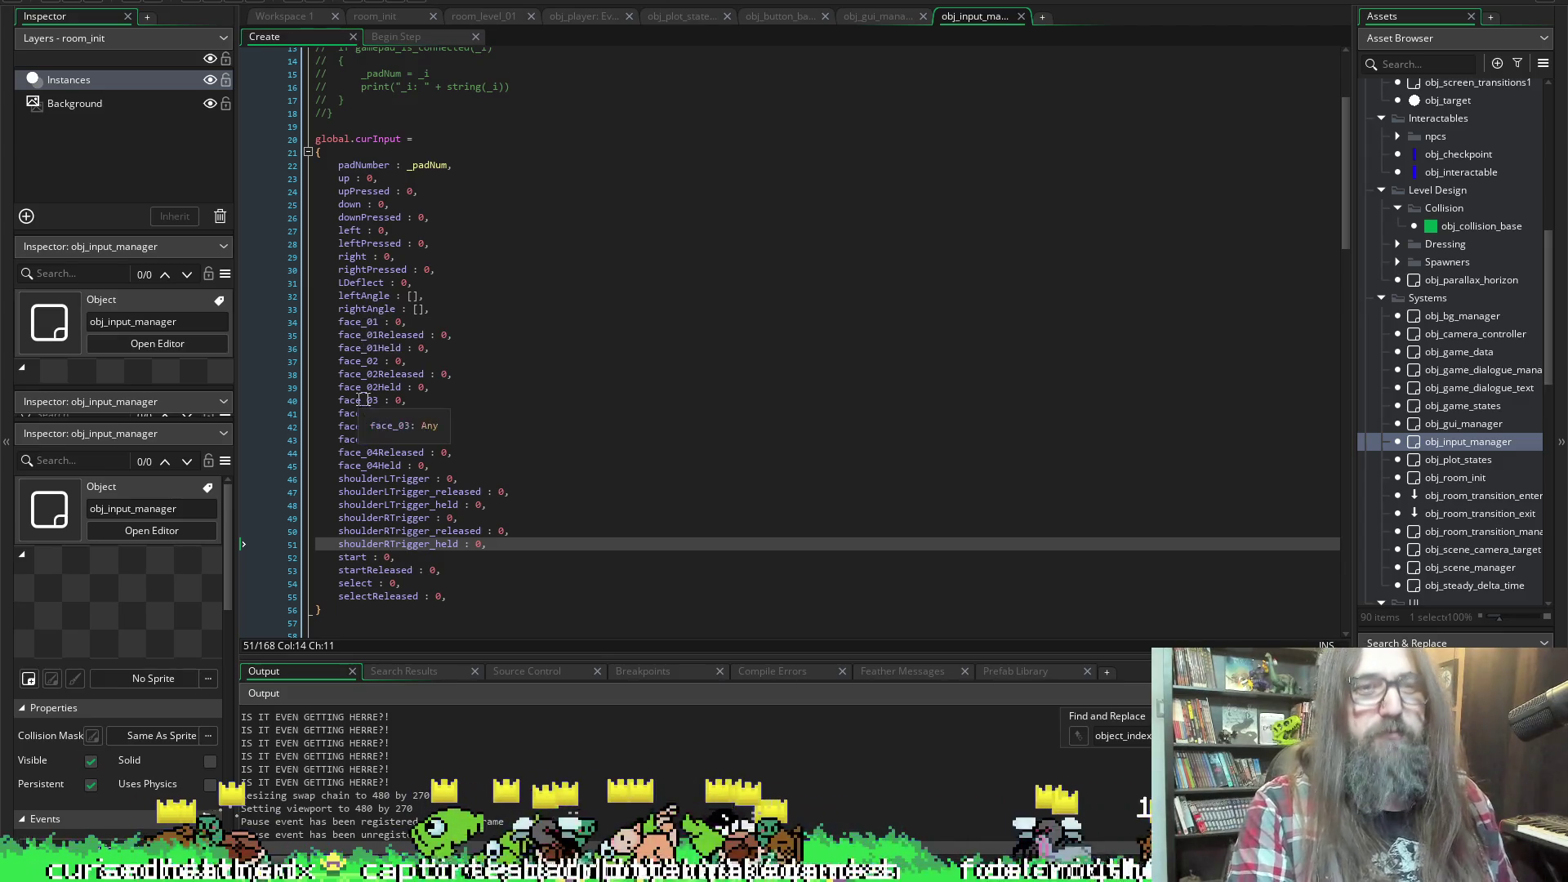
double_click(360, 350)
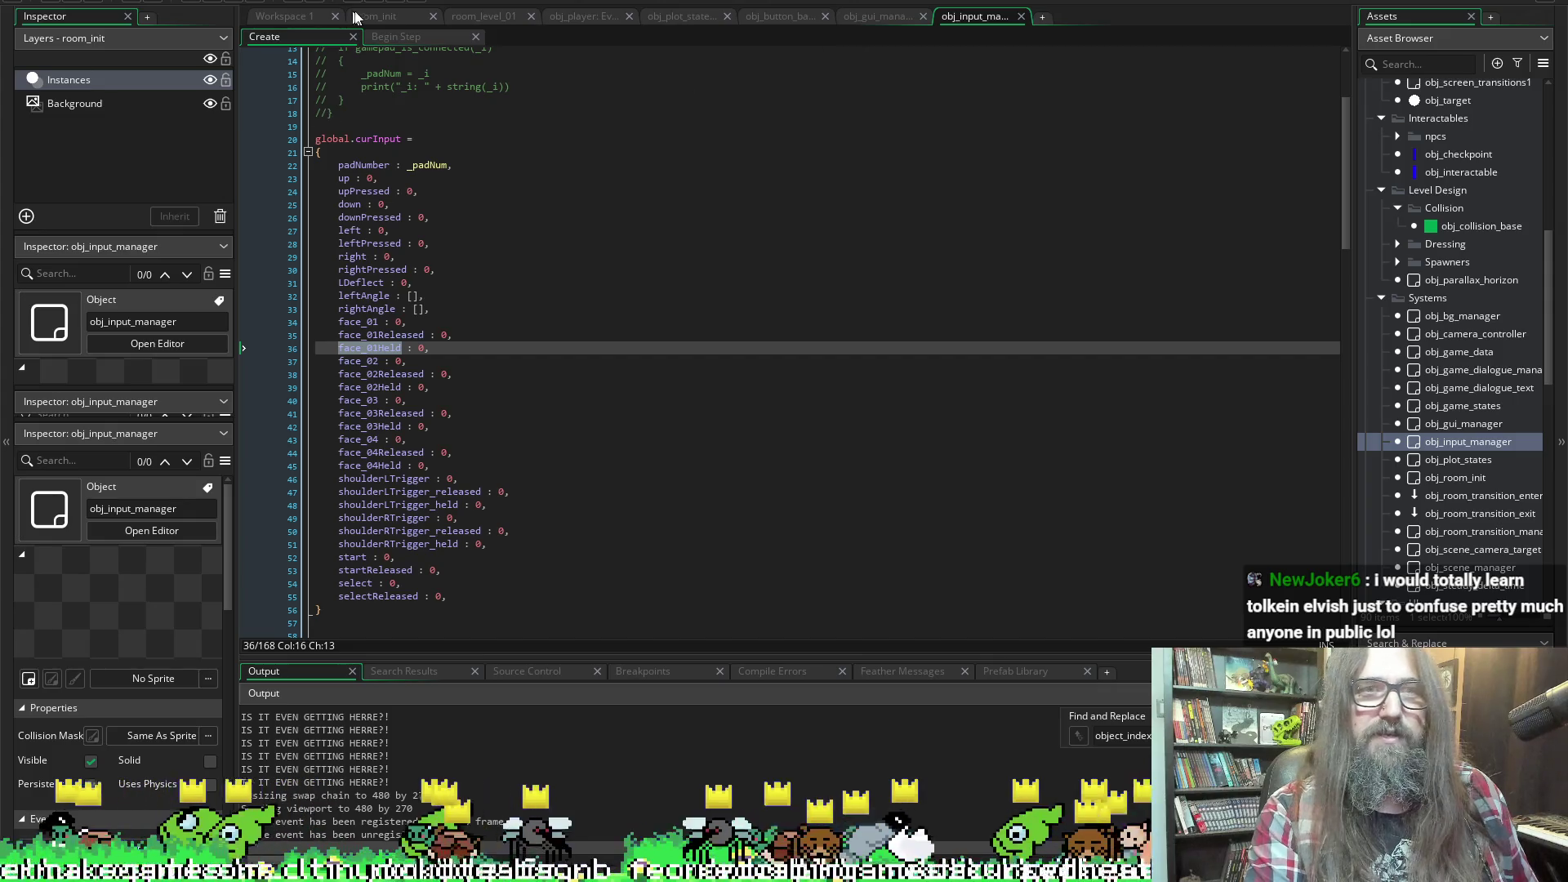
click(380, 16)
In Begin Step, select the face_01Held gamepad_button_check(gp_face1) line after face_01Released for copying
click(976, 17)
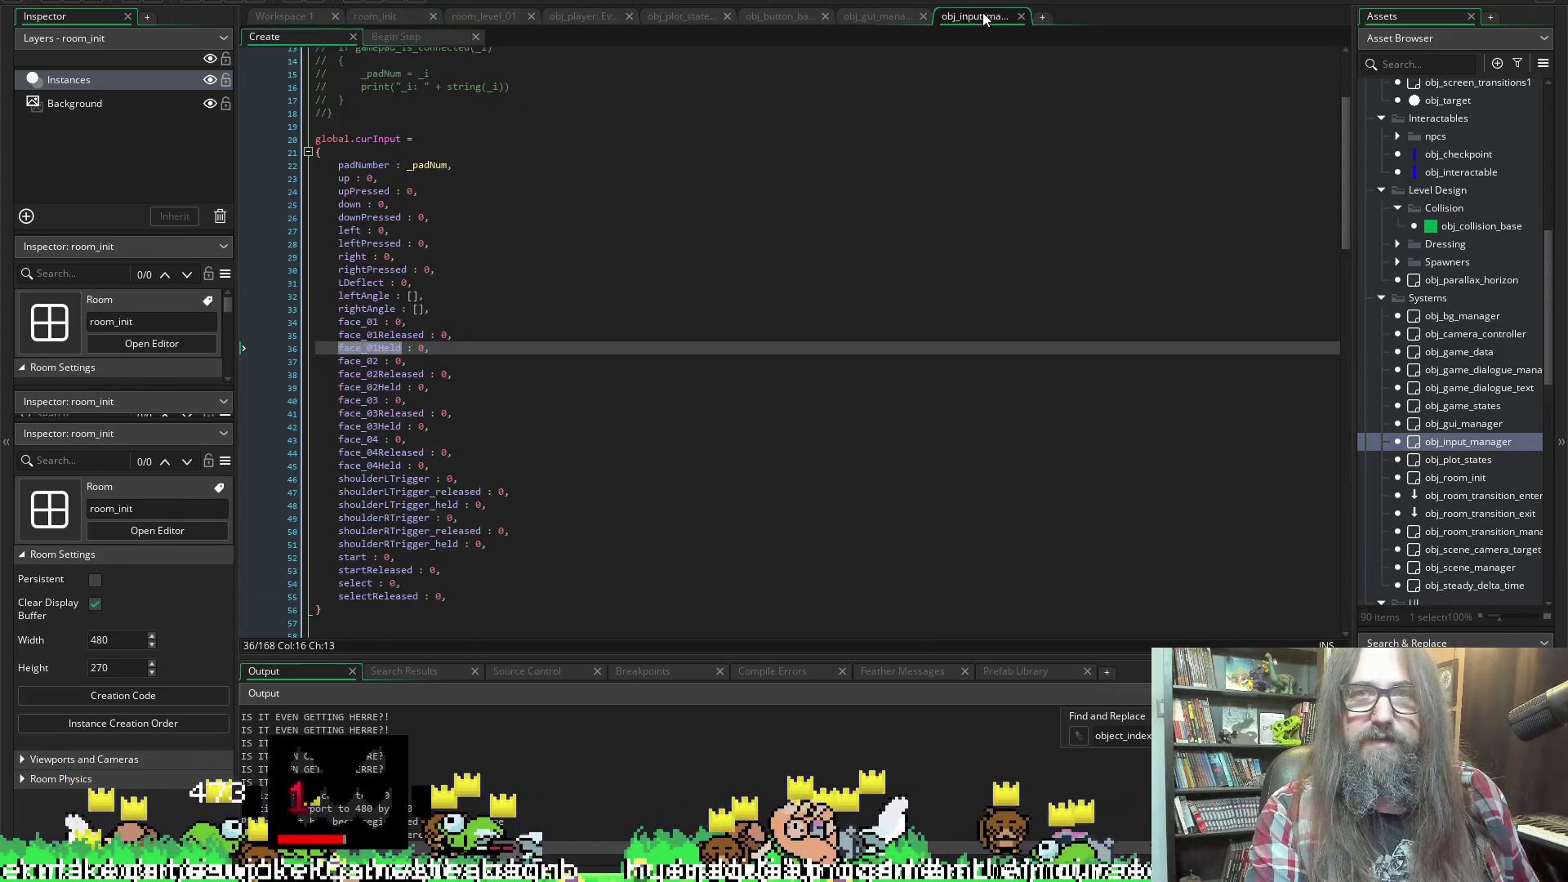
click(401, 37)
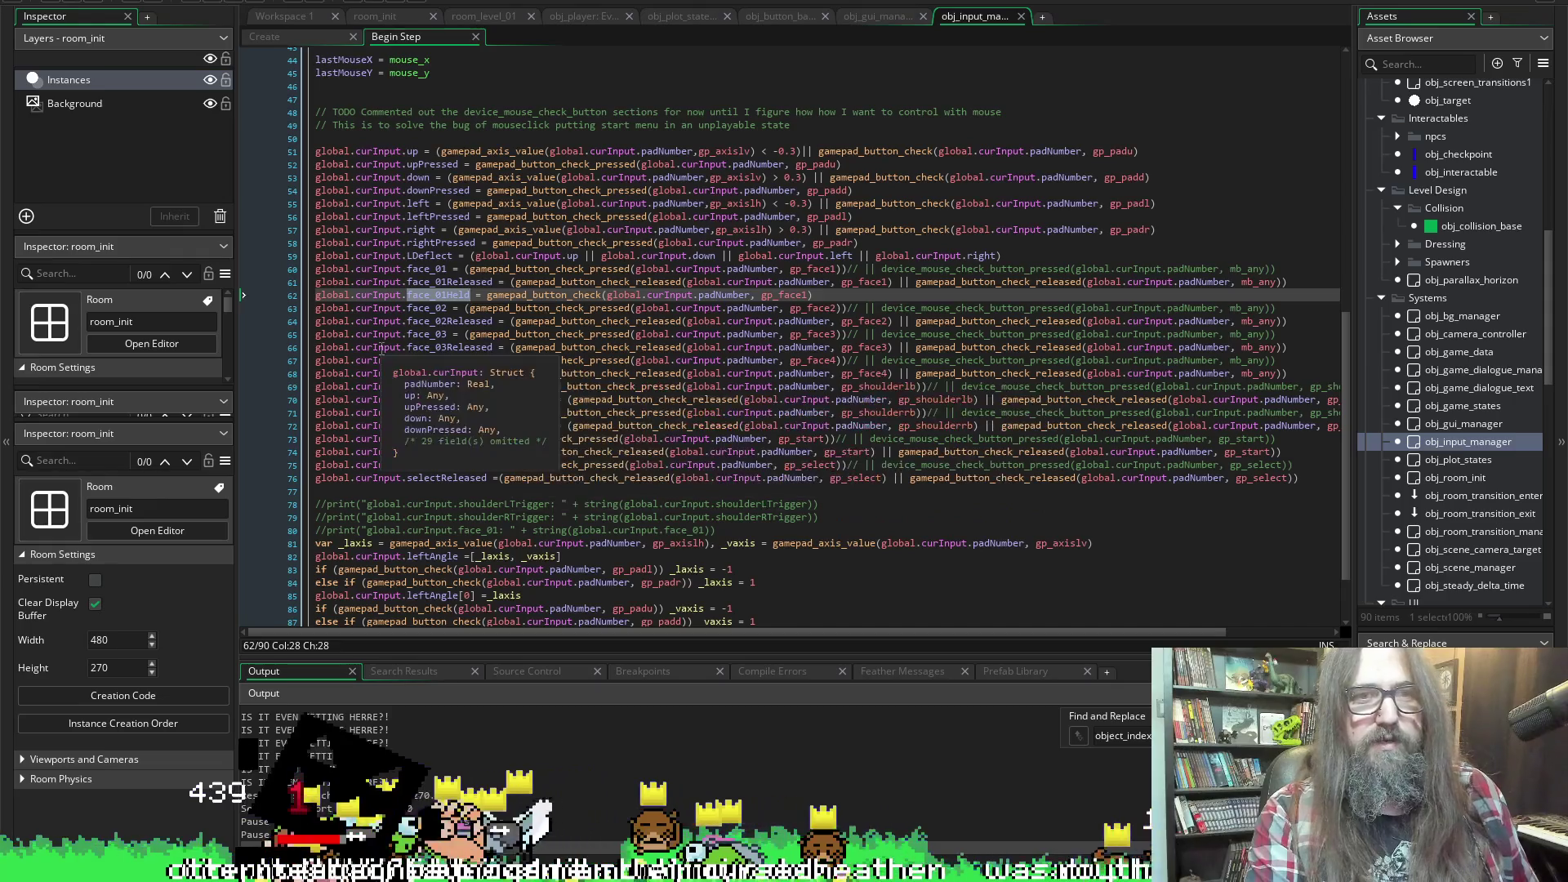
text(face_01Held)
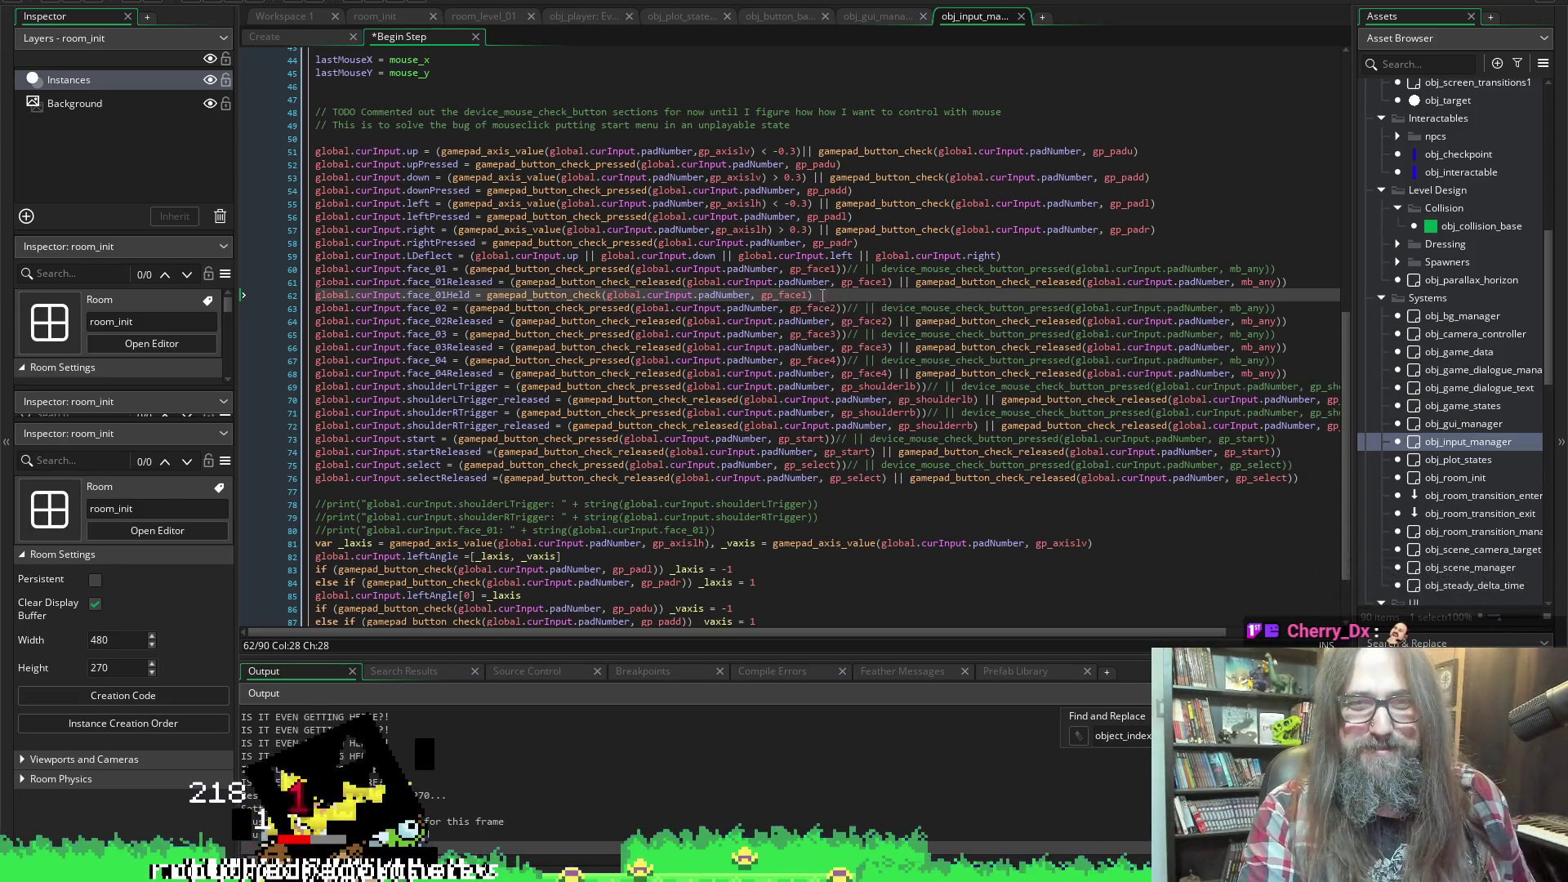
key(shift+Home)
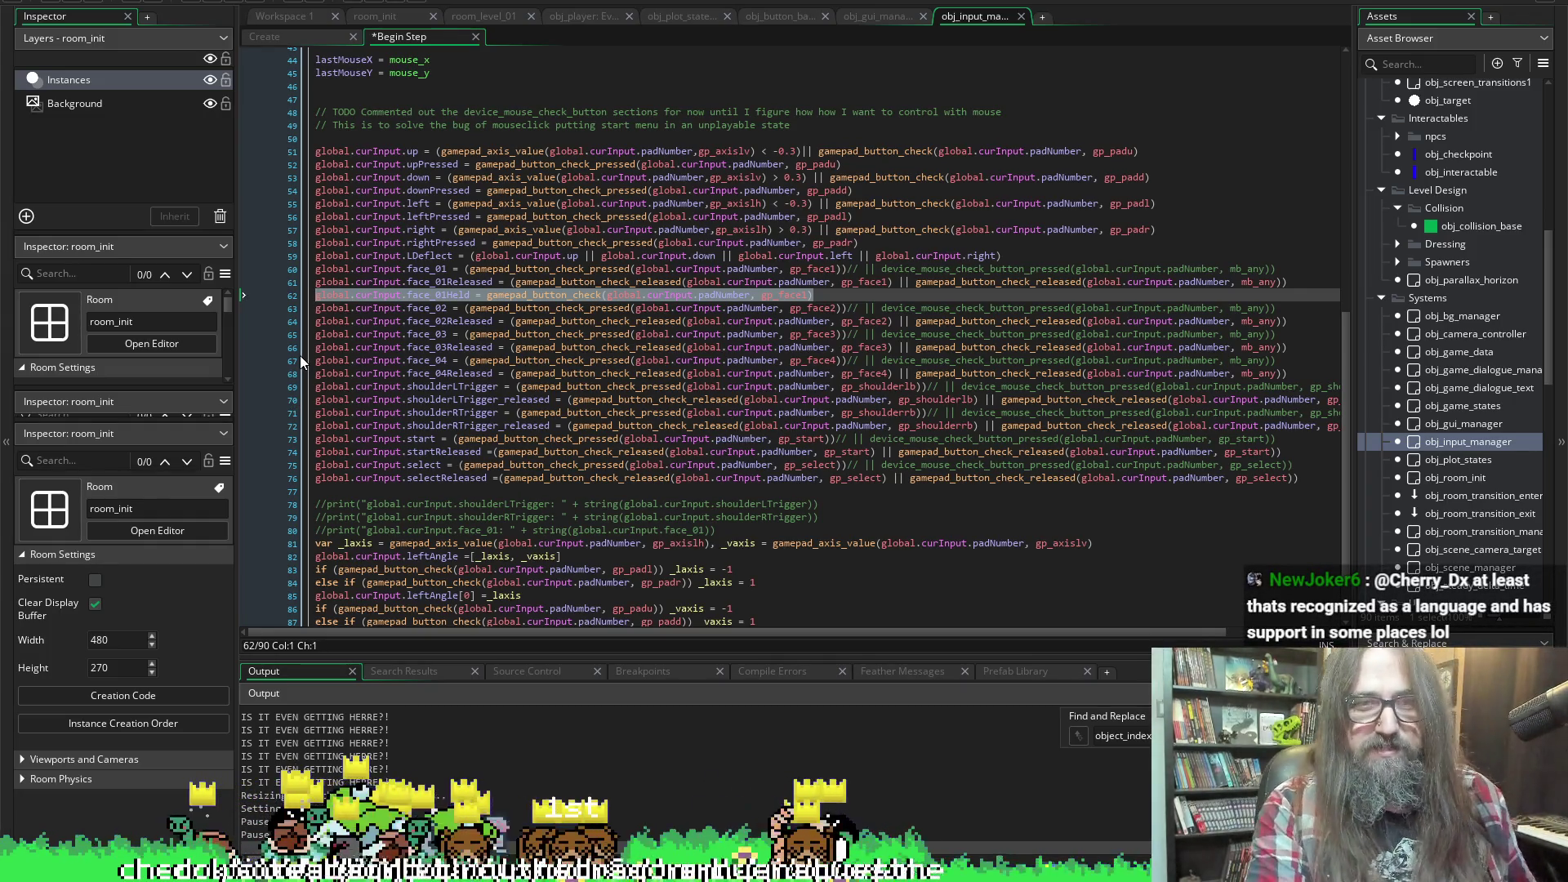
click(845, 295)
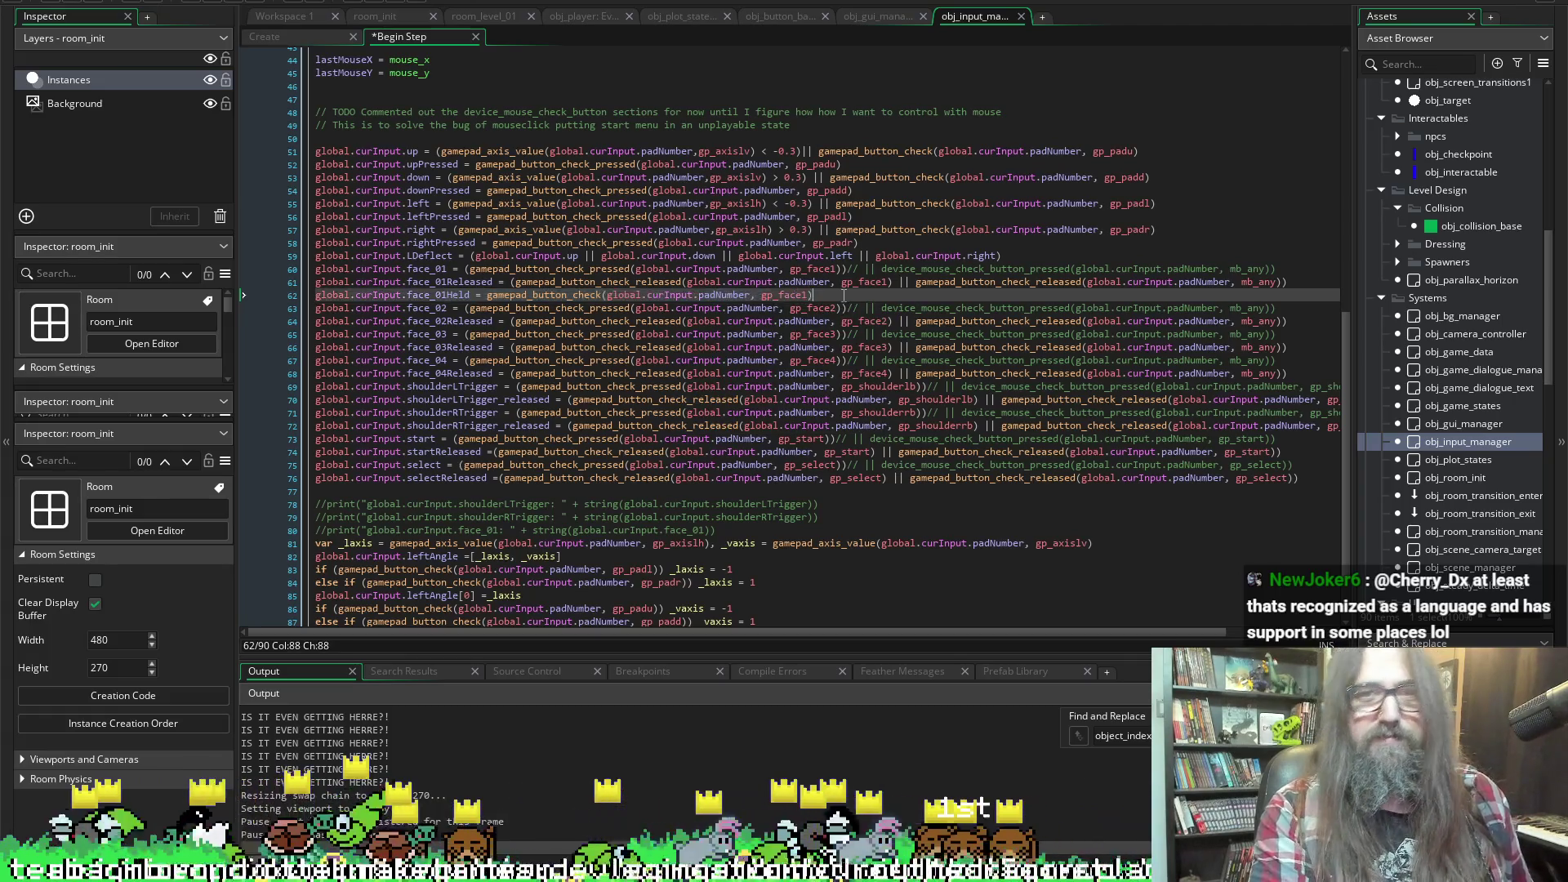
key(shift+Home)
key(ctrl+c)
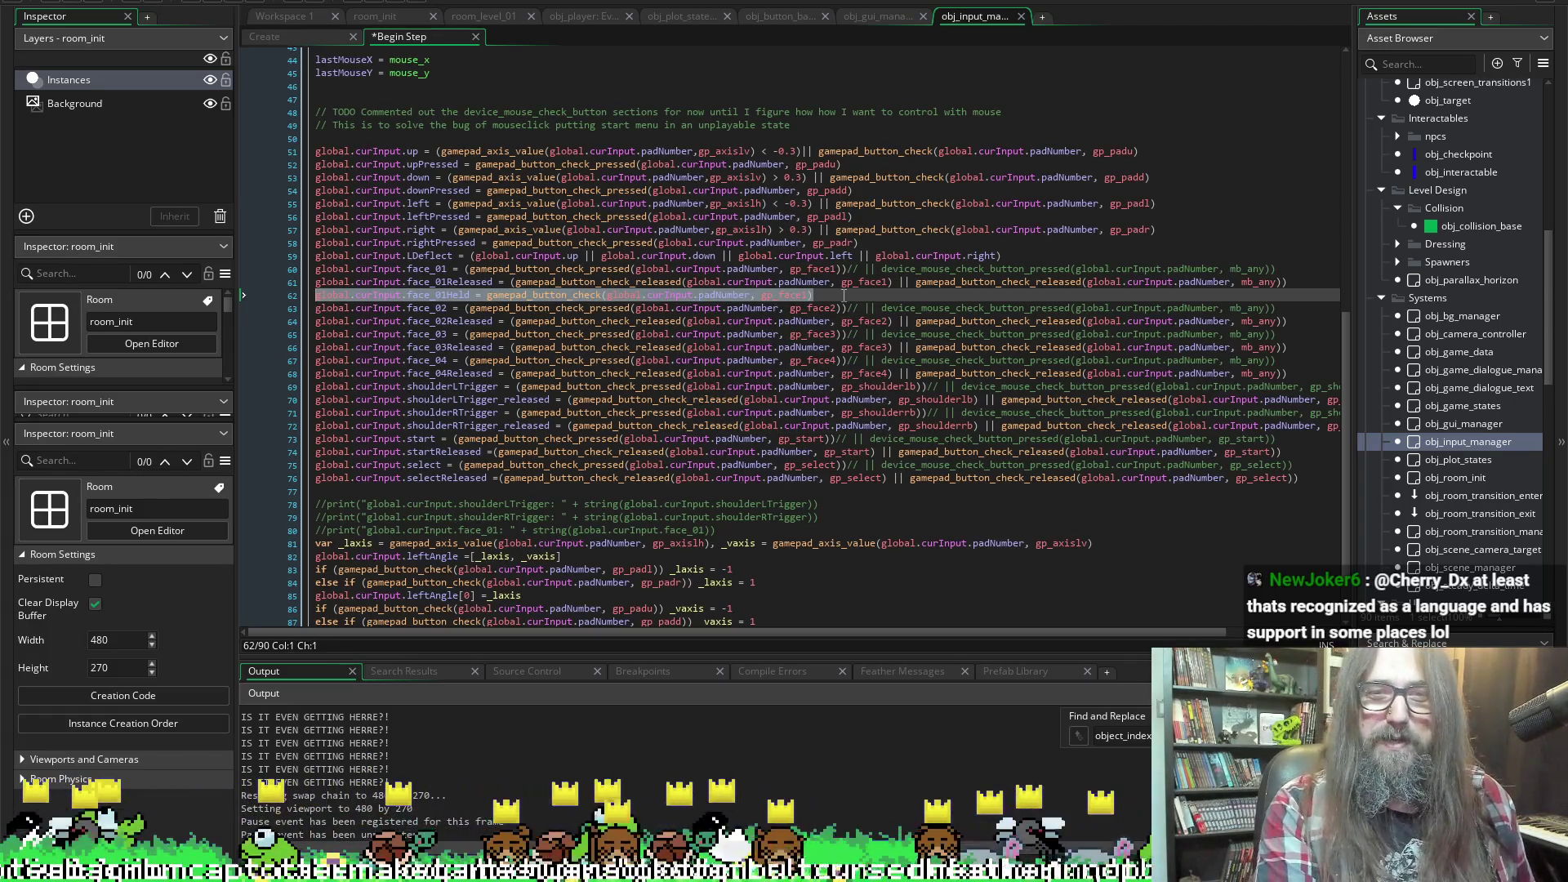
key(Down)
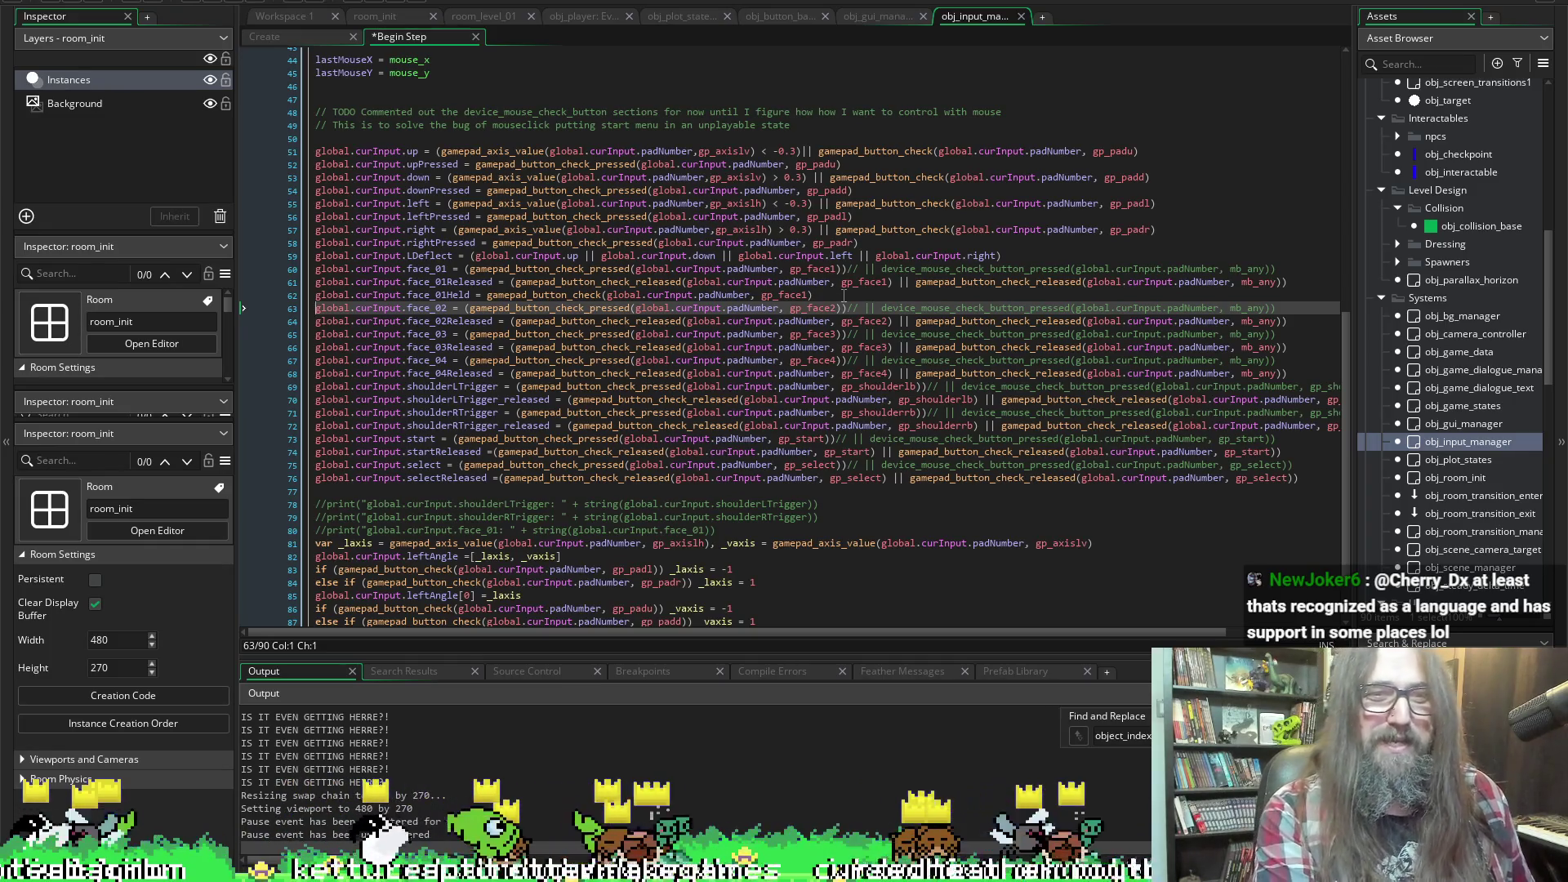
Add a face_02Held line checking gp_face2 below the face_02Released line
key(Down)
key(shift+End)
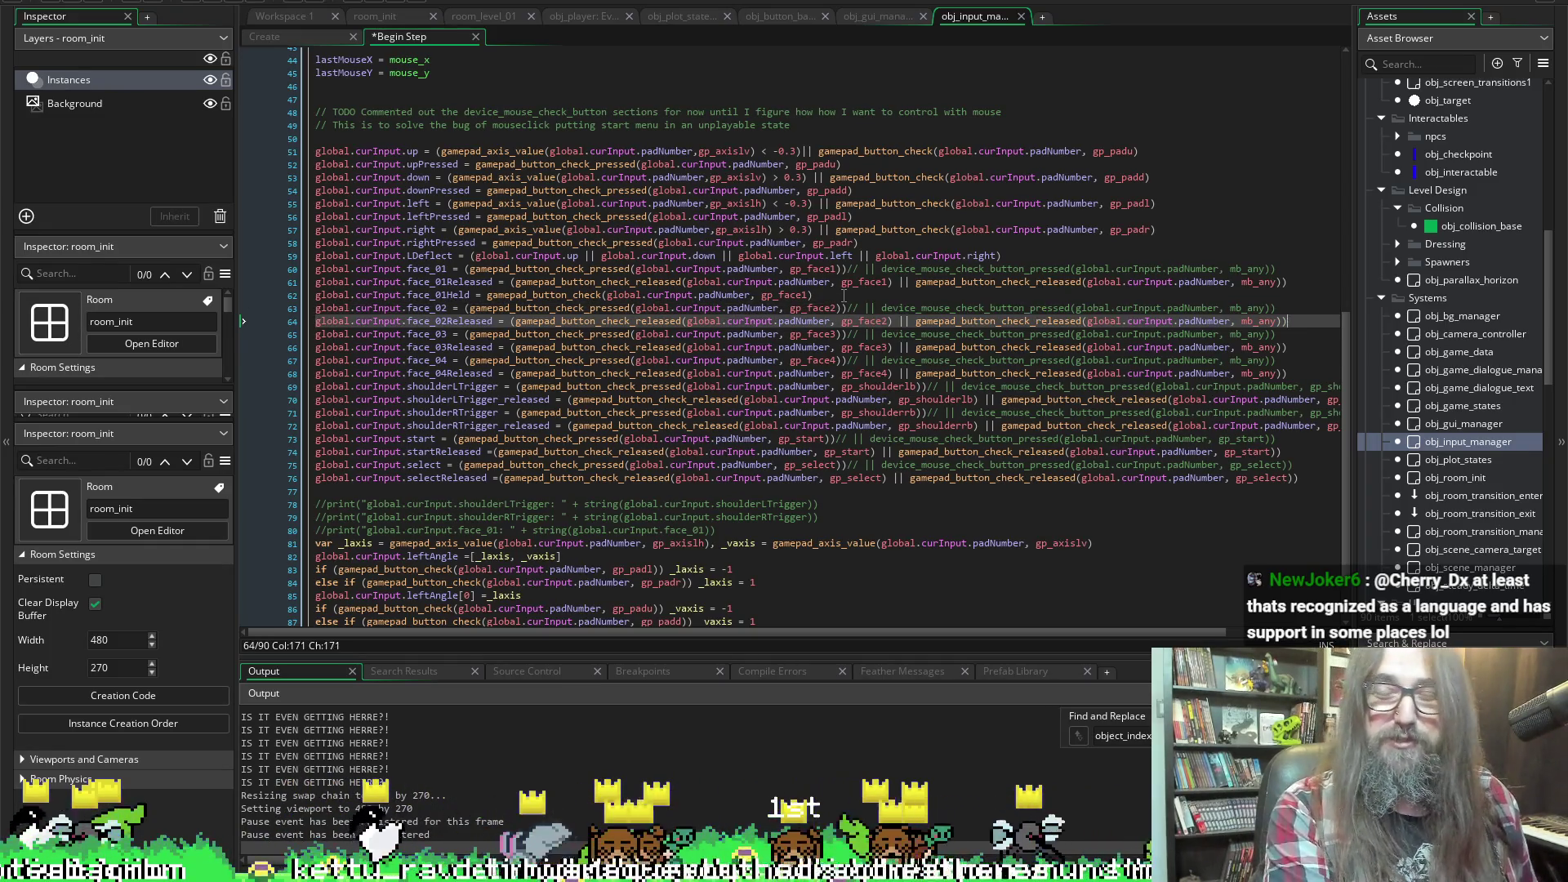
key(End)
key(Return)
key(ctrl+v)
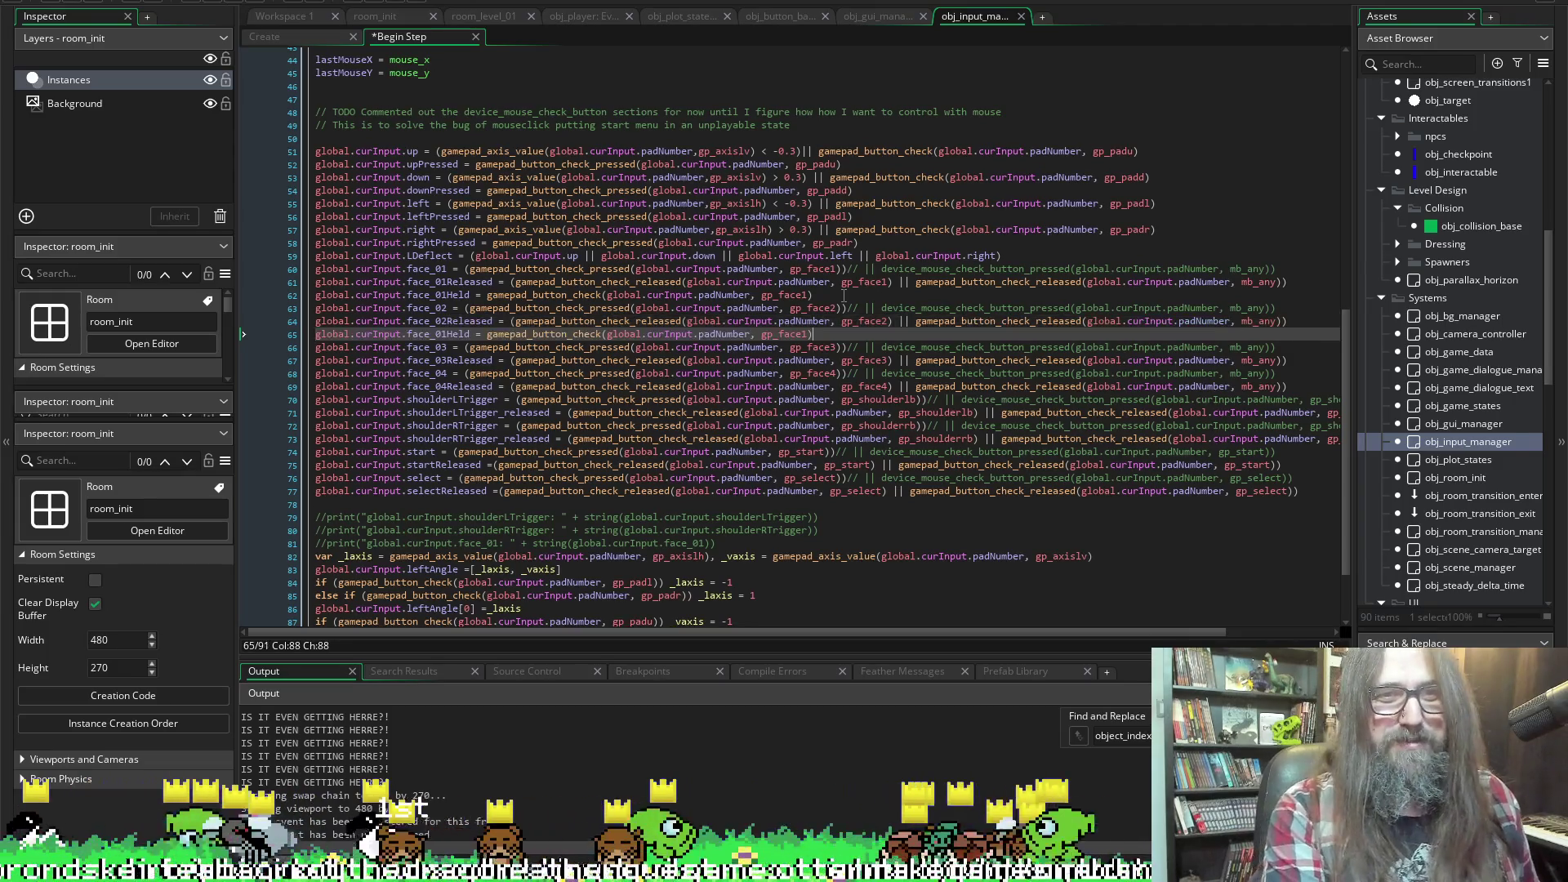
click(460, 334)
key(BackSpace)
text(2)
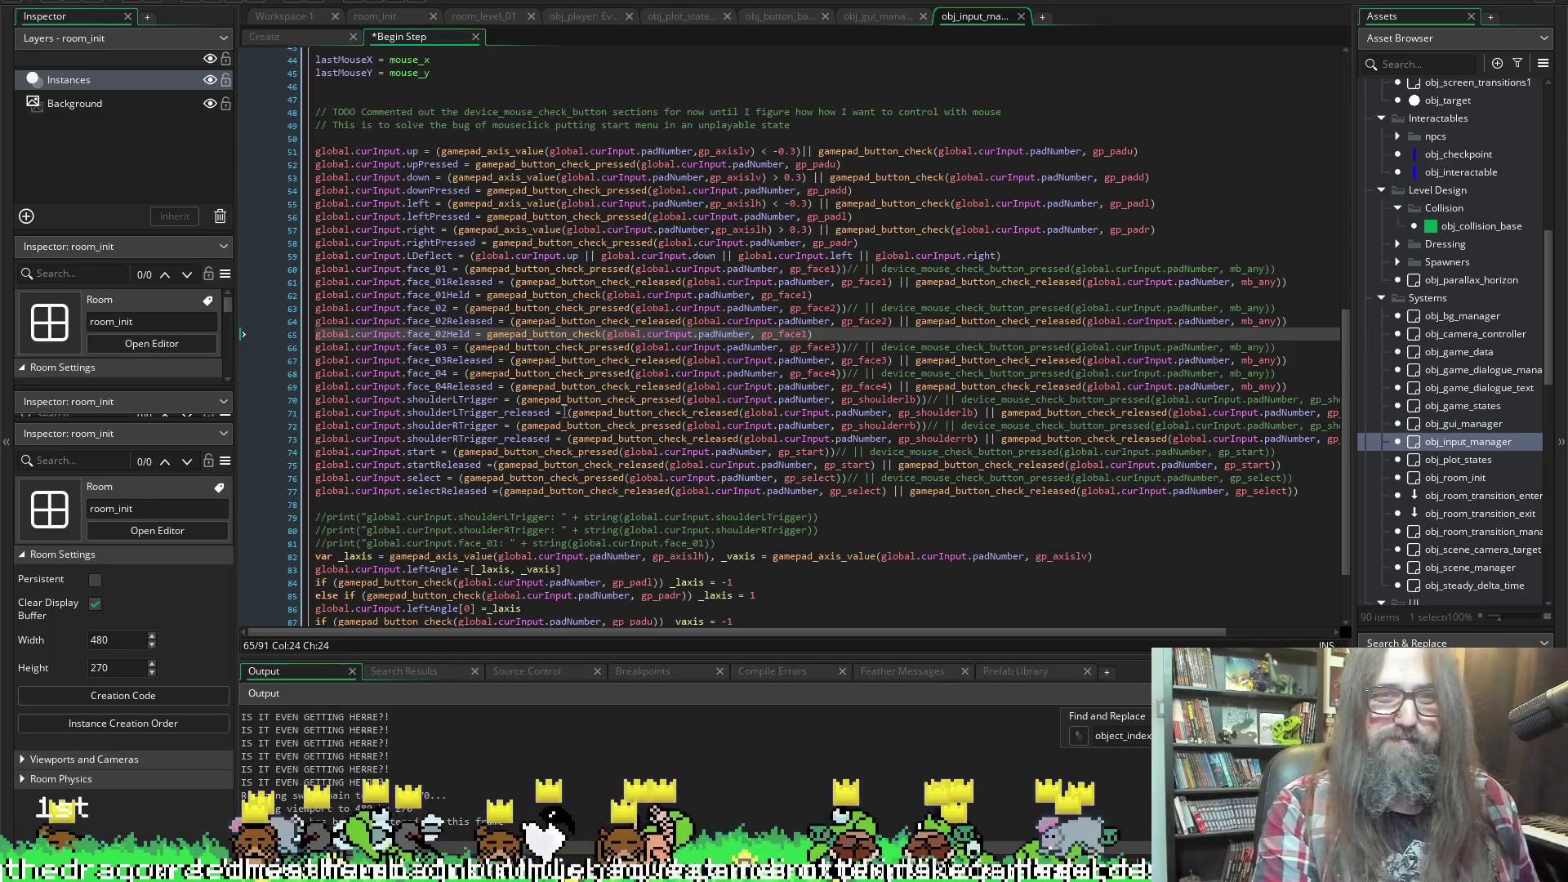
click(806, 334)
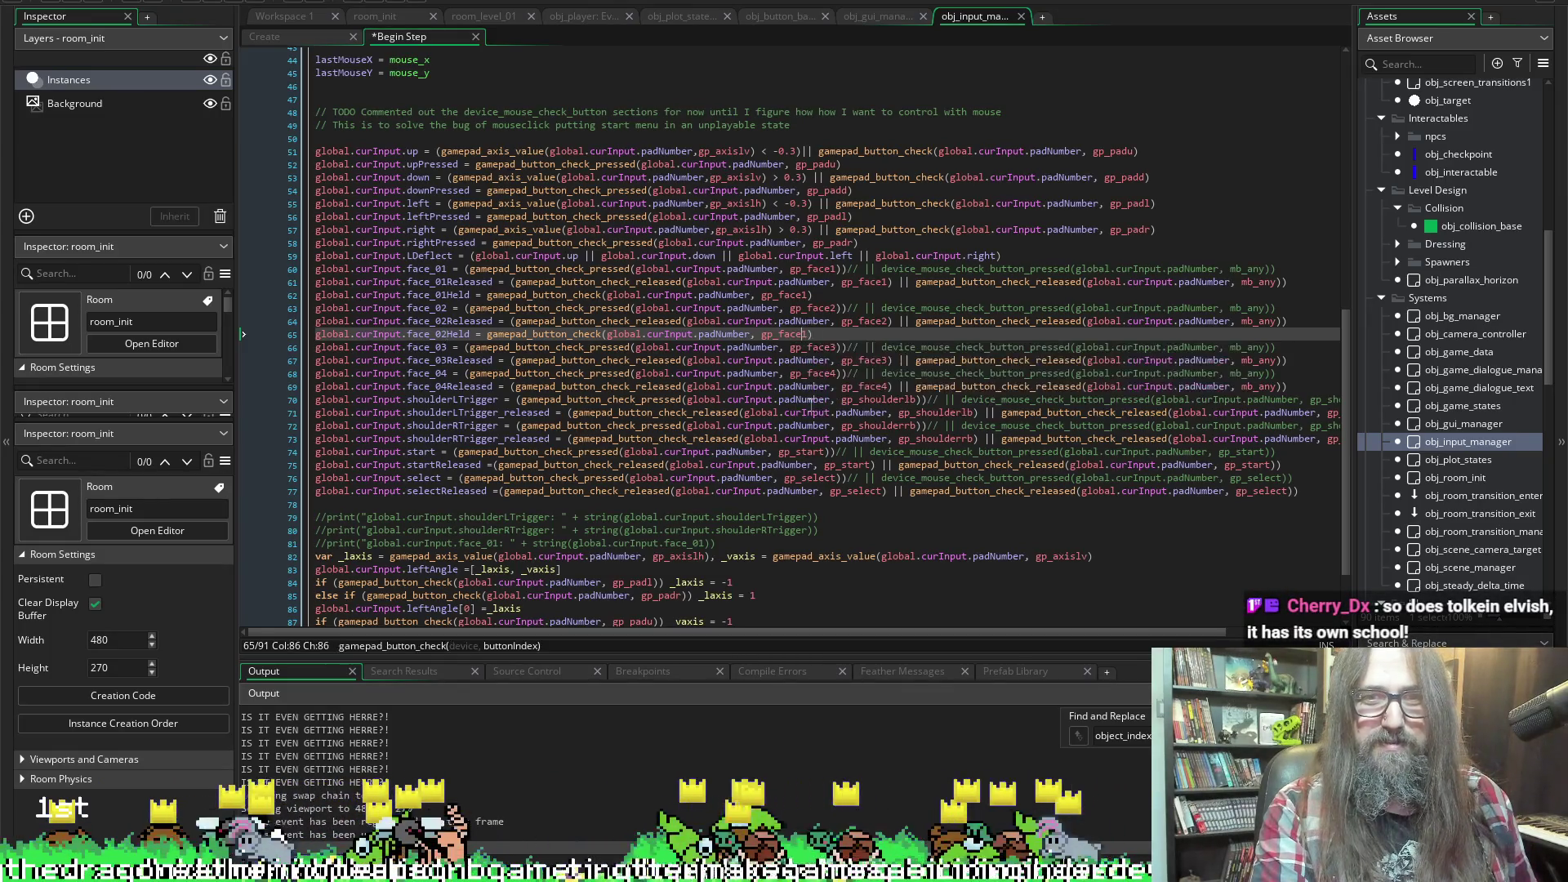
key(Delete)
text(2)
key(End)
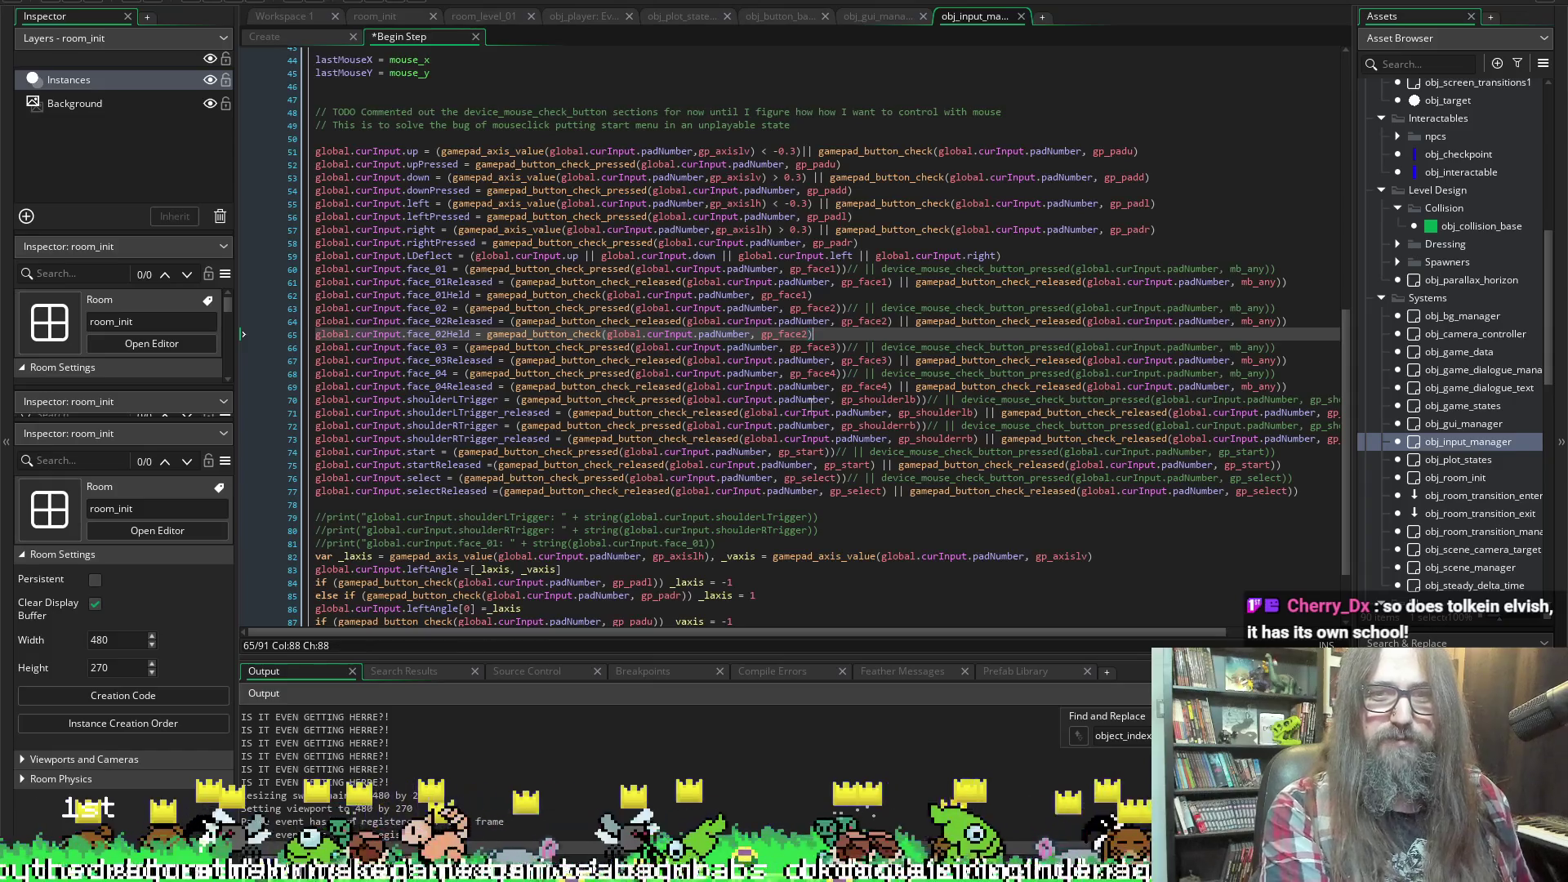
Add a face_03Held line checking gp_face3 below the face_03Released line
click(664, 360)
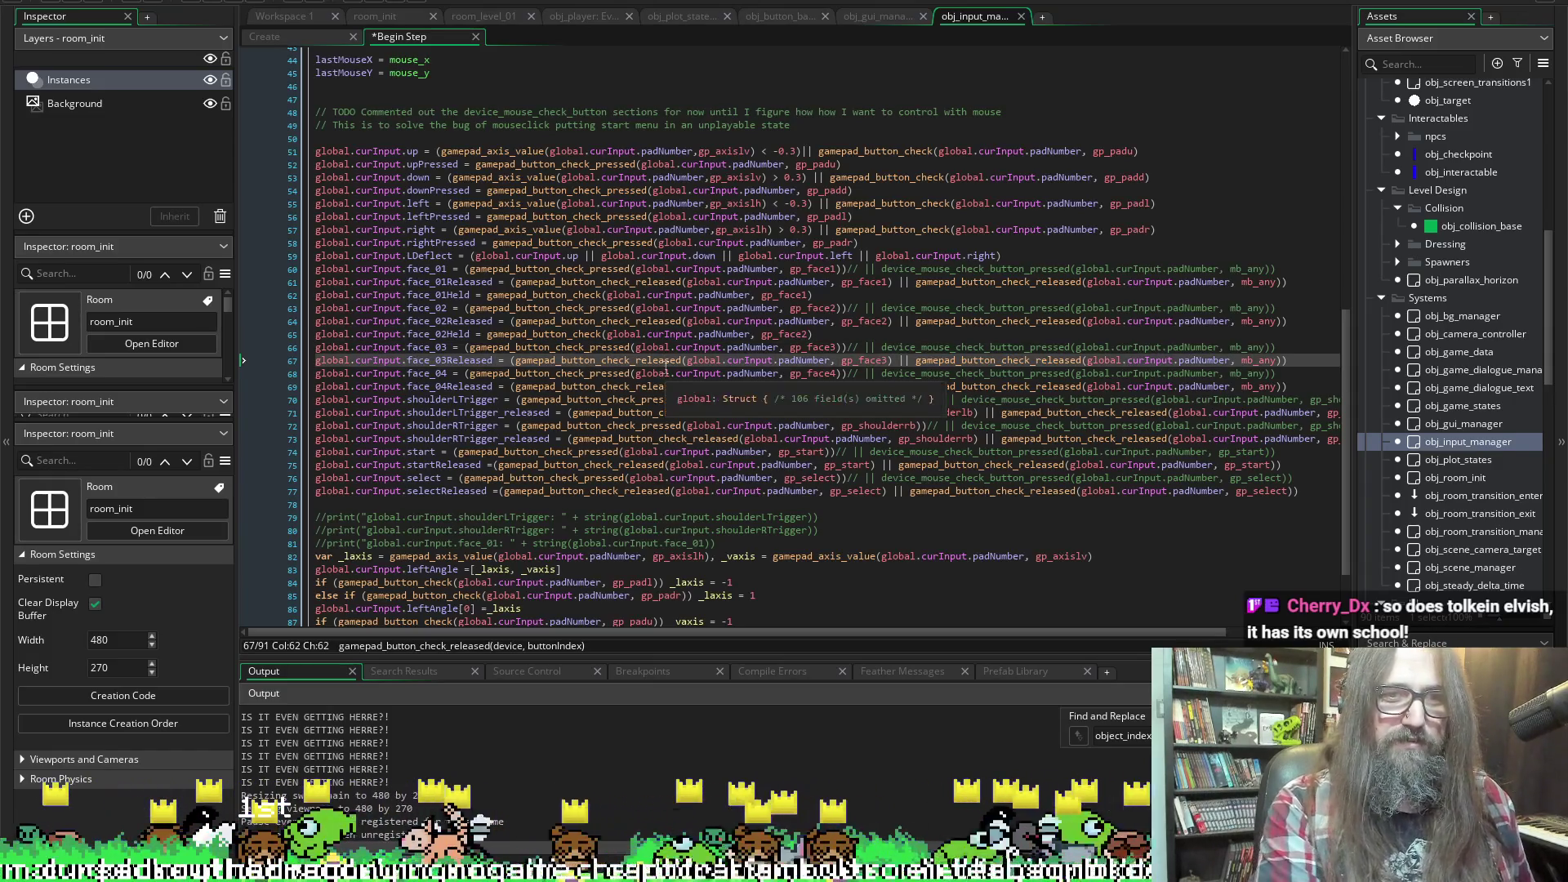
key(End)
key(Return)
text(global.curInput.face_02Held = gamepad_button_check(global.curInput.padNumber, gp_face2))
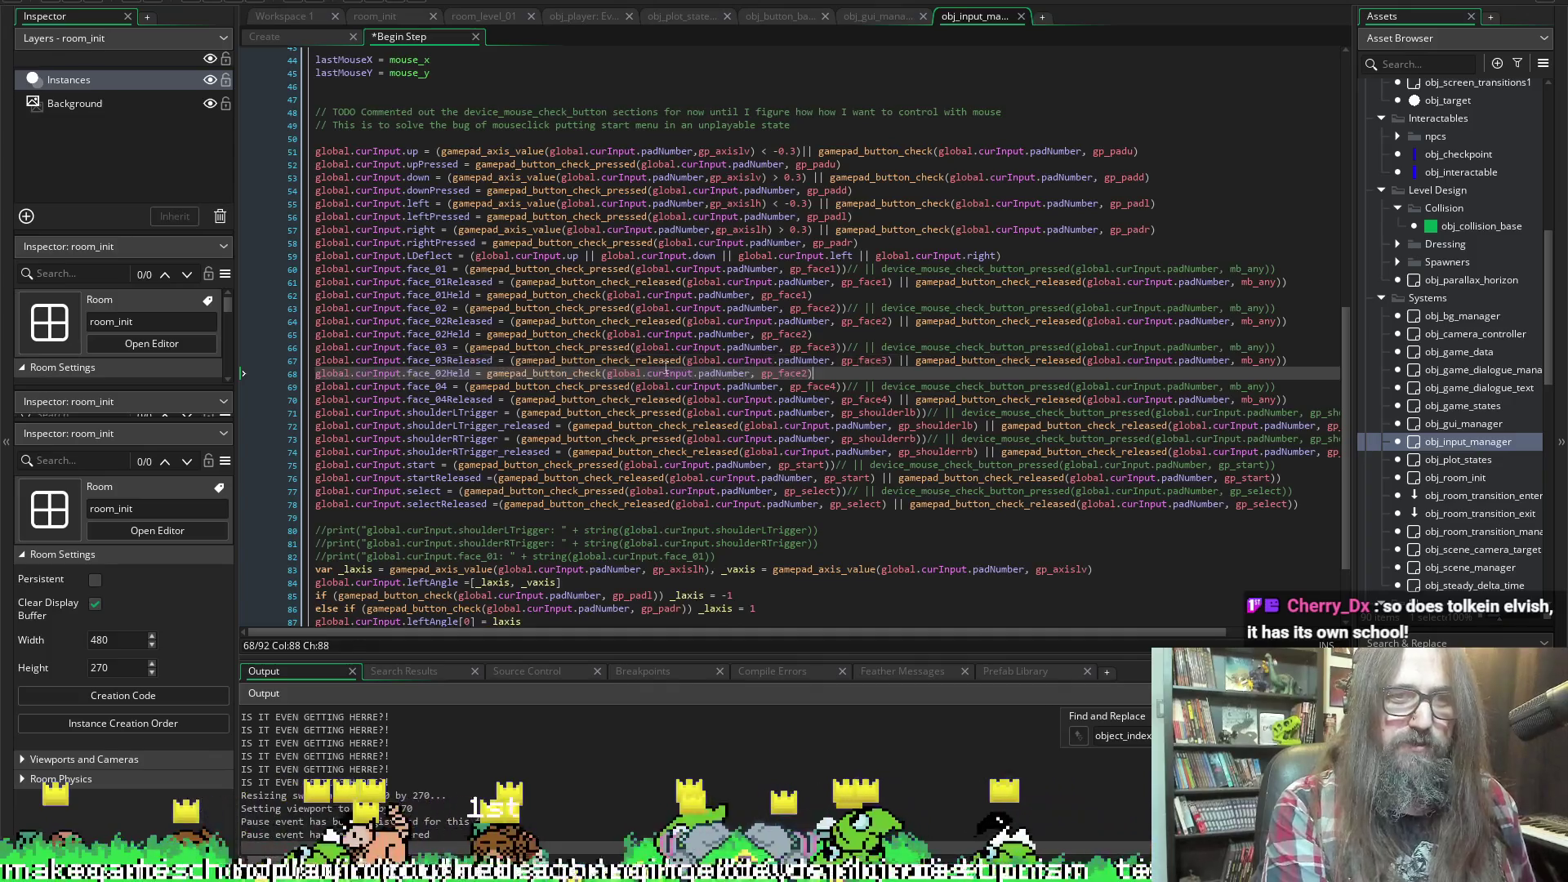
key(Left)
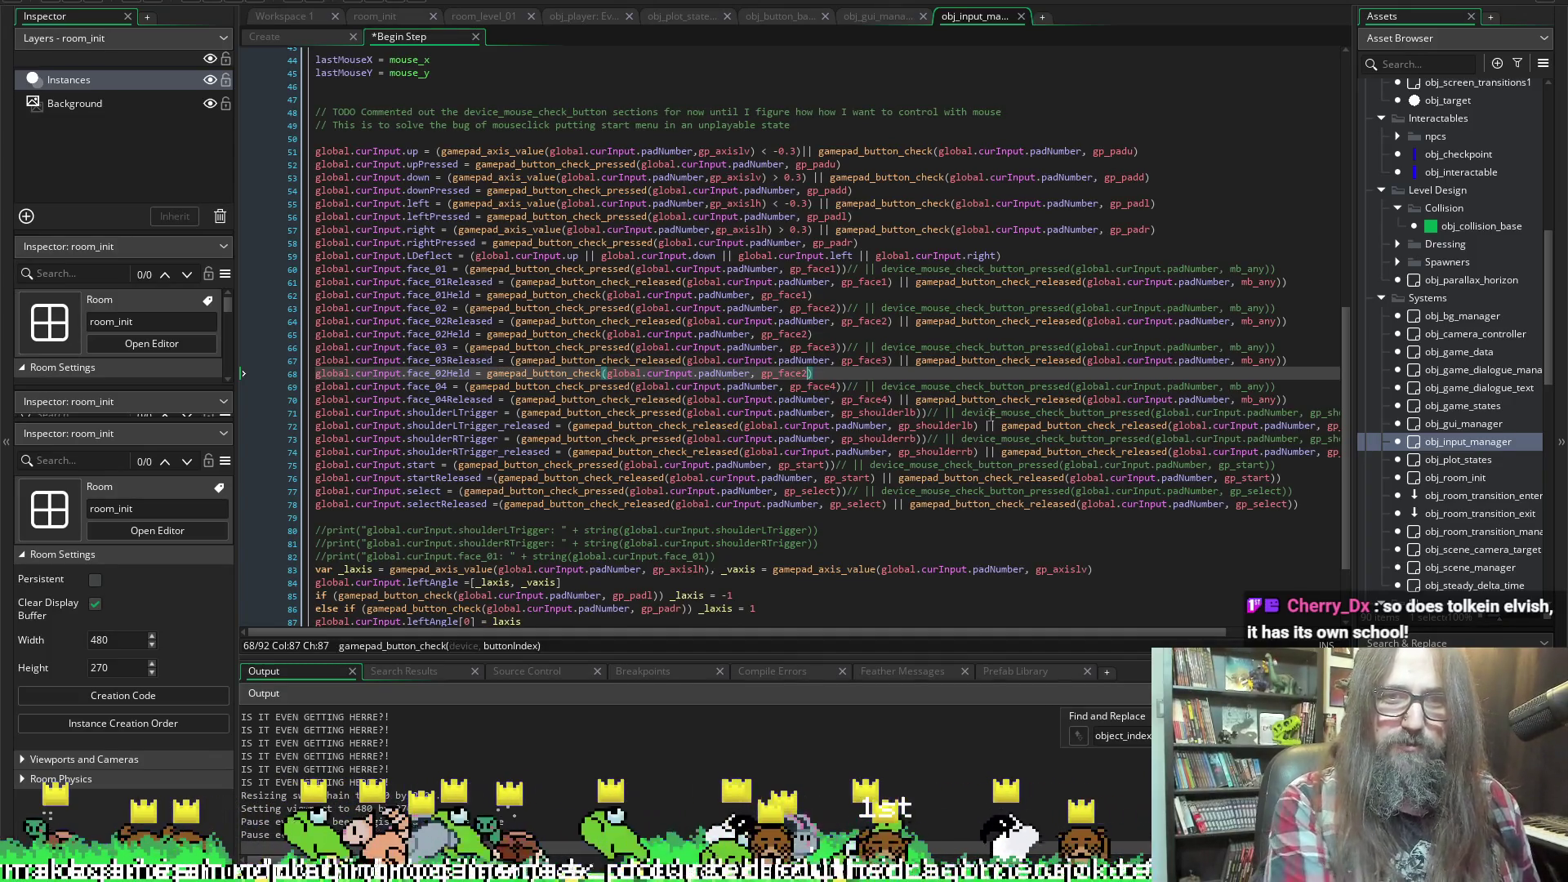
key(BackSpace)
text(3)
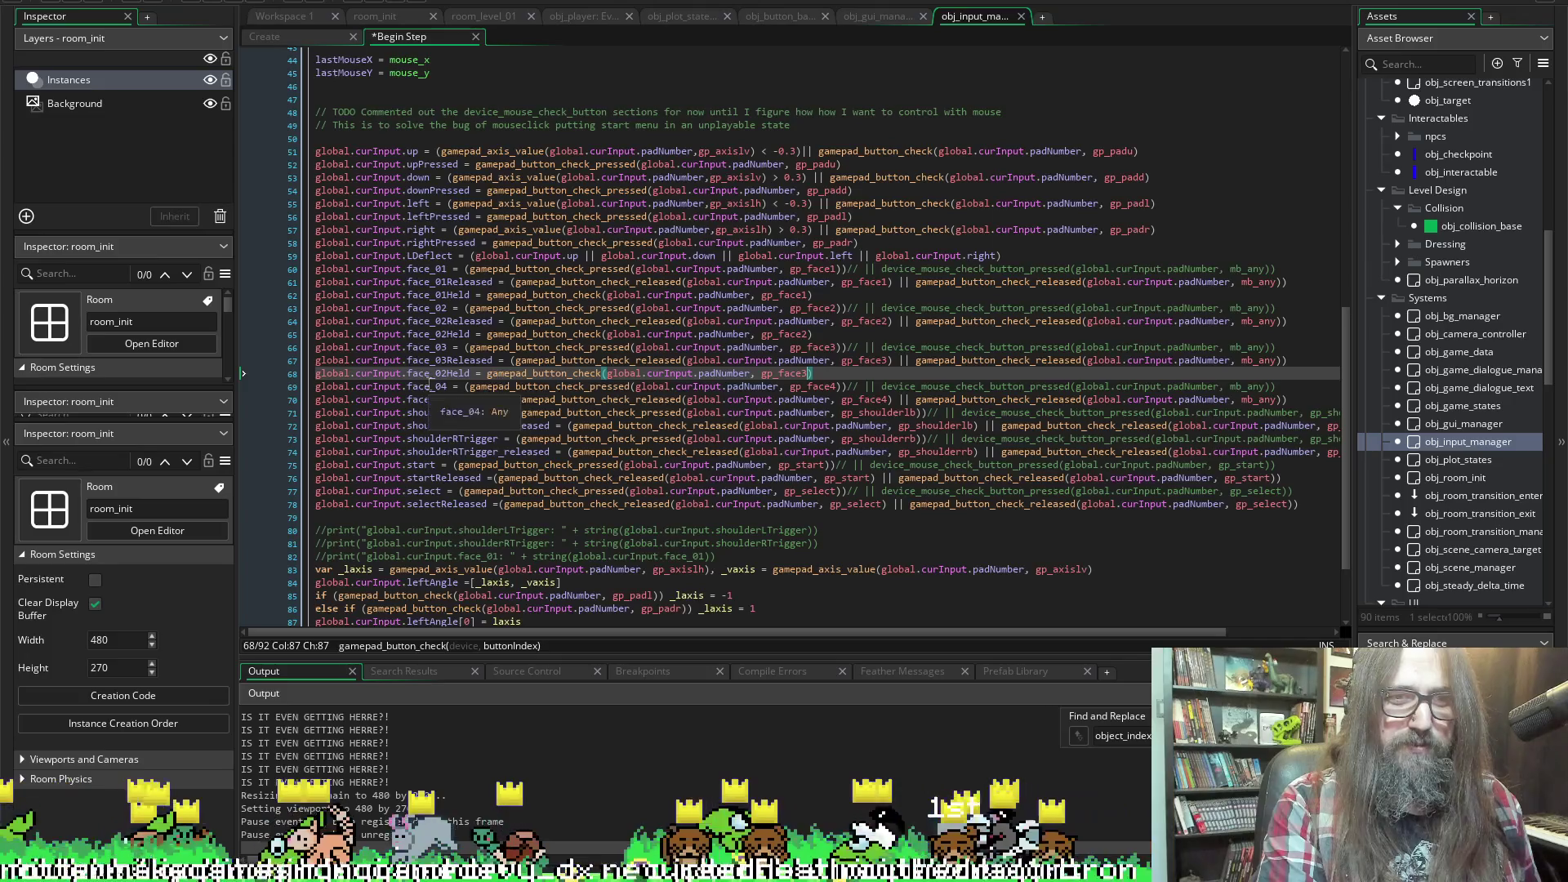
click(440, 373)
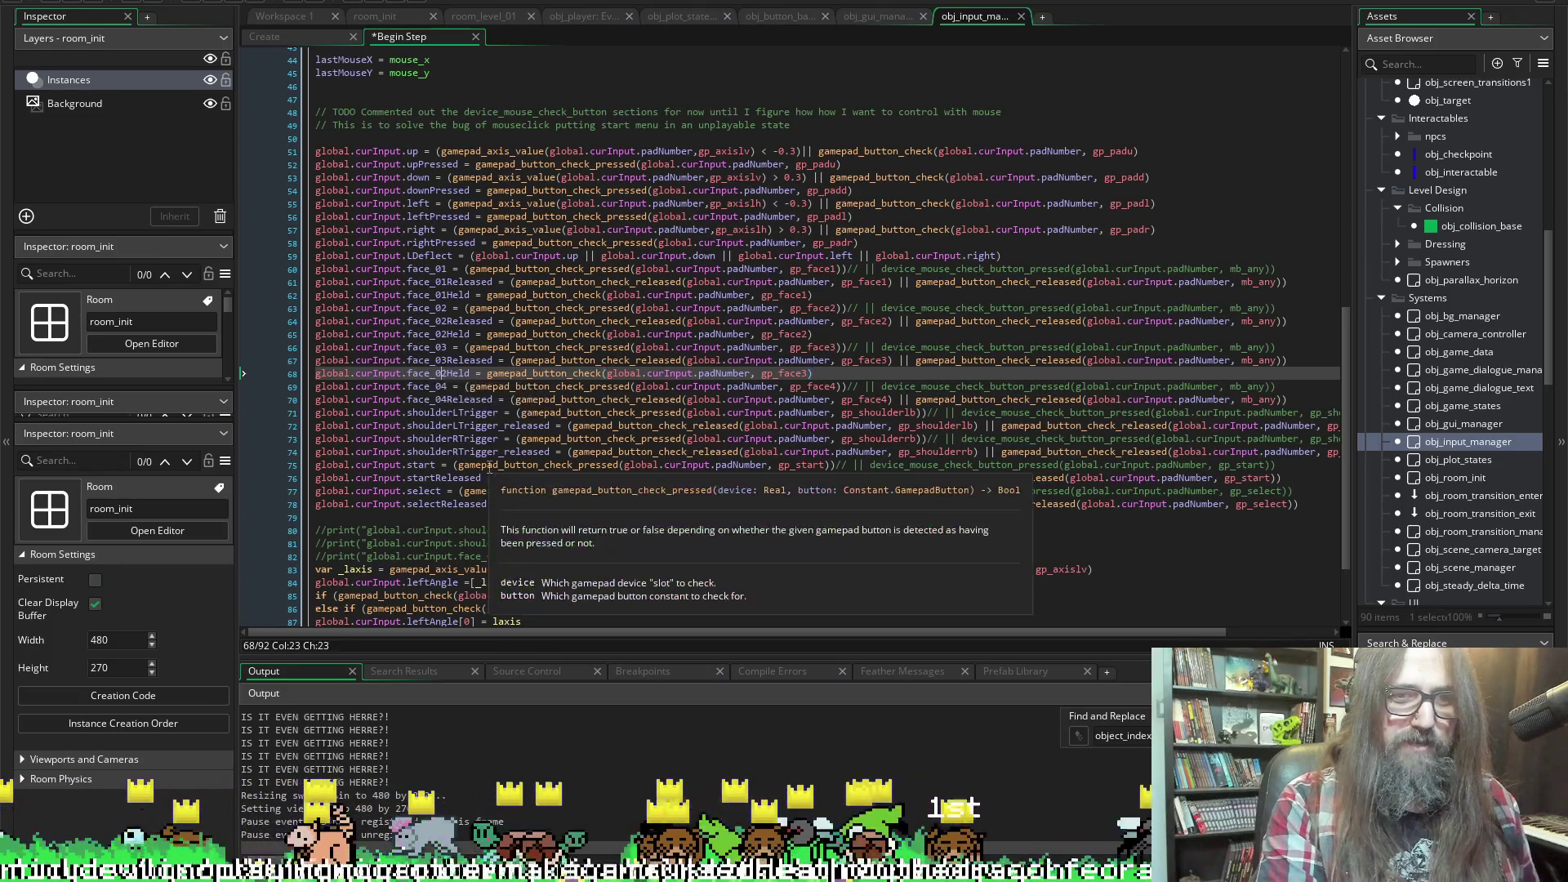
key(Delete)
text(3)
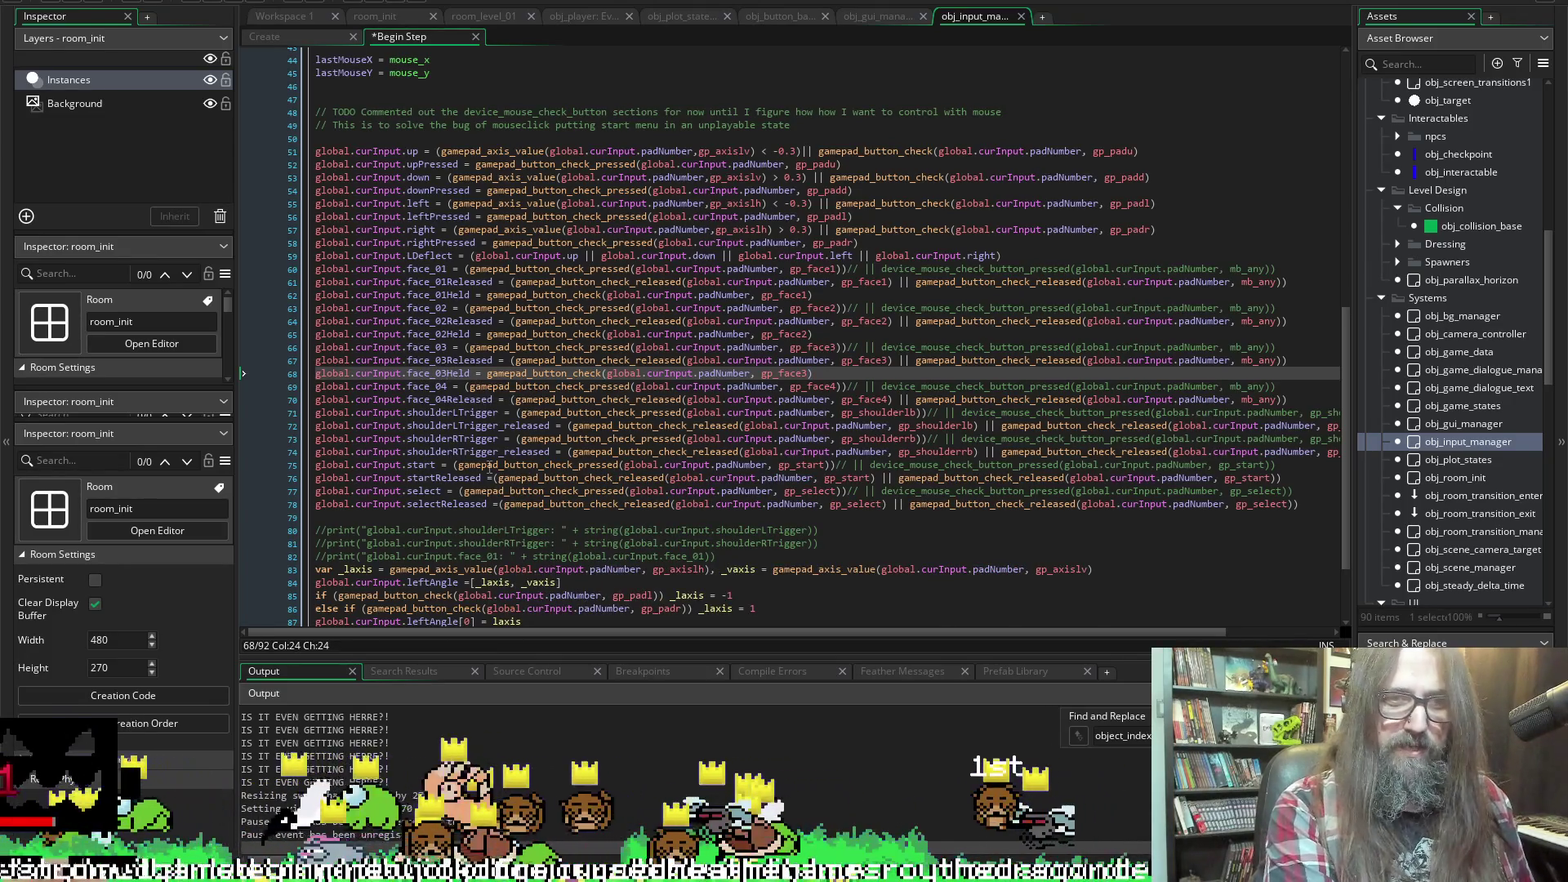
key(End)
key(shift+Home)
key(ctrl+c)
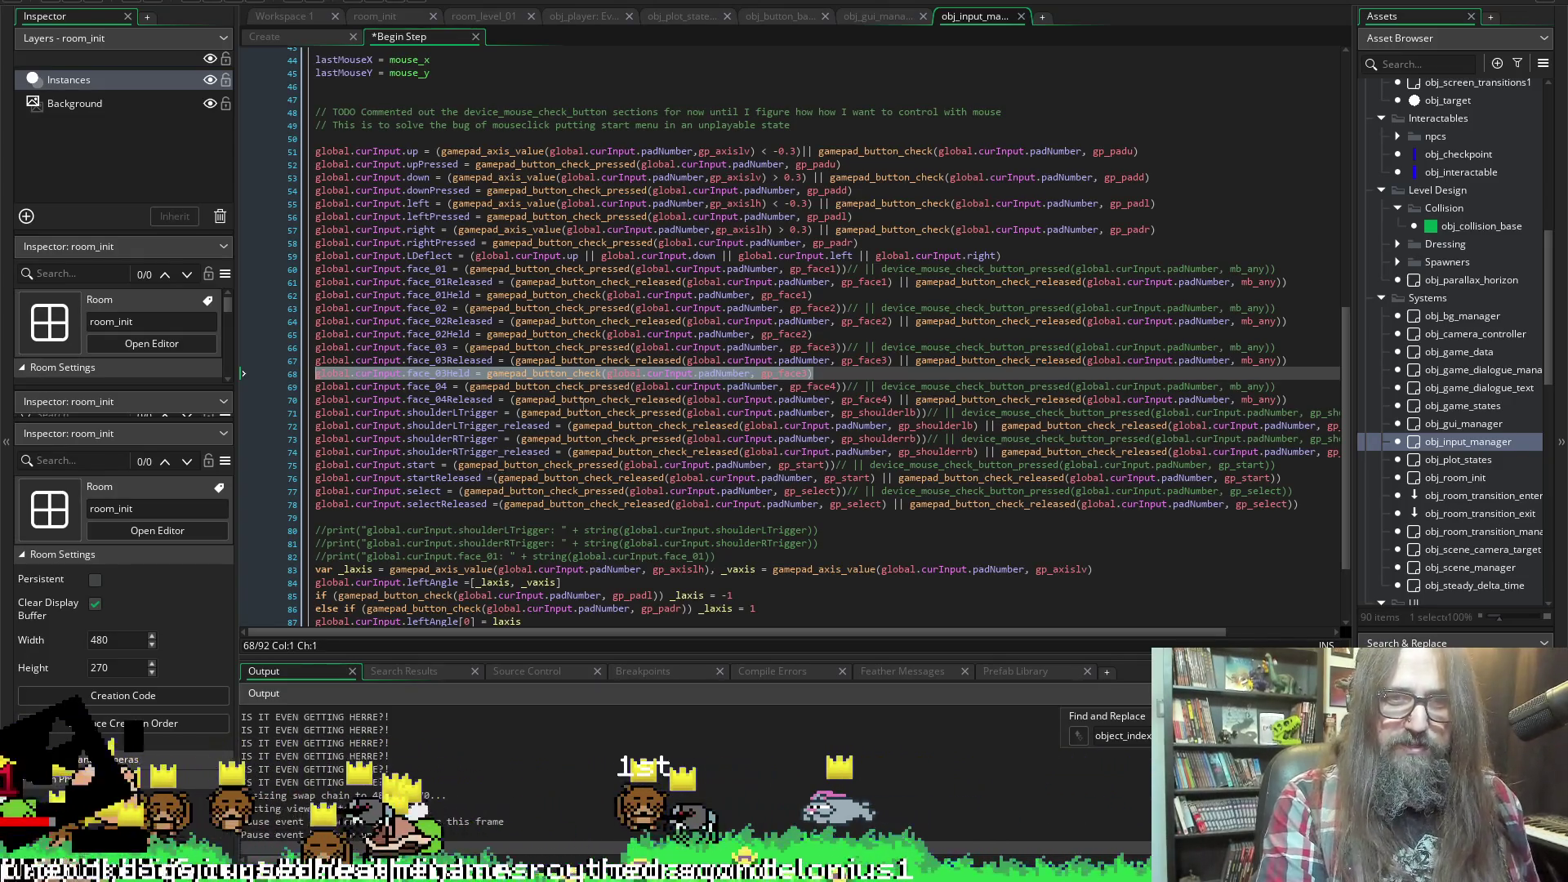
Add a face_04Held line checking gp_face4 below the face_04Released line
click(593, 397)
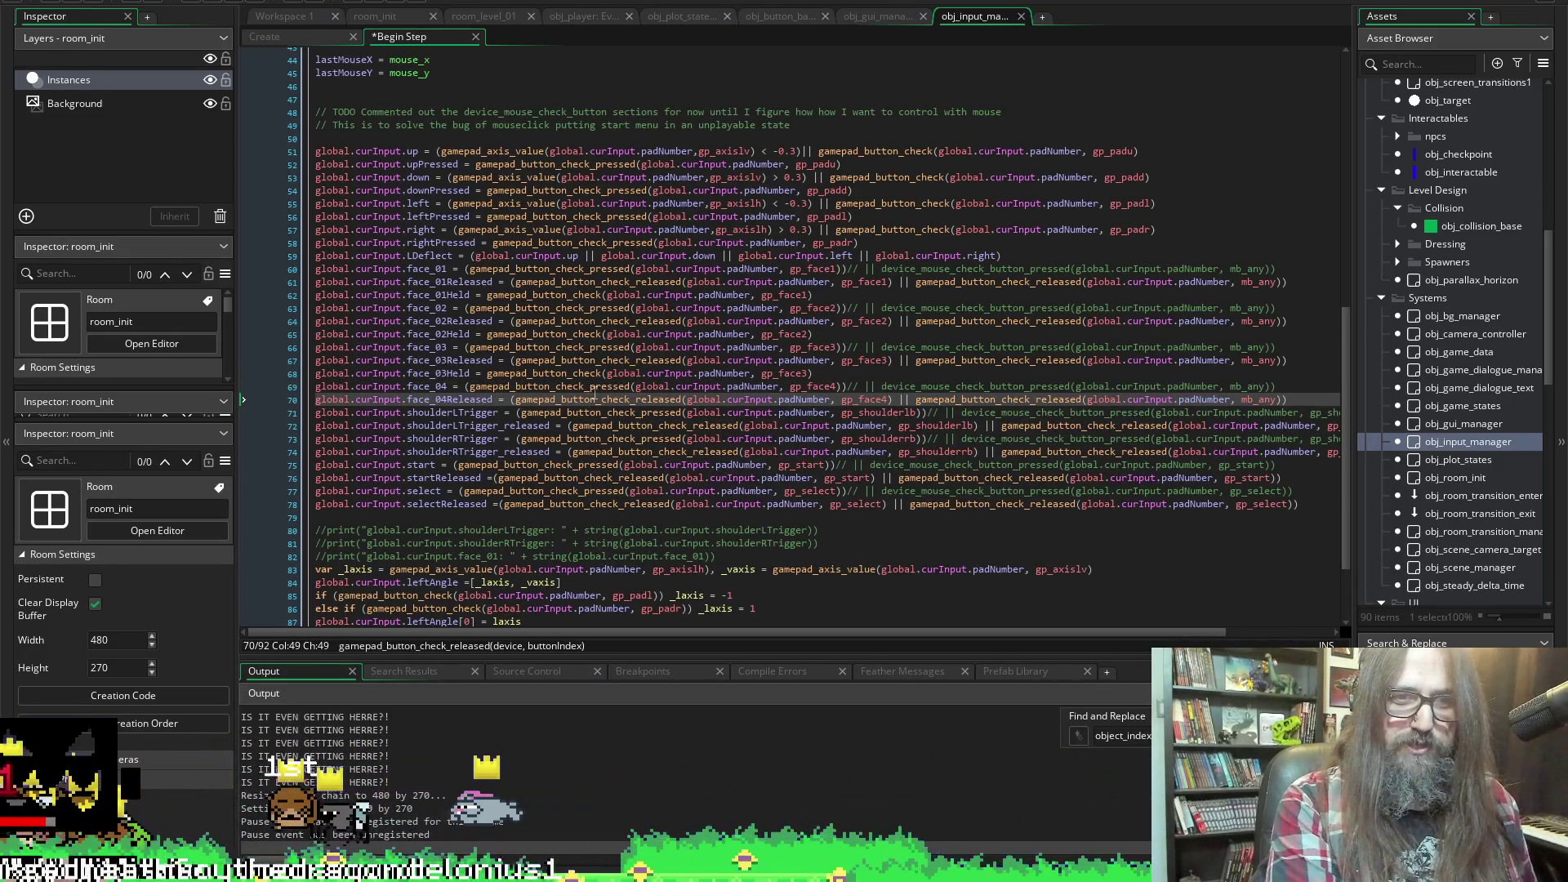
key(End)
key(Return)
key(ctrl+v)
key(Left)
key(Left)
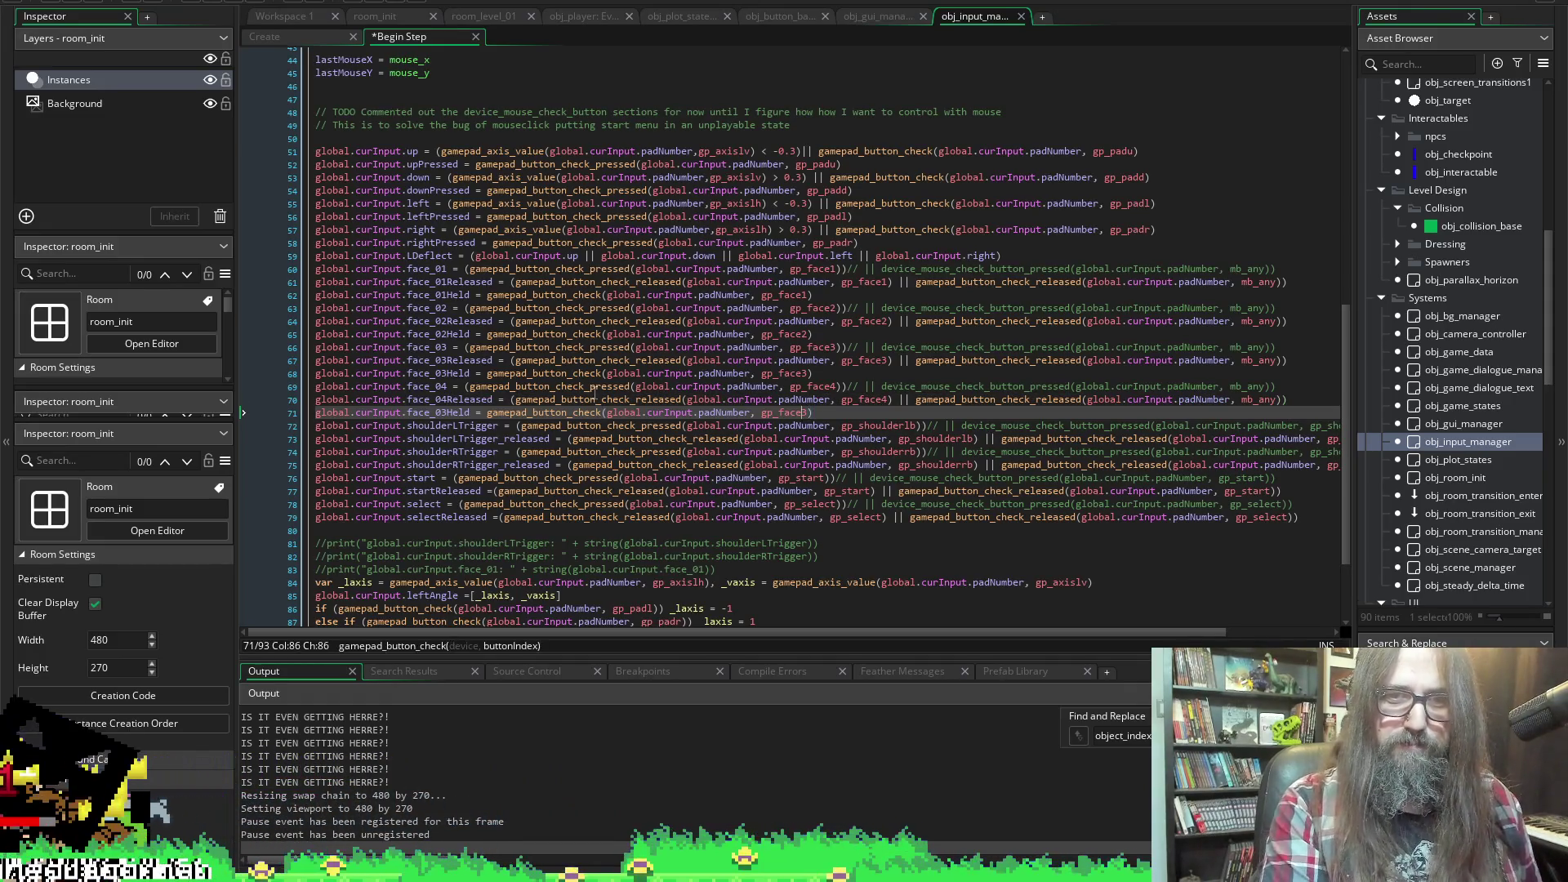
key(Delete)
text(4)
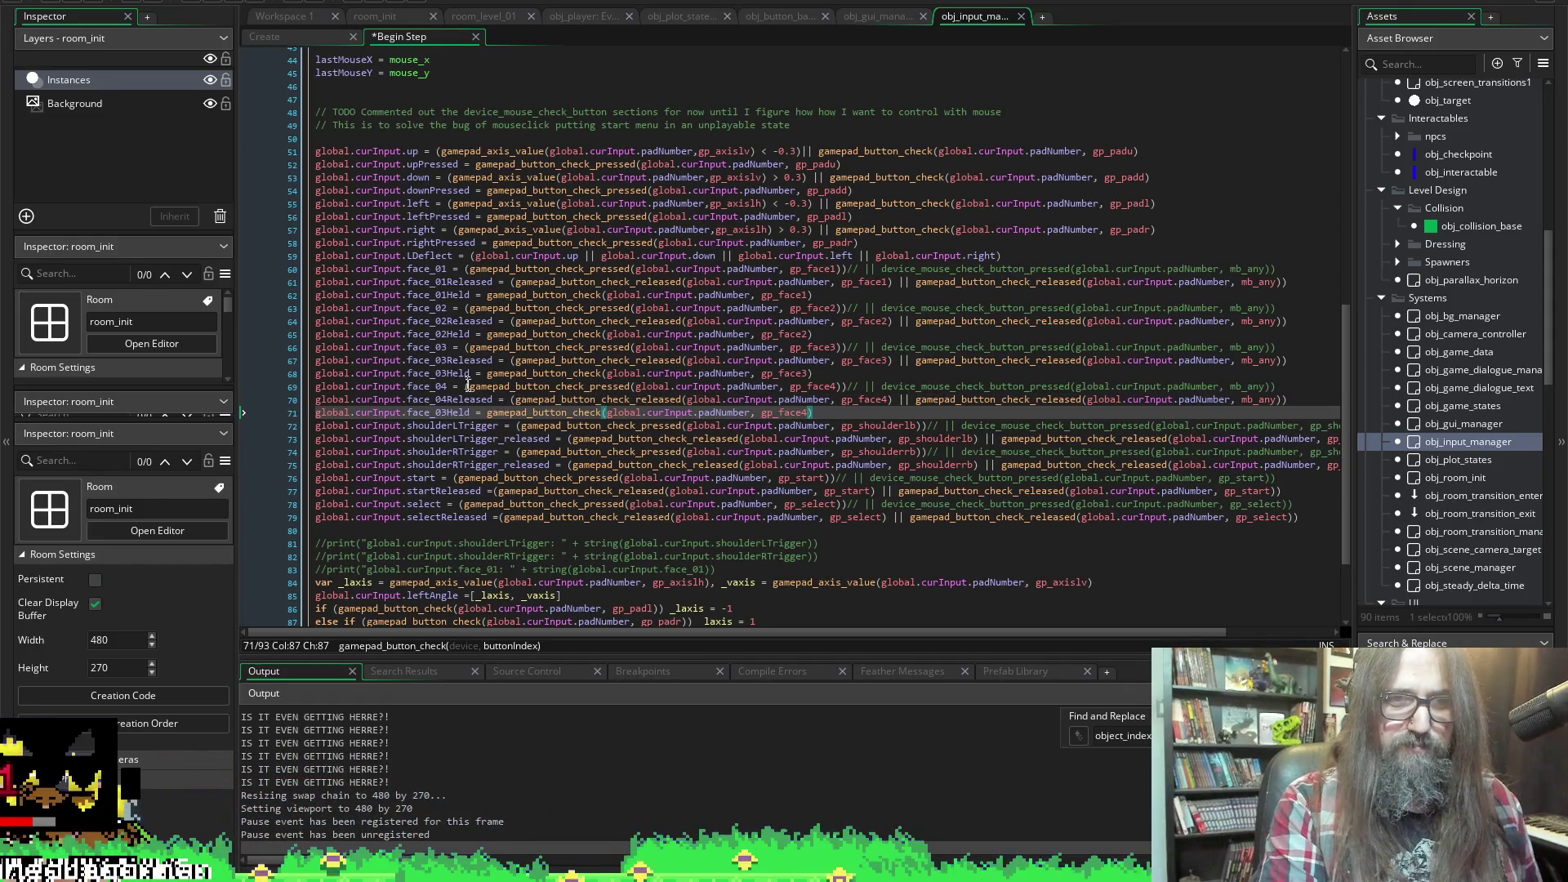
drag(442, 413, 448, 413)
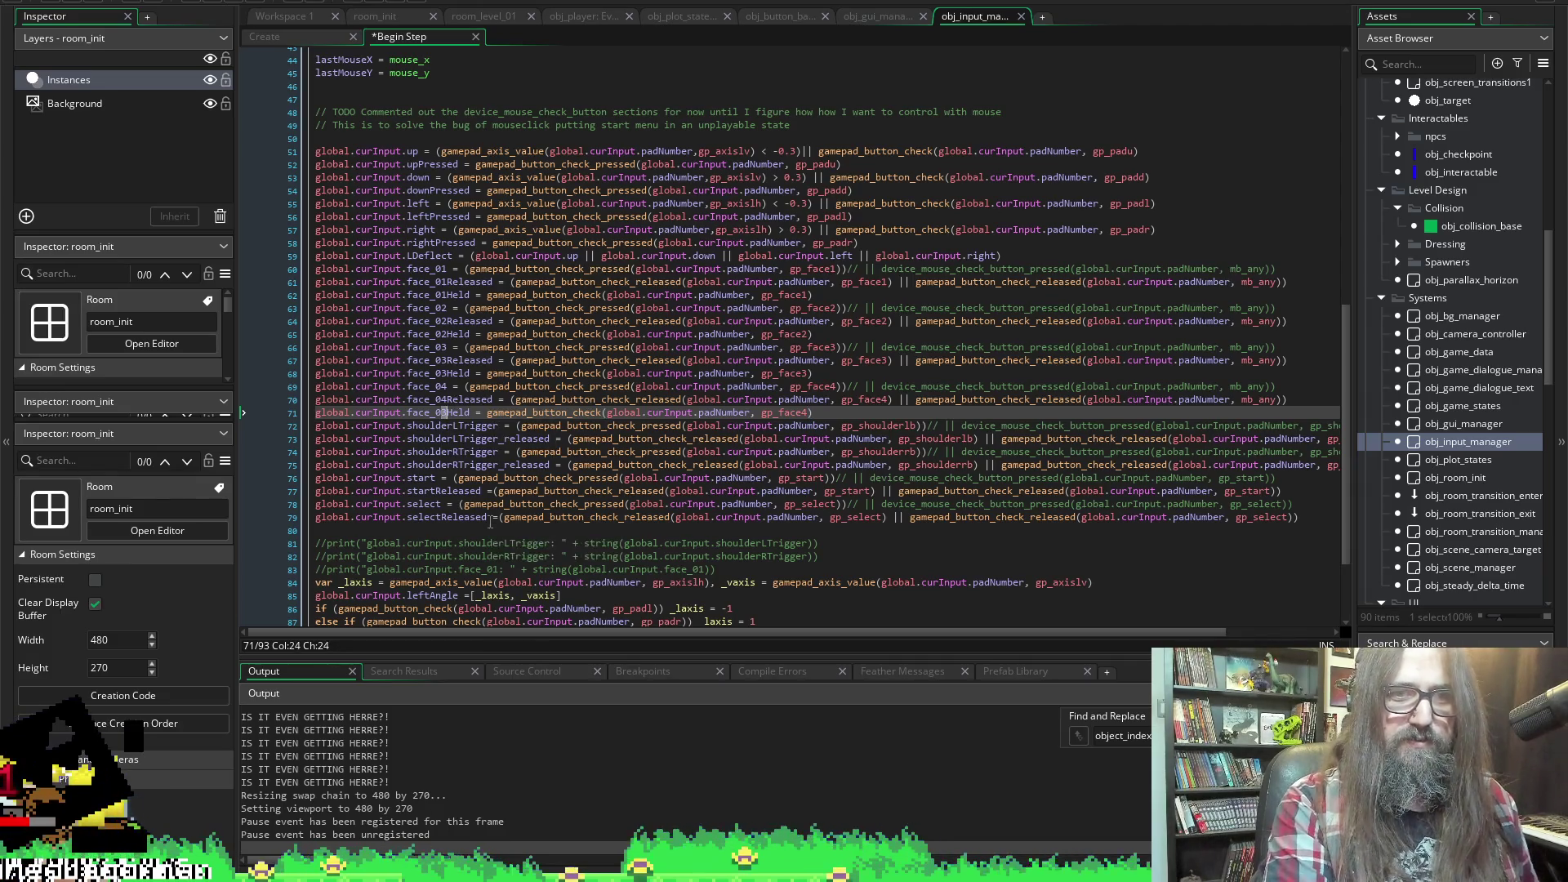
text(4)
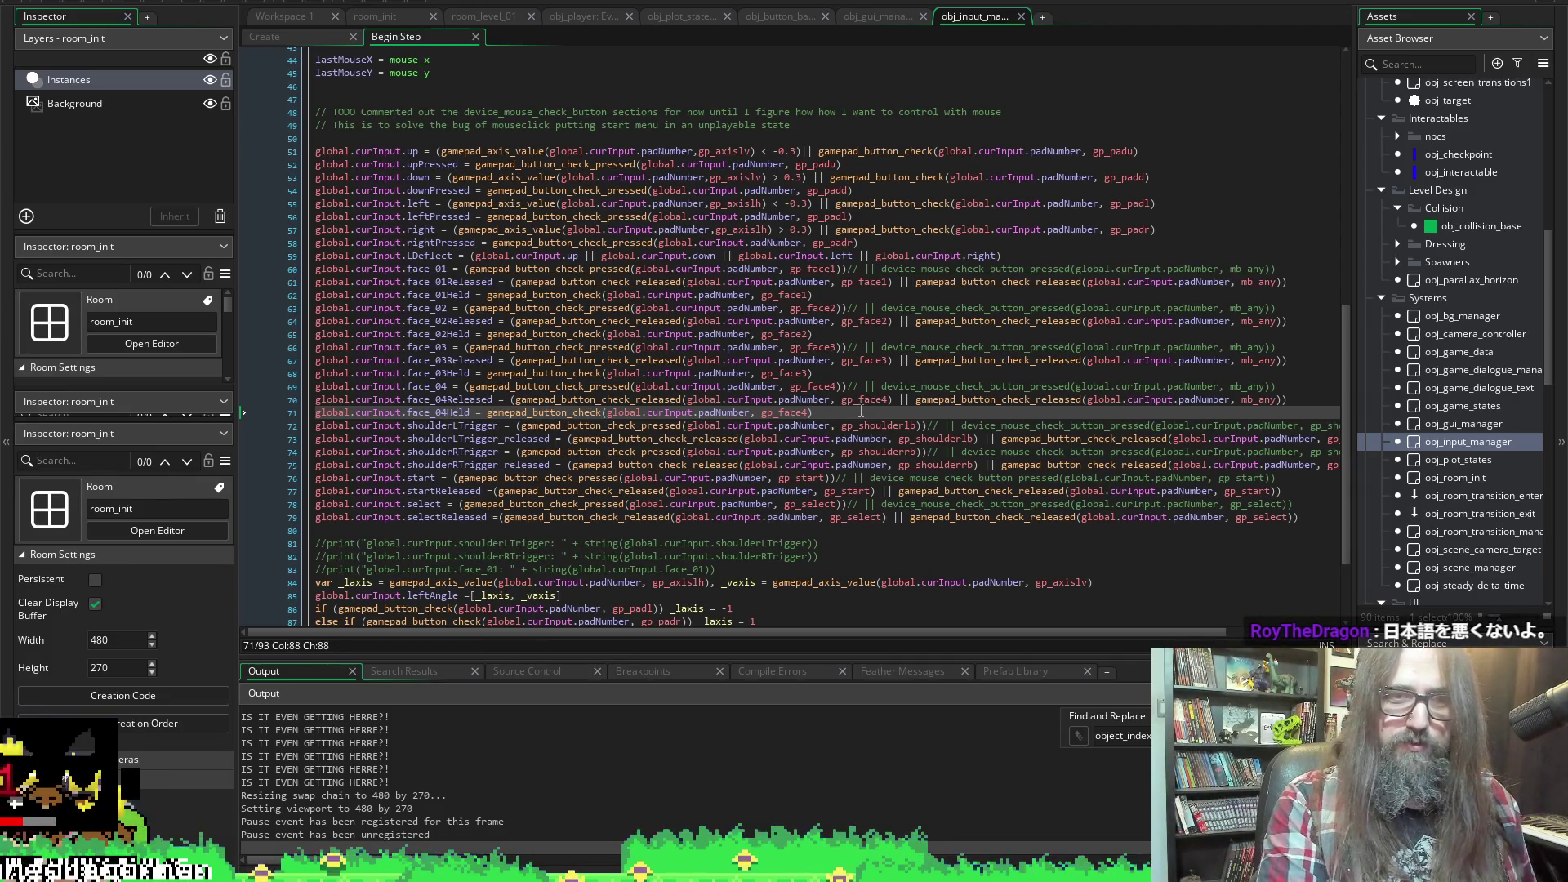
key(shift+Home)
key(ctrl+d)
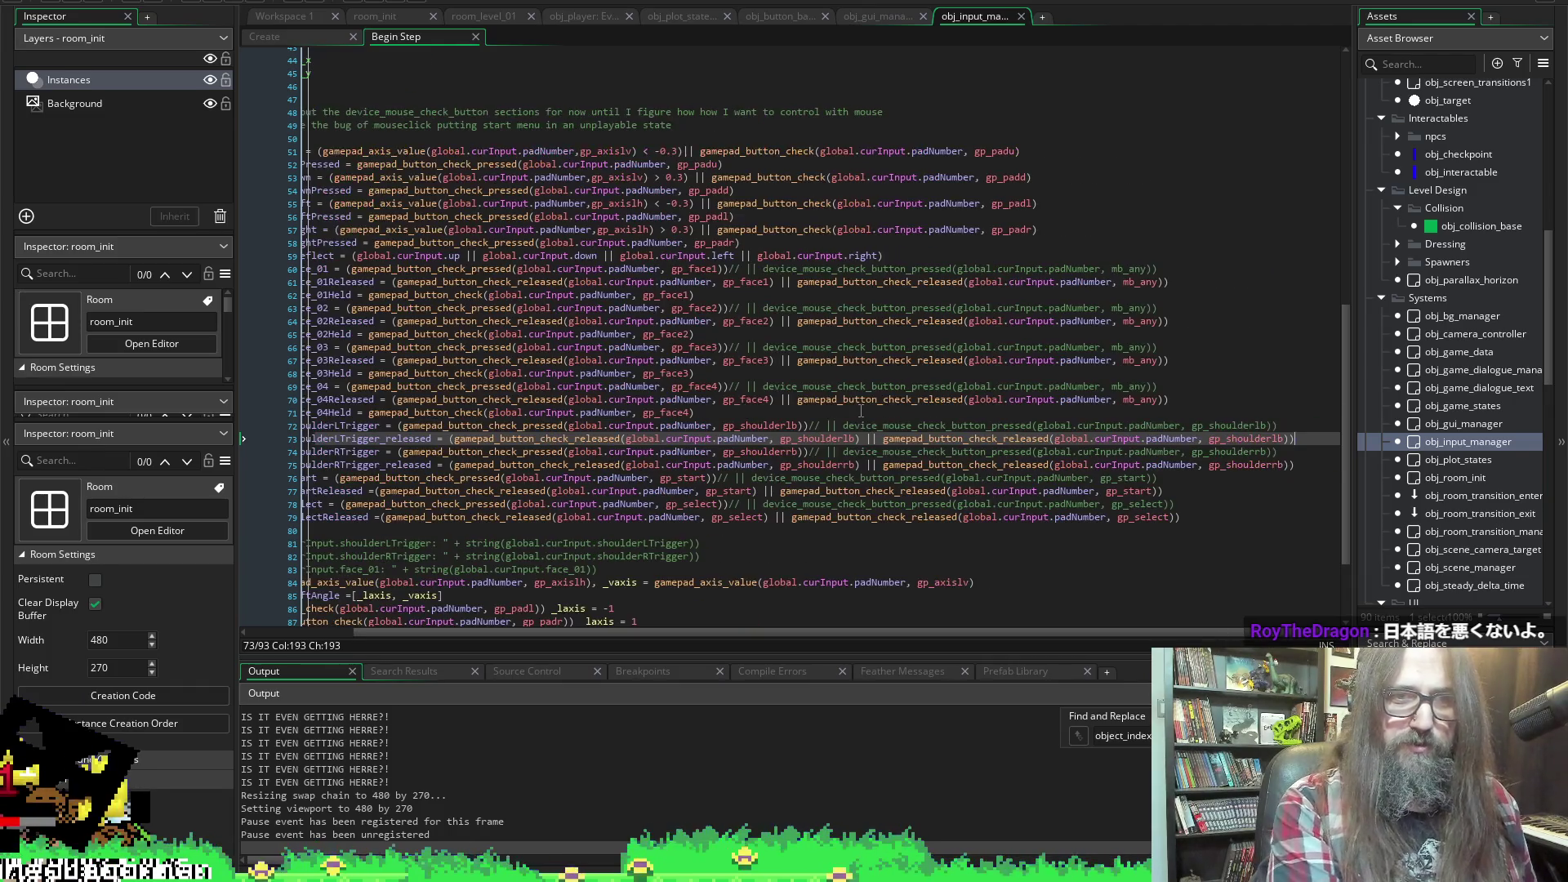
Place a duplicate of the face_04Held line right after shoulderLTrigger_released on line 74
key(alt+Down)
key(alt+Down)
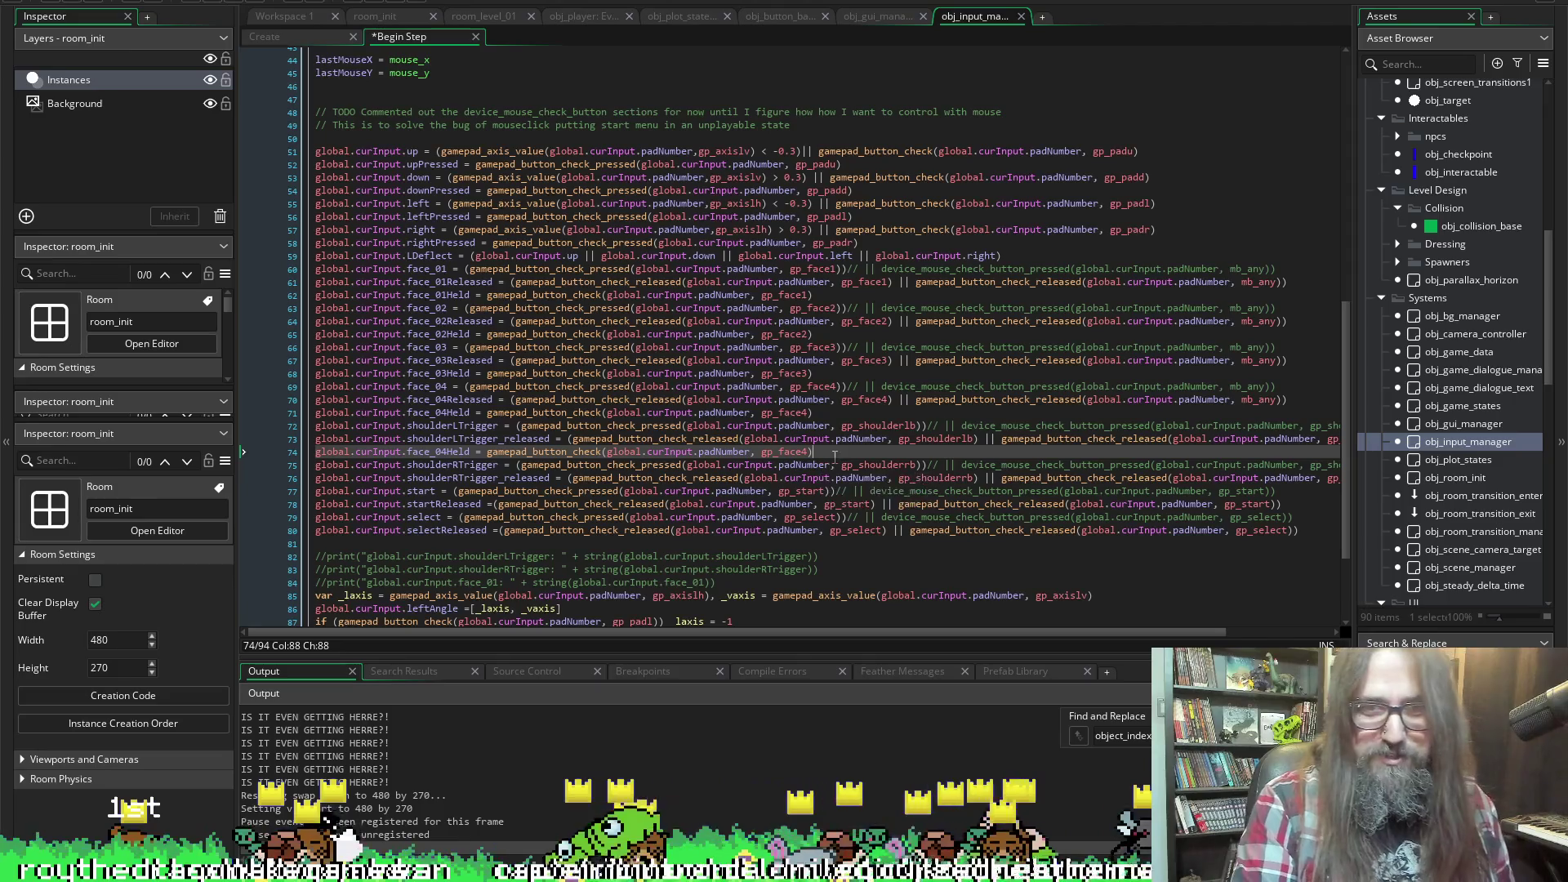
key(Left)
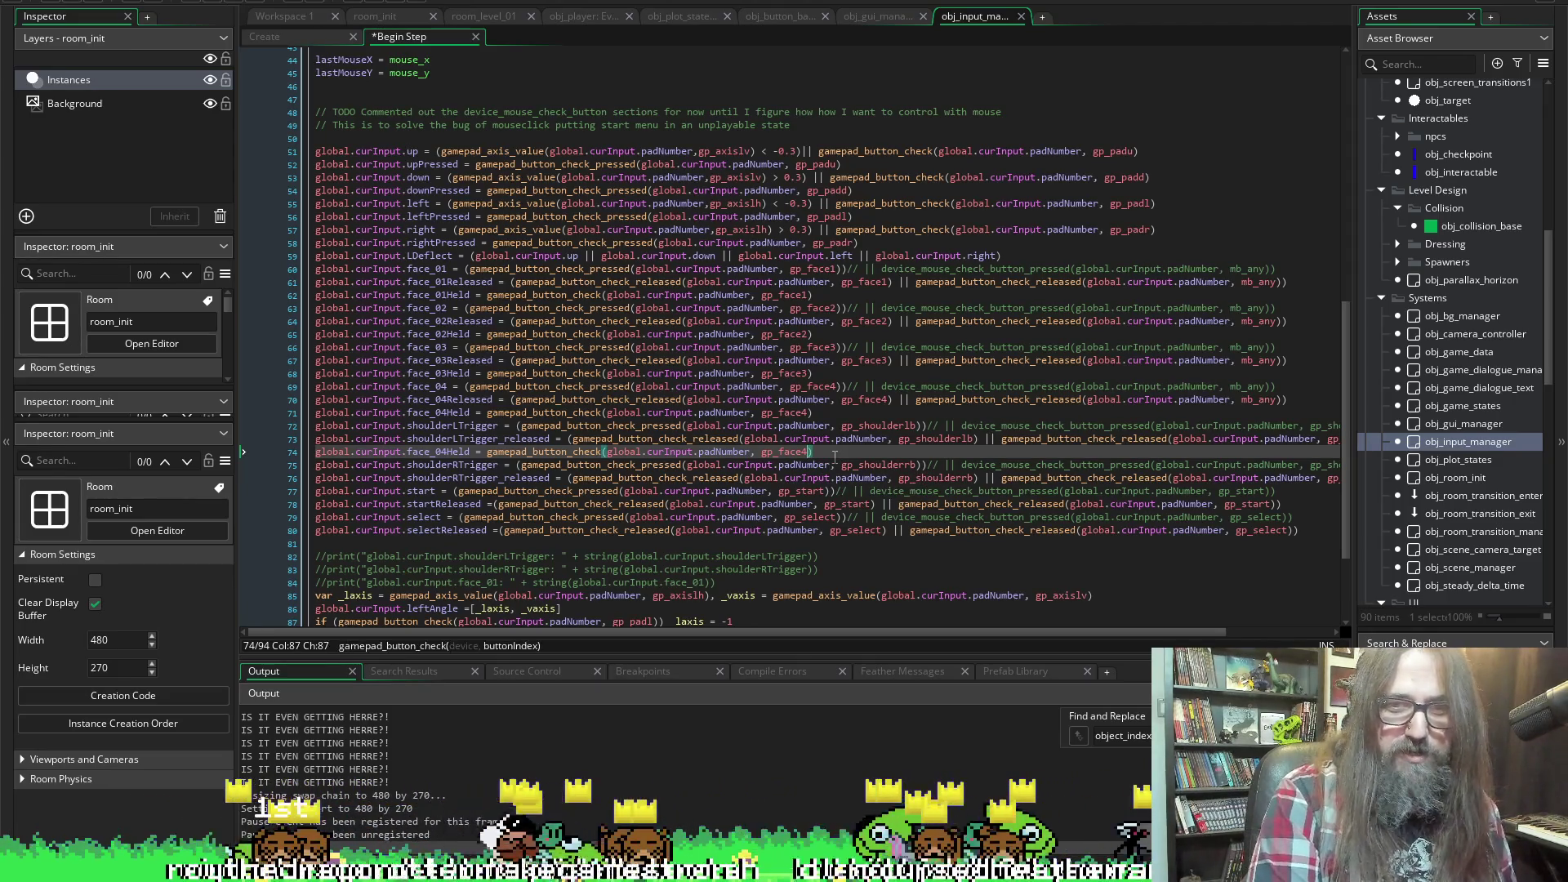
Rename the copied face_04Held line to shoulderLTrigger_held, matching the name in the Create struct
click(438, 452)
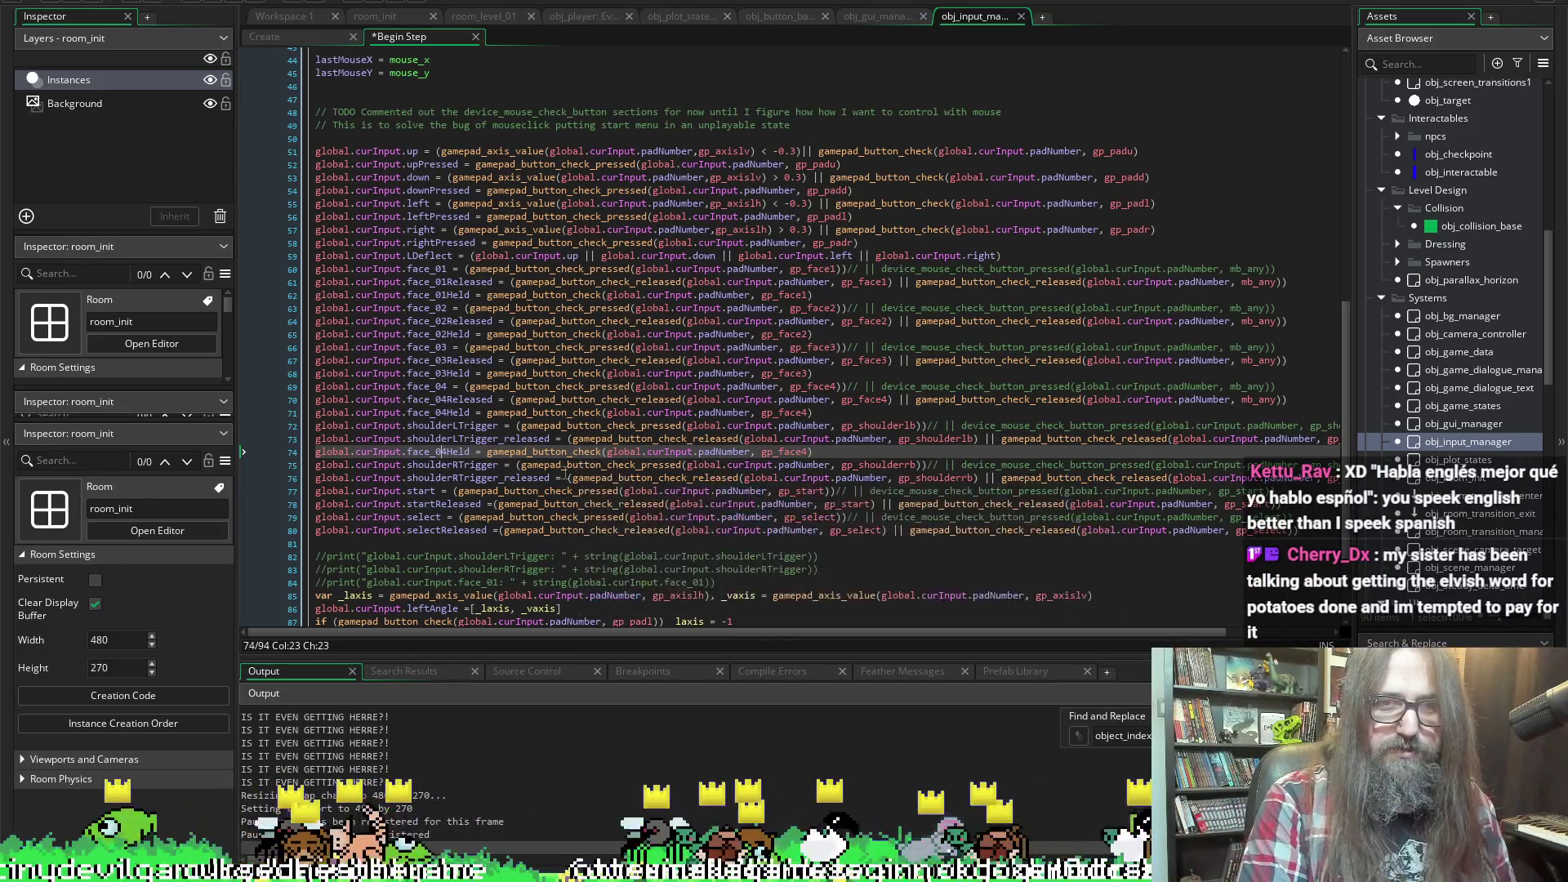
mouse_move(557, 482)
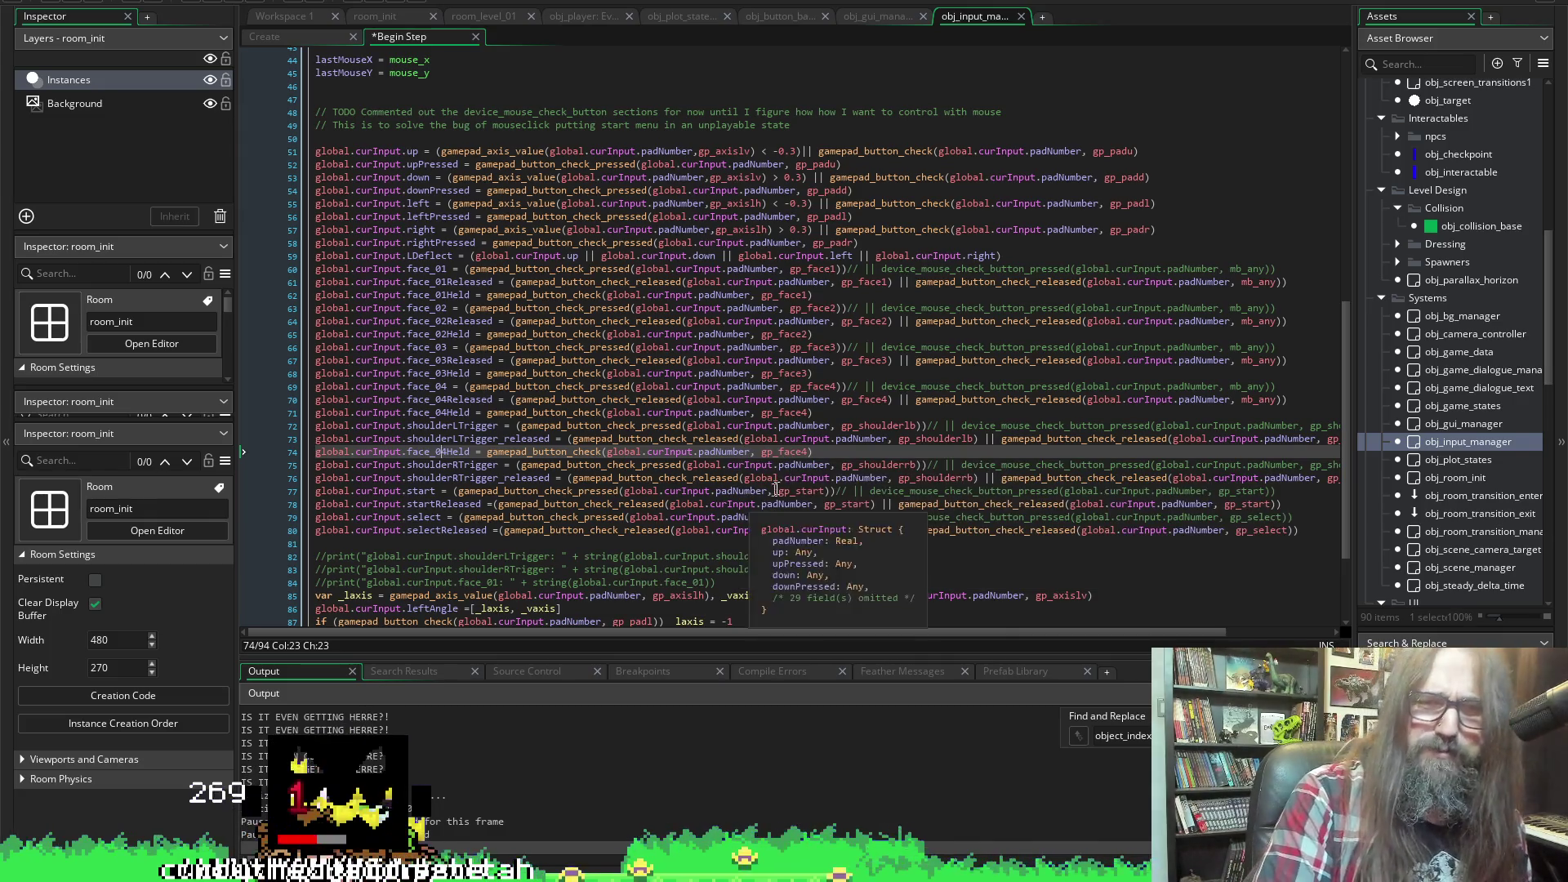
key(End)
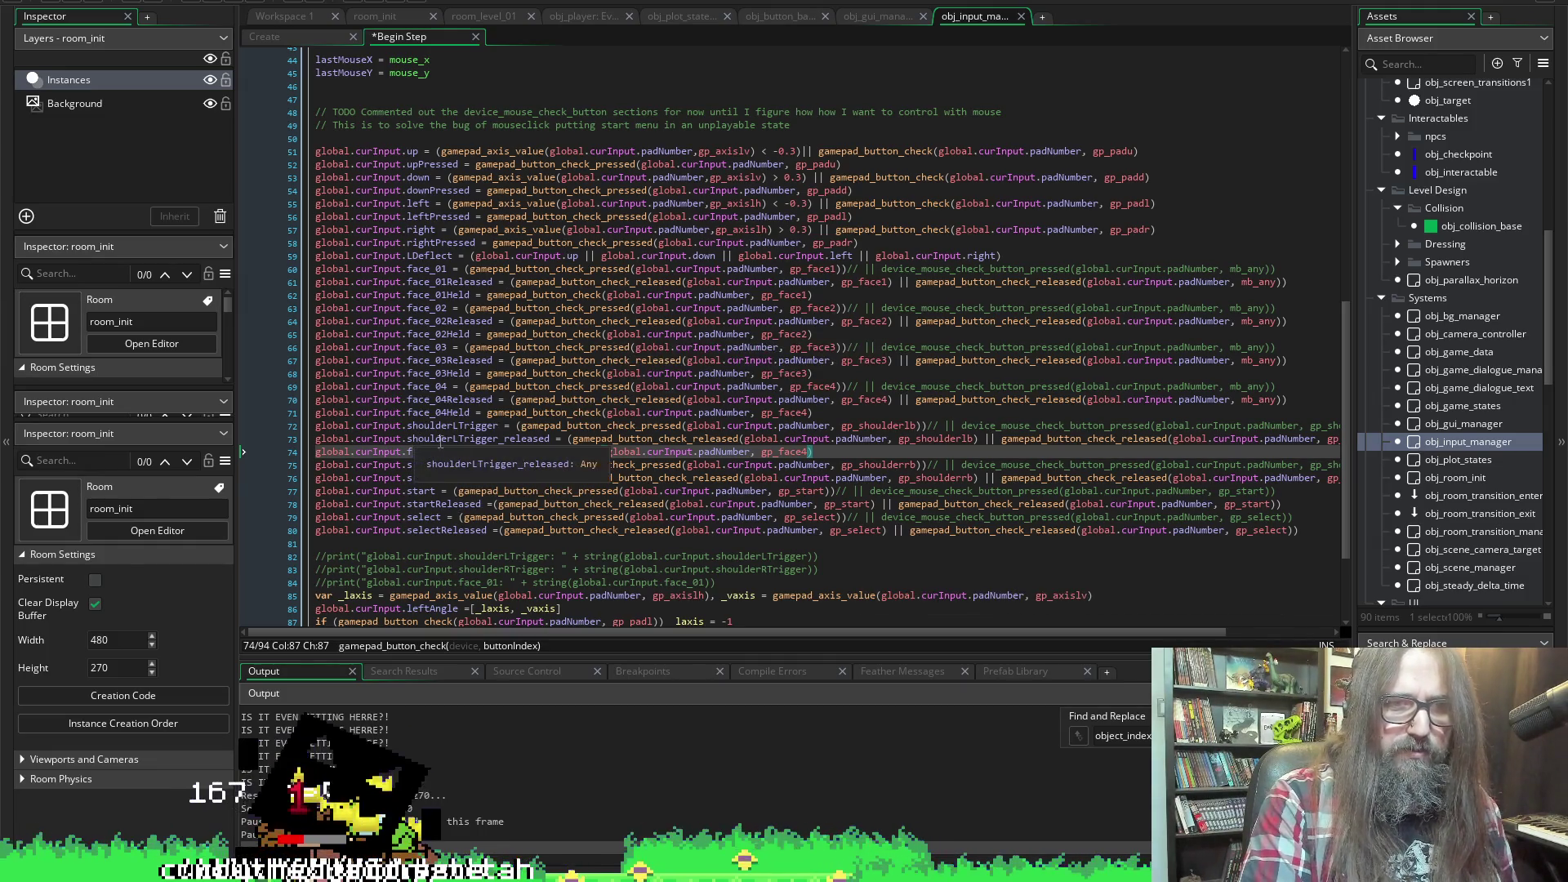
click(483, 441)
click(409, 440)
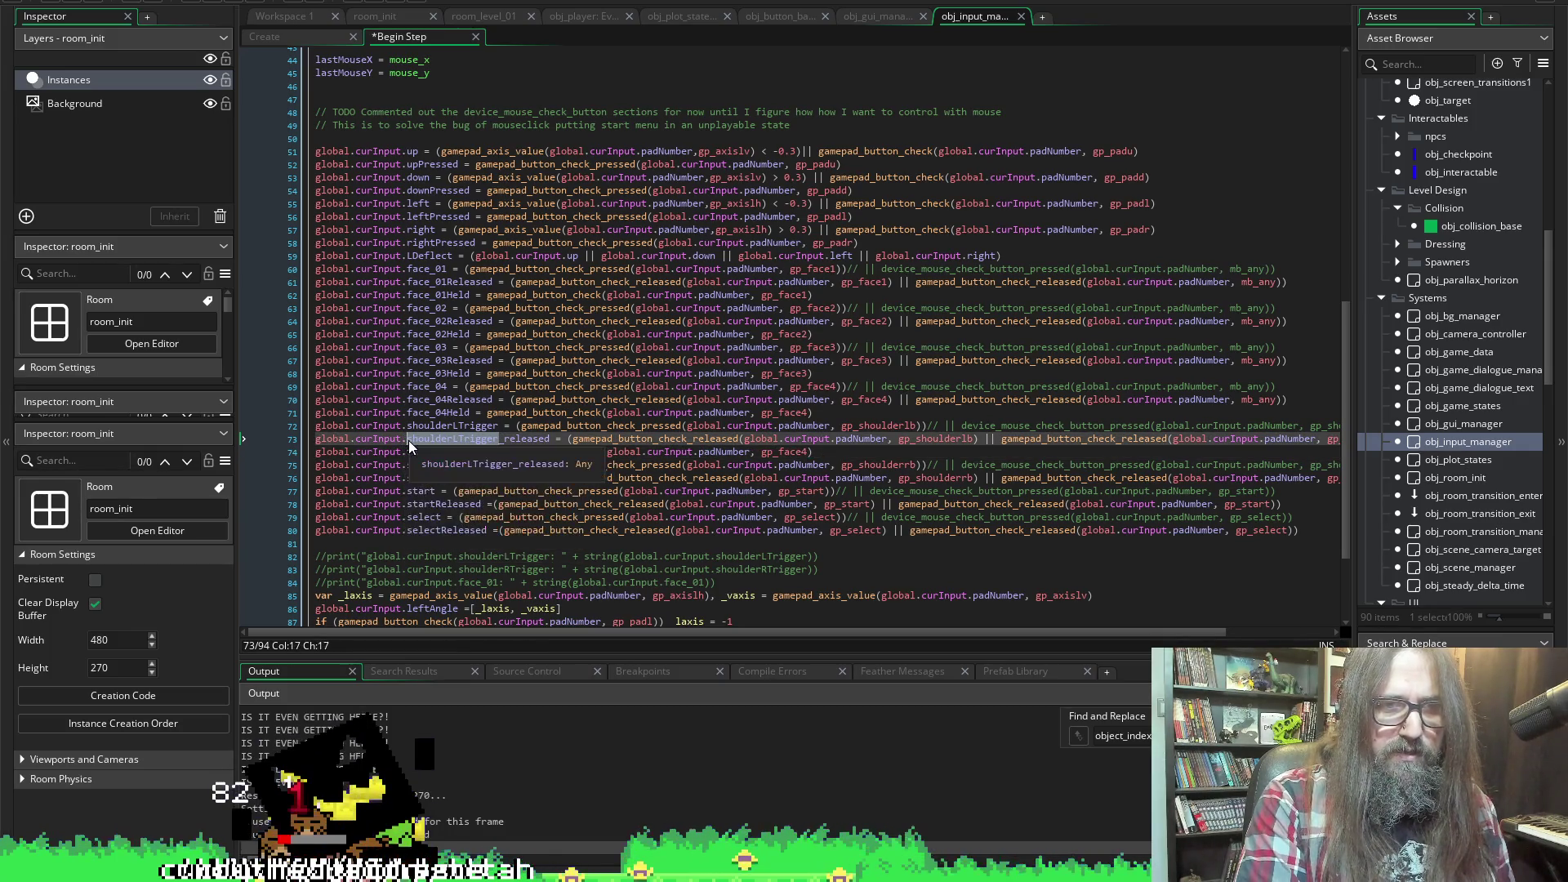
click(504, 440)
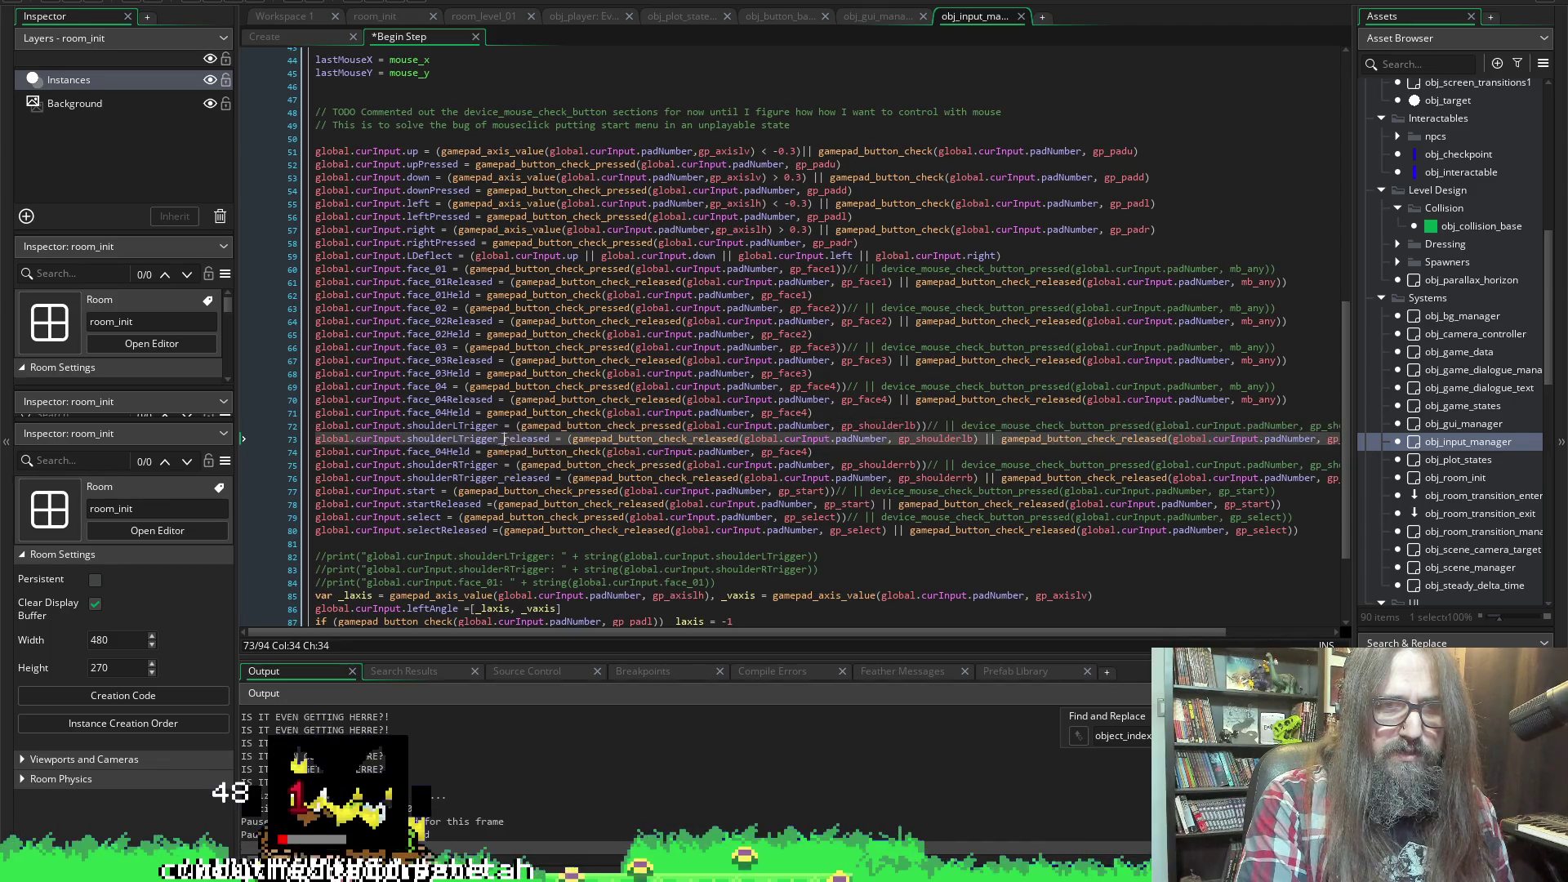
click(411, 441)
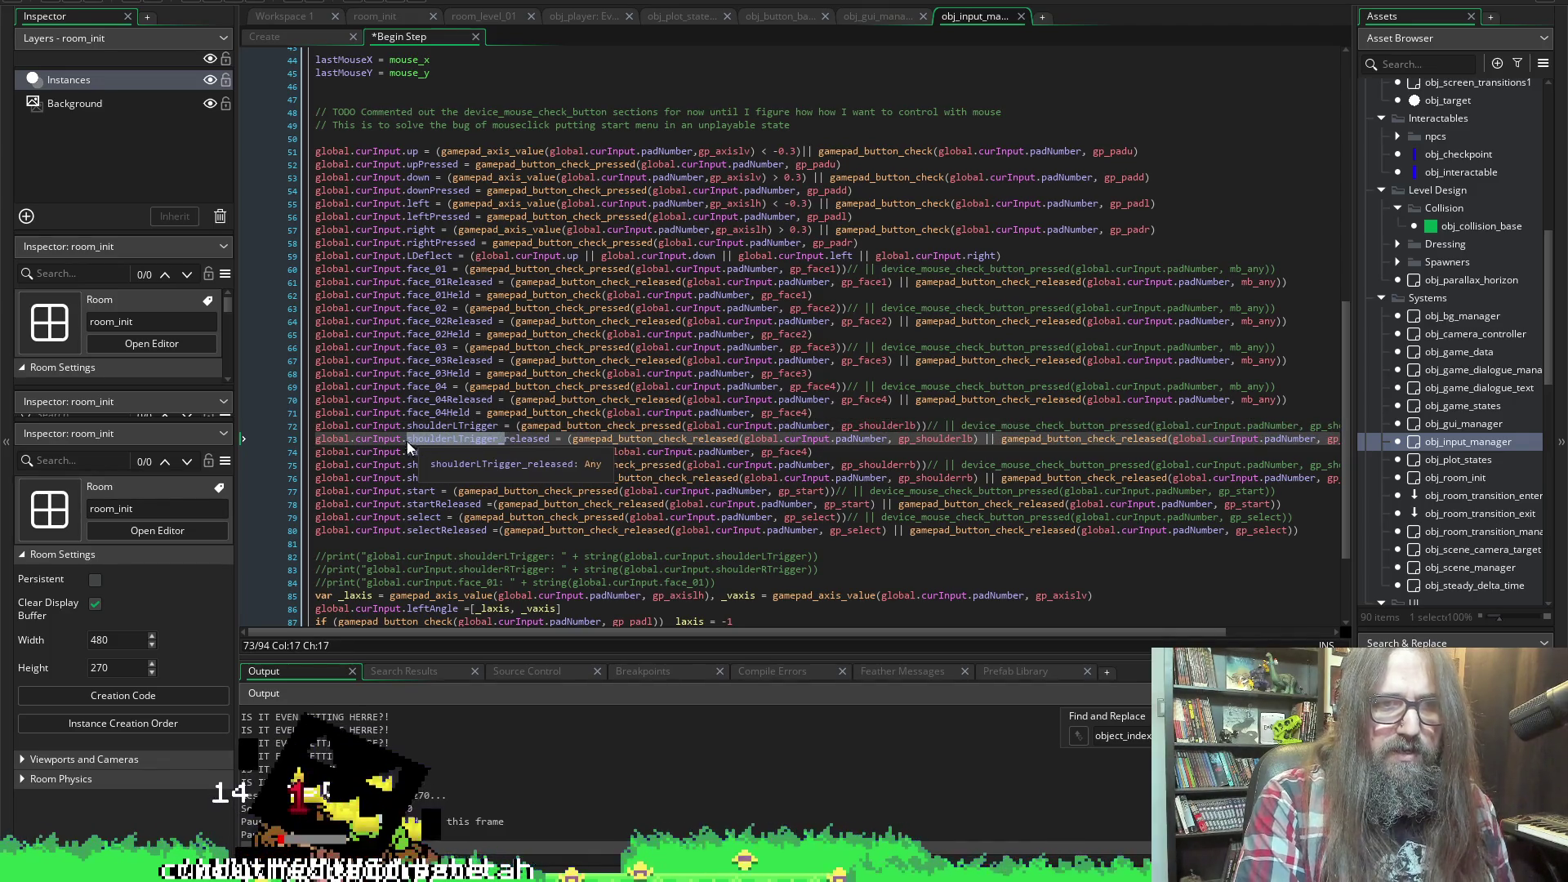
click(446, 441)
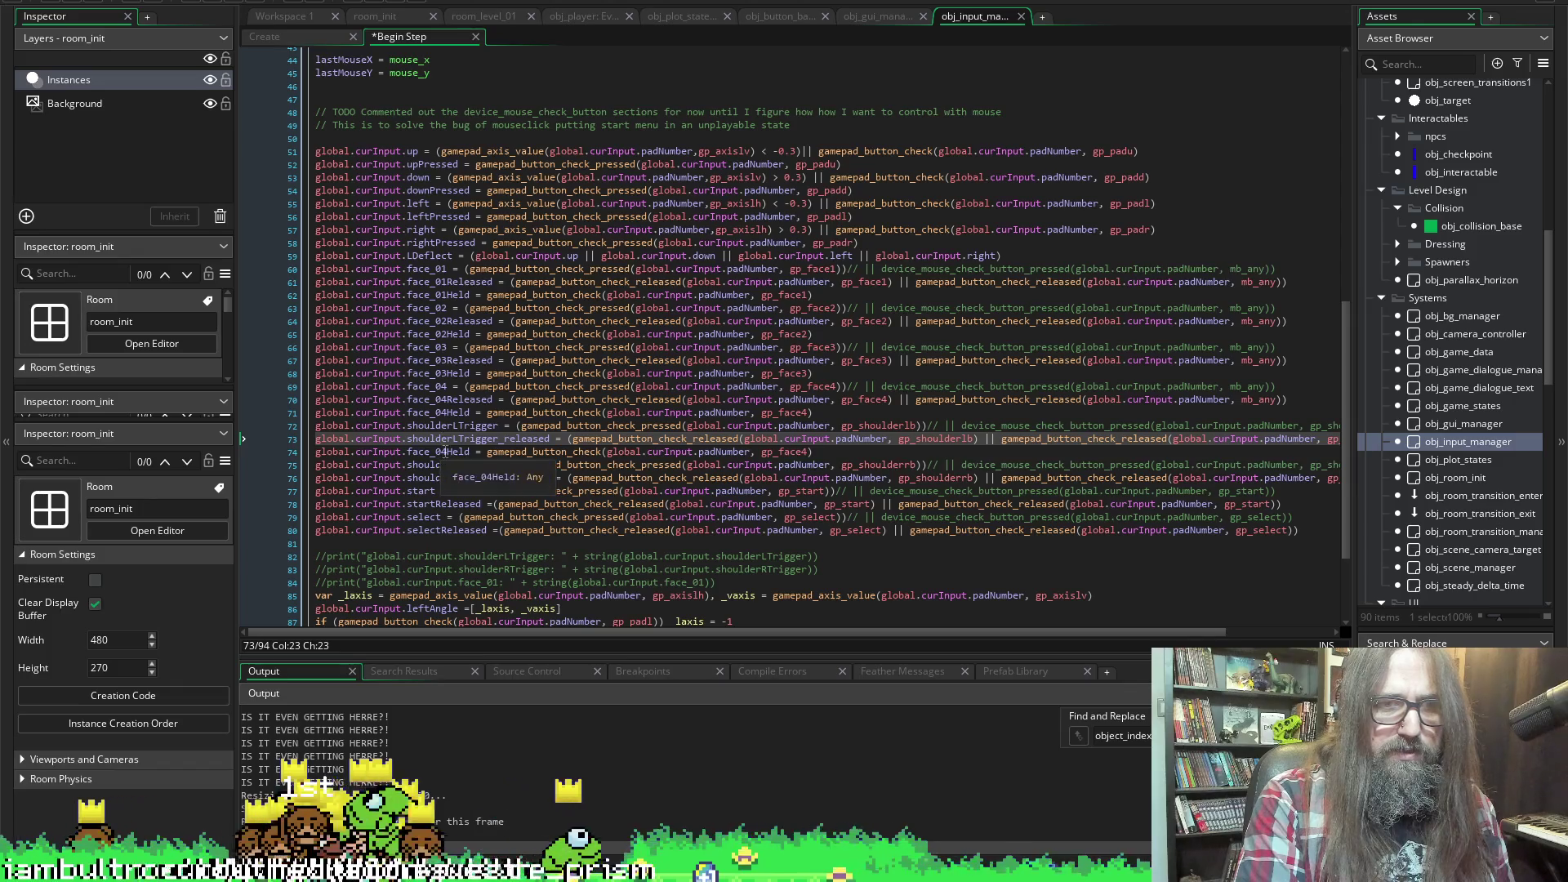
drag(446, 452, 407, 454)
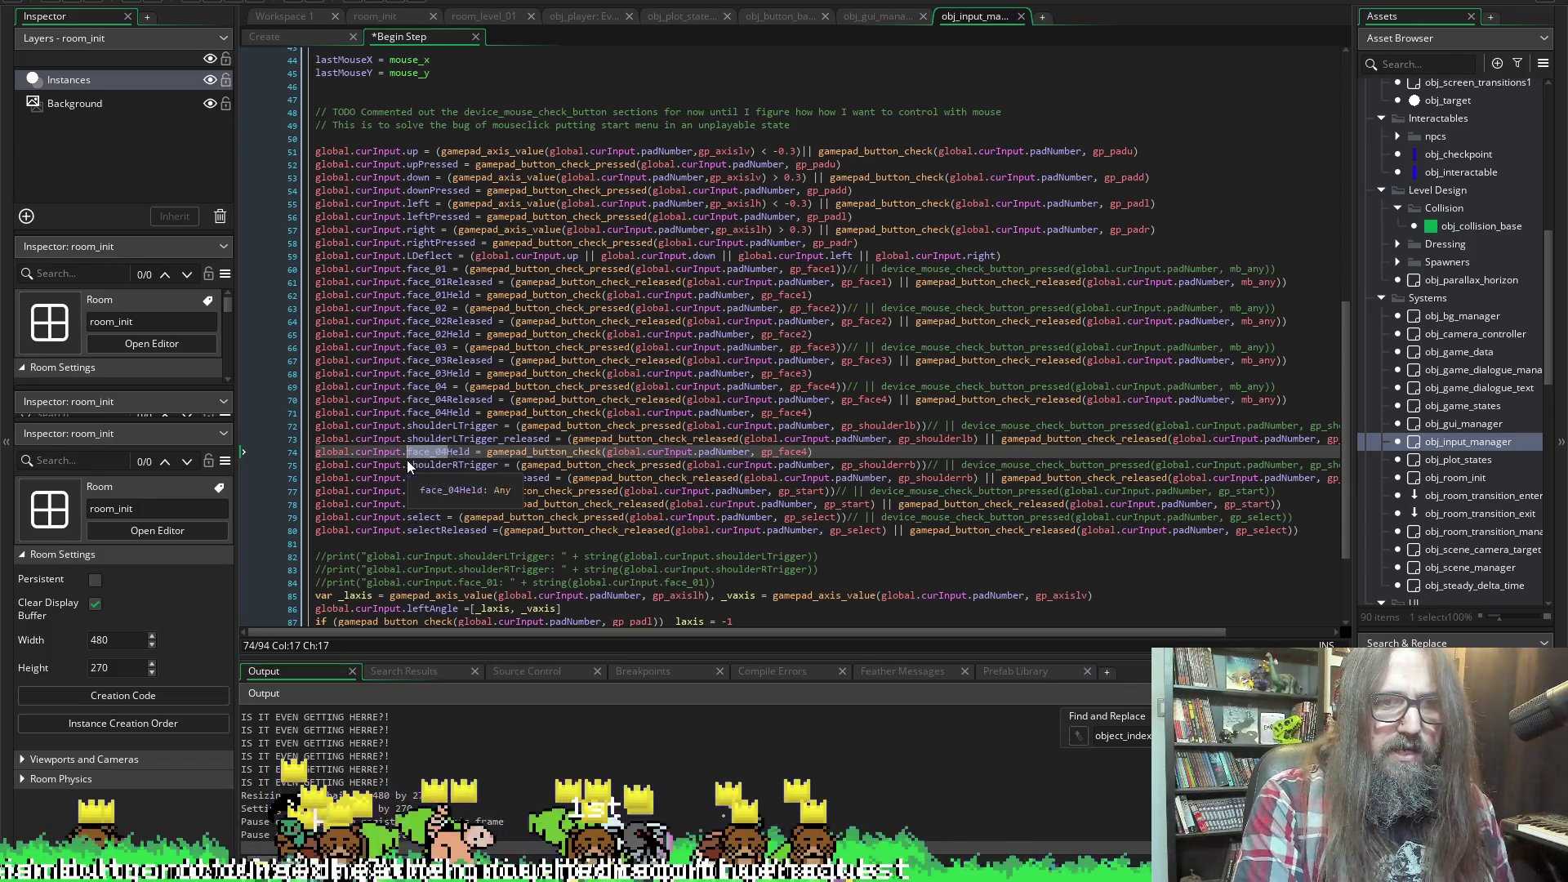
click(300, 38)
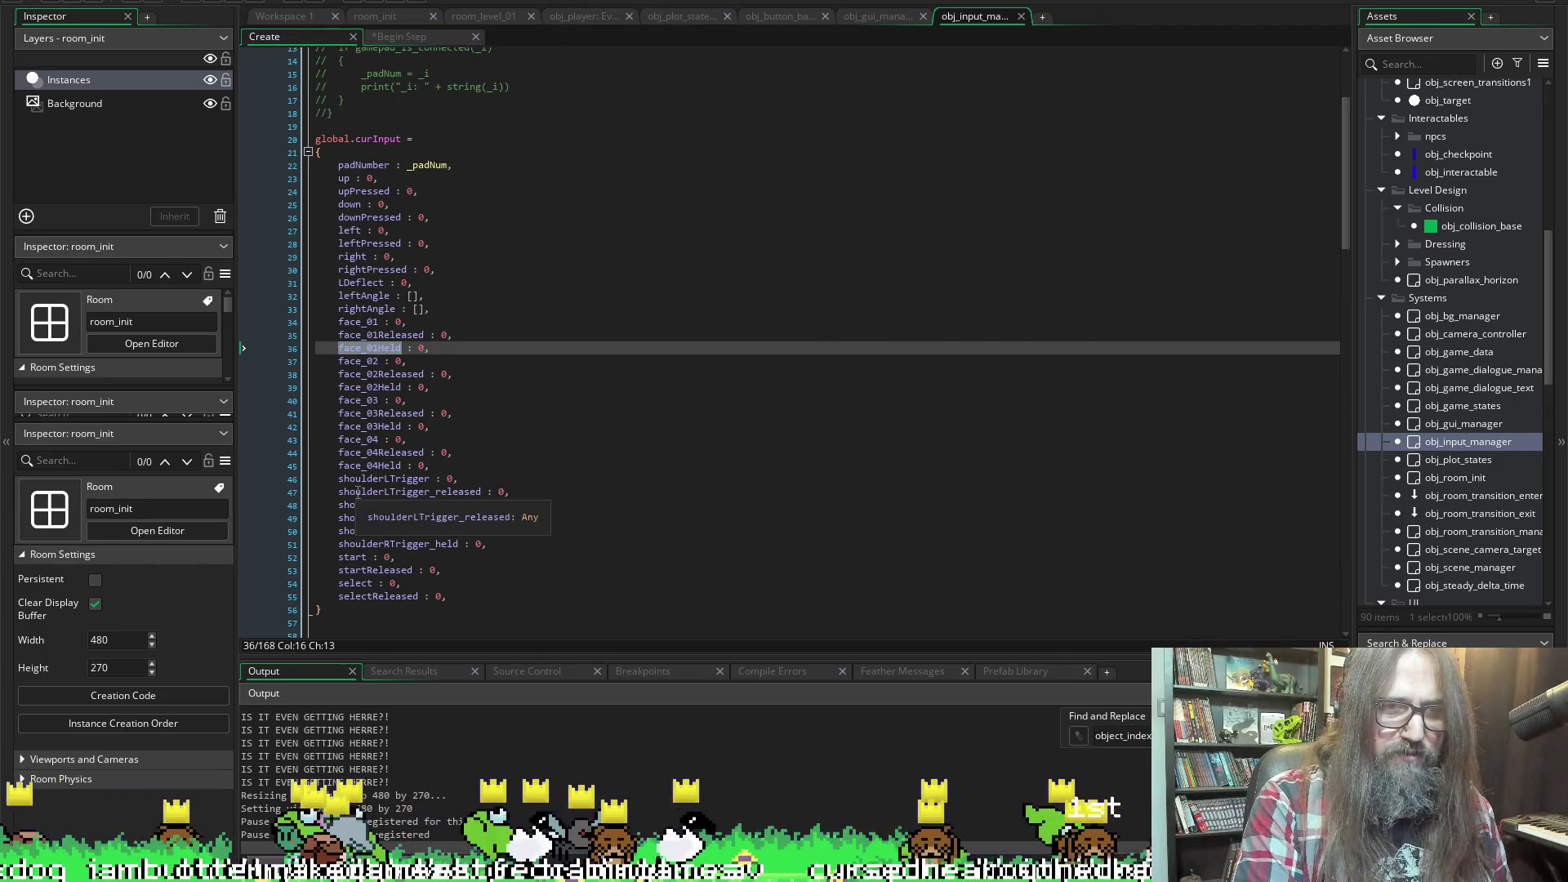
double_click(412, 493)
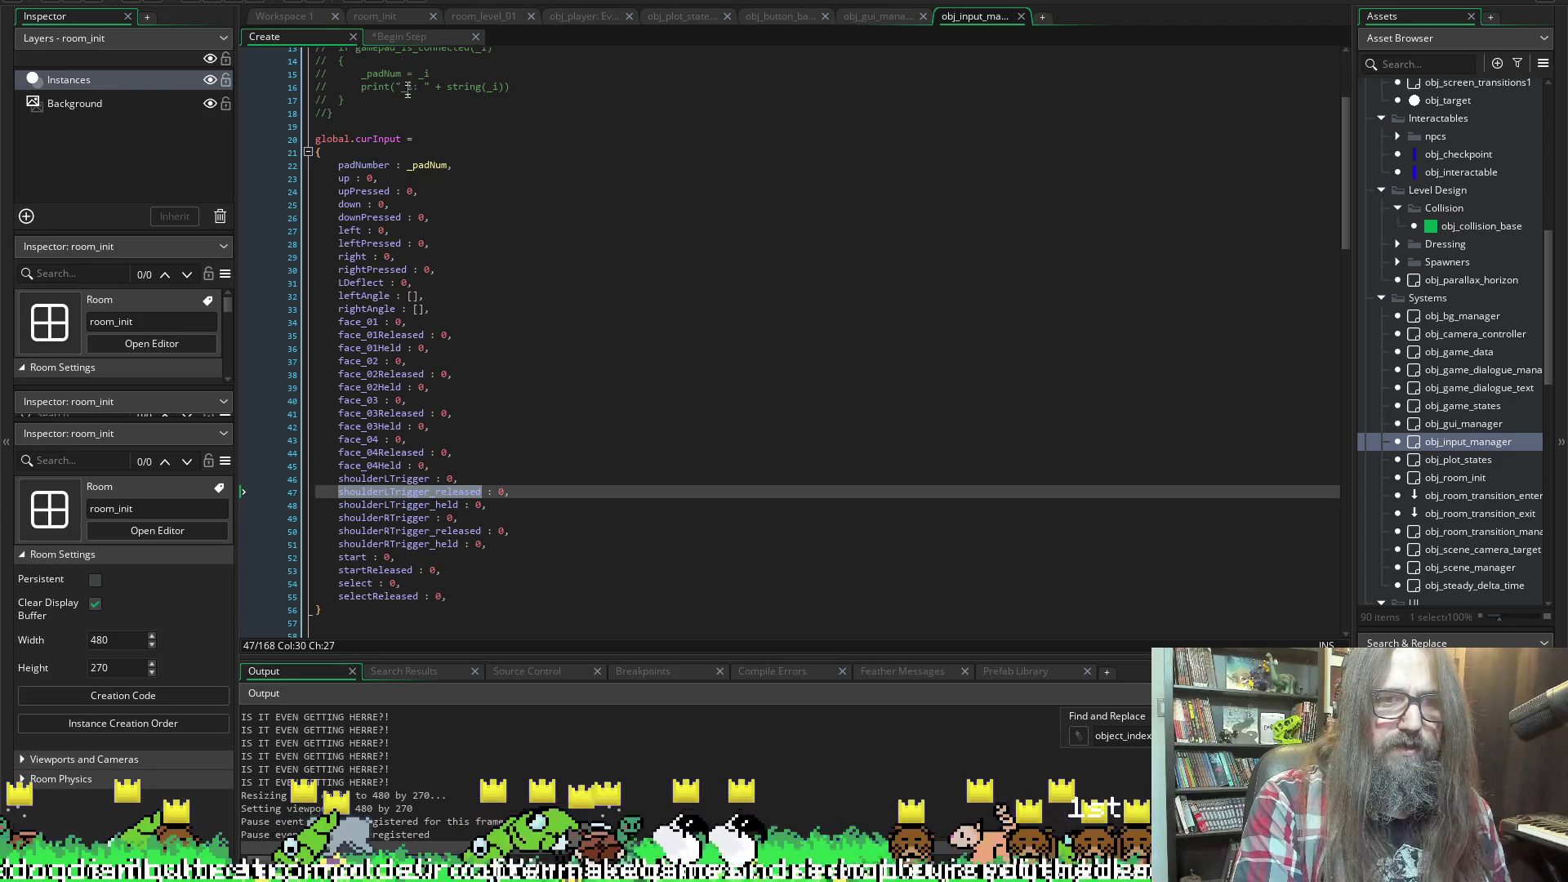
double_click(378, 506)
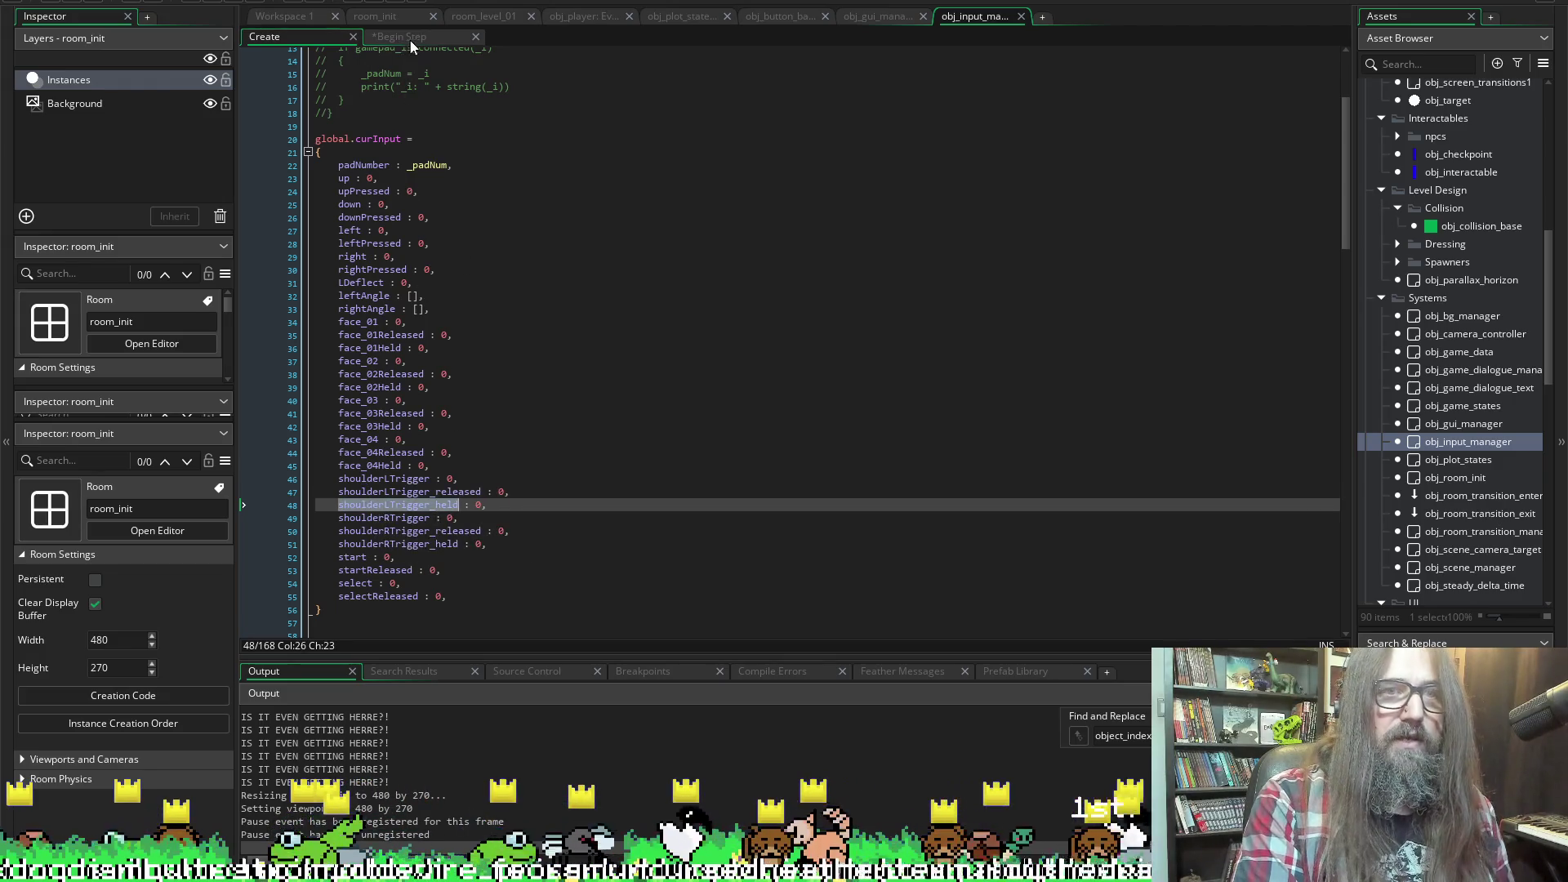
click(412, 39)
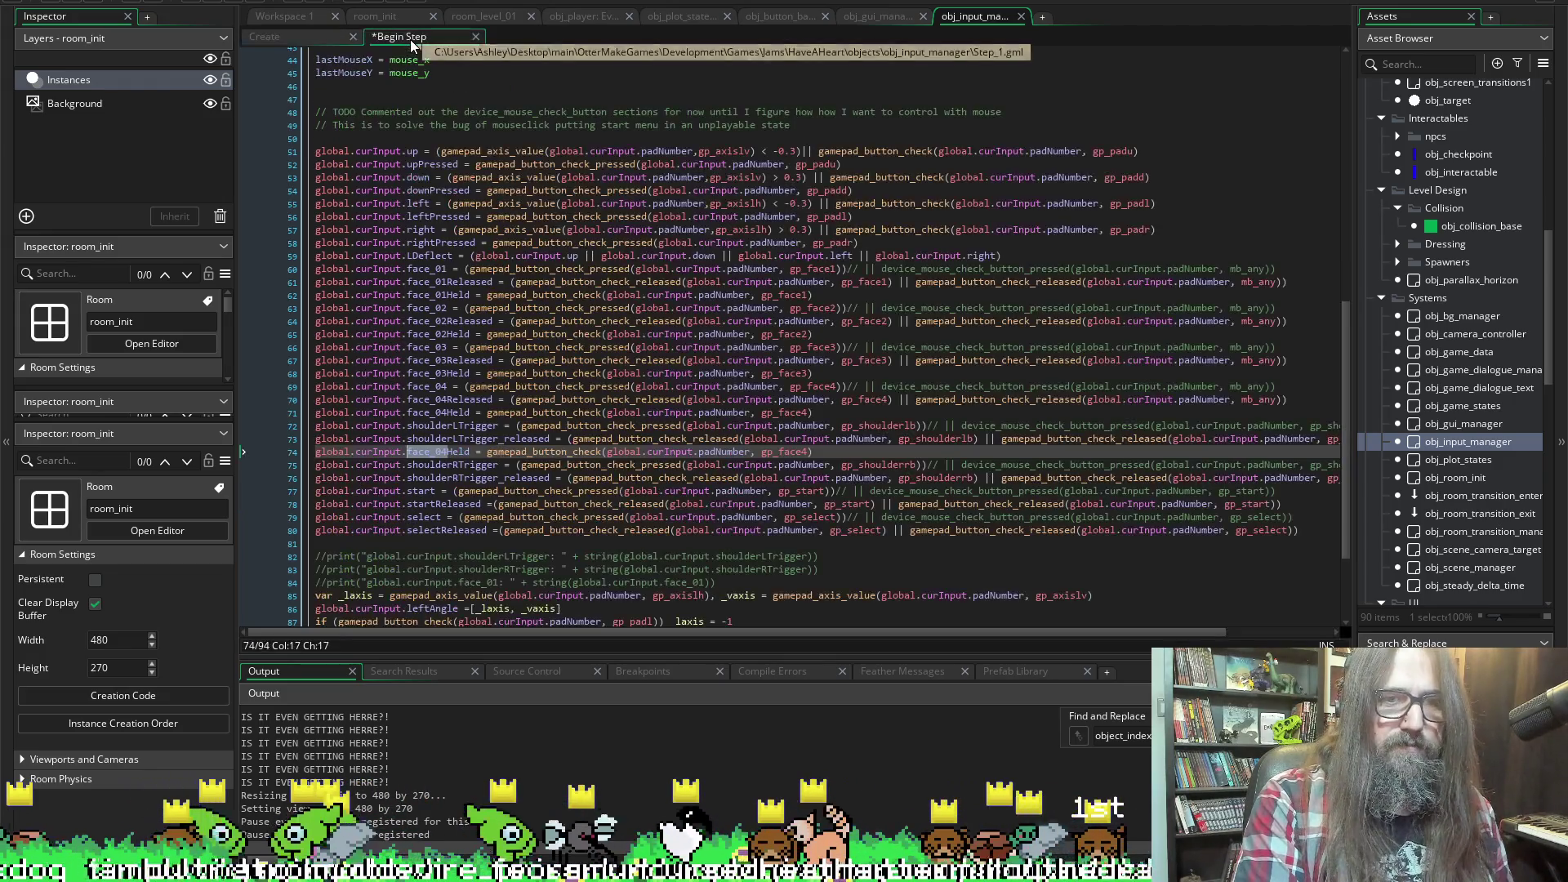
click(432, 454)
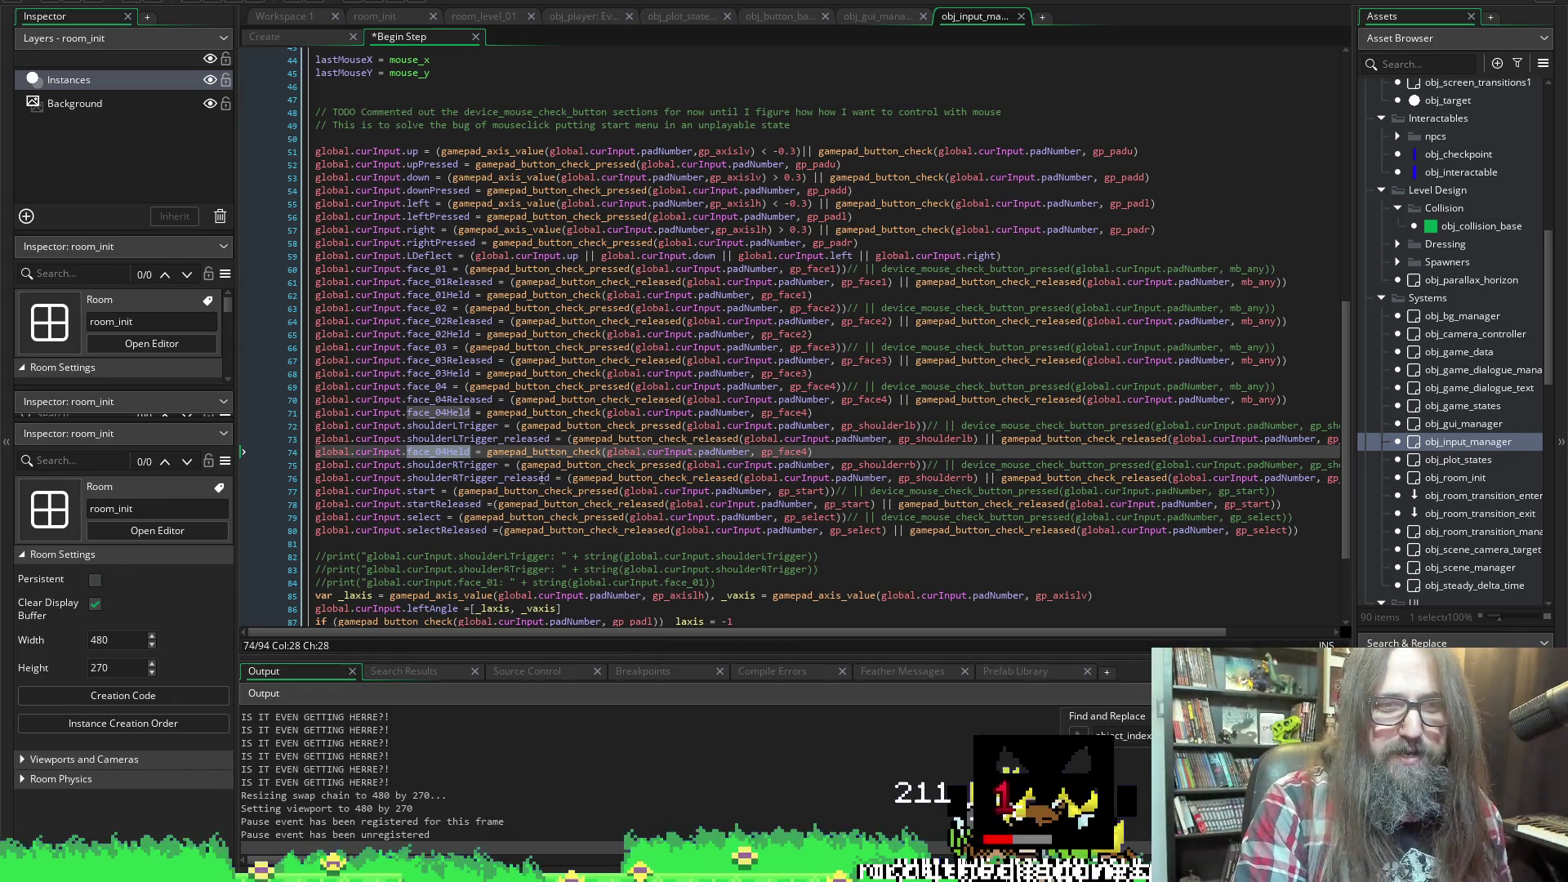
text(shoulderLTrigger_held)
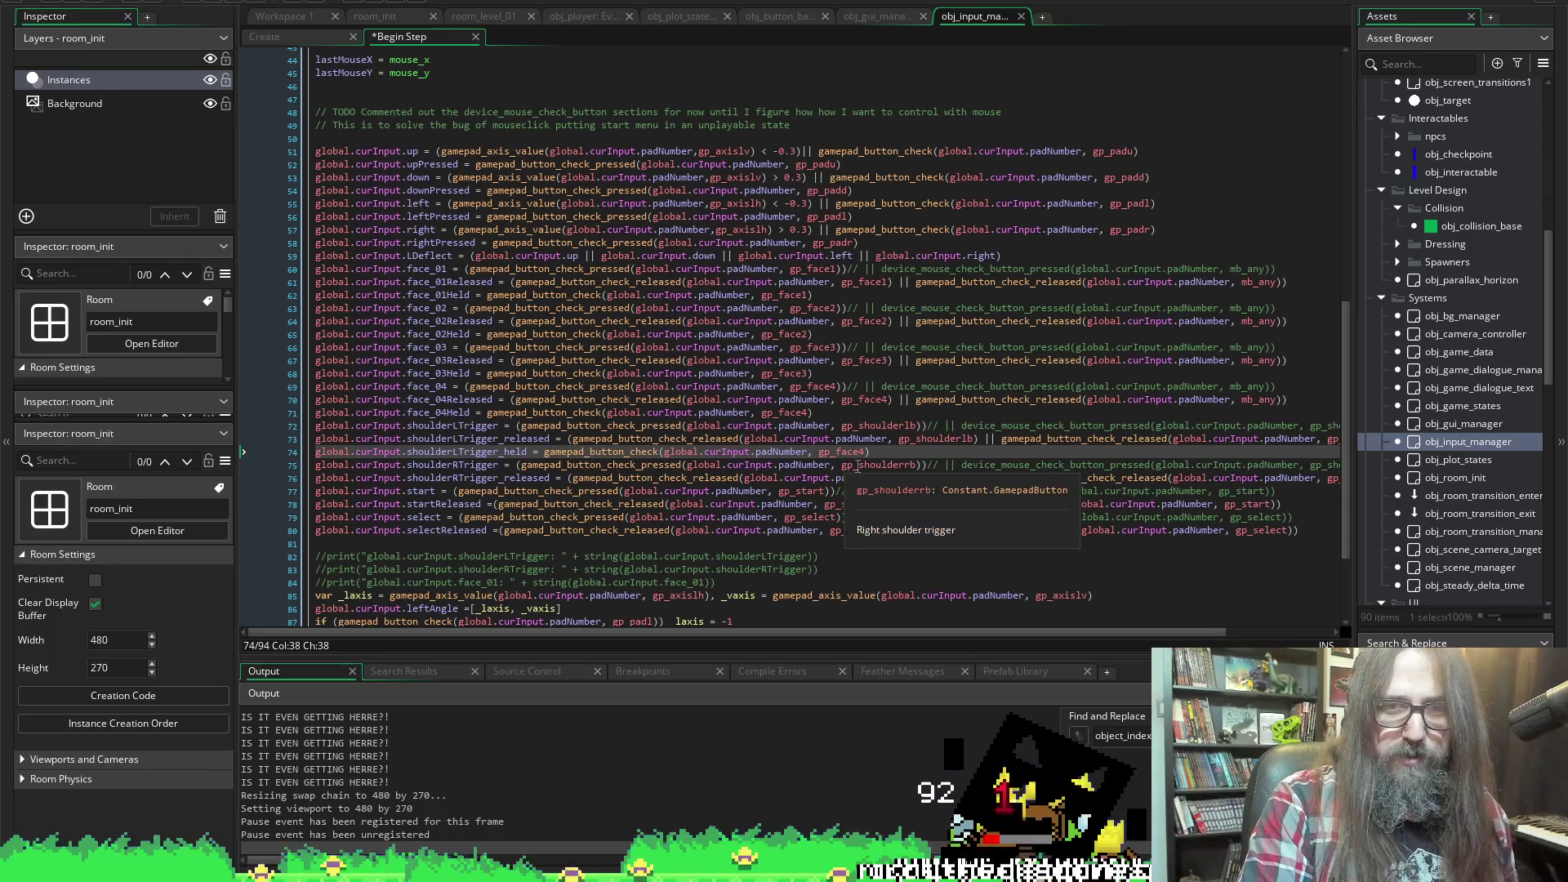
Replace gp_face4 with gp_shoulderlb on that line and save the Begin Step
double_click(935, 439)
key(ctrl+c)
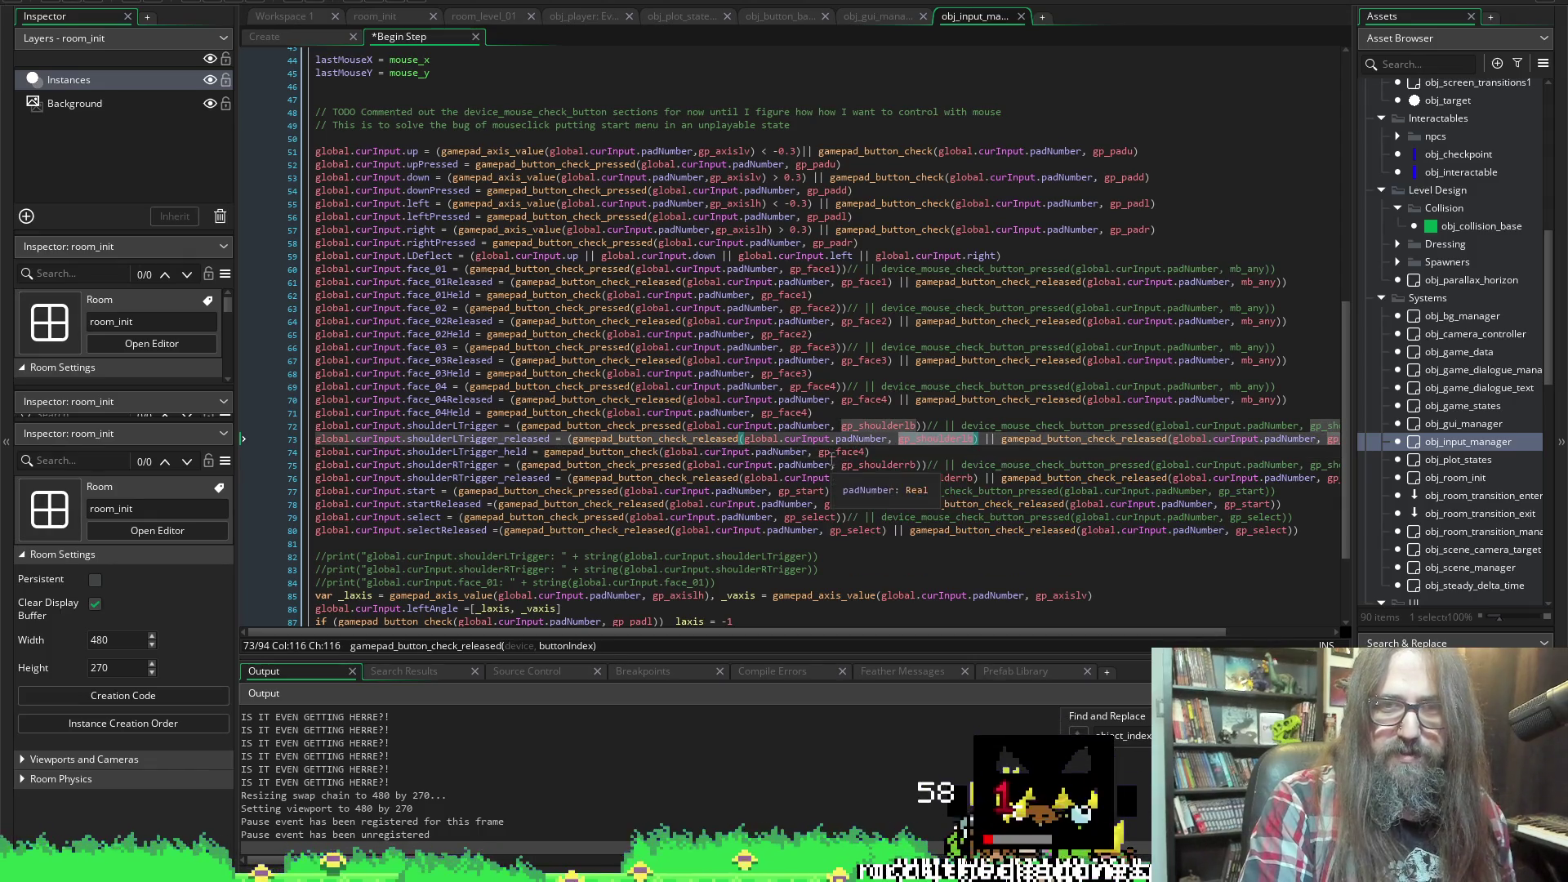
double_click(841, 452)
key(ctrl+v)
key(ctrl+s)
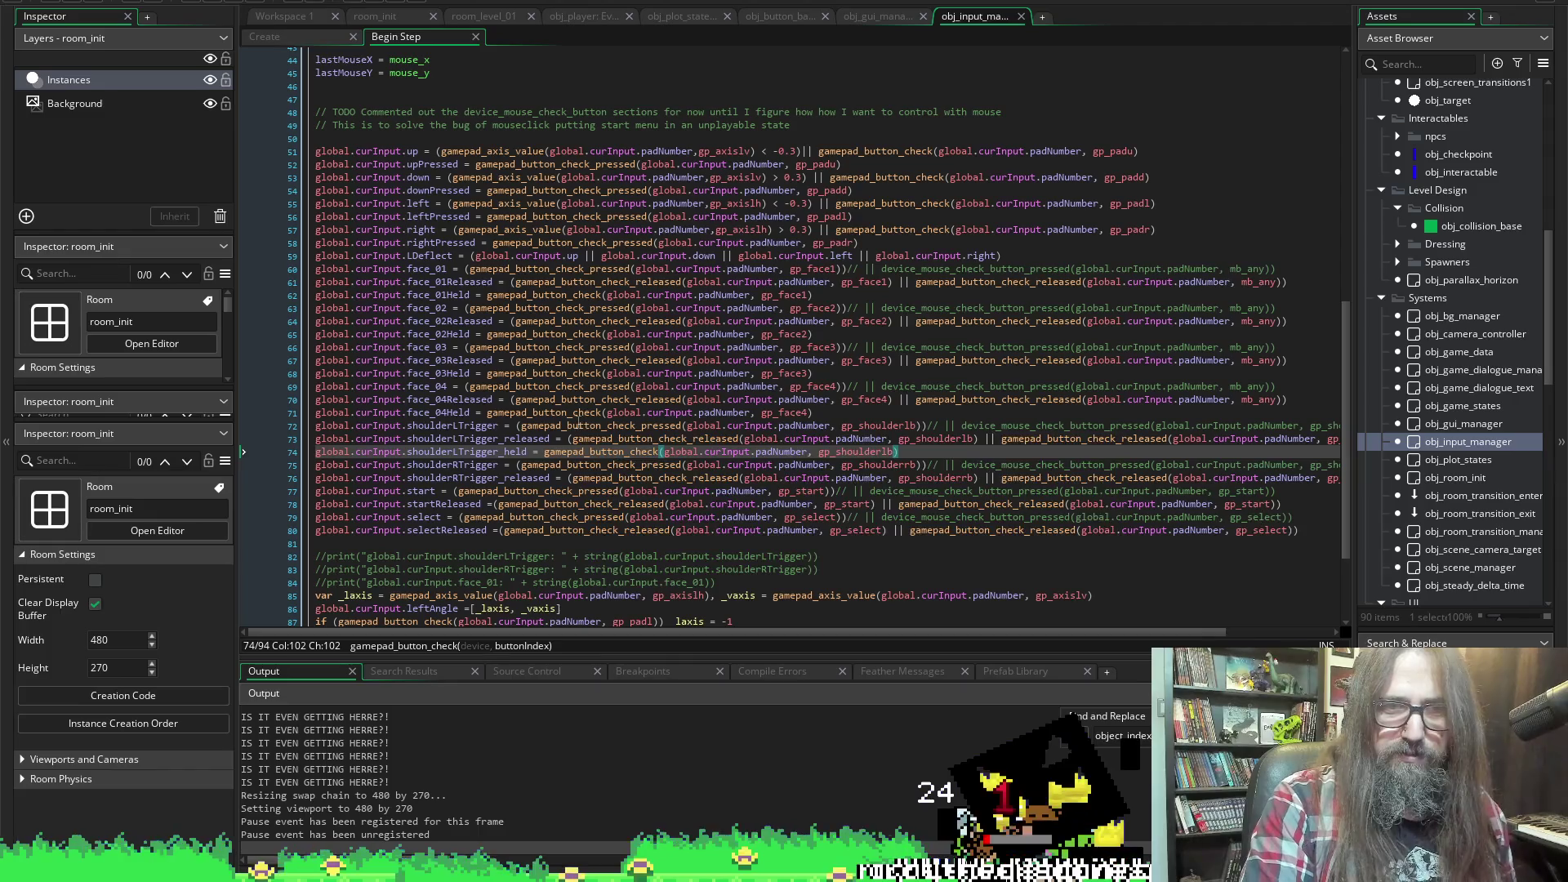
Copy the shoulderLTrigger_held line and add an empty line 77 after the right trigger lines
click(925, 440)
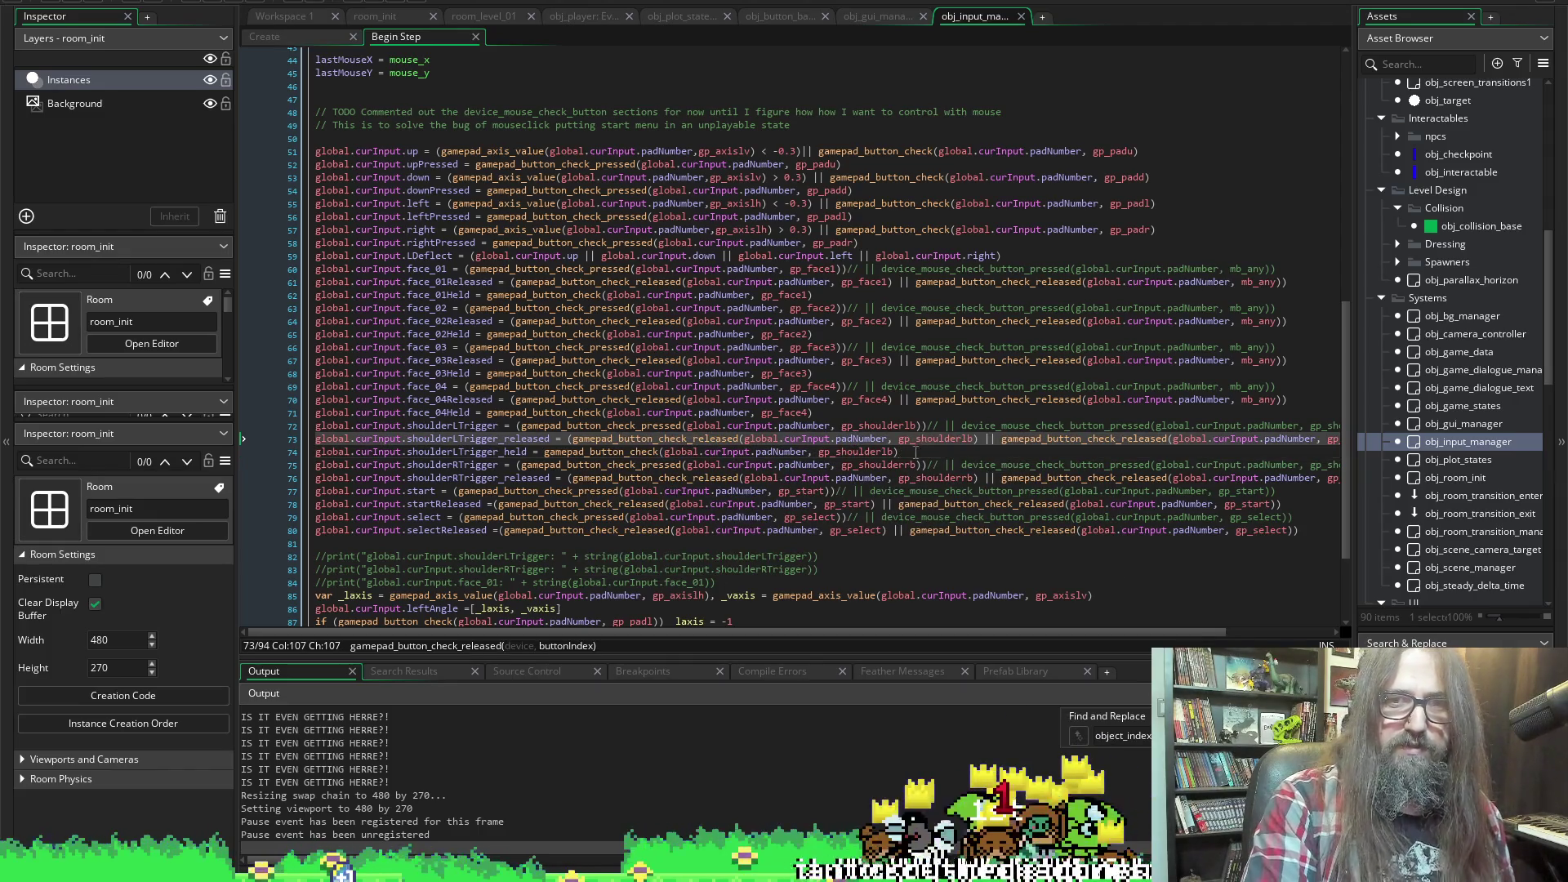
click(916, 452)
key(shift+Home)
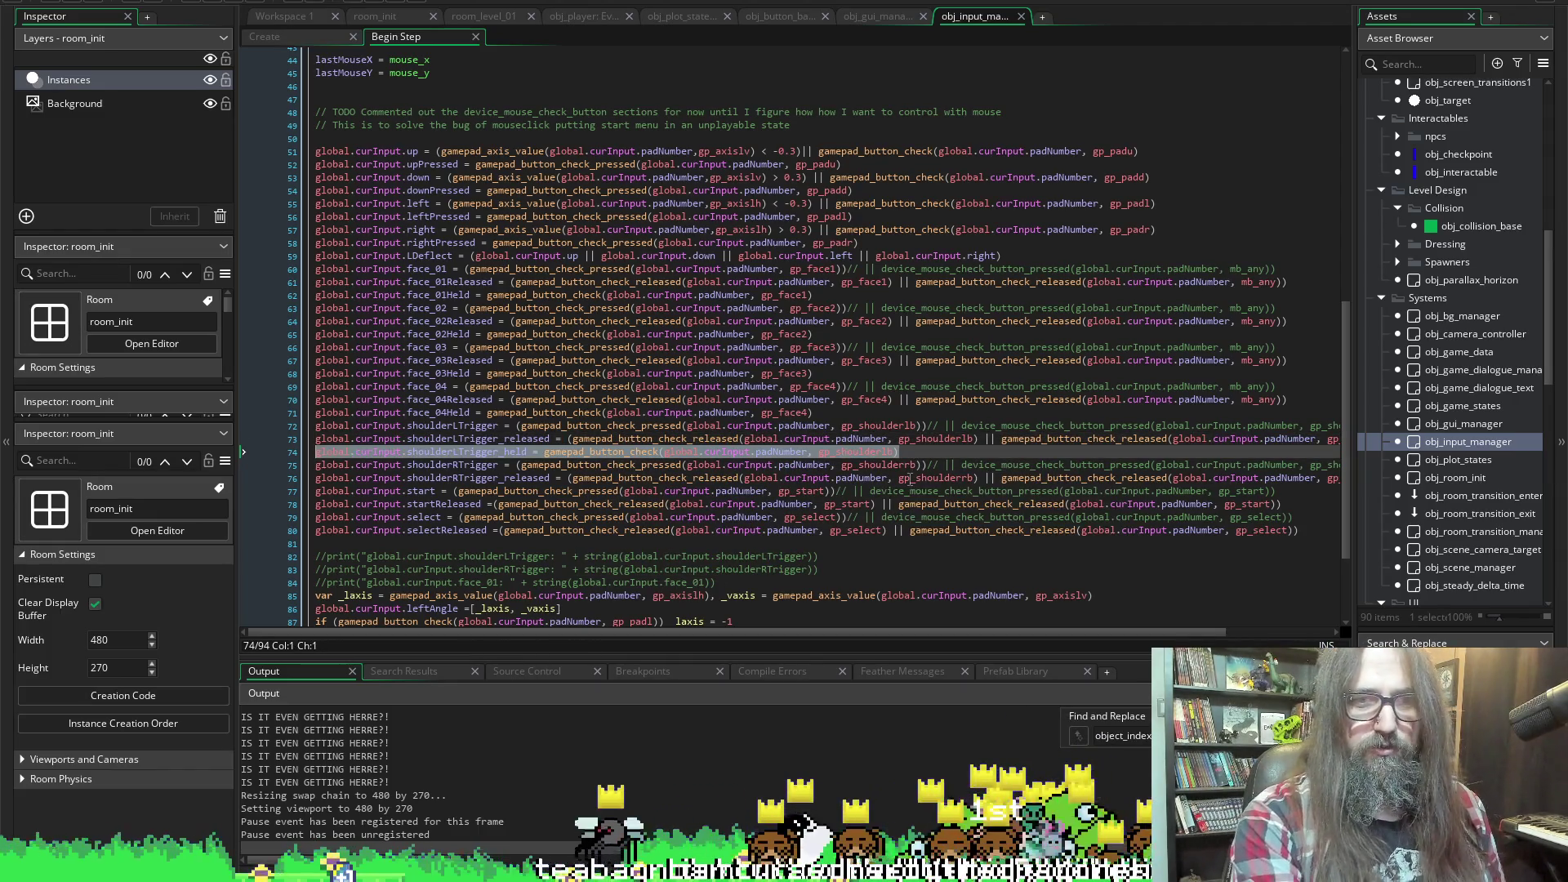
key(Down)
key(Down)
key(End)
key(Return)
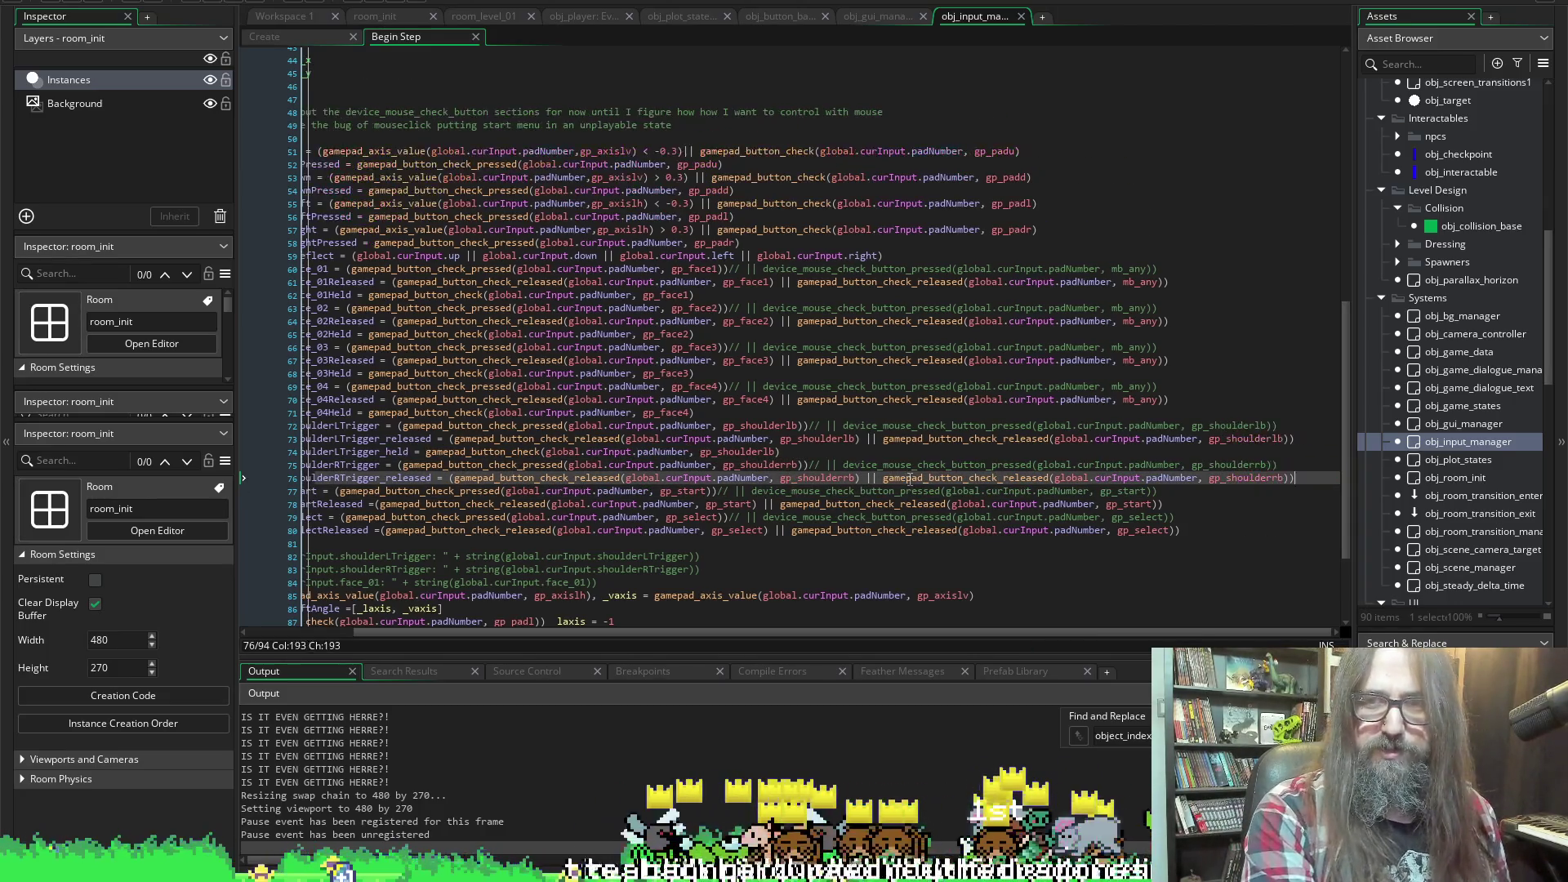
Paste the shoulderLTrigger_held line onto line 77 below shoulderRTrigger_released
key(ctrl+v)
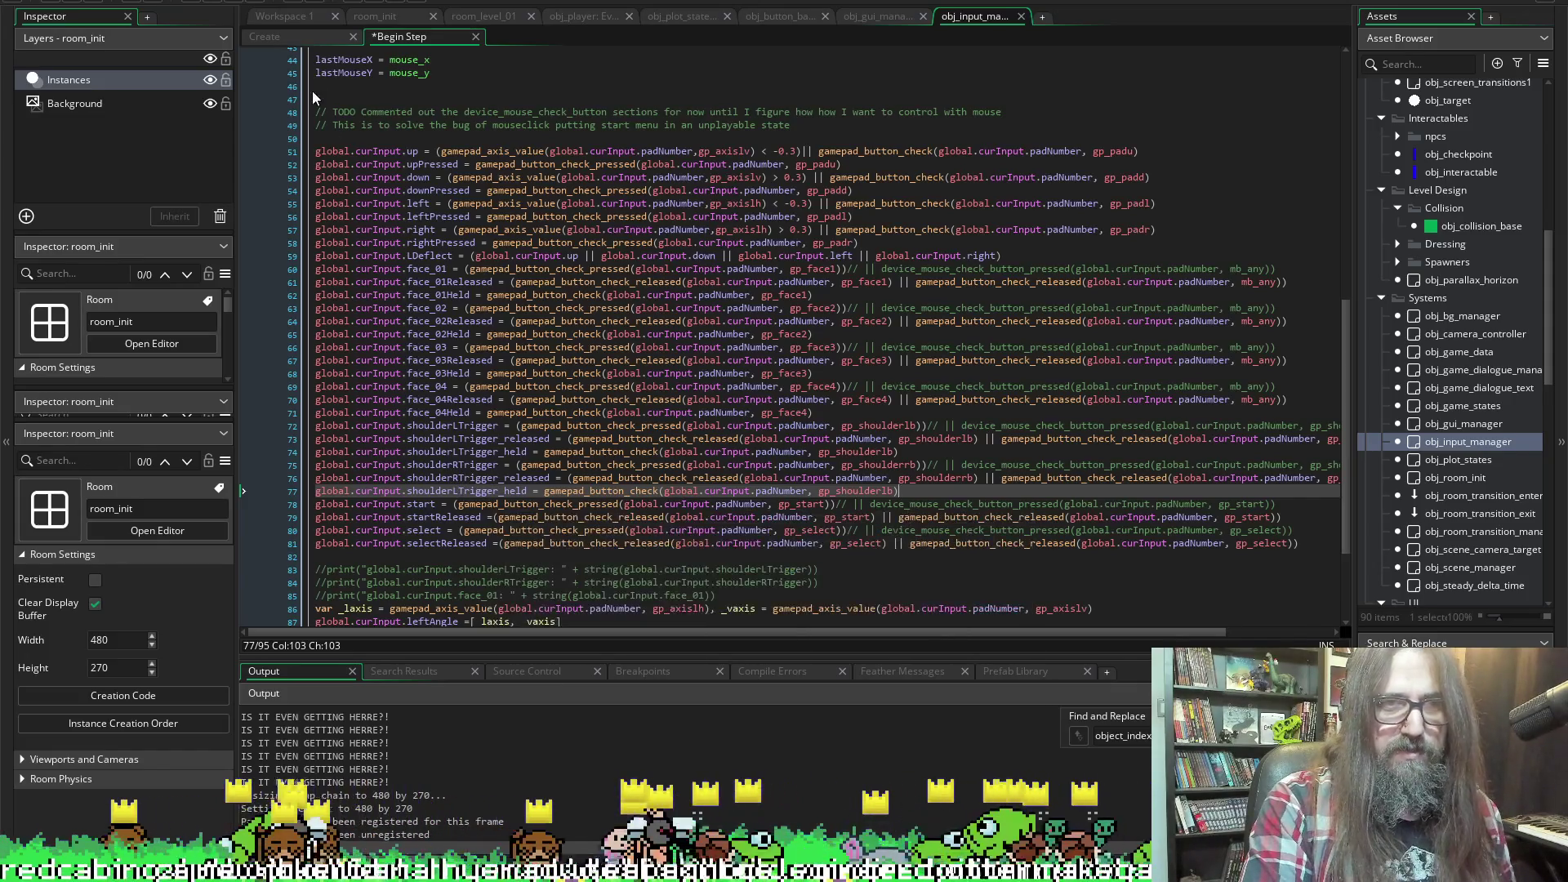
click(277, 37)
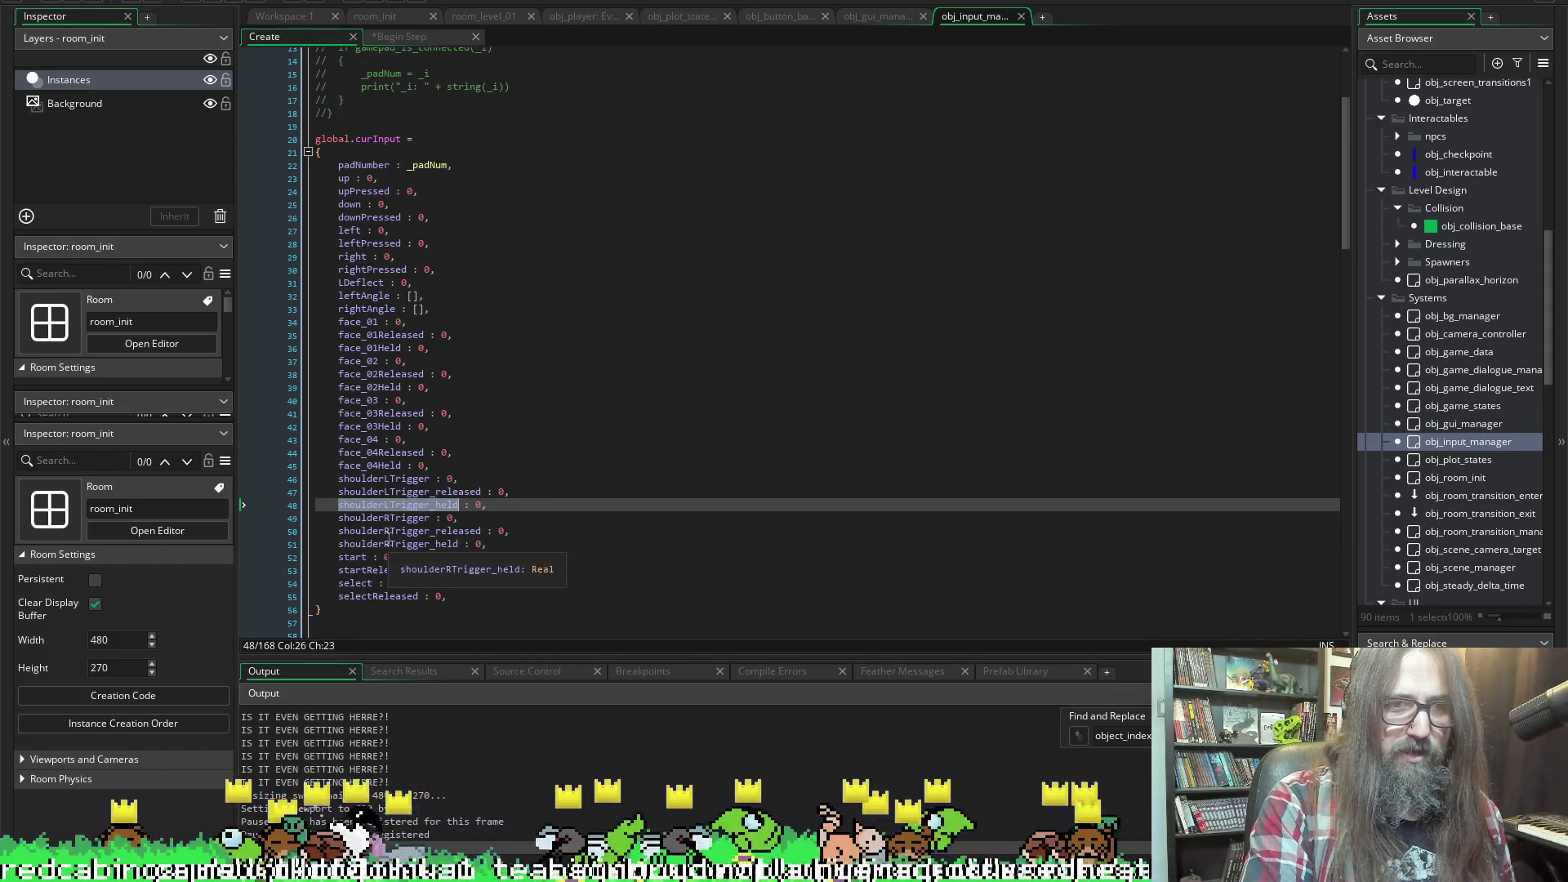
double_click(389, 543)
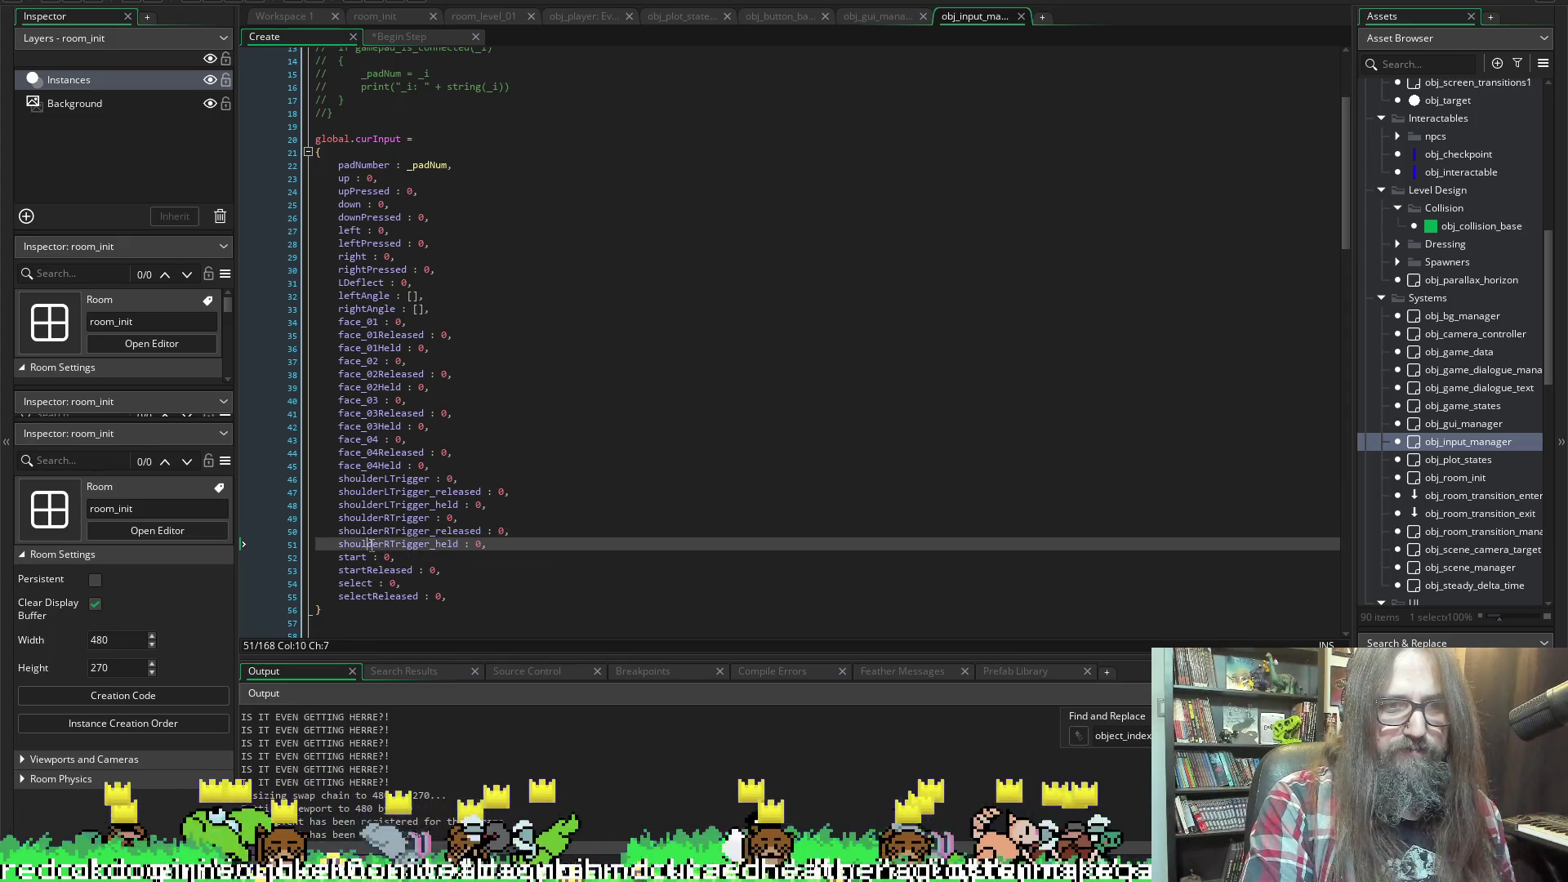
click(418, 39)
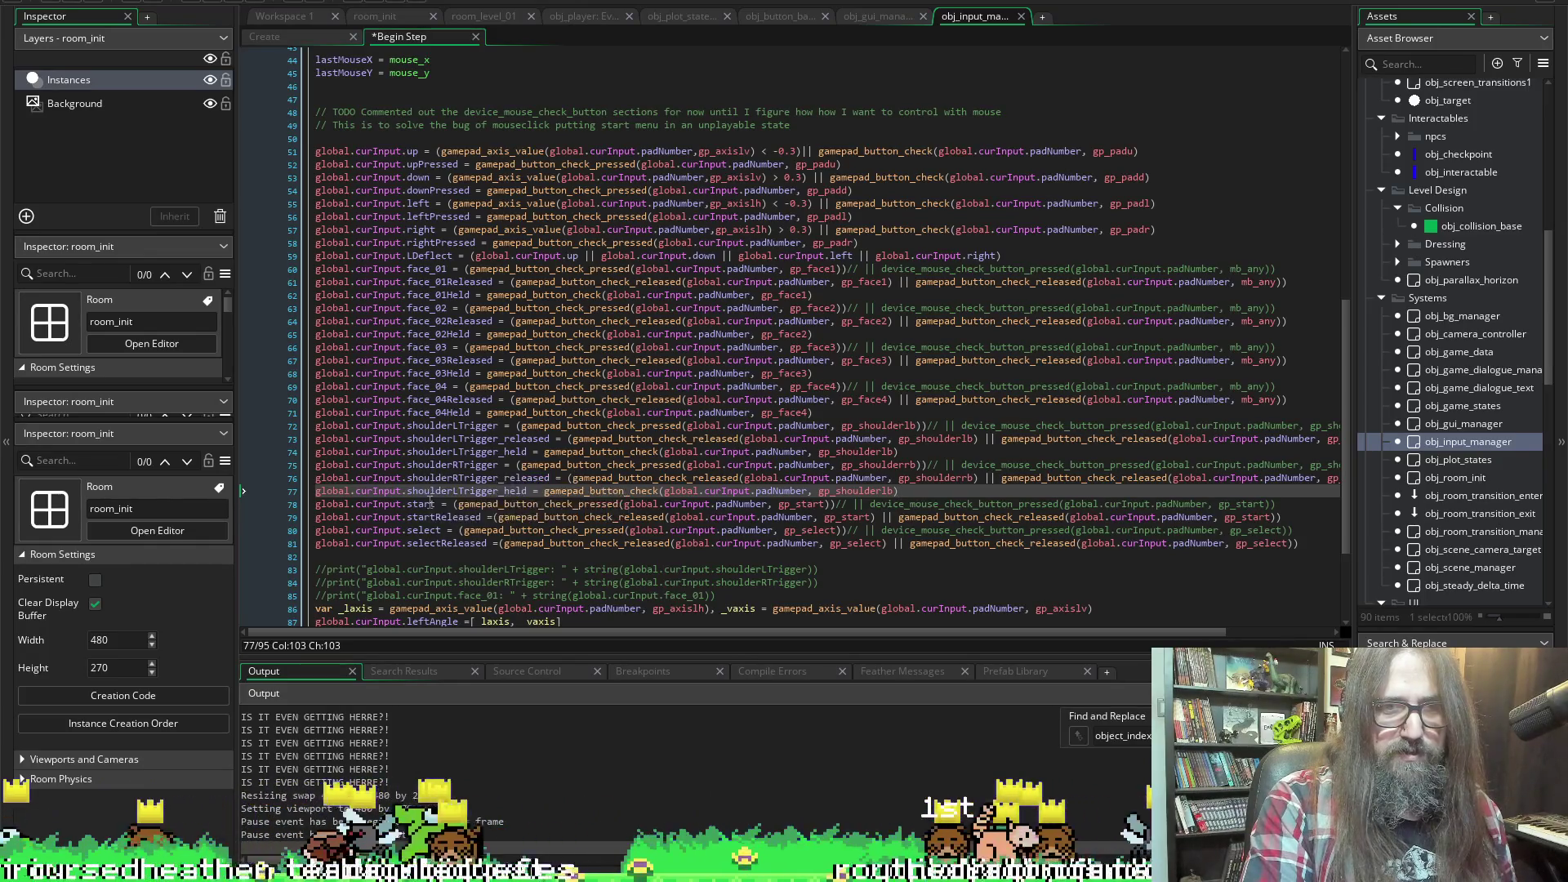
double_click(430, 495)
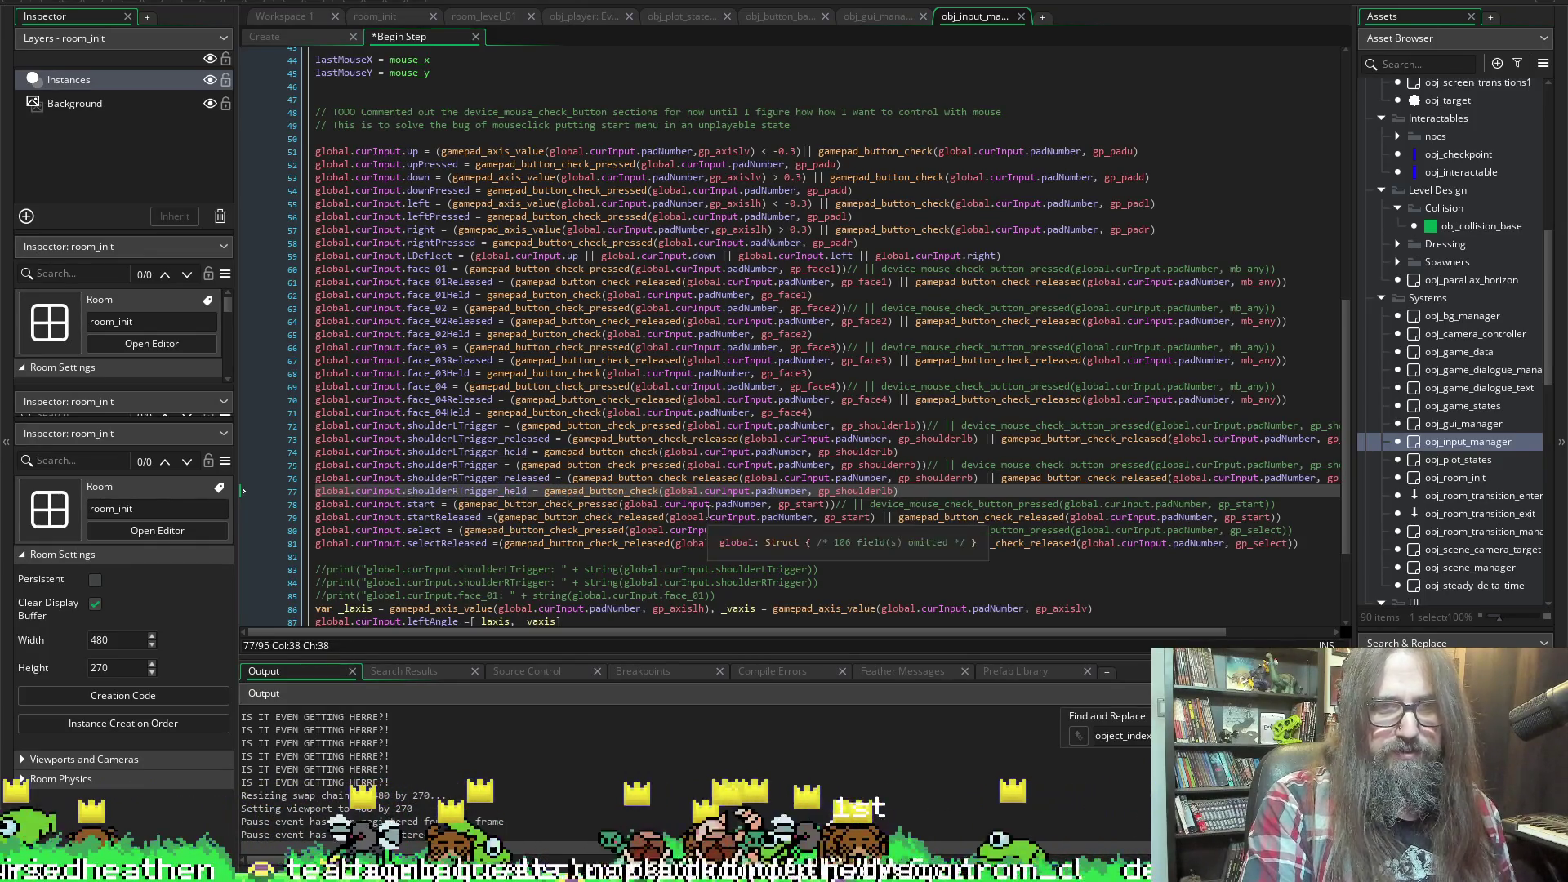
text(shoulderRTrigger_held)
key(ctrl+s)
key(ctrl+z)
key(ctrl+z)
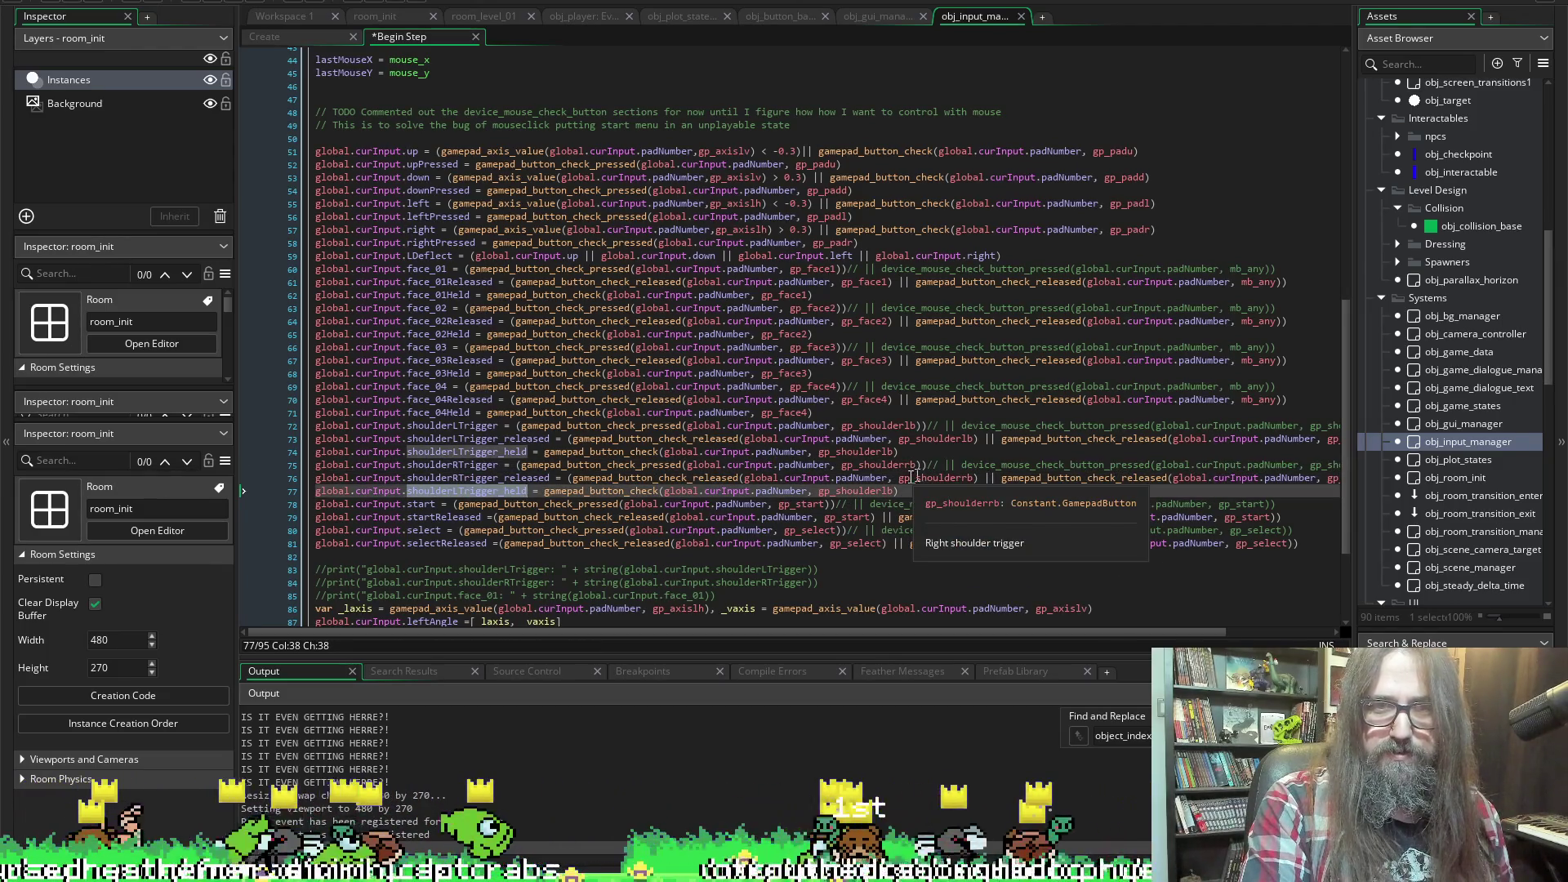
key(ctrl+z)
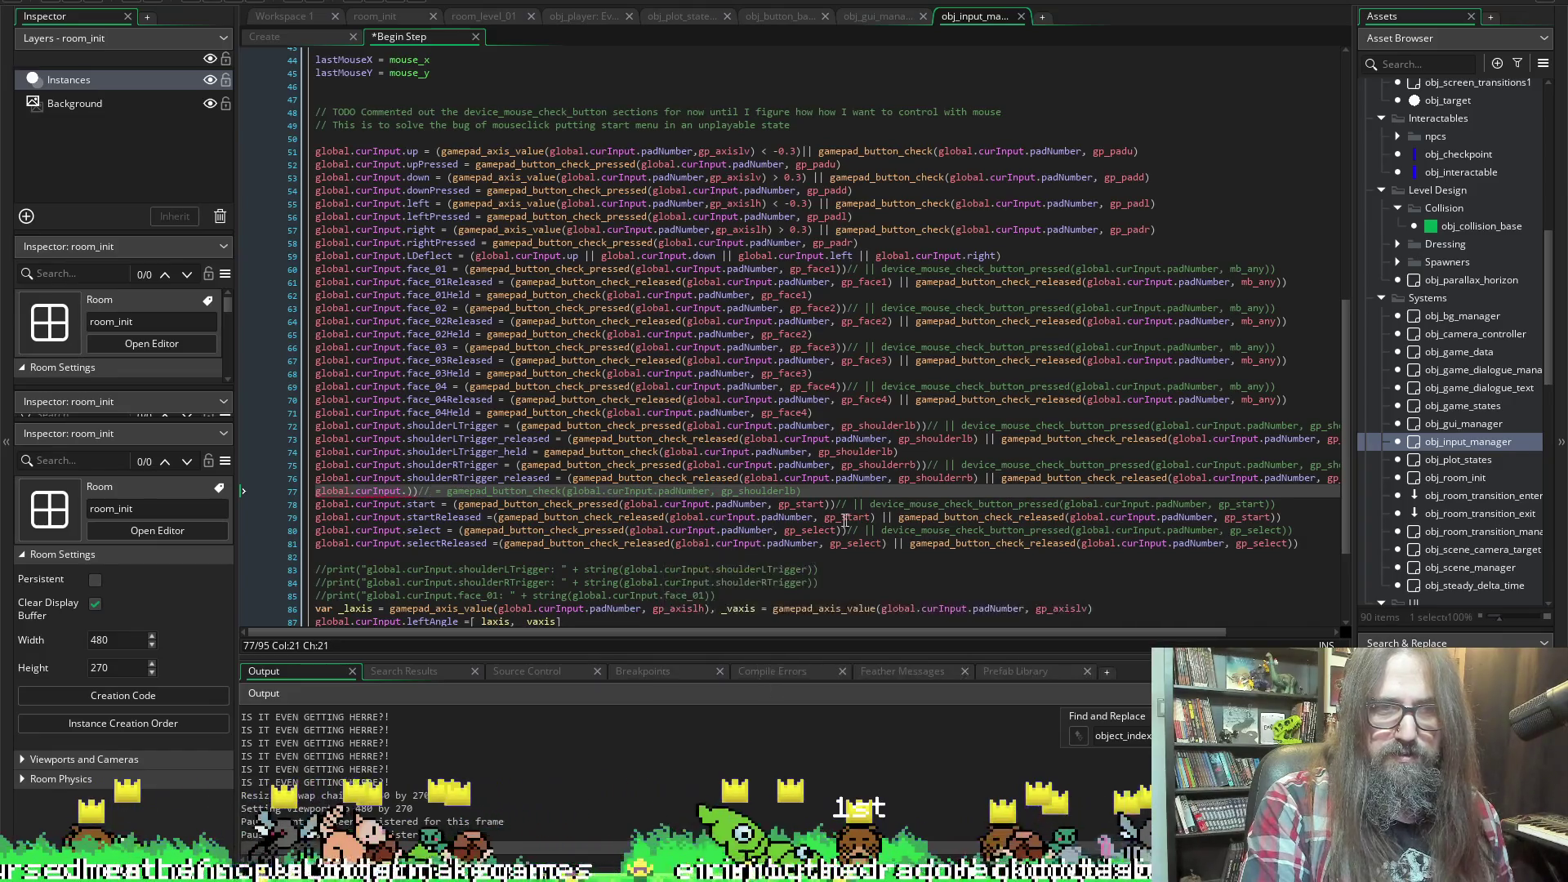
key(ctrl+z)
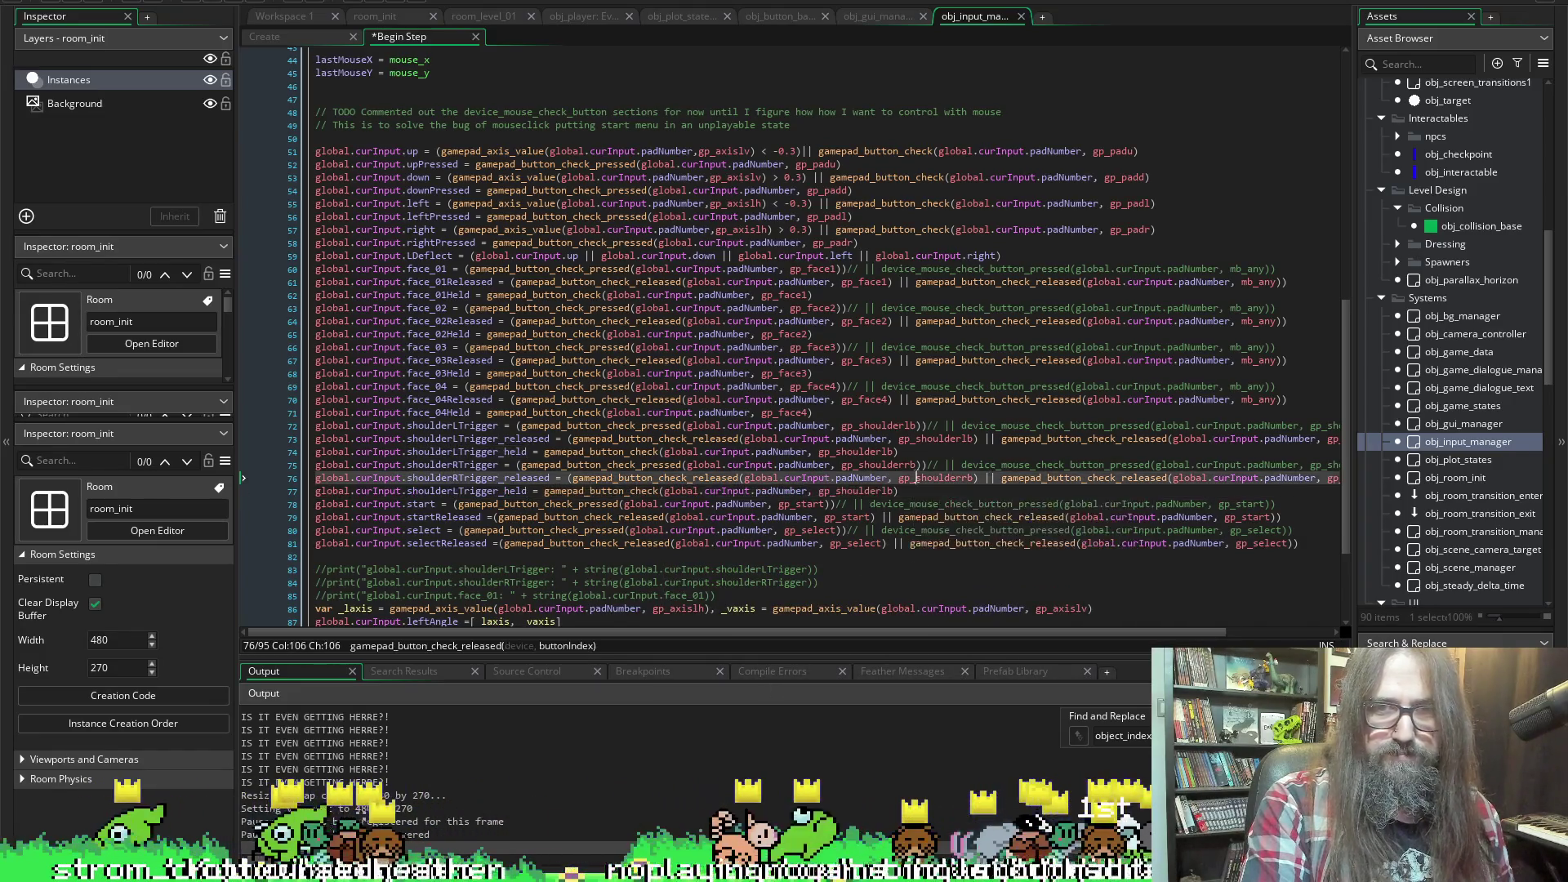
Turn the pasted line into shoulderRTrigger_held checking gp_shoulderrb
click(853, 490)
double_click(853, 490)
text(gp_shoulderrb)
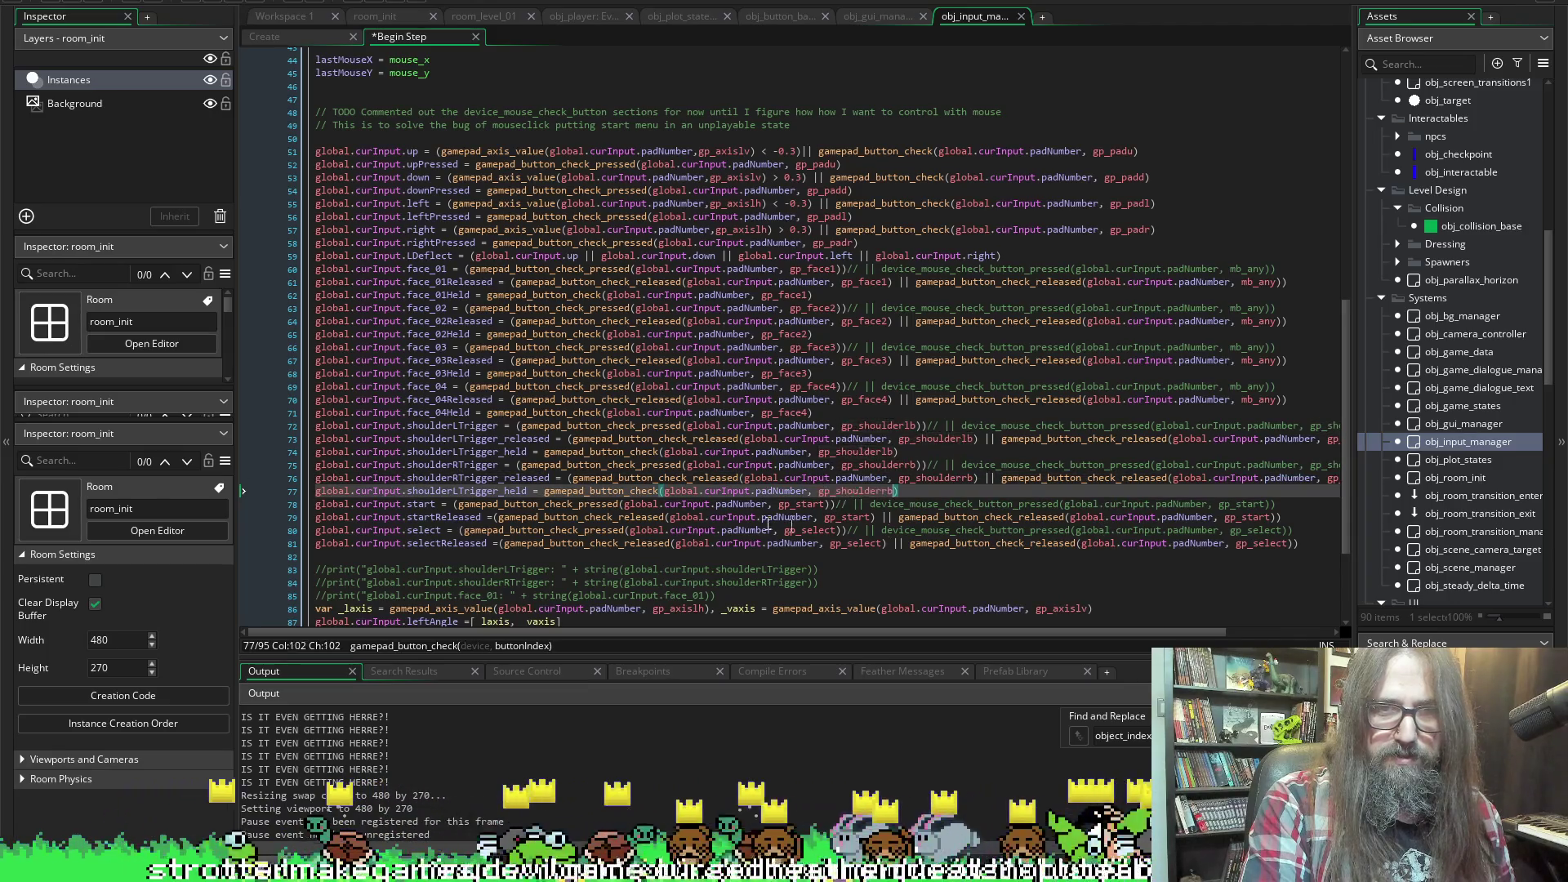
click(459, 491)
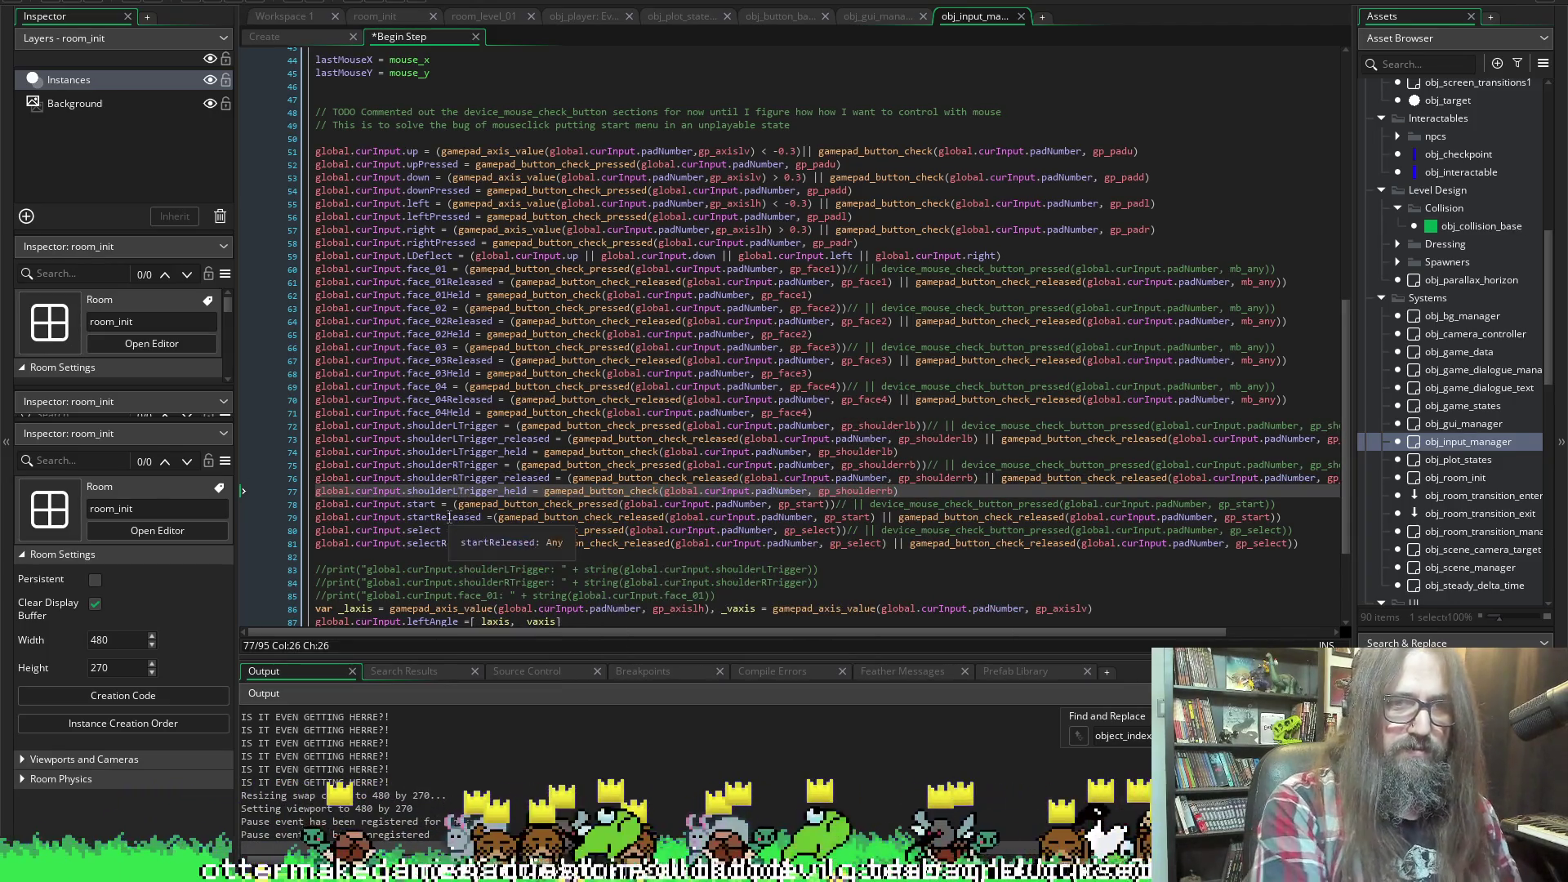
key(BackSpace)
text(R)
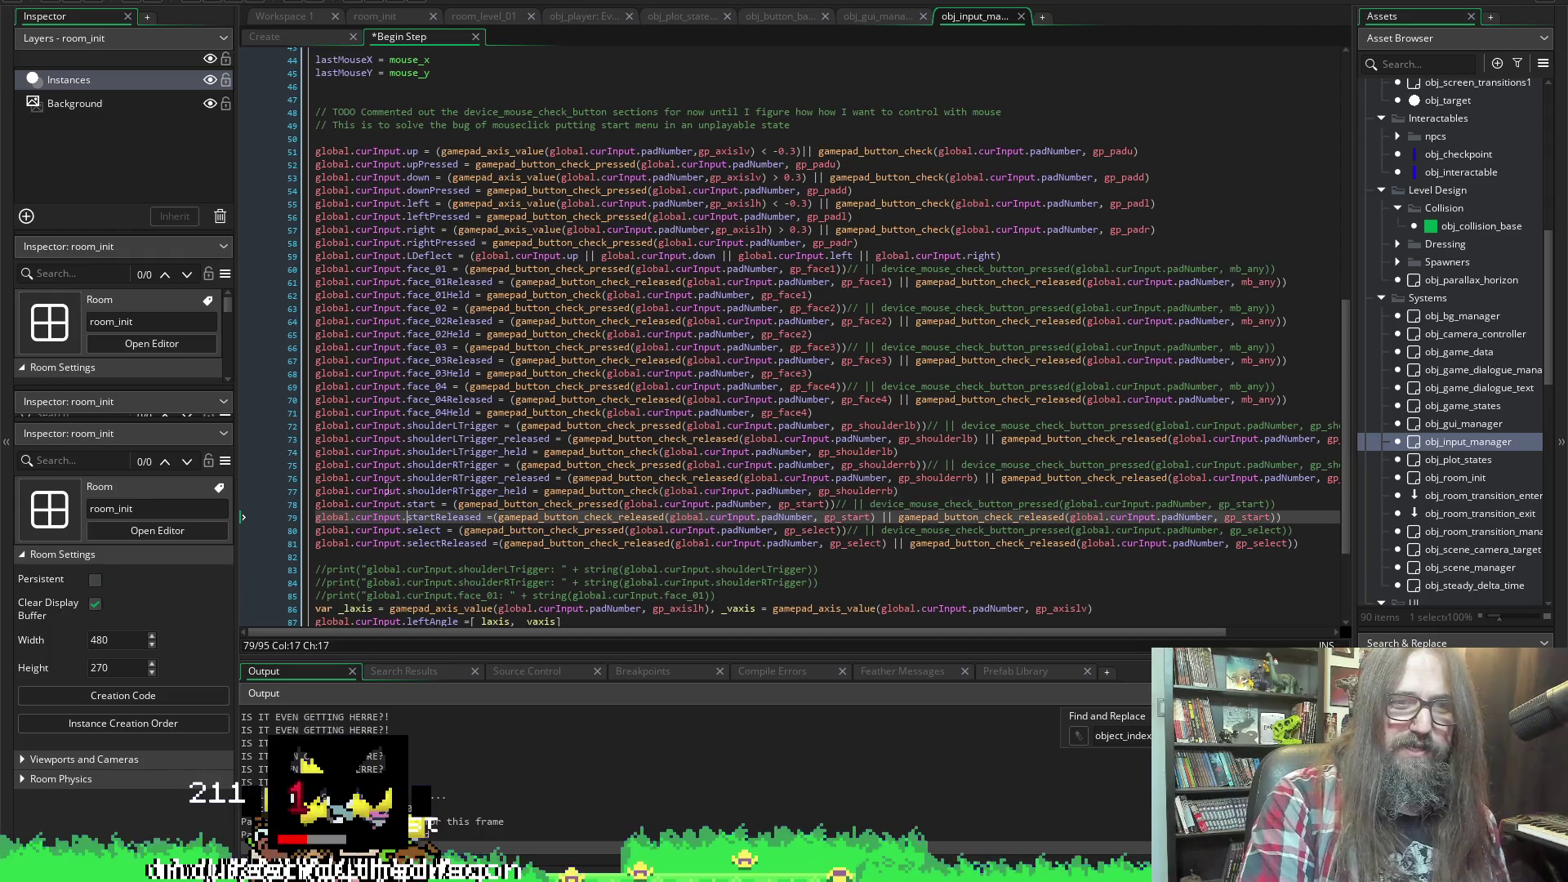
Verify the shoulderRTrigger_held name and gp_shoulderrb against the Create struct
click(476, 491)
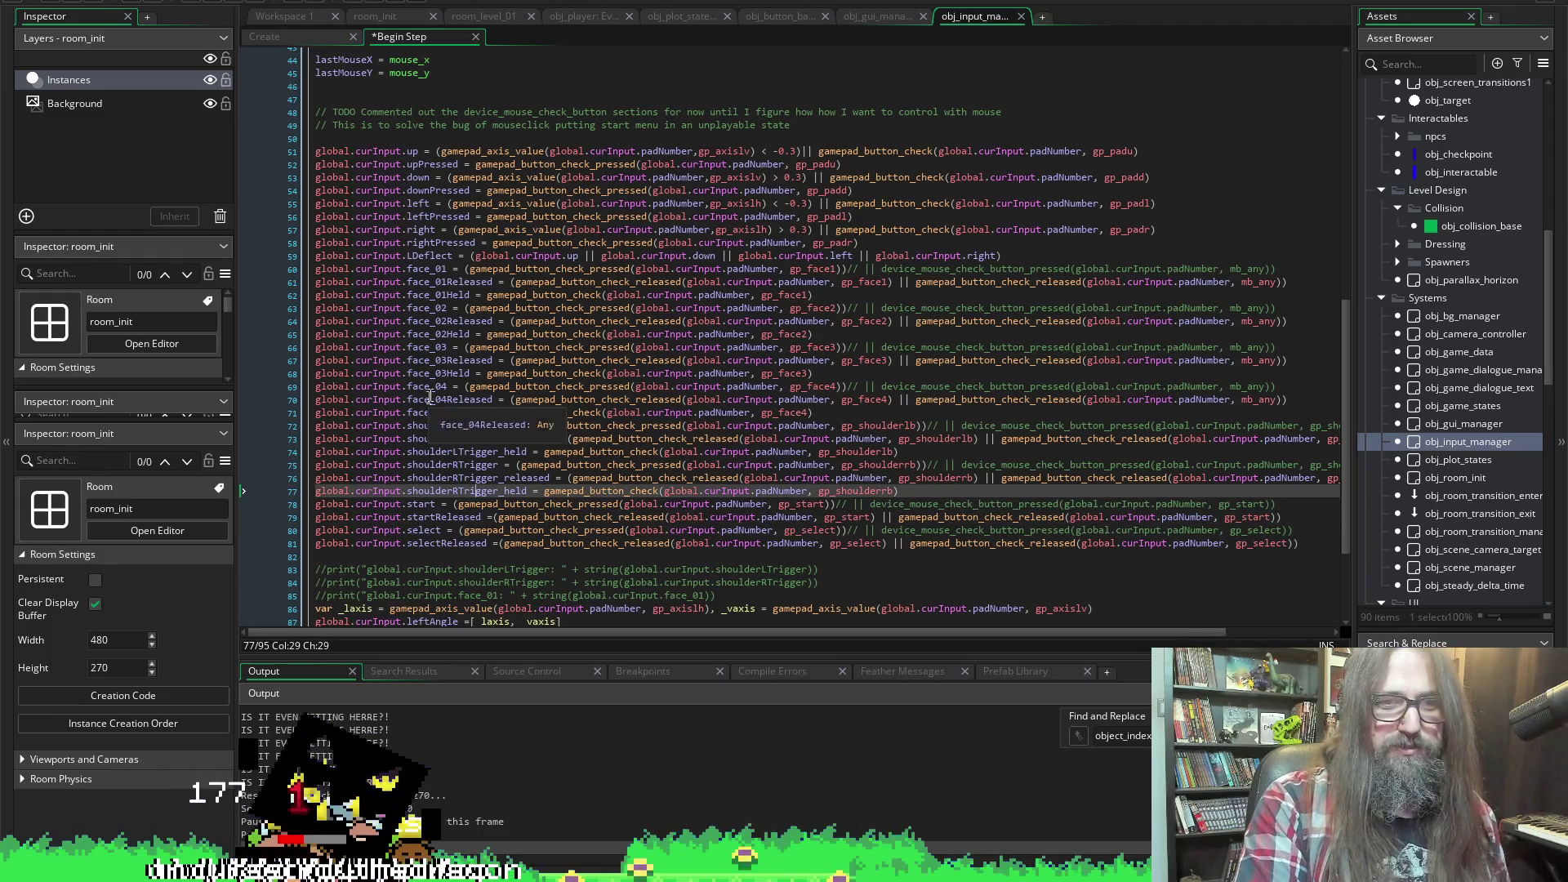
click(277, 39)
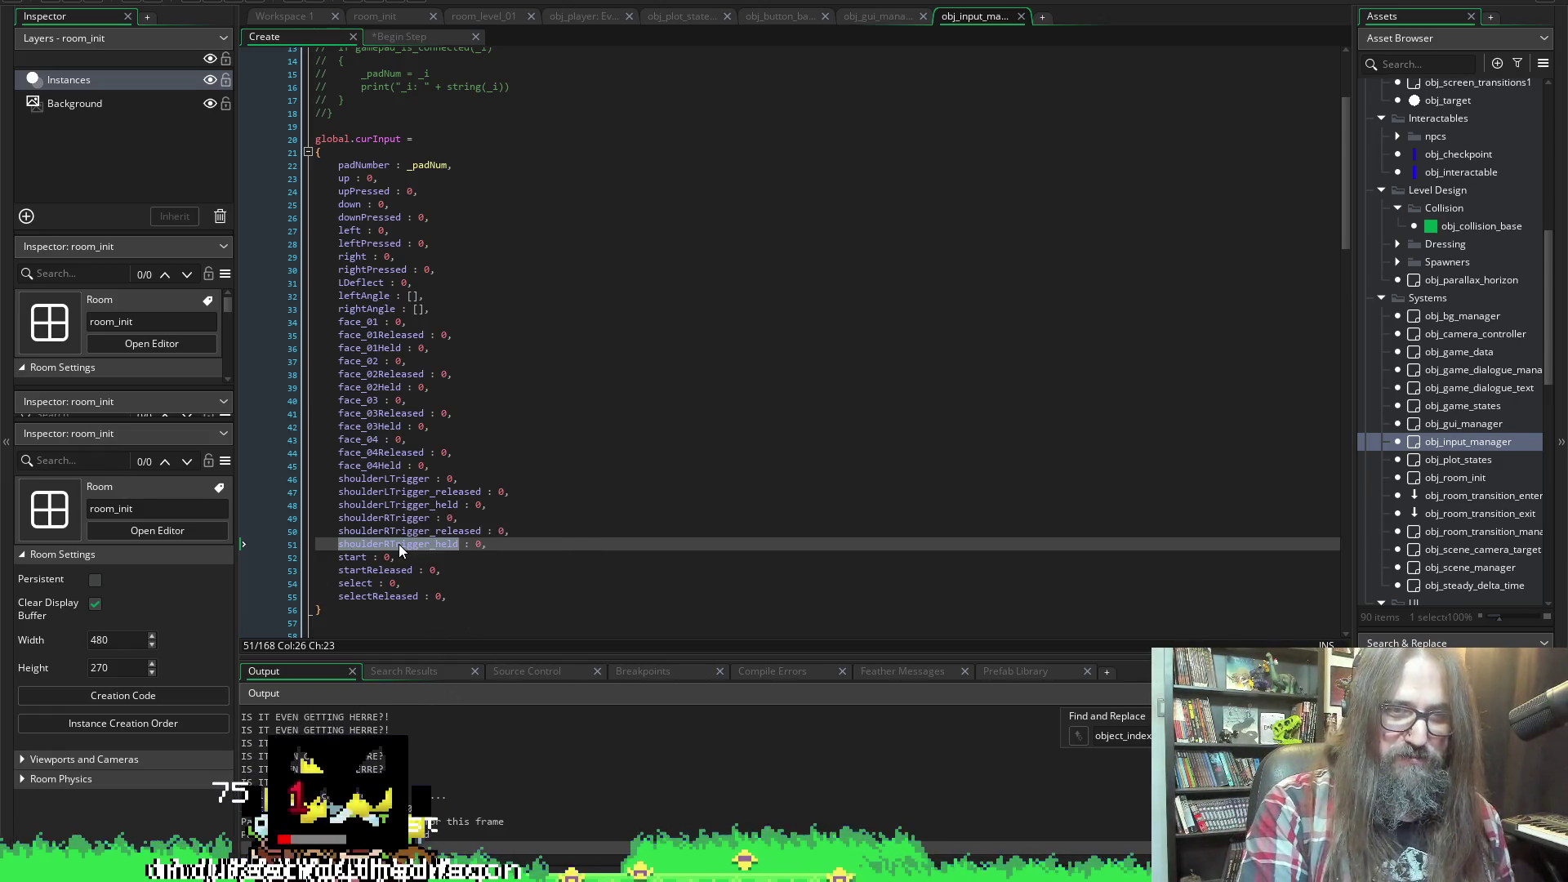
click(393, 36)
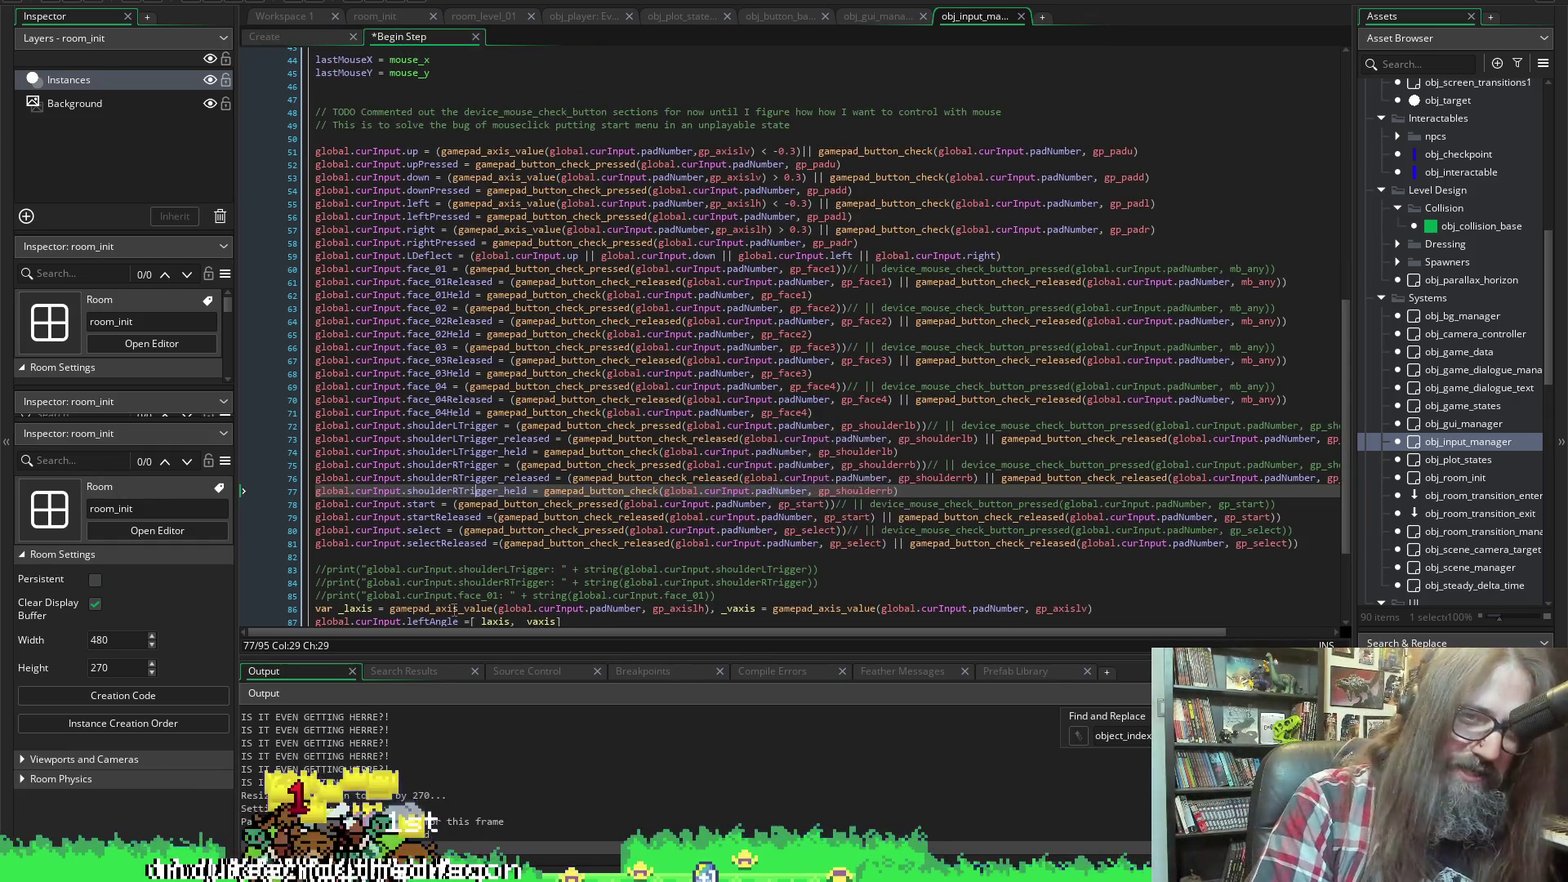
click(528, 491)
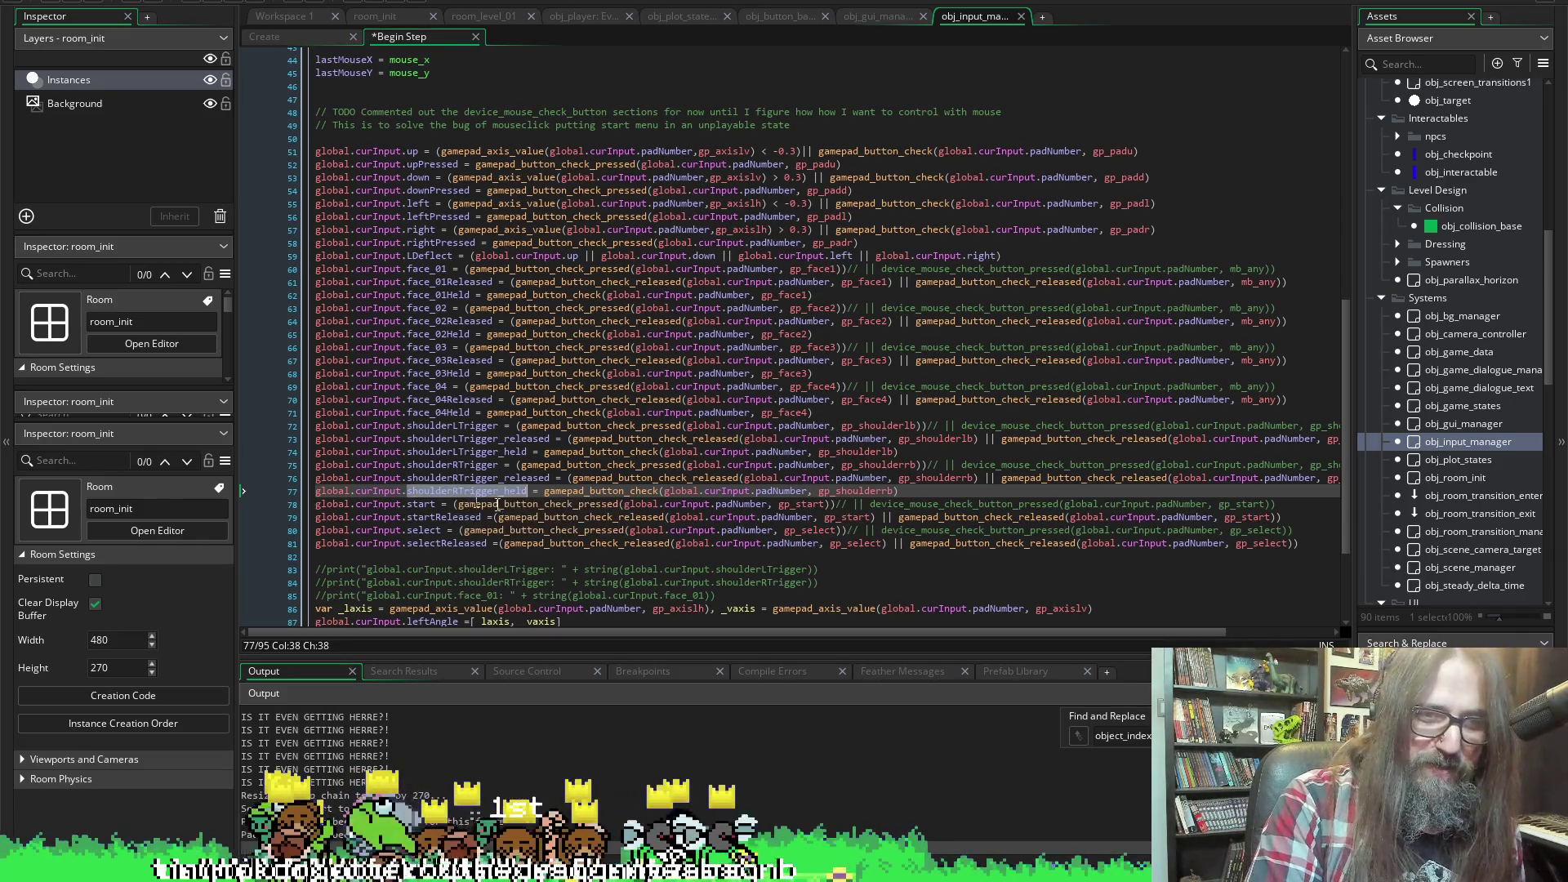
double_click(858, 491)
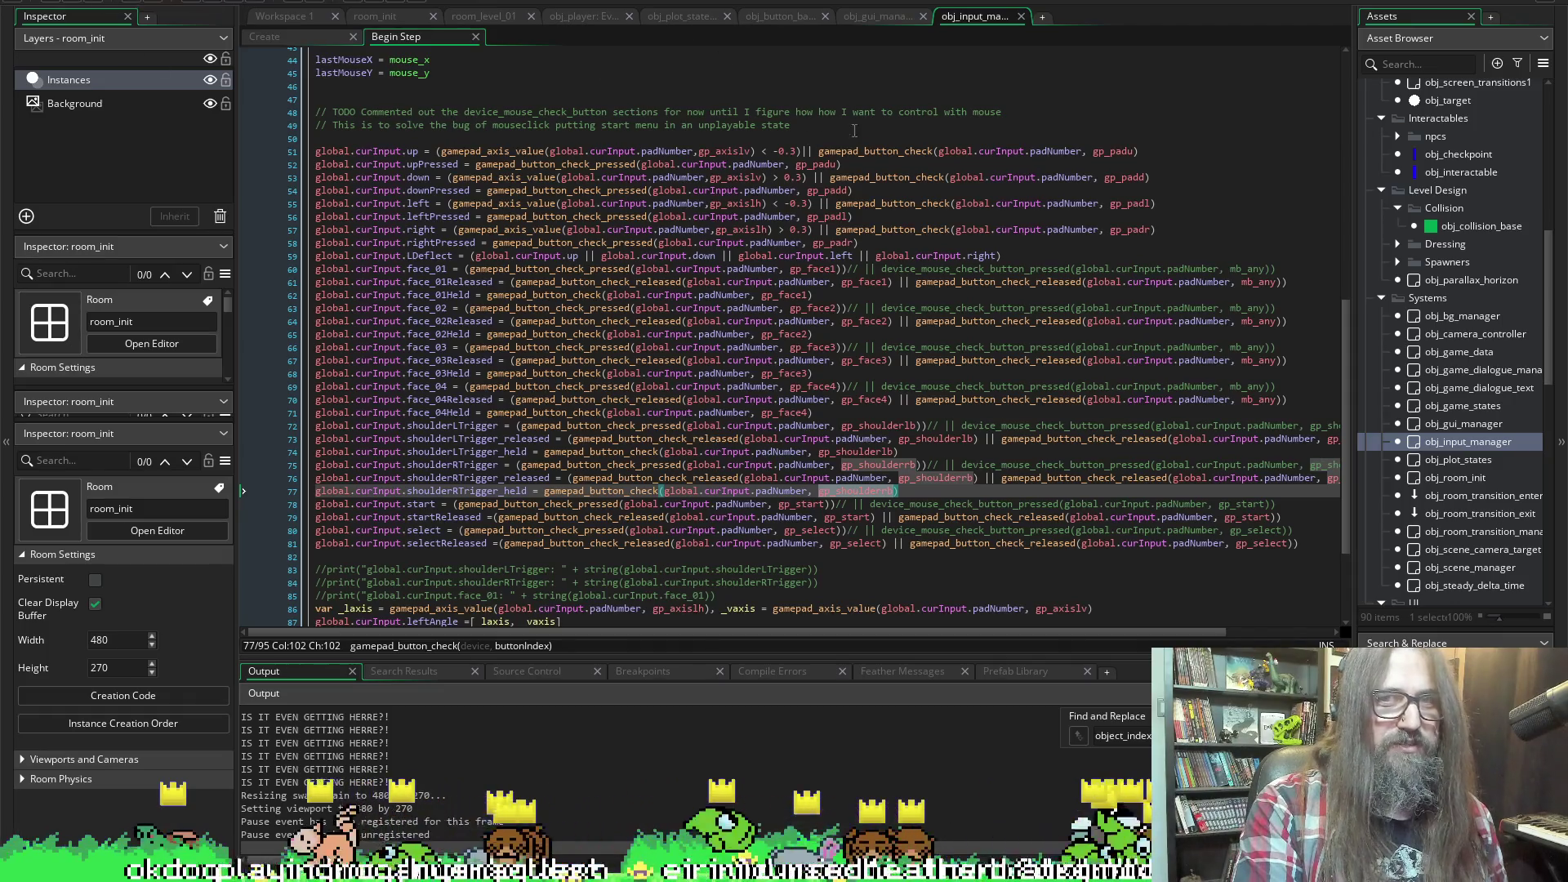
Copy face_03Held from the Create struct and select face_03 in obj_player's idle state check
click(248, 40)
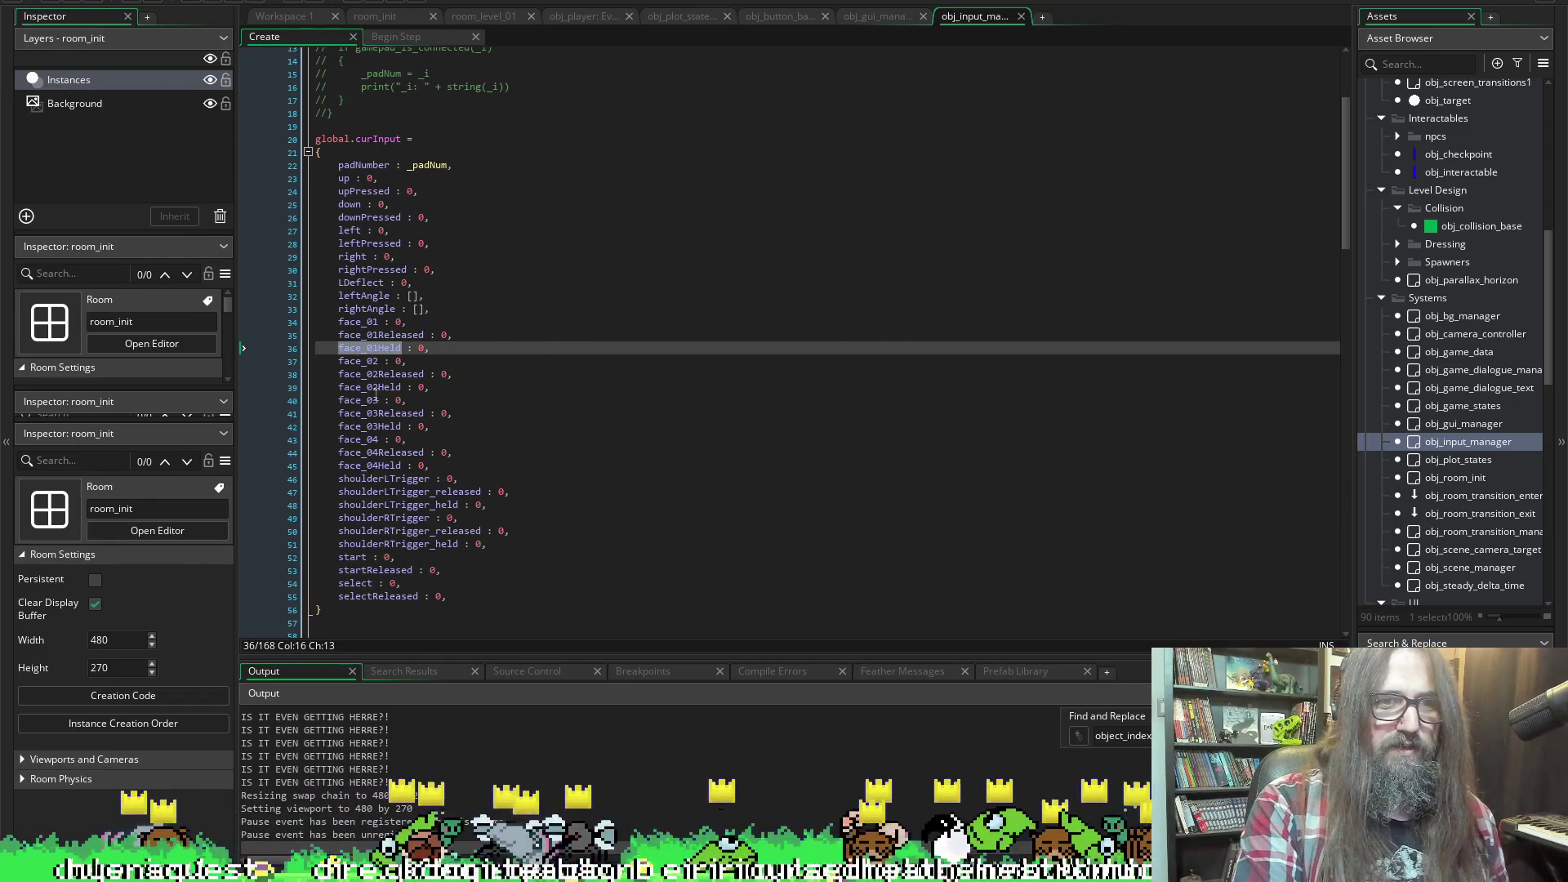
double_click(369, 427)
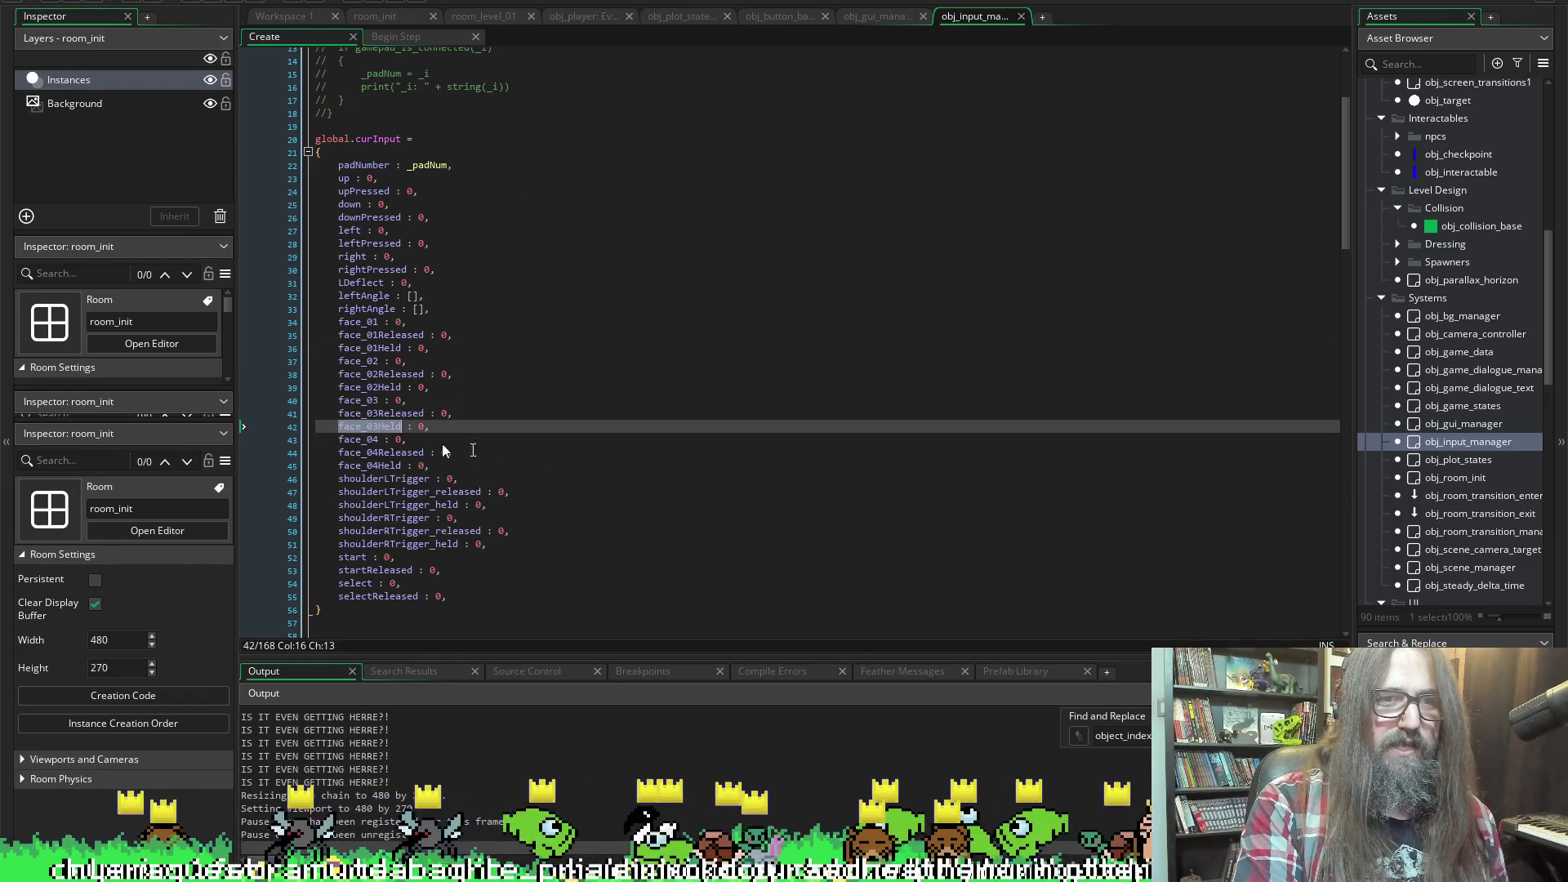
click(507, 426)
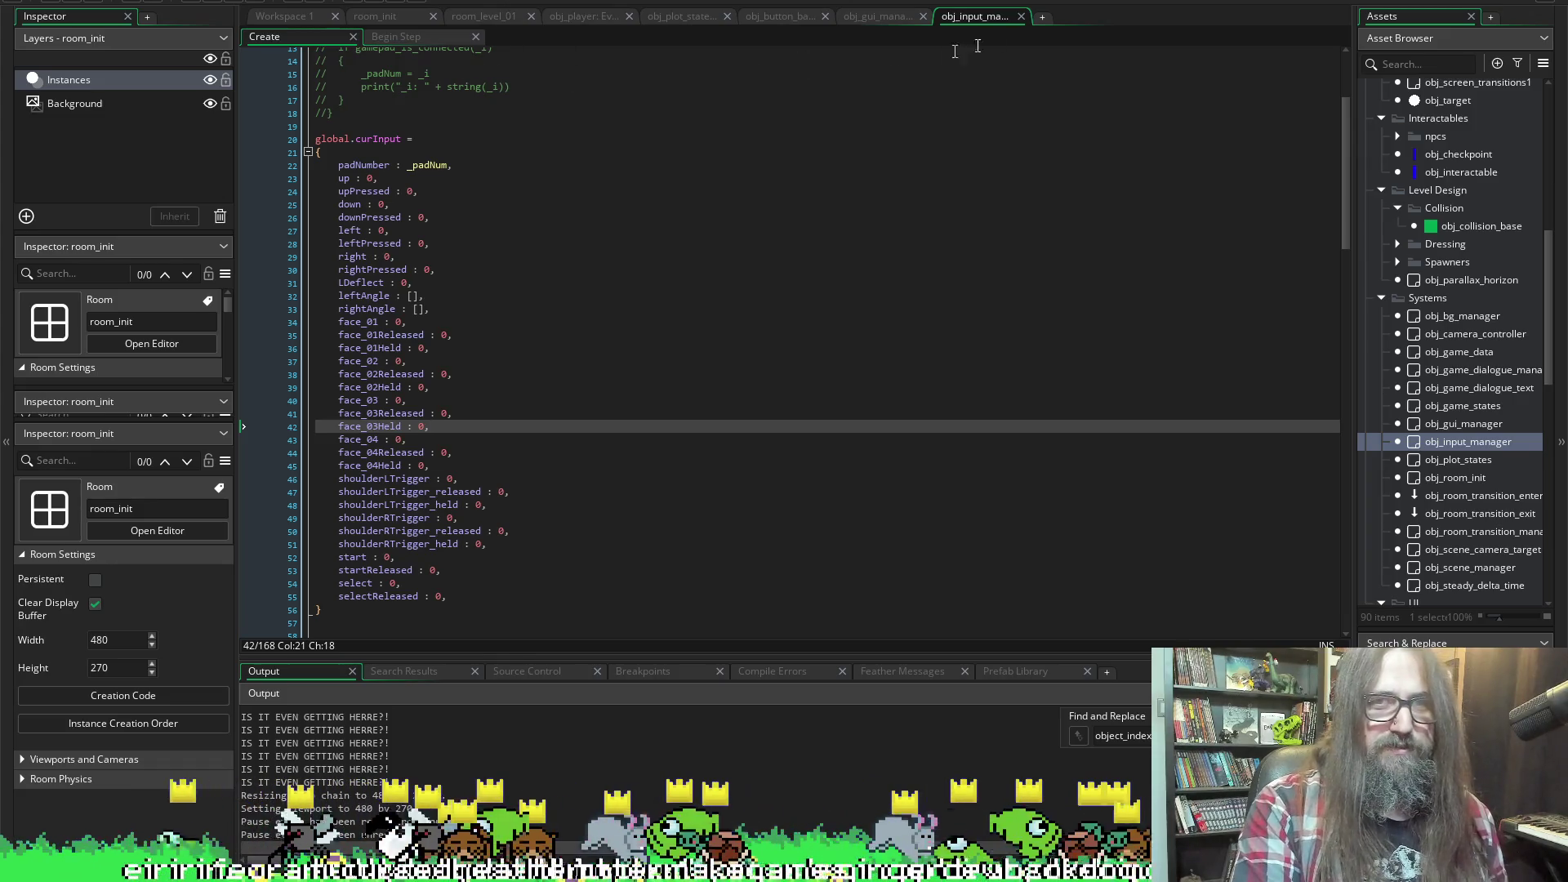
click(578, 18)
double_click(497, 368)
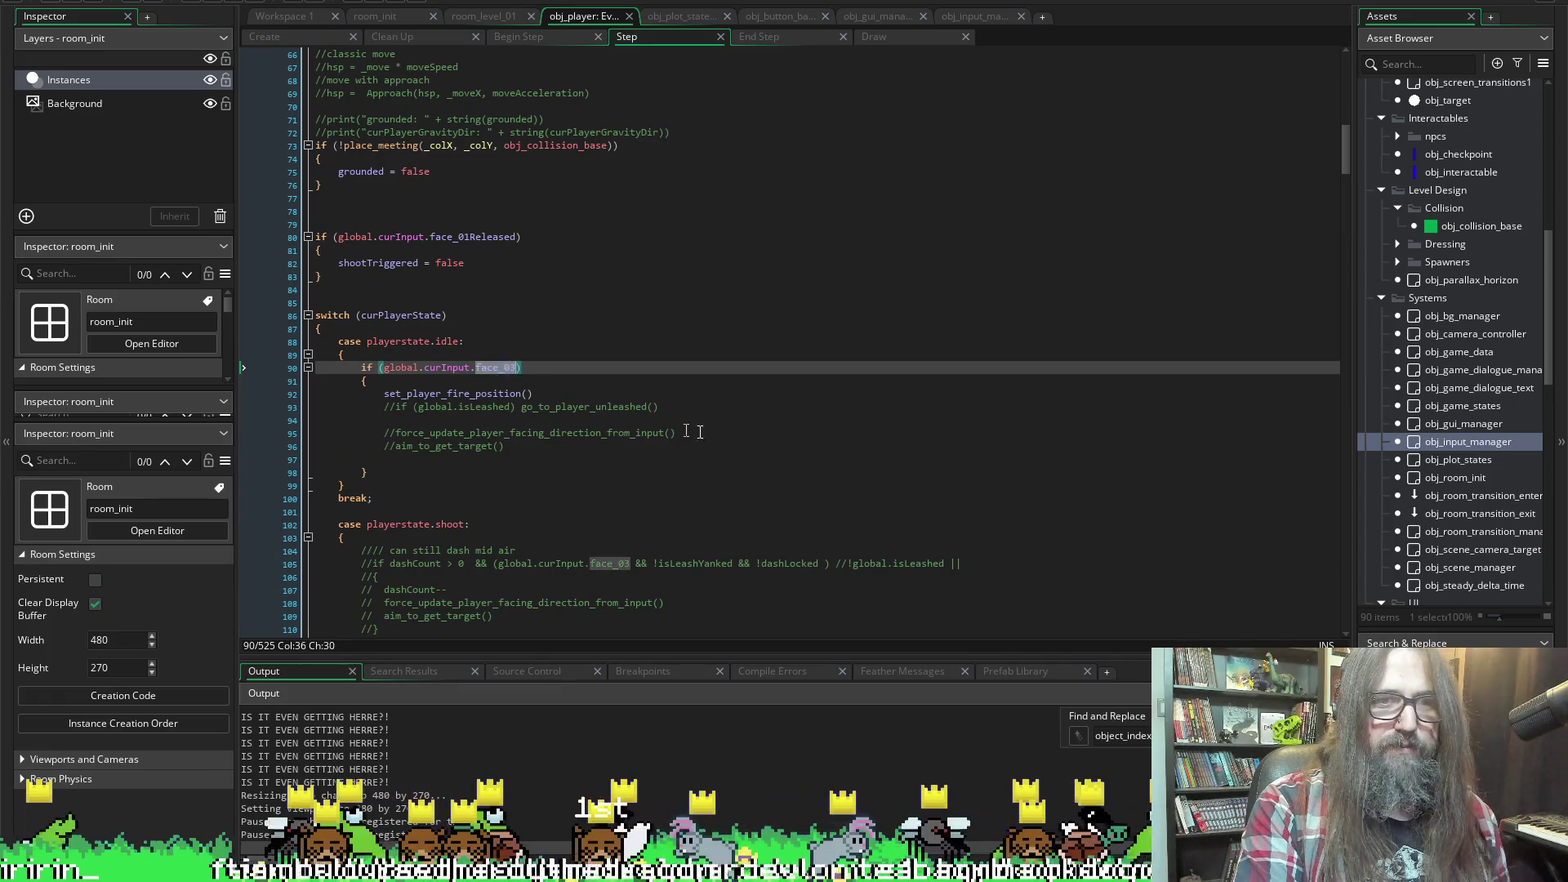
Change the idle check to face_03Held, then stop the old session and relaunch the game
text(face_03Held)
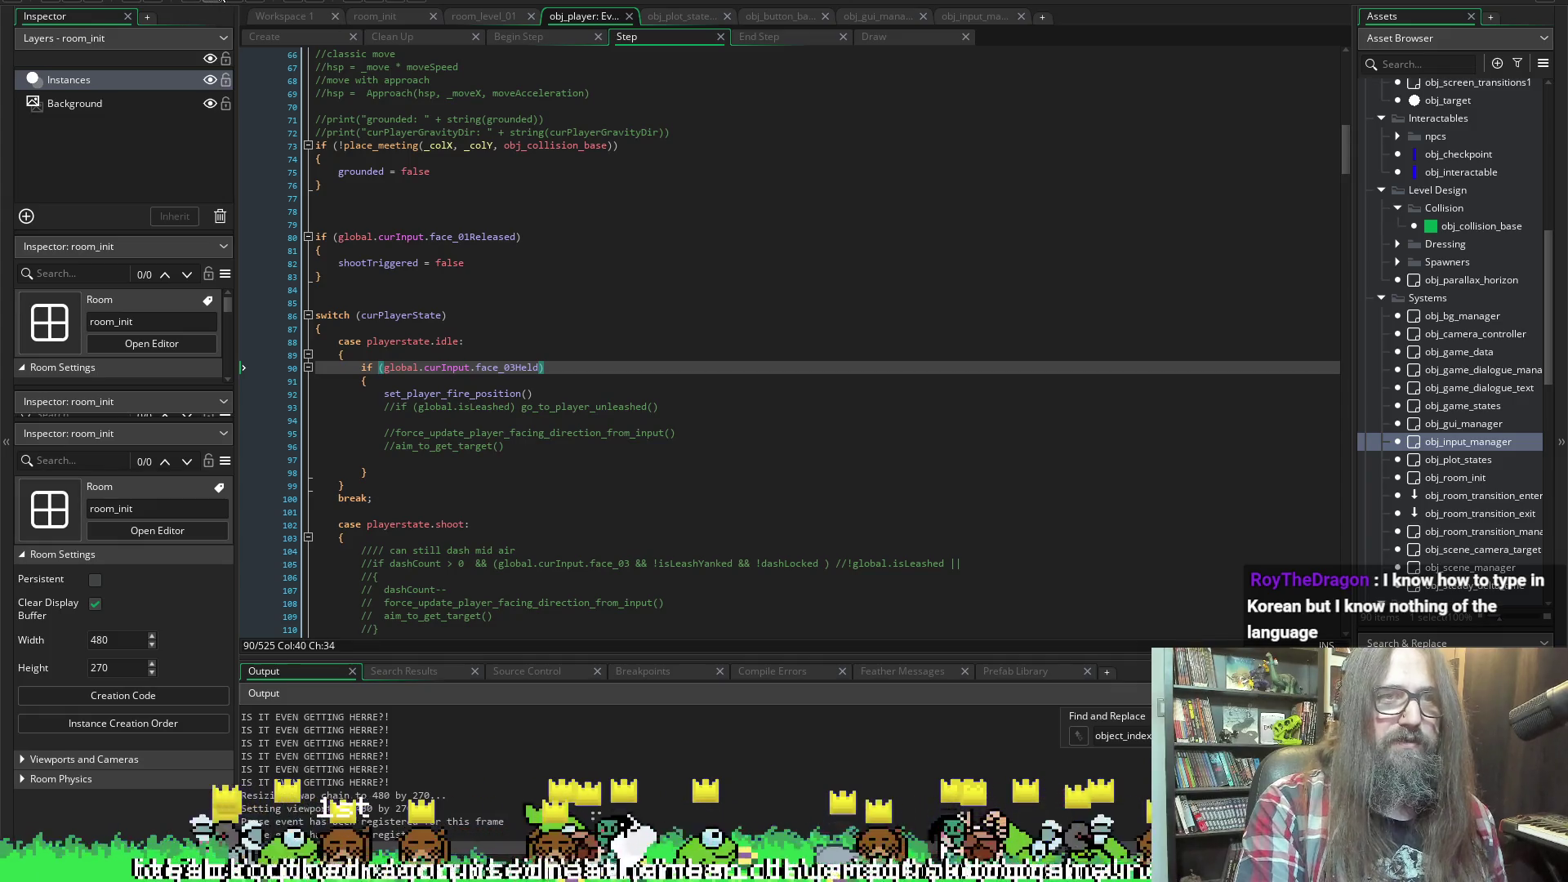
click(223, 1)
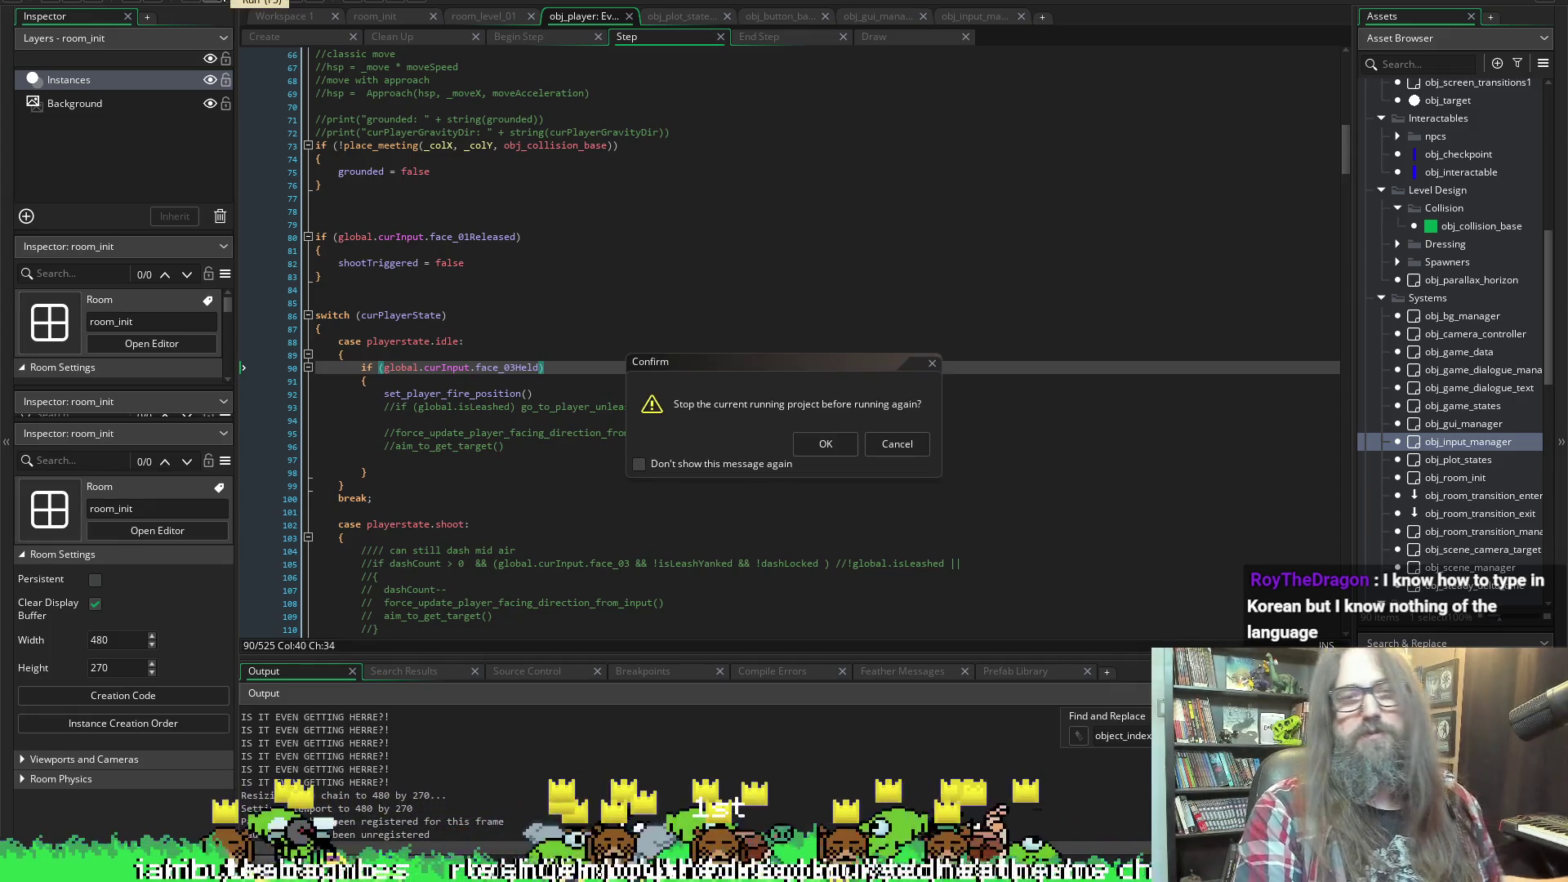
click(842, 446)
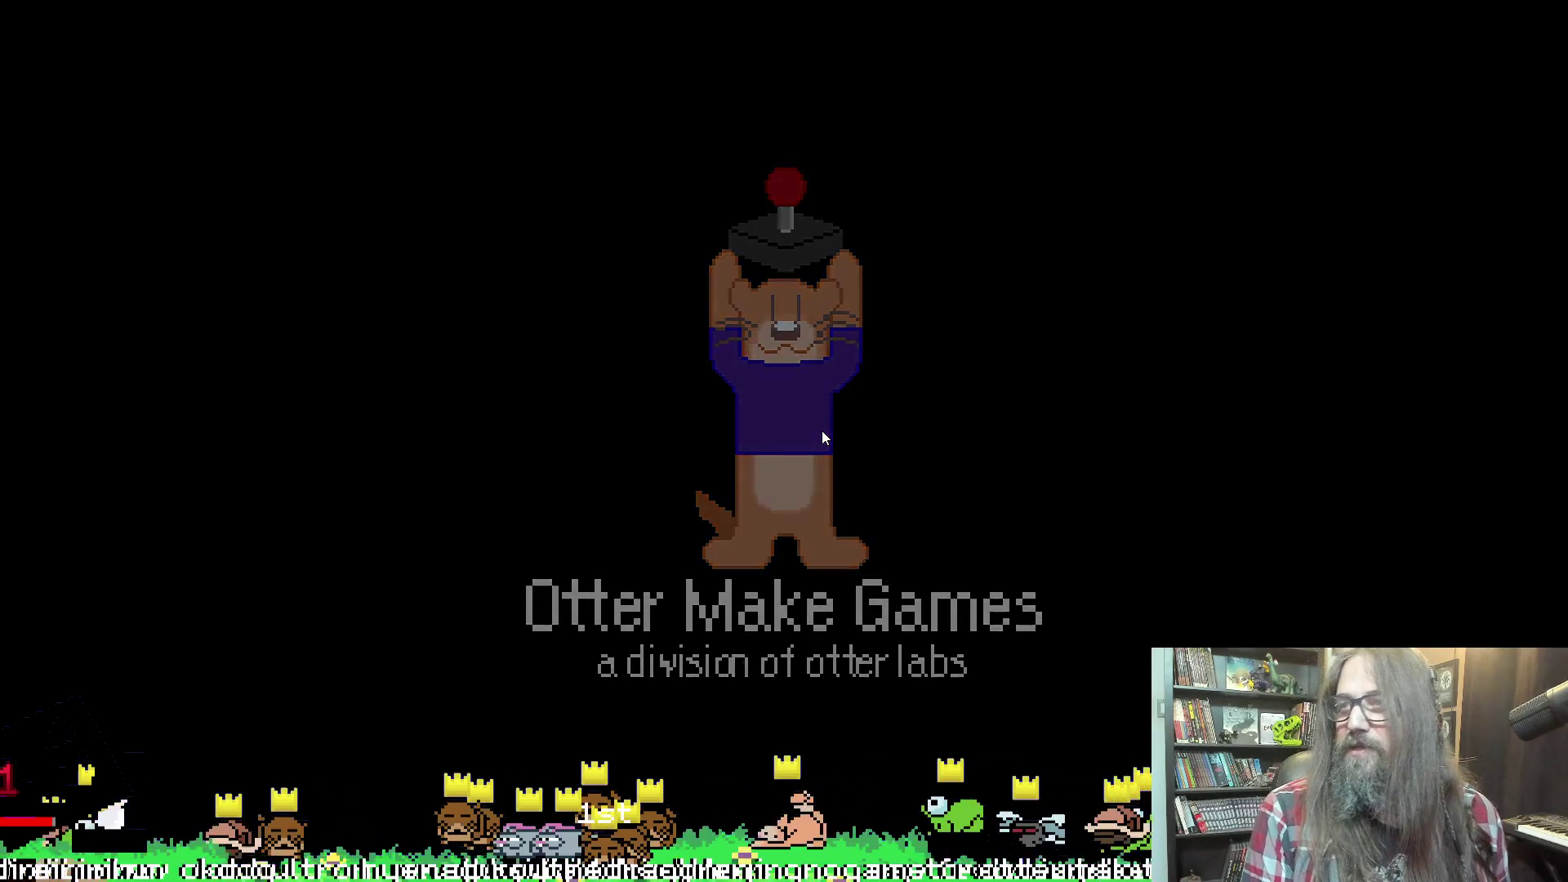
Pick Continue on the title menu and start the game
key(Down)
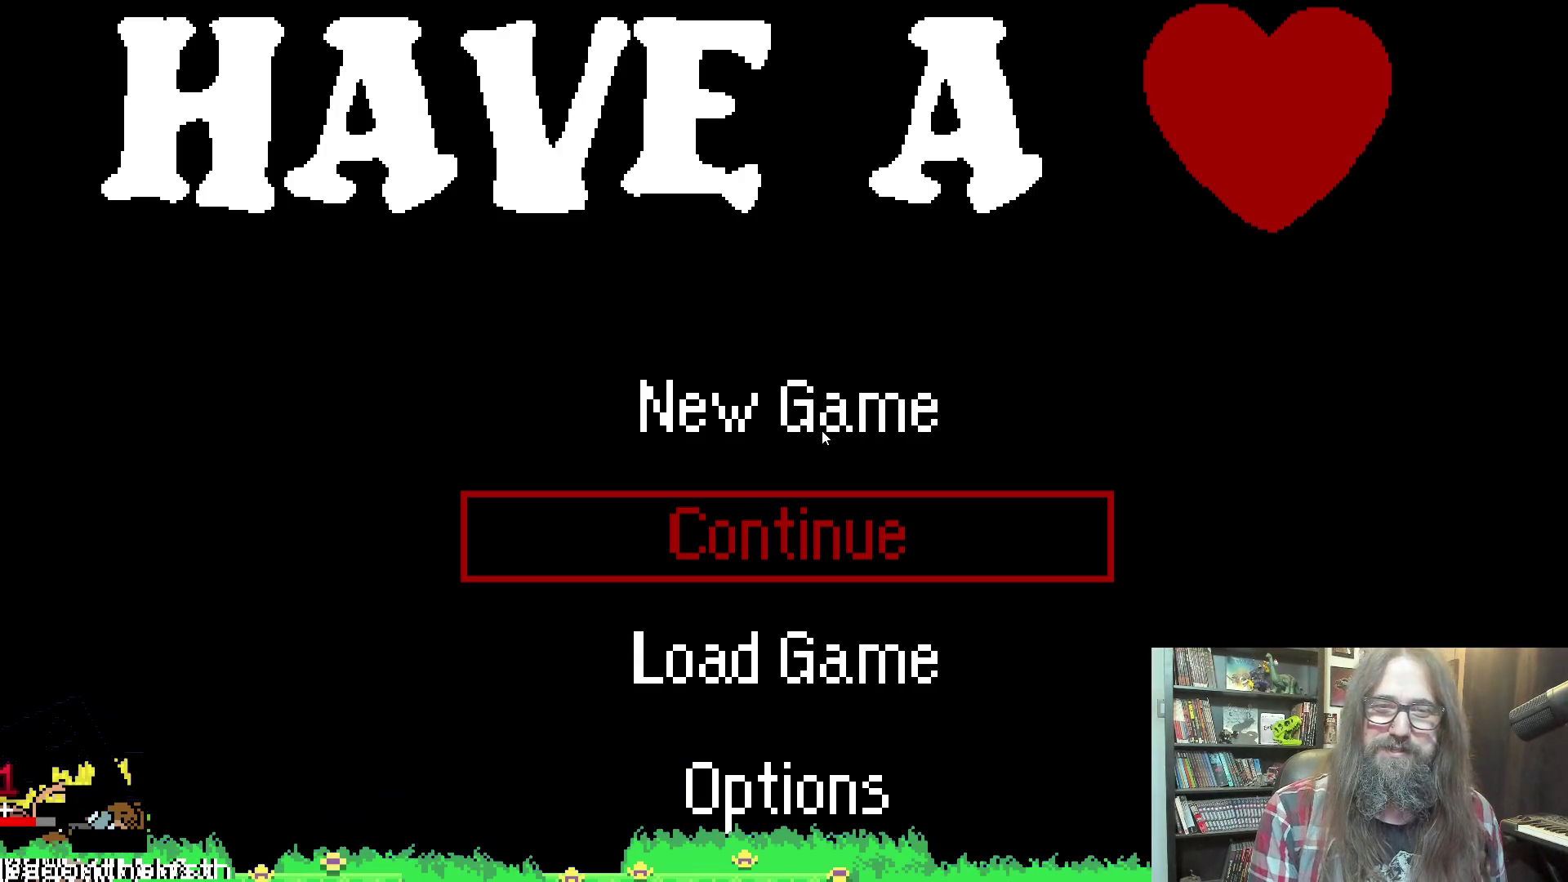
key(Down)
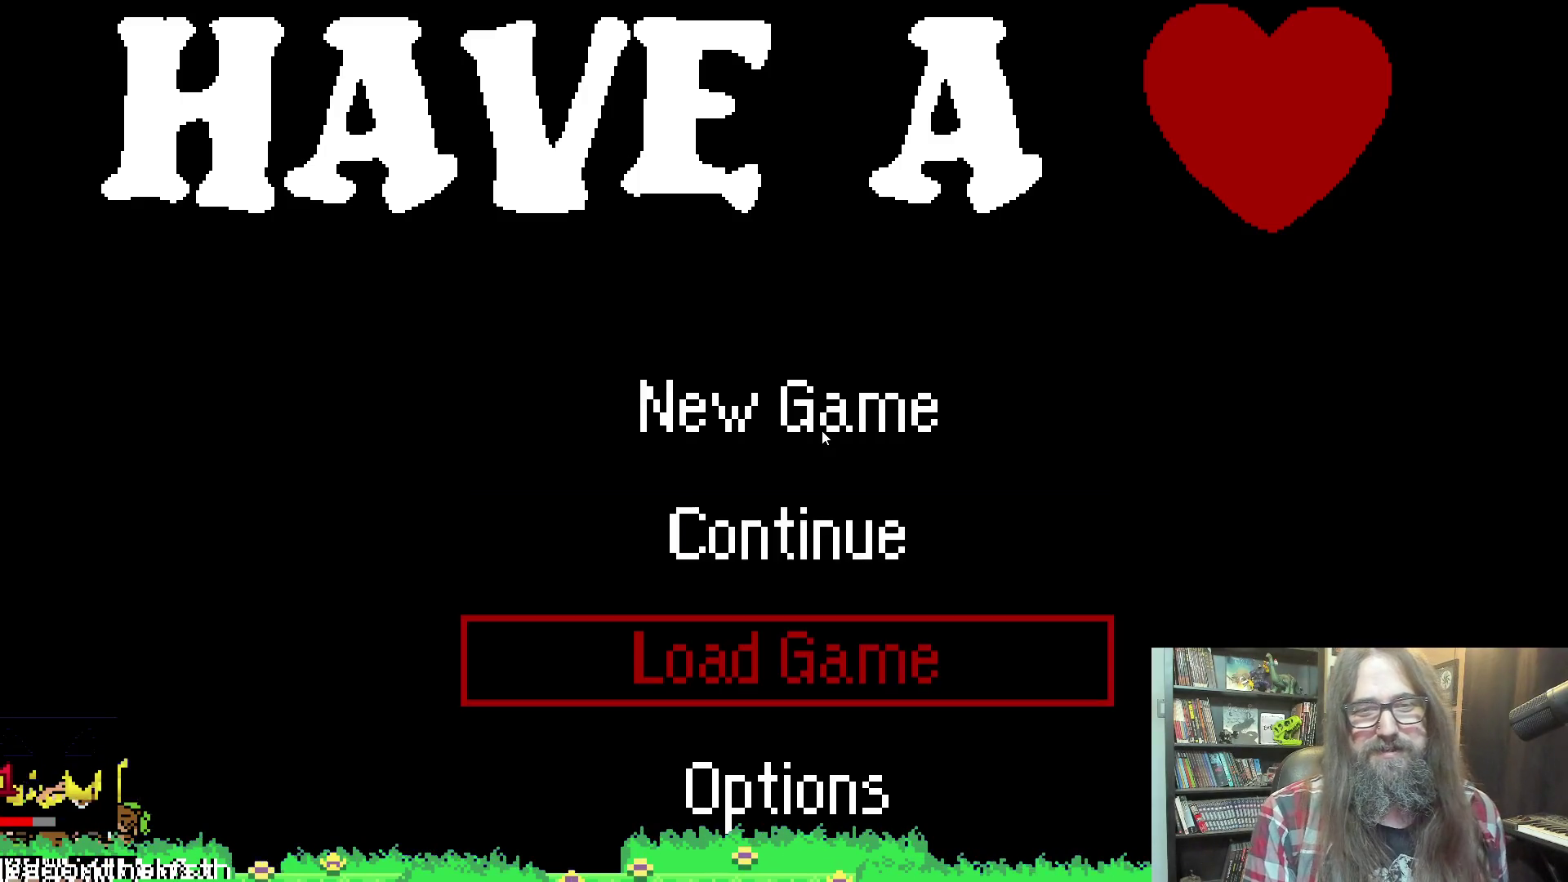
key(Up)
key(Return)
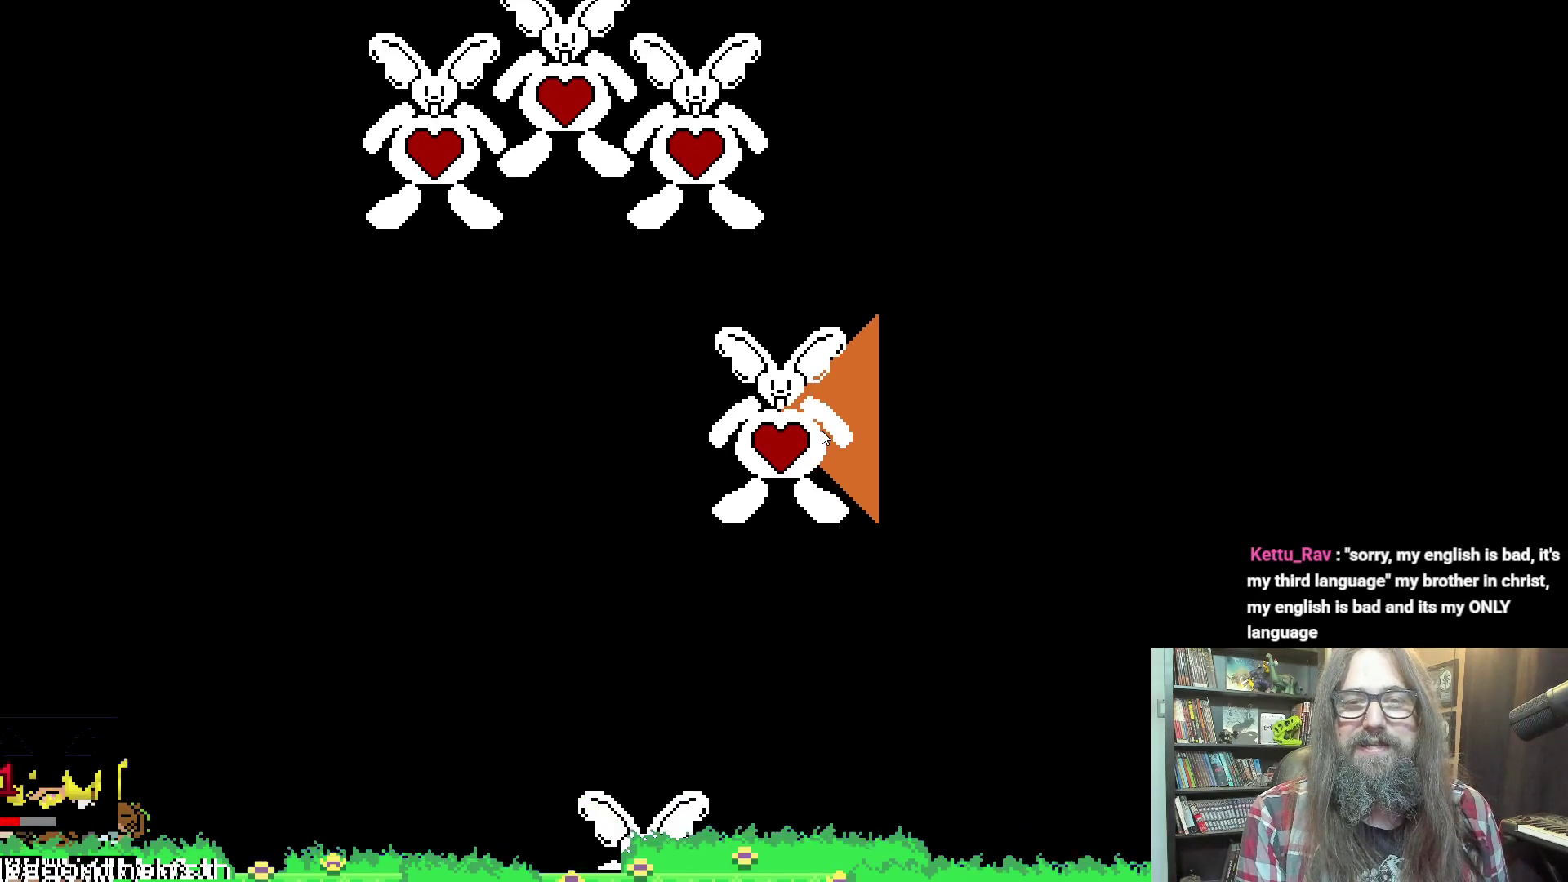
Move the bunny right, down and up to test aiming, then quit with Escape
key(Right)
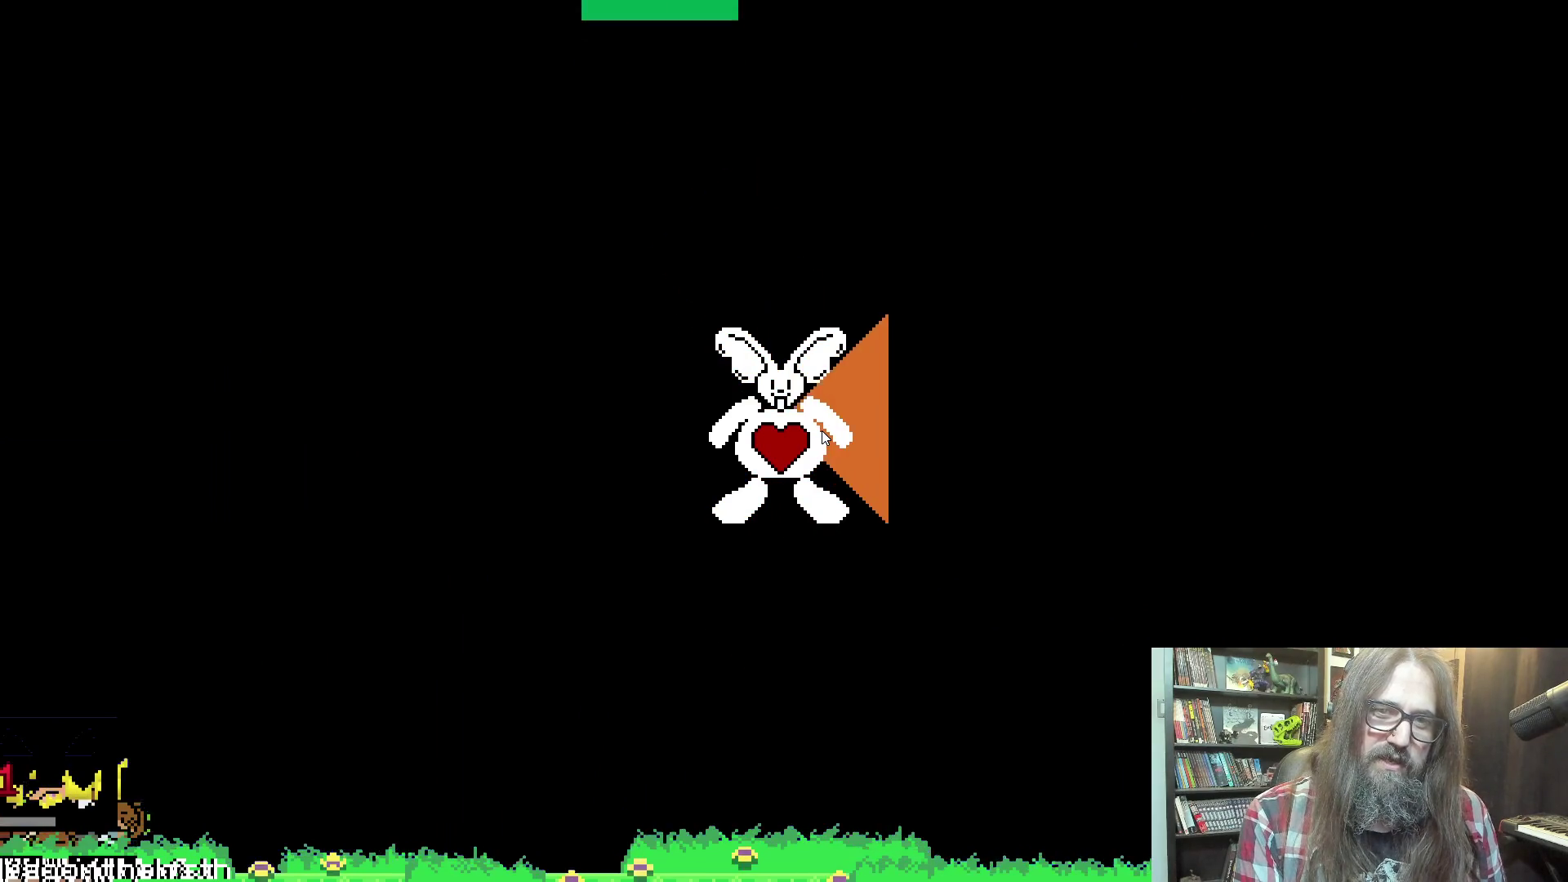
key(Down)
key(Up)
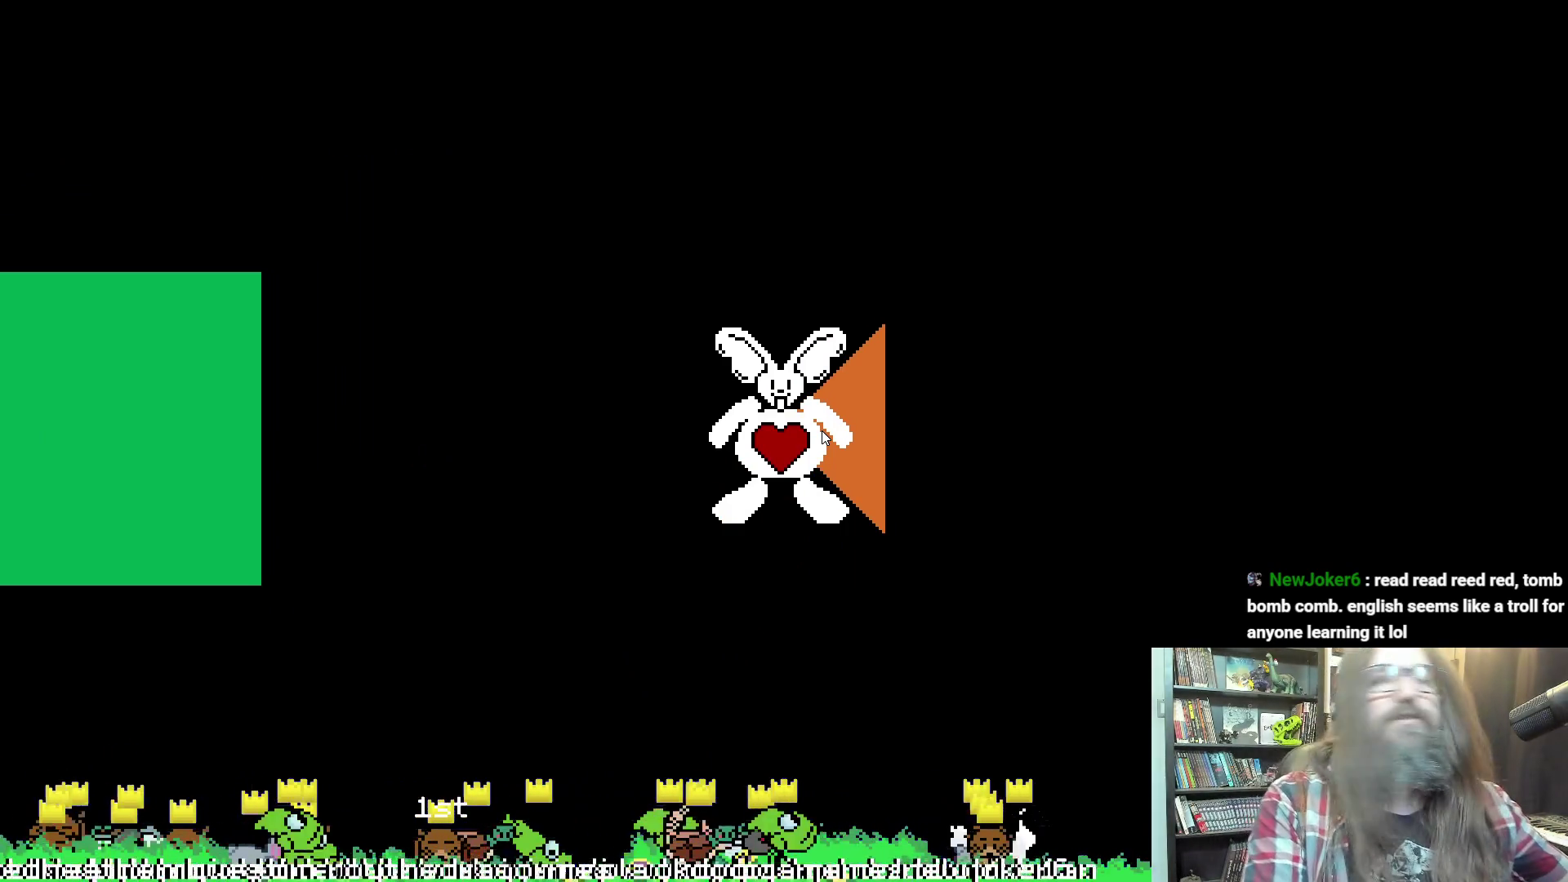
key(Escape)
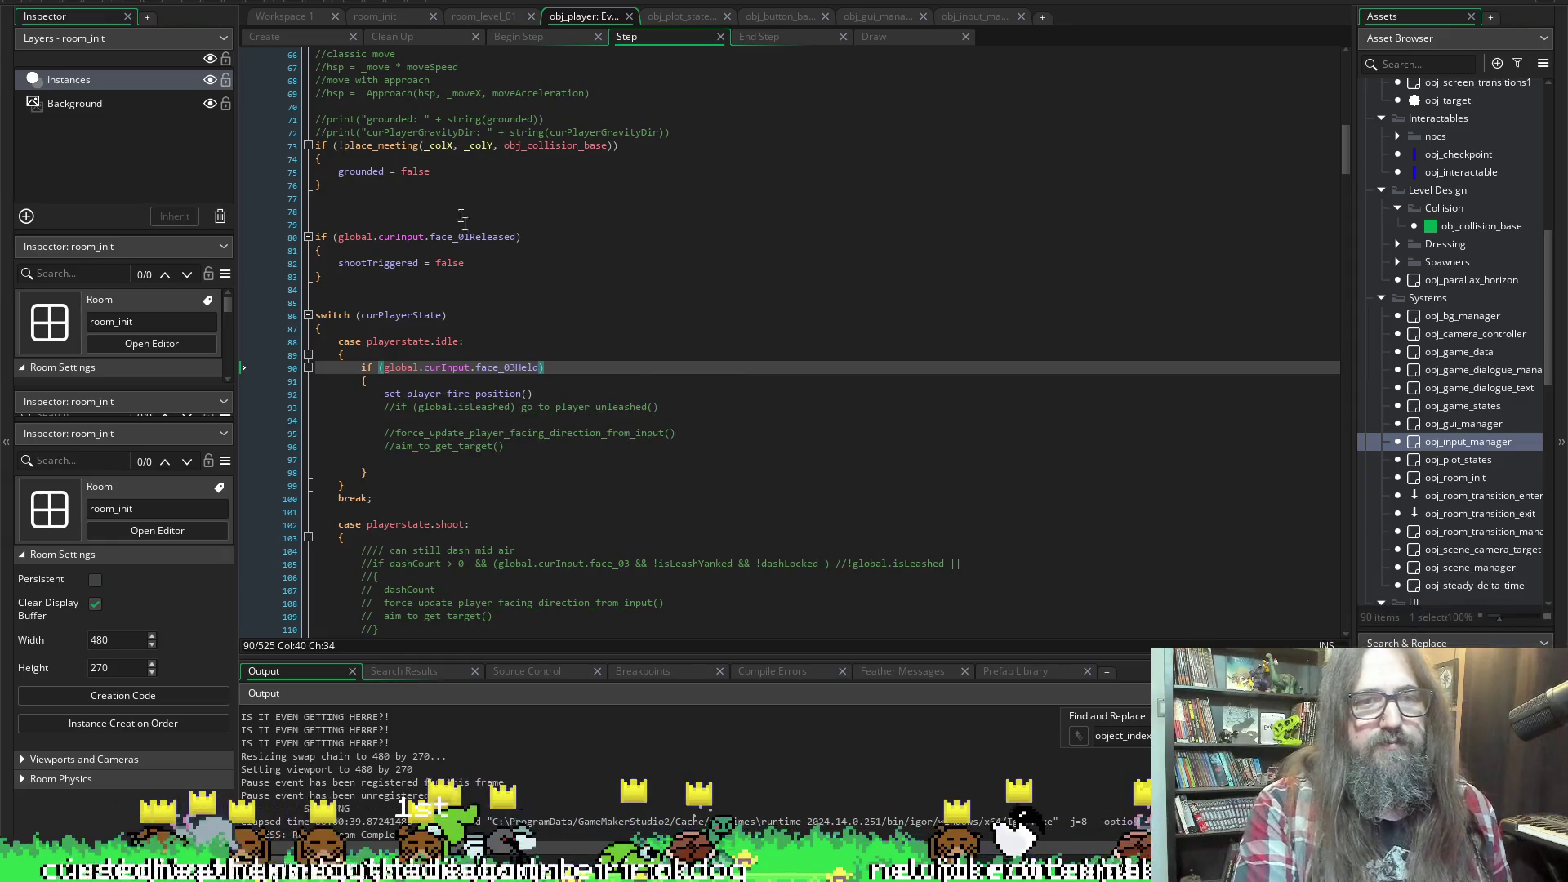
View obj_player's Create code at set_player_fire_position, then switch to obj_input_manager's code
click(266, 40)
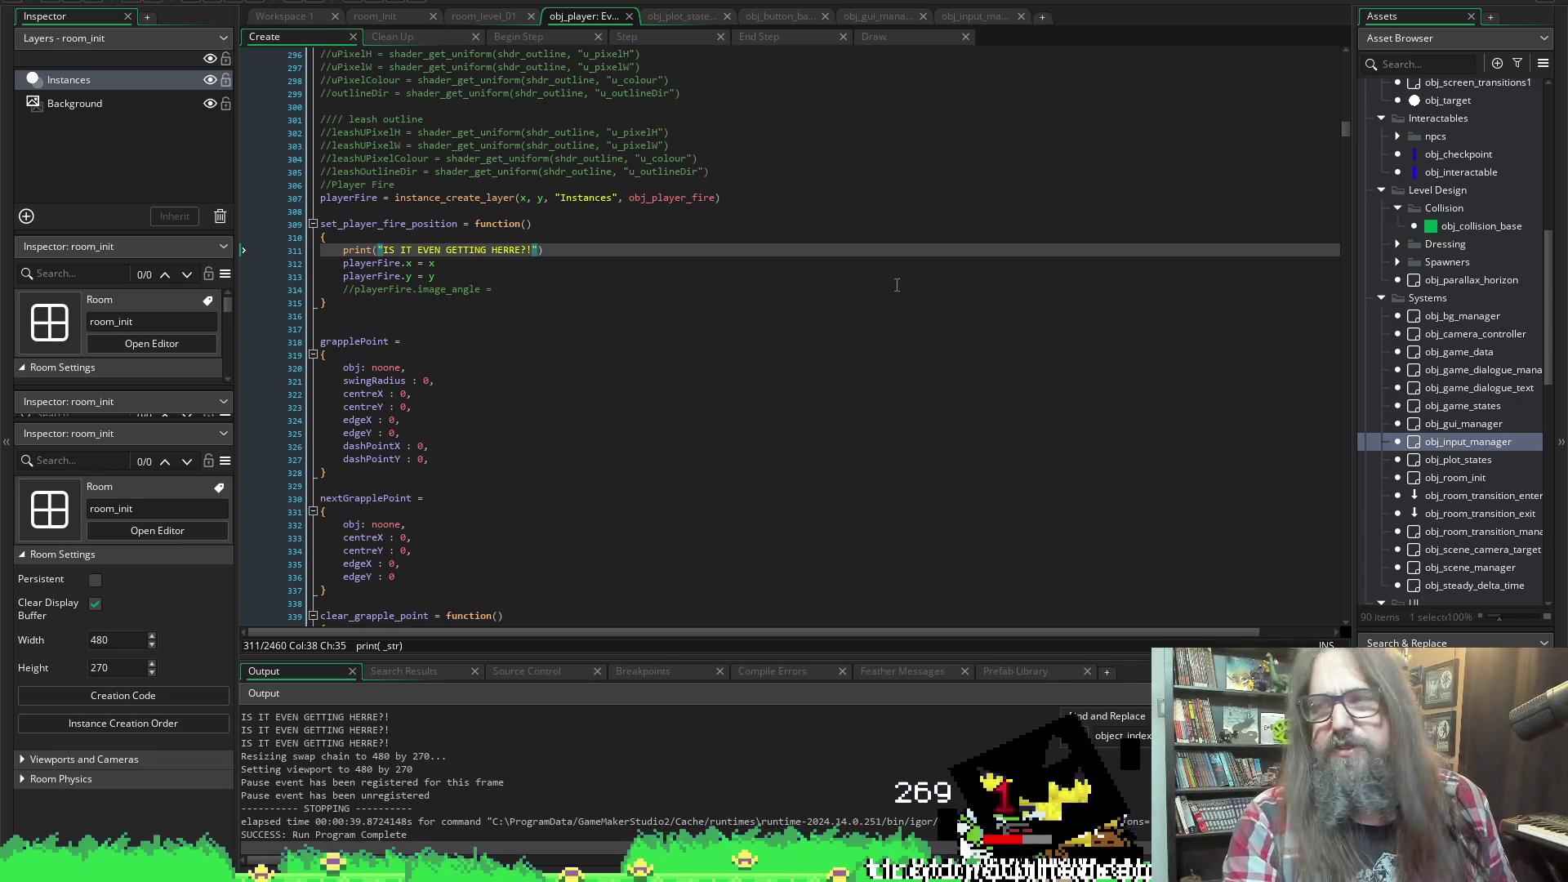
click(962, 16)
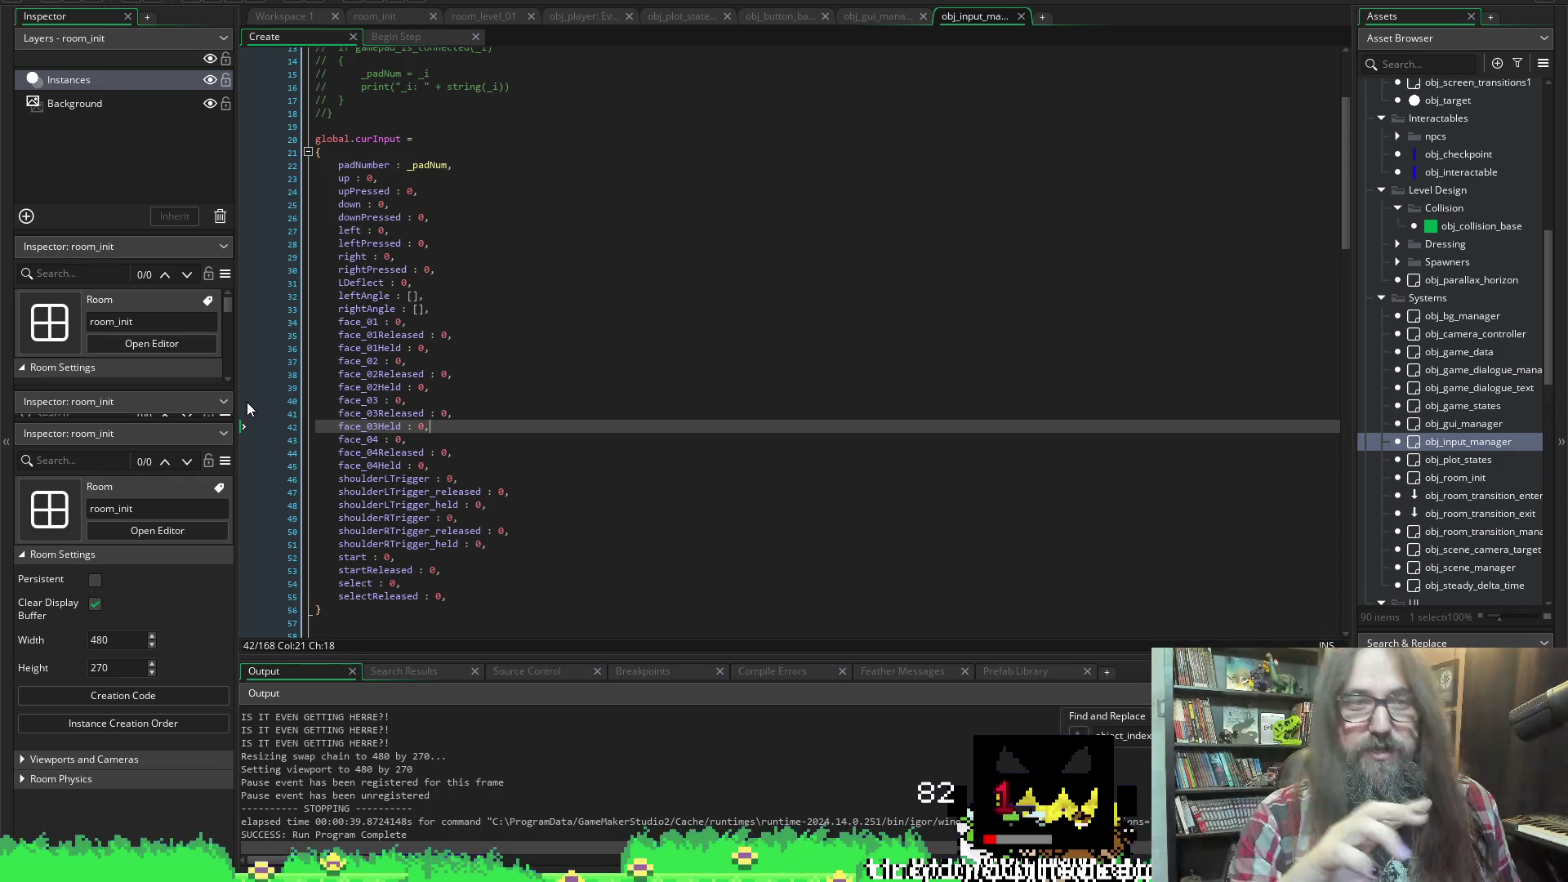
Scroll up to global.curInput and select the upPressed field on line 24
scroll(250, 408, up, 1)
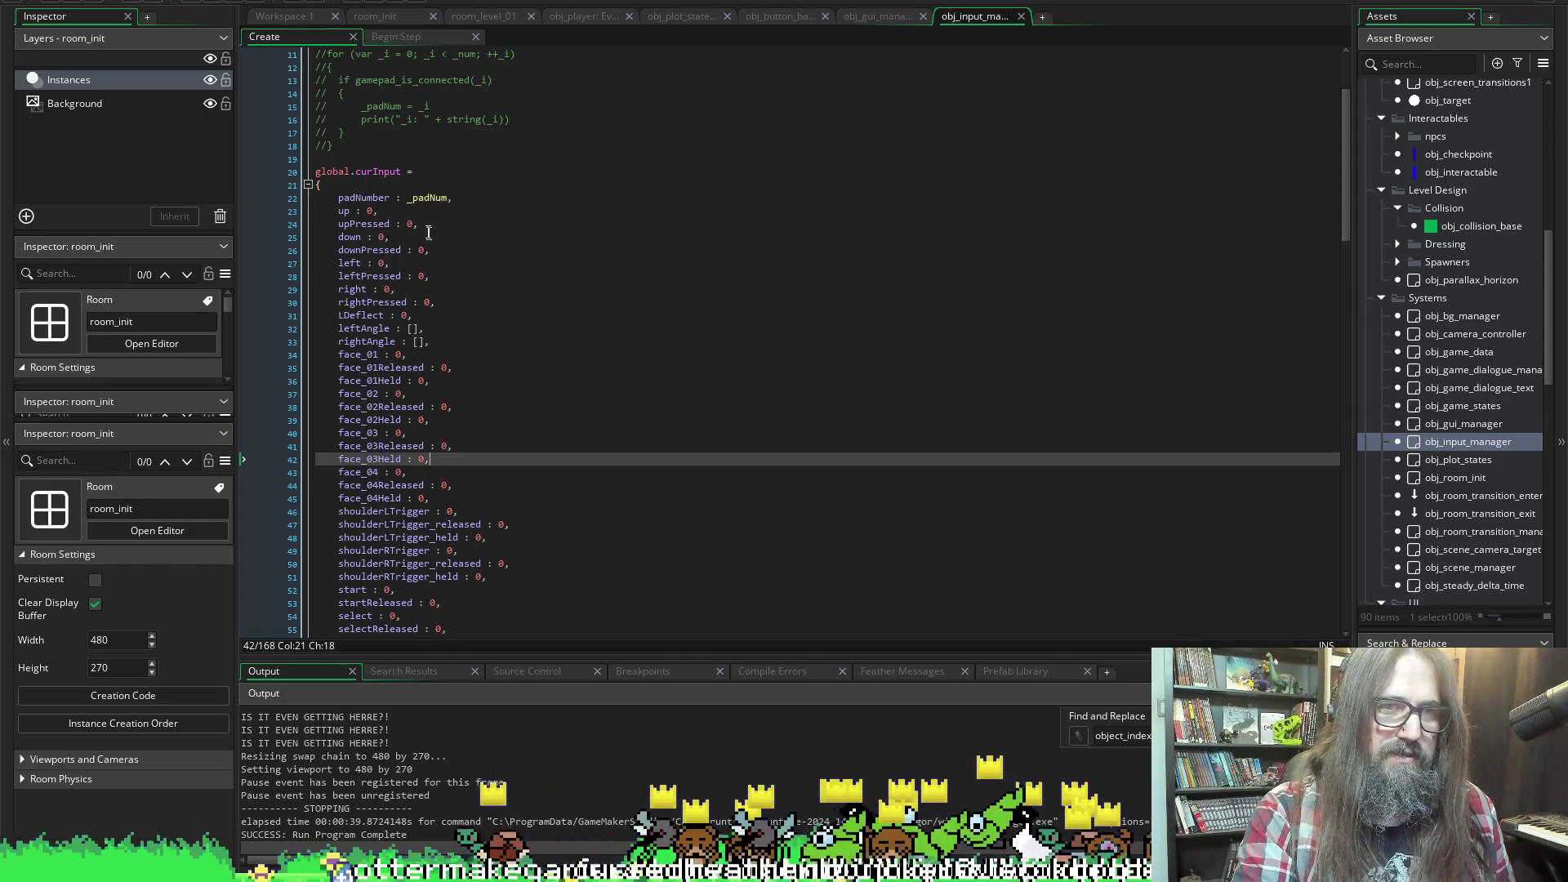
click(362, 224)
double_click(362, 224)
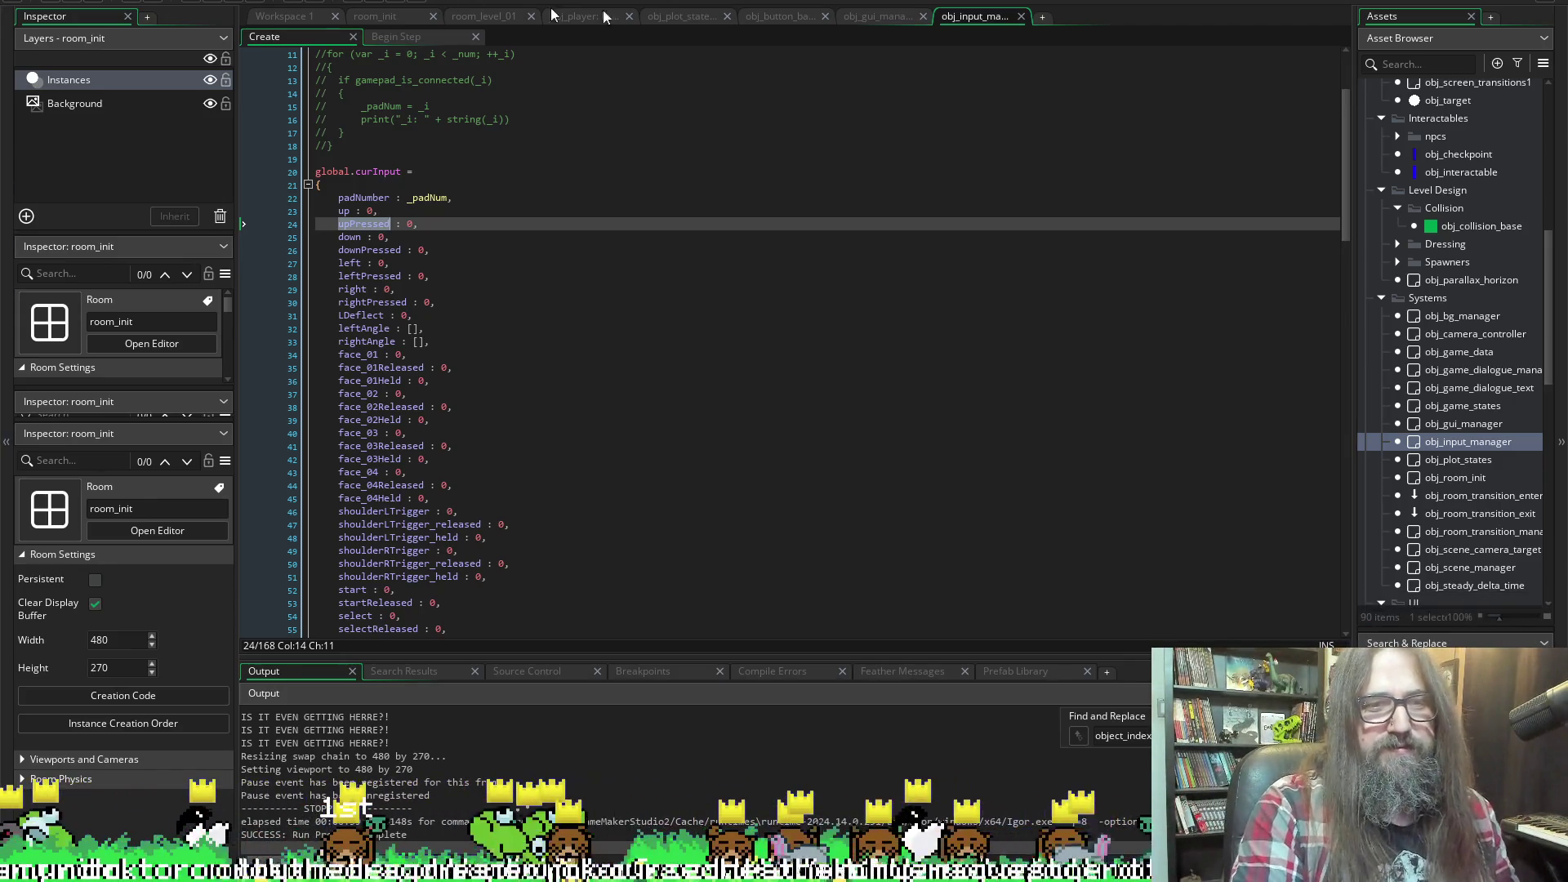
scroll(580, 314, down, 15)
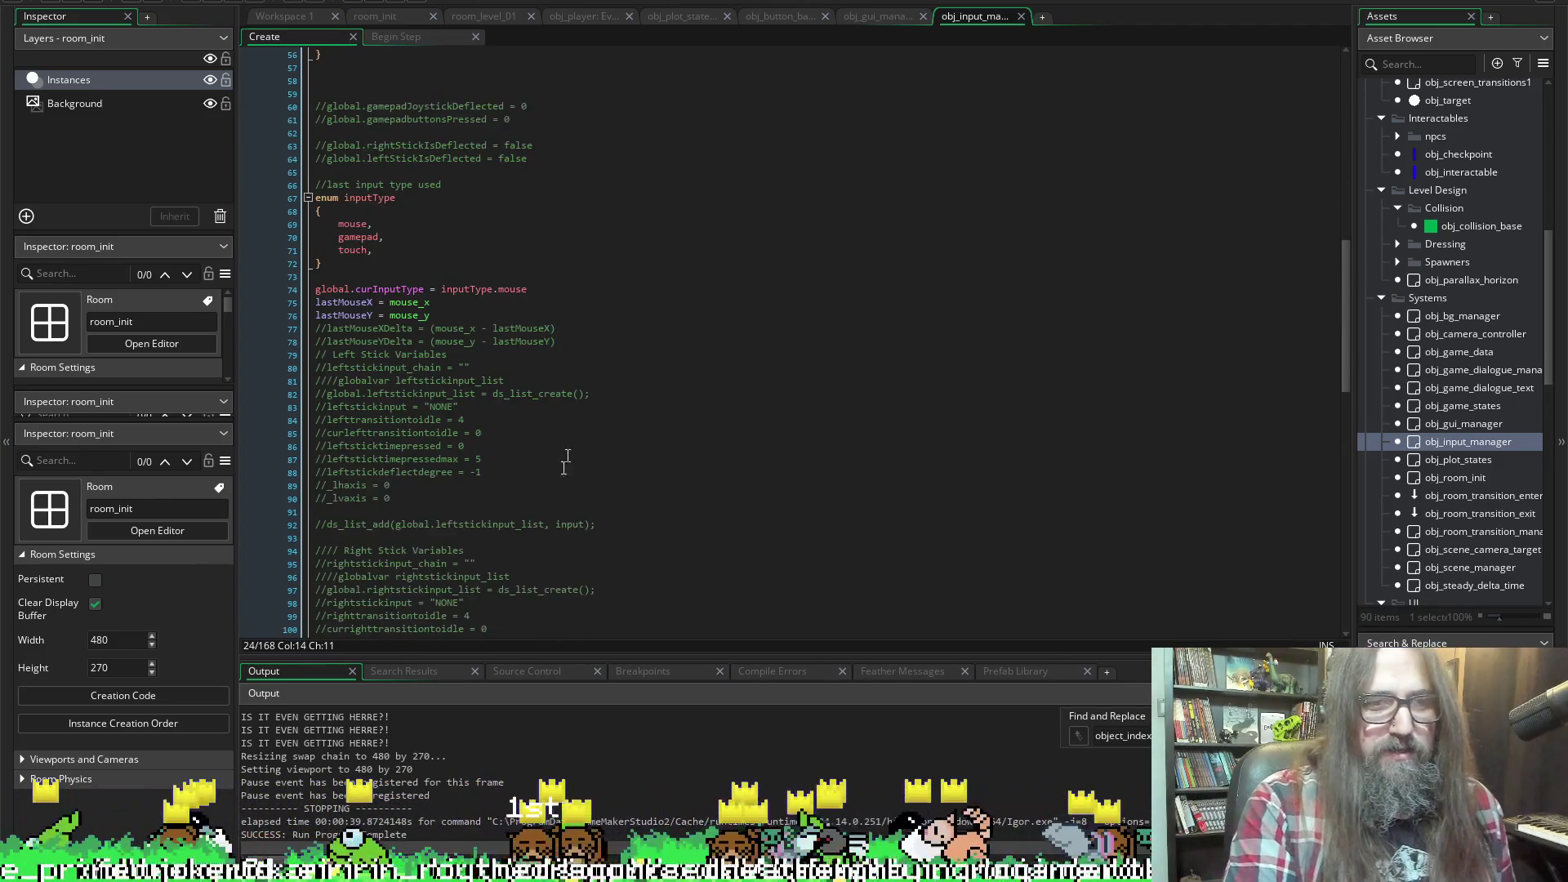
Widen the Asset Browser, scroll up to the Characters folder and open obj_player
scroll(570, 325, up, 4)
scroll(585, 466, up, 4)
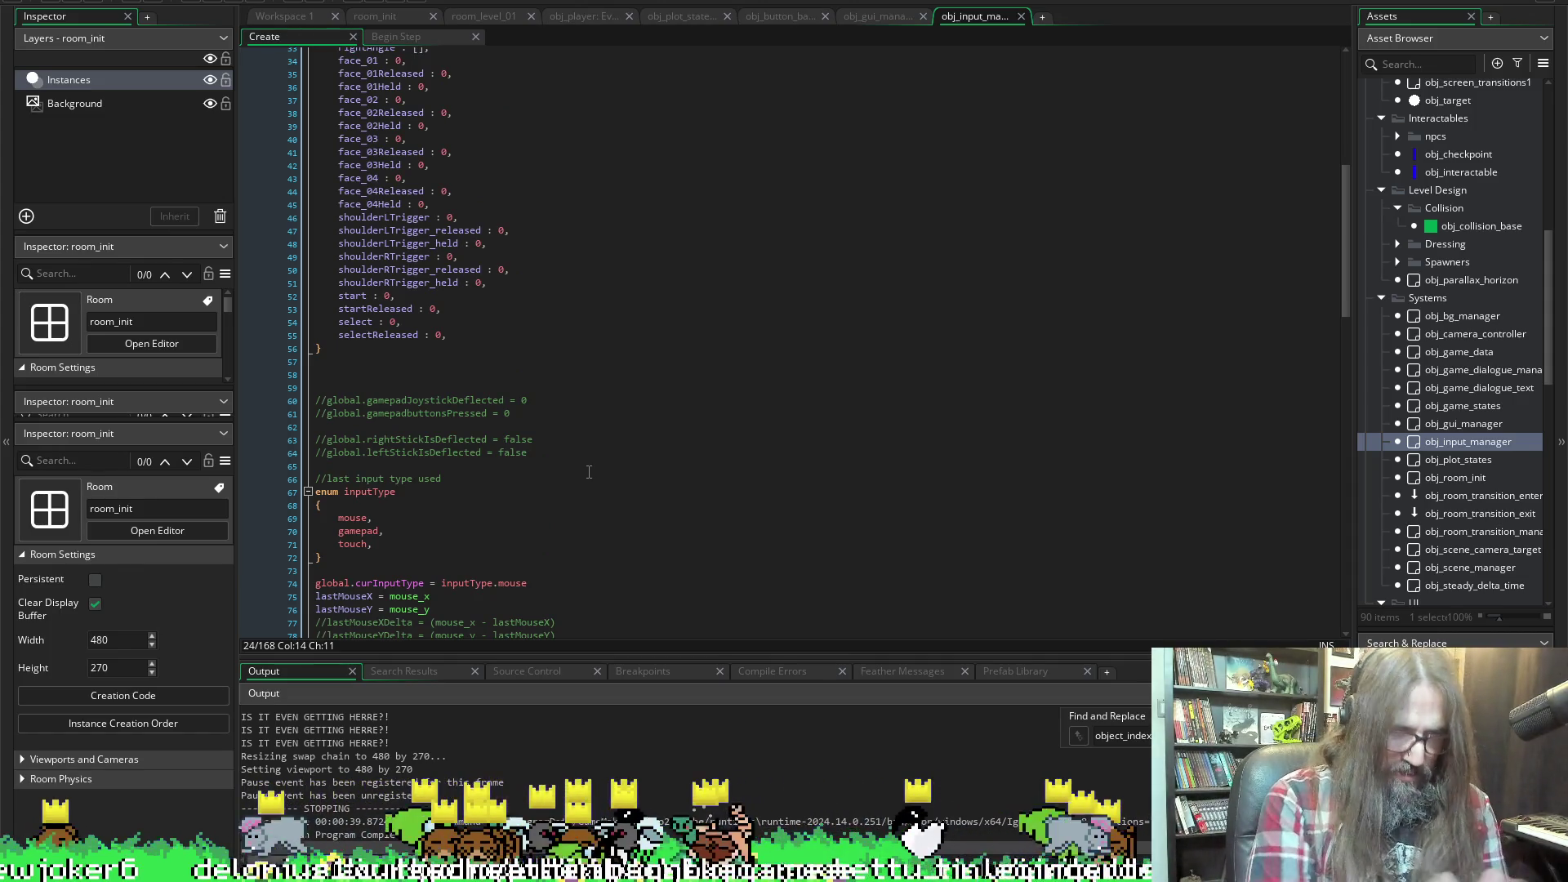
scroll(715, 245, down, 10)
scroll(654, 270, up, 6)
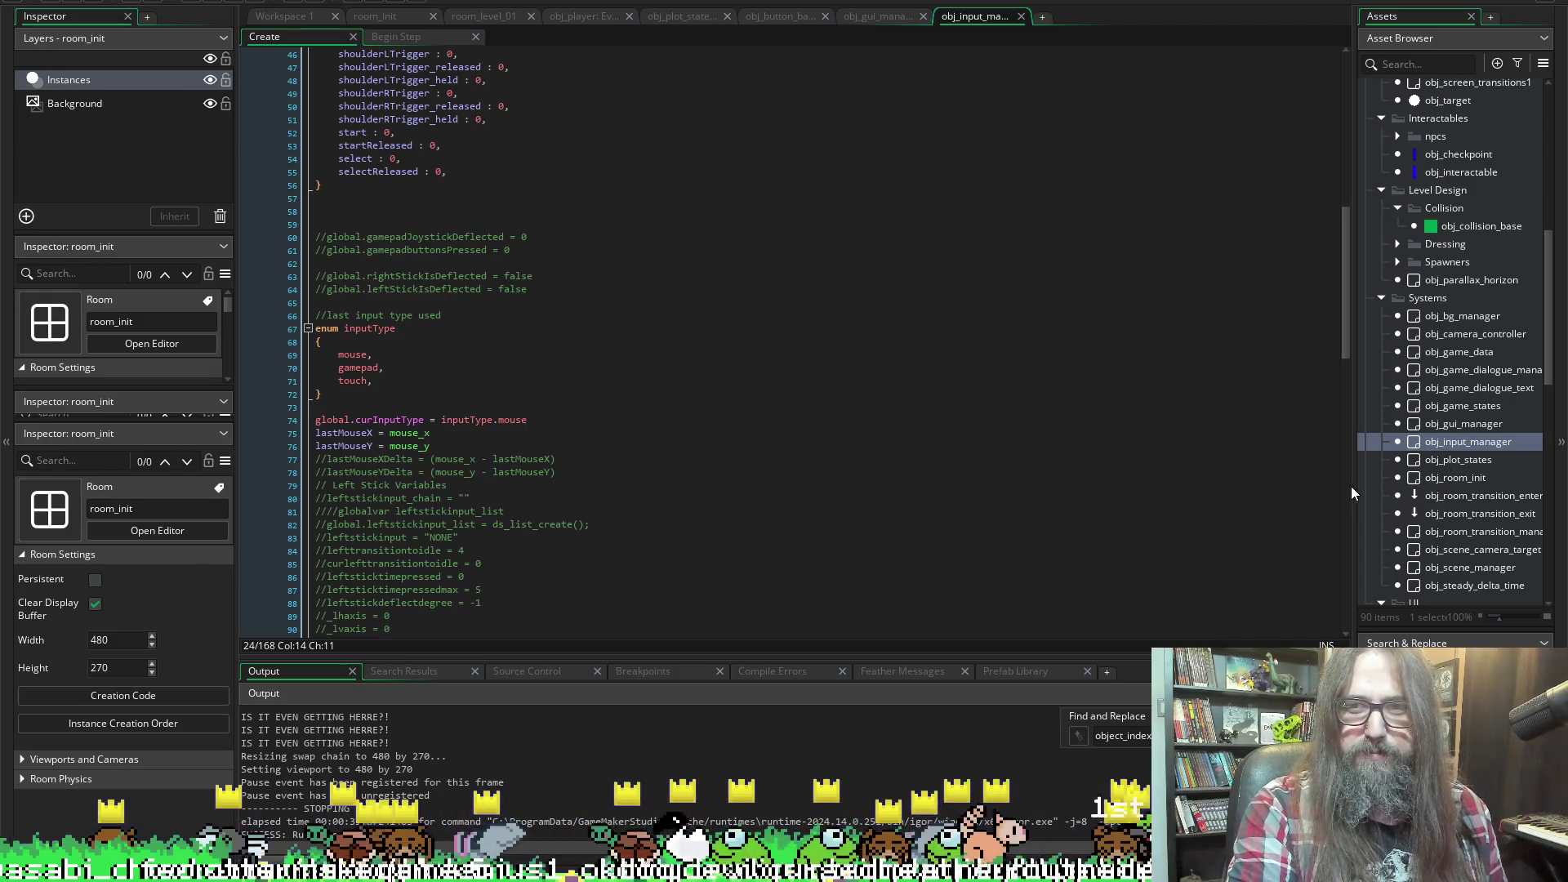
drag(1351, 487, 1253, 494)
scroll(1491, 405, down, 5)
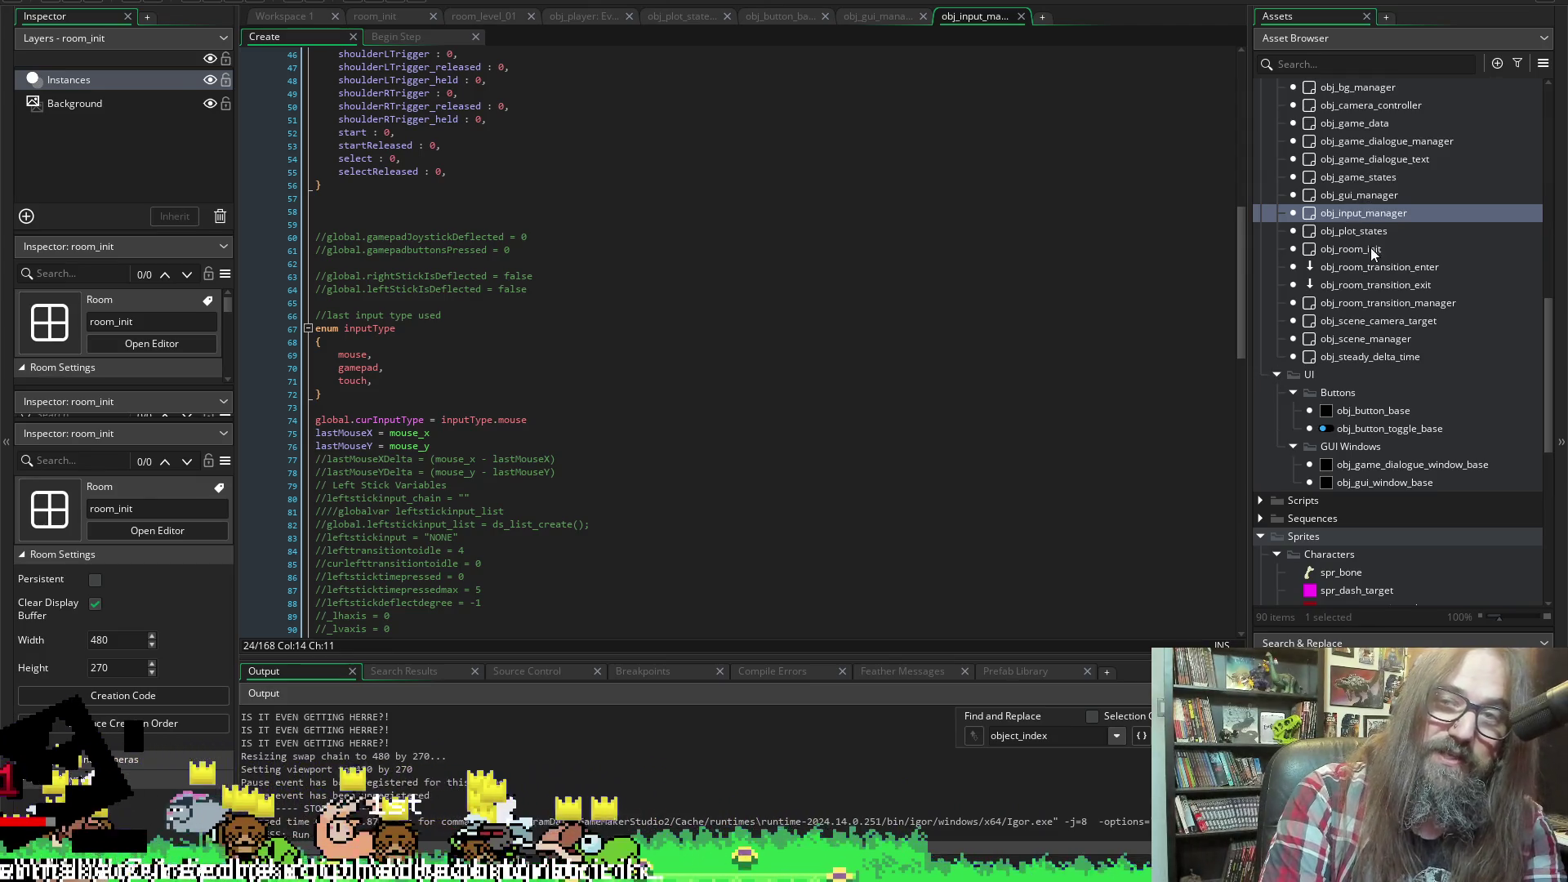
scroll(1374, 262, up, 3)
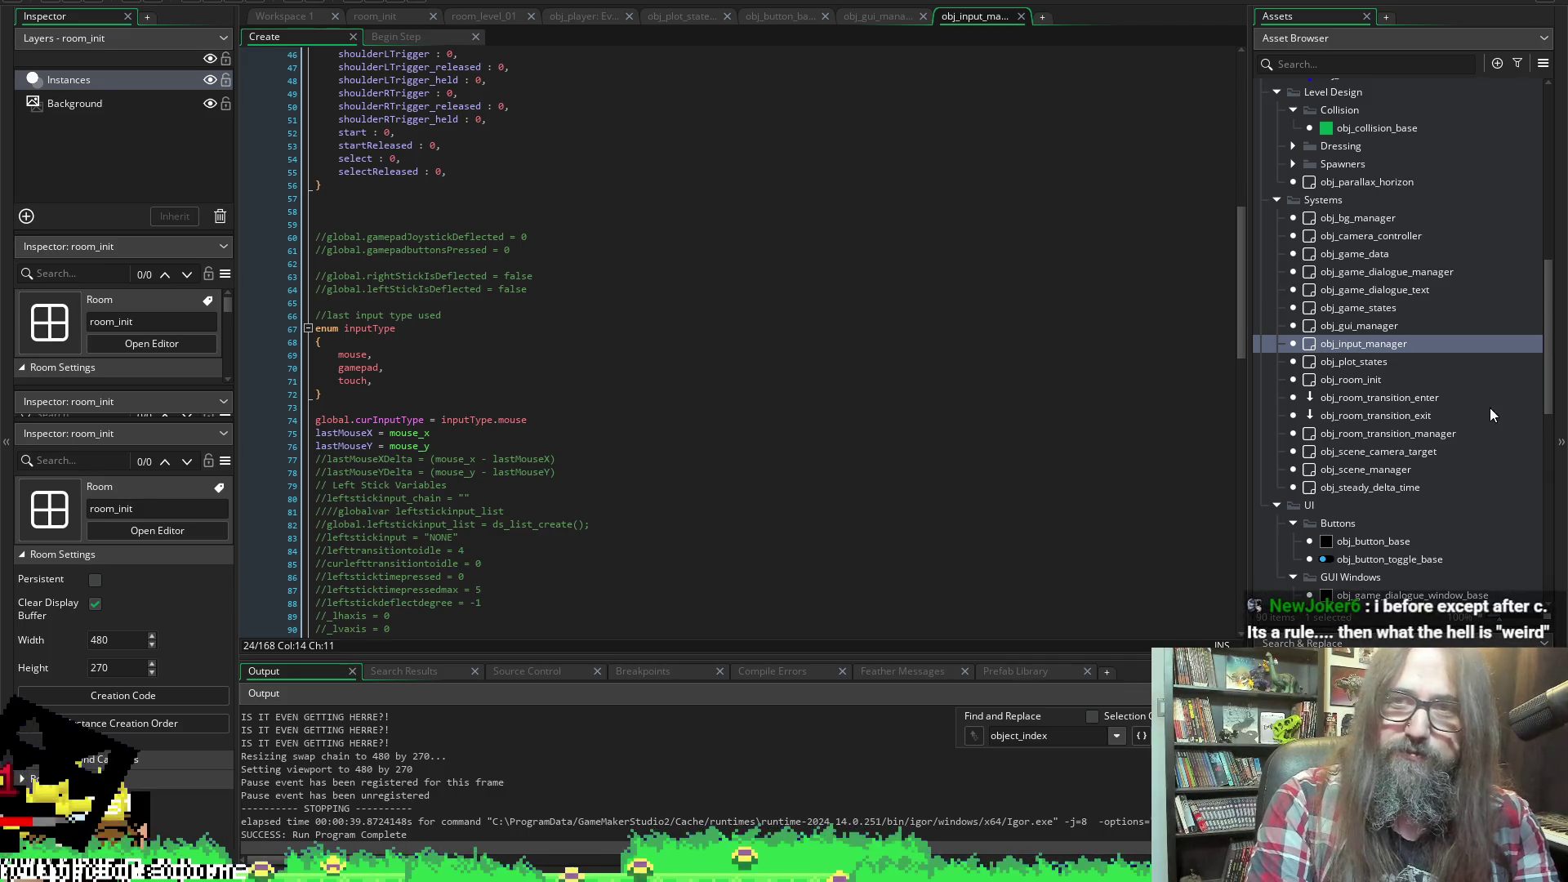
scroll(1449, 356, up, 6)
scroll(1362, 196, up, 1)
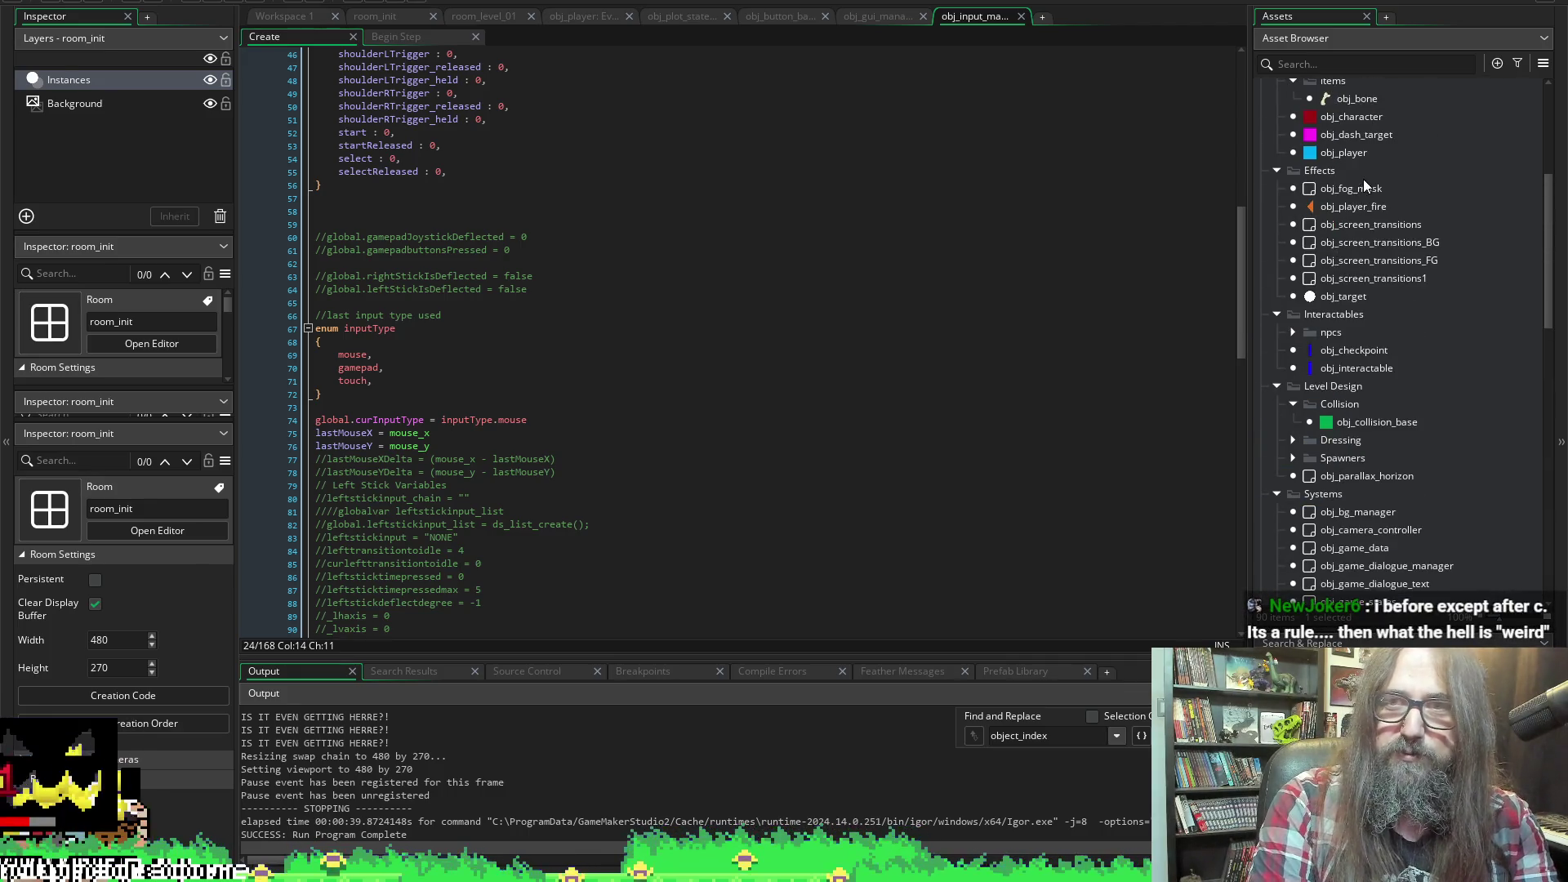
double_click(1355, 154)
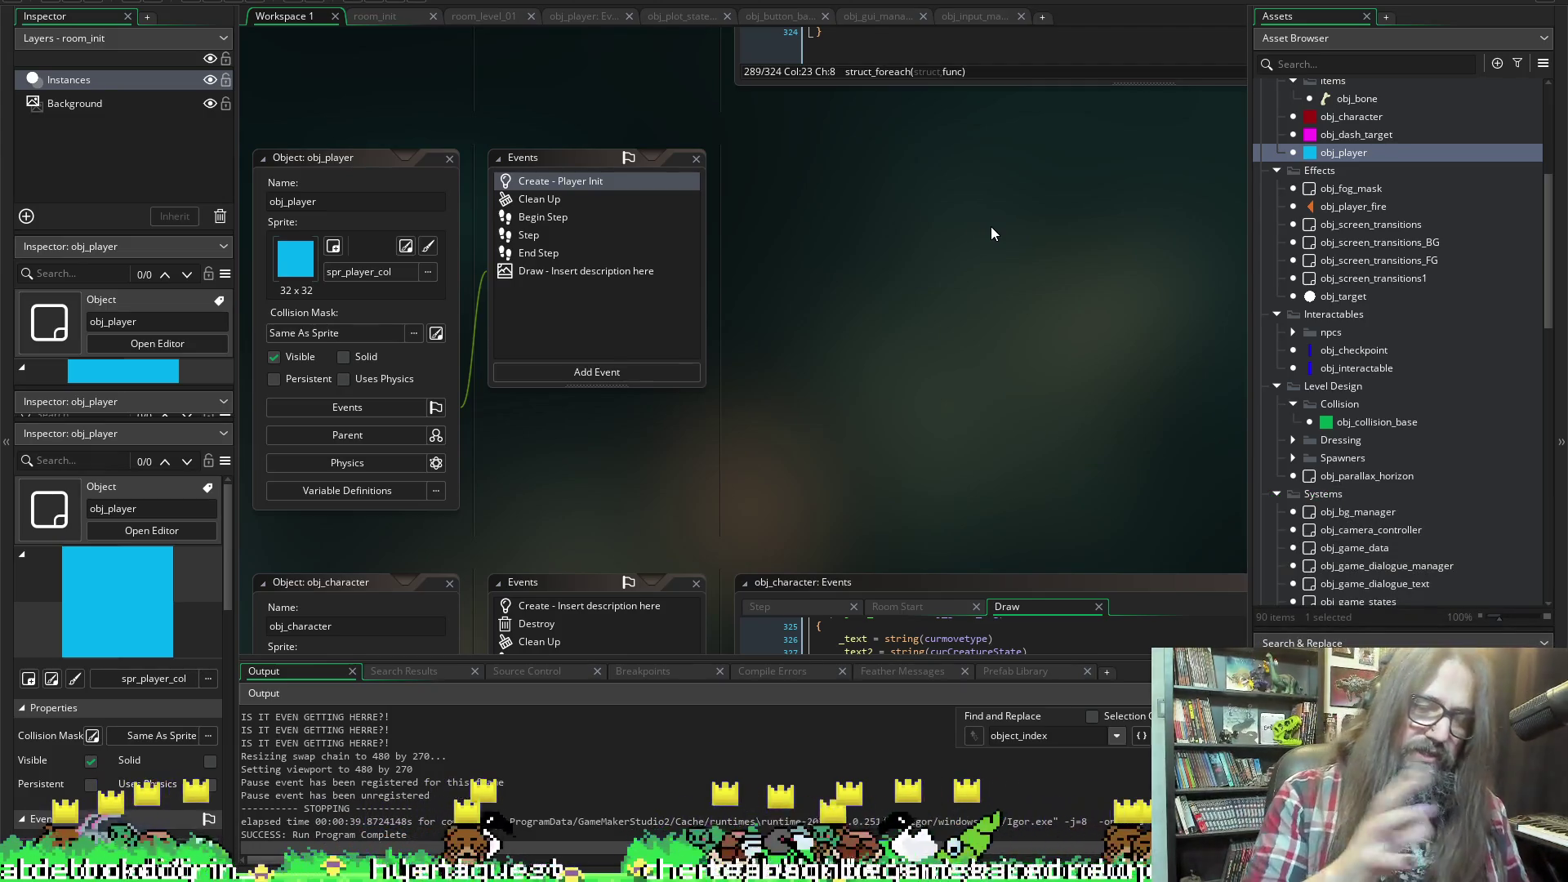
Scroll up through the Scribd page for 'Dearest Creature in Creation'
scroll(1374, 463, up, 4)
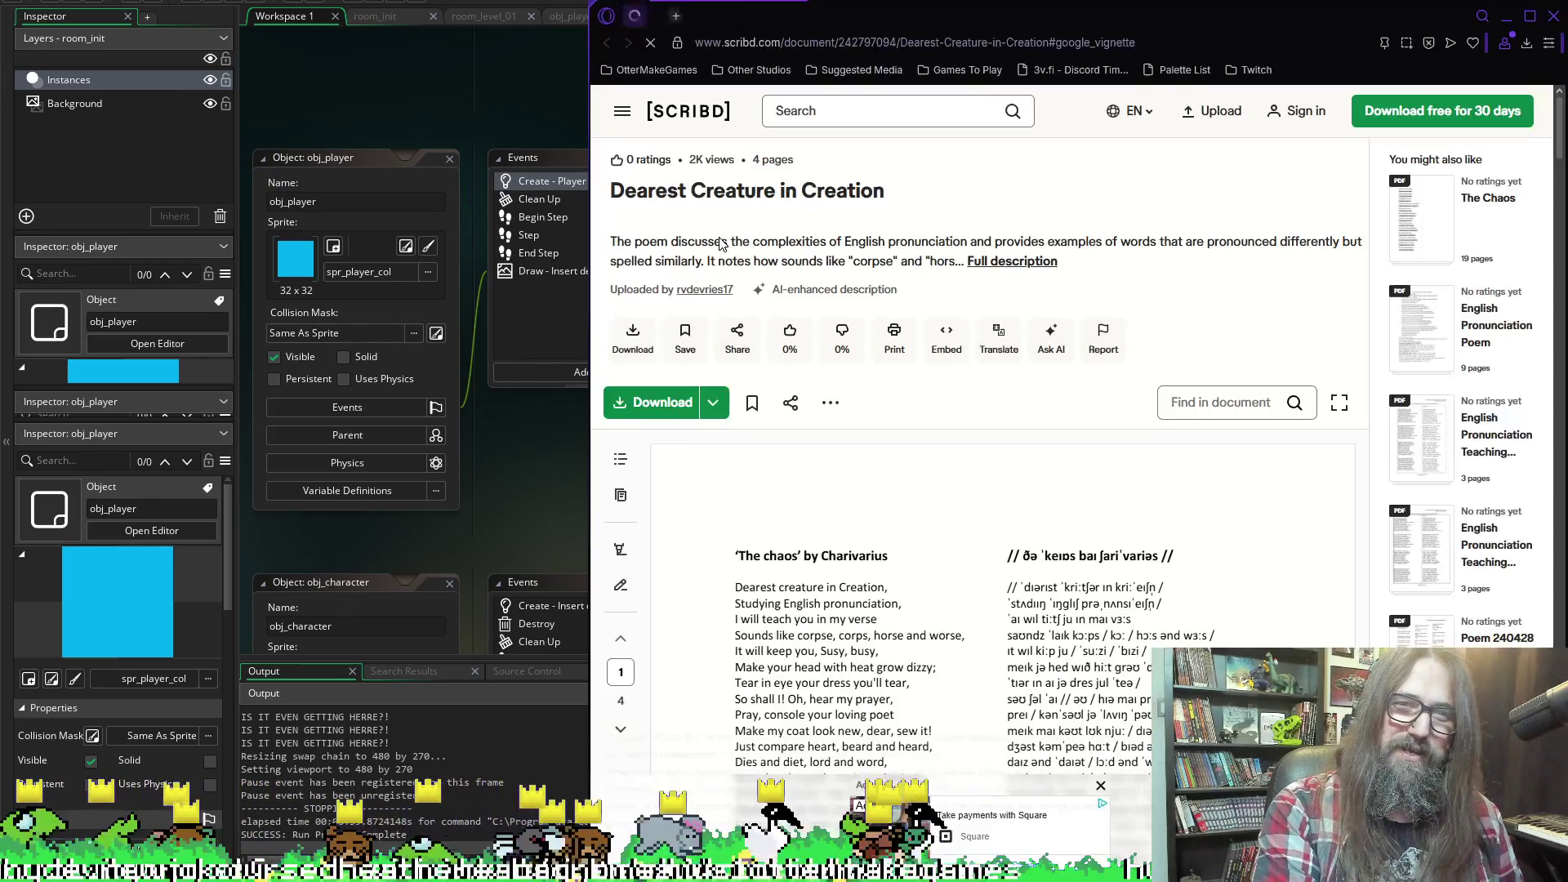
Move the Scribd window over the workspace and dismiss the ads and popup covering the poem
mouse_move(1151, 24)
mouse_down()
mouse_move(817, 1)
mouse_move(761, 25)
mouse_move(799, 262)
mouse_move(826, 205)
mouse_move(814, 76)
mouse_up()
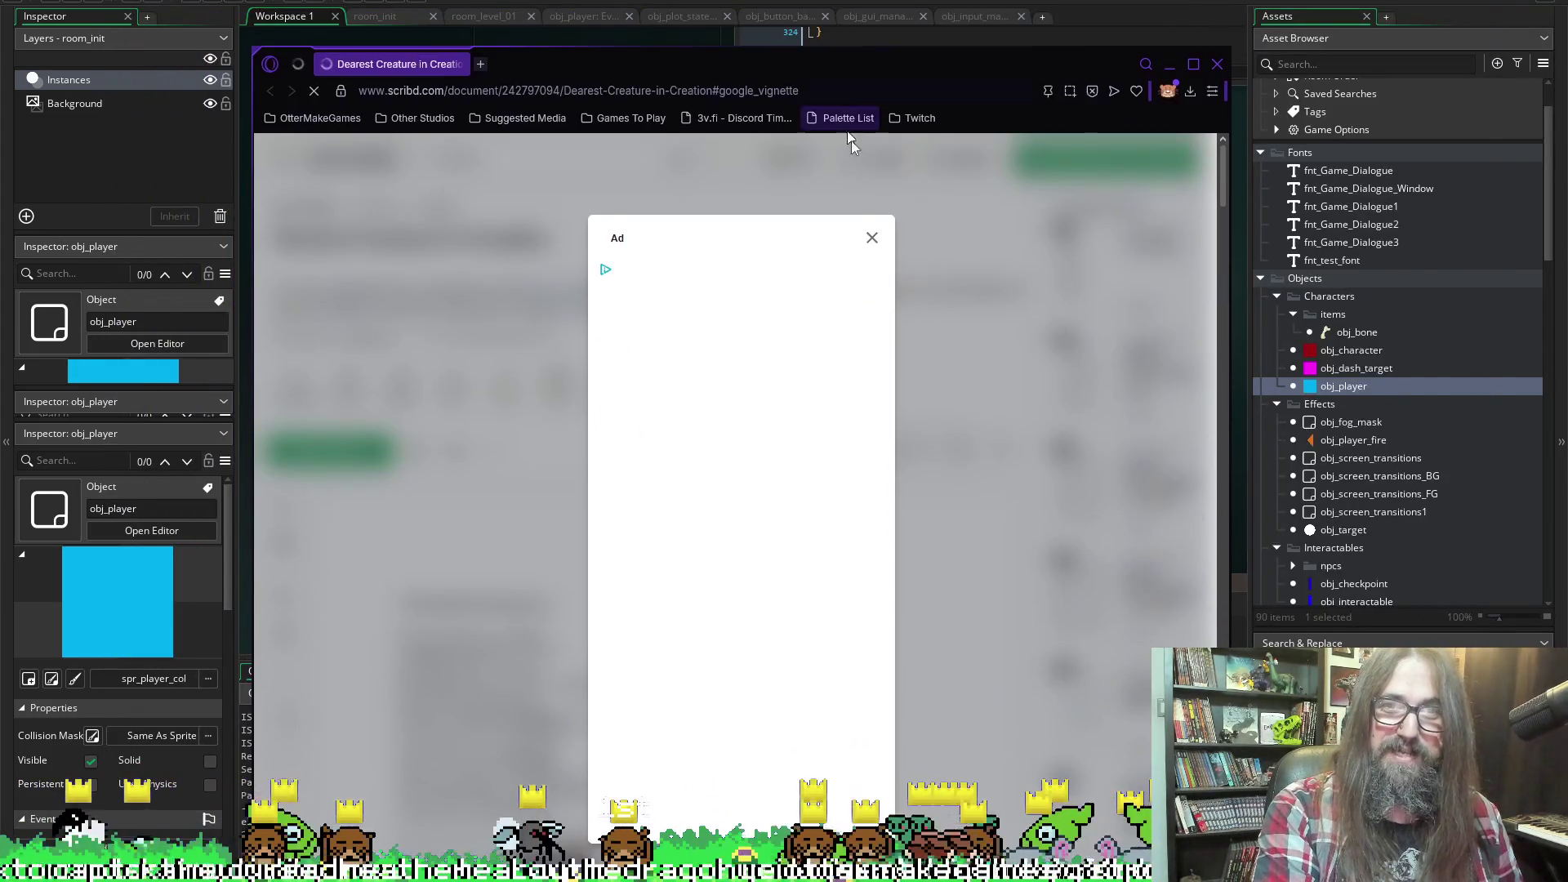
click(873, 239)
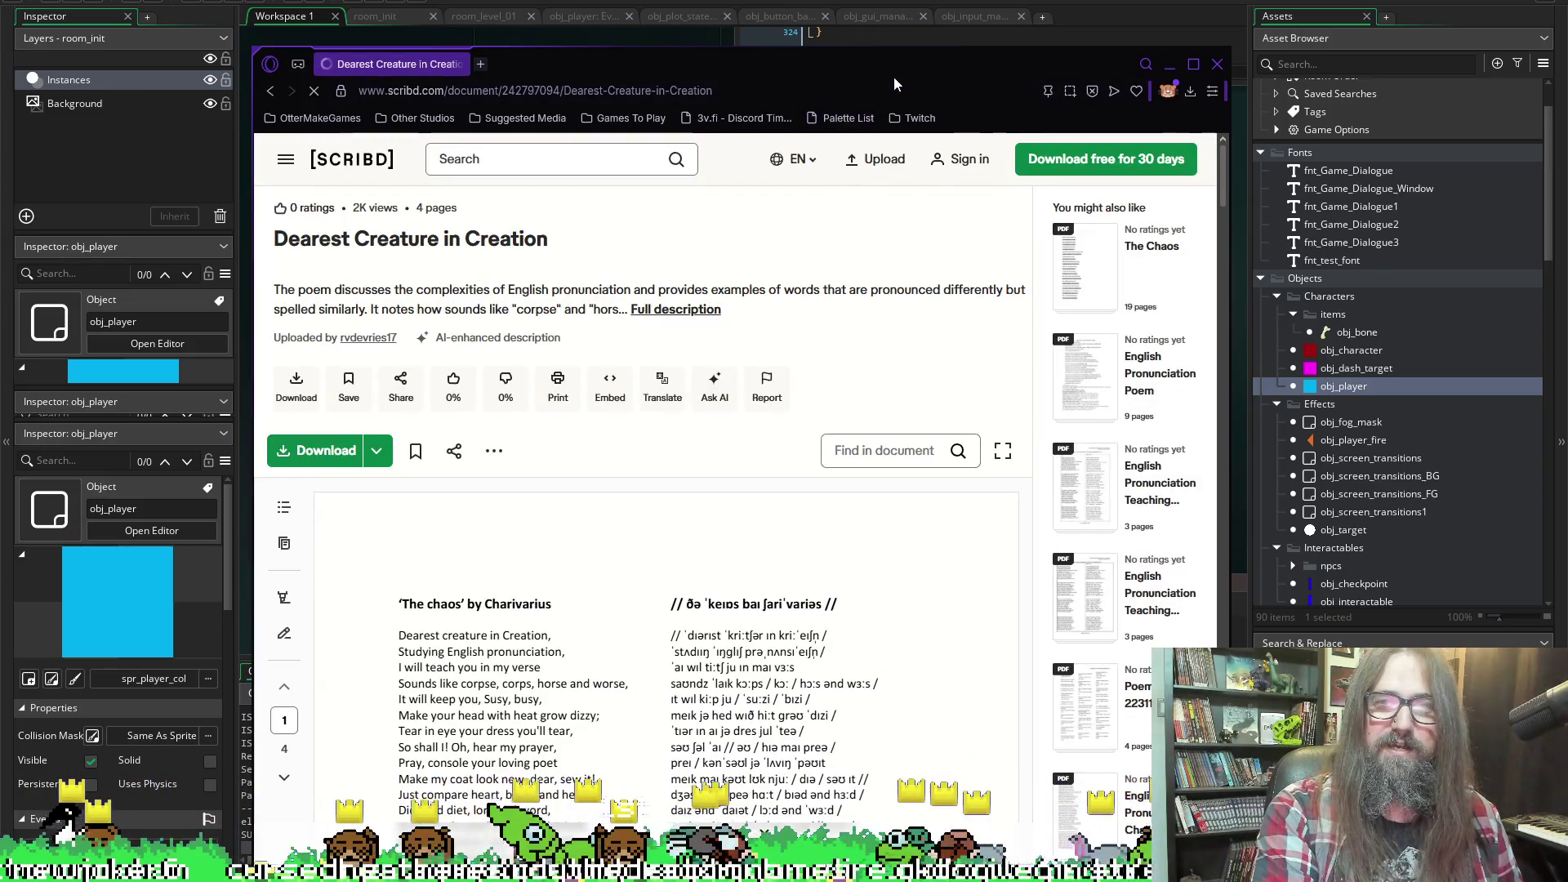
drag(898, 62, 898, 0)
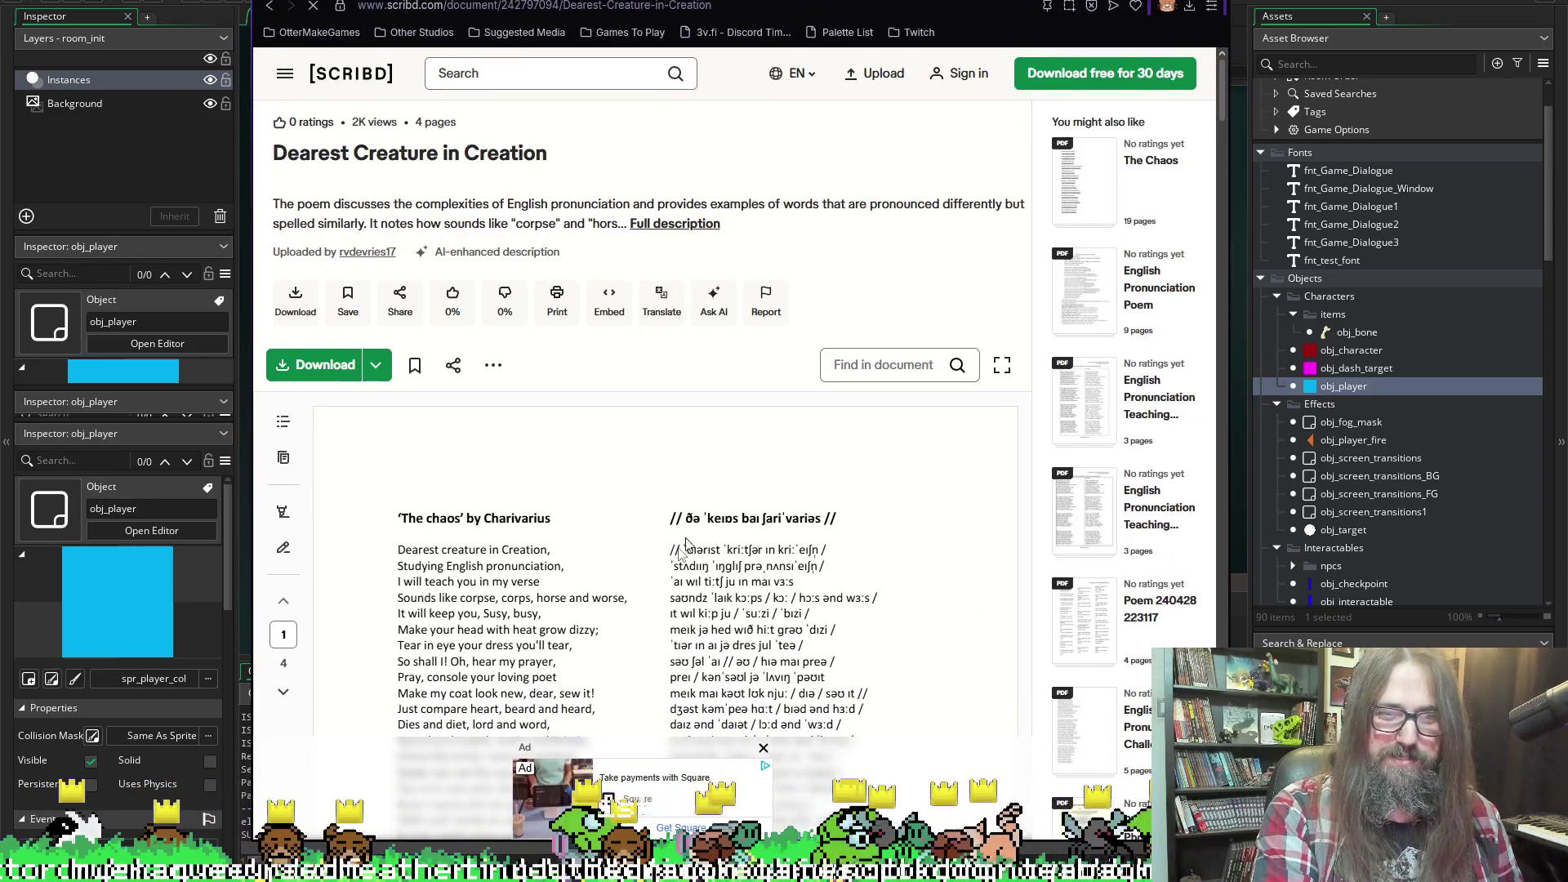
scroll(654, 490, down, 2)
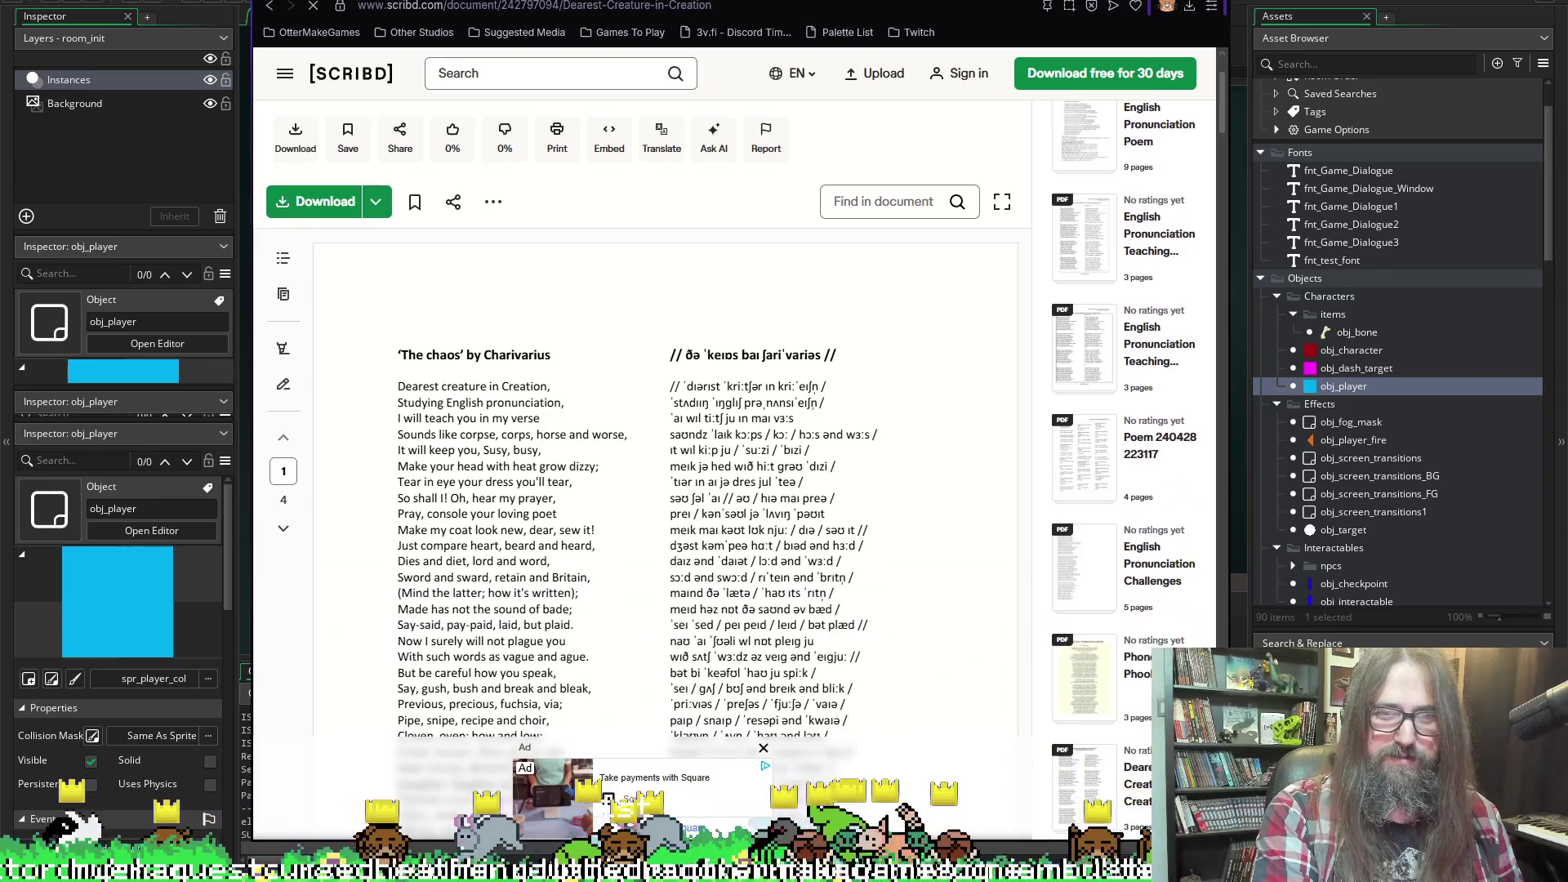
click(764, 749)
scroll(621, 702, down, 4)
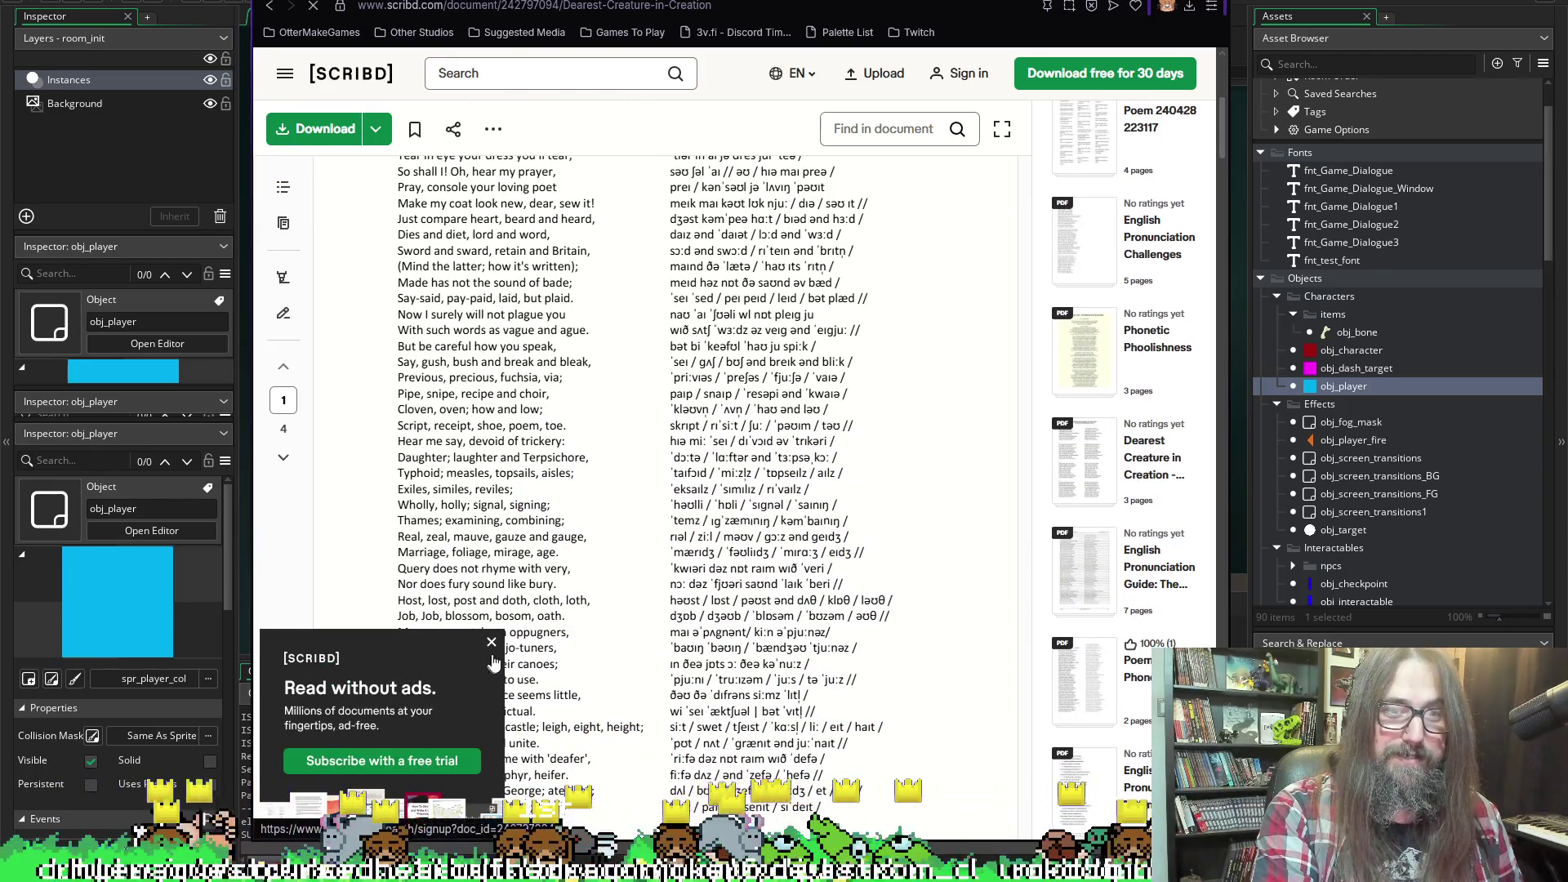
click(491, 642)
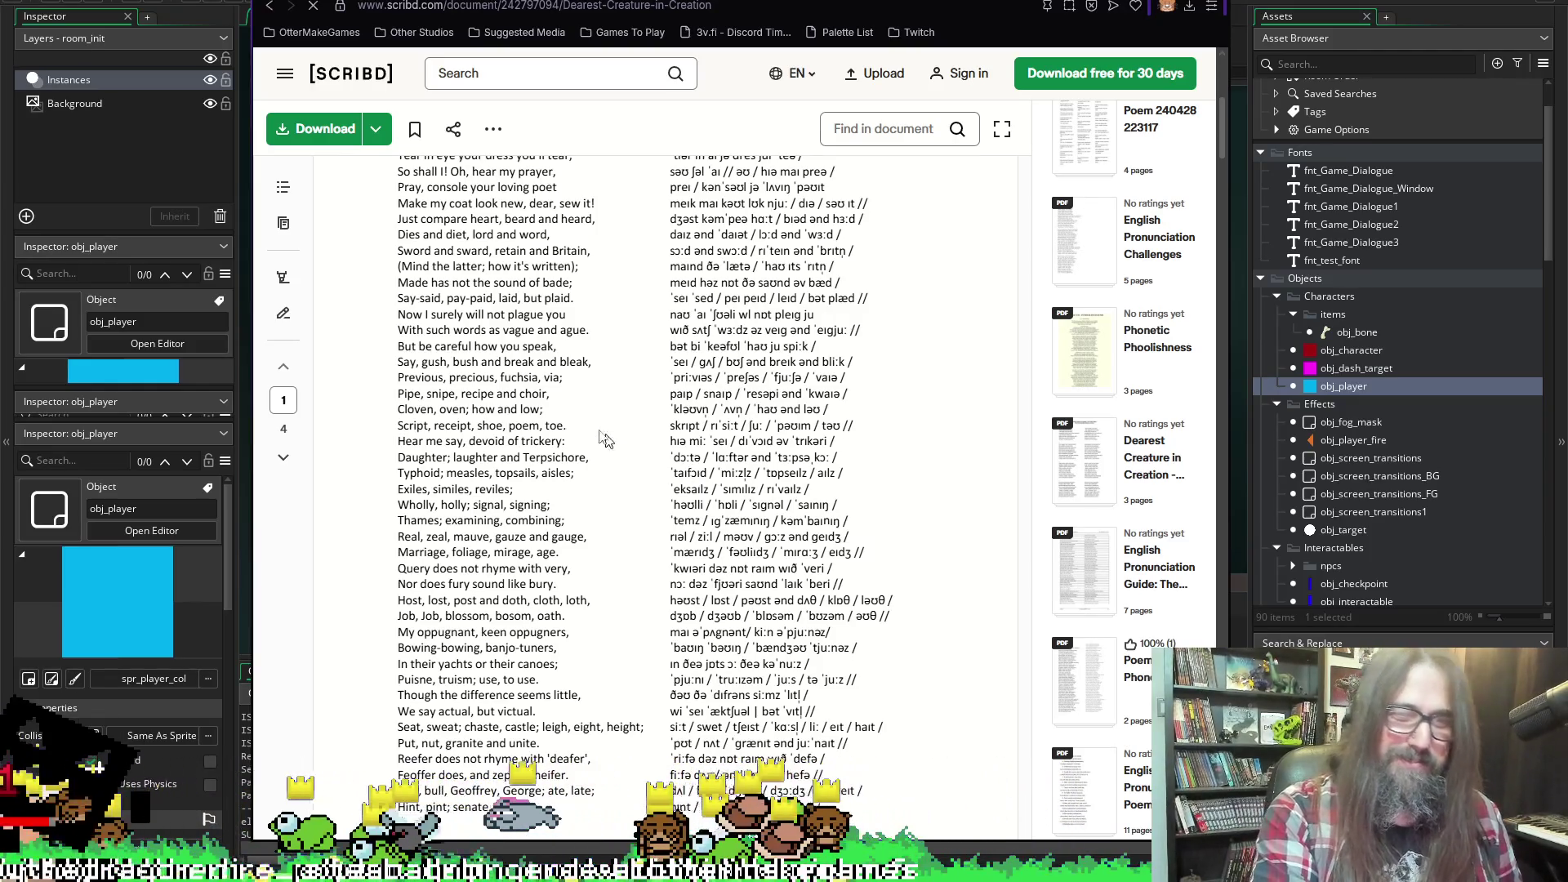
Scroll back to the top of 'The chaos', select a line, then return to GameMaker
scroll(616, 405, up, 1)
scroll(620, 396, up, 1)
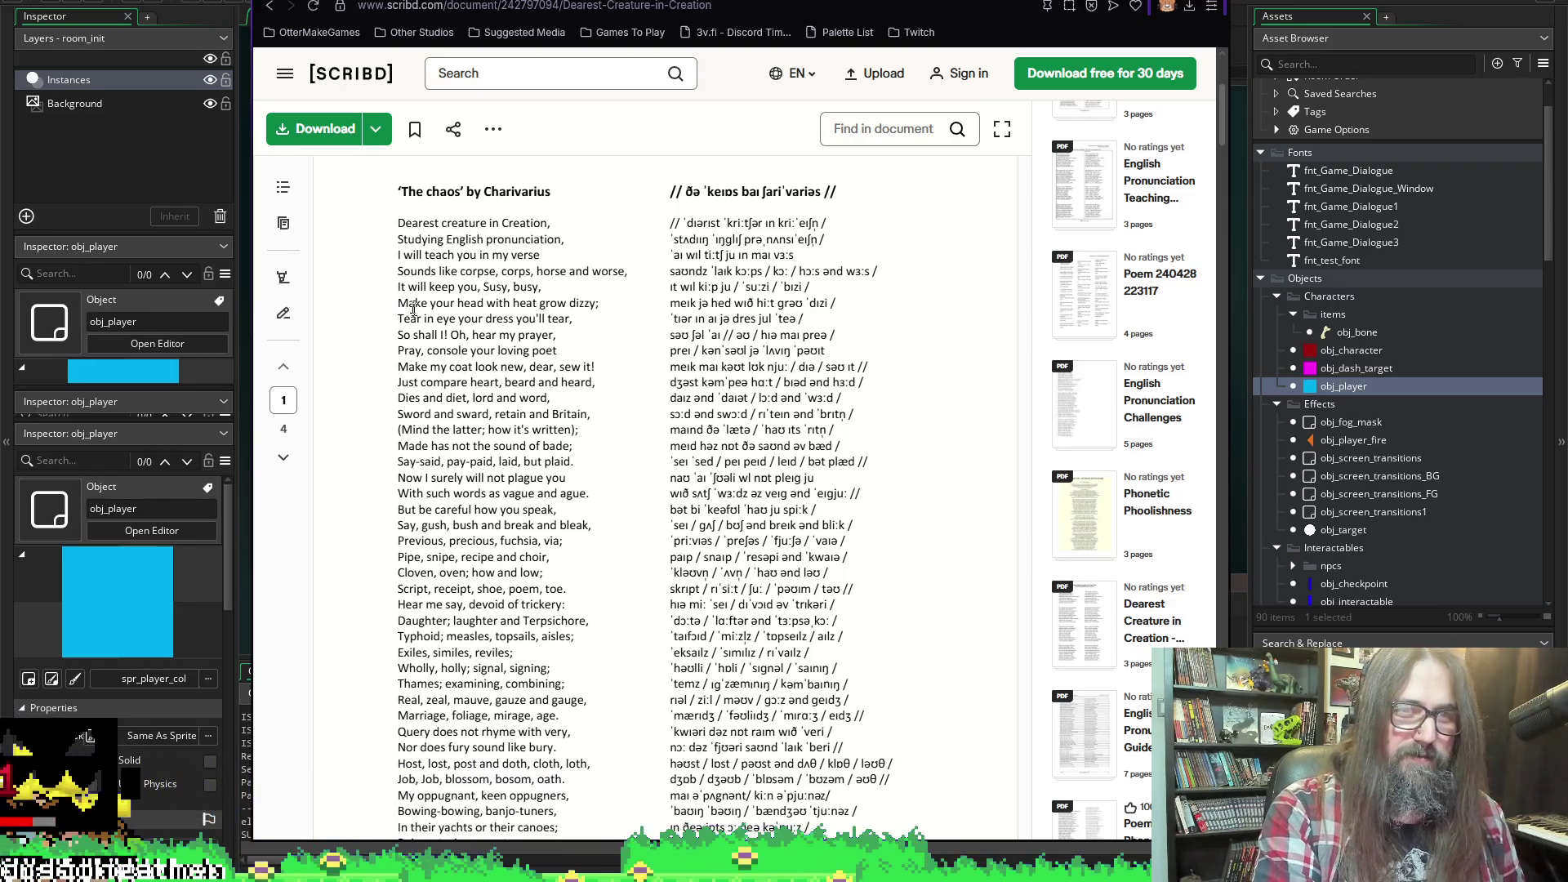
mouse_move(414, 309)
mouse_down()
mouse_move(491, 319)
mouse_move(543, 300)
mouse_up()
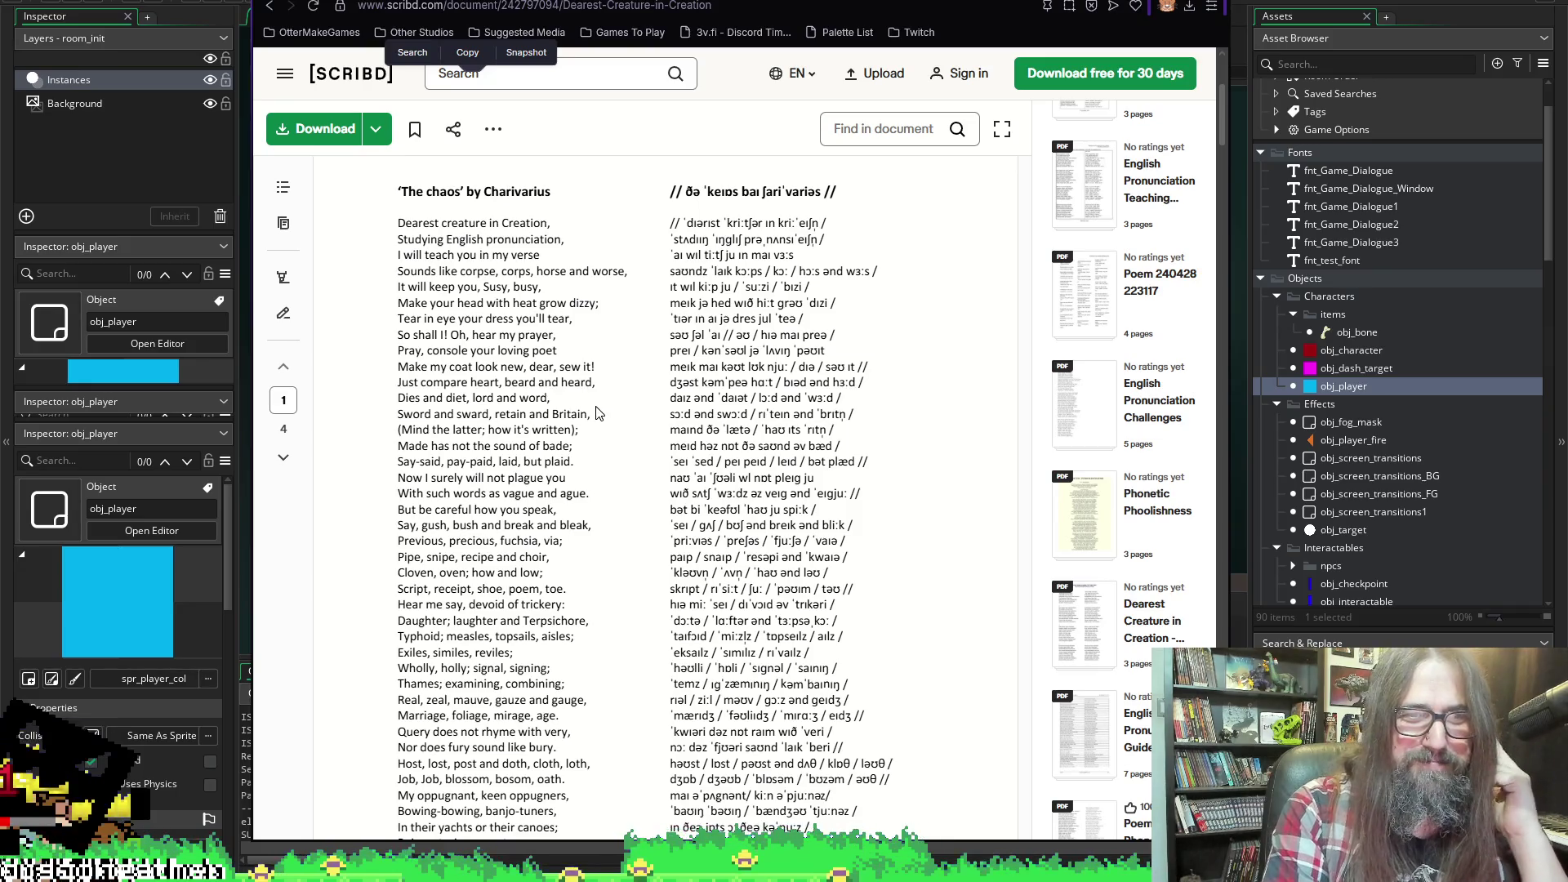
scroll(676, 308, down, 2)
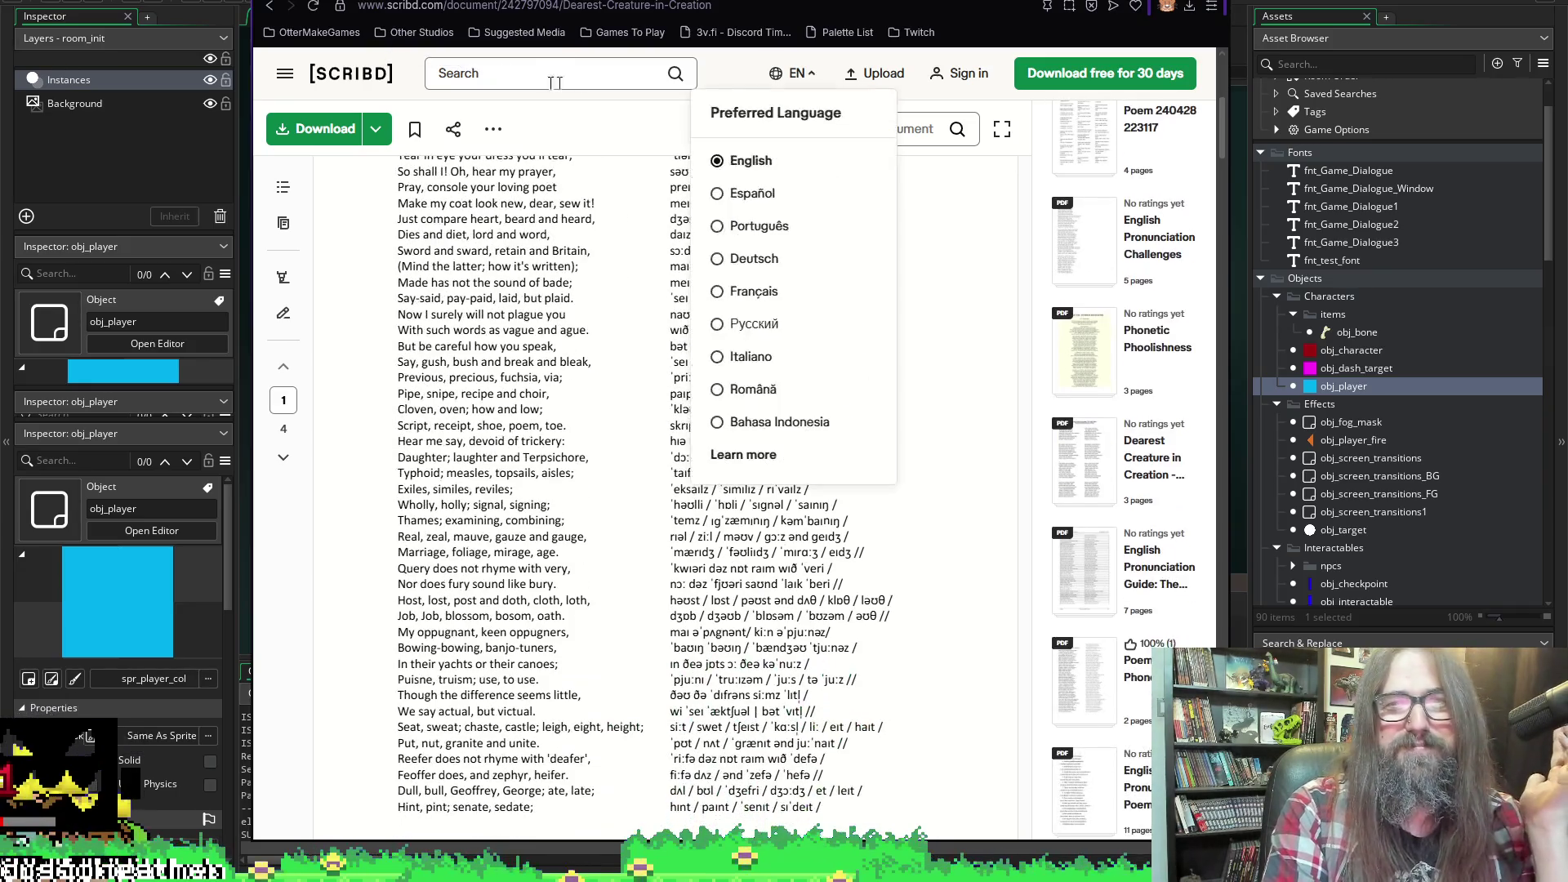
key(alt+Tab)
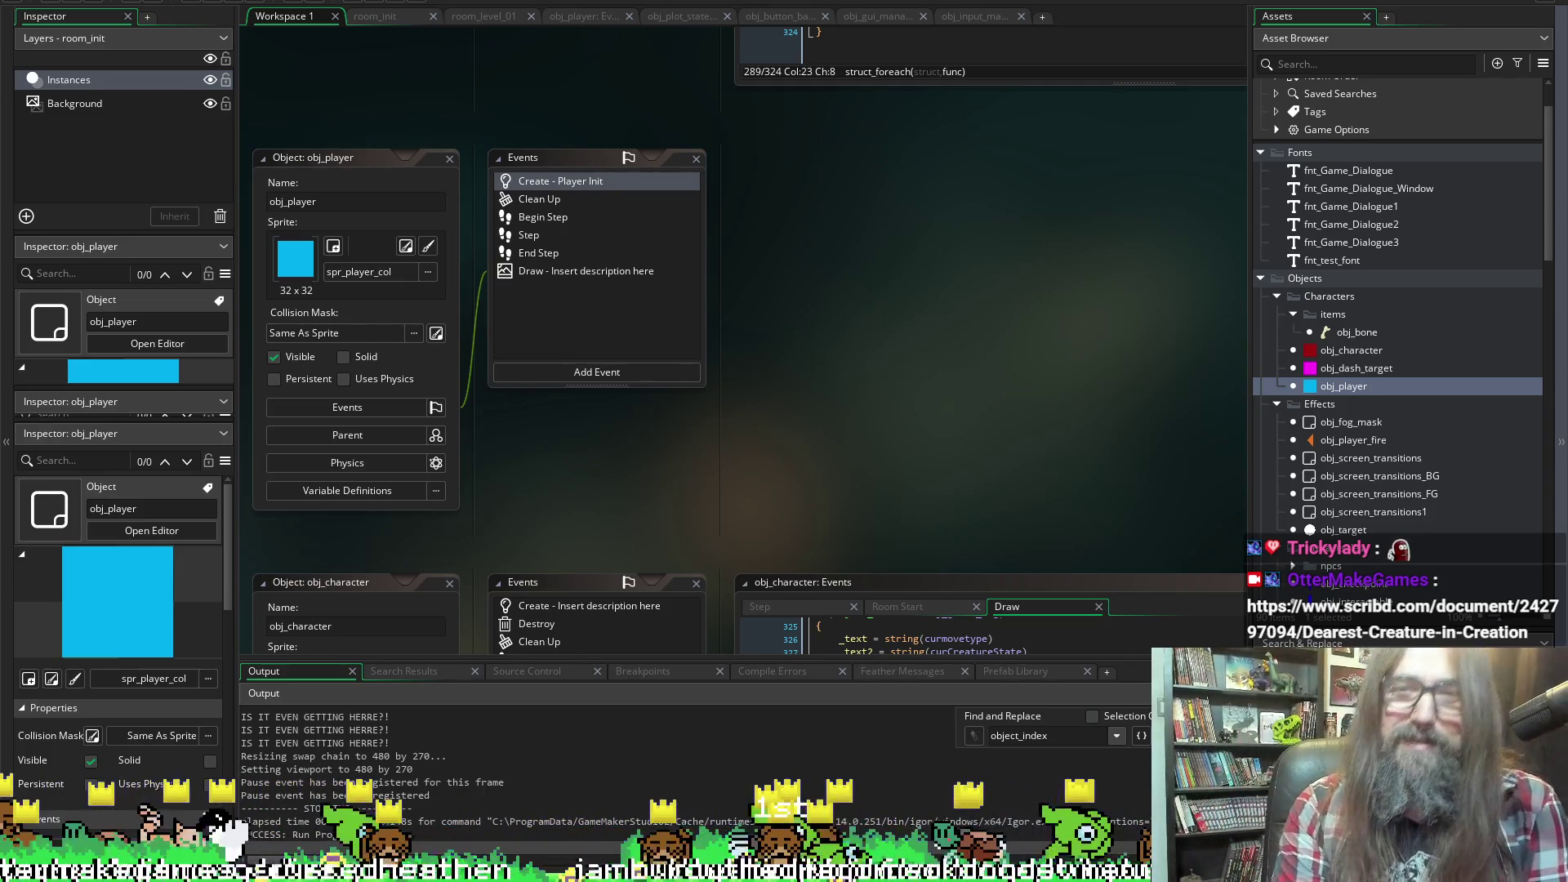
click(1326, 390)
double_click(1326, 391)
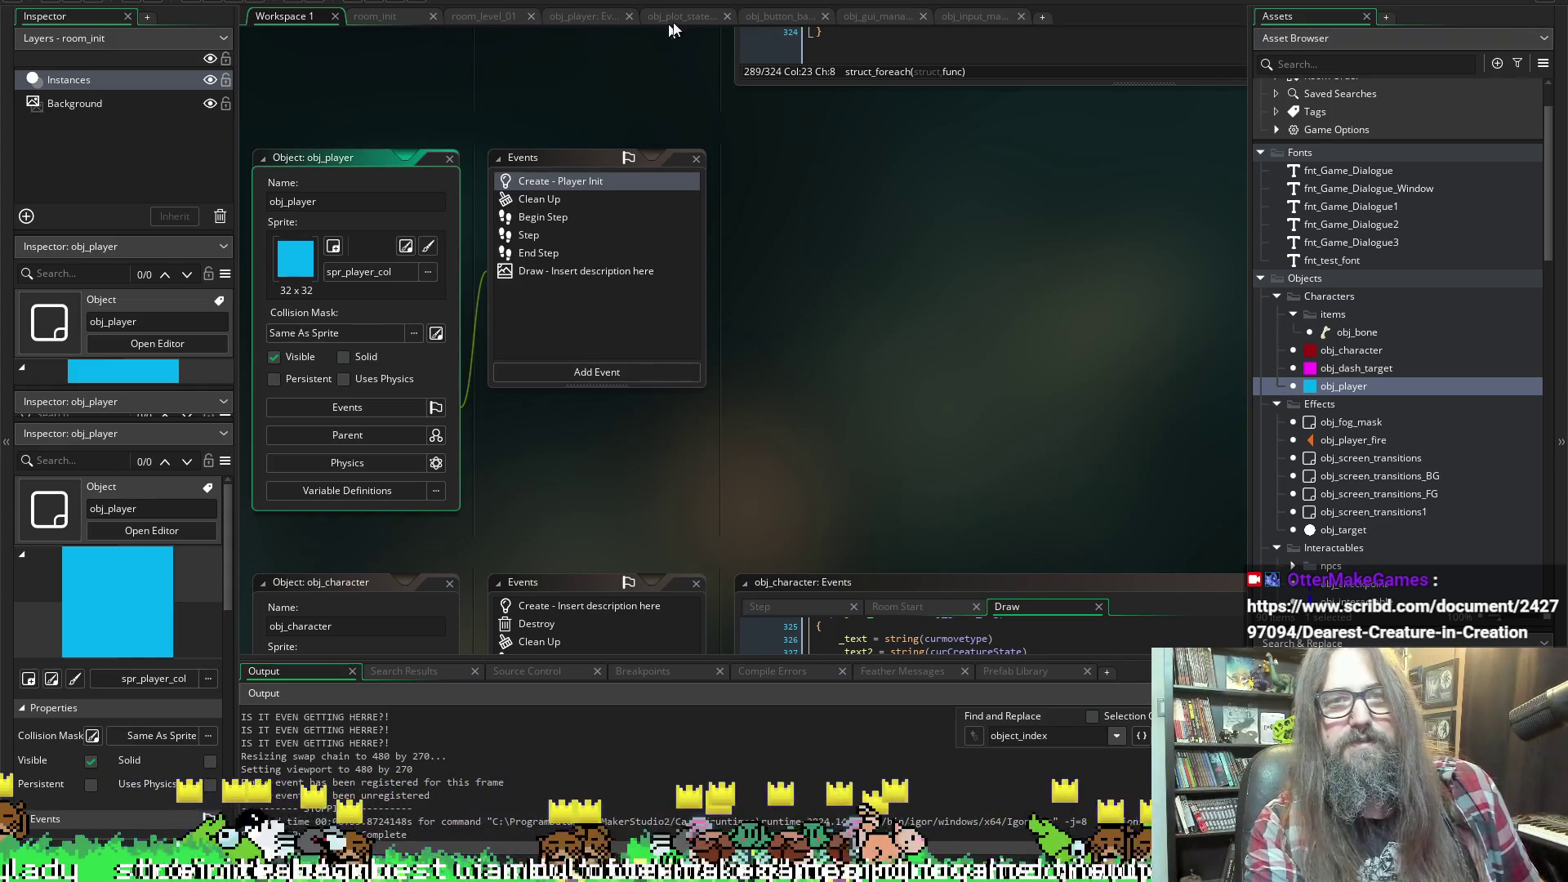
click(583, 18)
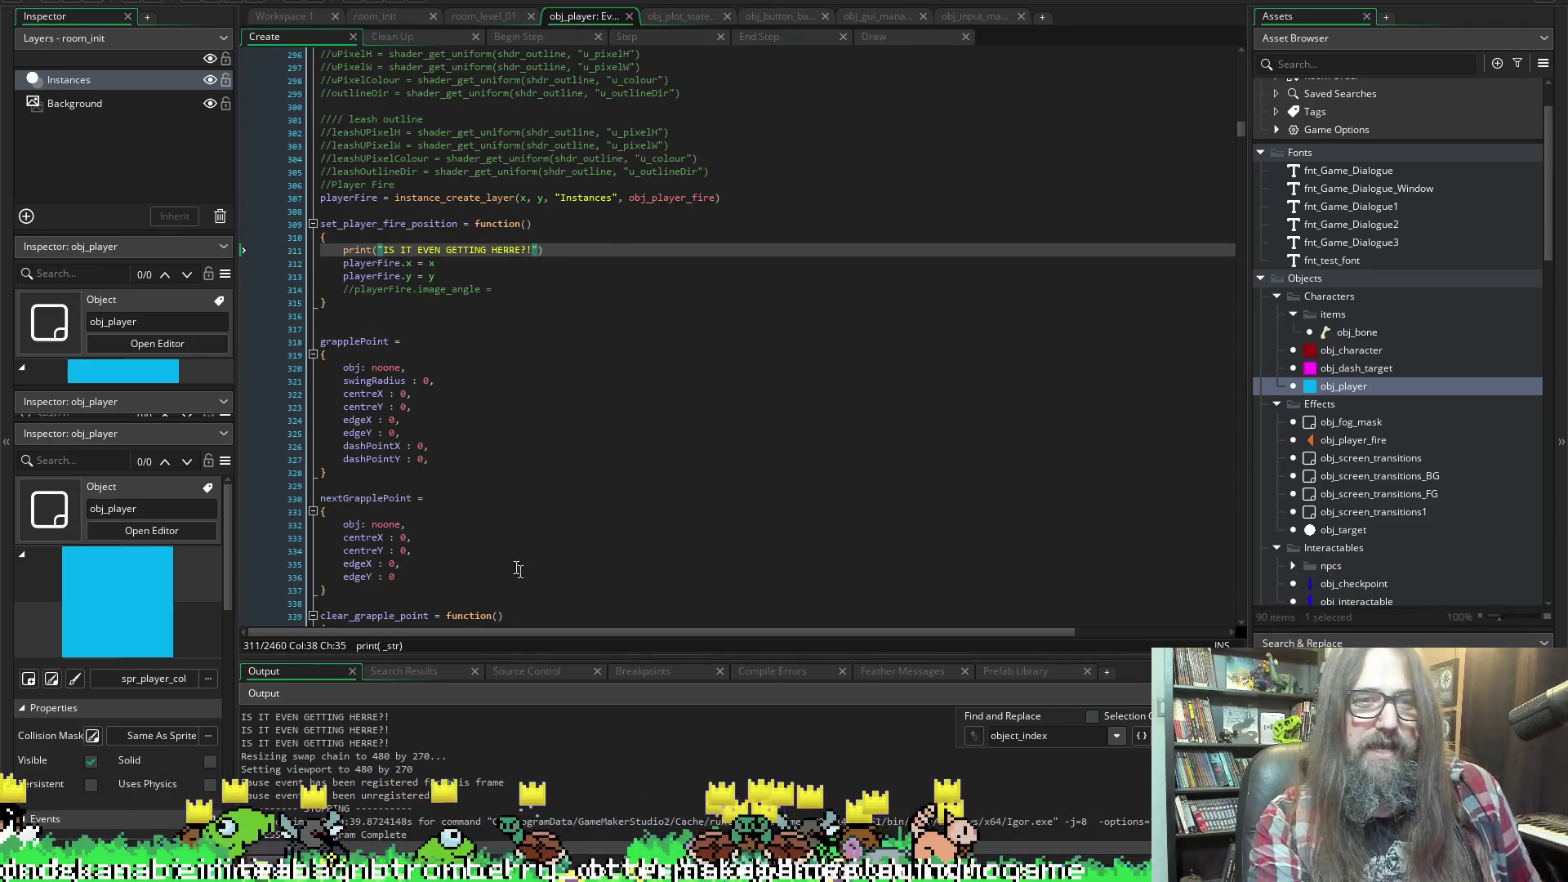
click(551, 38)
click(645, 34)
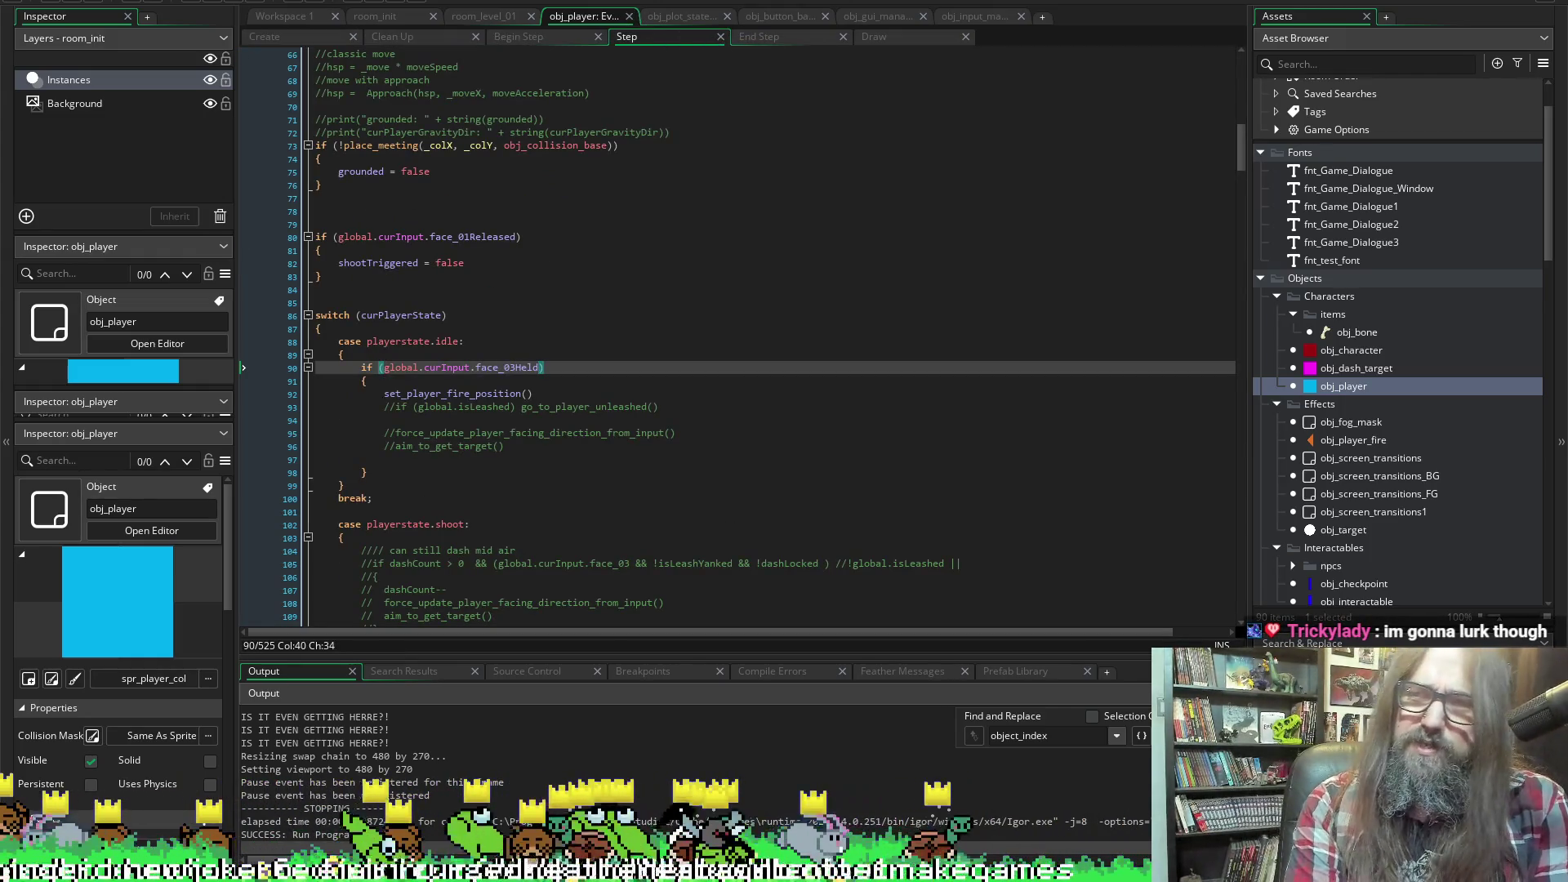
scroll(708, 245, down, 7)
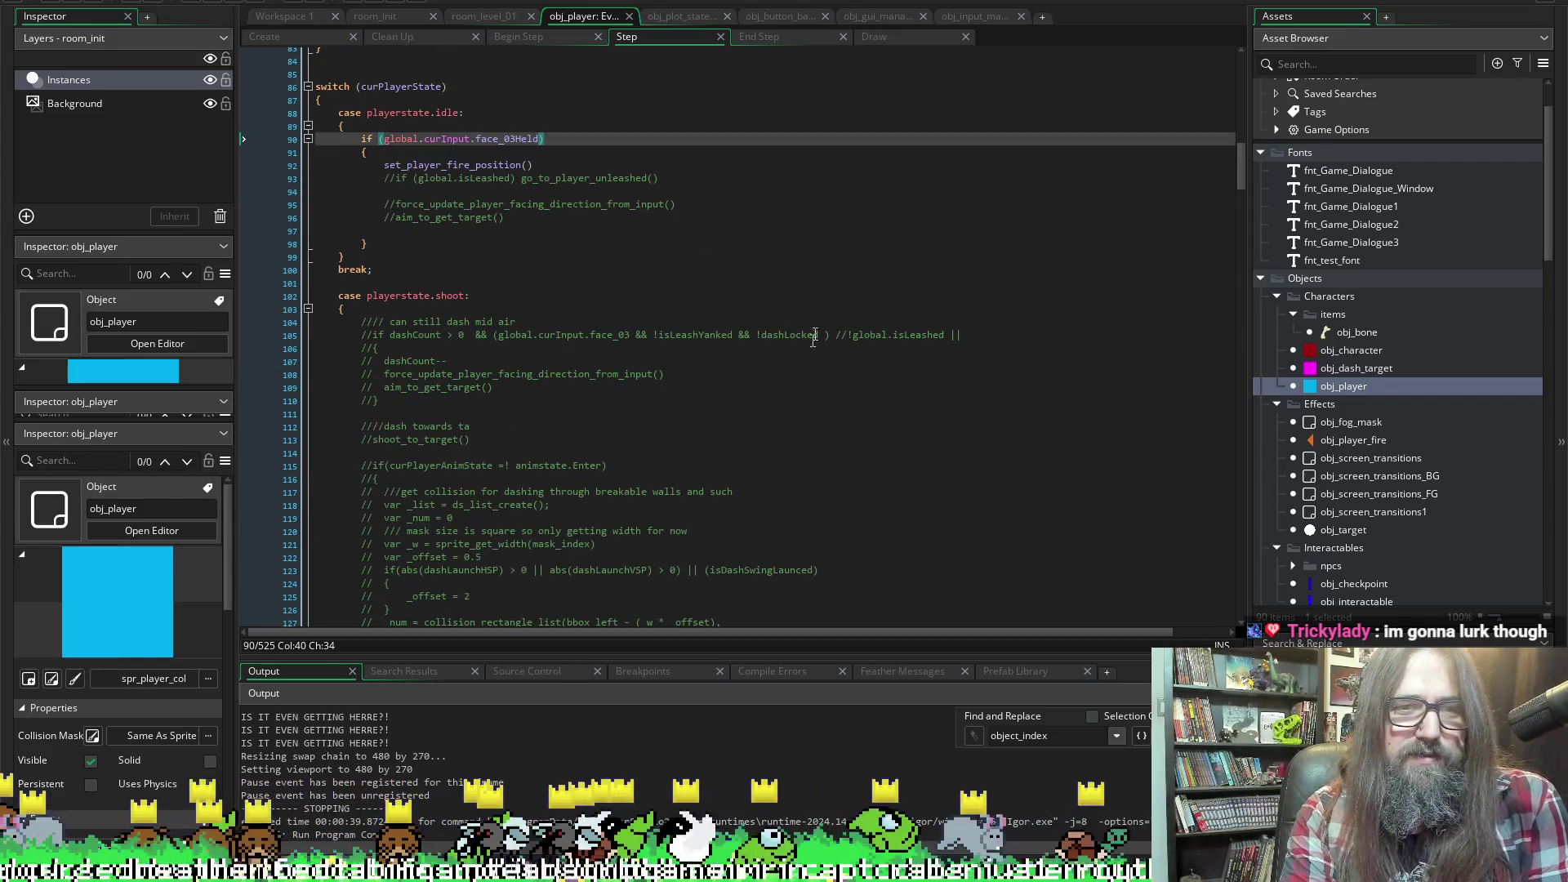
scroll(807, 227, down, 20)
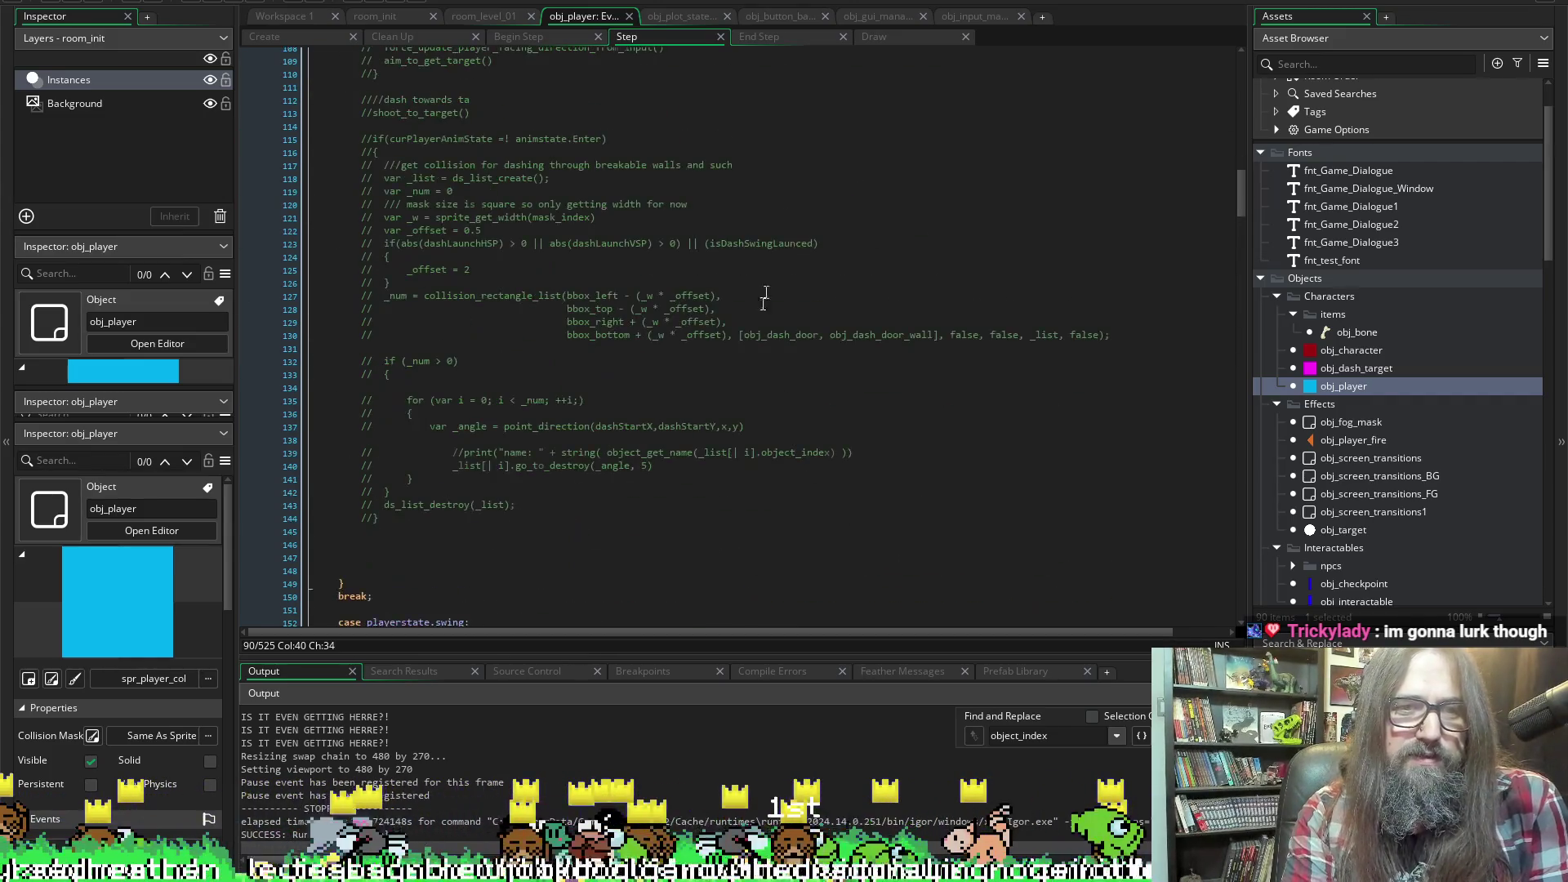
scroll(772, 323, down, 3)
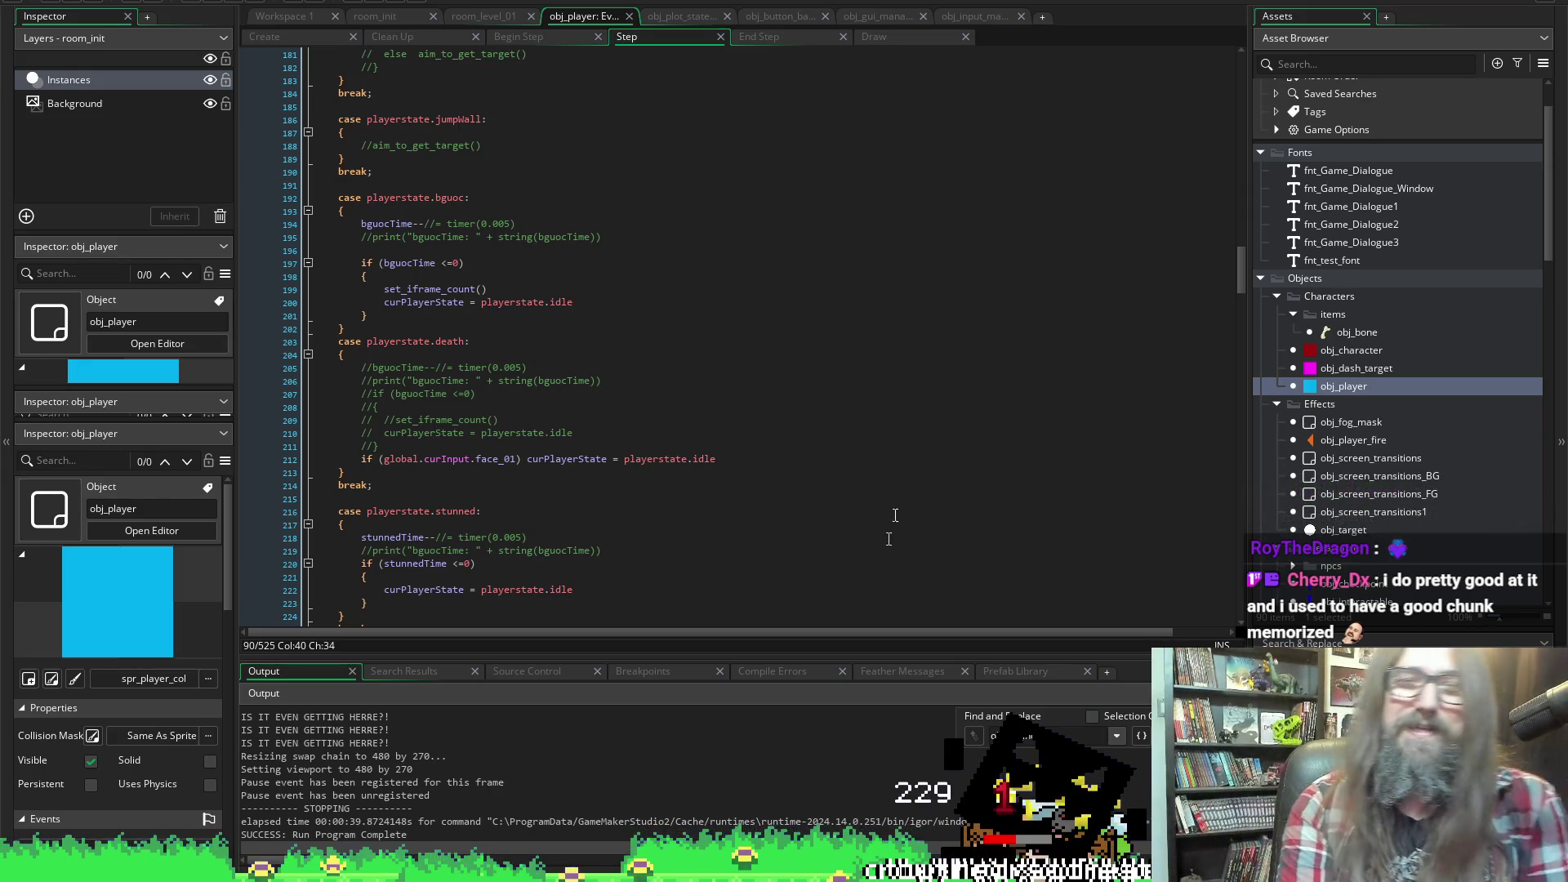
scroll(825, 326, down, 3)
scroll(815, 334, down, 20)
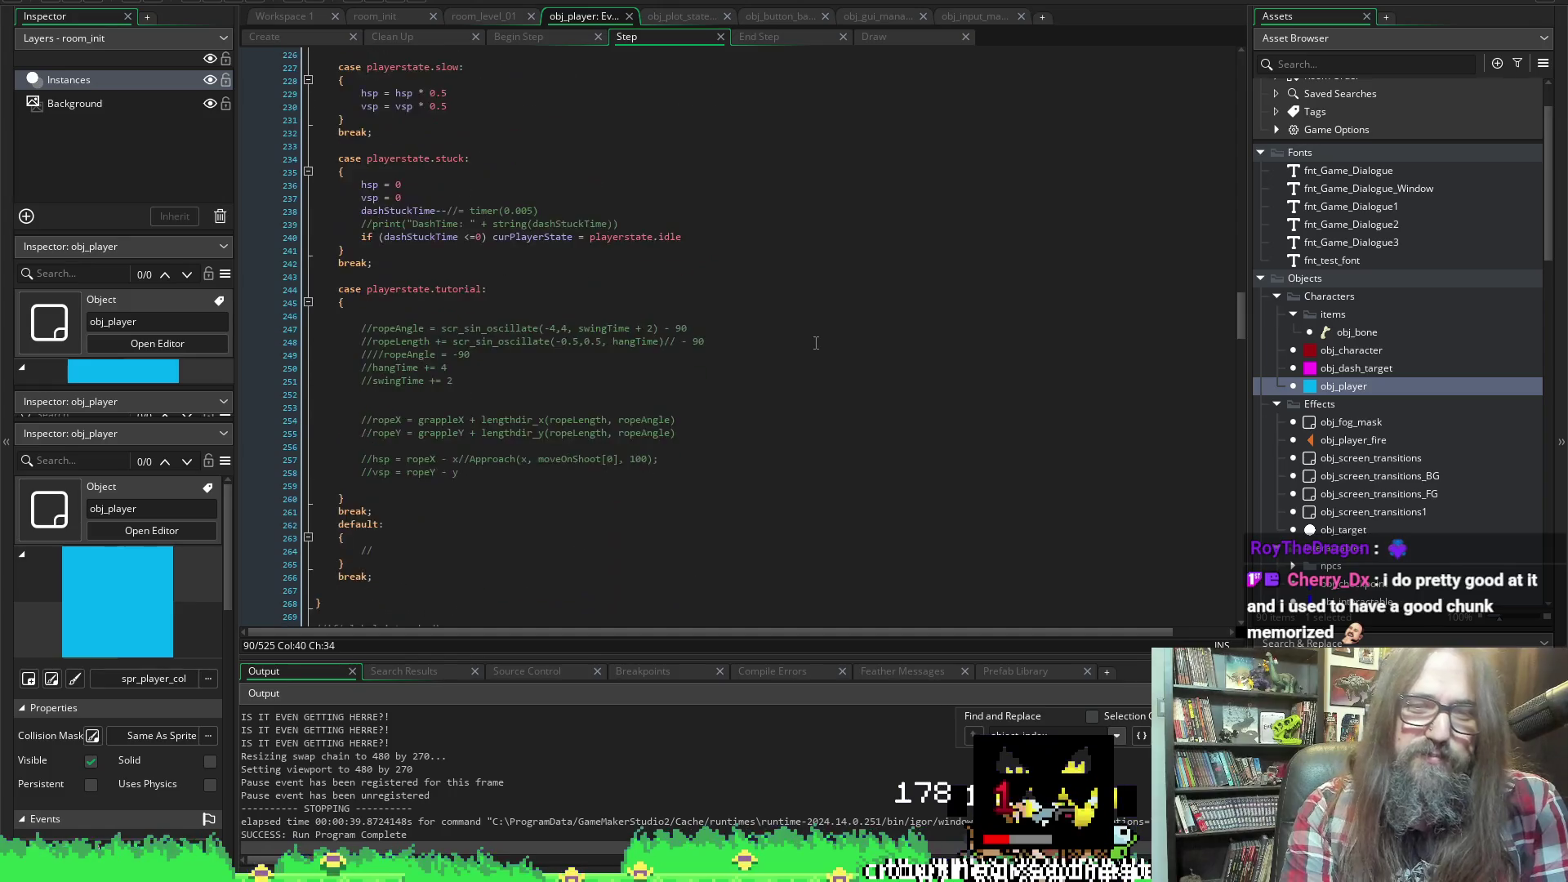
scroll(815, 343, up, 5)
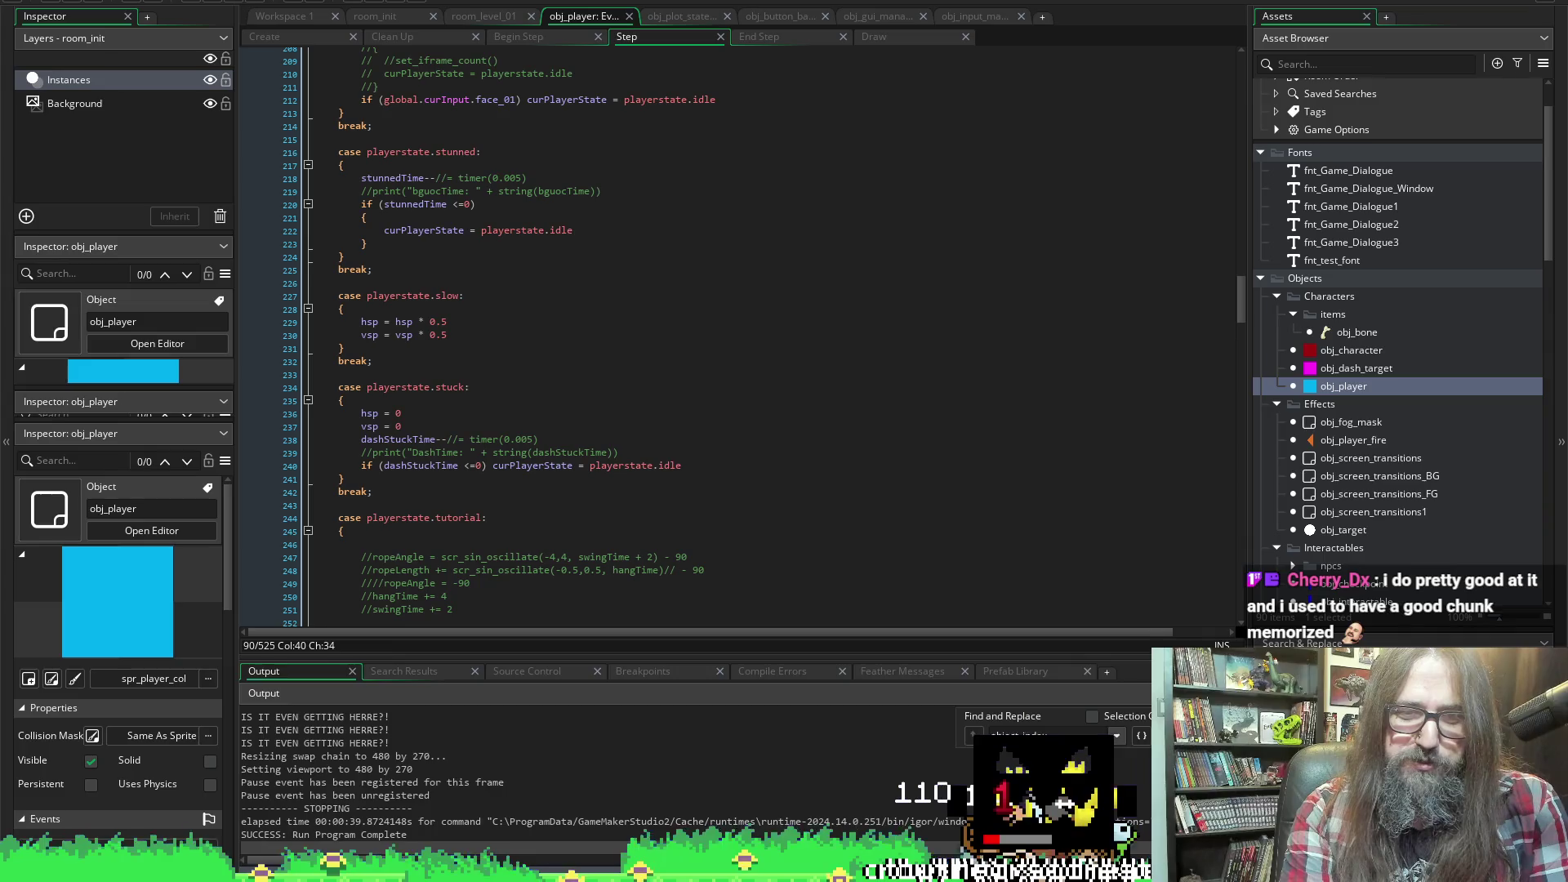
scroll(865, 353, up, 18)
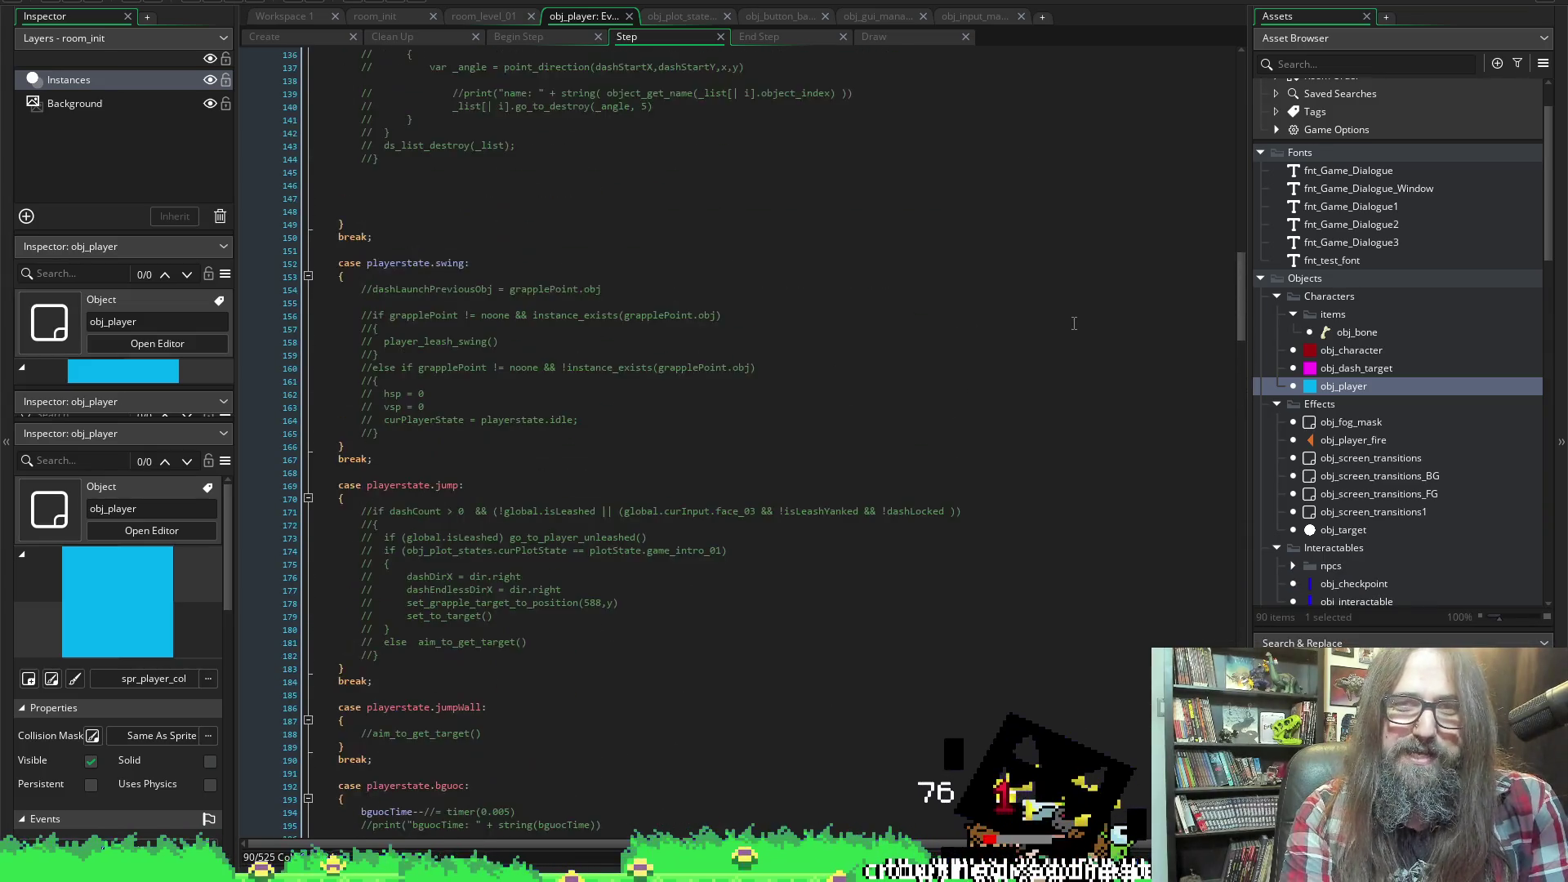
scroll(1074, 324, up, 20)
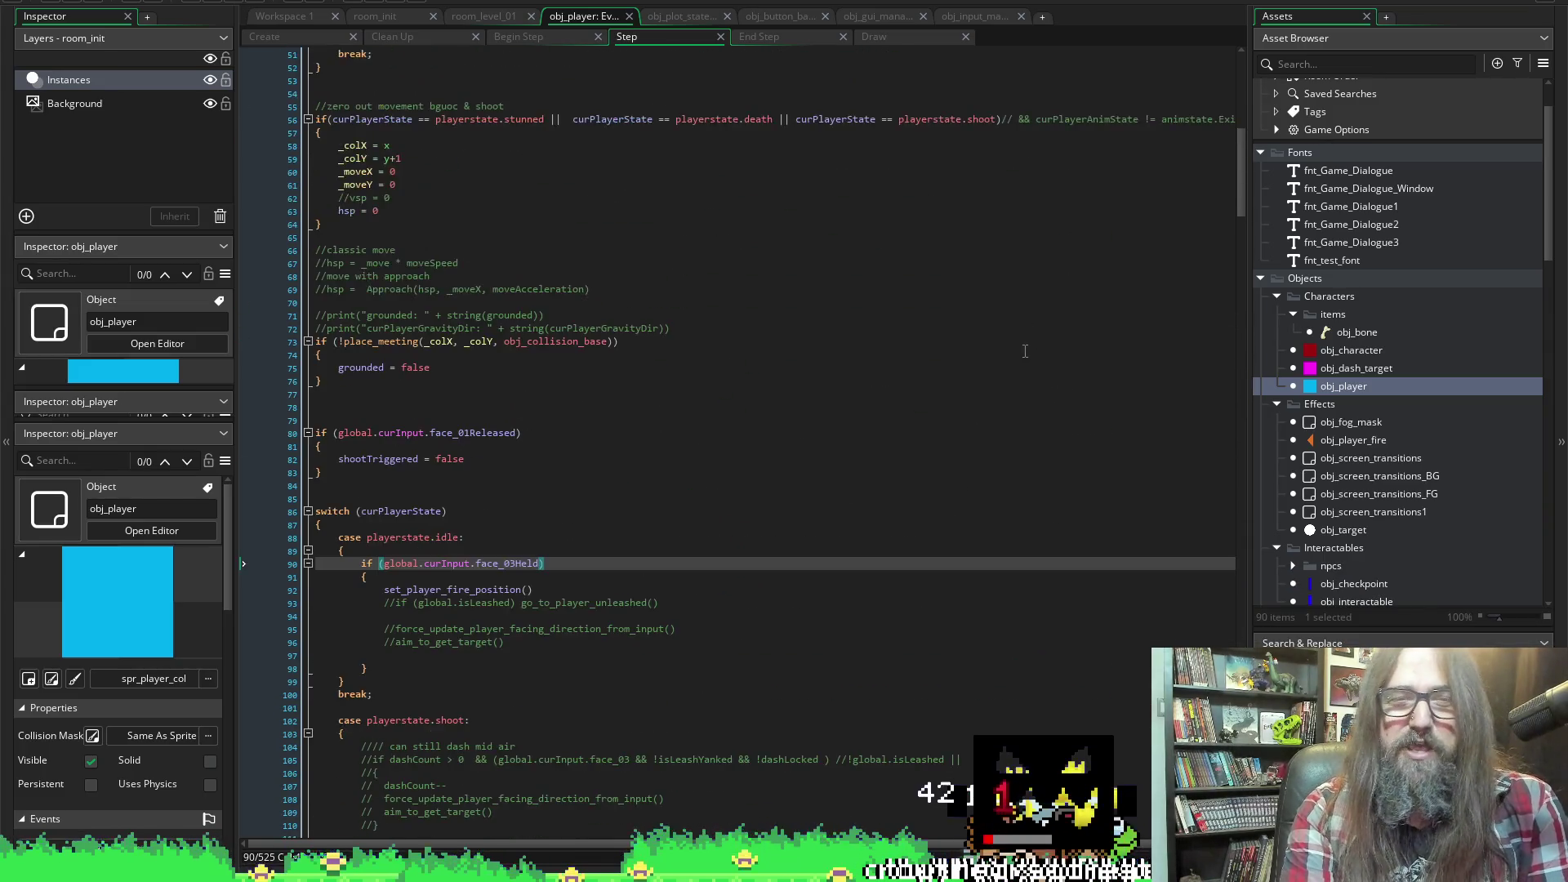
scroll(1025, 351, up, 8)
scroll(1025, 302, up, 4)
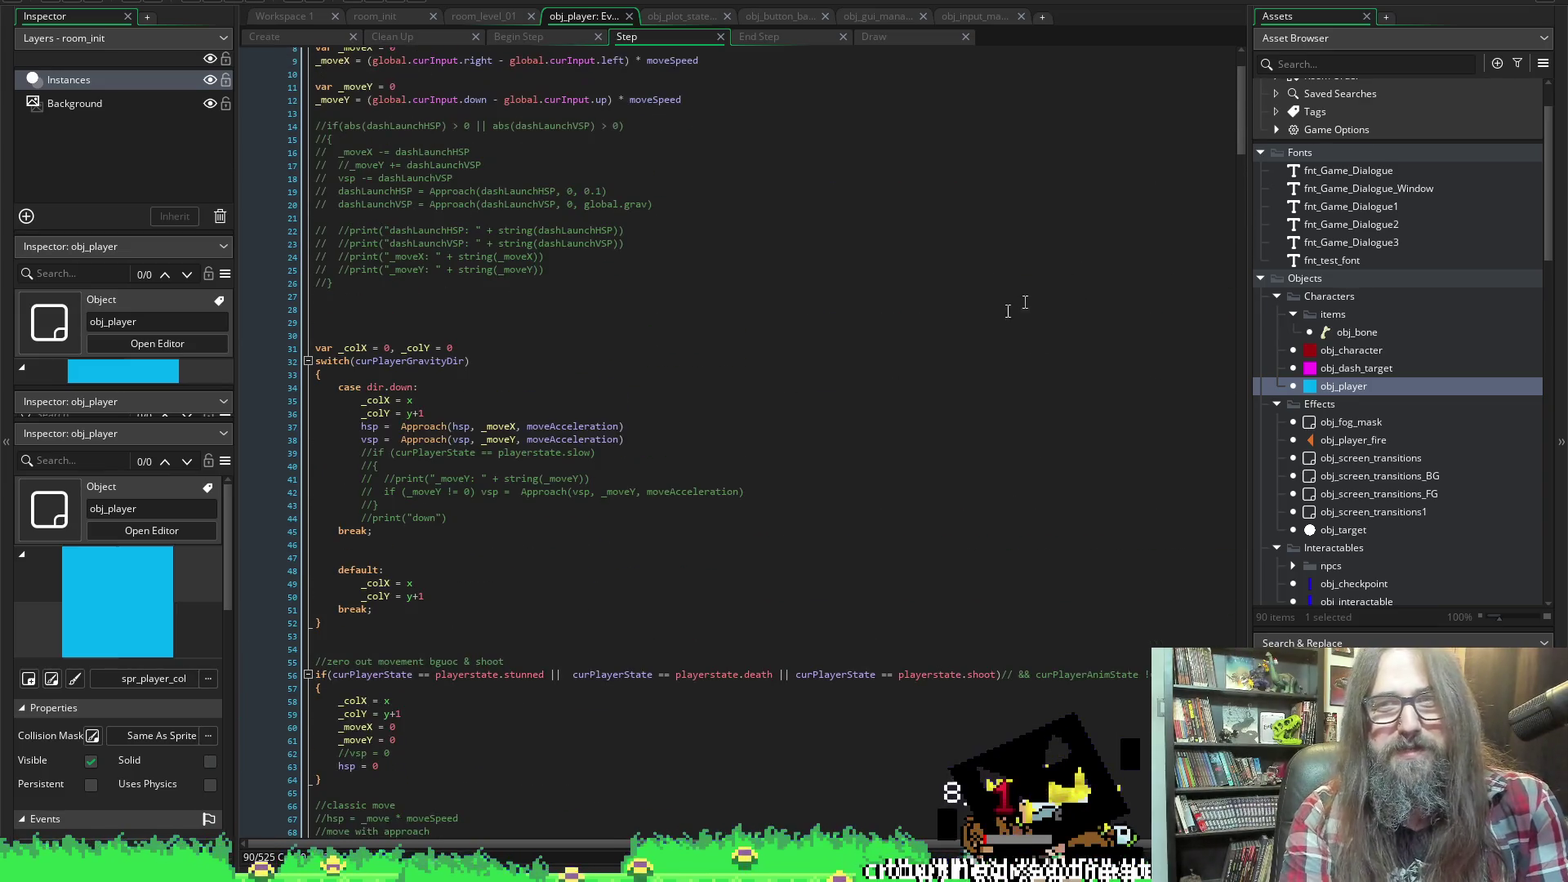
scroll(933, 326, up, 3)
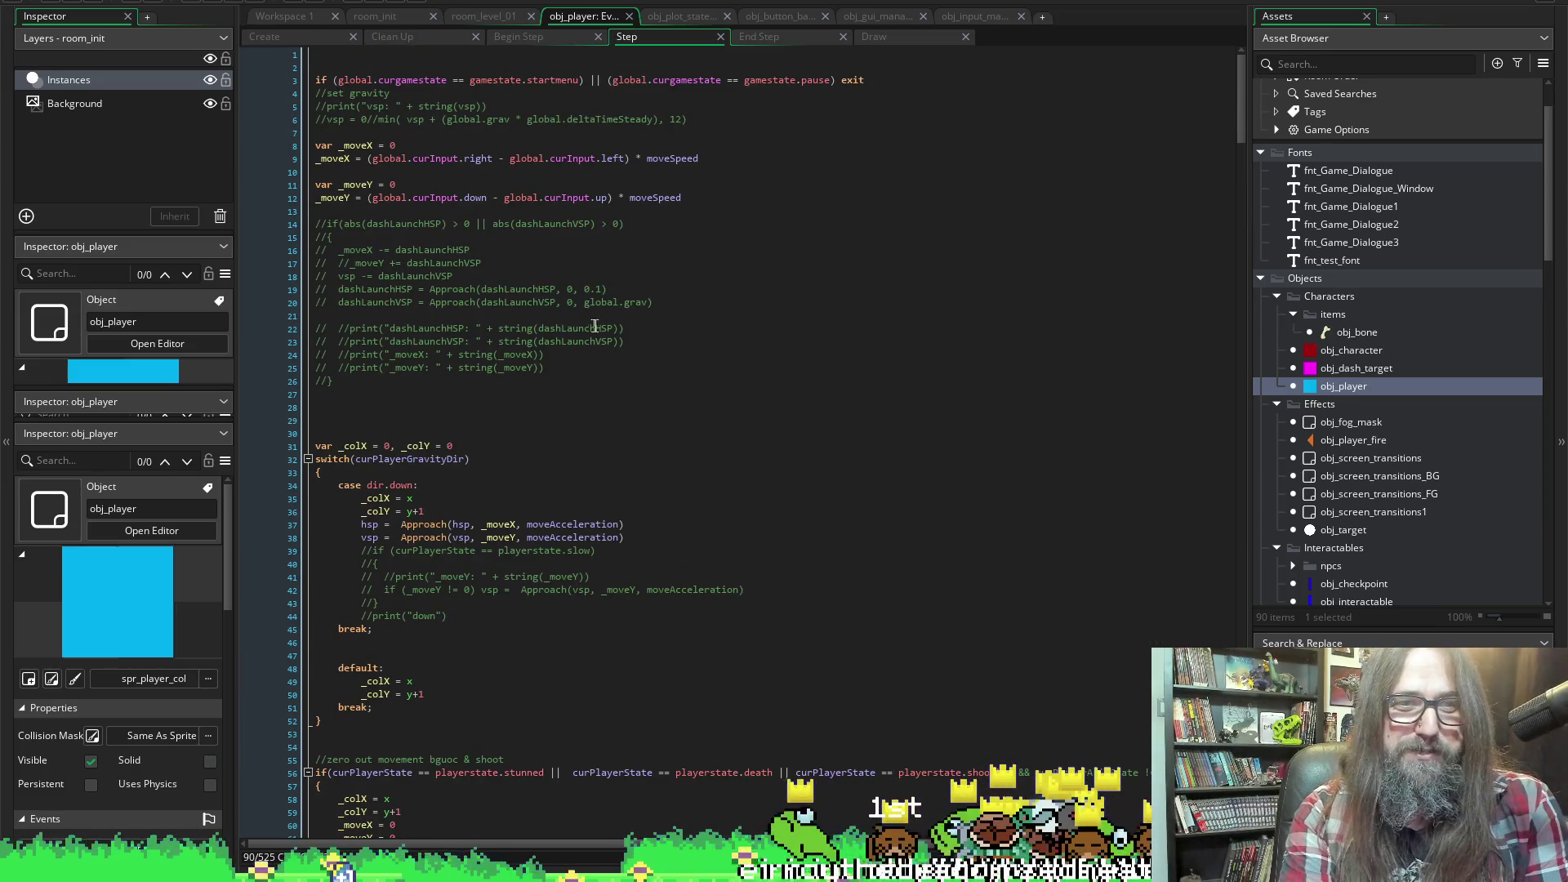
drag(380, 407, 288, 326)
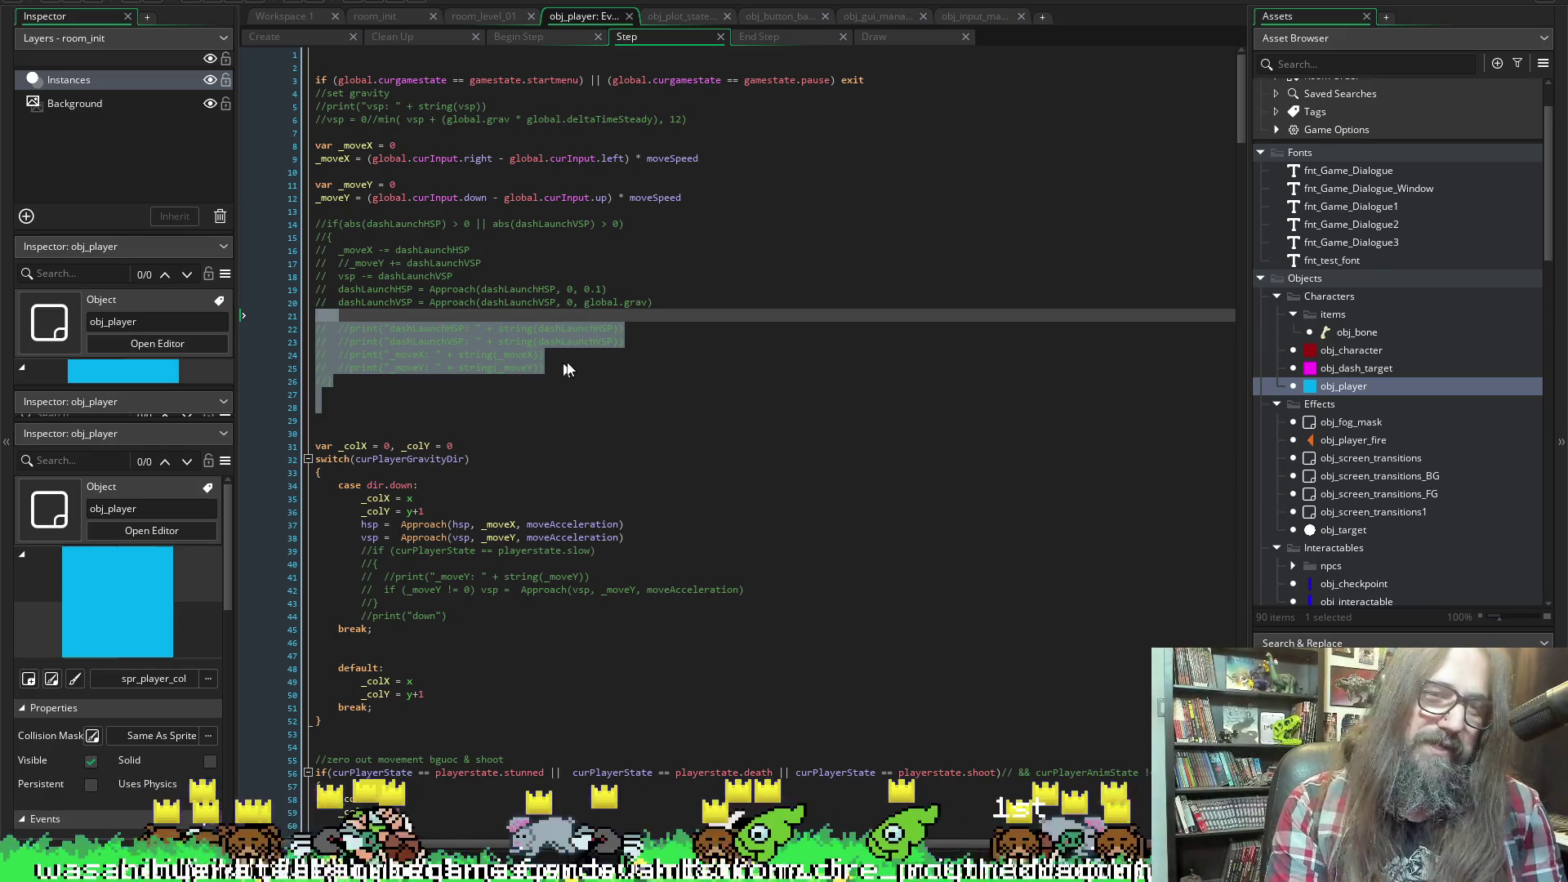
click(621, 340)
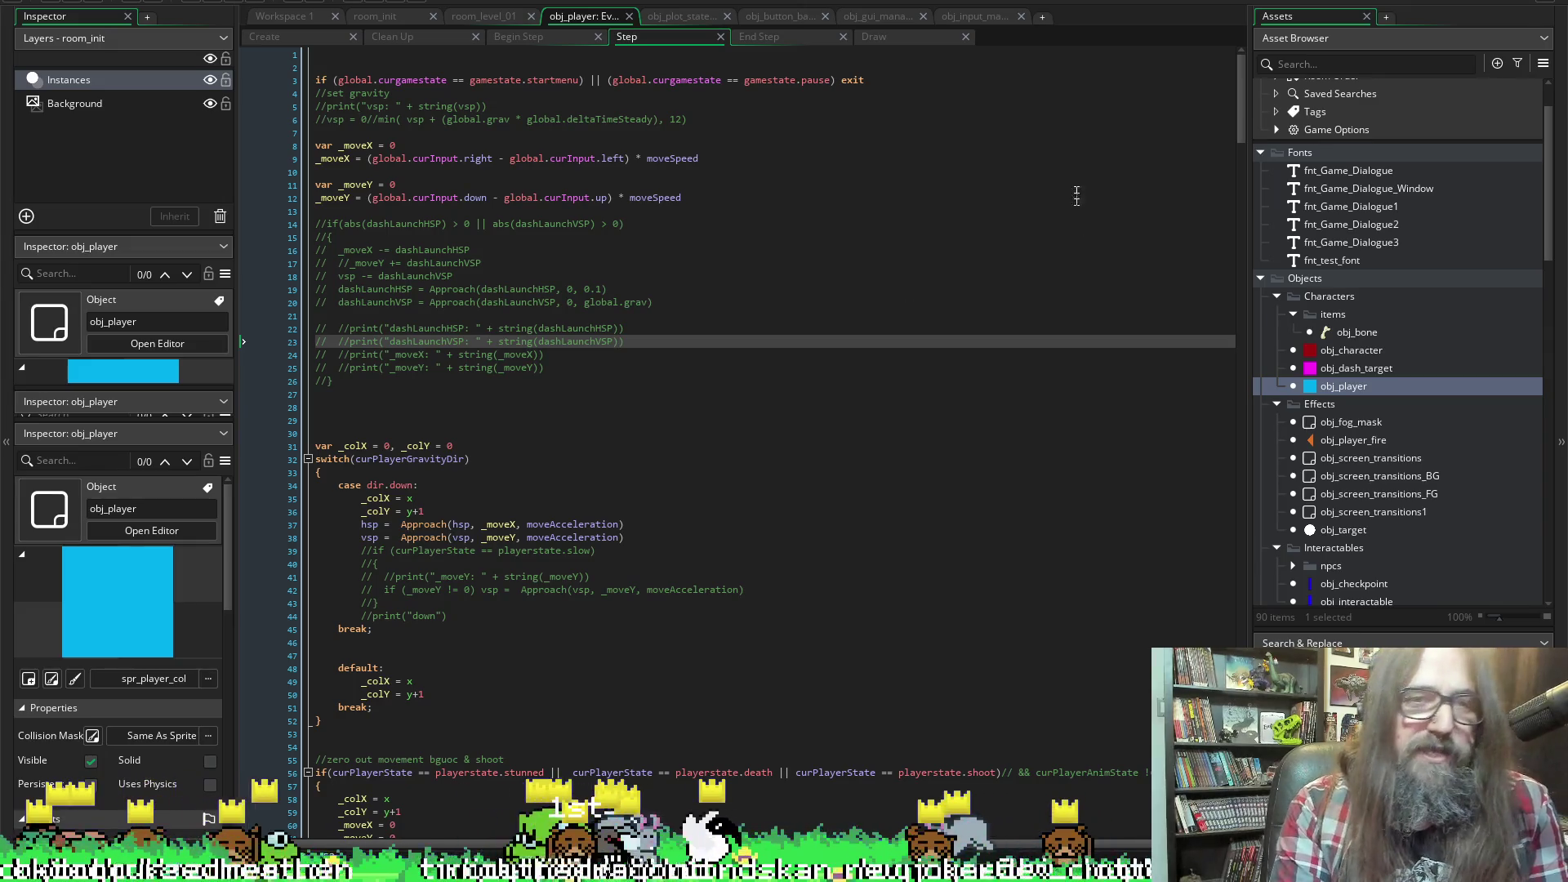
click(584, 433)
click(599, 469)
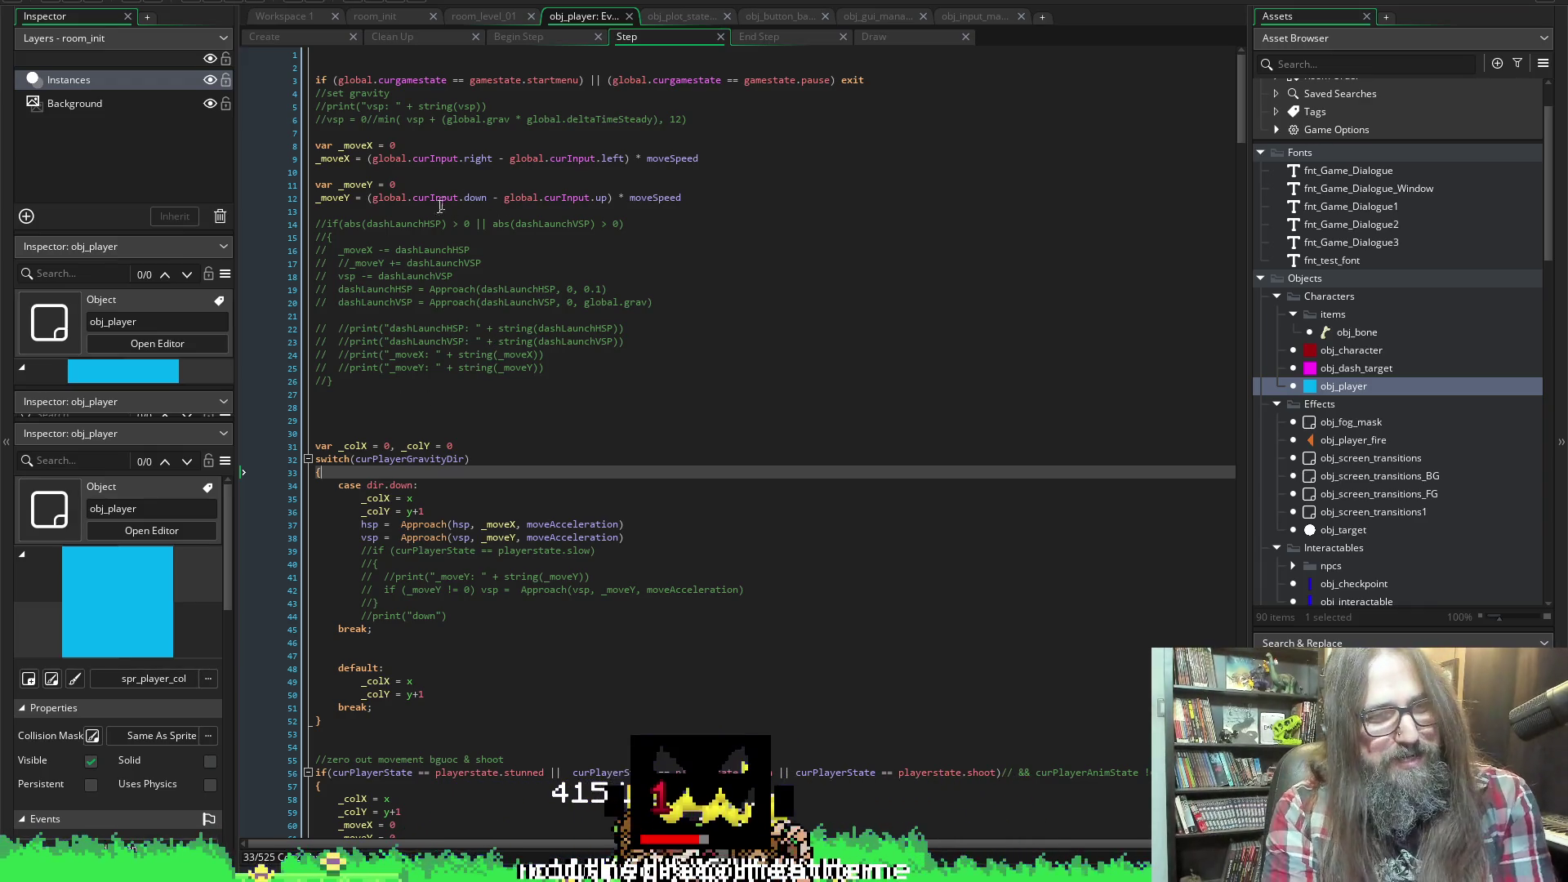
click(323, 396)
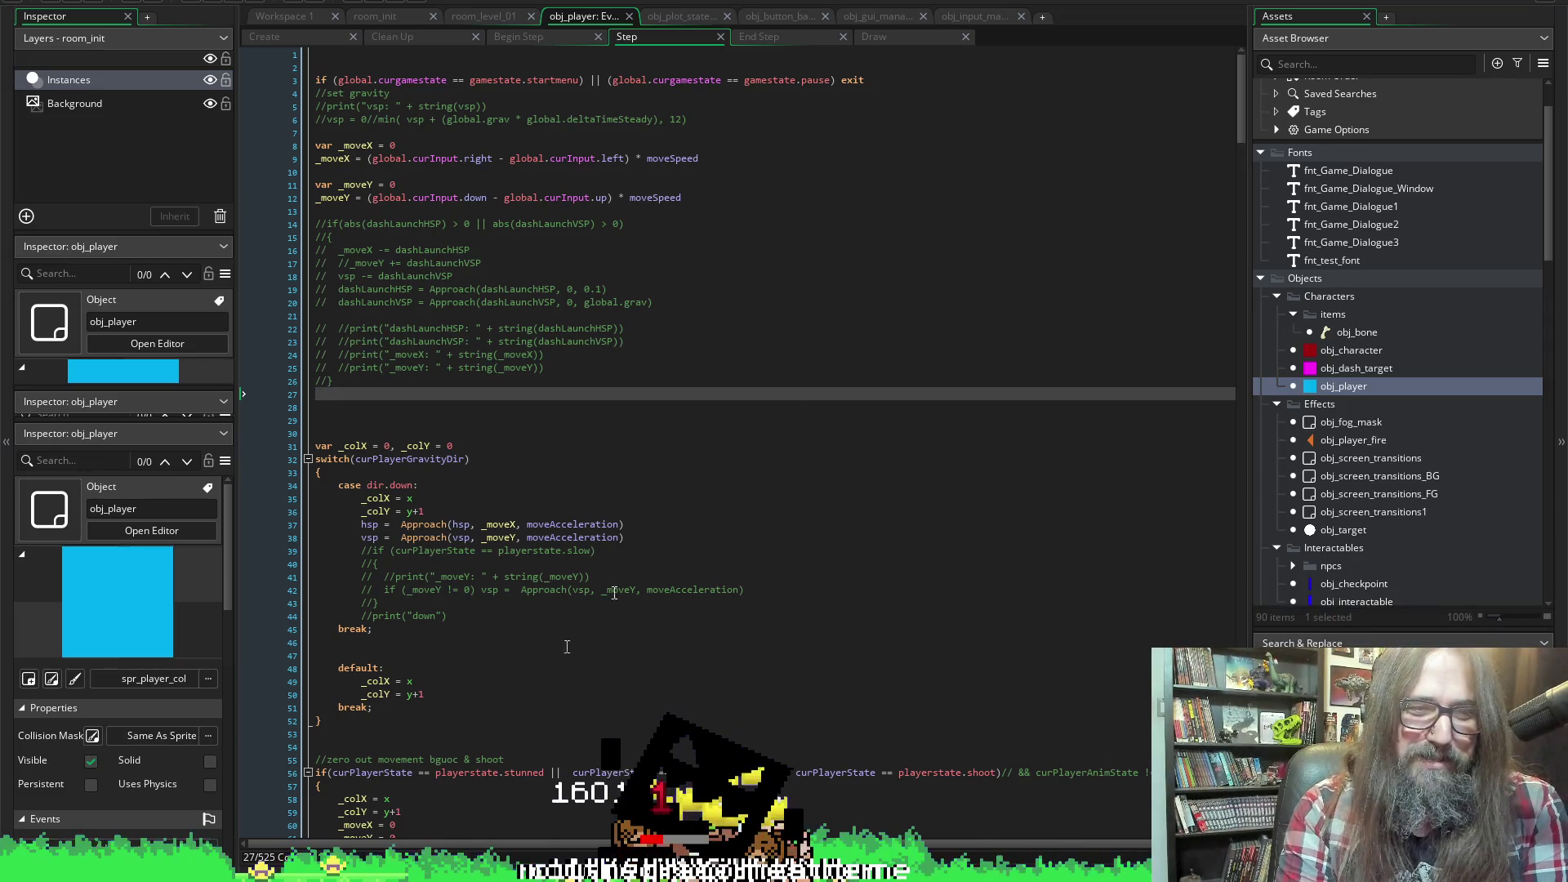
scroll(741, 564, down, 5)
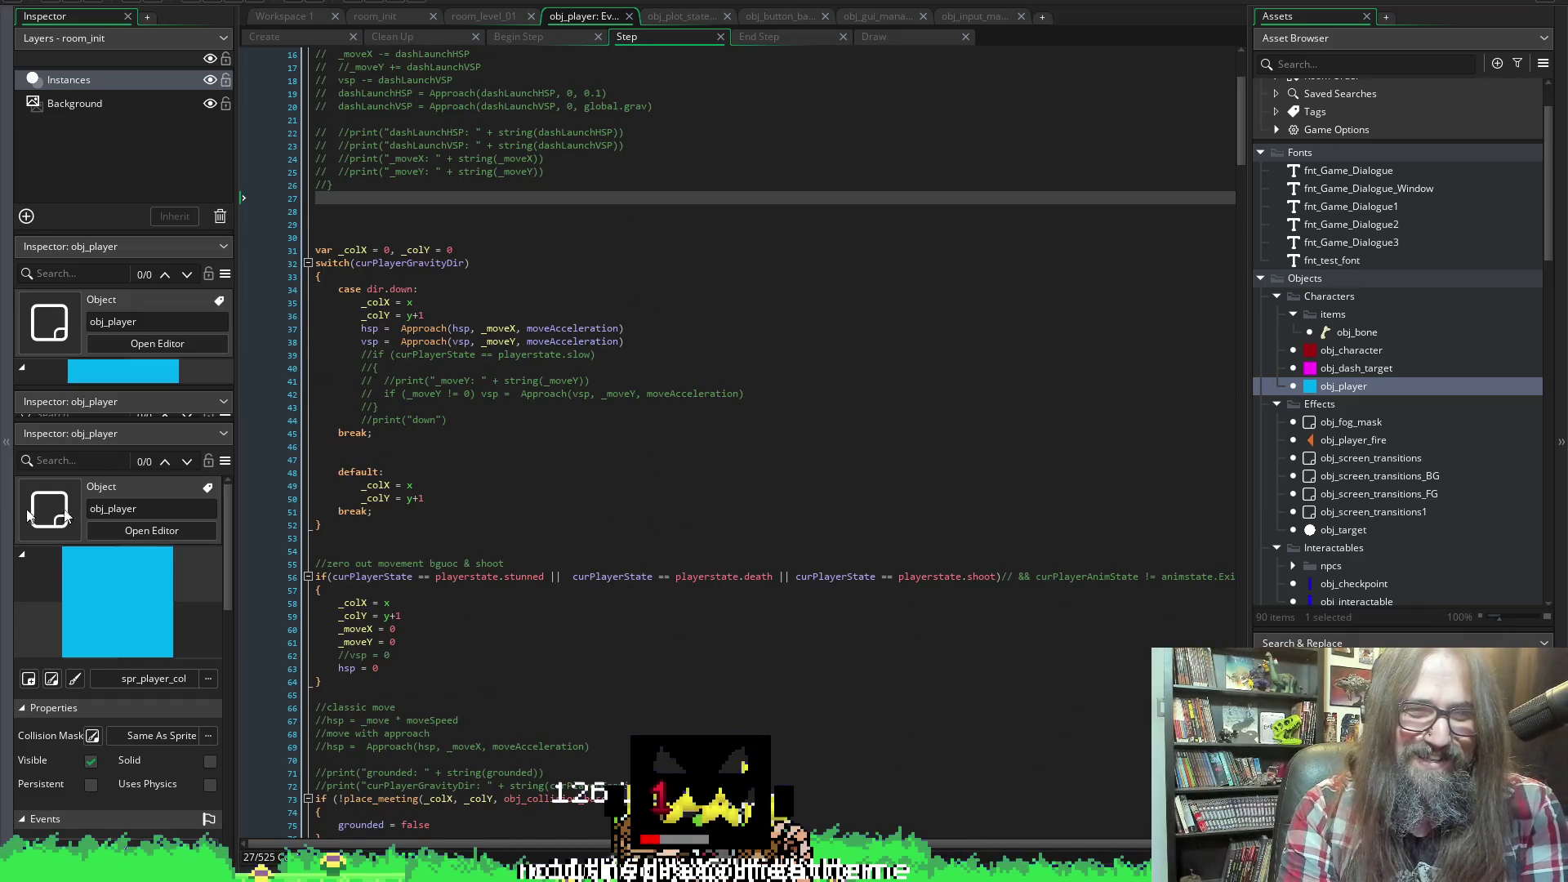
scroll(811, 489, down, 10)
scroll(811, 489, down, 17)
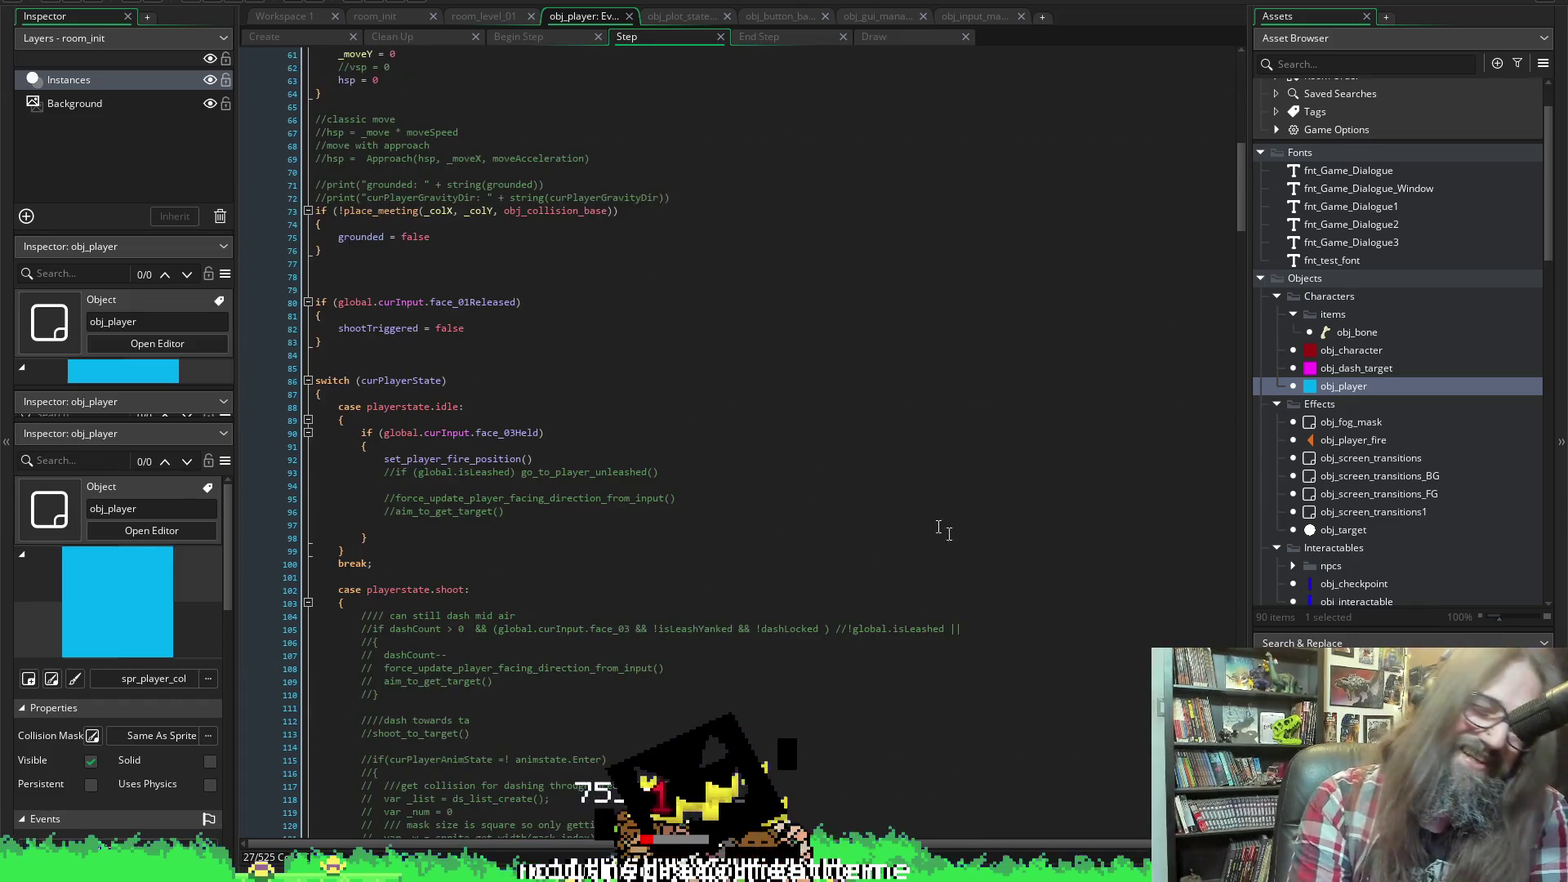
scroll(568, 305, down, 17)
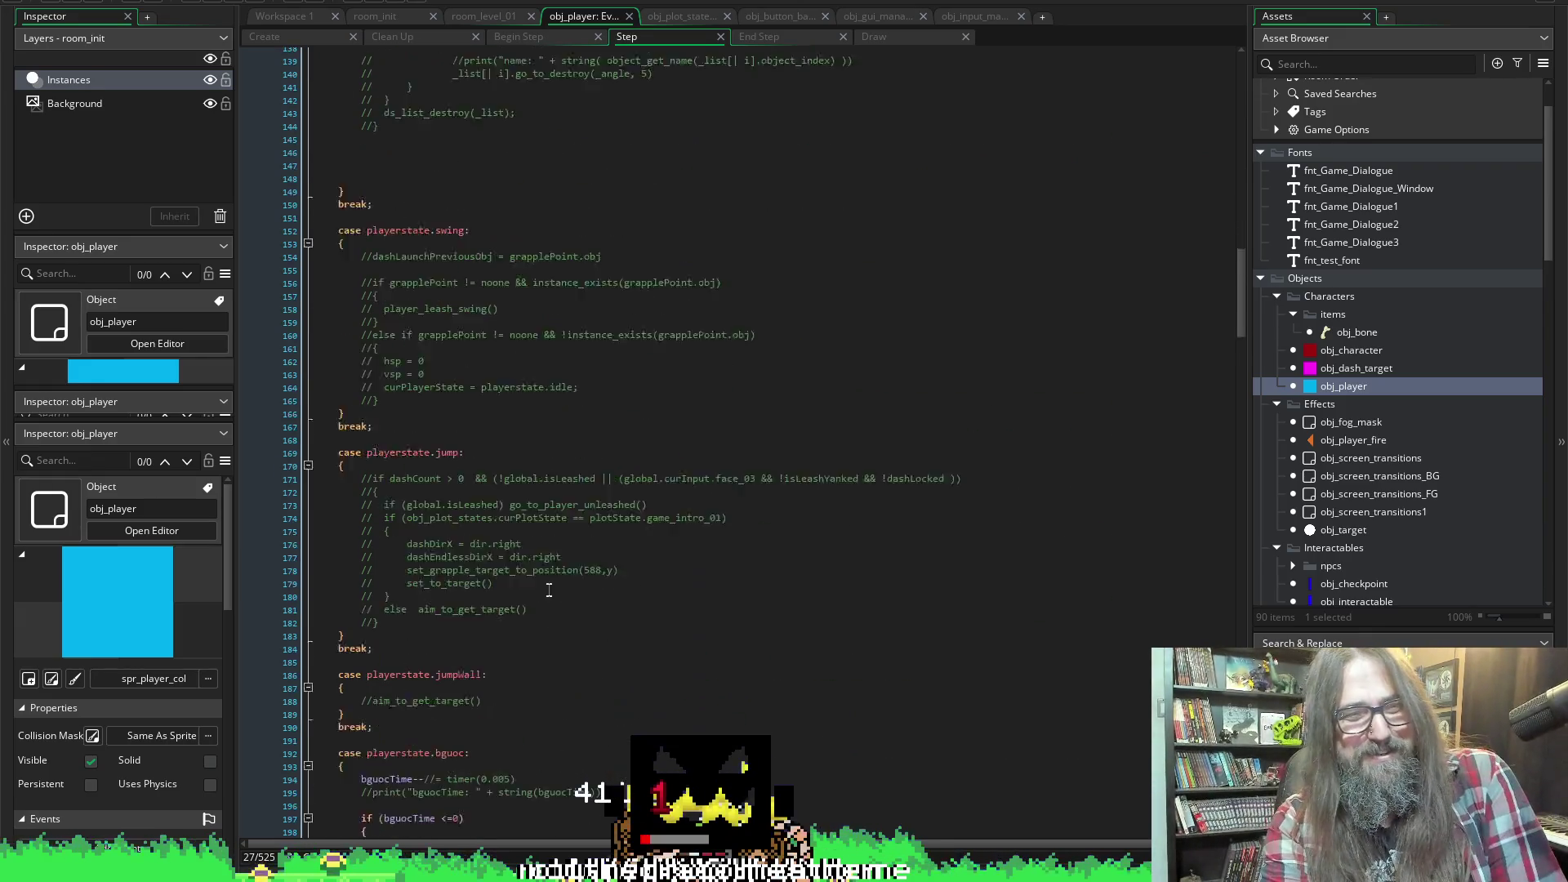
scroll(814, 447, up, 20)
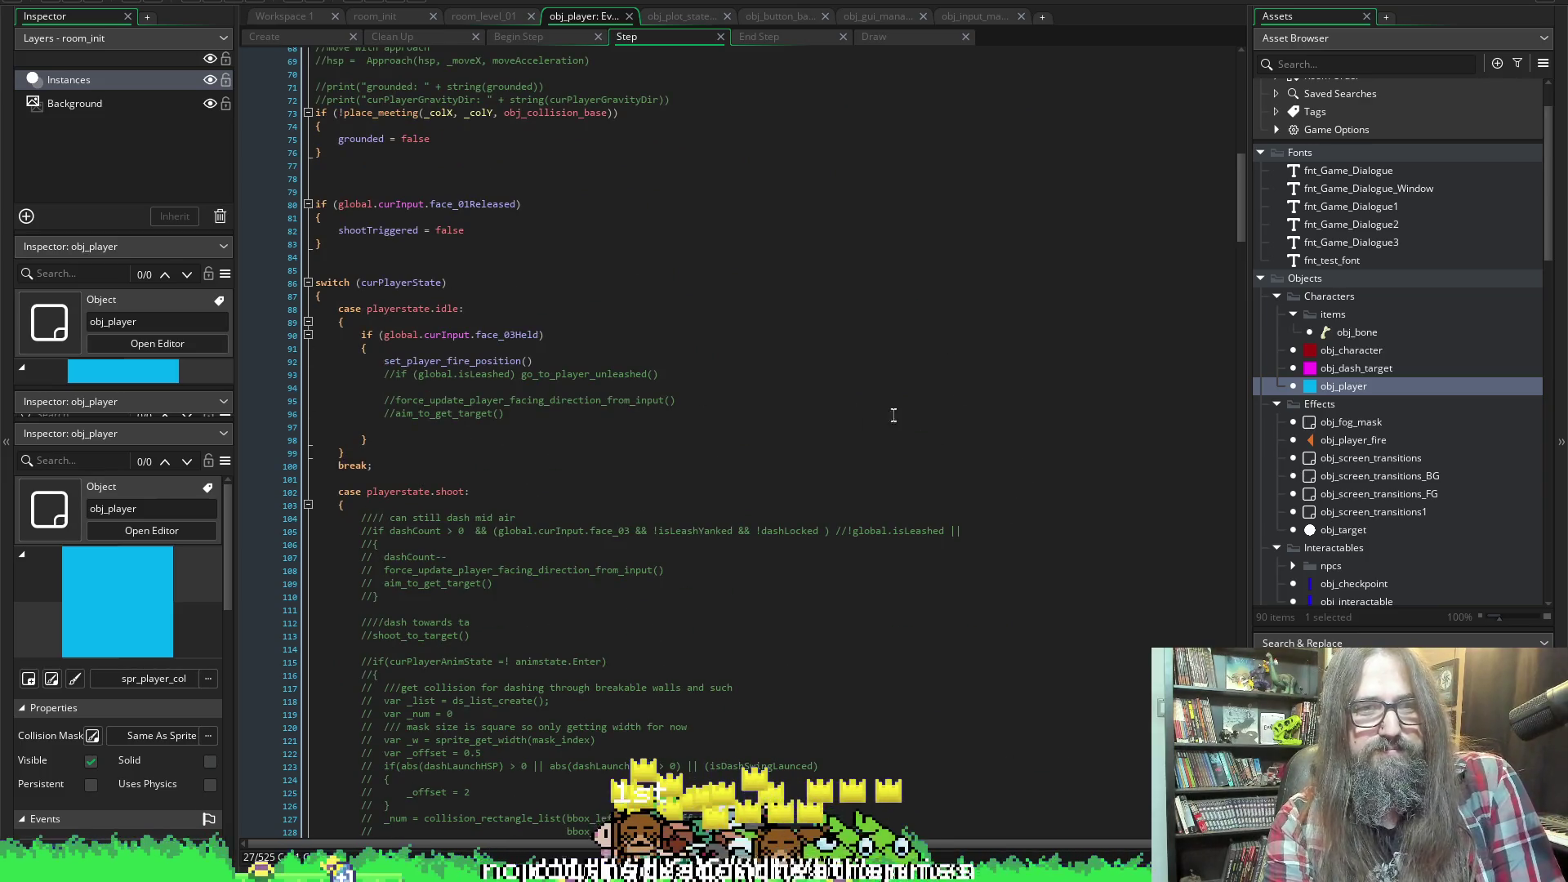
scroll(894, 415, down, 7)
scroll(940, 572, up, 12)
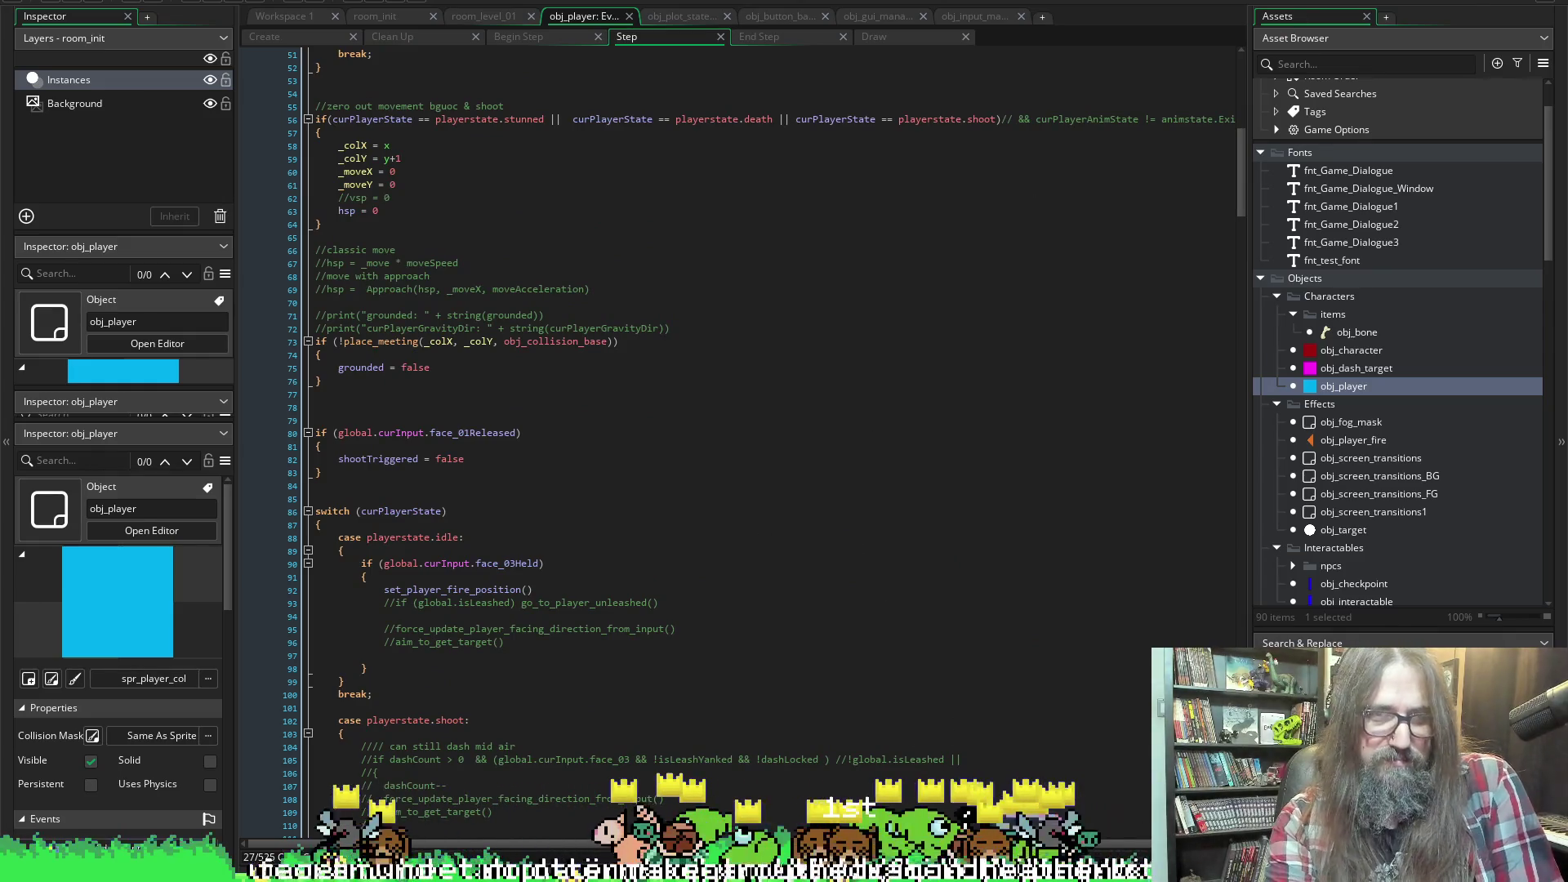
scroll(855, 308, up, 10)
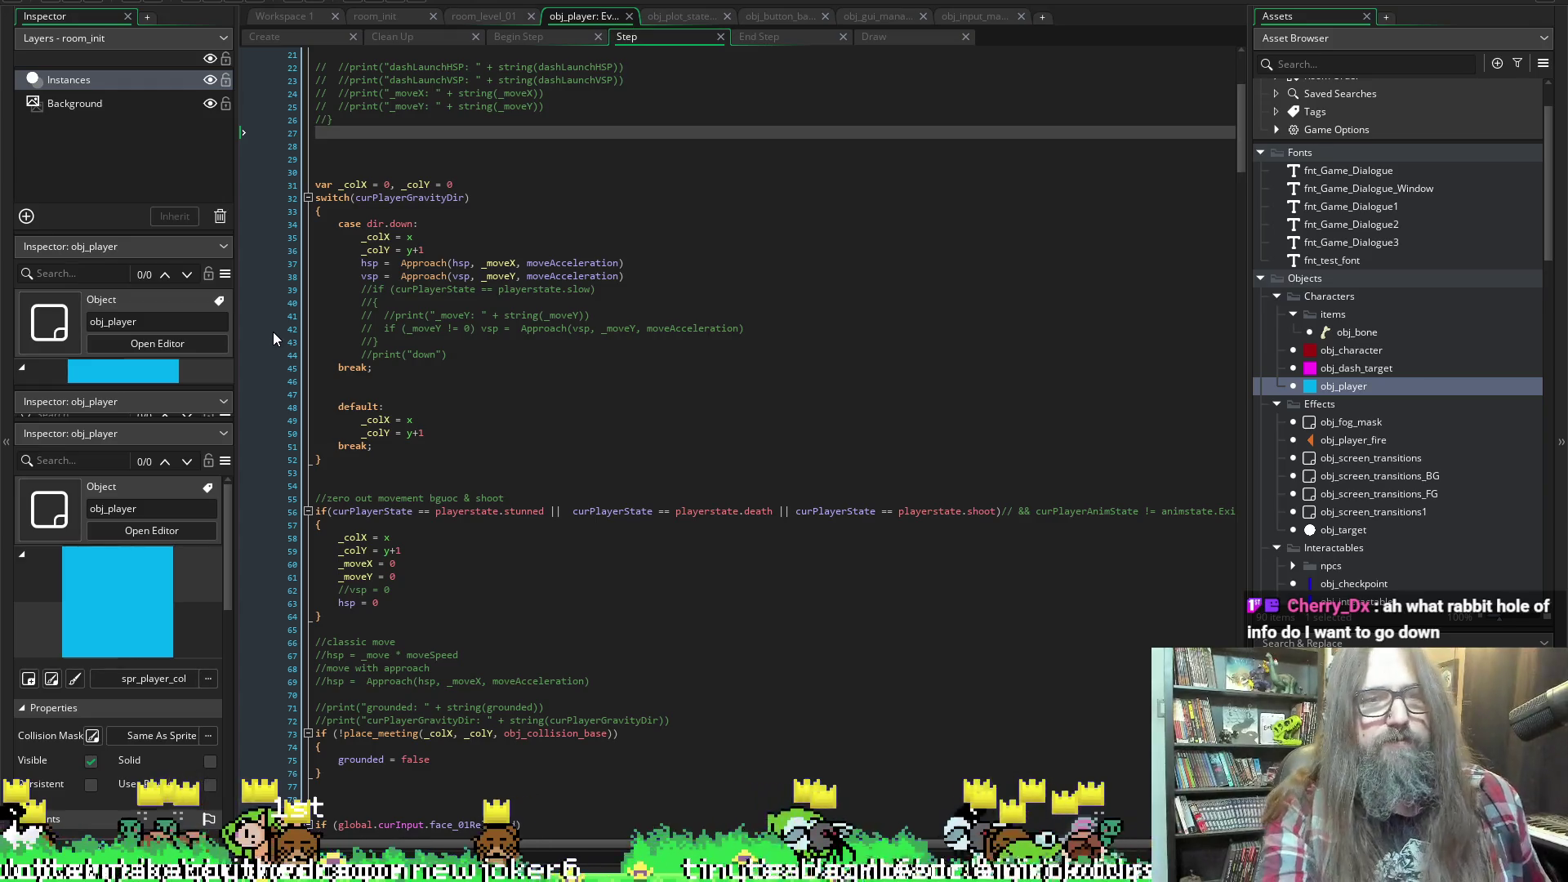
scroll(413, 380, up, 7)
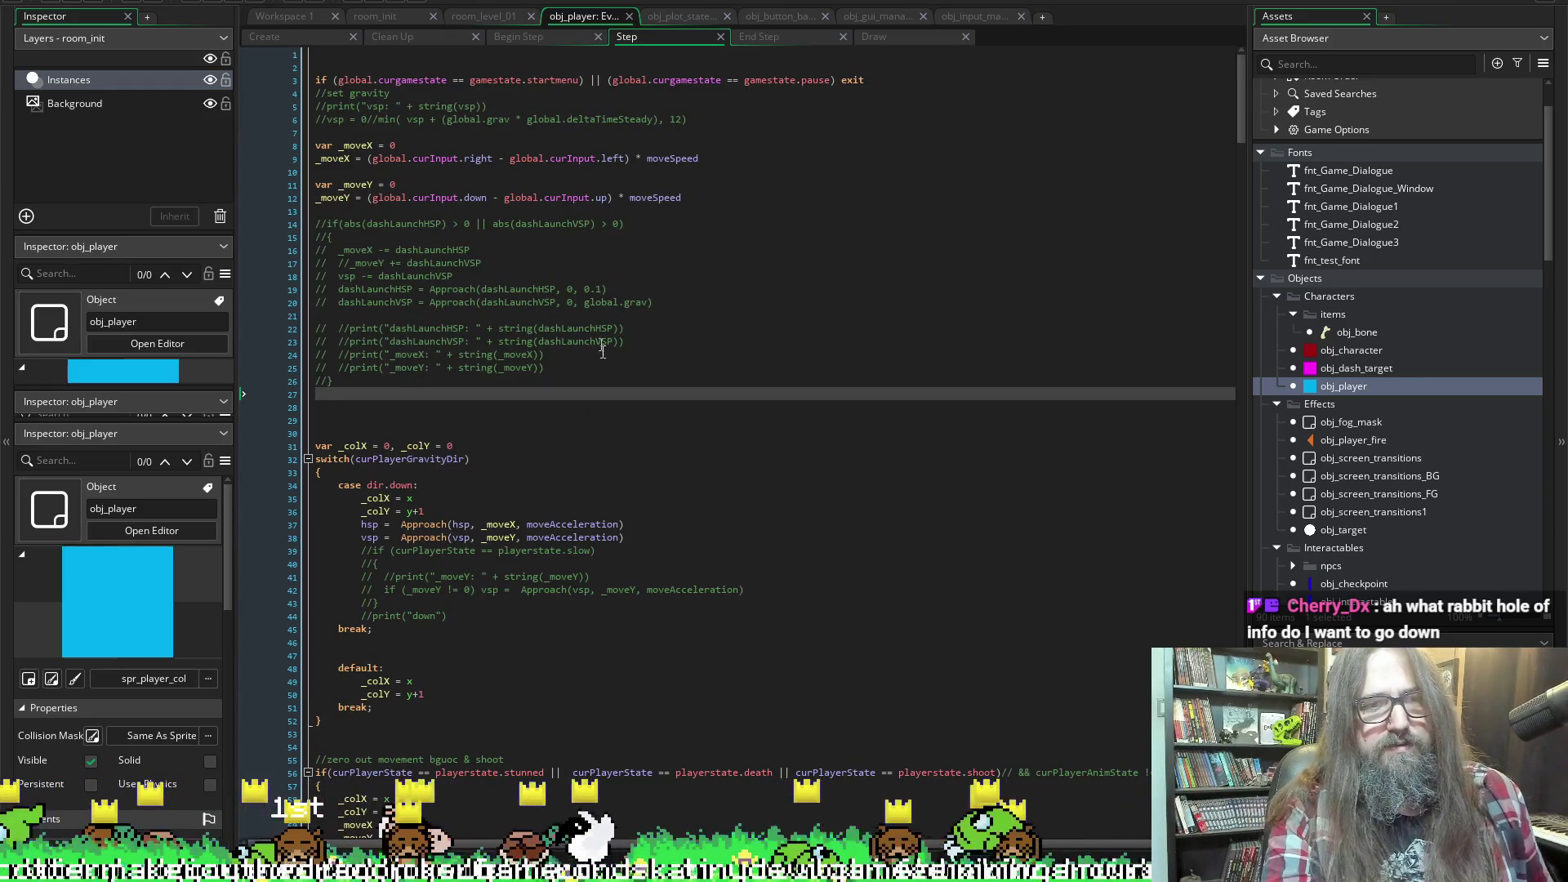
click(541, 354)
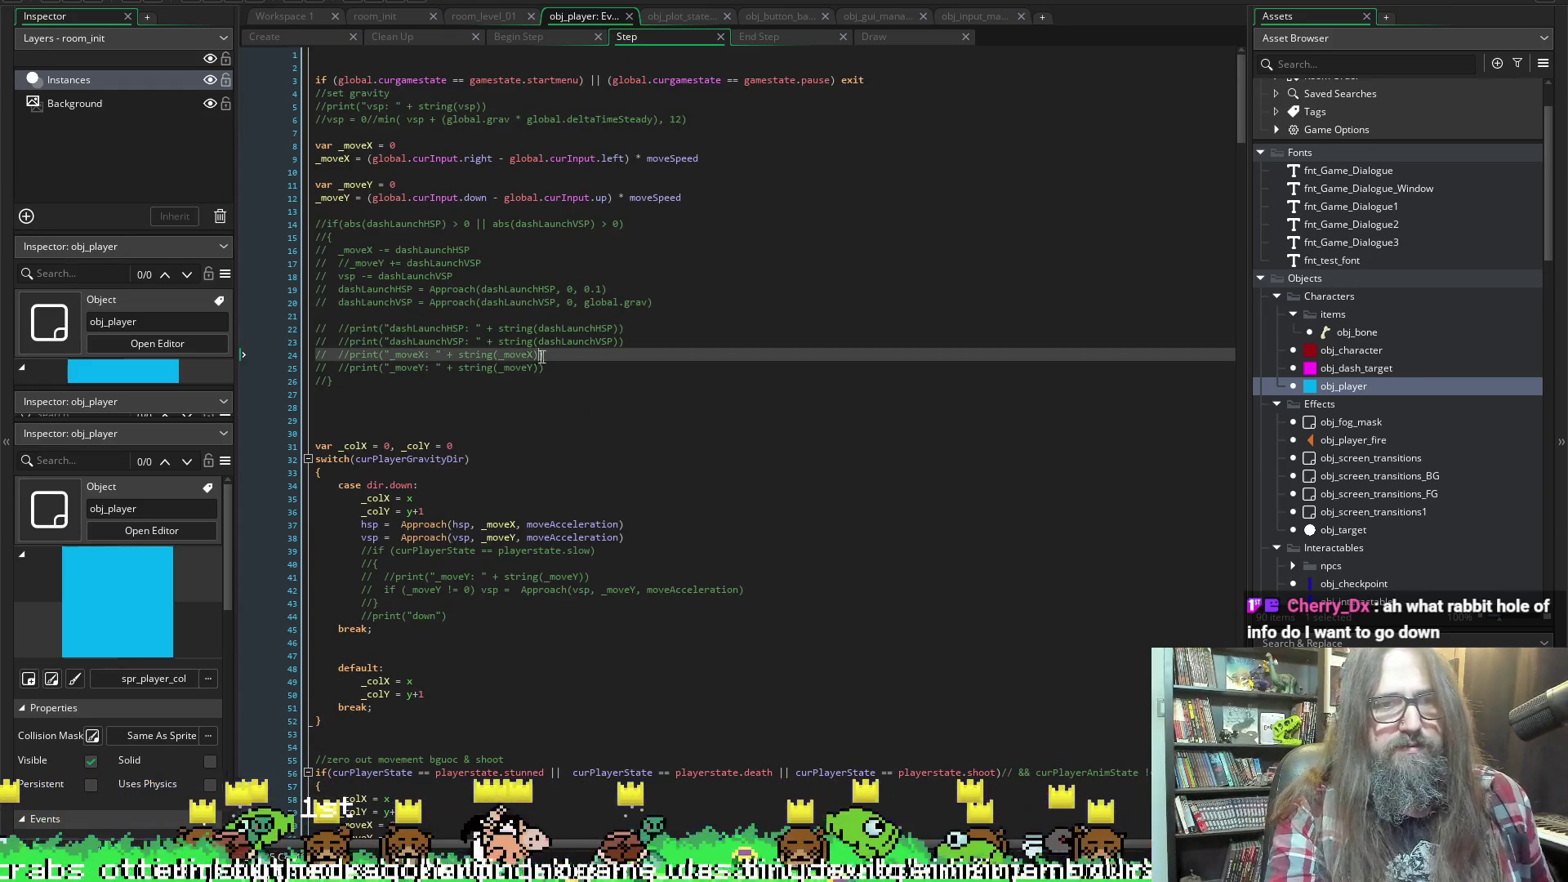
click(278, 36)
Search obj_player's Create event code for 'rotation' and step through the matches
click(655, 172)
key(ctrl+f)
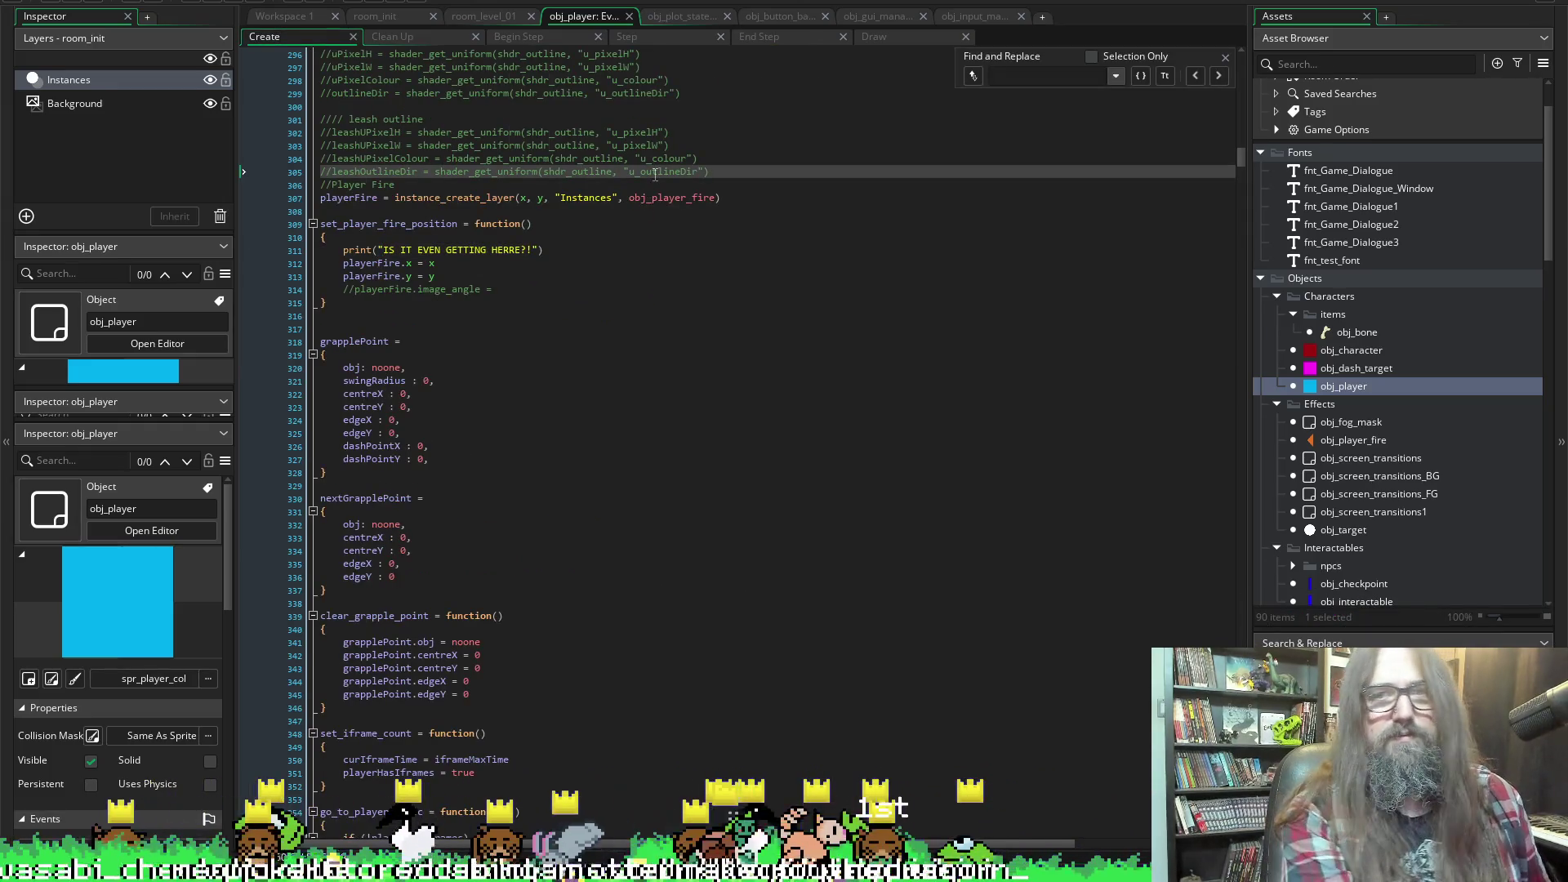
text(rotation)
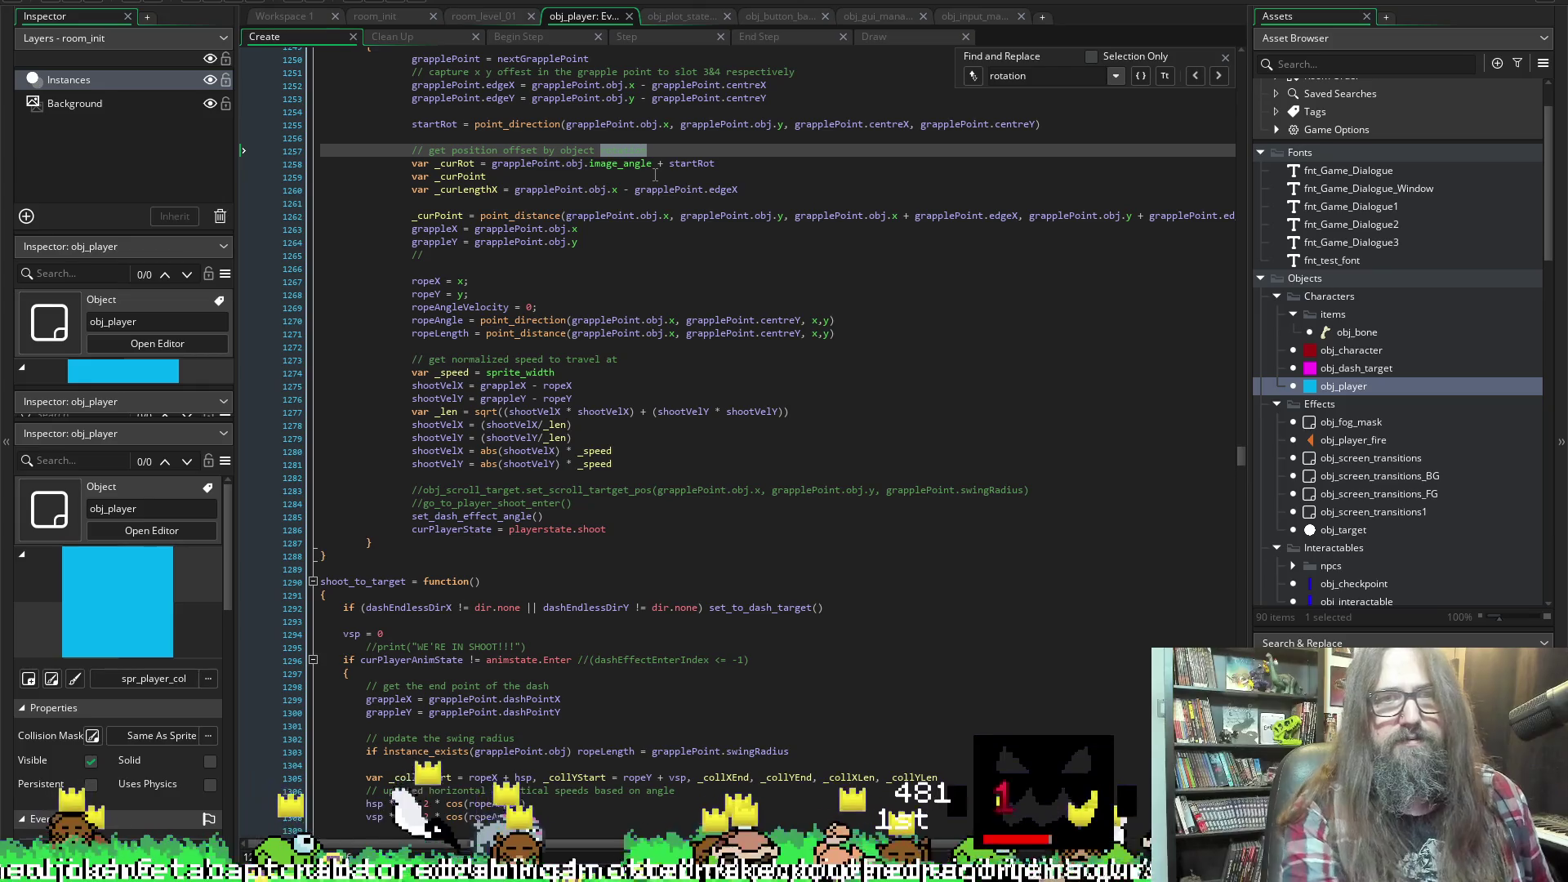
scroll(656, 175, up, 5)
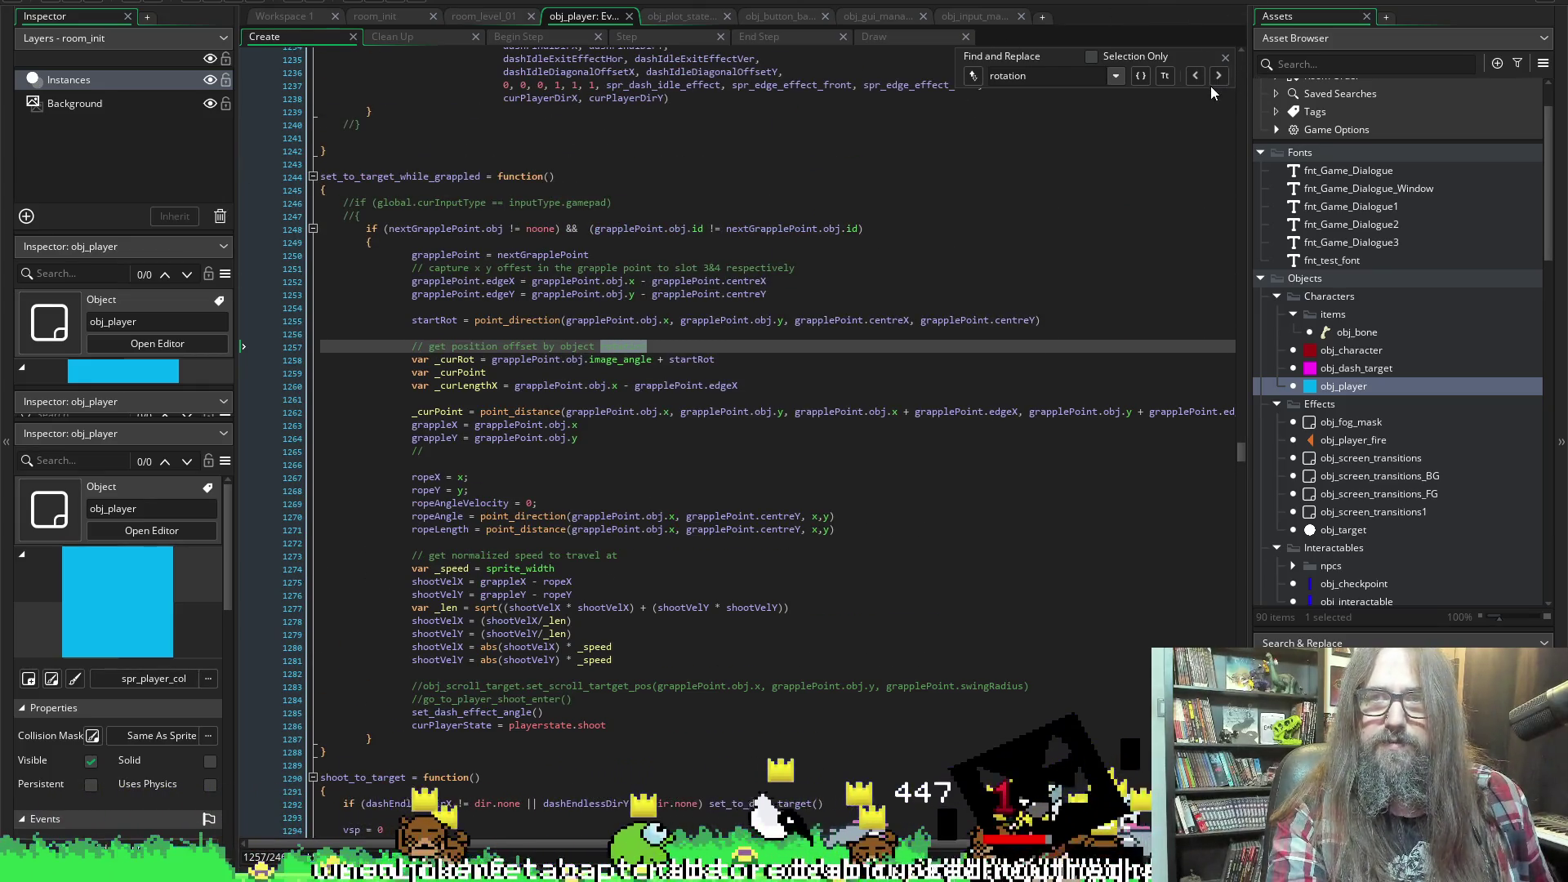
click(1217, 76)
click(1211, 76)
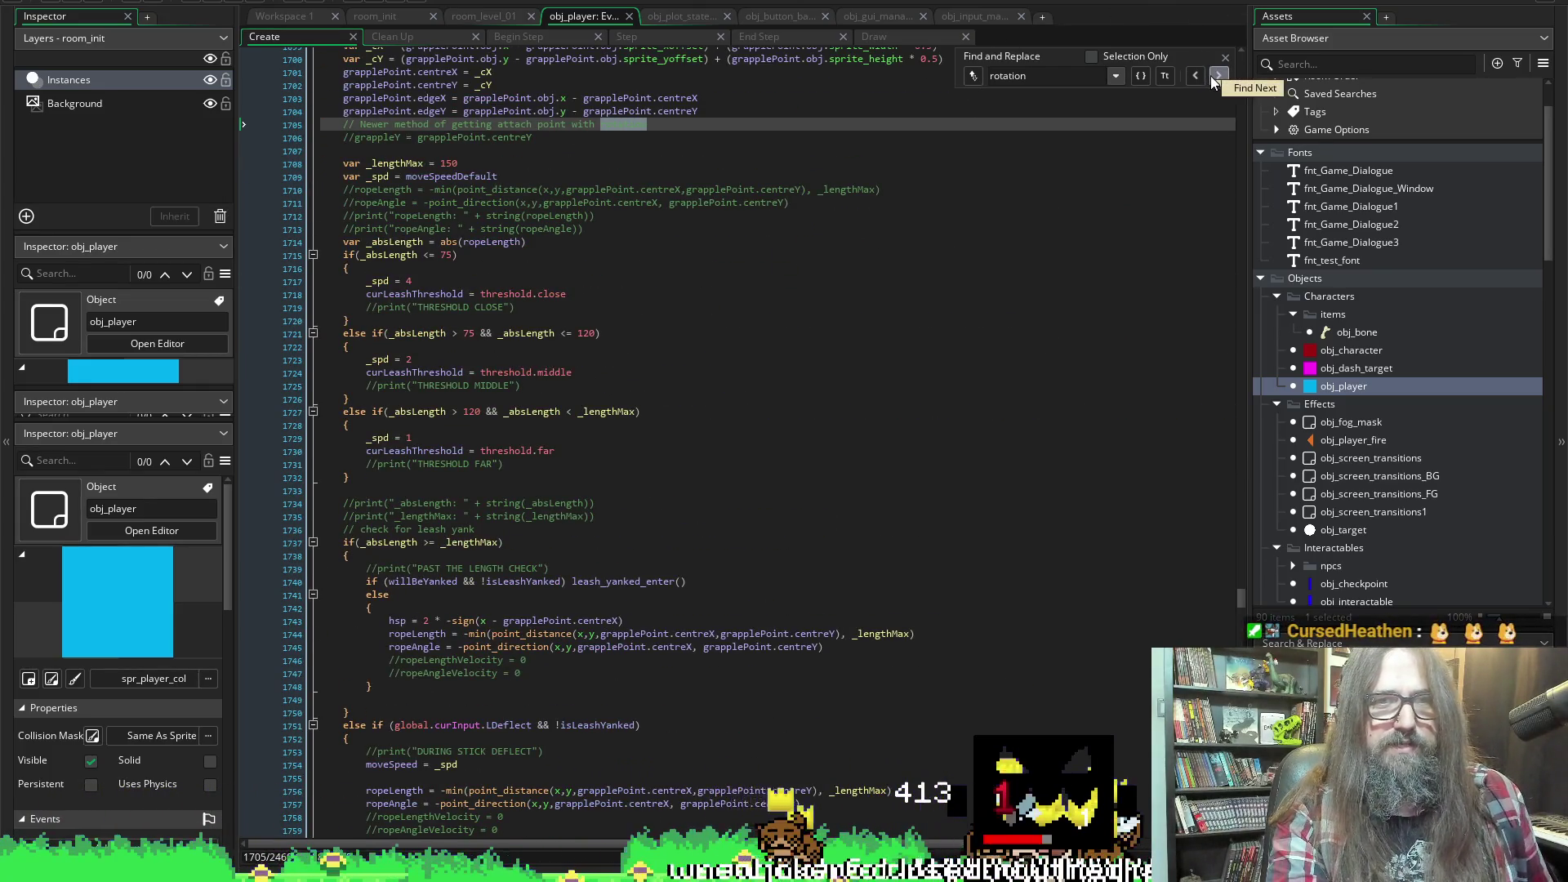
click(1211, 76)
click(1211, 76)
Cycle back to the rotation match at line 1257, then place the caret on blank line 1241
scroll(1042, 242, up, 5)
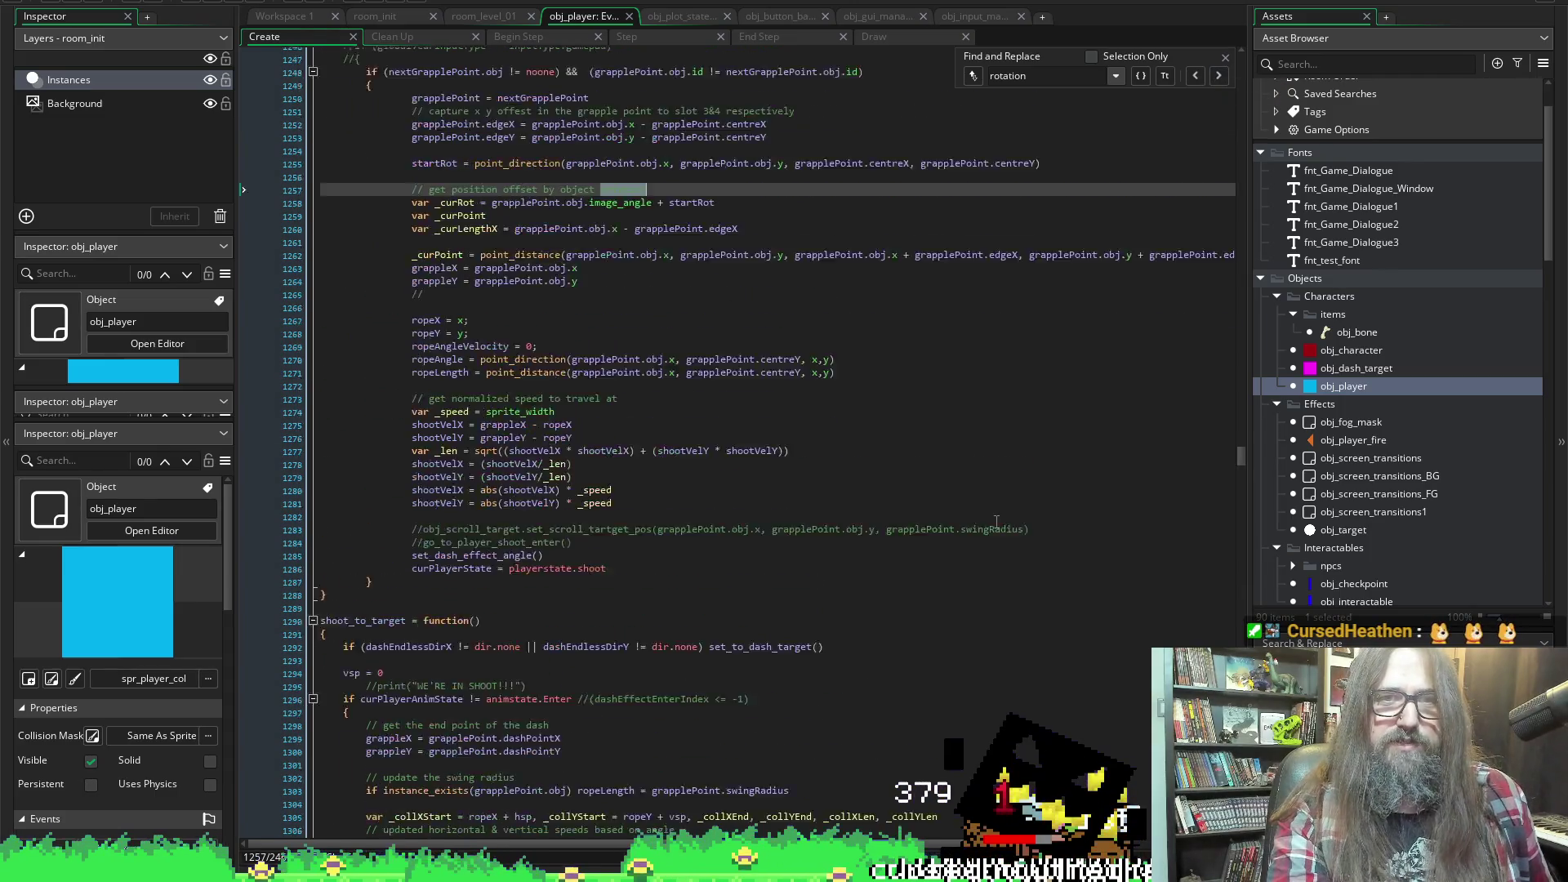
click(1218, 75)
click(1218, 75)
click(1219, 75)
click(1219, 76)
scroll(488, 535, up, 12)
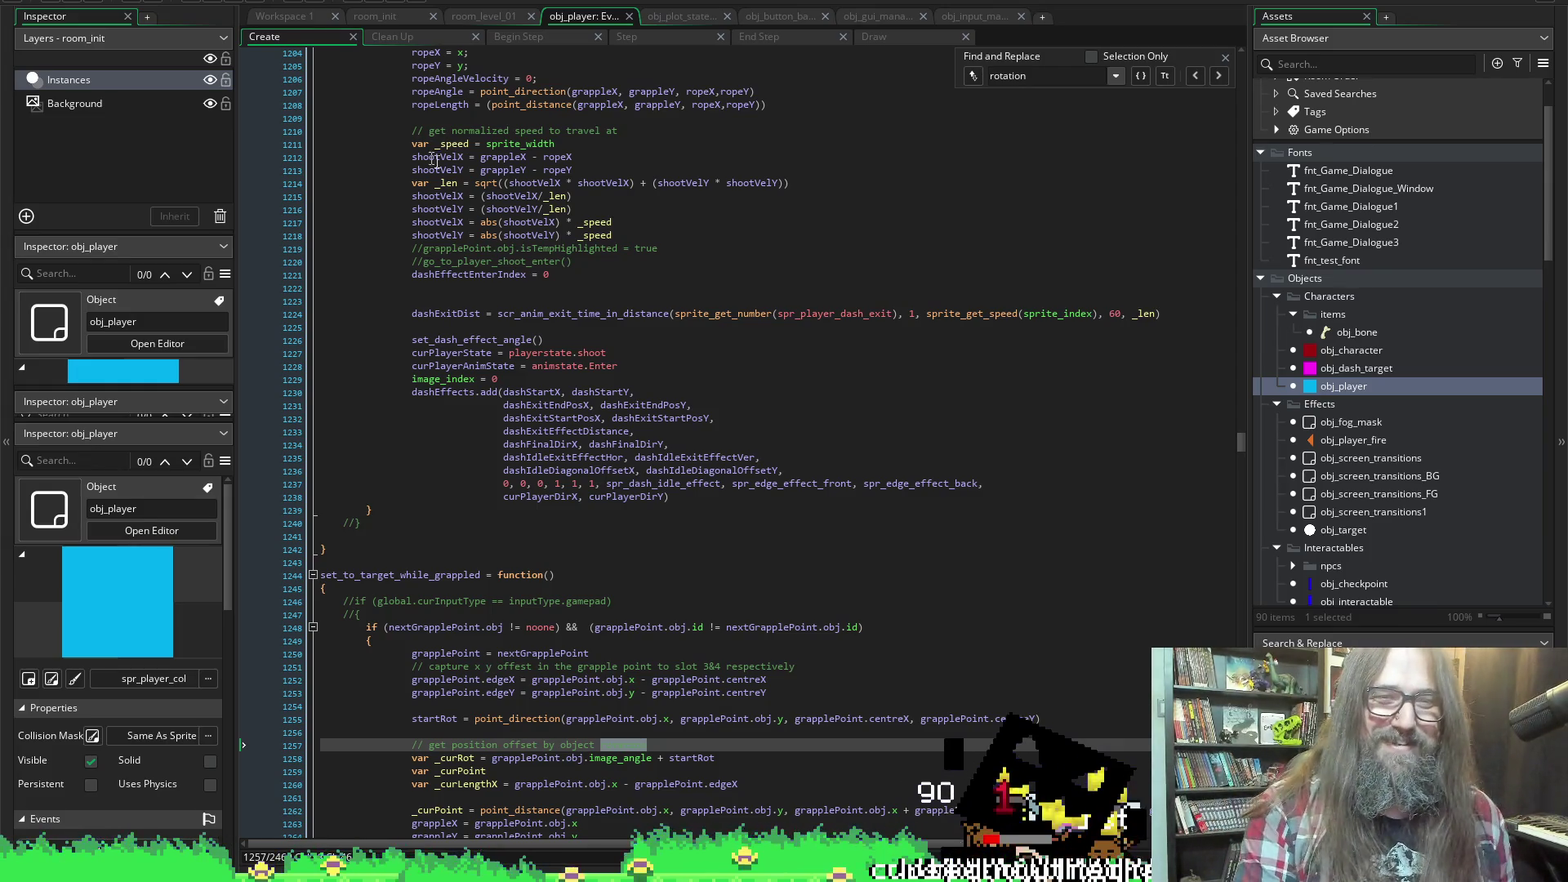
click(789, 534)
scroll(788, 523, down, 5)
scroll(641, 499, up, 8)
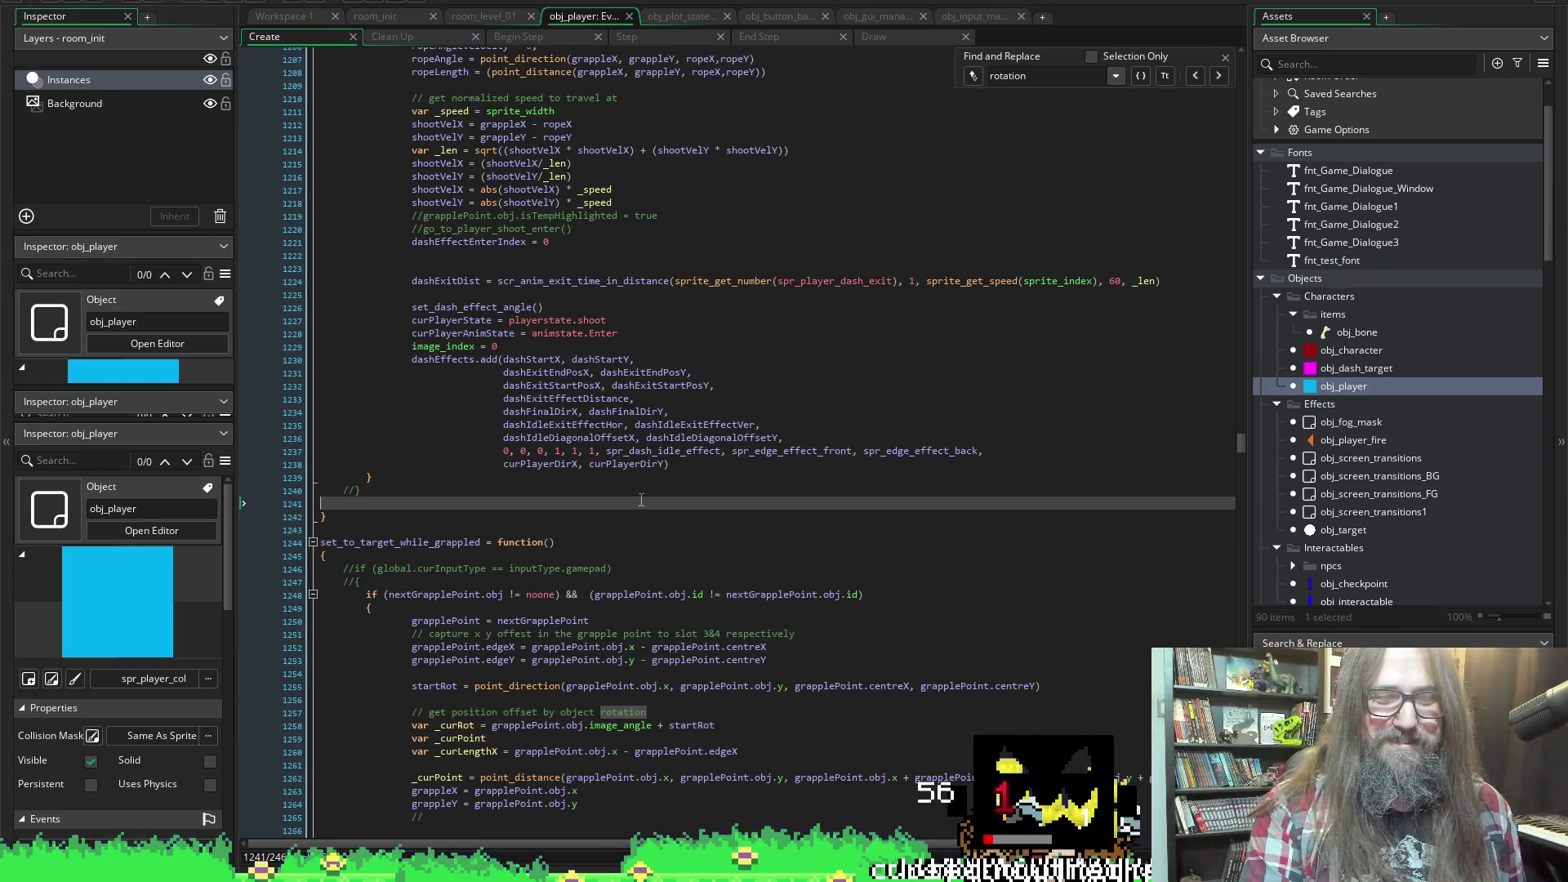
scroll(645, 495, up, 3)
scroll(650, 493, up, 12)
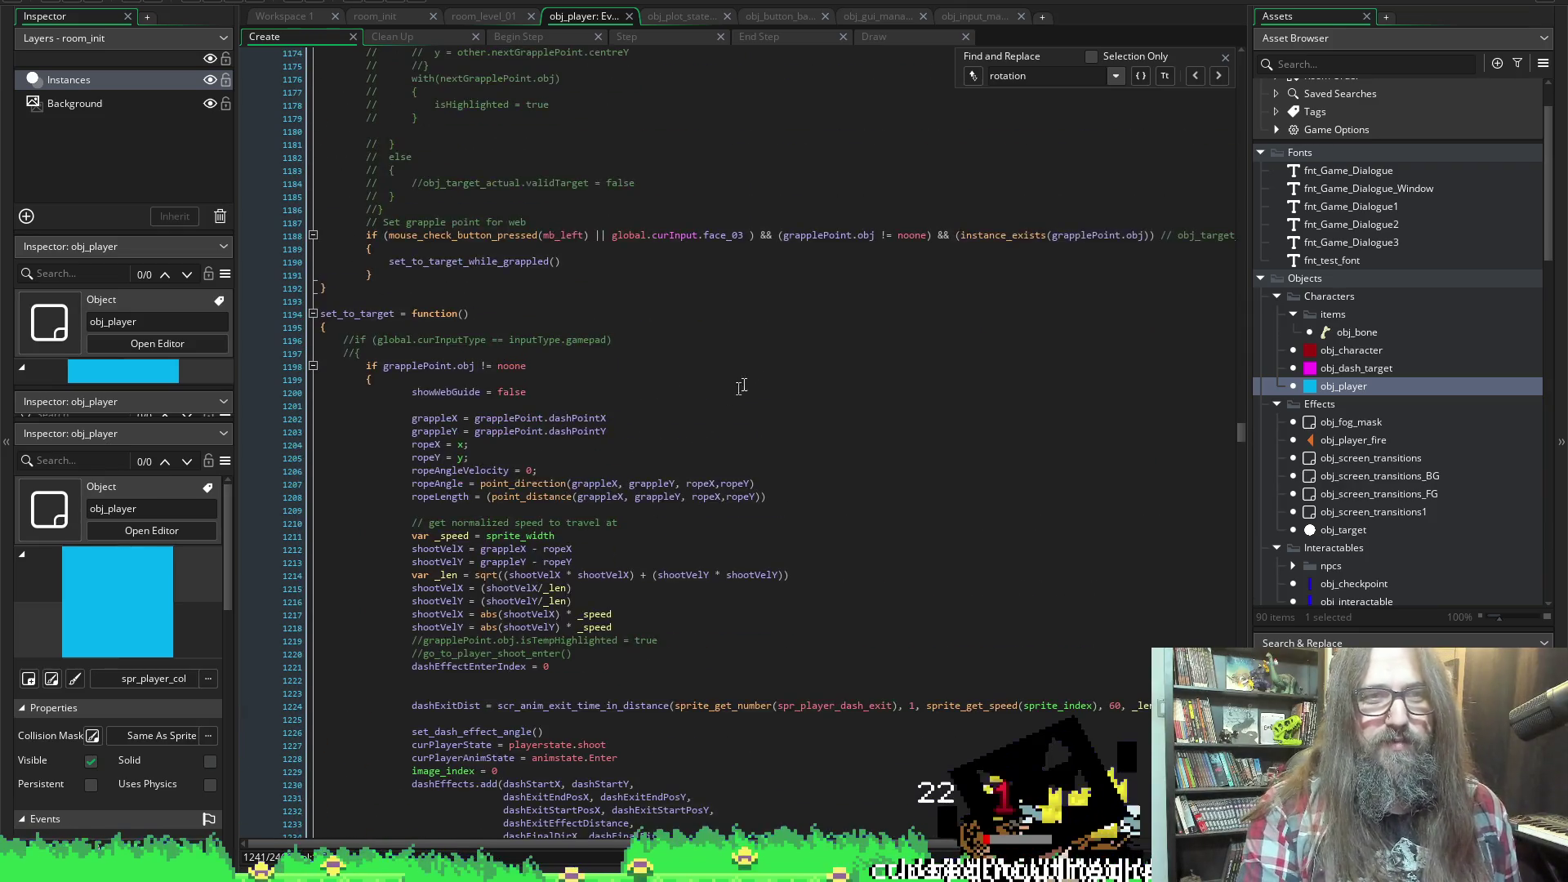
scroll(819, 441, up, 3)
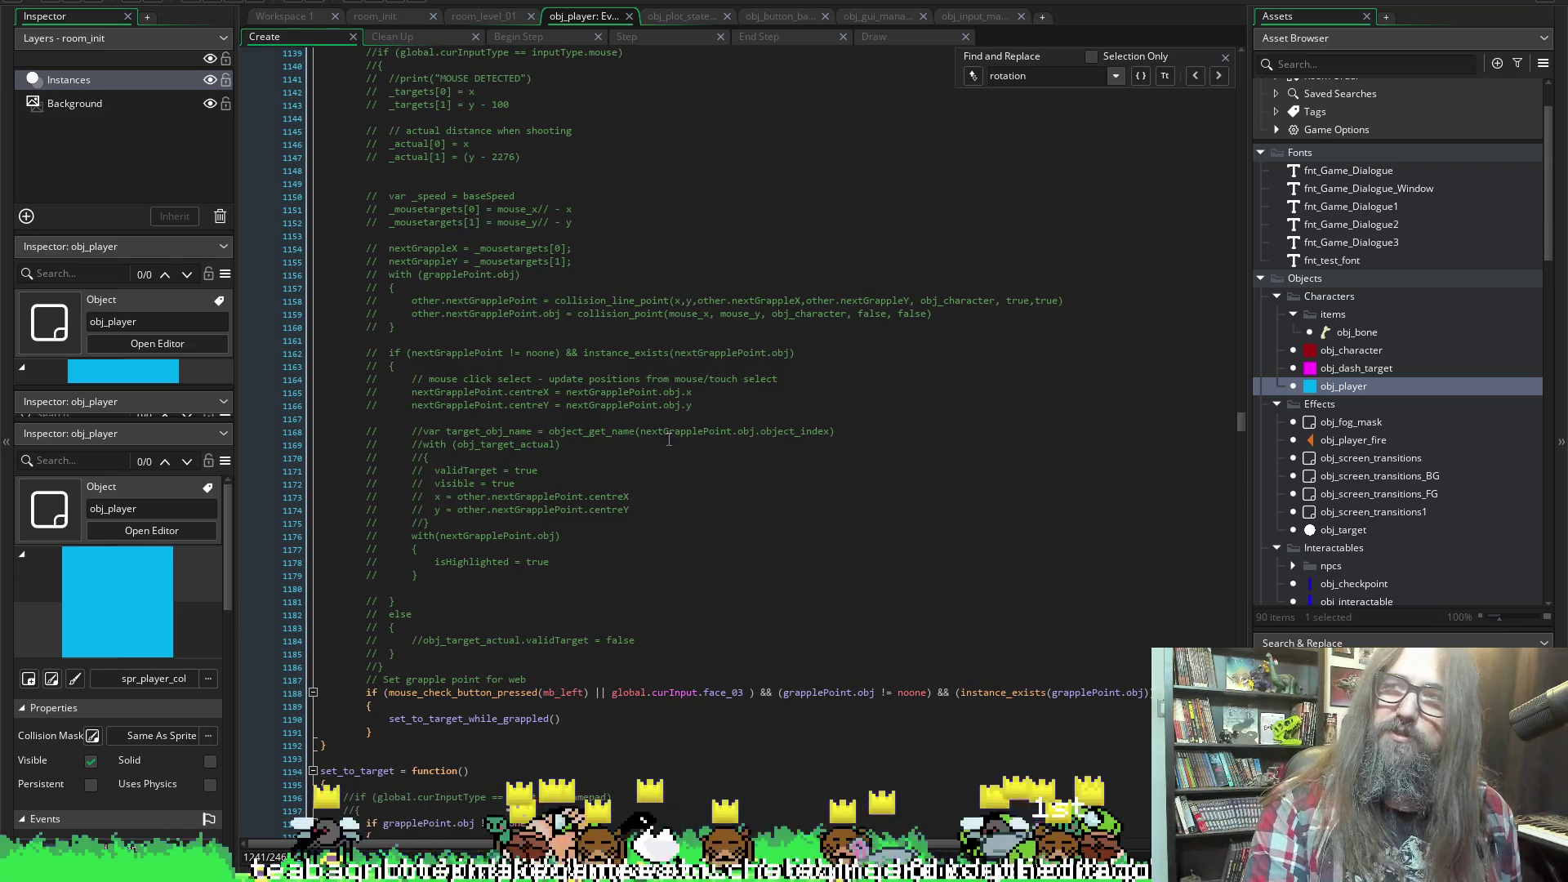
scroll(576, 508, up, 20)
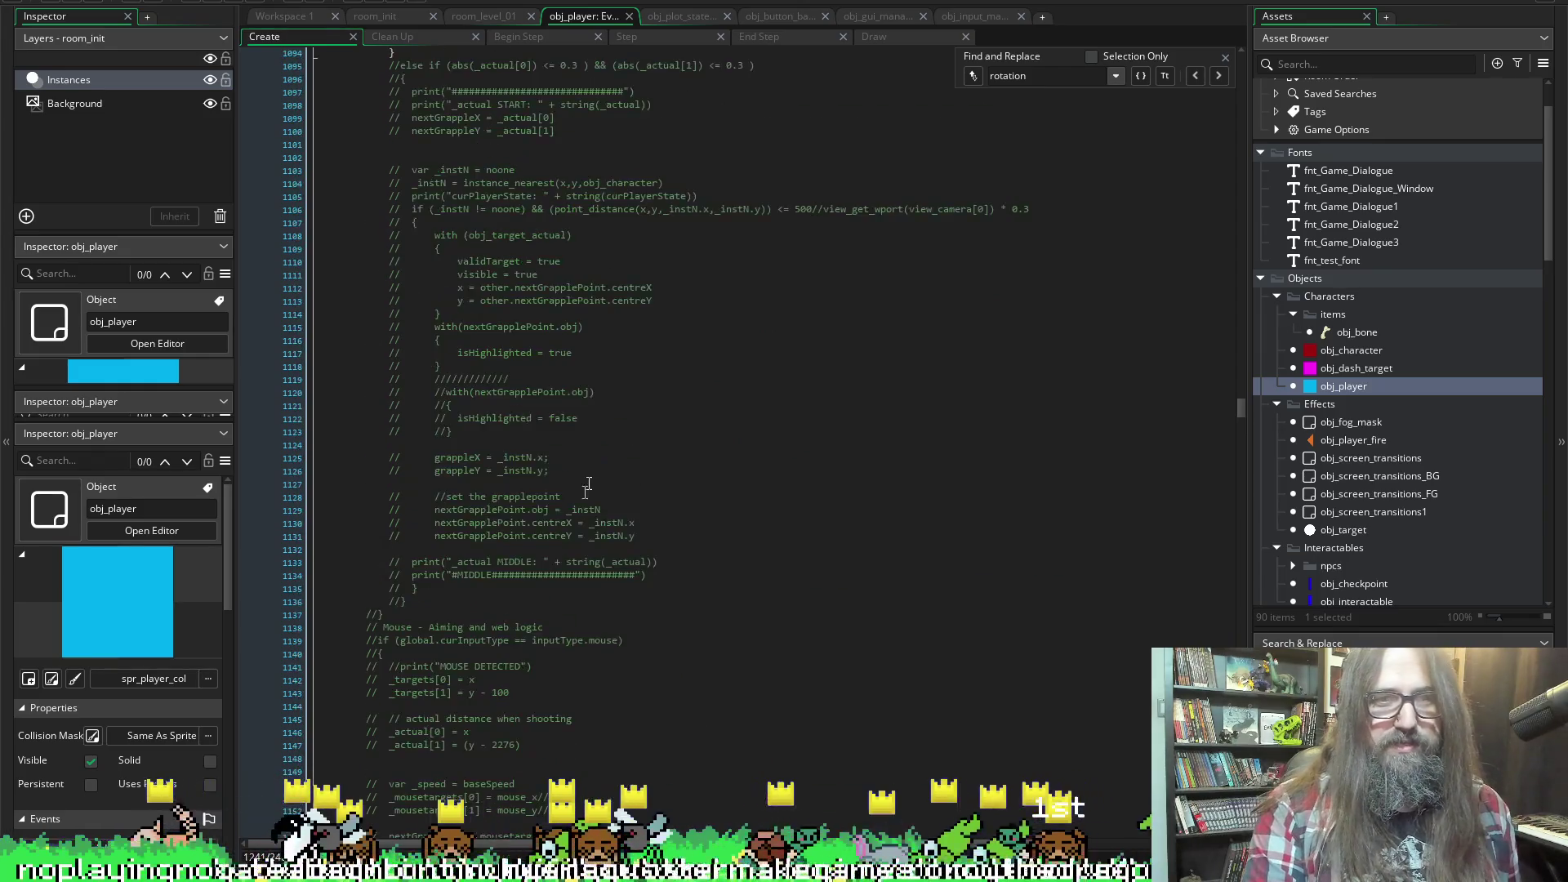
scroll(626, 499, up, 16)
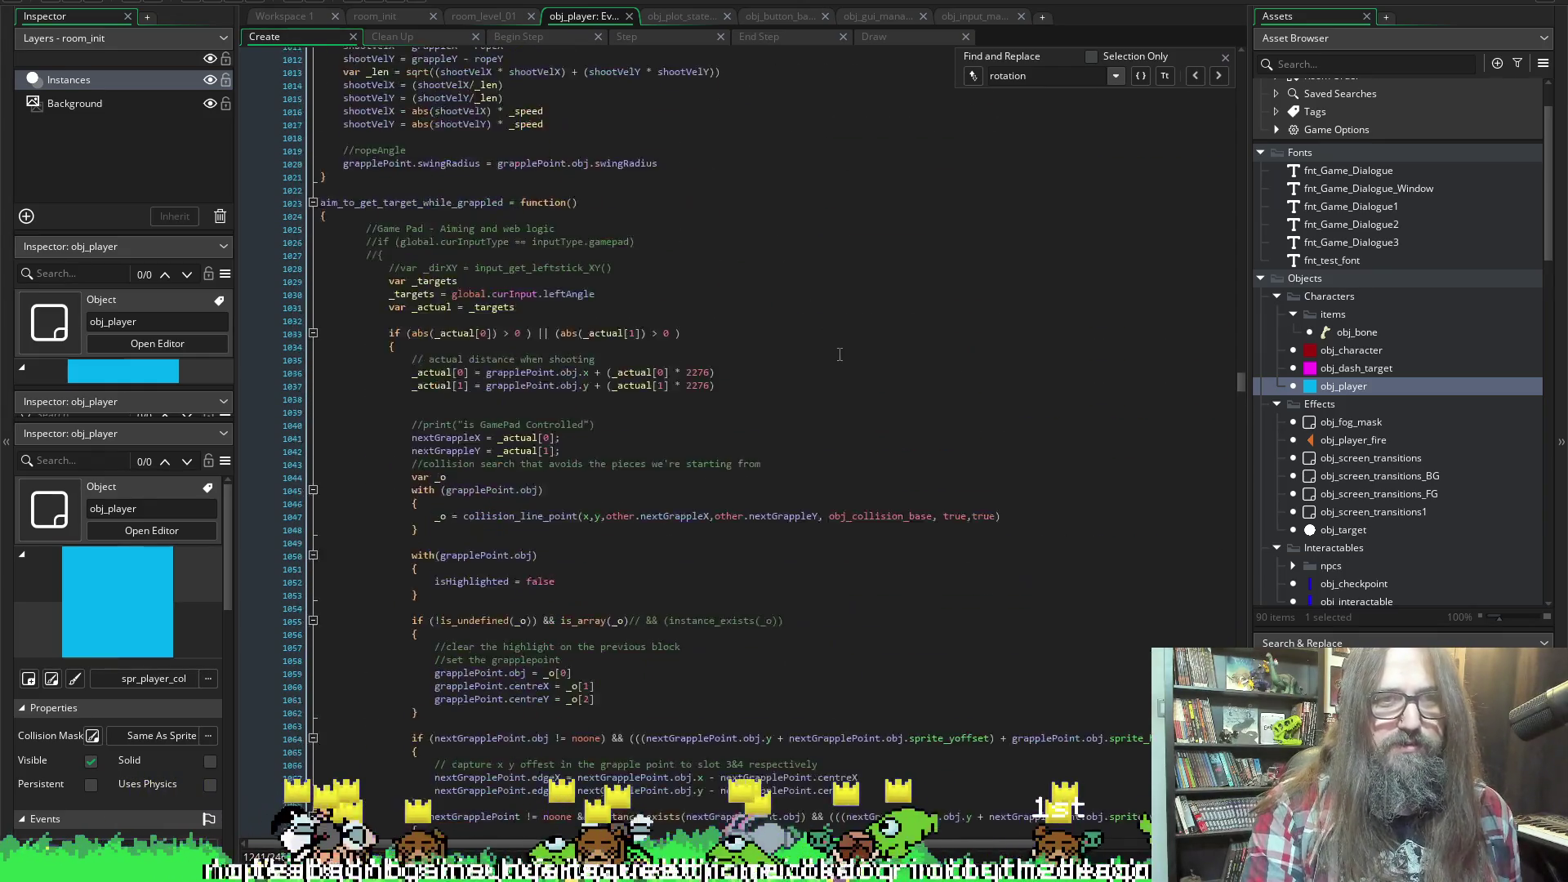
scroll(708, 332, up, 12)
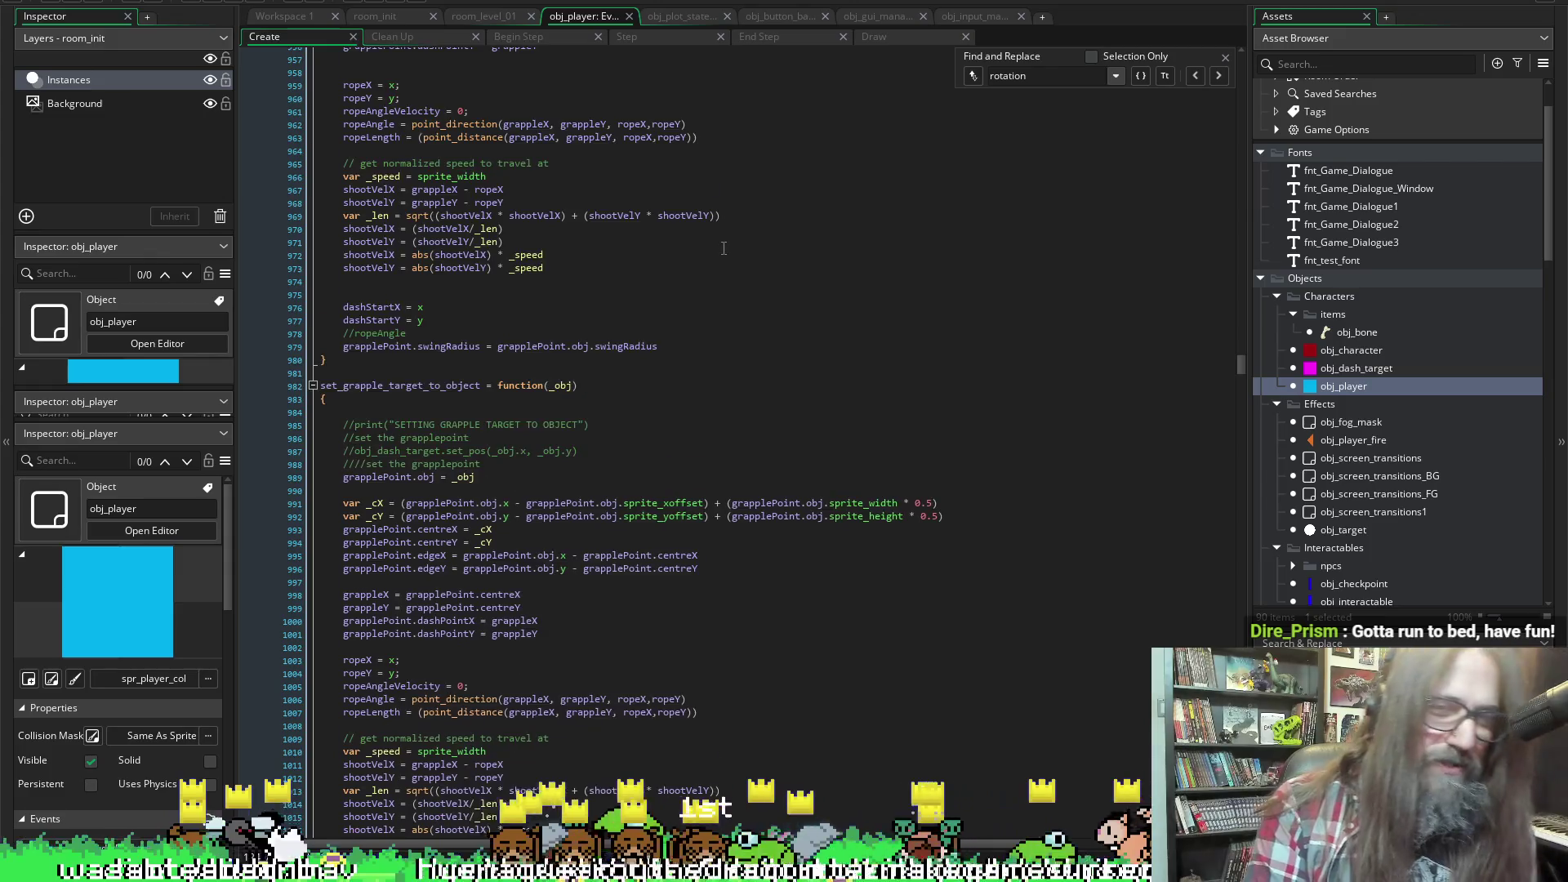
scroll(624, 280, down, 4)
scroll(624, 280, down, 3)
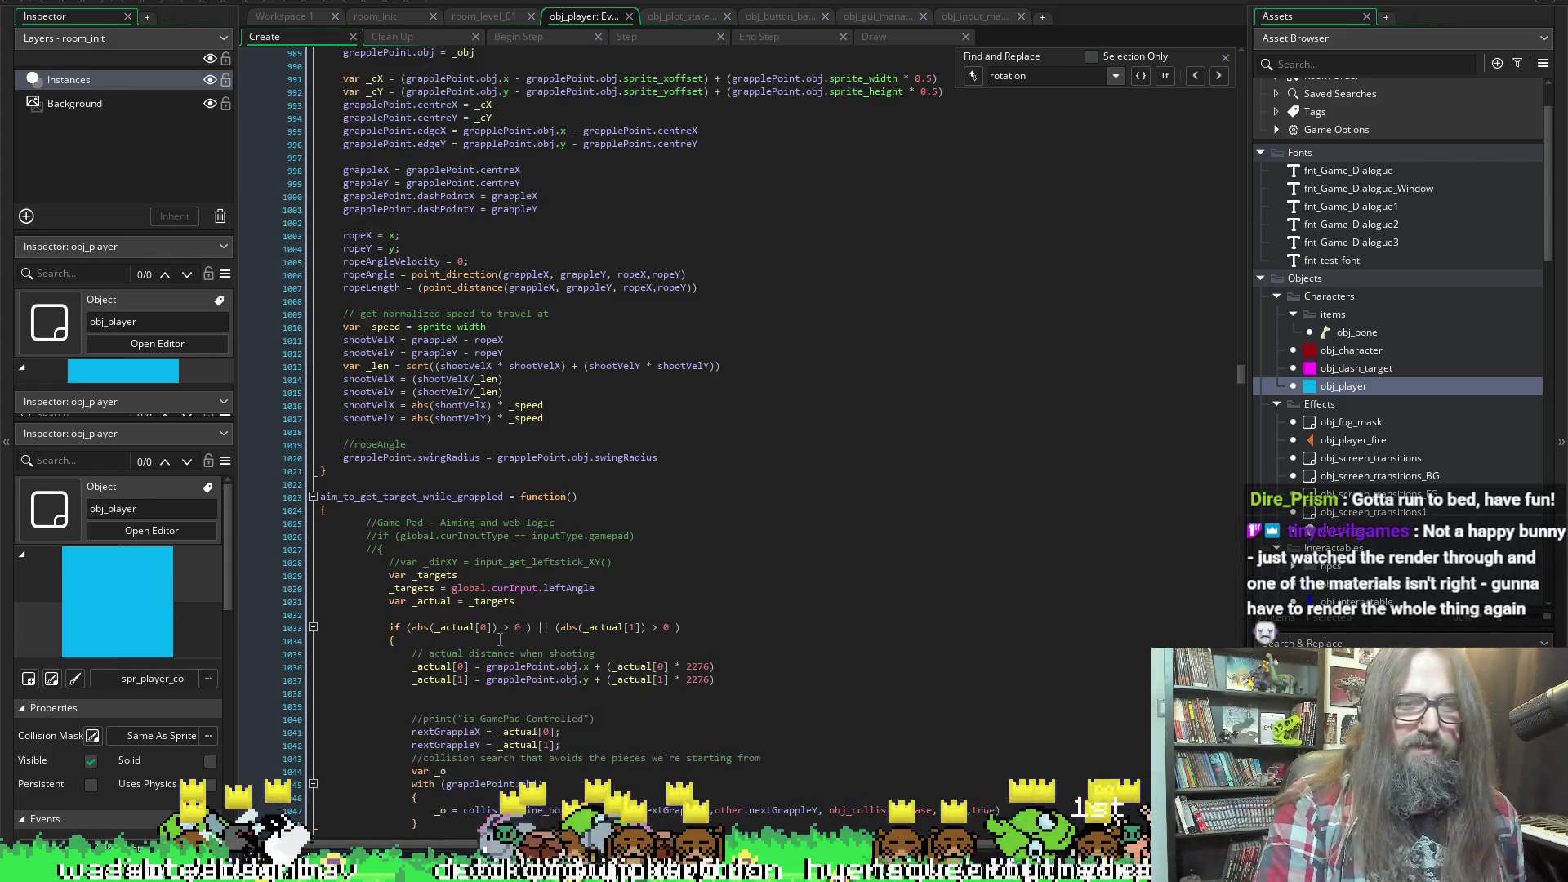
scroll(849, 555, down, 3)
scroll(849, 572, up, 3)
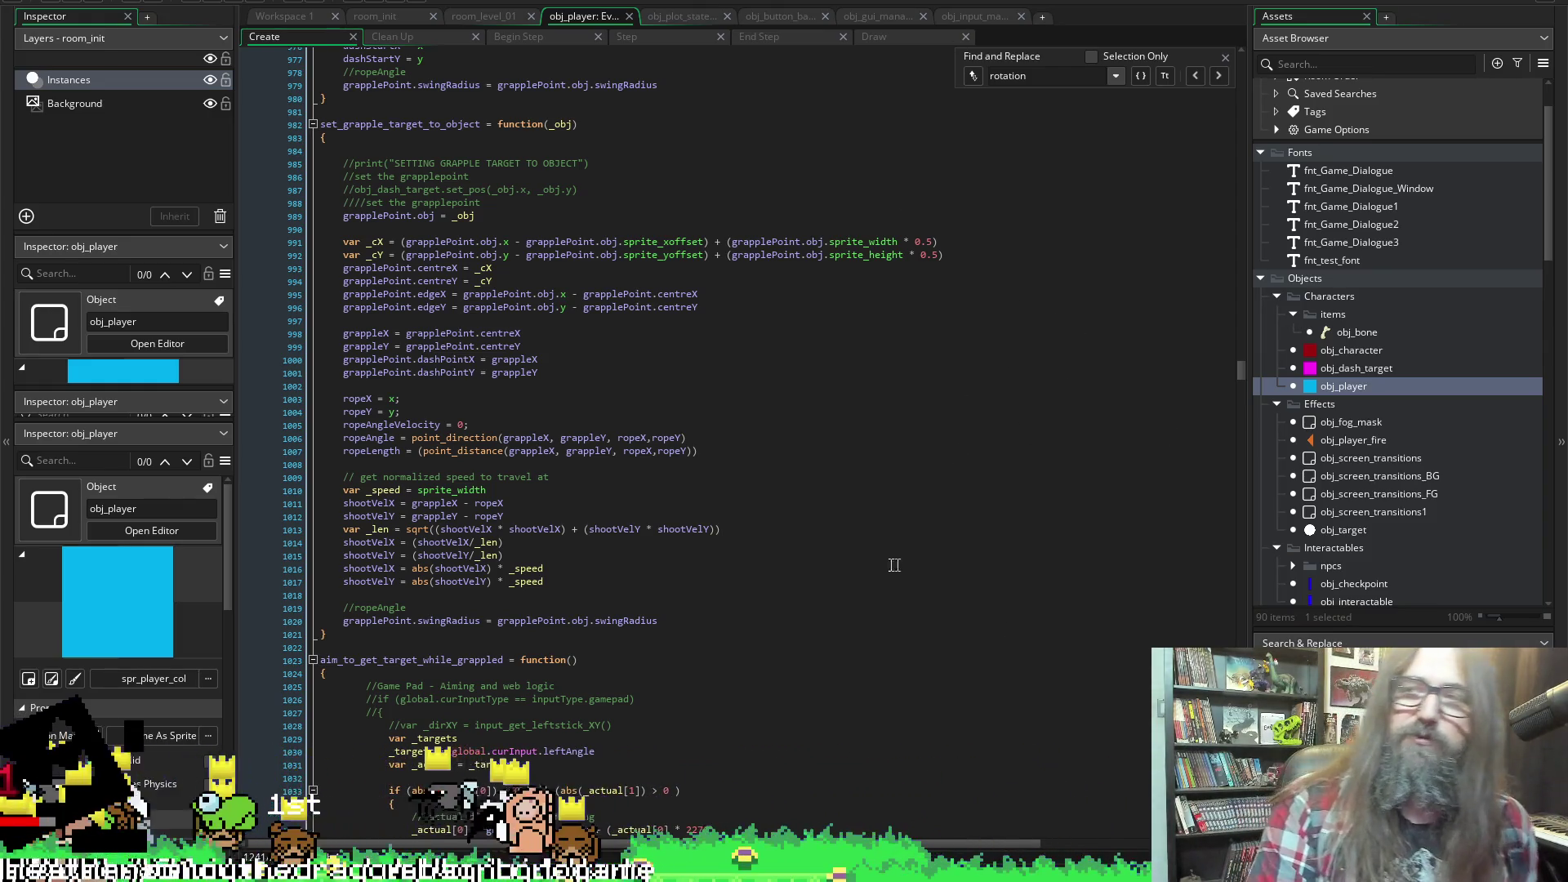
scroll(693, 234, up, 6)
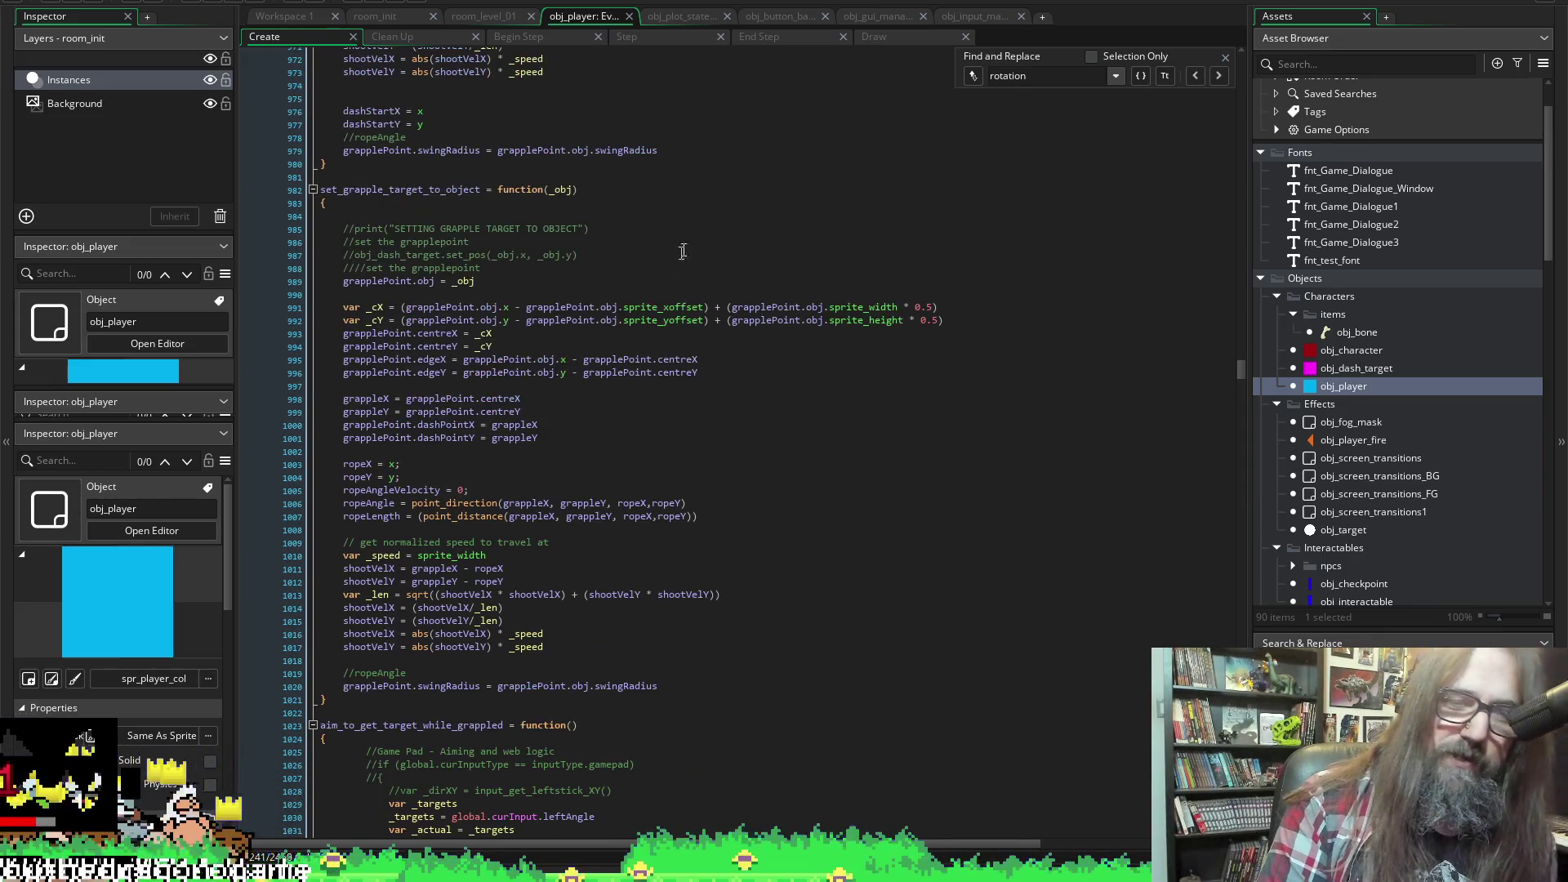
scroll(693, 235, up, 18)
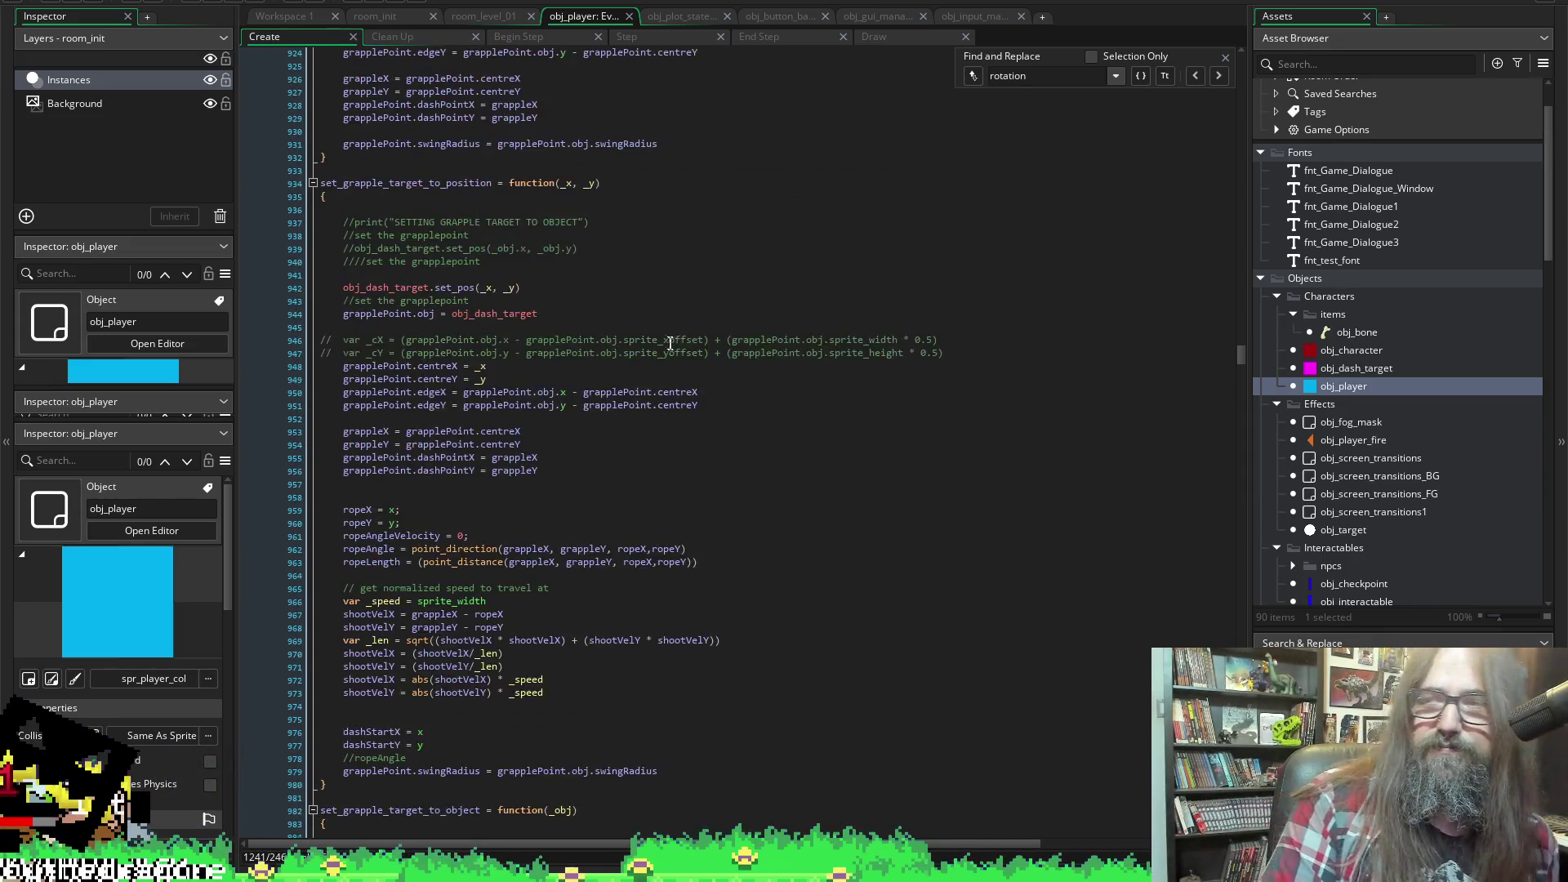
scroll(638, 286, up, 20)
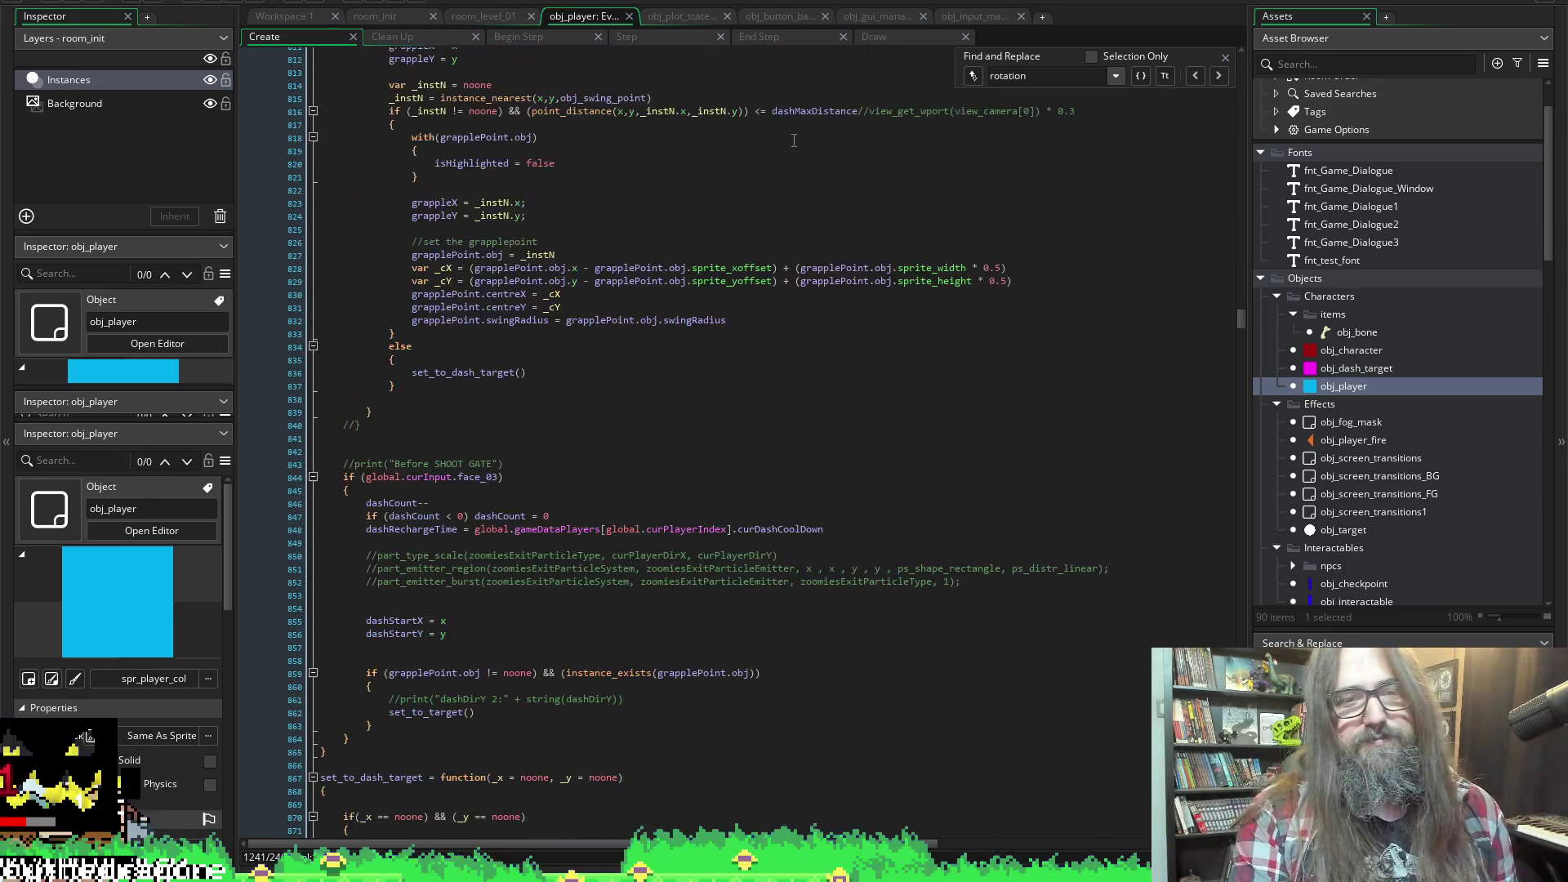
scroll(811, 221, down, 1)
scroll(704, 585, up, 19)
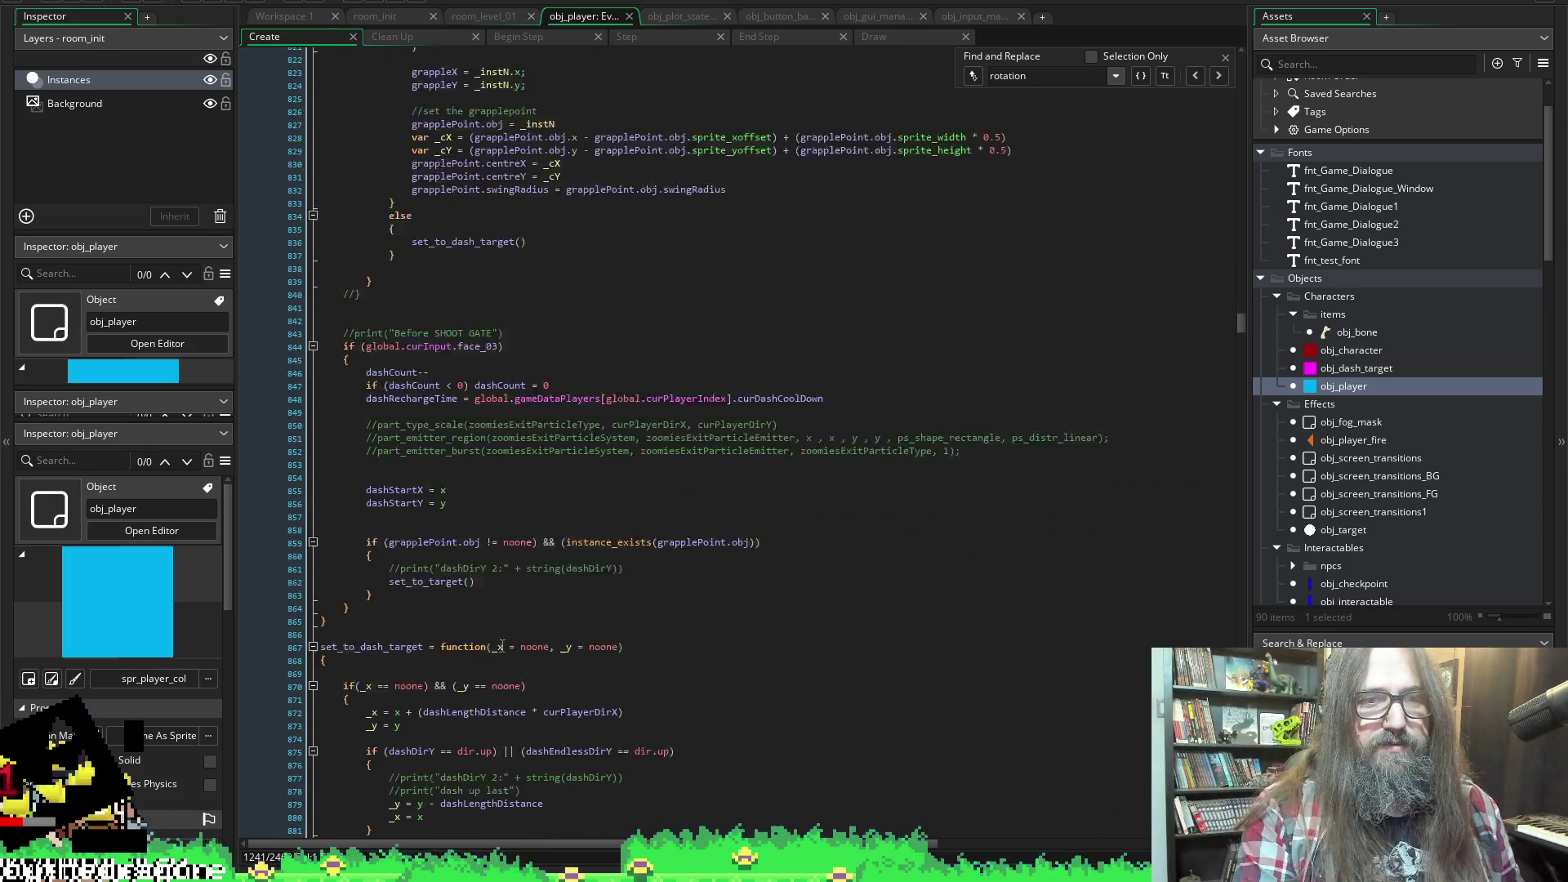
scroll(888, 425, up, 18)
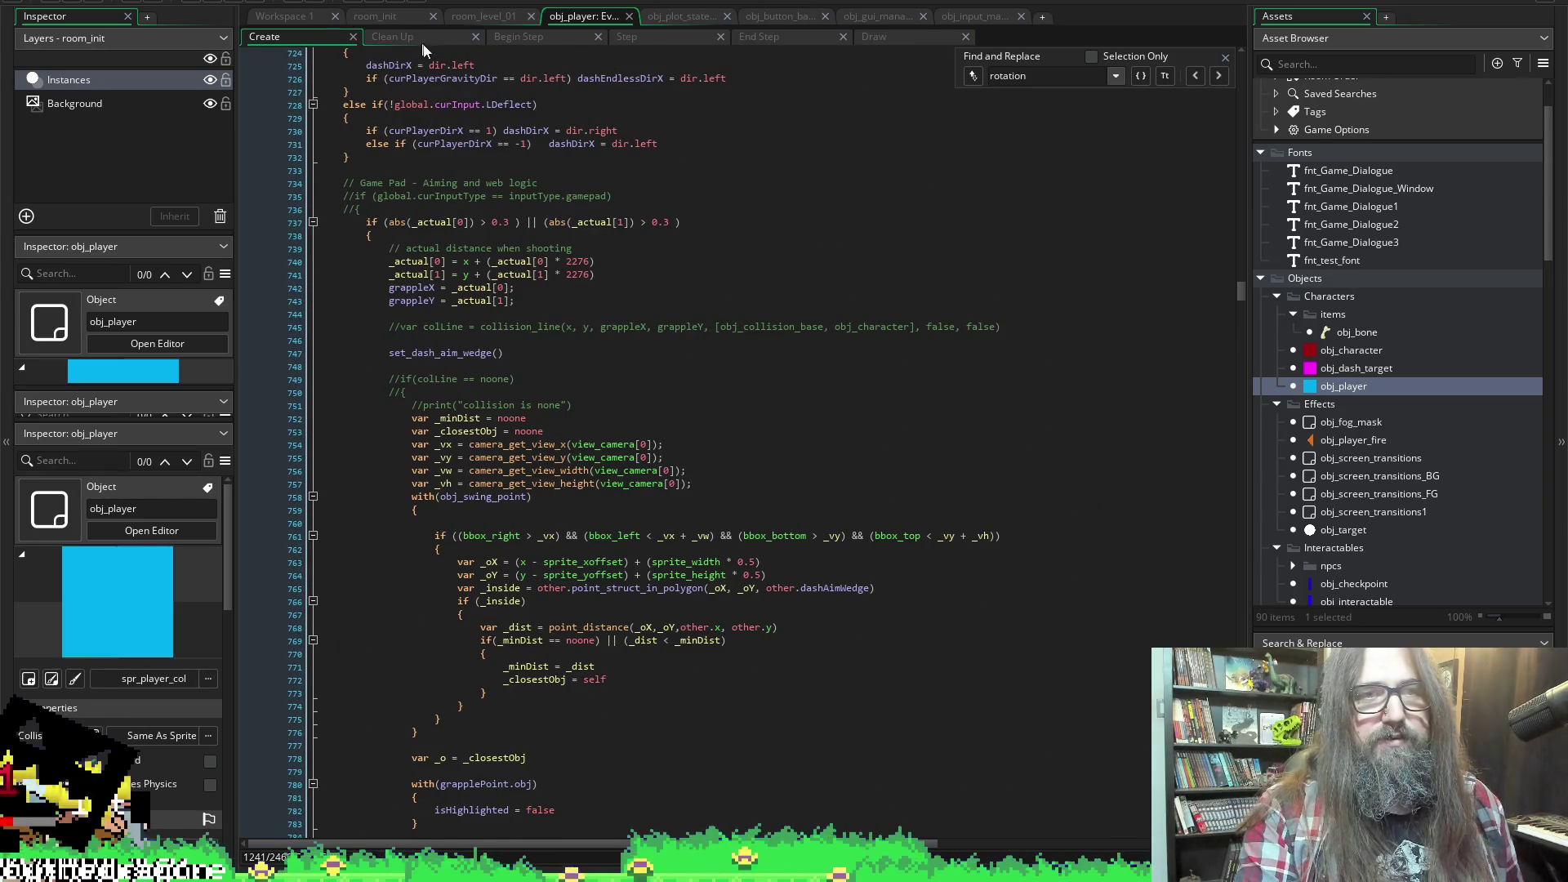
mouse_move(1247, 296)
mouse_down()
mouse_move(1221, 121)
mouse_move(1202, 138)
mouse_move(1213, 72)
mouse_up()
scroll(685, 274, up, 20)
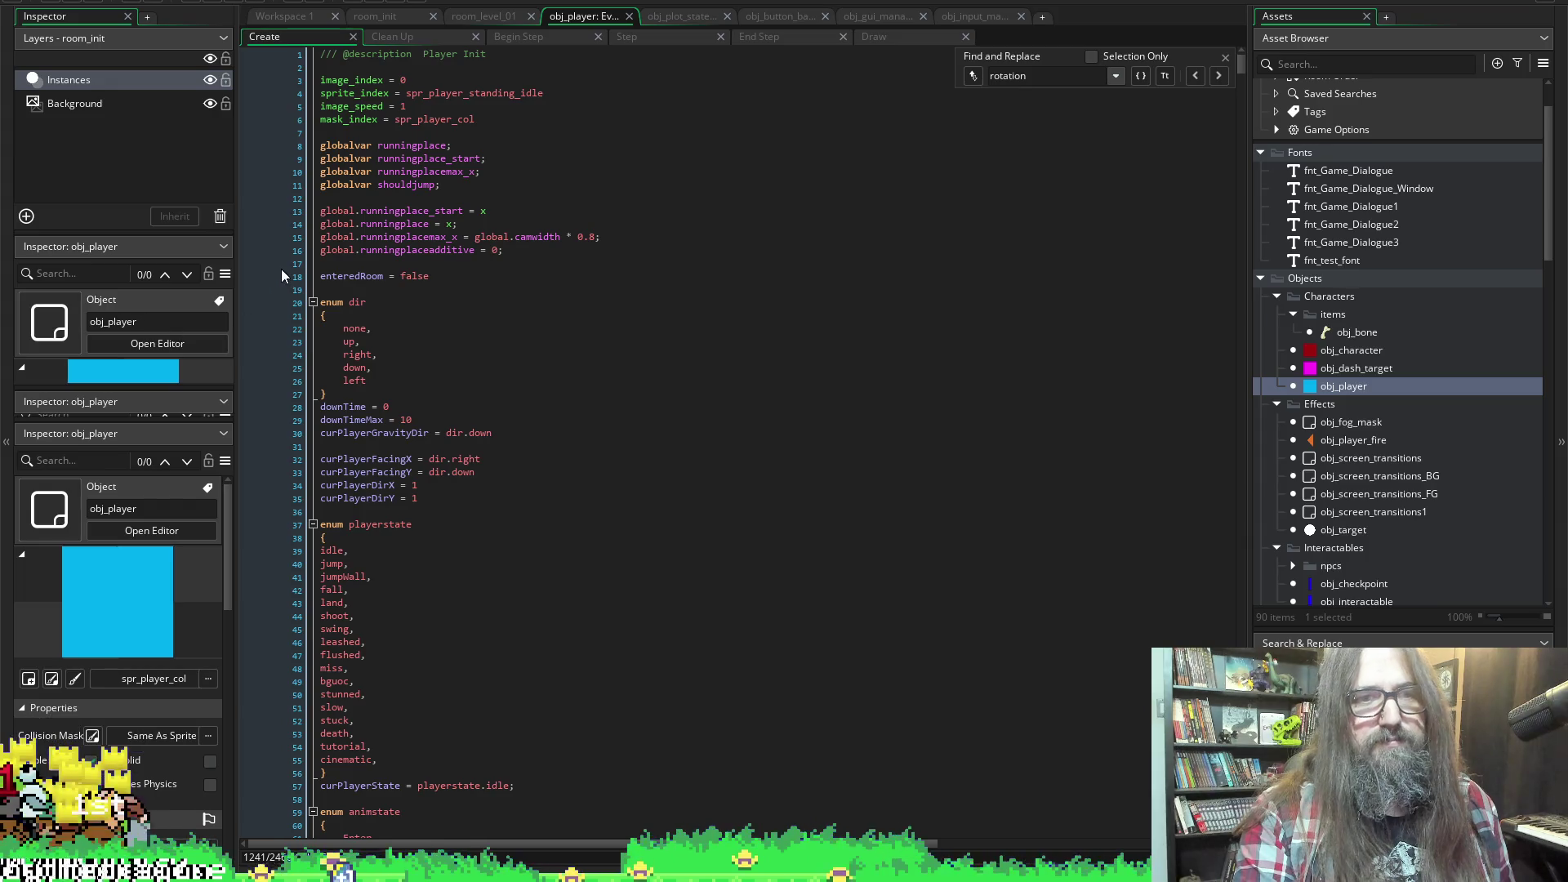
scroll(392, 440, down, 7)
scroll(392, 439, down, 20)
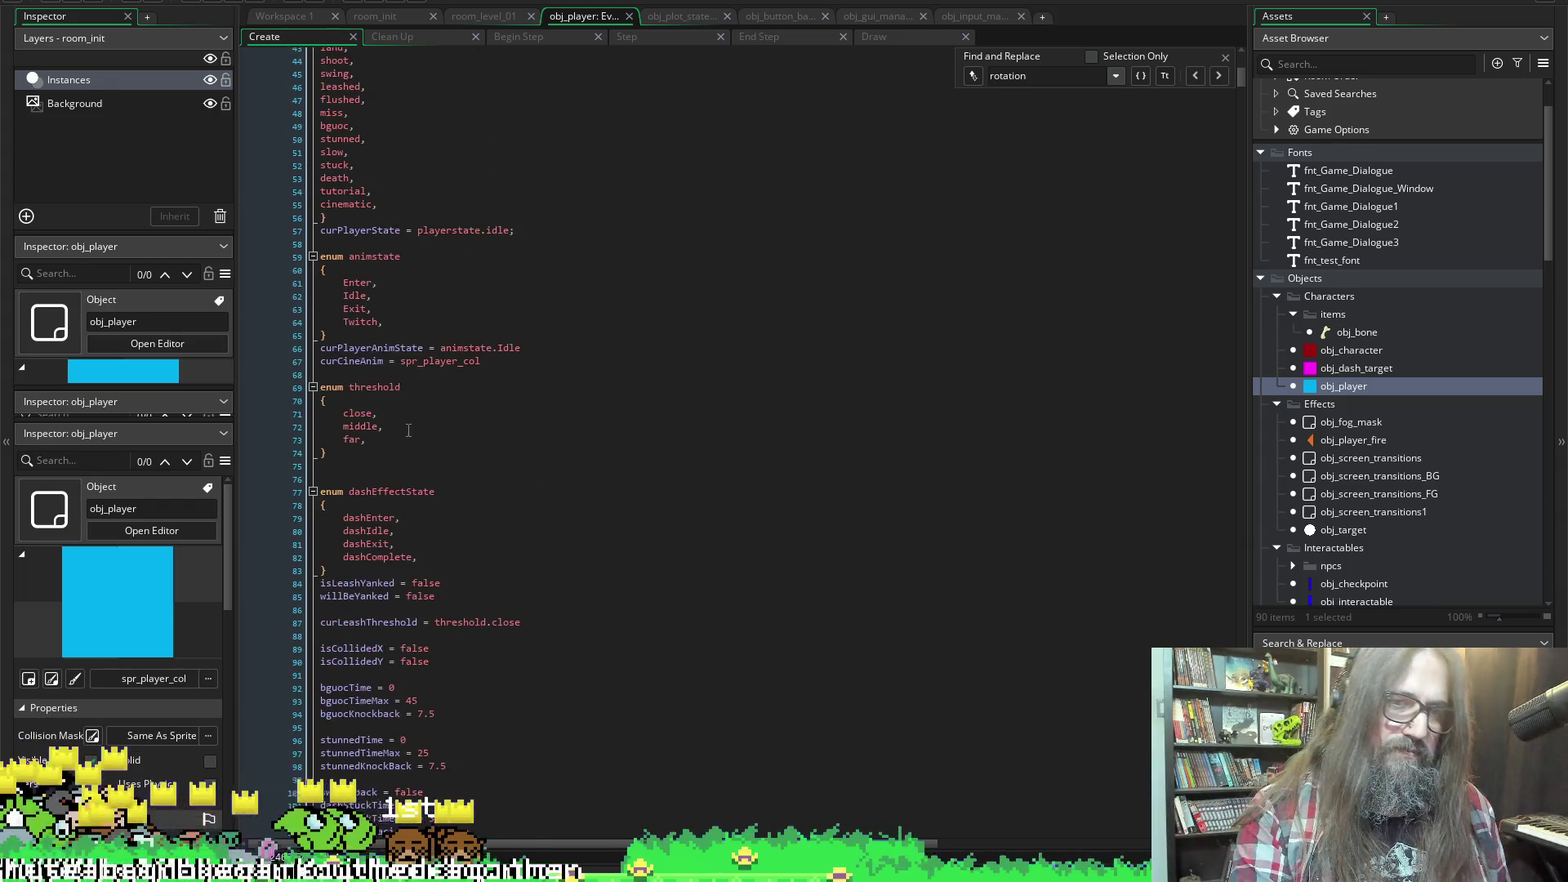
scroll(619, 714, up, 20)
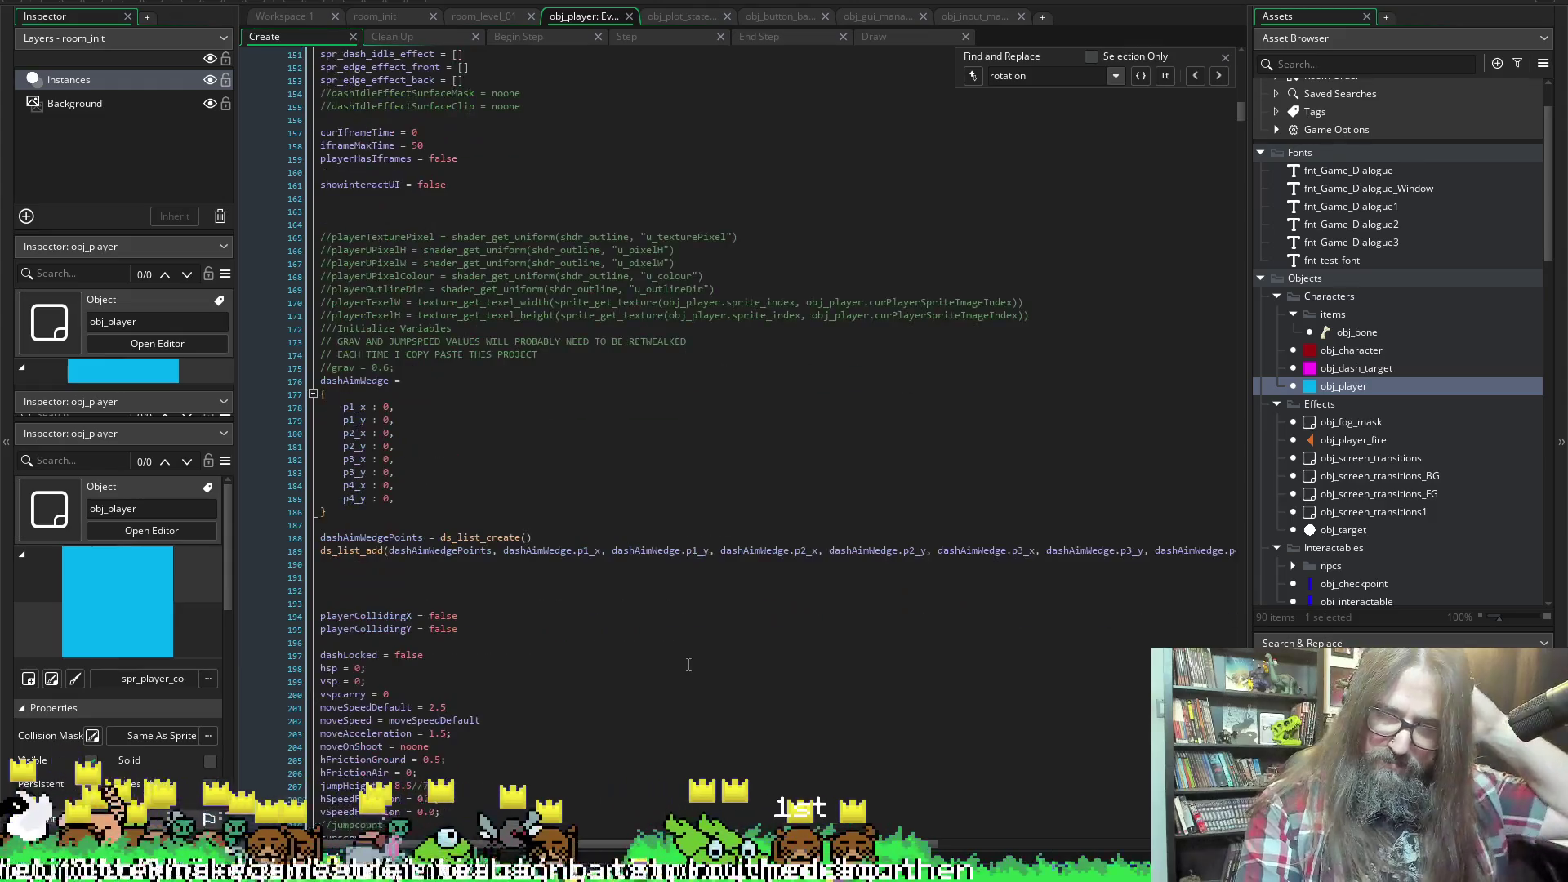
scroll(463, 295, up, 14)
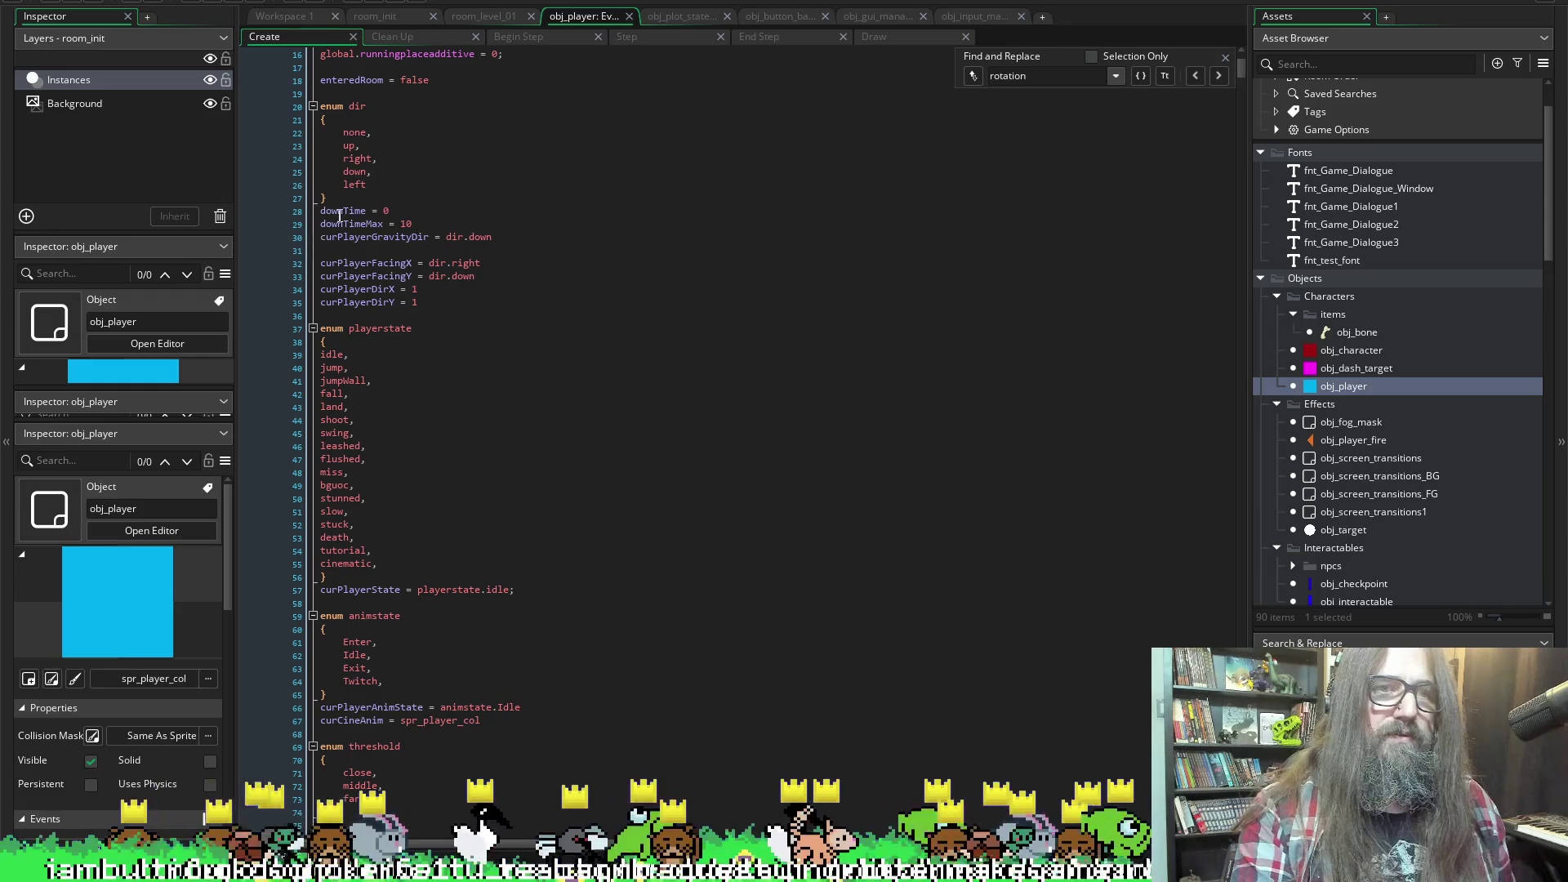
double_click(357, 106)
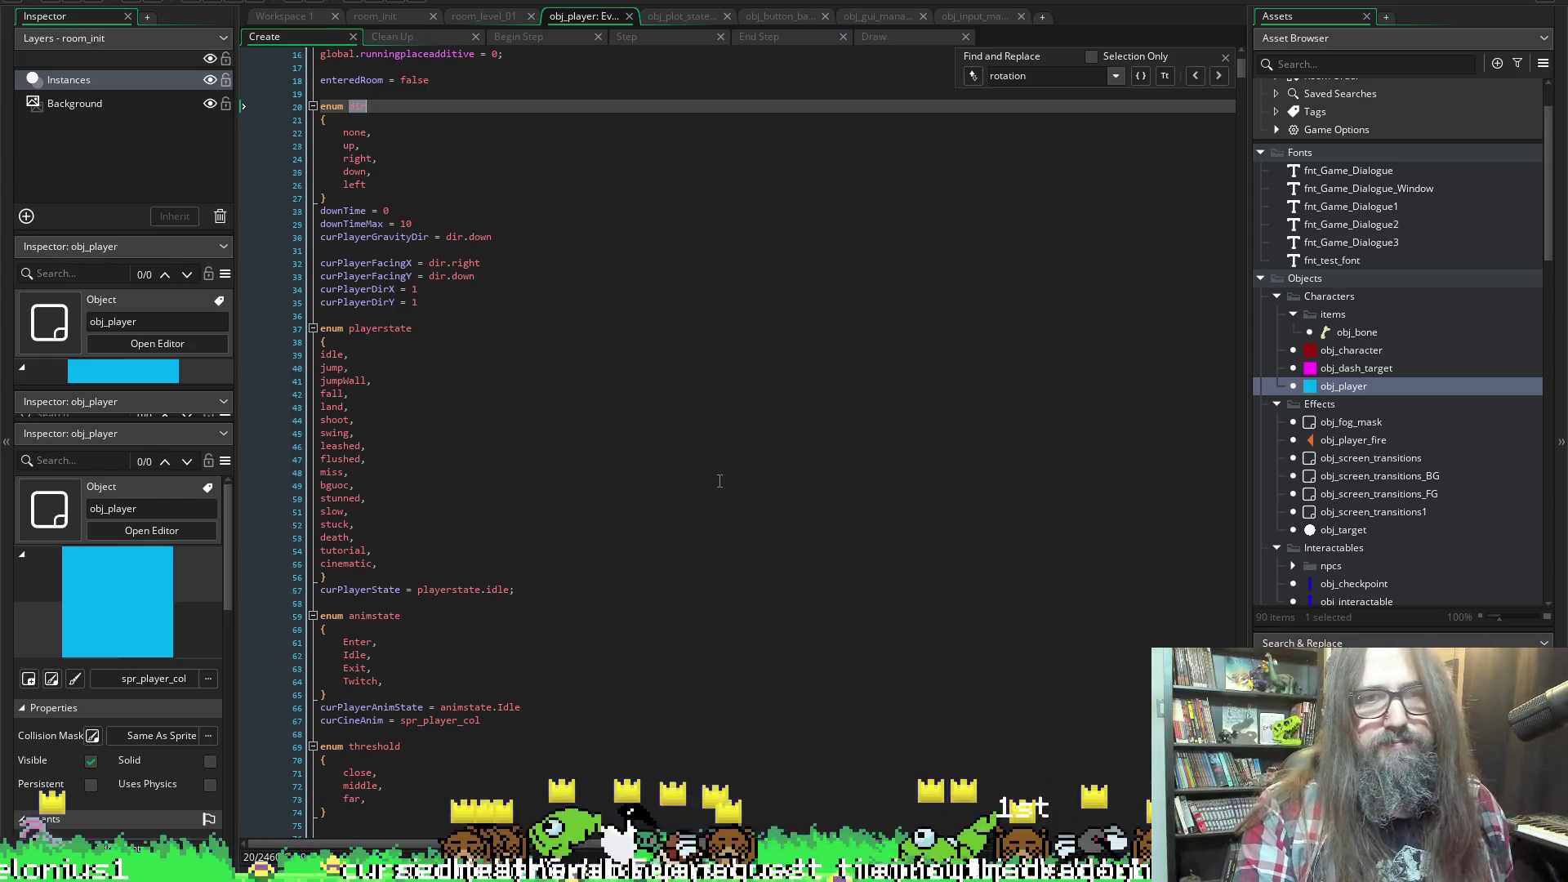
scroll(621, 539, down, 20)
scroll(676, 517, down, 20)
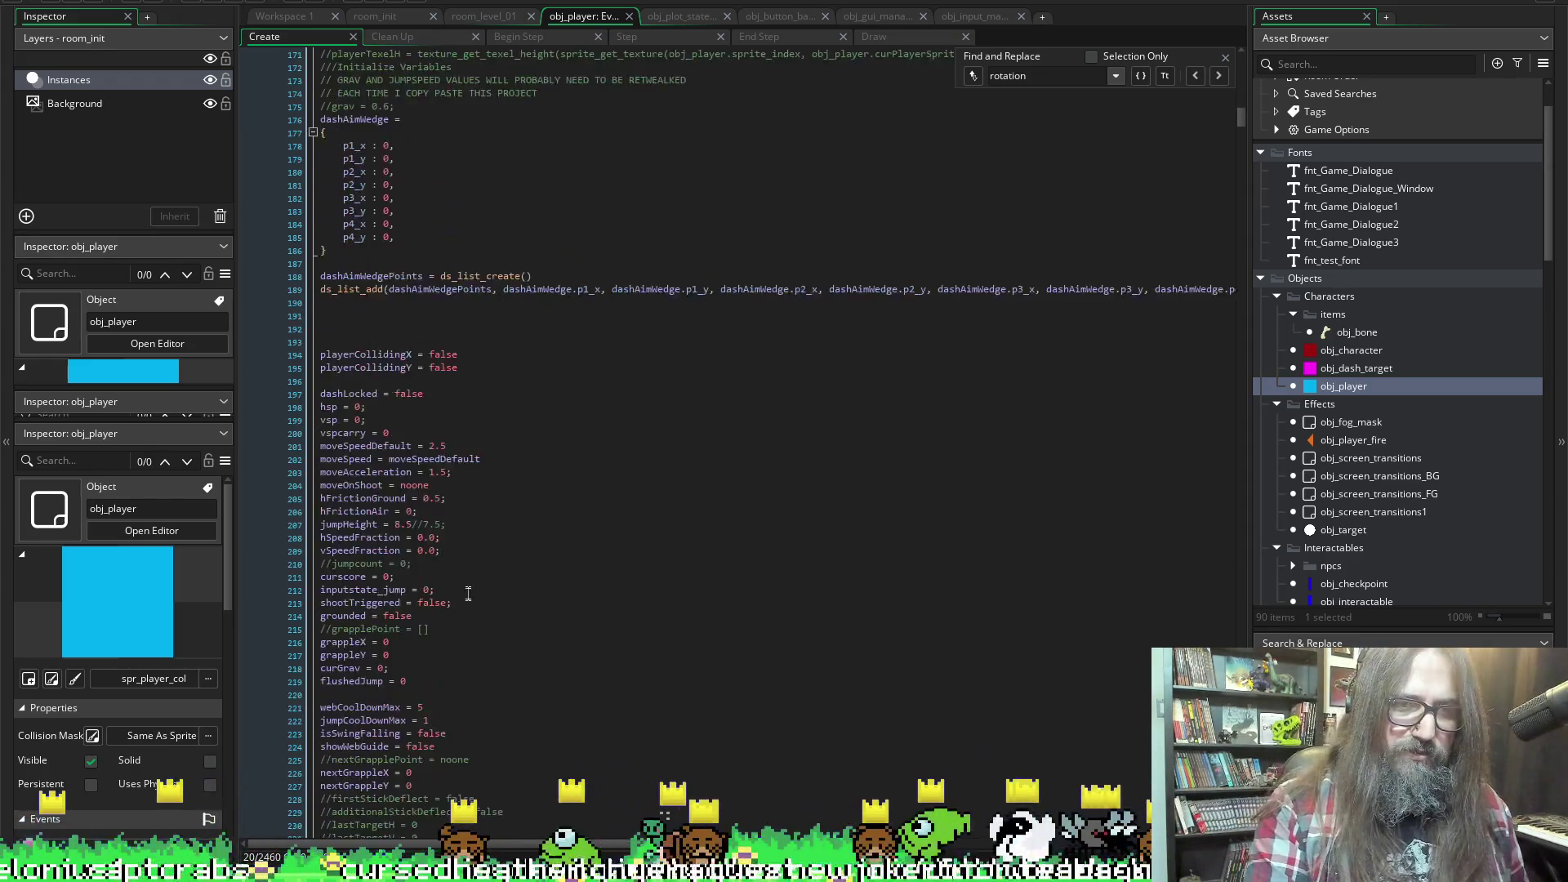
scroll(545, 518, down, 8)
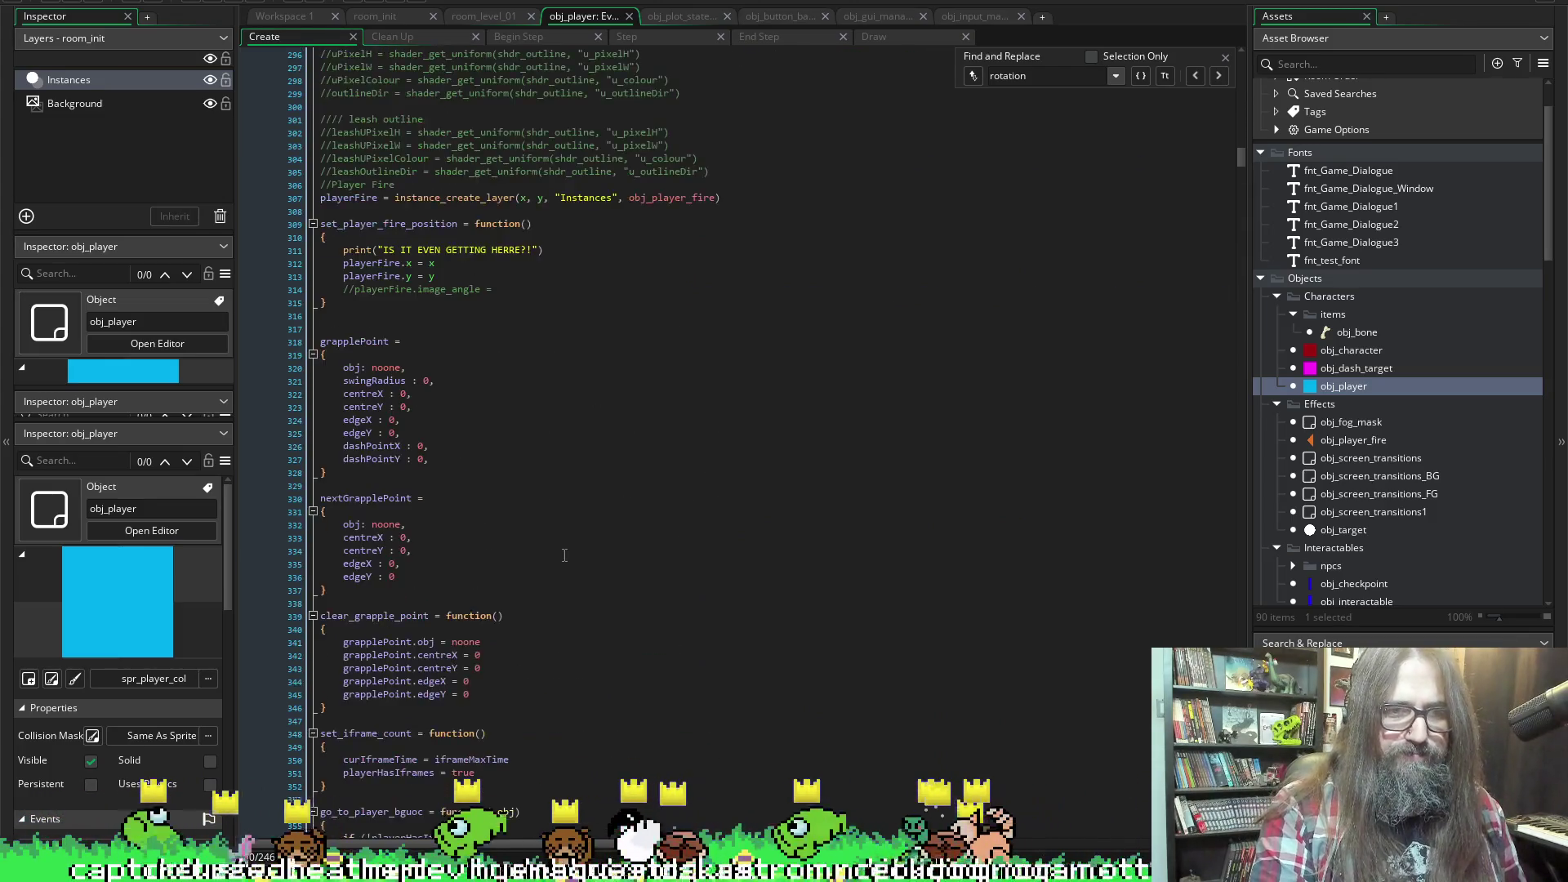
Start a new line after playerFire.y = y and type 'global.', fixing typos
click(471, 342)
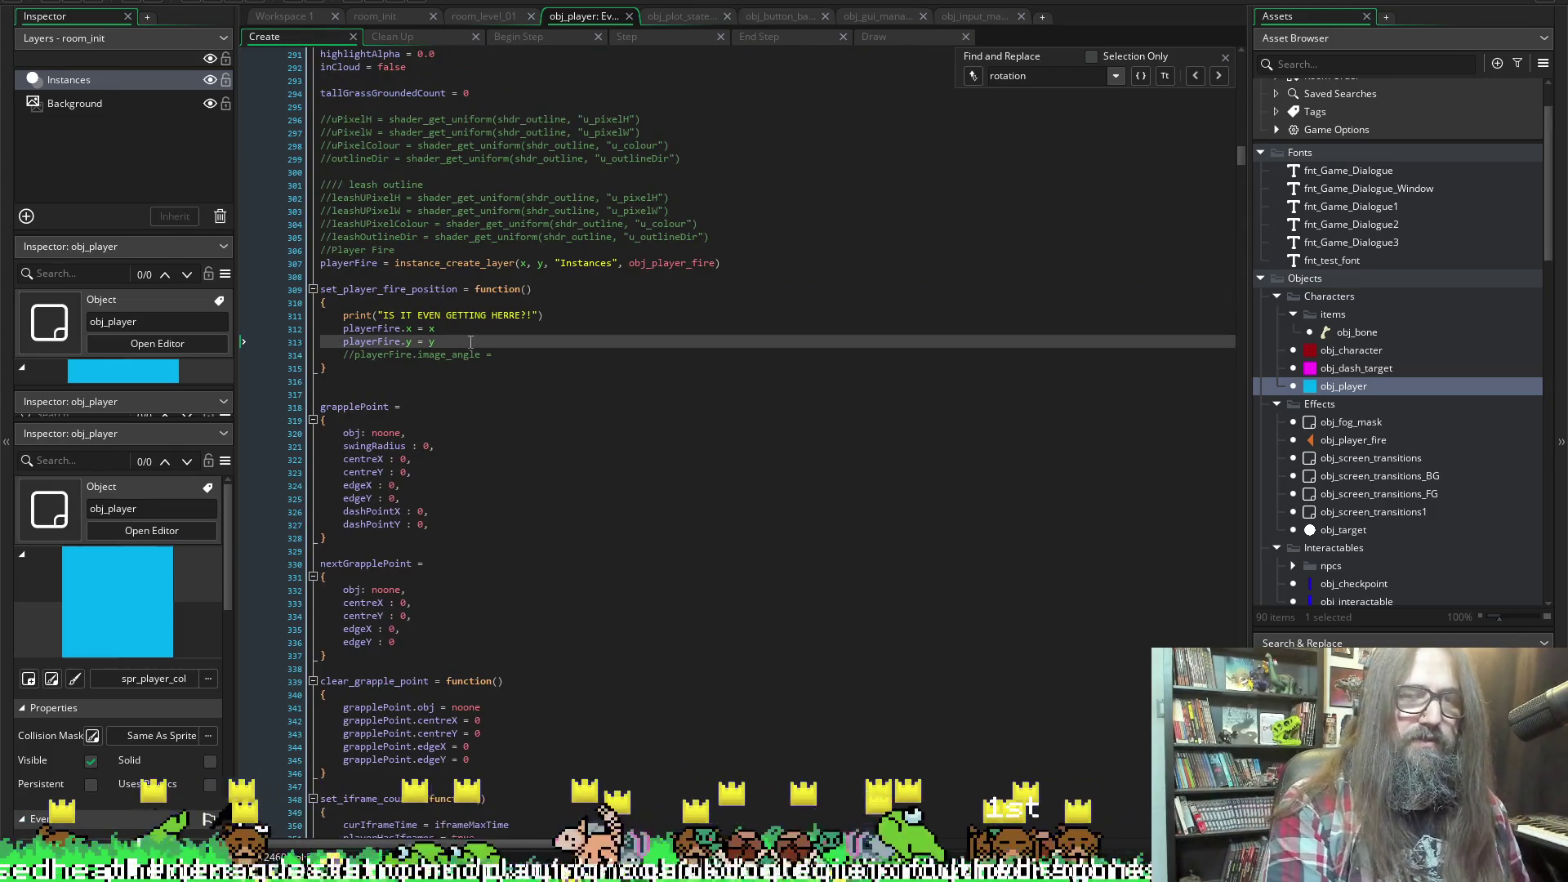
key(Return)
key(Return)
text(gao)
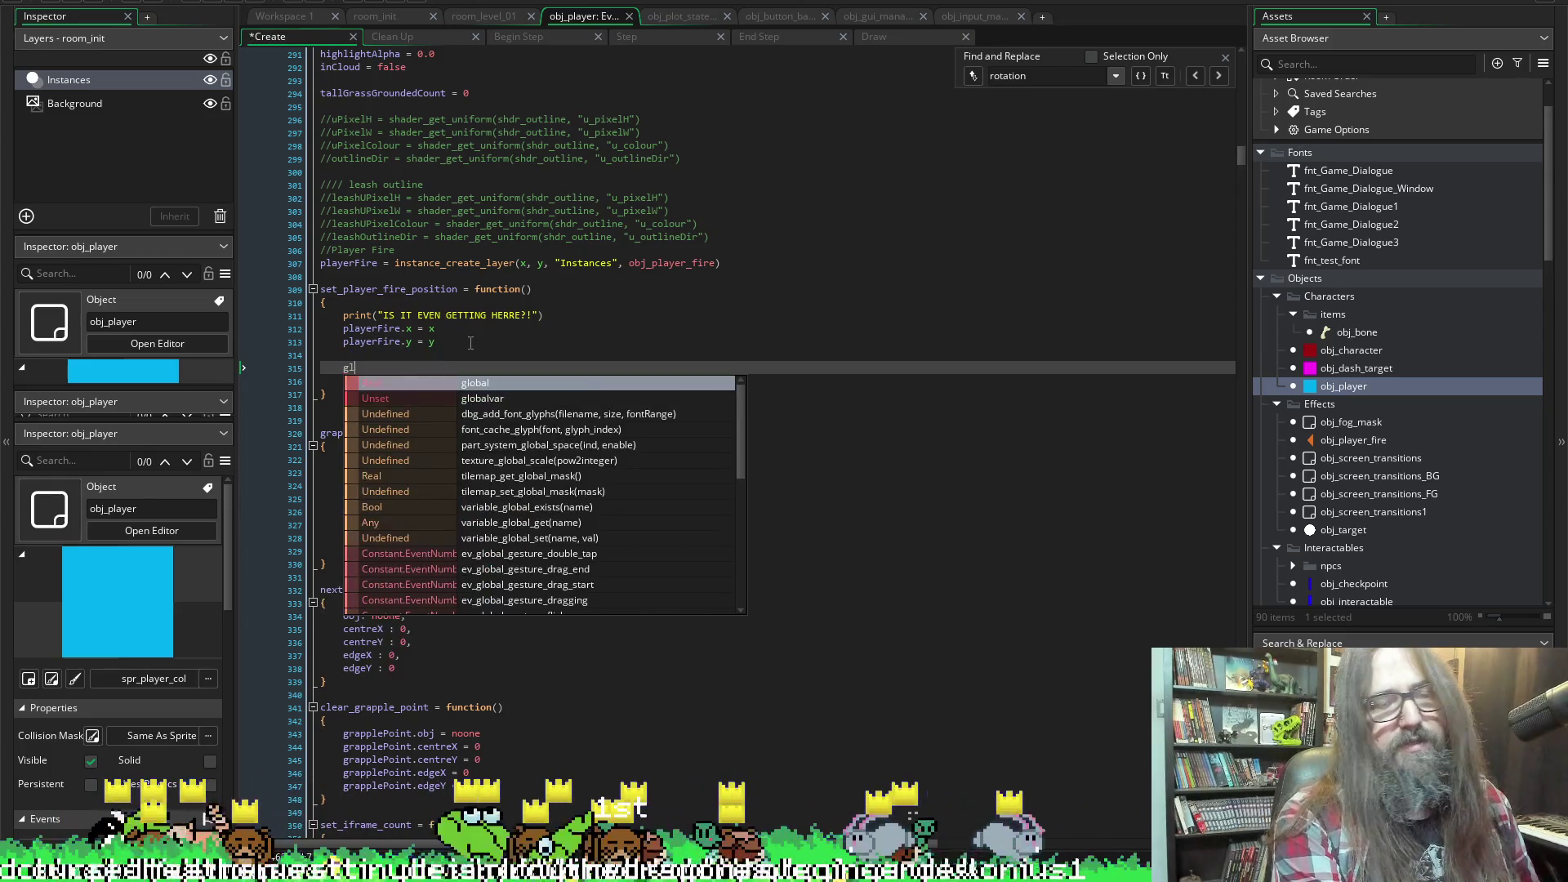
key(BackSpace)
key(BackSpace)
text(lo)
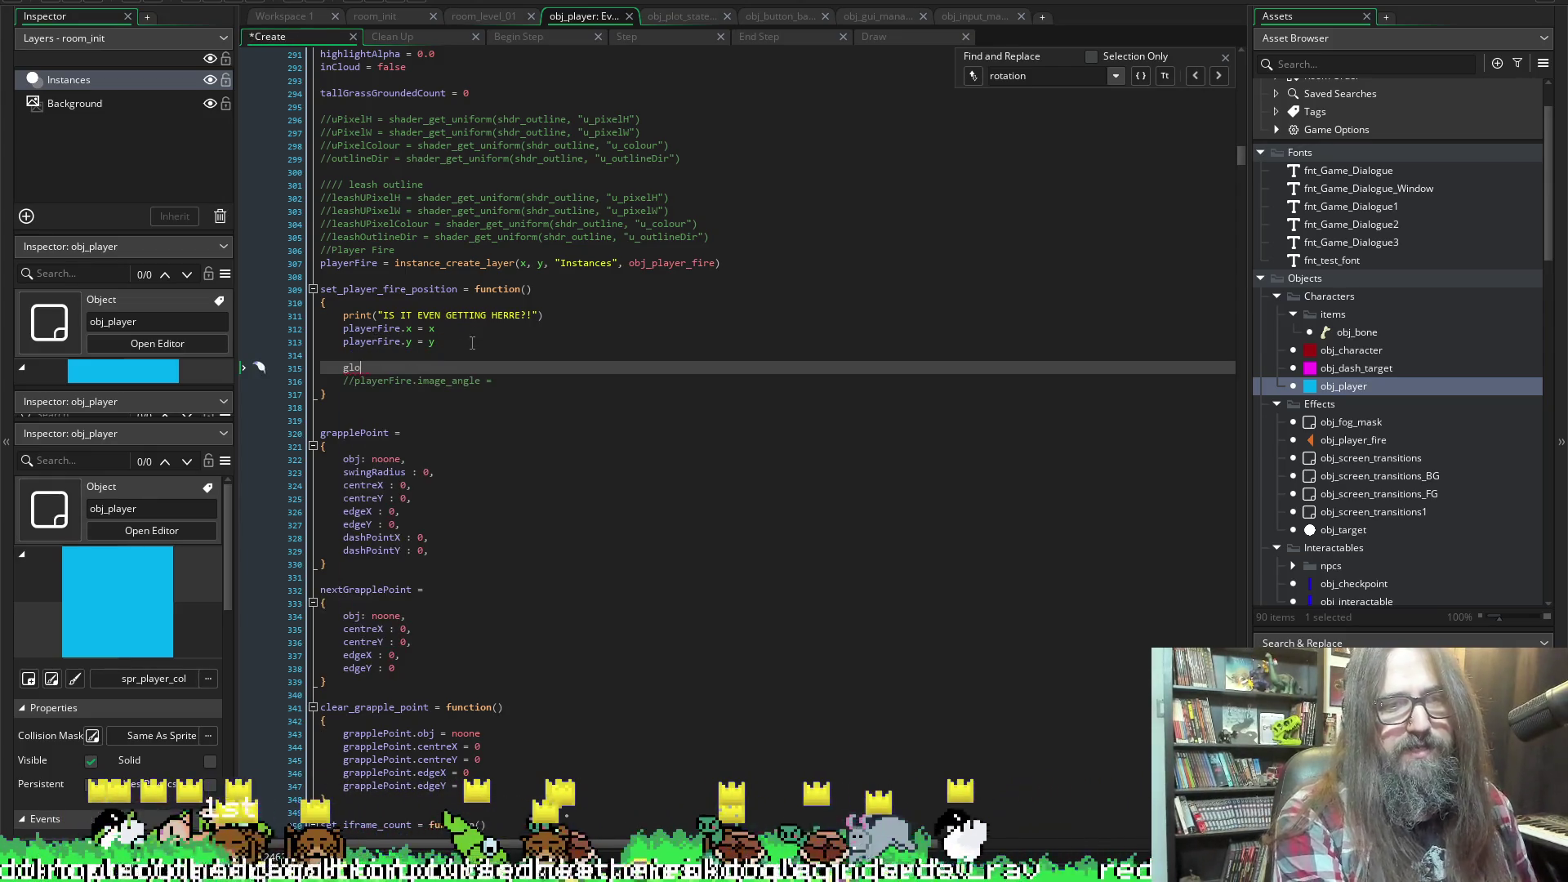
text(bal.c)
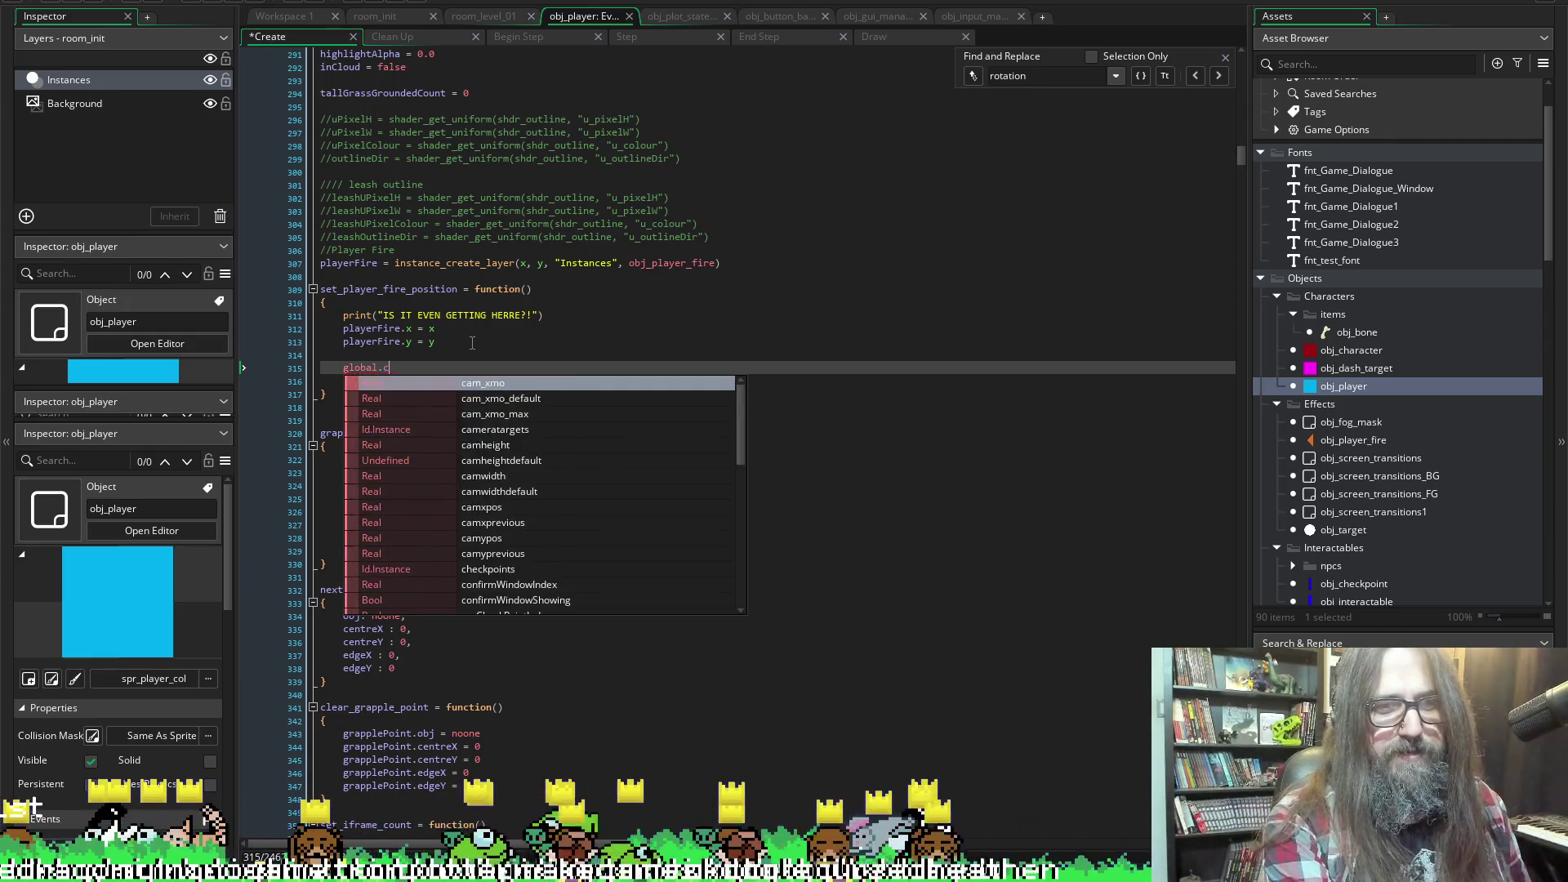
key(BackSpace)
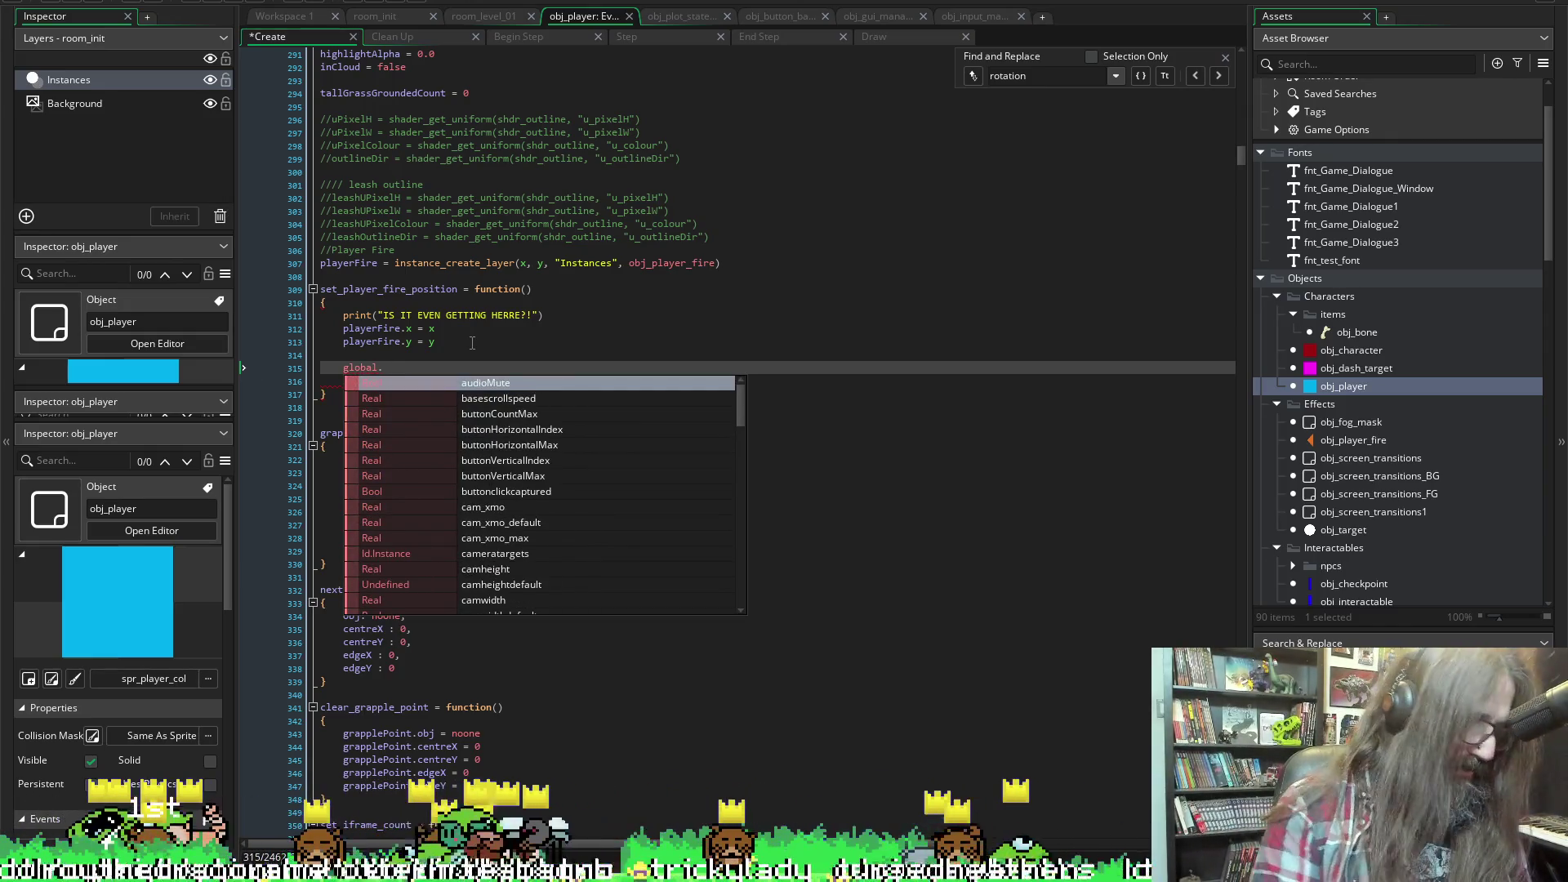
text(.)
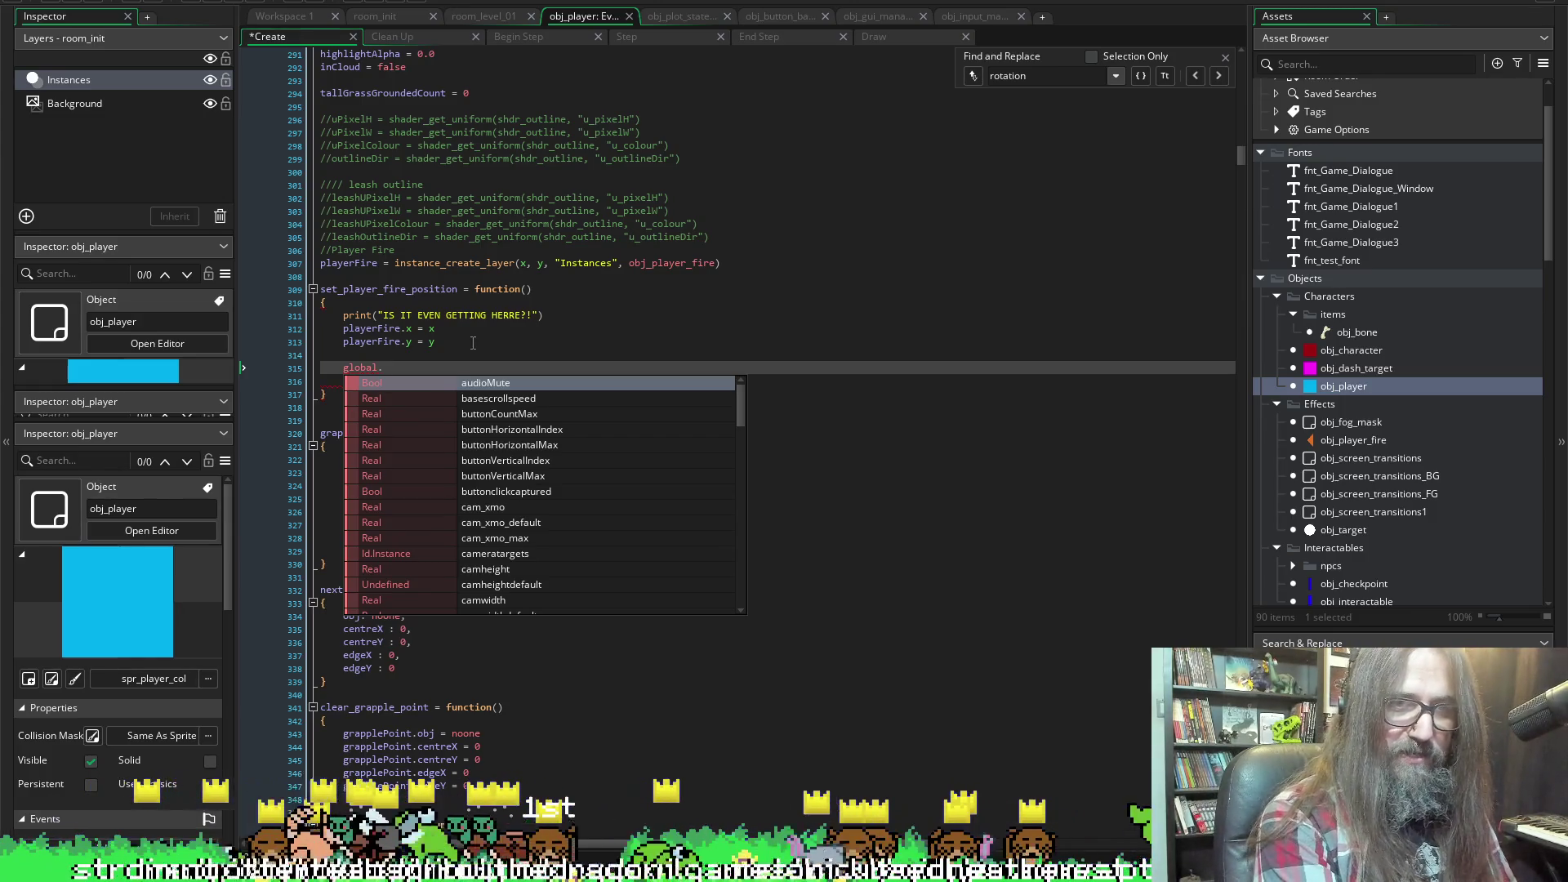
Complete the line as global.curInput.downPressed using autocomplete
key(Escape)
key(ctrl+space)
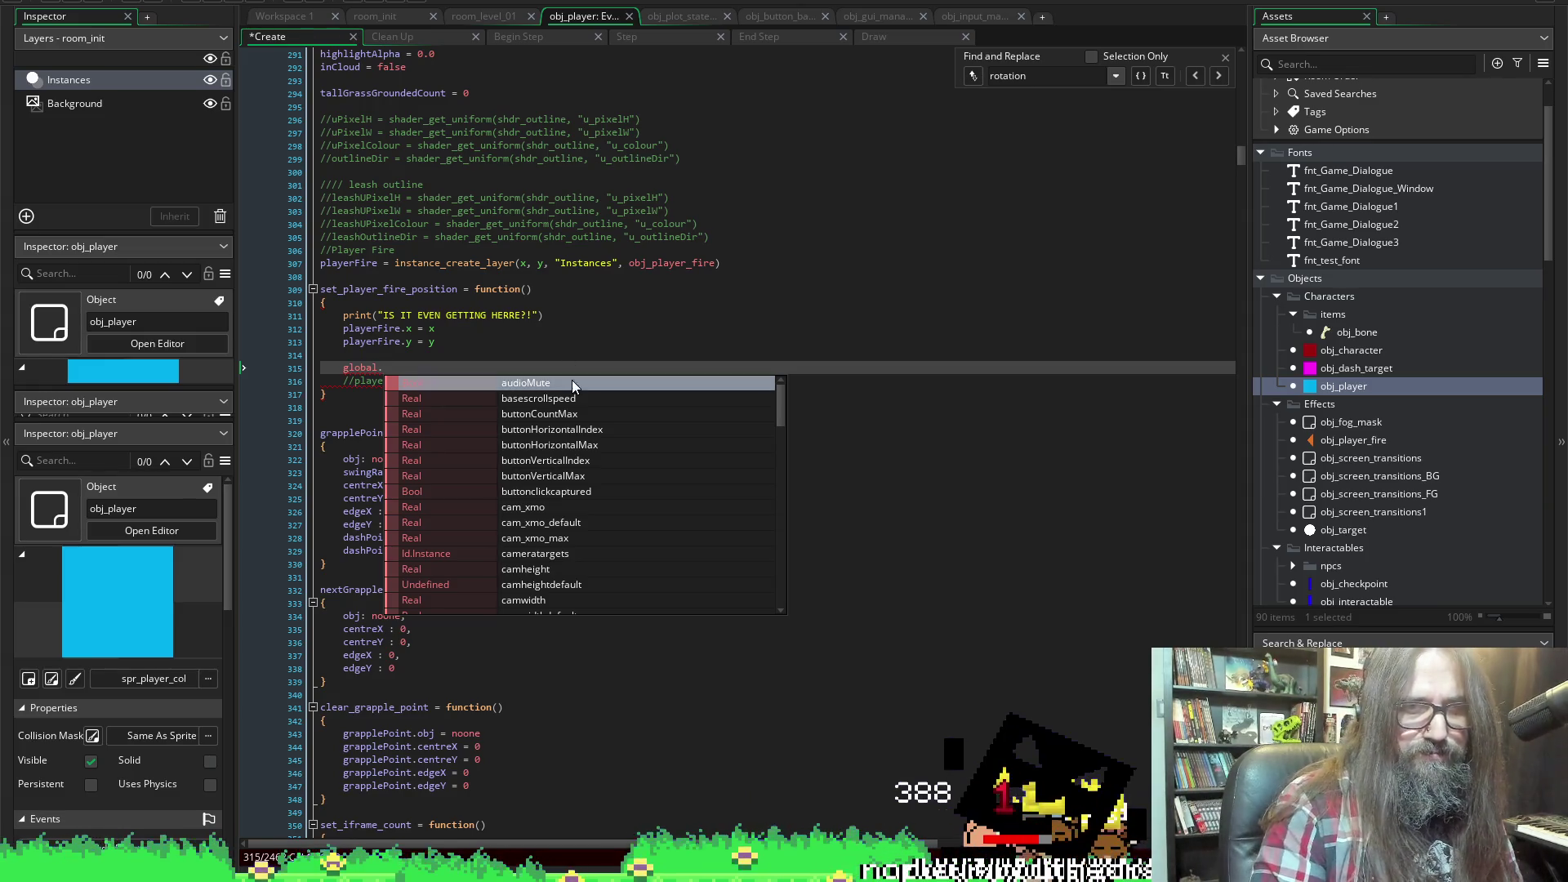
text(curInput.)
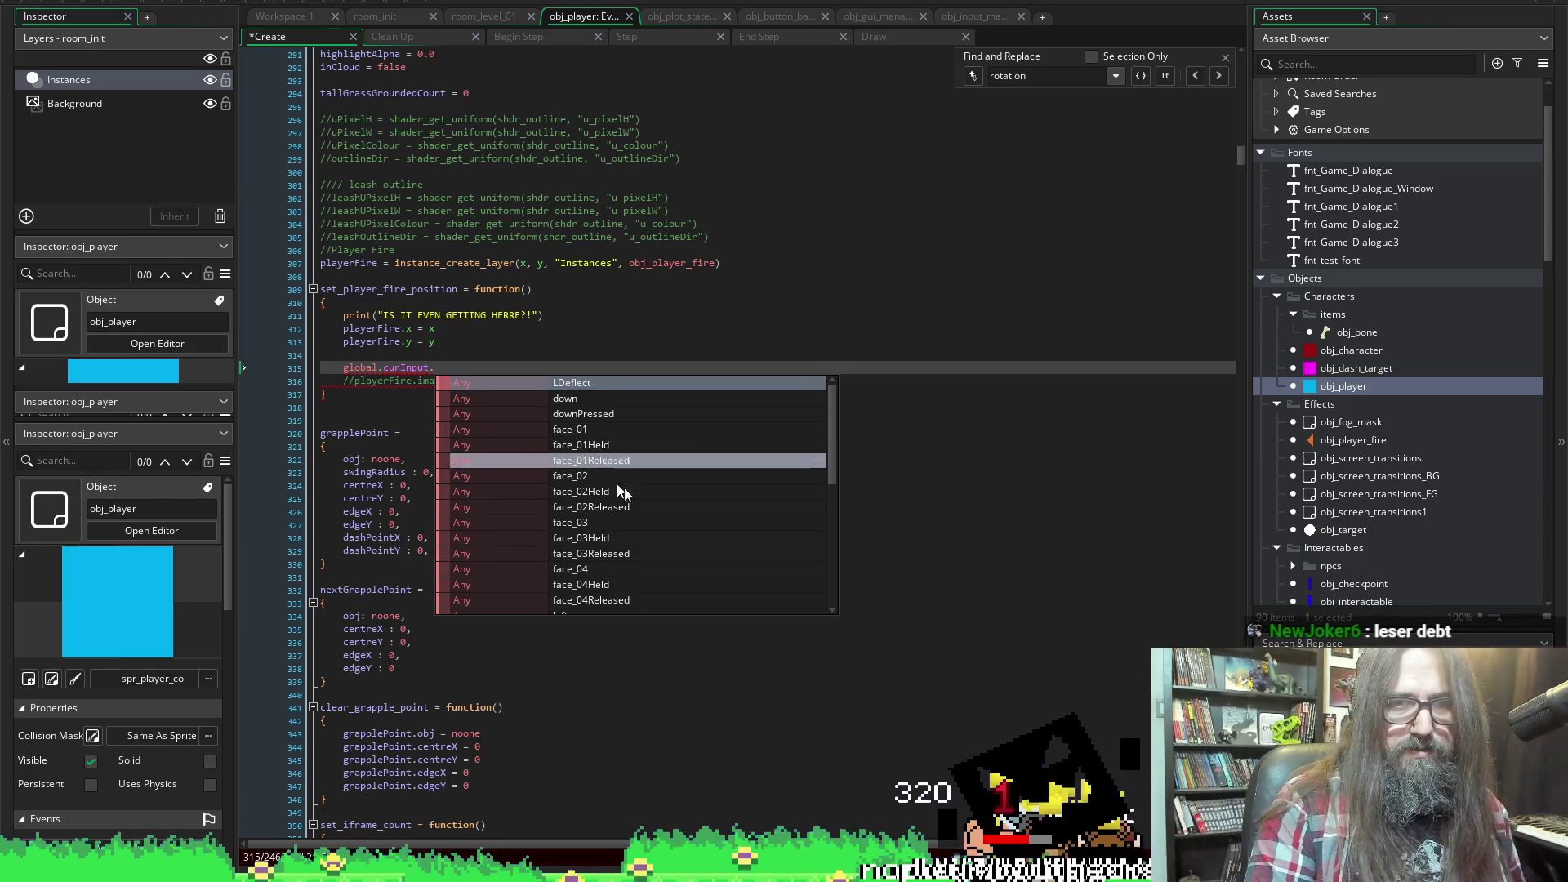
click(704, 420)
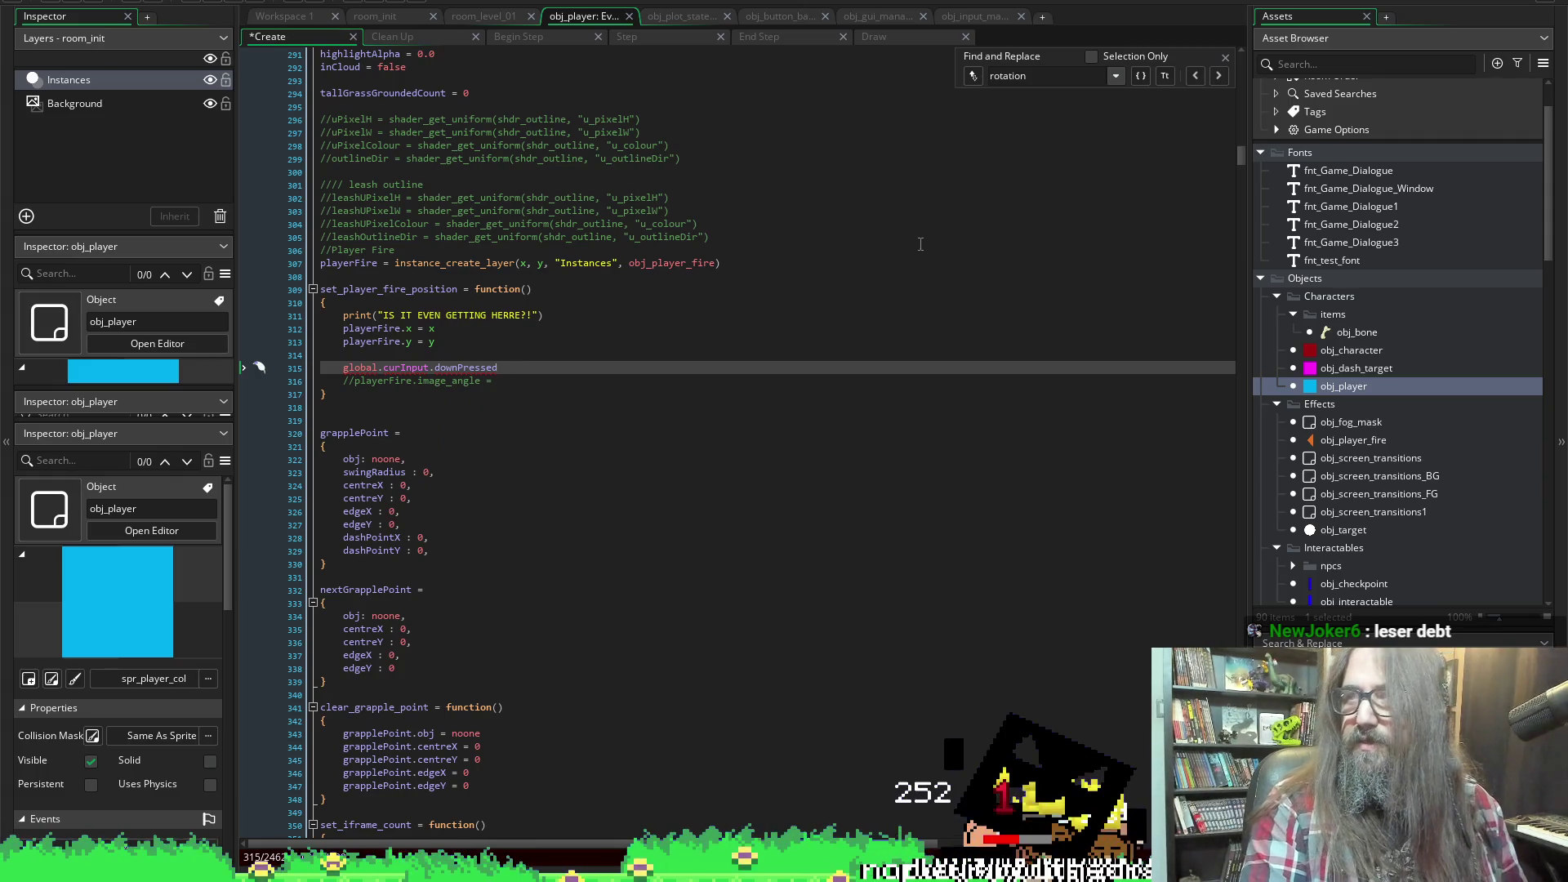
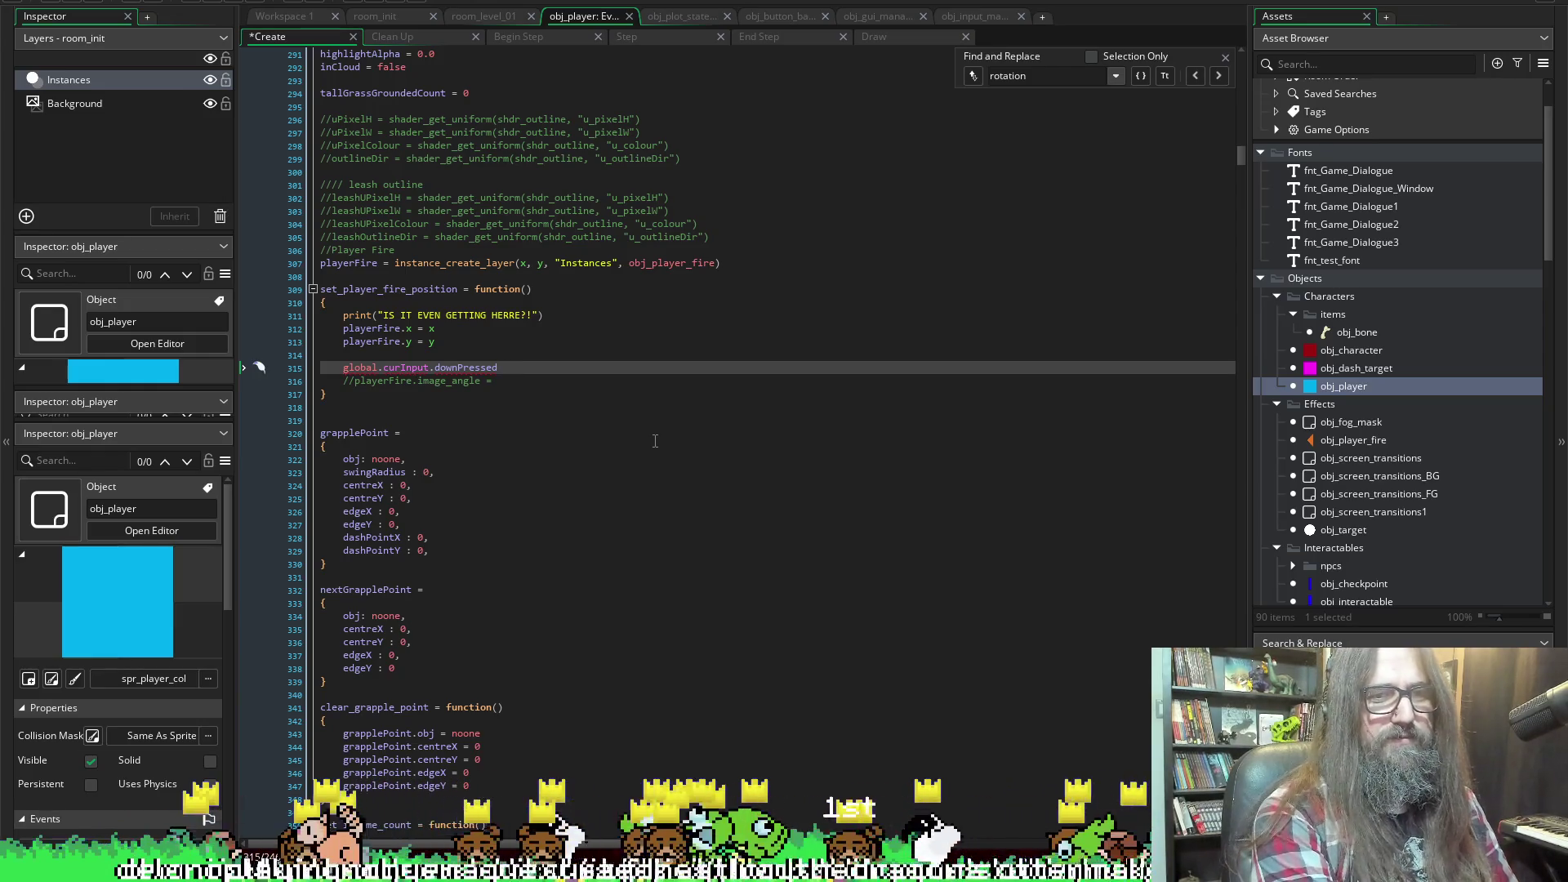
Wrap line 315's global.curInput.downPressed condition in if ( ) and save
text(if )
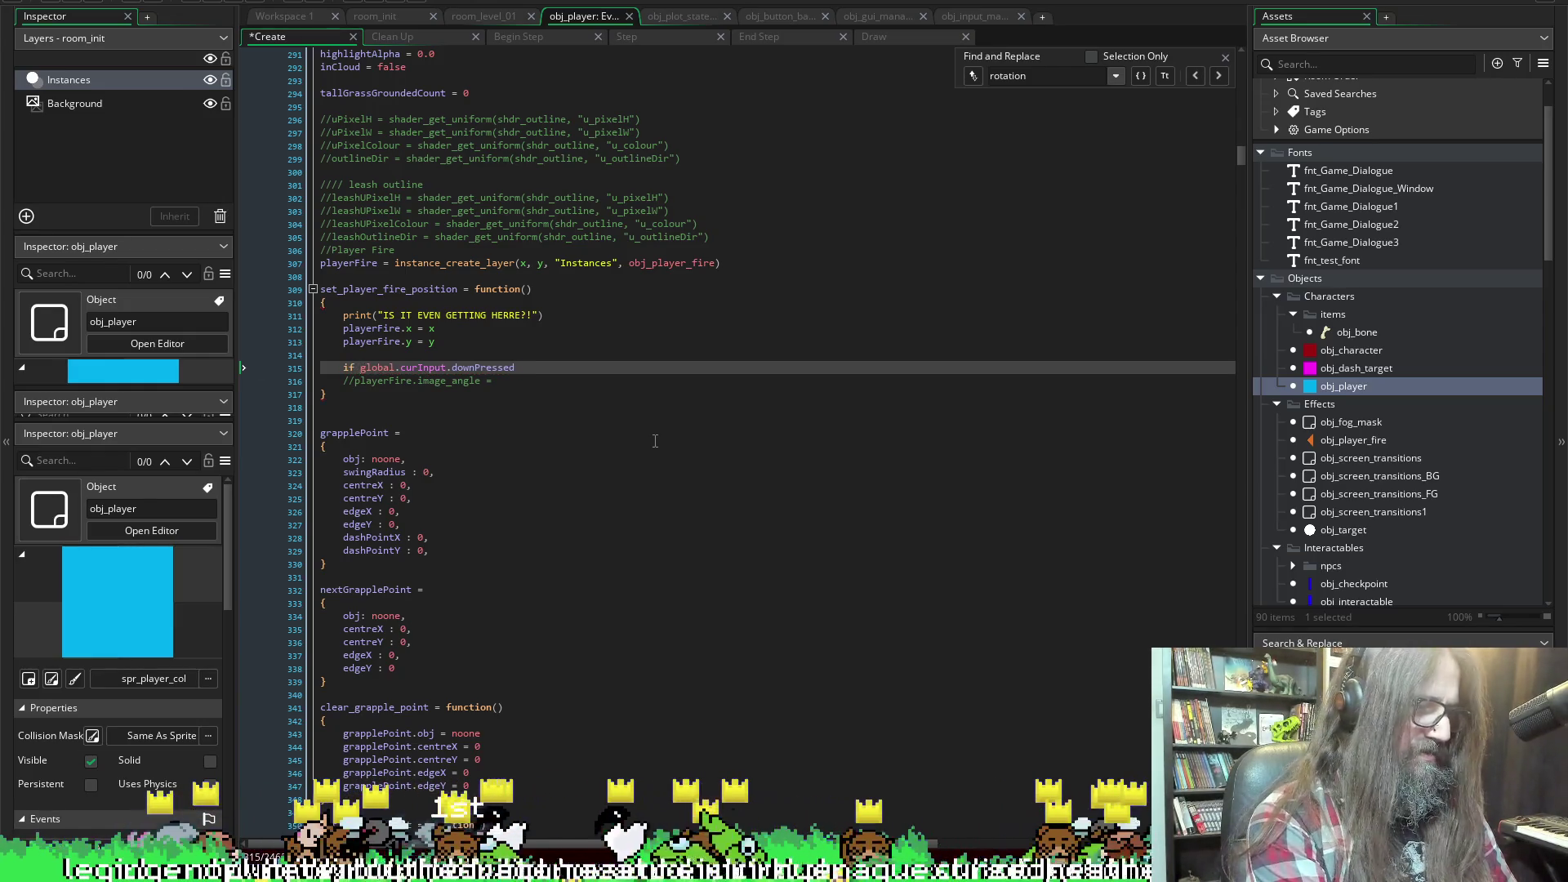
text(()
text())
key(ctrl+s)
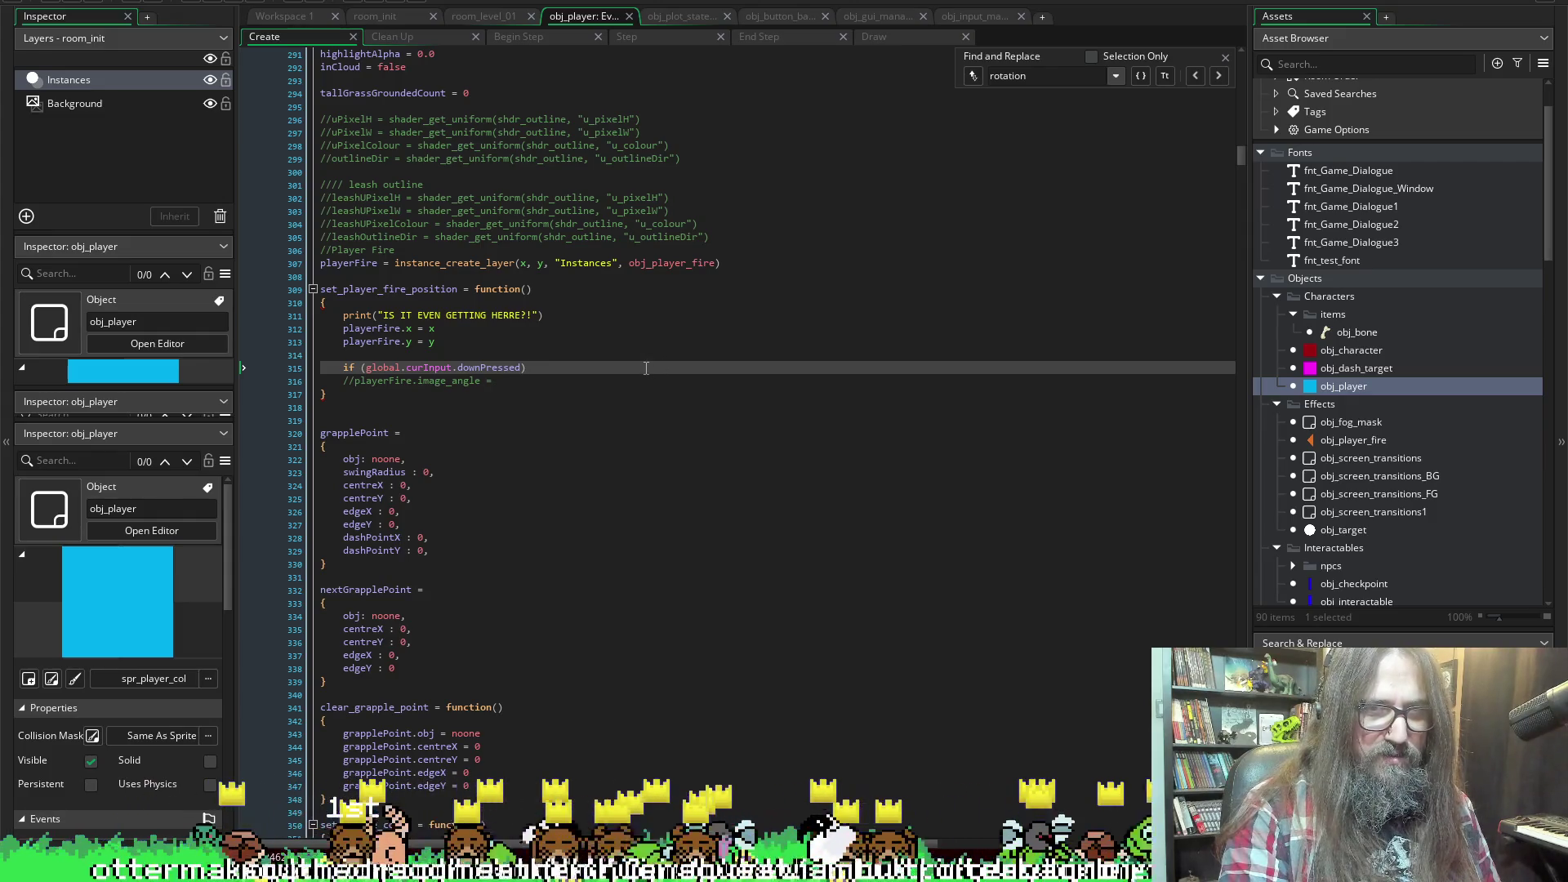
scroll(662, 408, up, 5)
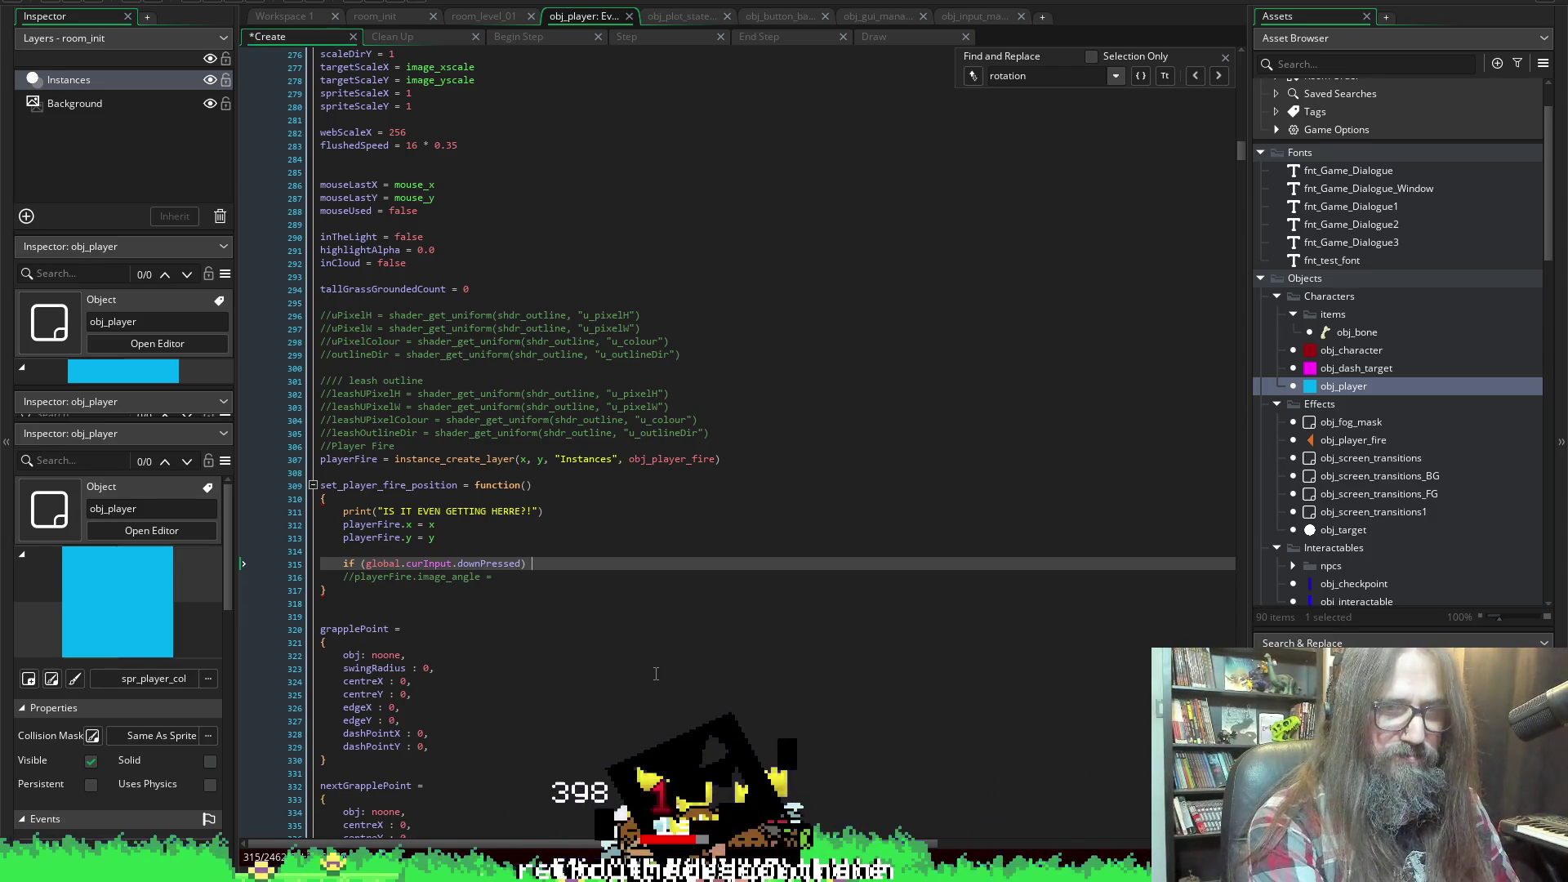
Start a playerFire.image_angle = assignment after the downPressed check on line 315
text(player)
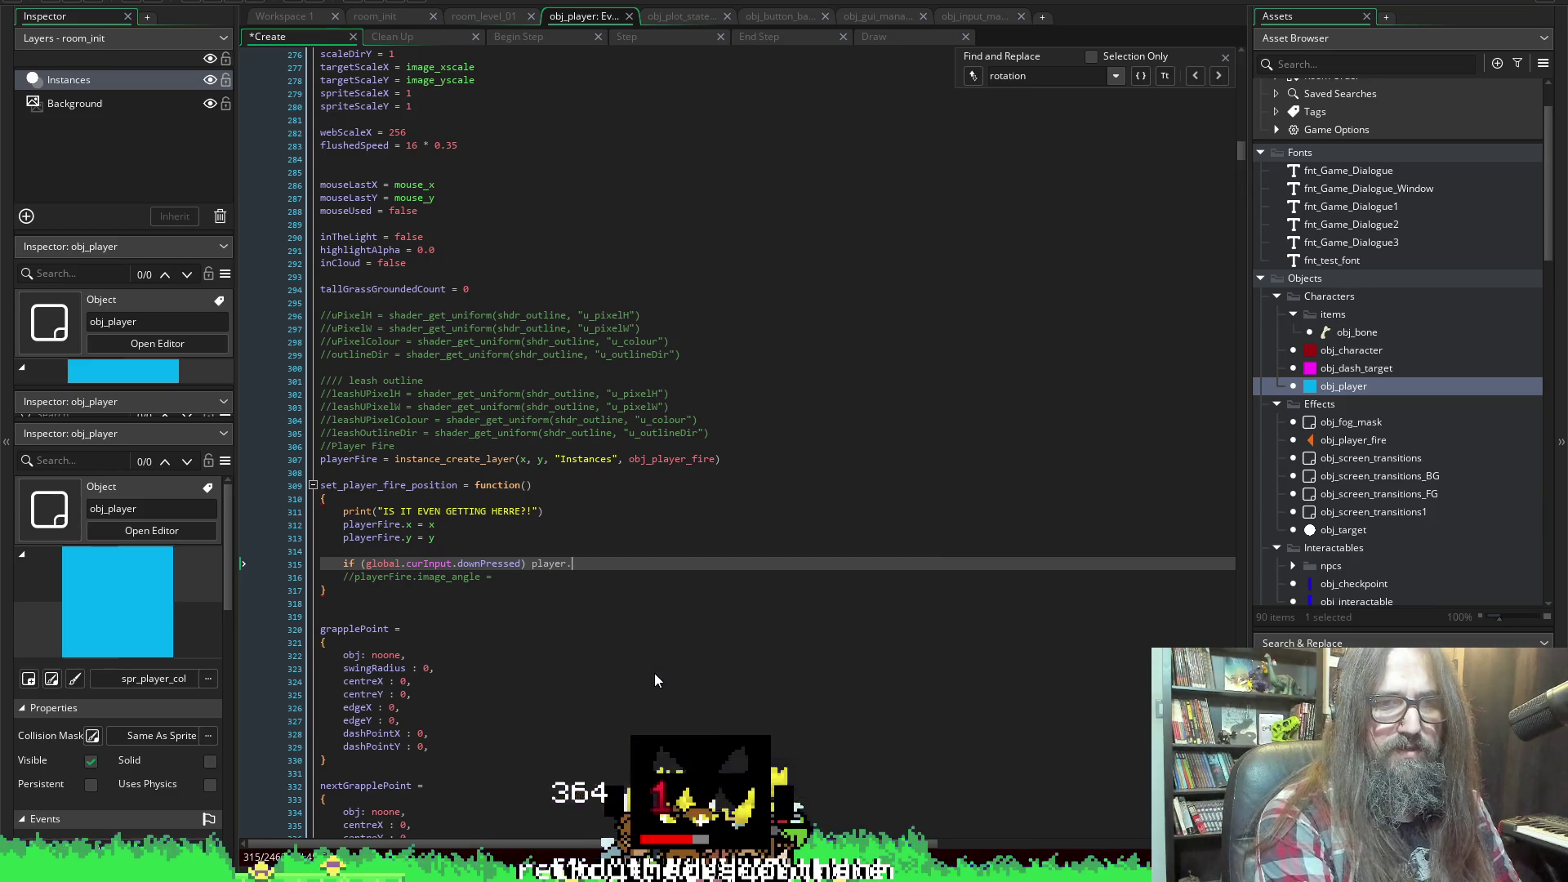
text(Fire.)
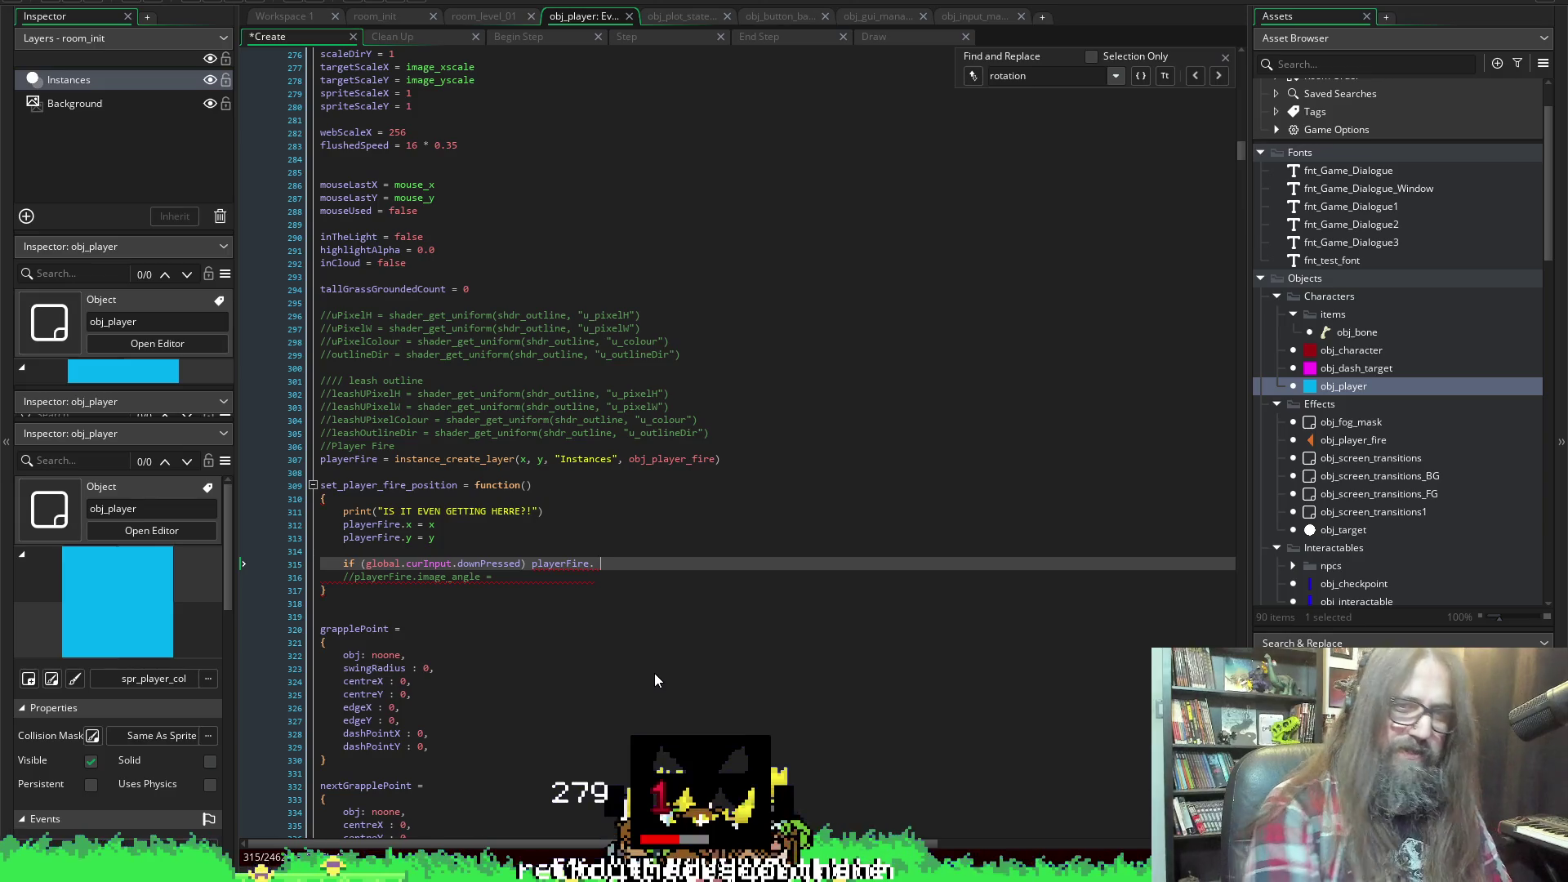
text(imga)
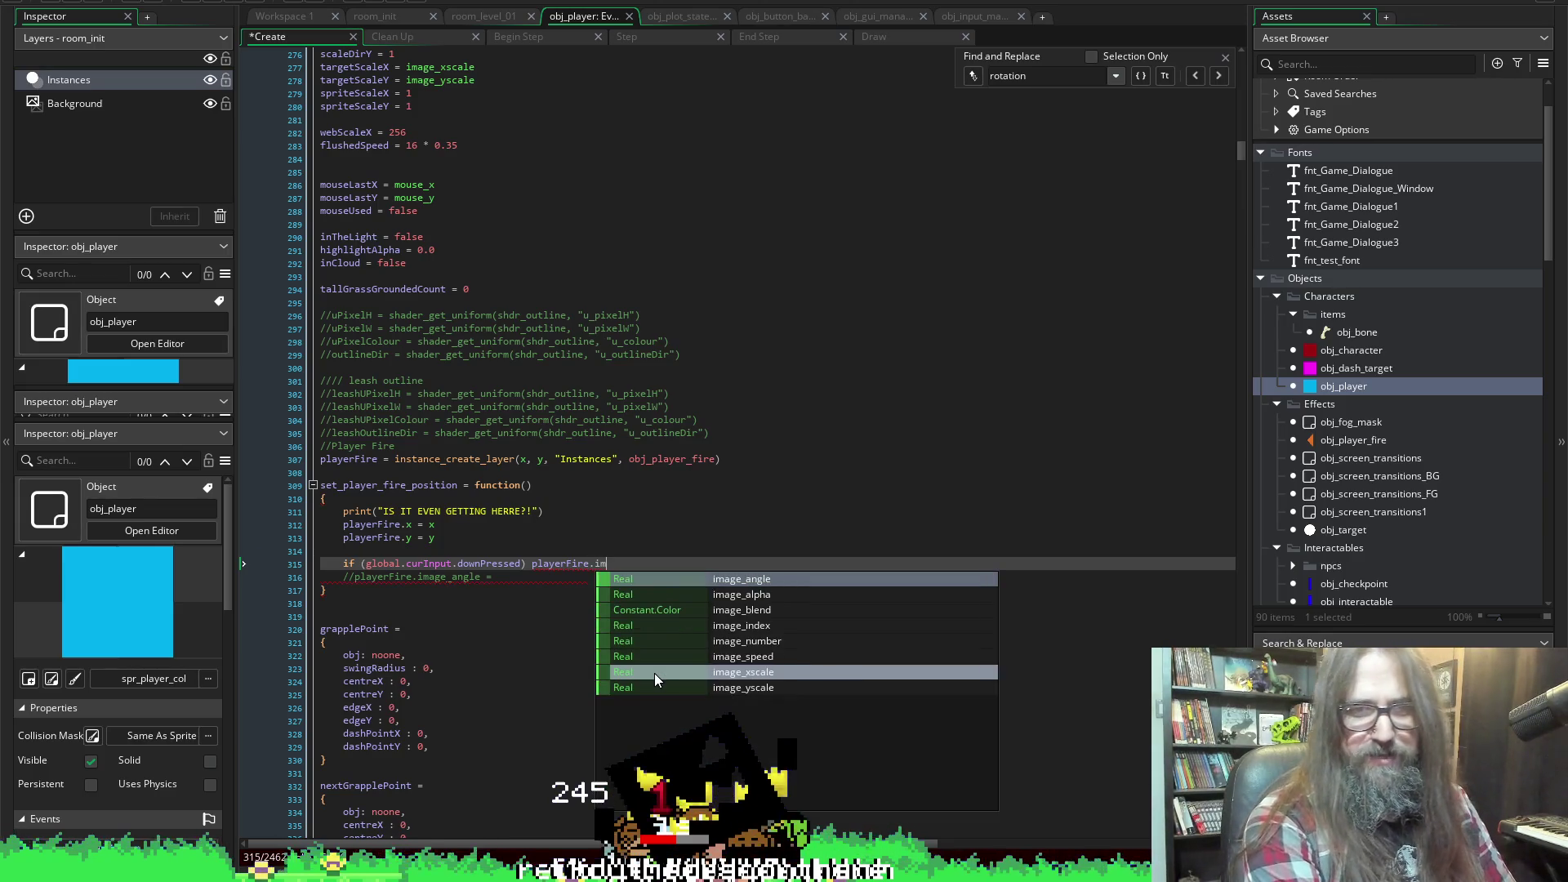
key(ctrl+space)
key(Return)
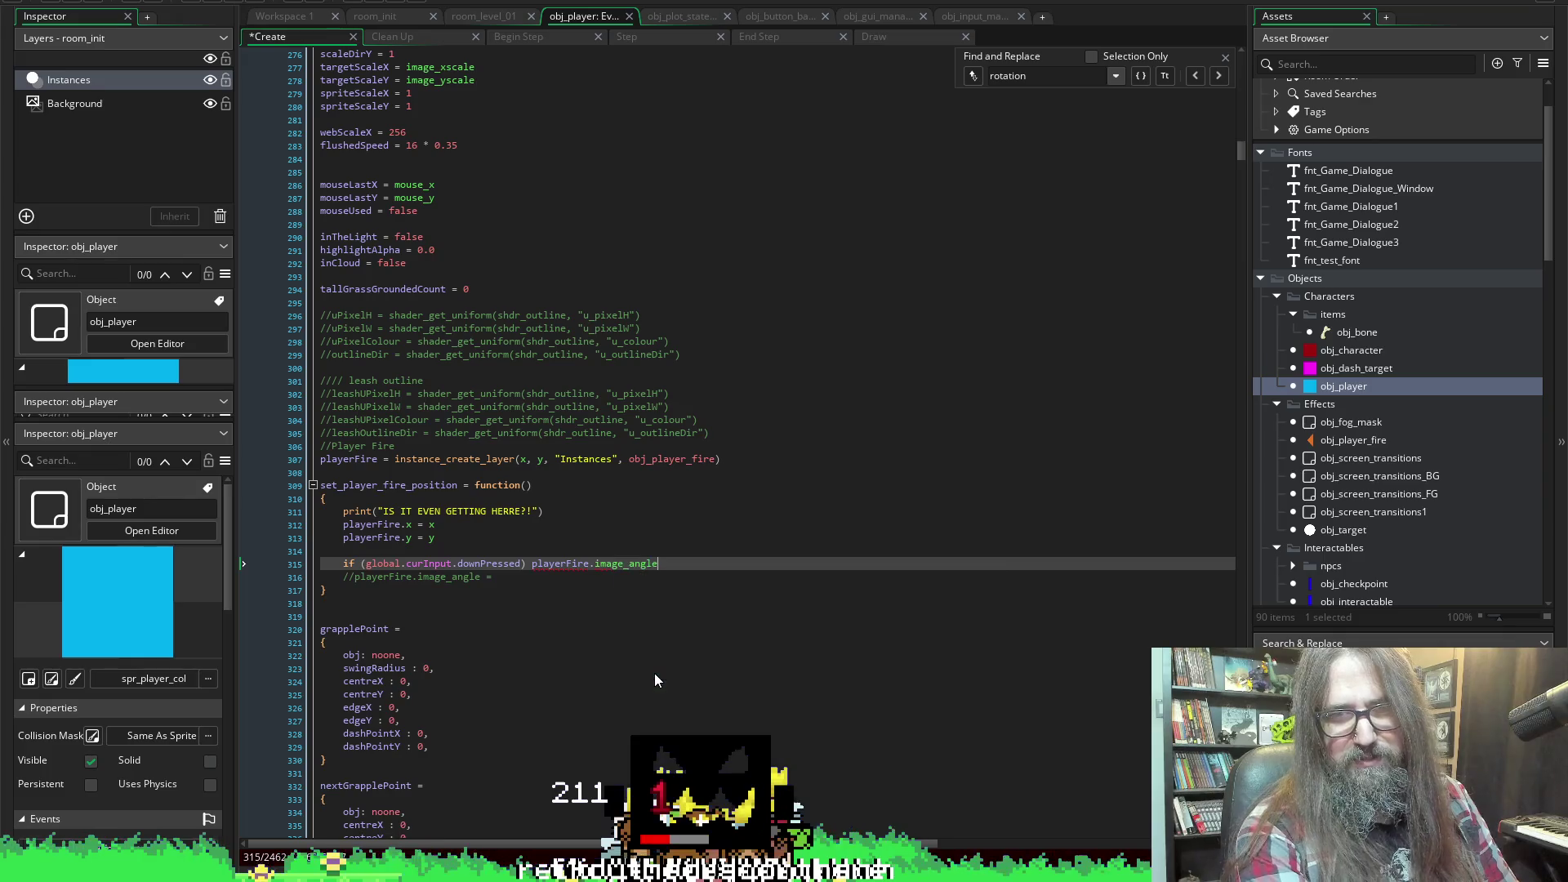
key(ctrl+s)
key(shift+Home)
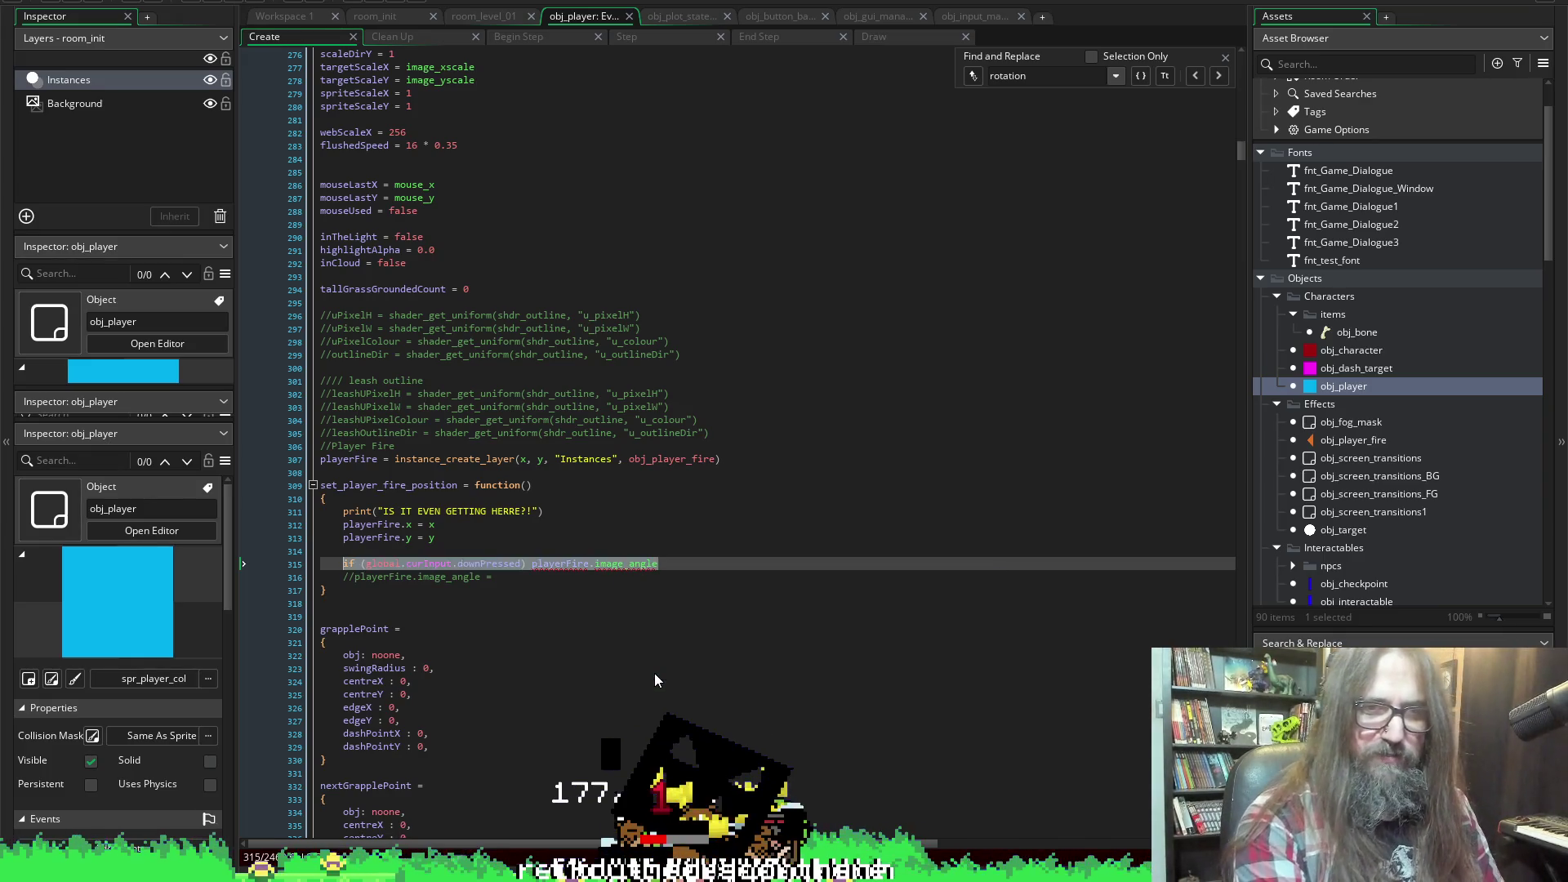
key(Escape)
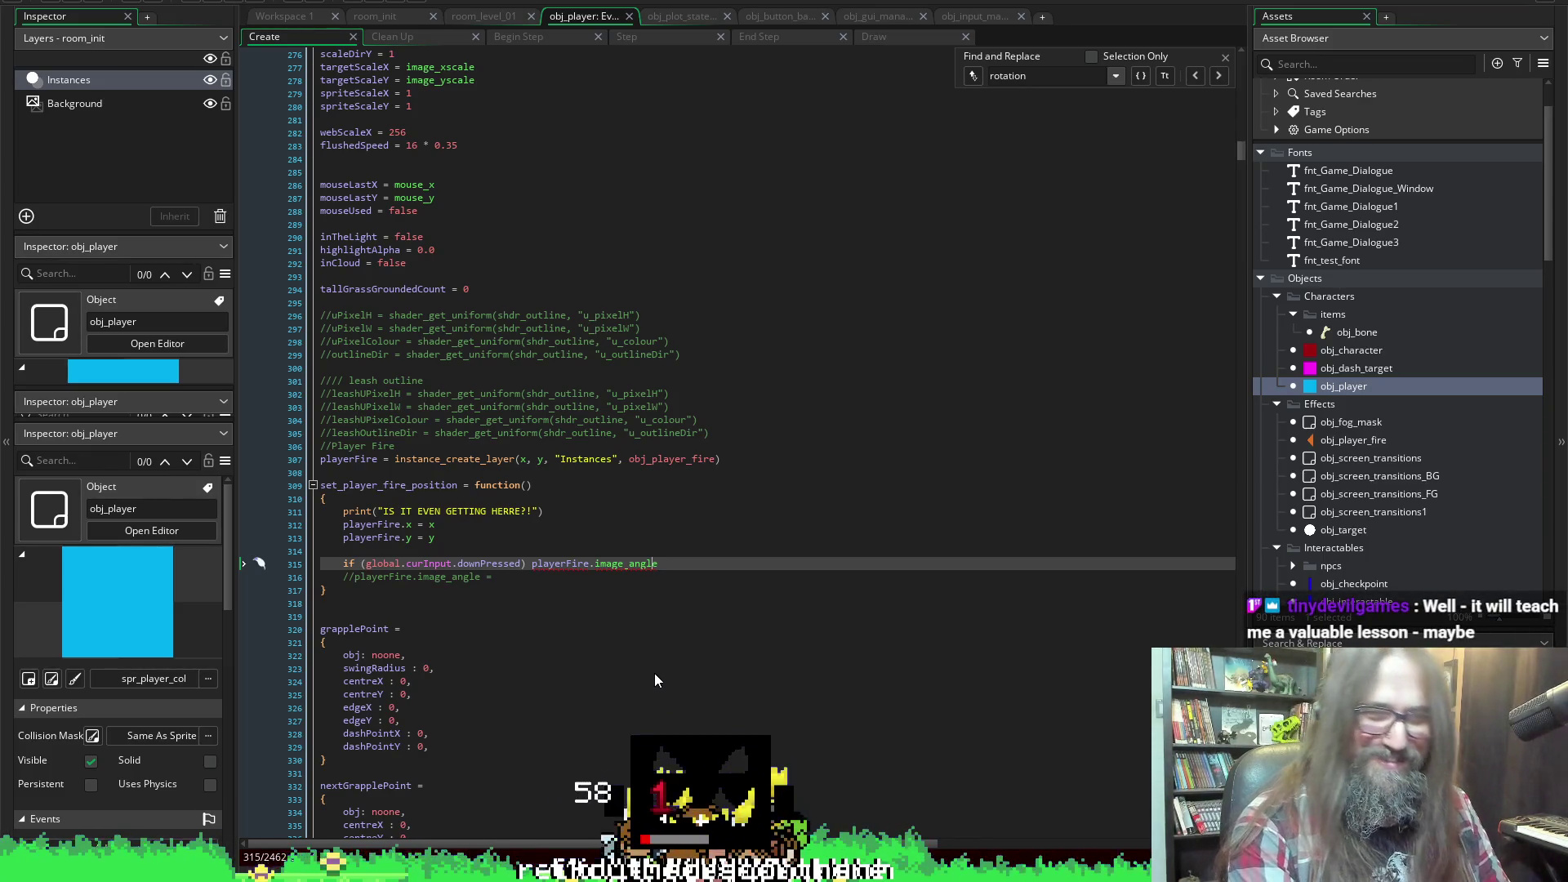
key(Left)
key(Left)
key(Left)
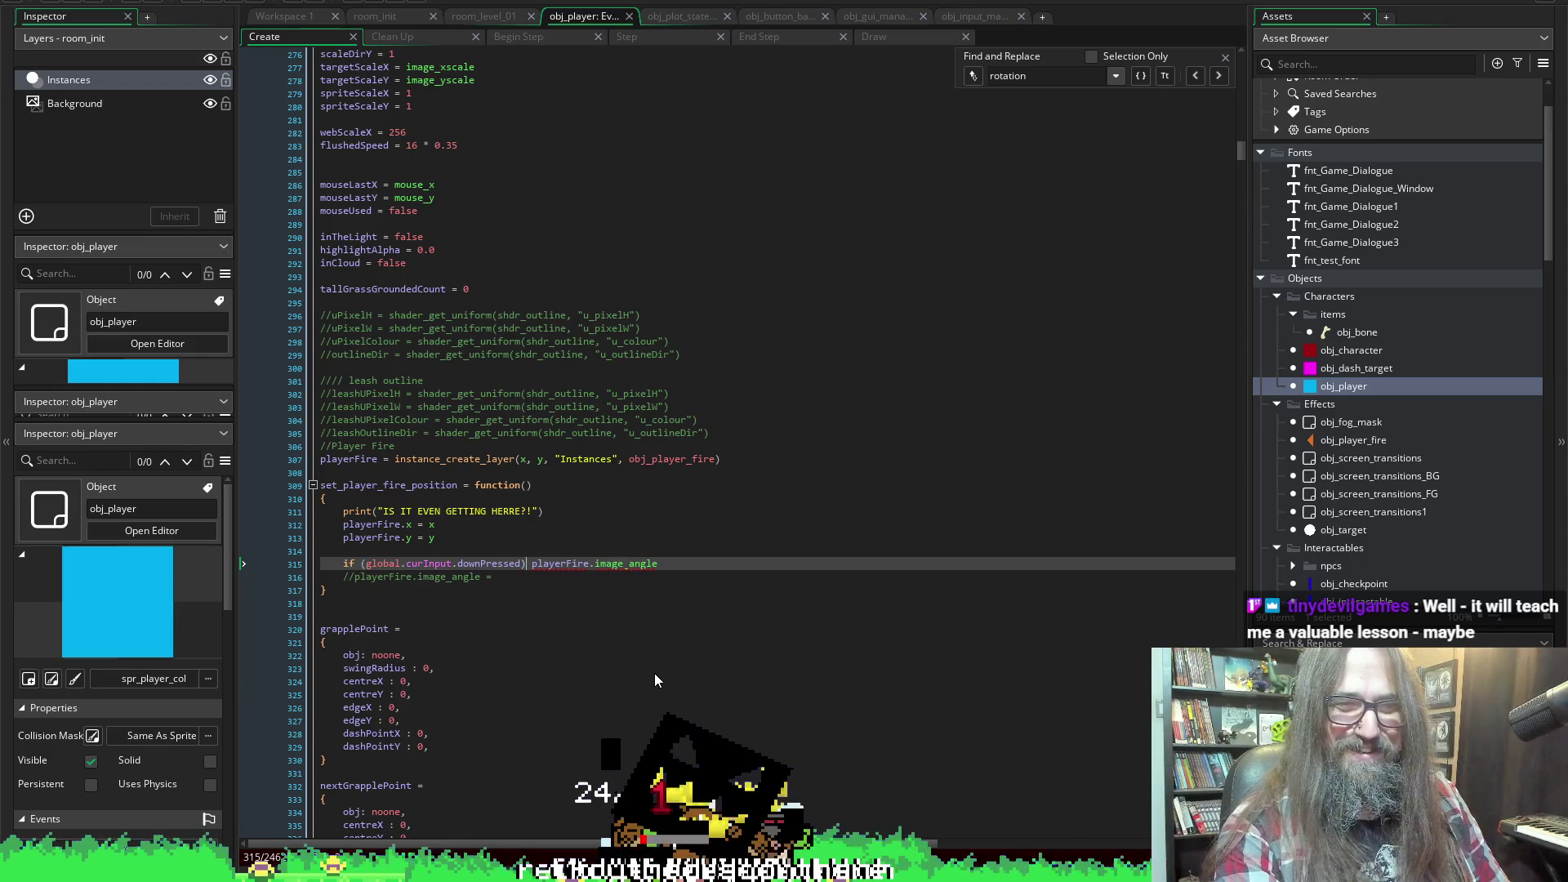
key(End)
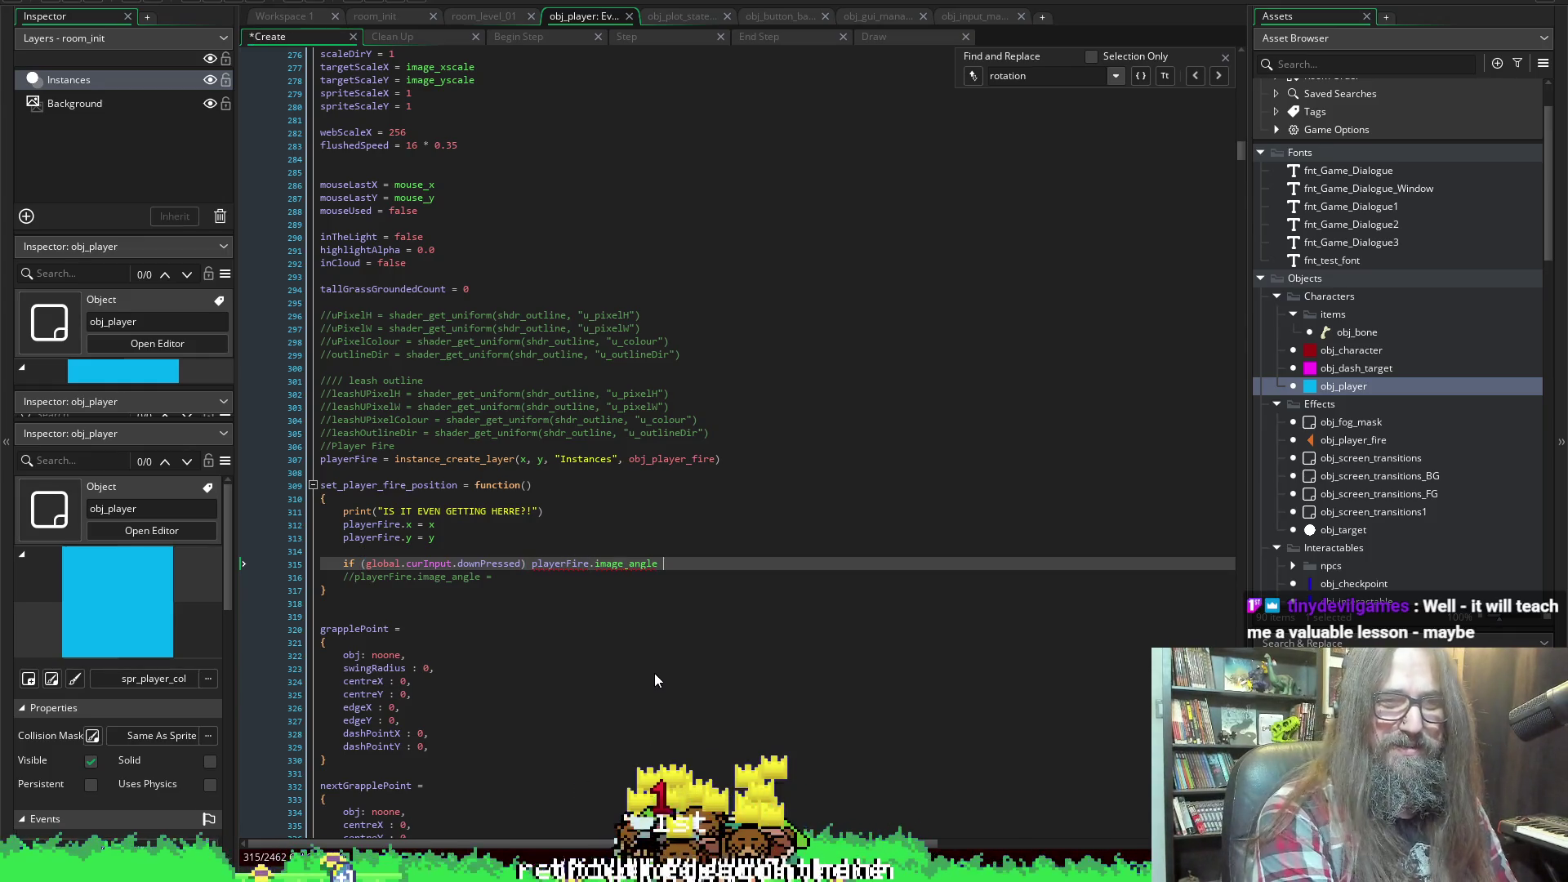
text(=)
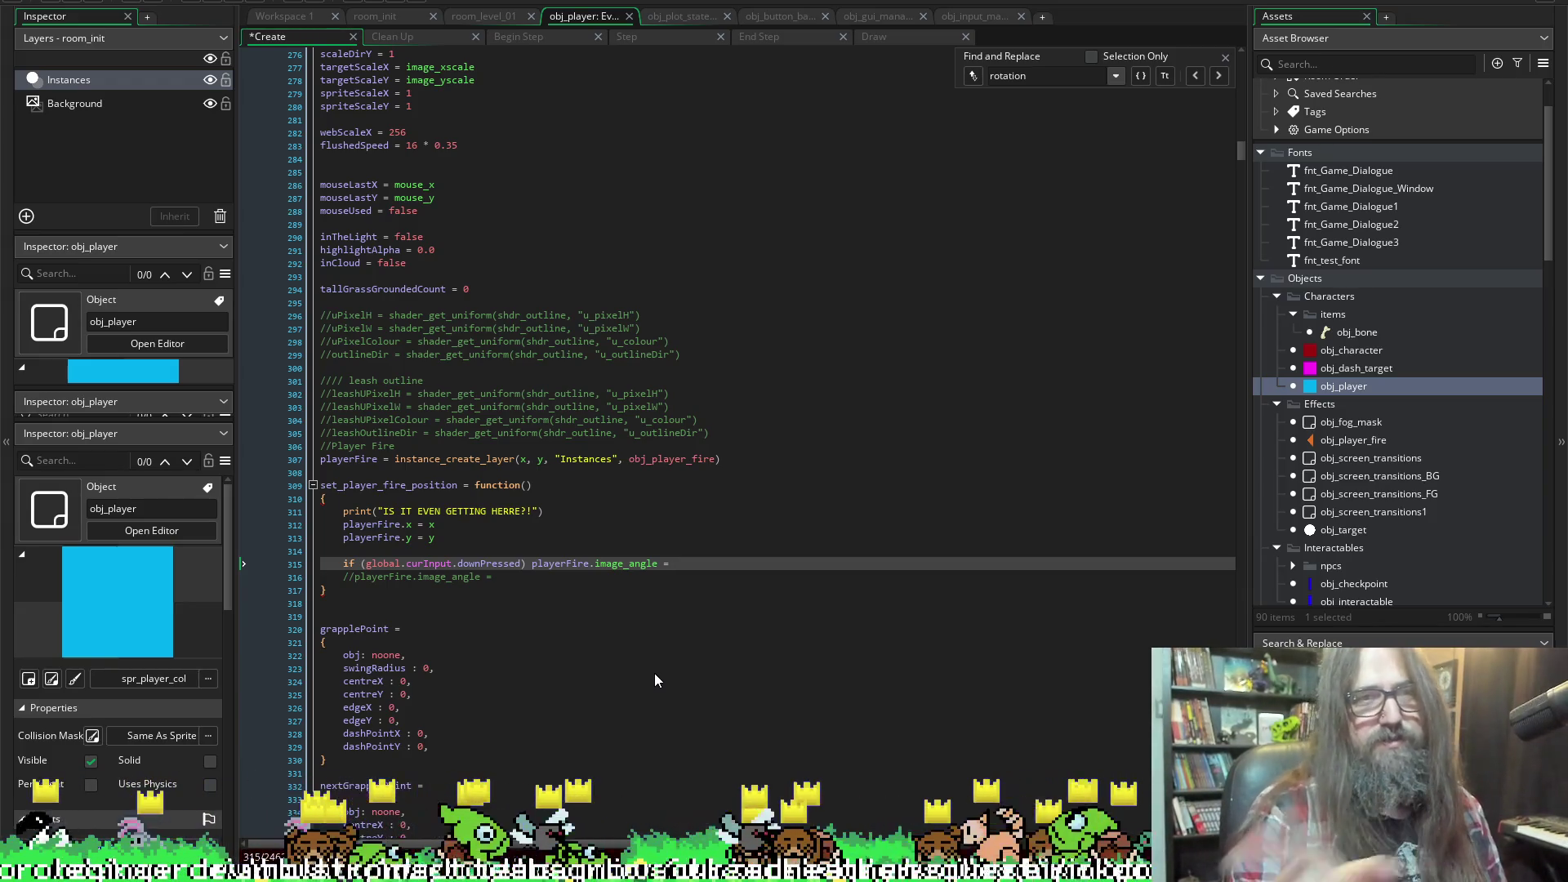
Finish the down-press line with image_angle = 270 and save
text(270)
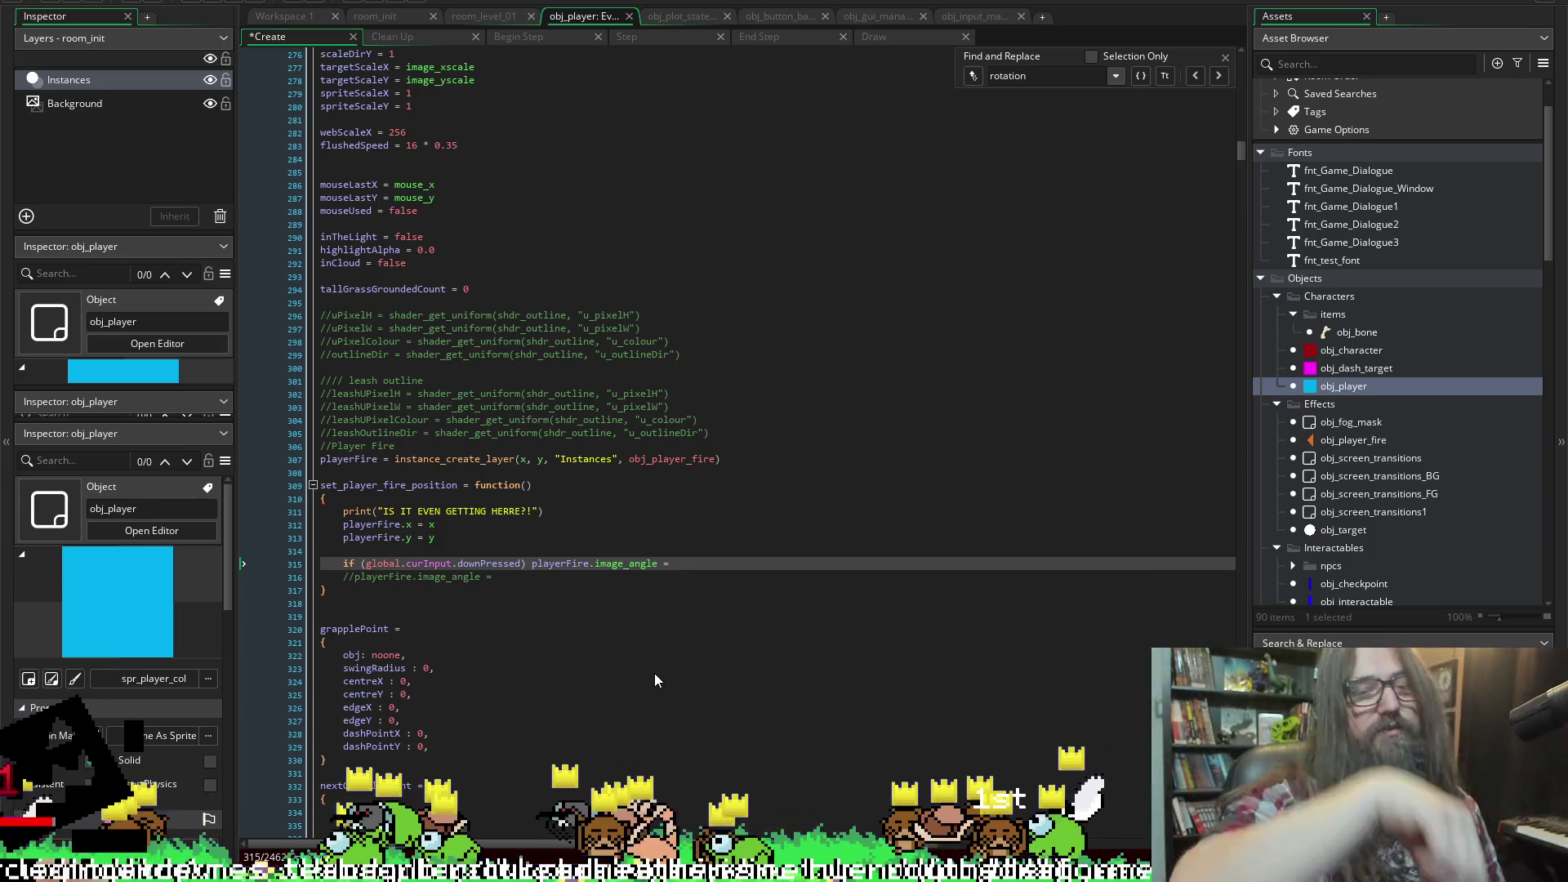
key(ctrl+s)
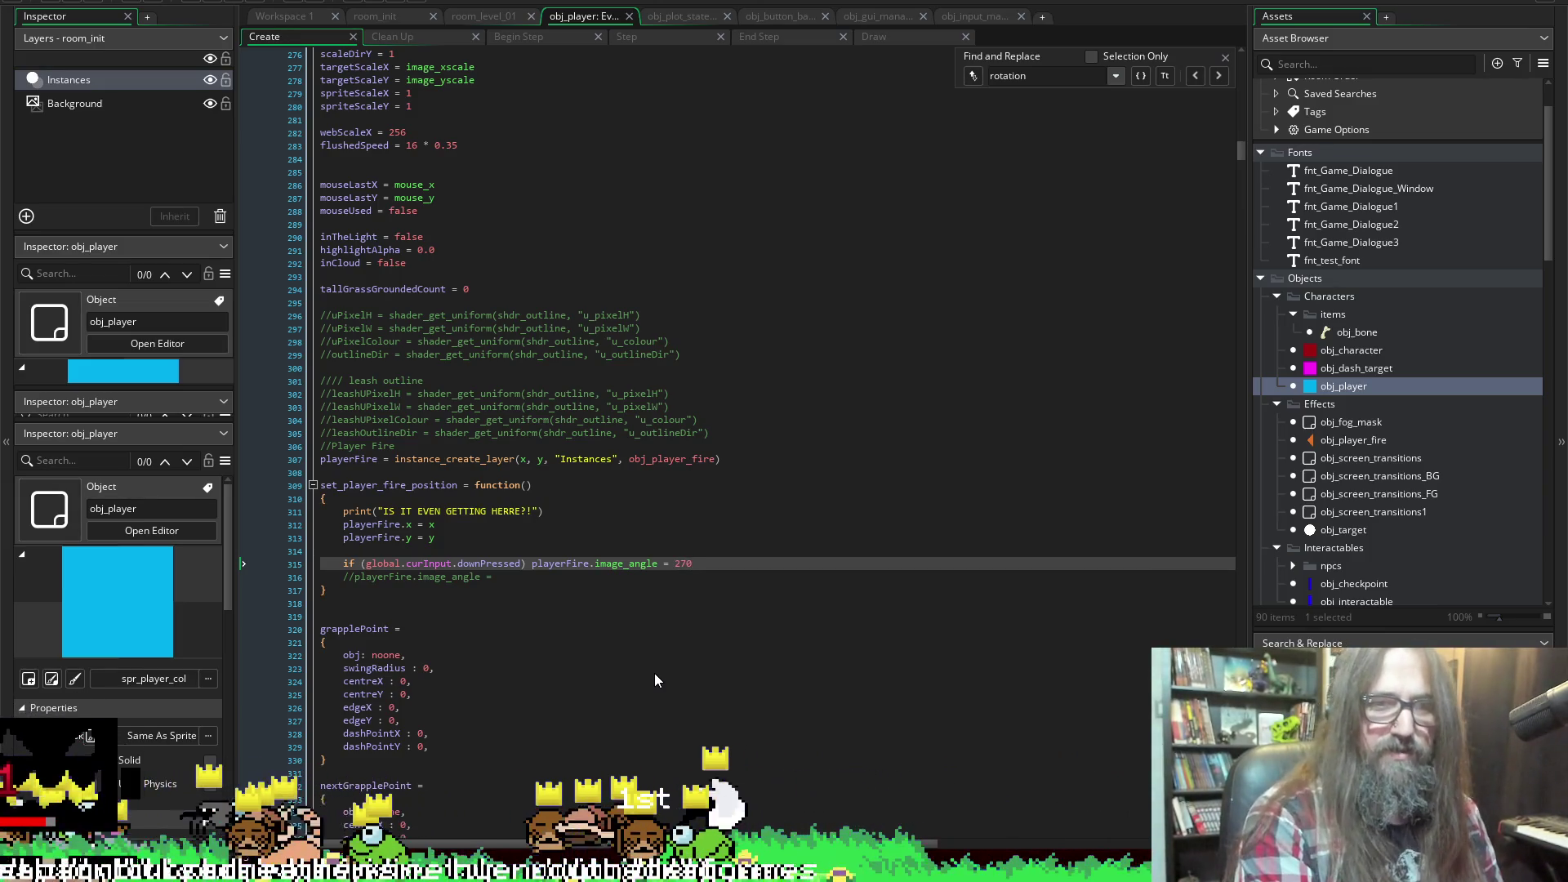
key(shift+Home)
key(ctrl+c)
key(End)
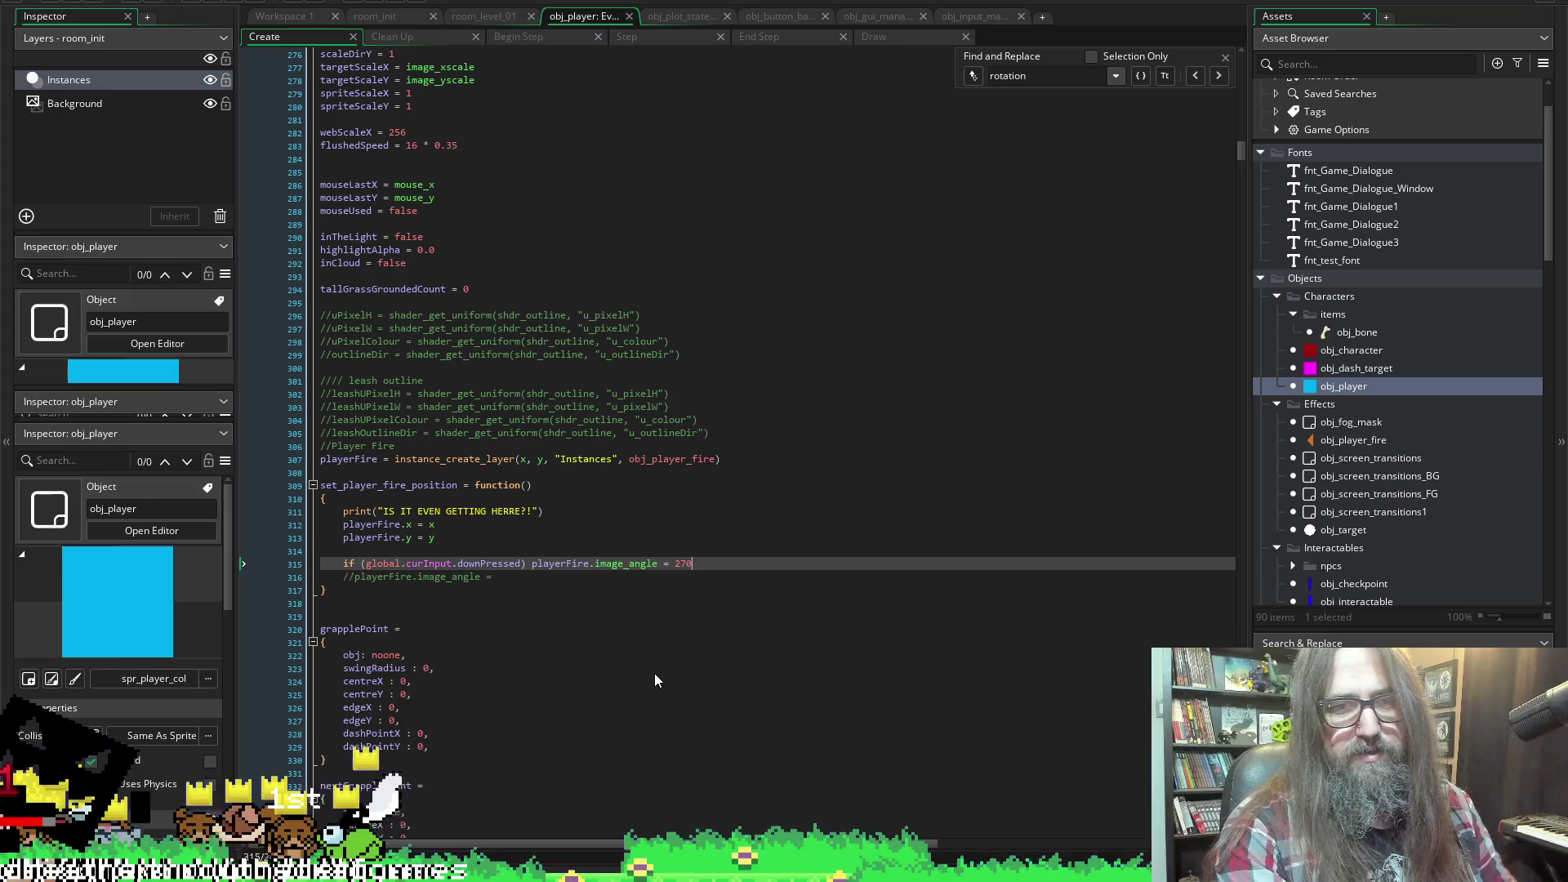
key(Return)
Add an else if branch on global.curInput.upPressed that sets playerFire.image_angle to 90
text(elf)
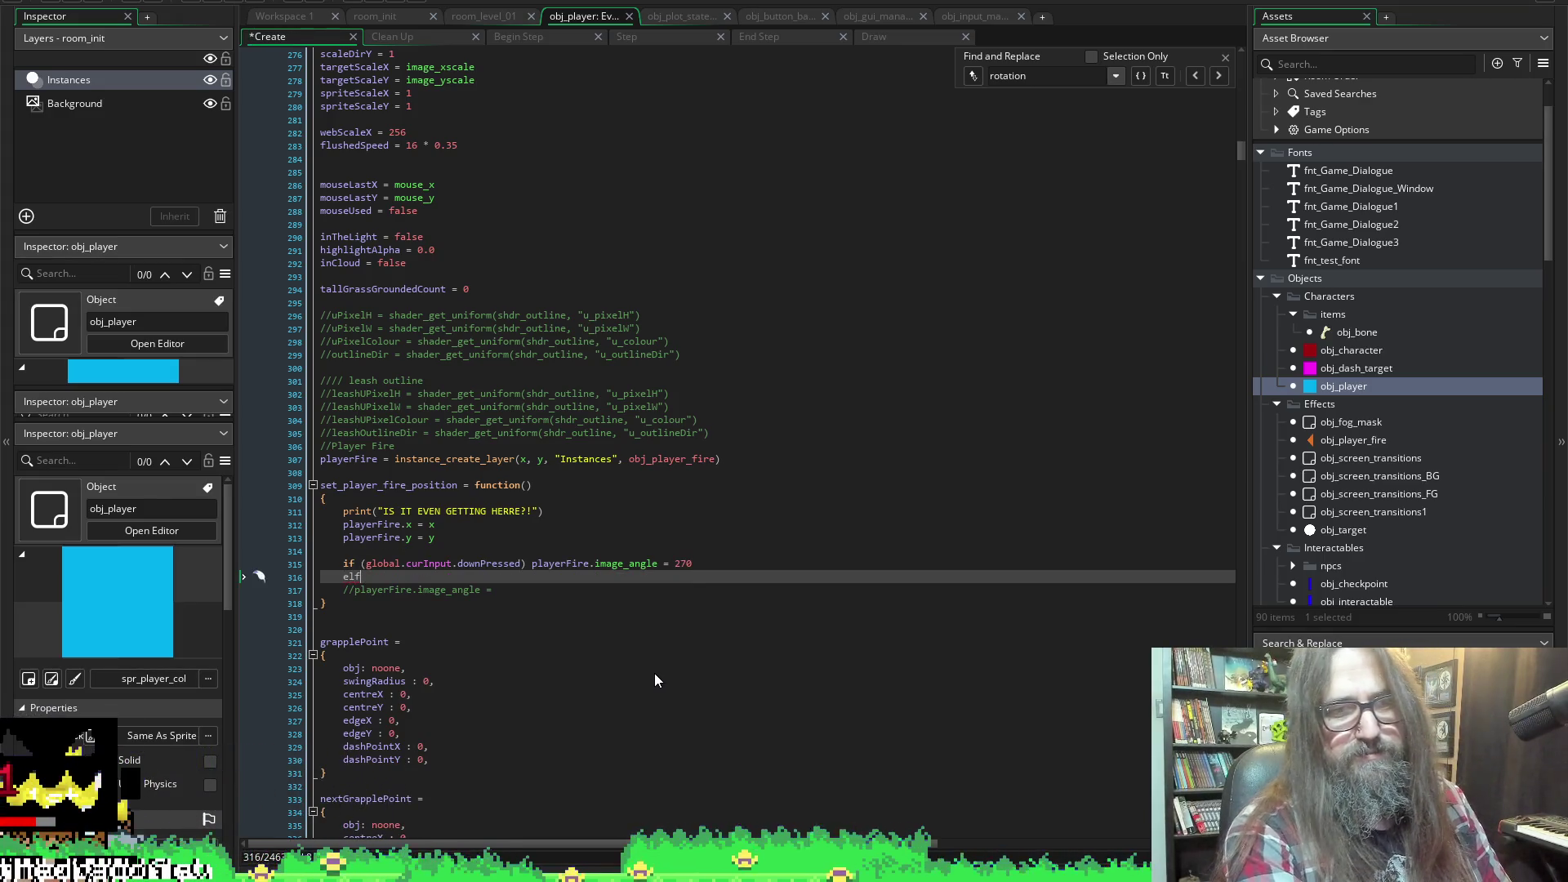
key(BackSpace)
key(BackSpace)
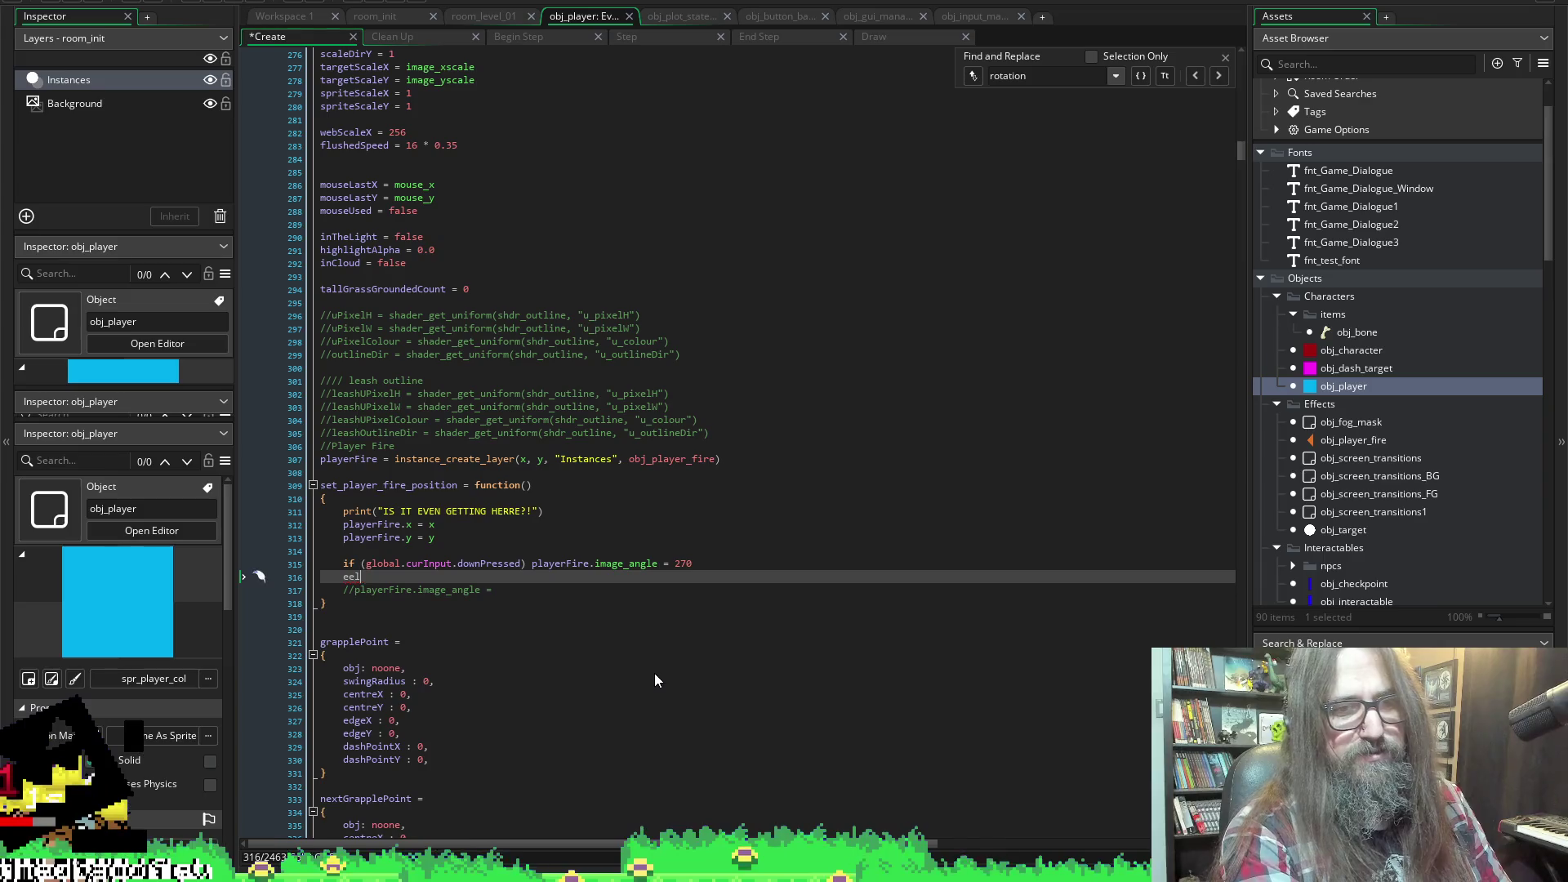
text(e if)
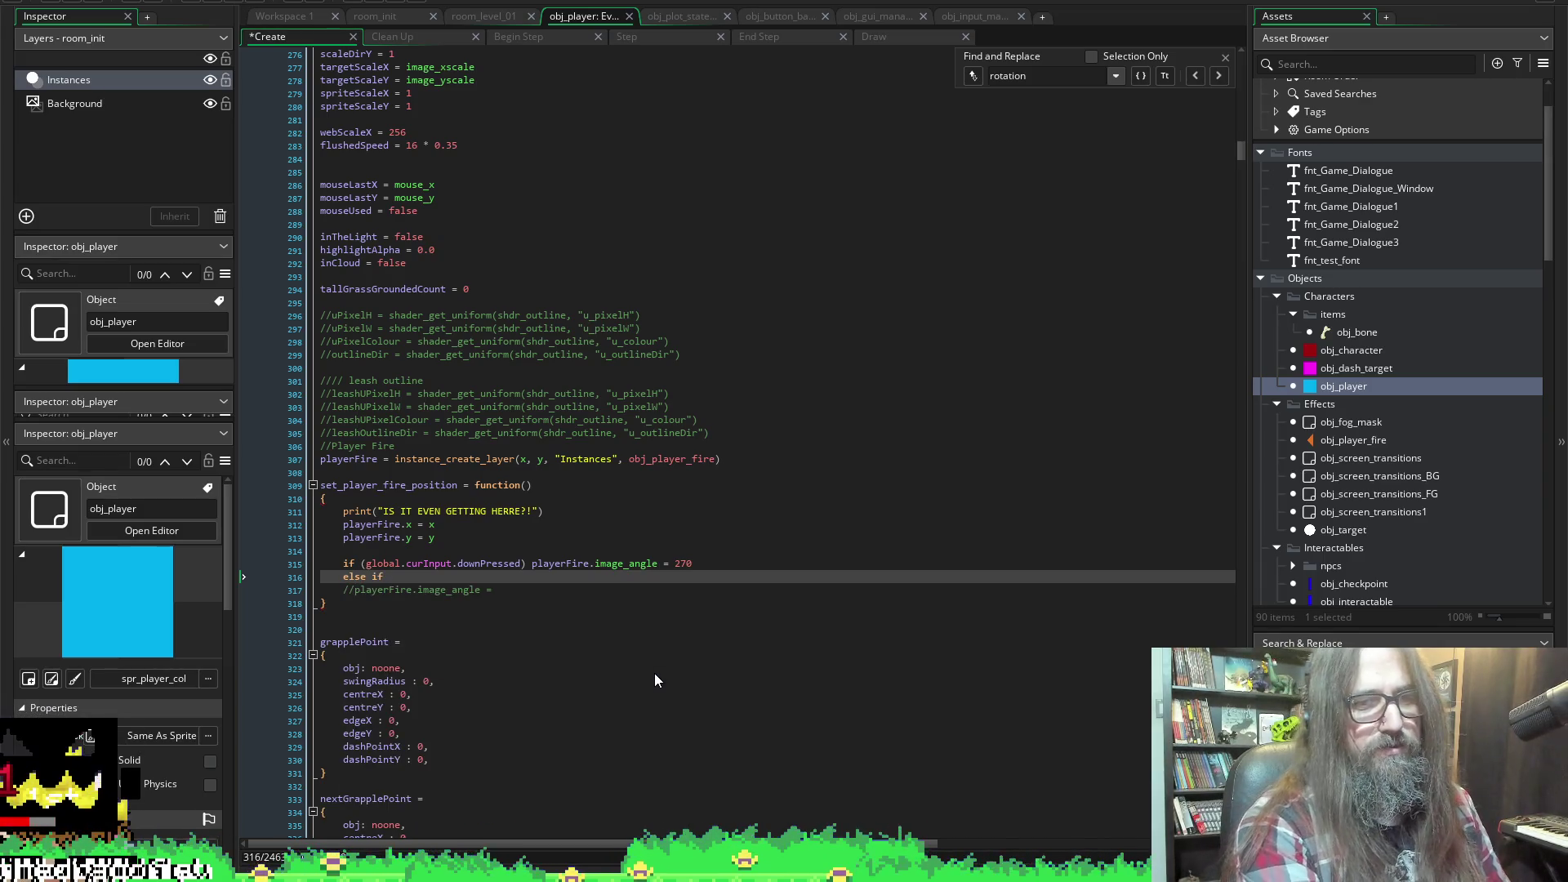
key(ctrl+v)
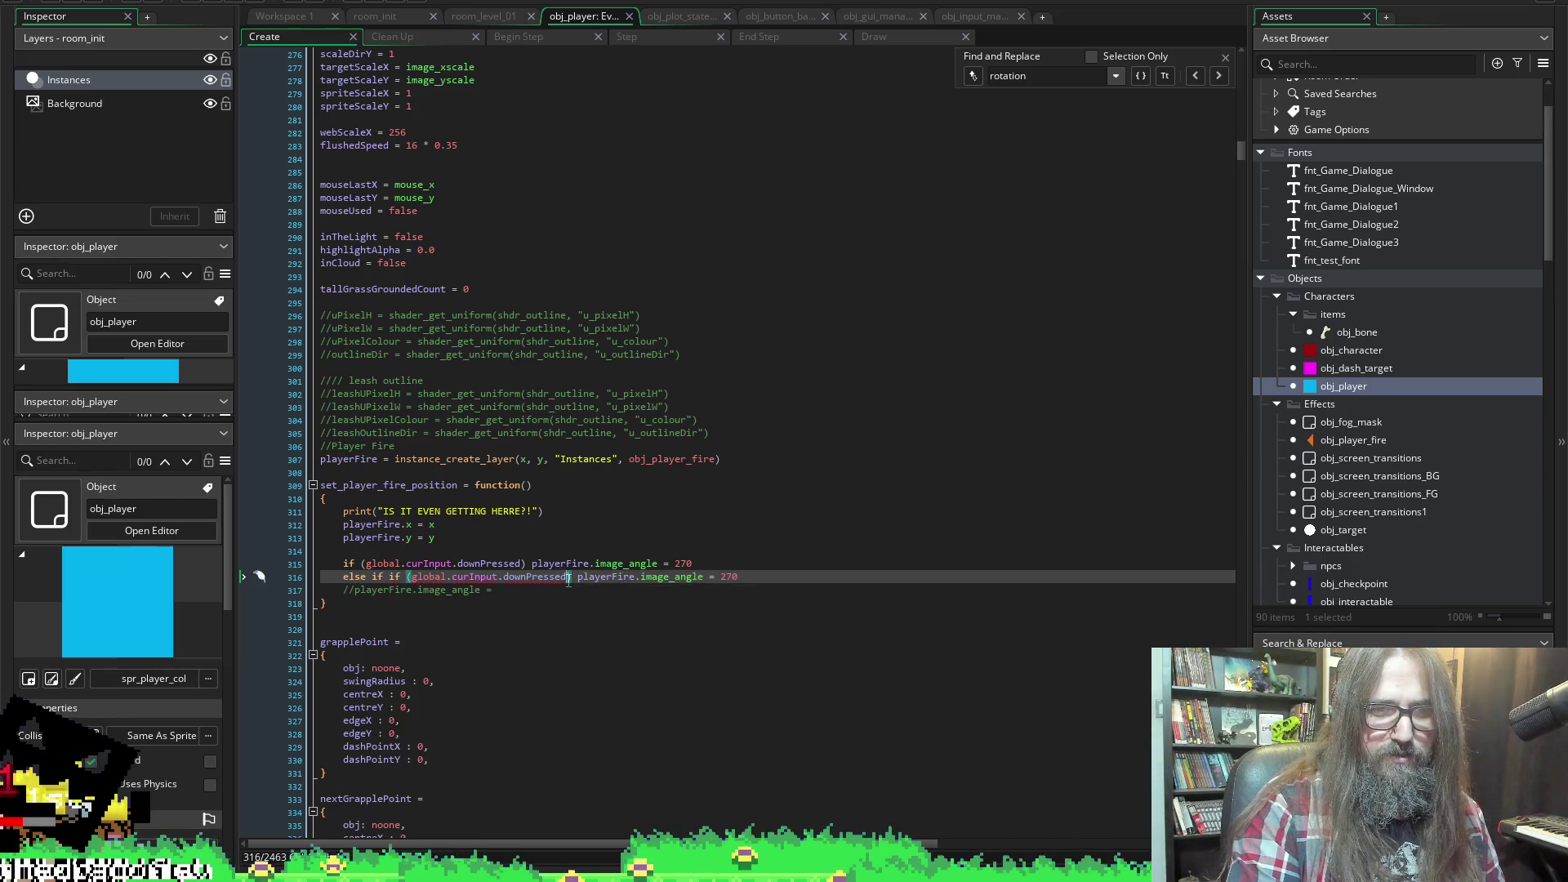
drag(566, 577, 497, 585)
text(.)
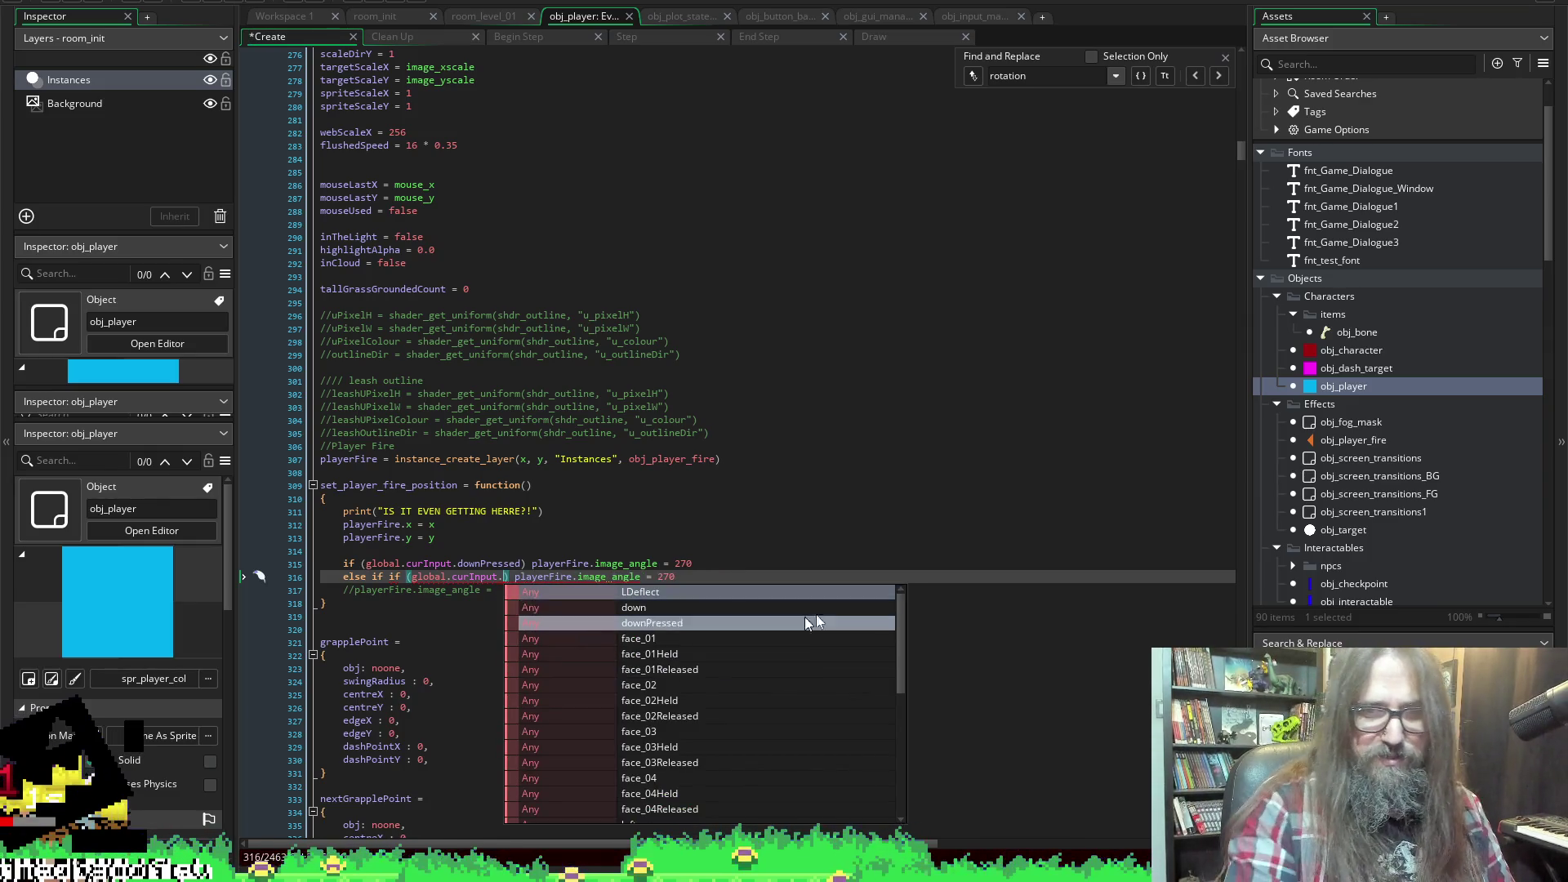
text(up)
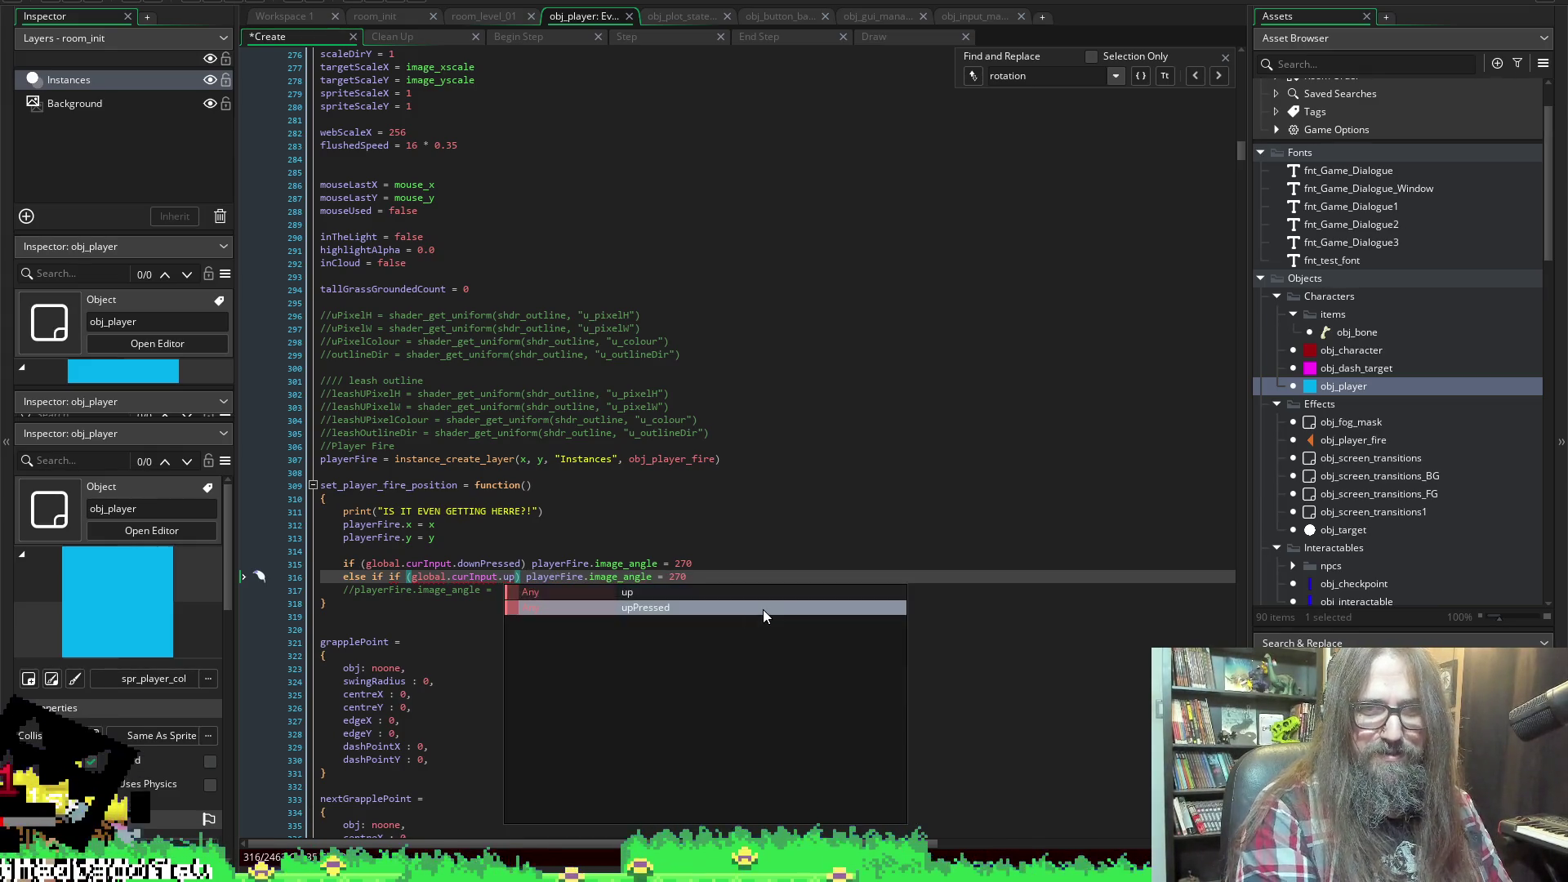
double_click(762, 609)
key(ctrl+s)
drag(708, 576, 727, 576)
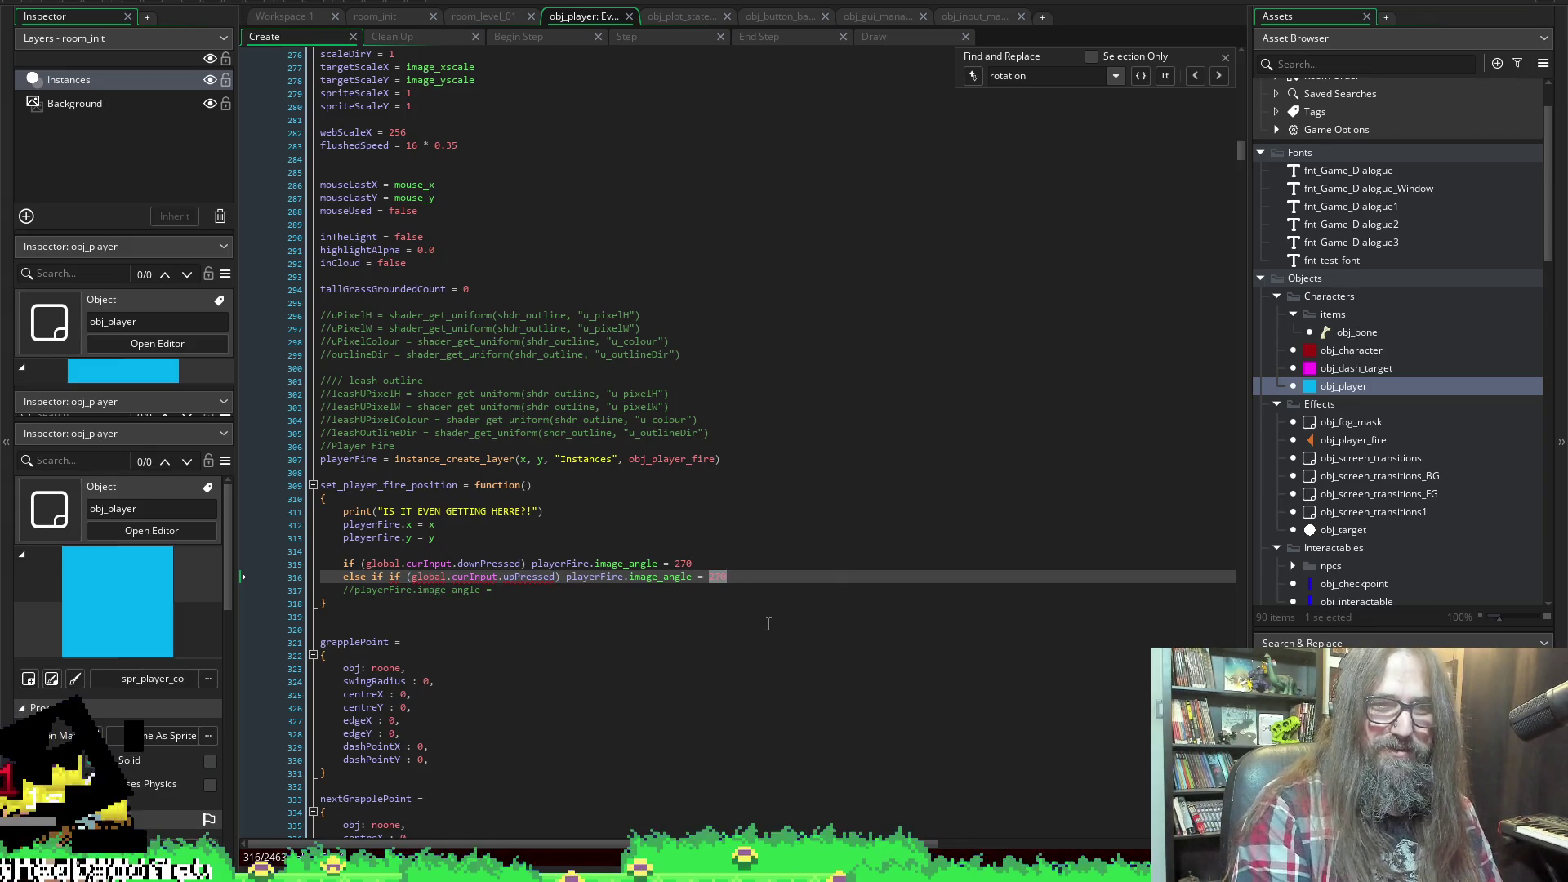
key(Right)
key(shift+Left)
key(shift+Left)
key(shift+Left)
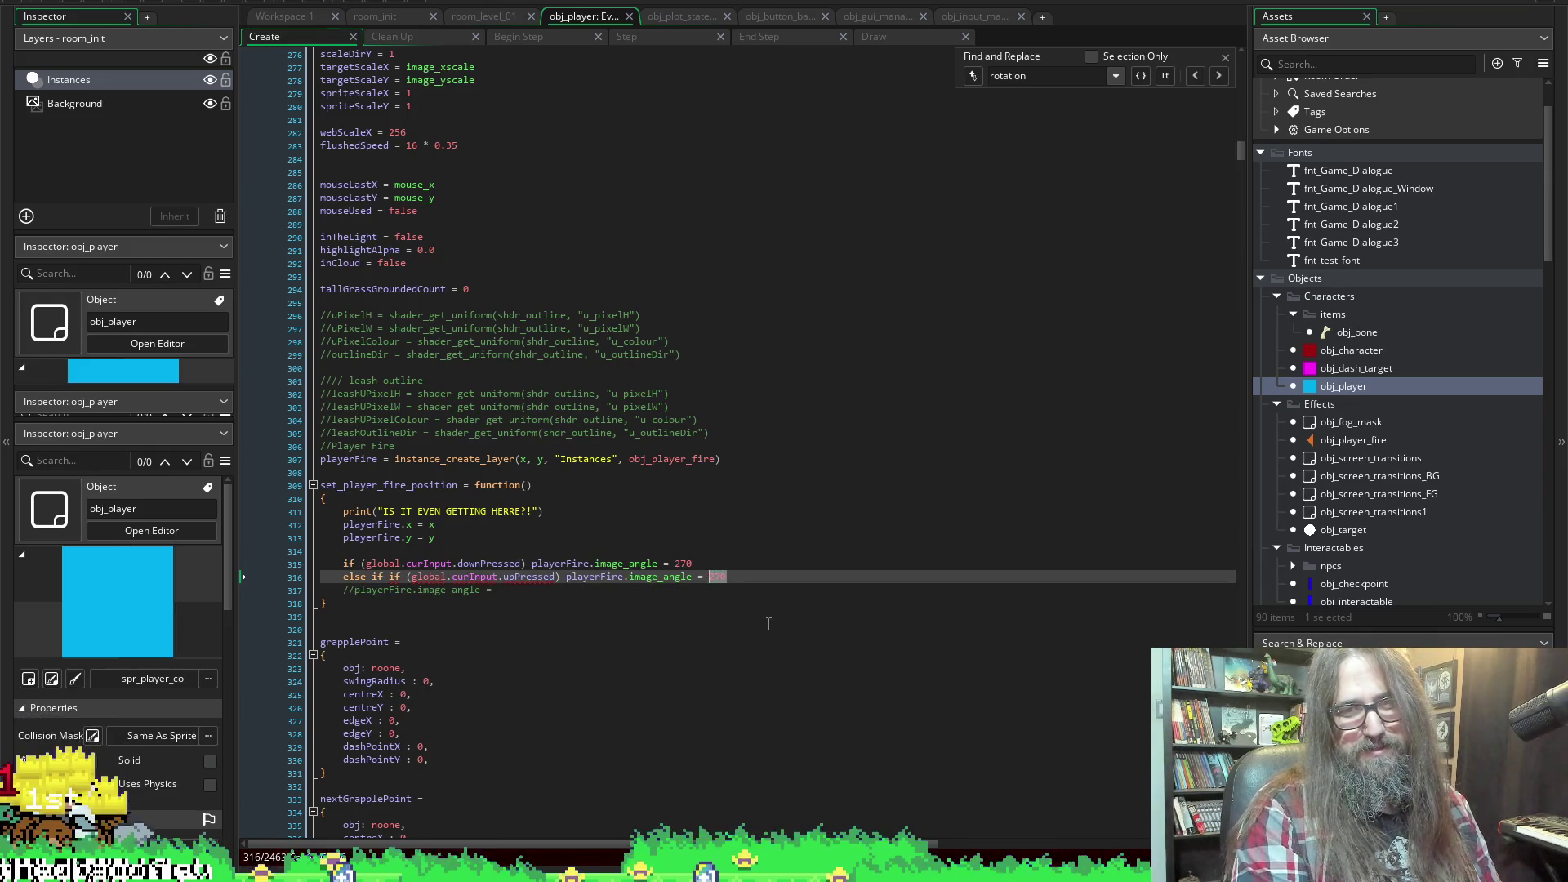
text(90)
key(Up)
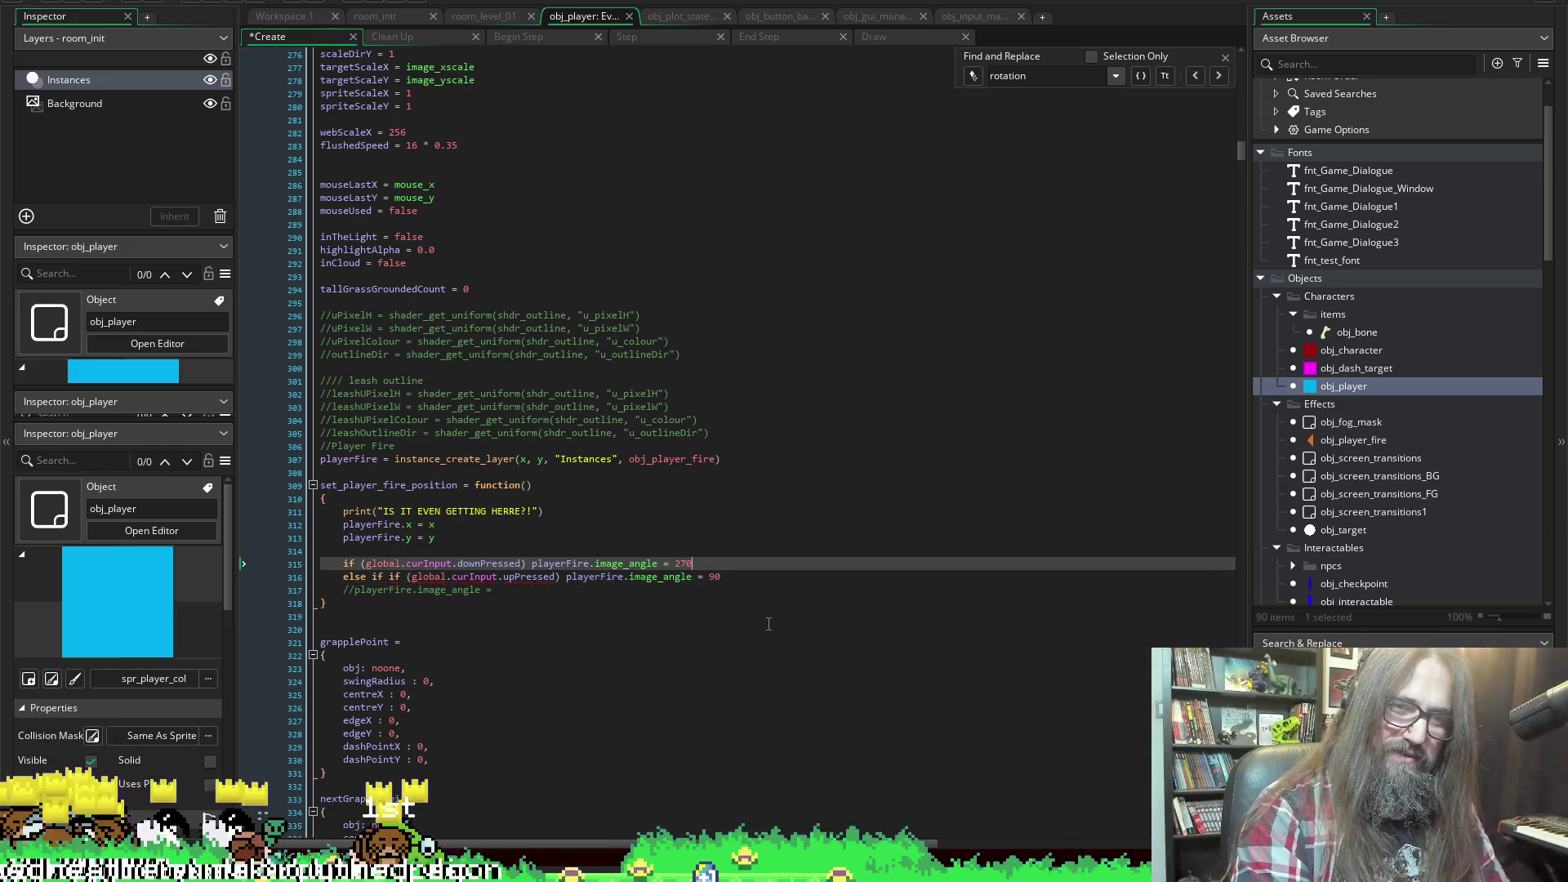
Duplicate the down-press line directly below it
key(shift+Home)
key(ctrl+c)
key(End)
key(Return)
key(ctrl+v)
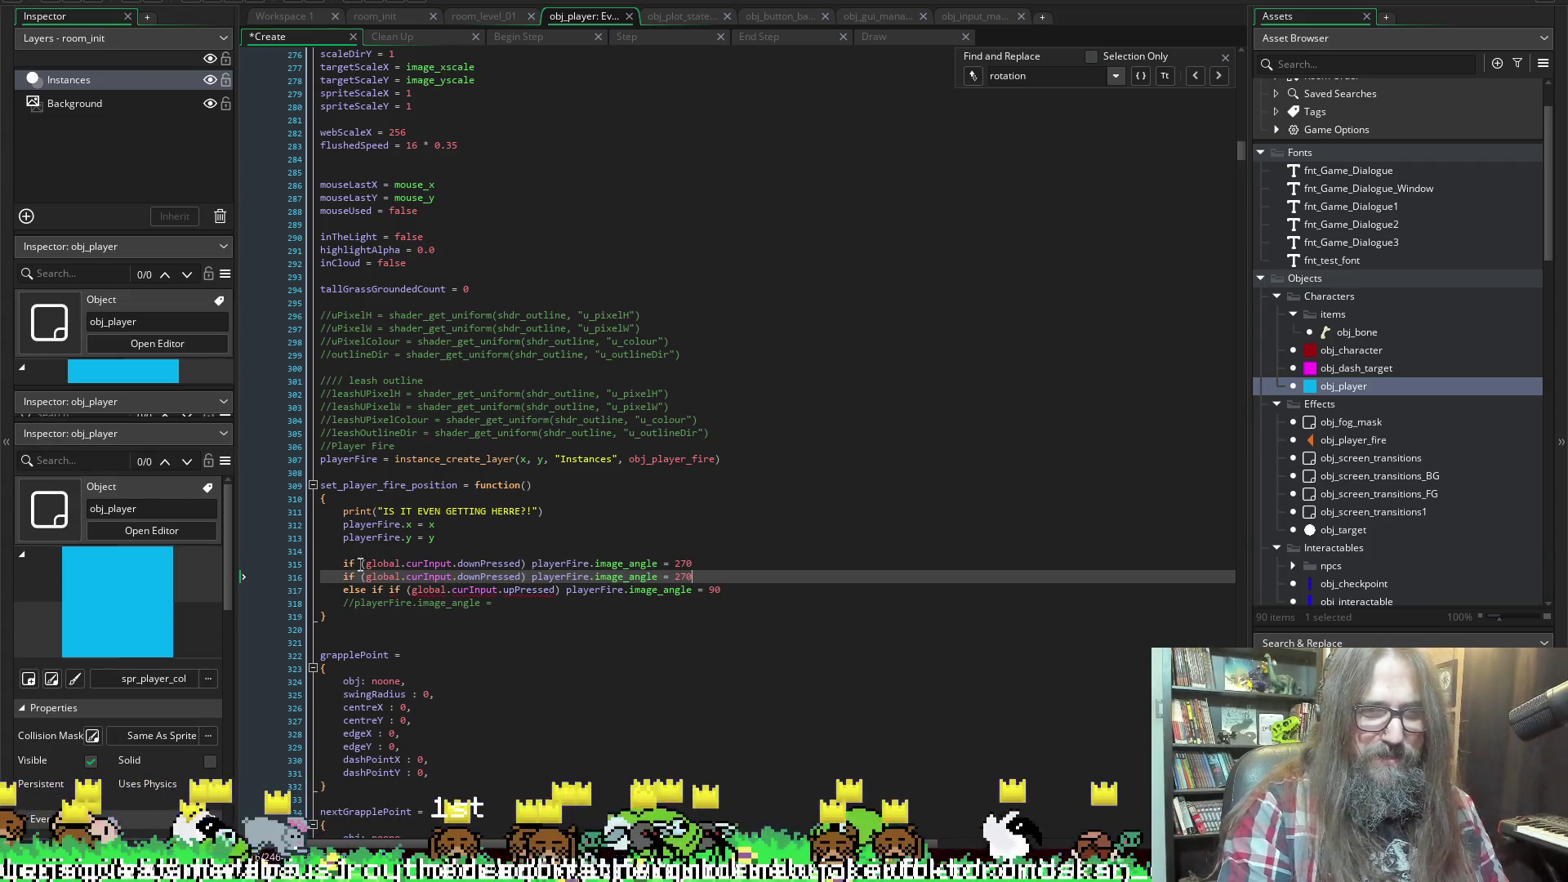
Turn the duplicated line into an else if, remove the extra if, and save
click(343, 564)
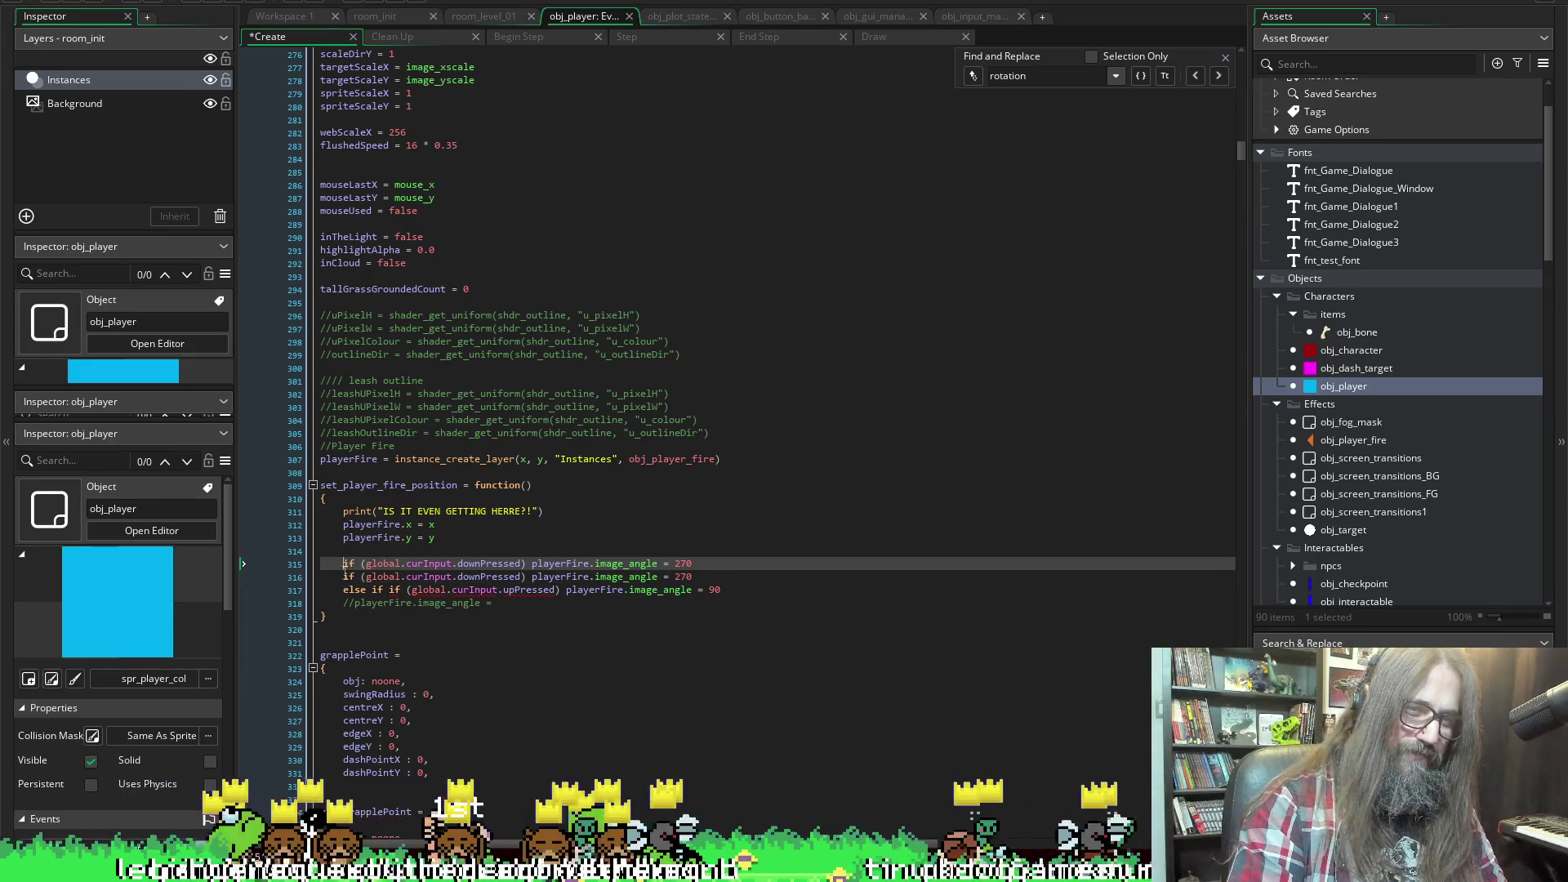
key(Down)
text(else)
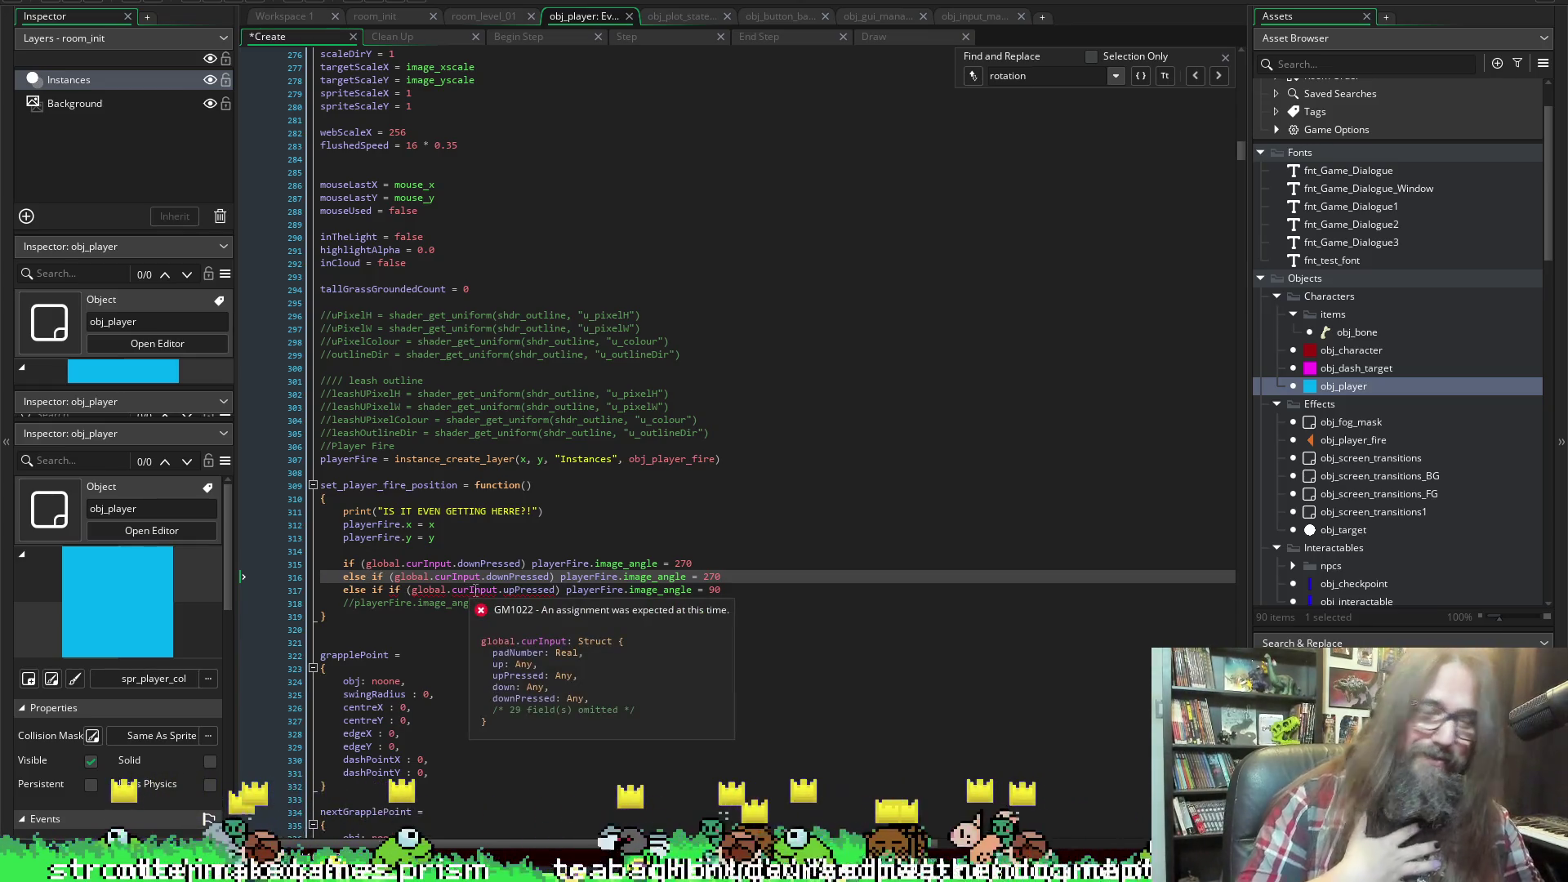
click(384, 590)
key(BackSpace)
key(BackSpace)
key(BackSpace)
key(ctrl+s)
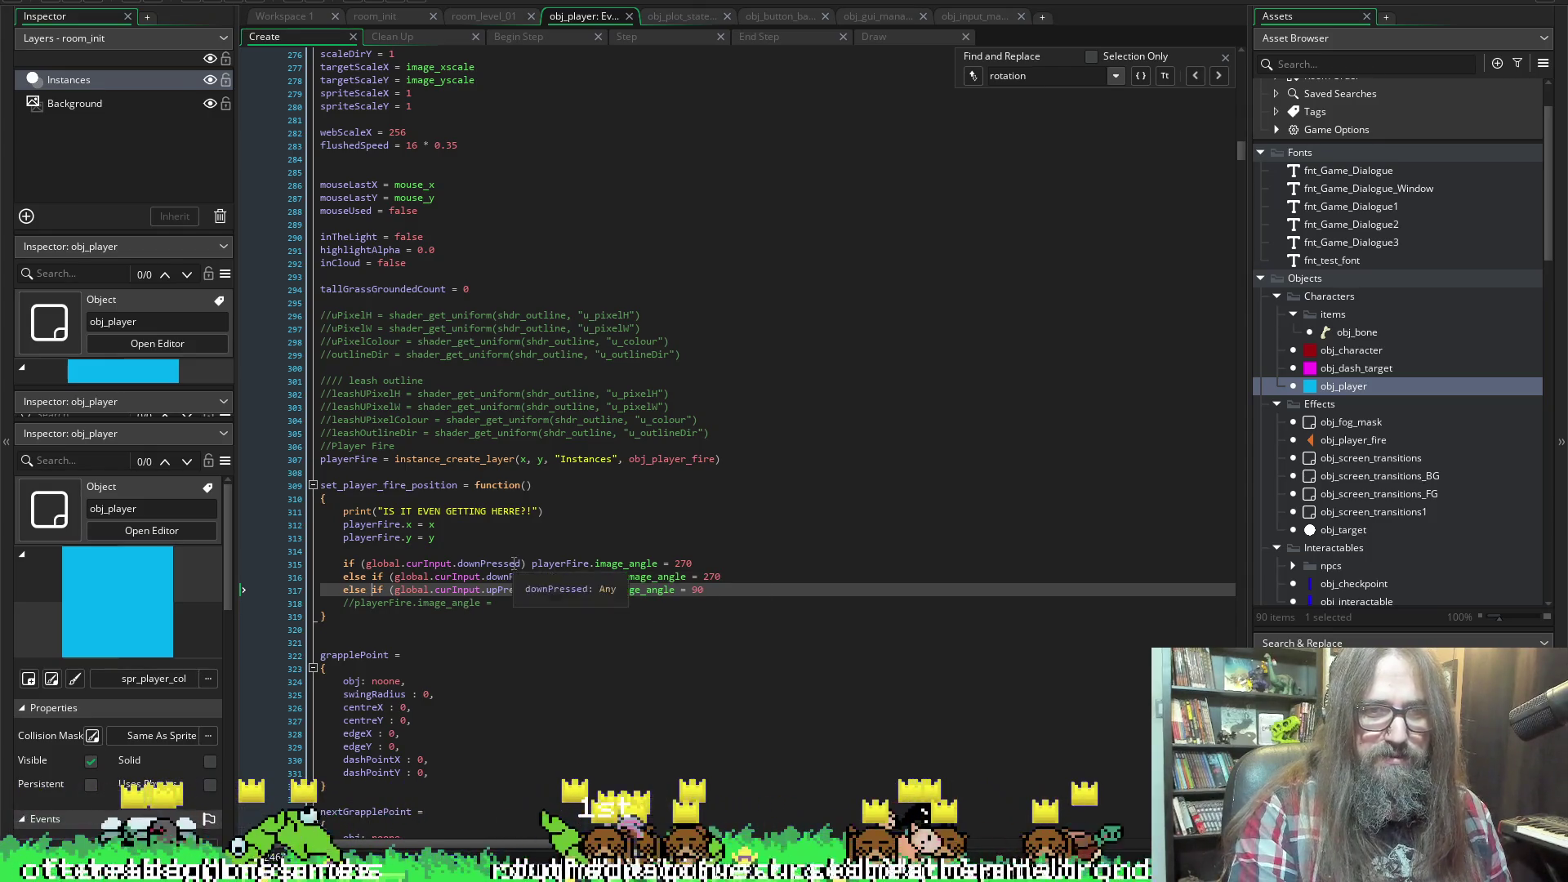
Move the two downPressed angle checks below the upPressed check
click(552, 576)
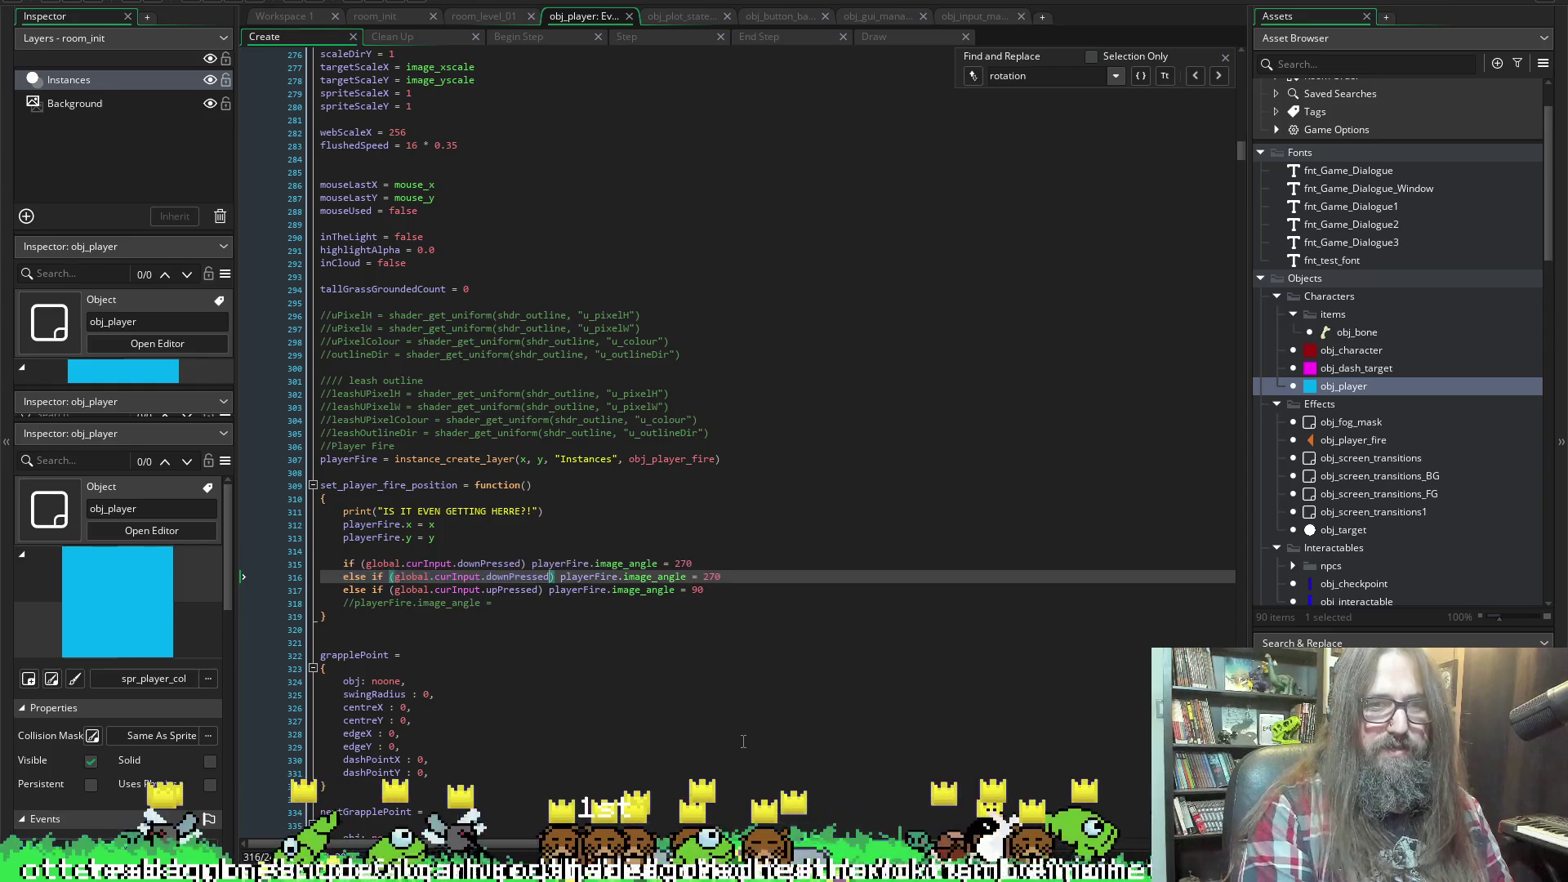
key(shift+Left)
key(shift+Left)
key(shift+Left)
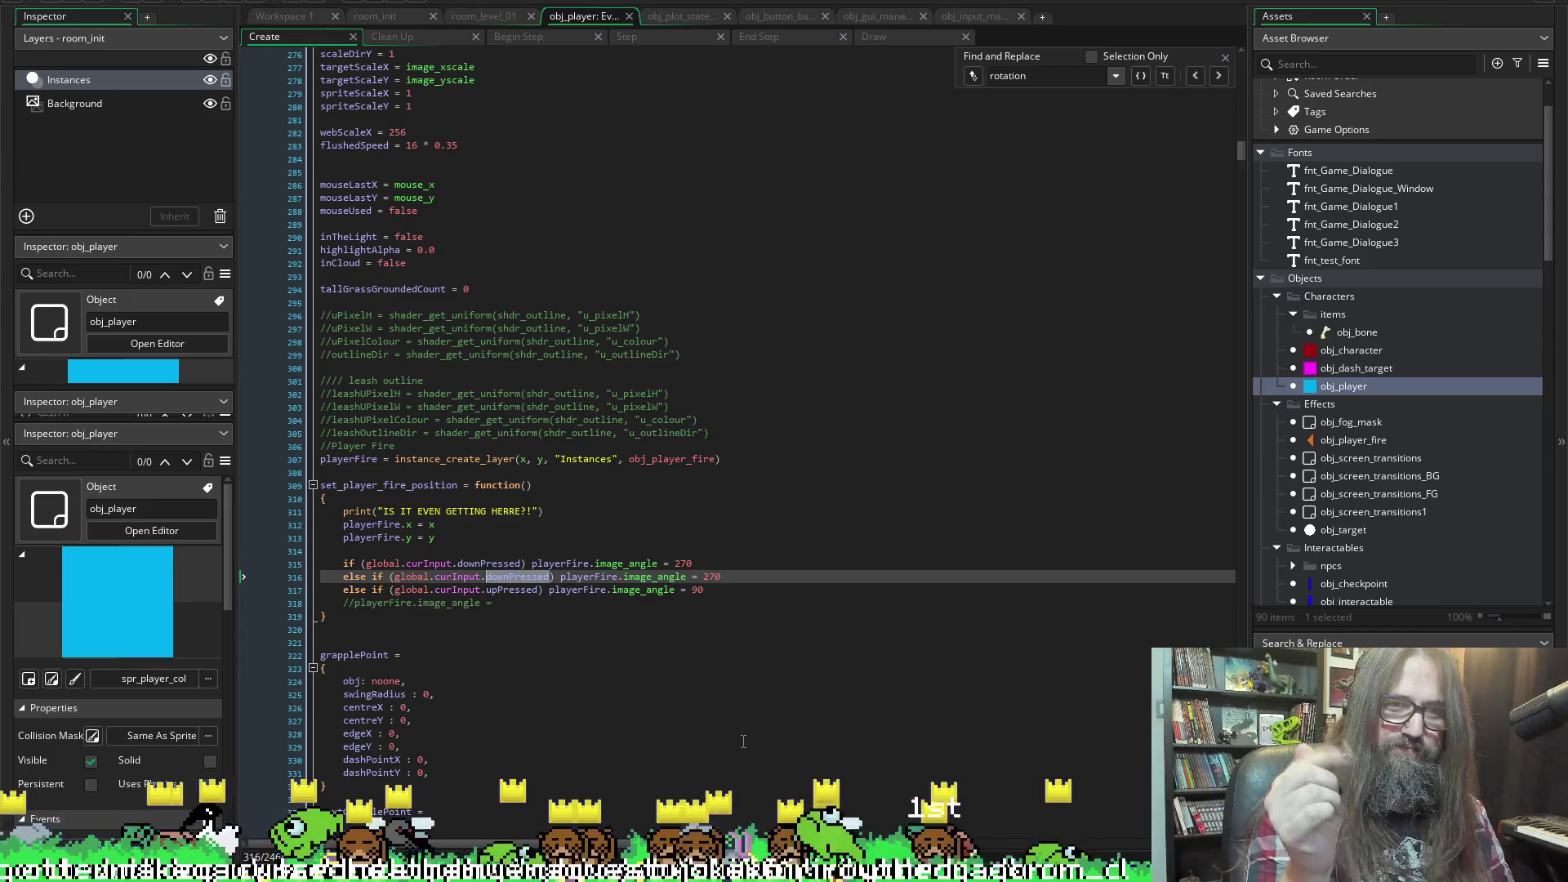
key(Up)
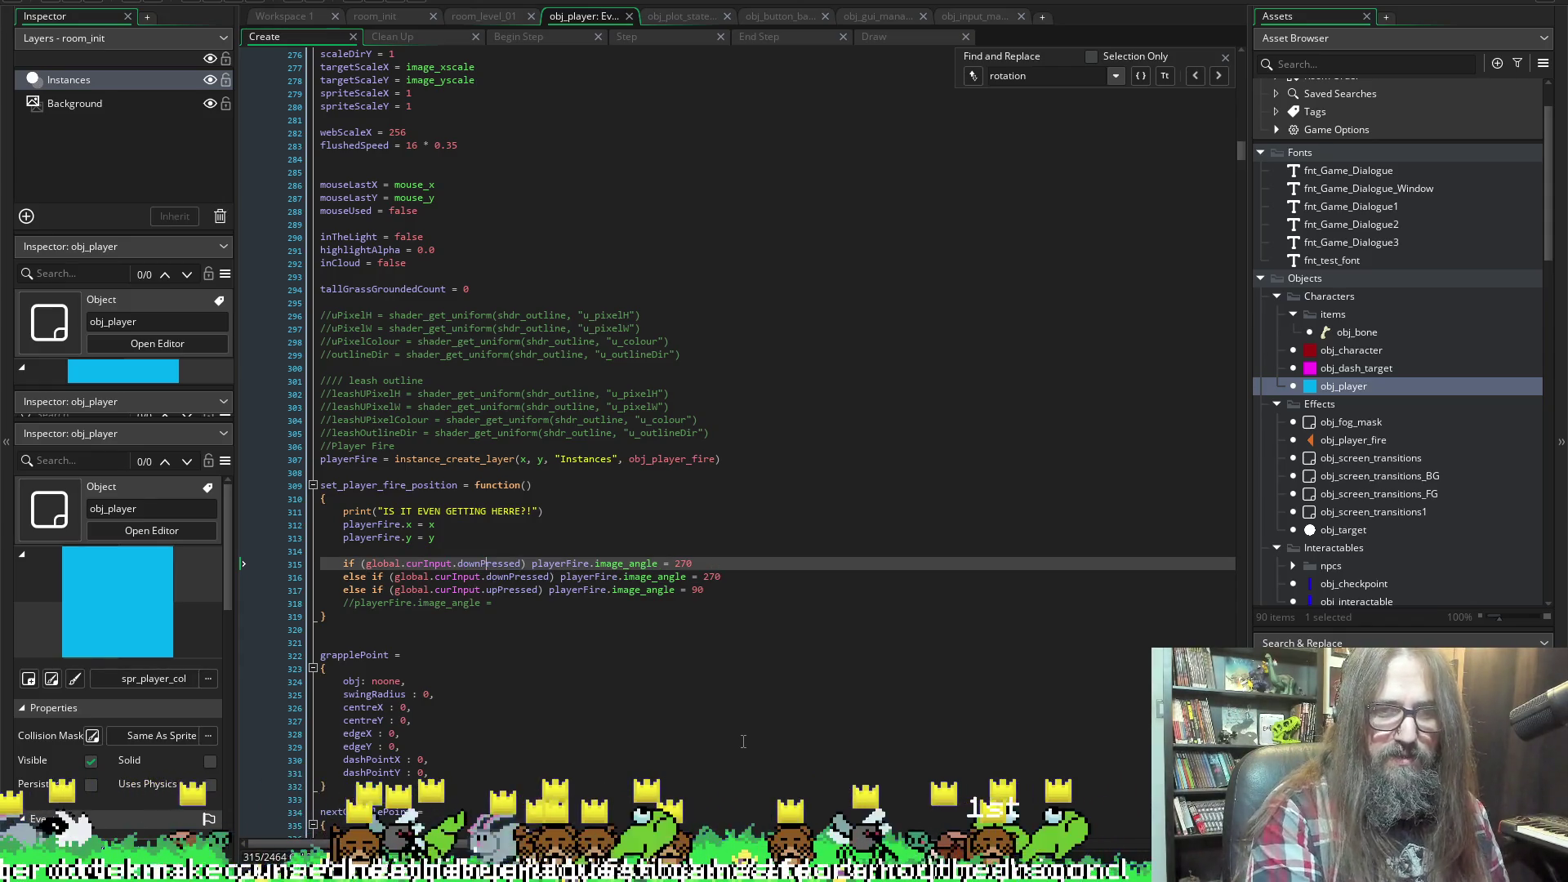
key(Down)
key(Up)
key(shift+Down)
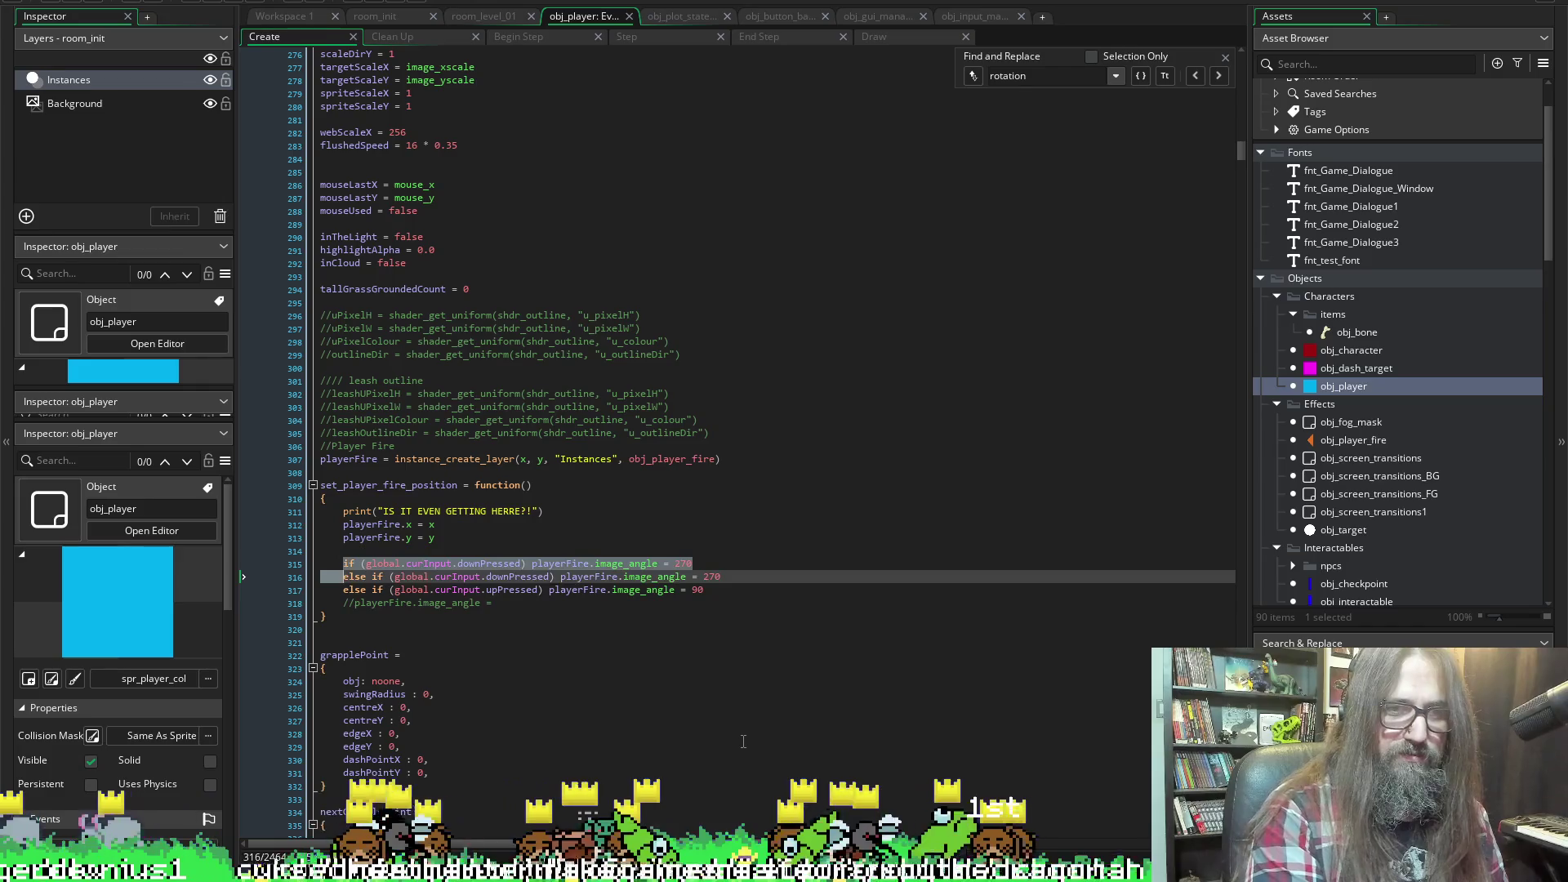
key(shift+End)
key(ctrl+c)
key(Delete)
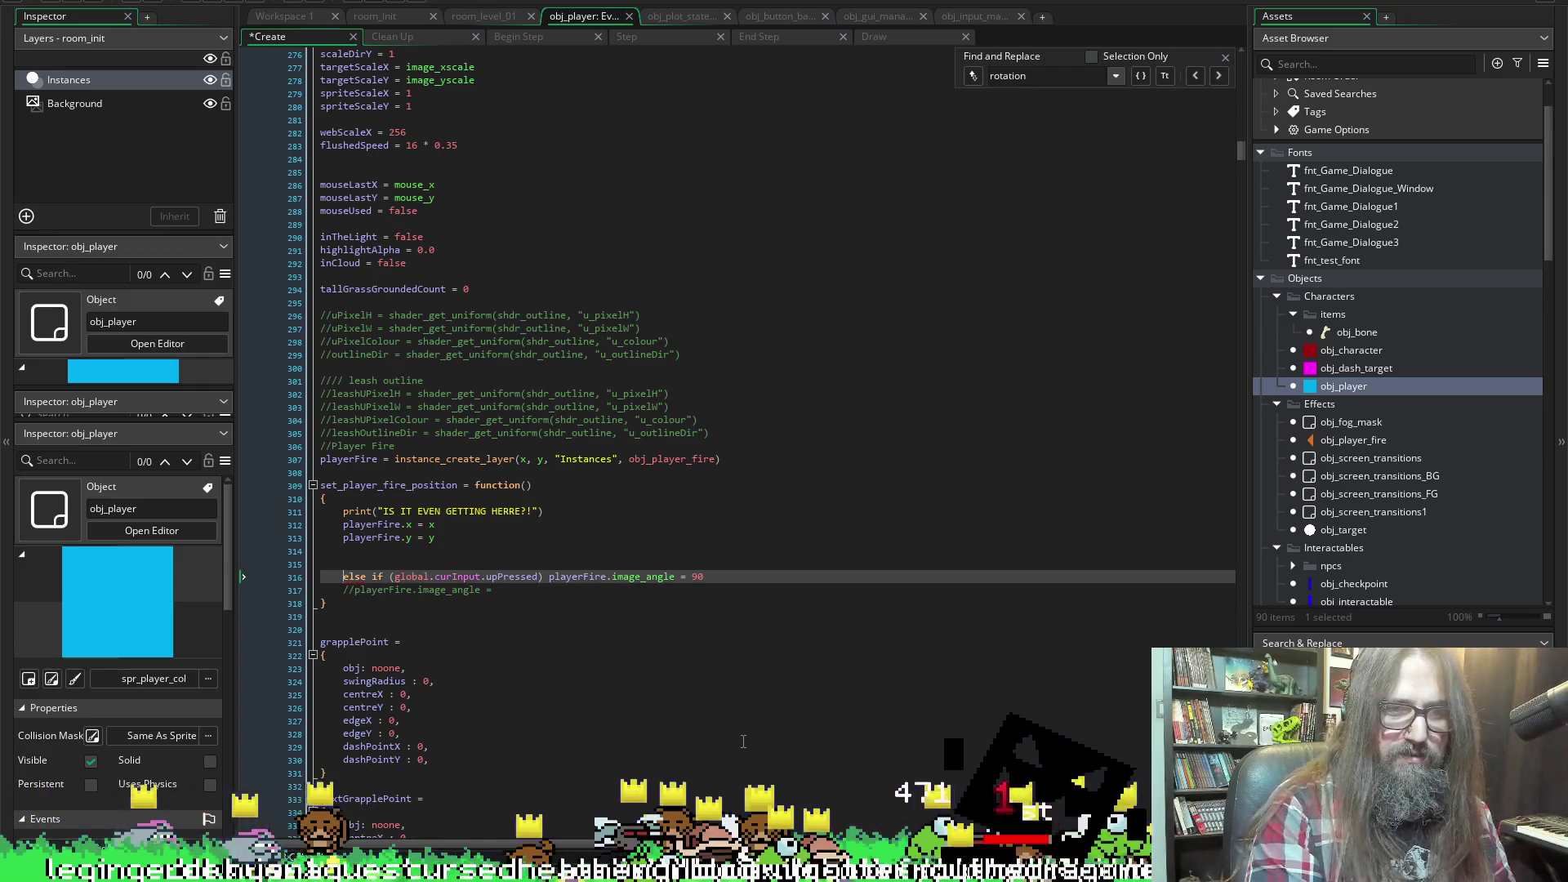
key(Down)
key(End)
key(Return)
key(ctrl+v)
Copy a downPressed angle check onto the blank first line of the chain
key(Up)
key(Up)
key(Down)
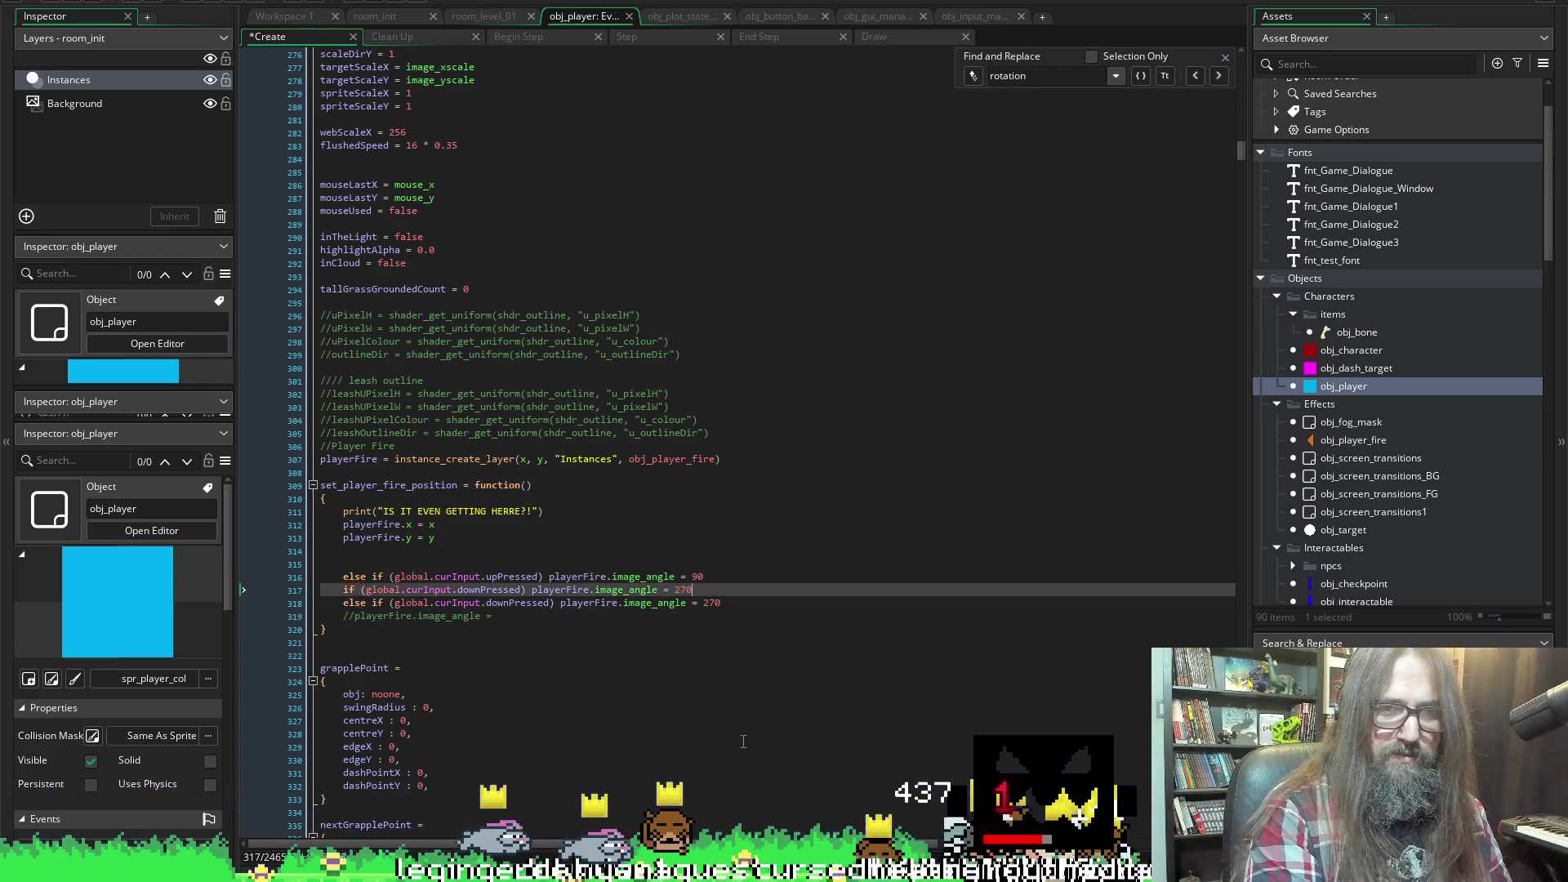
key(shift+Home)
key(ctrl+c)
key(Up)
key(Up)
key(ctrl+v)
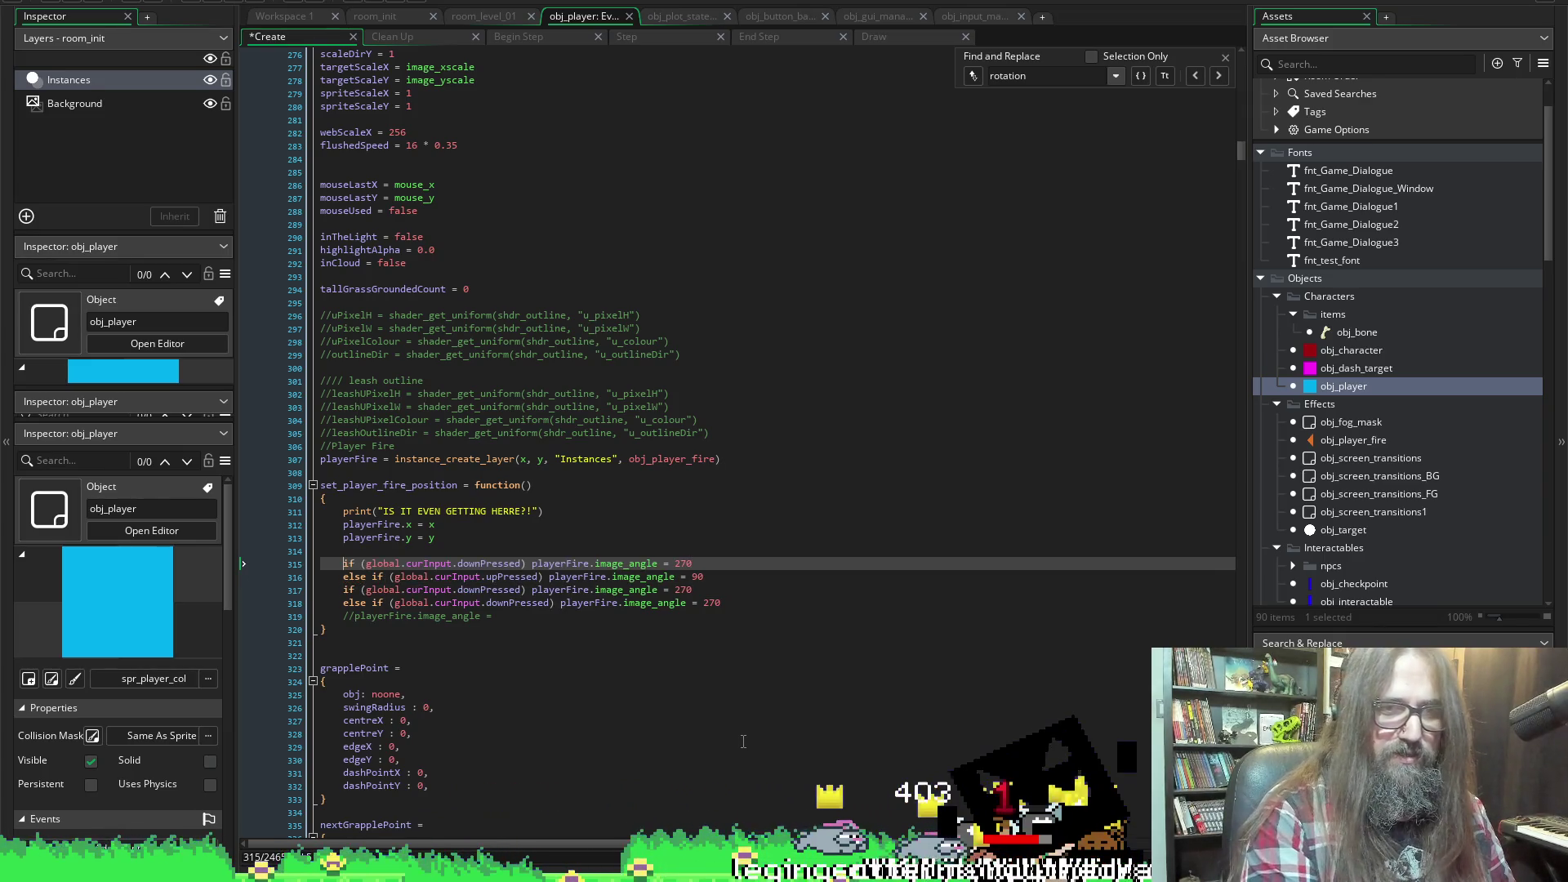
Fix the if and else if keywords across the direction-check lines
key(Down)
key(Home)
text(if)
key(Down)
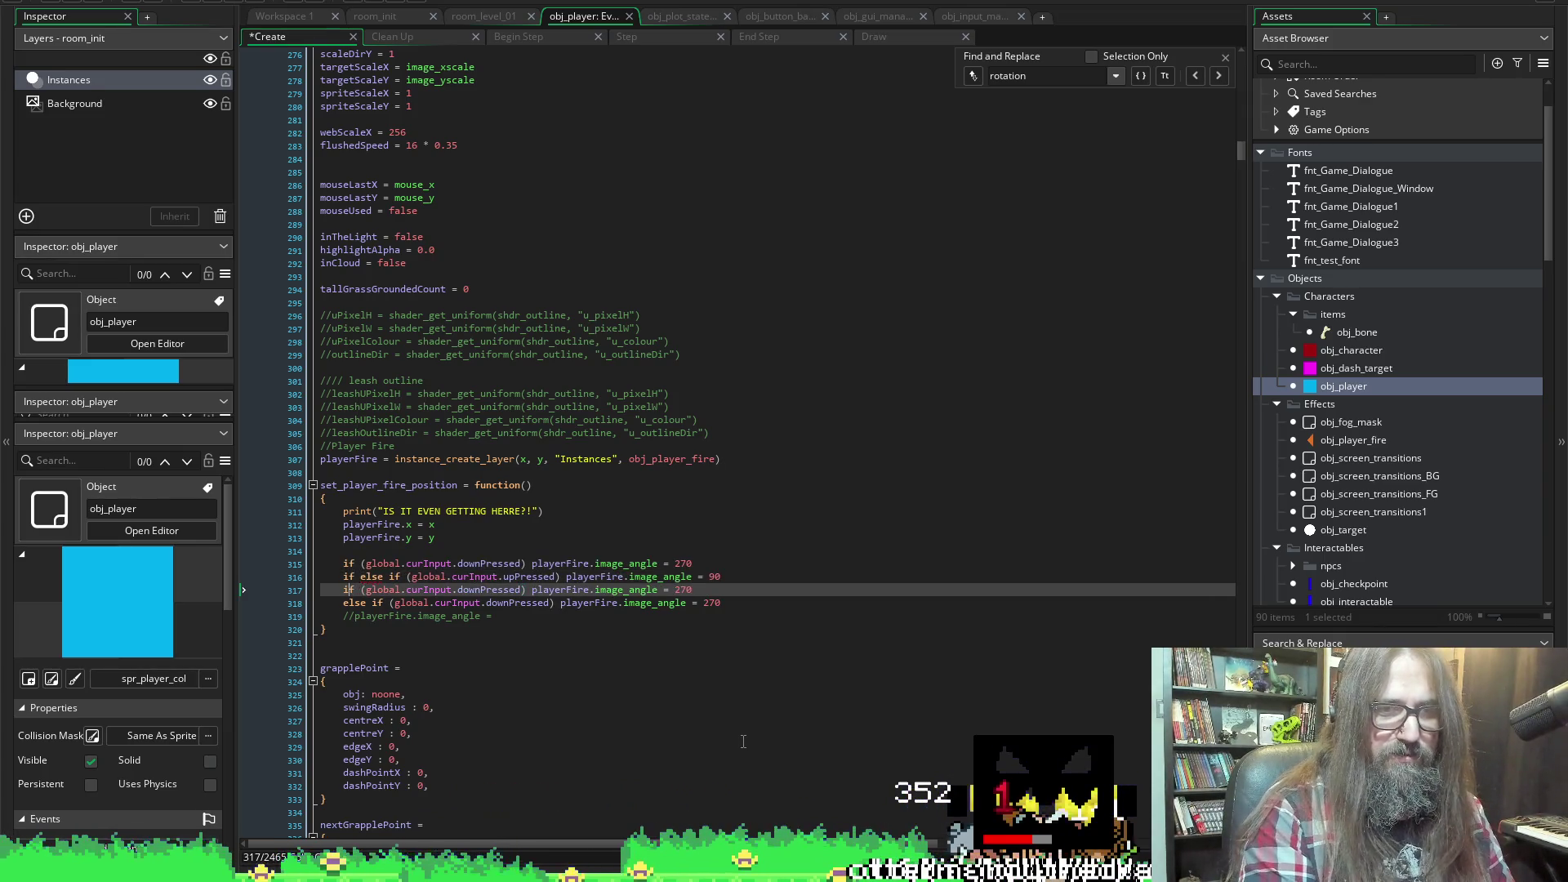
text(else)
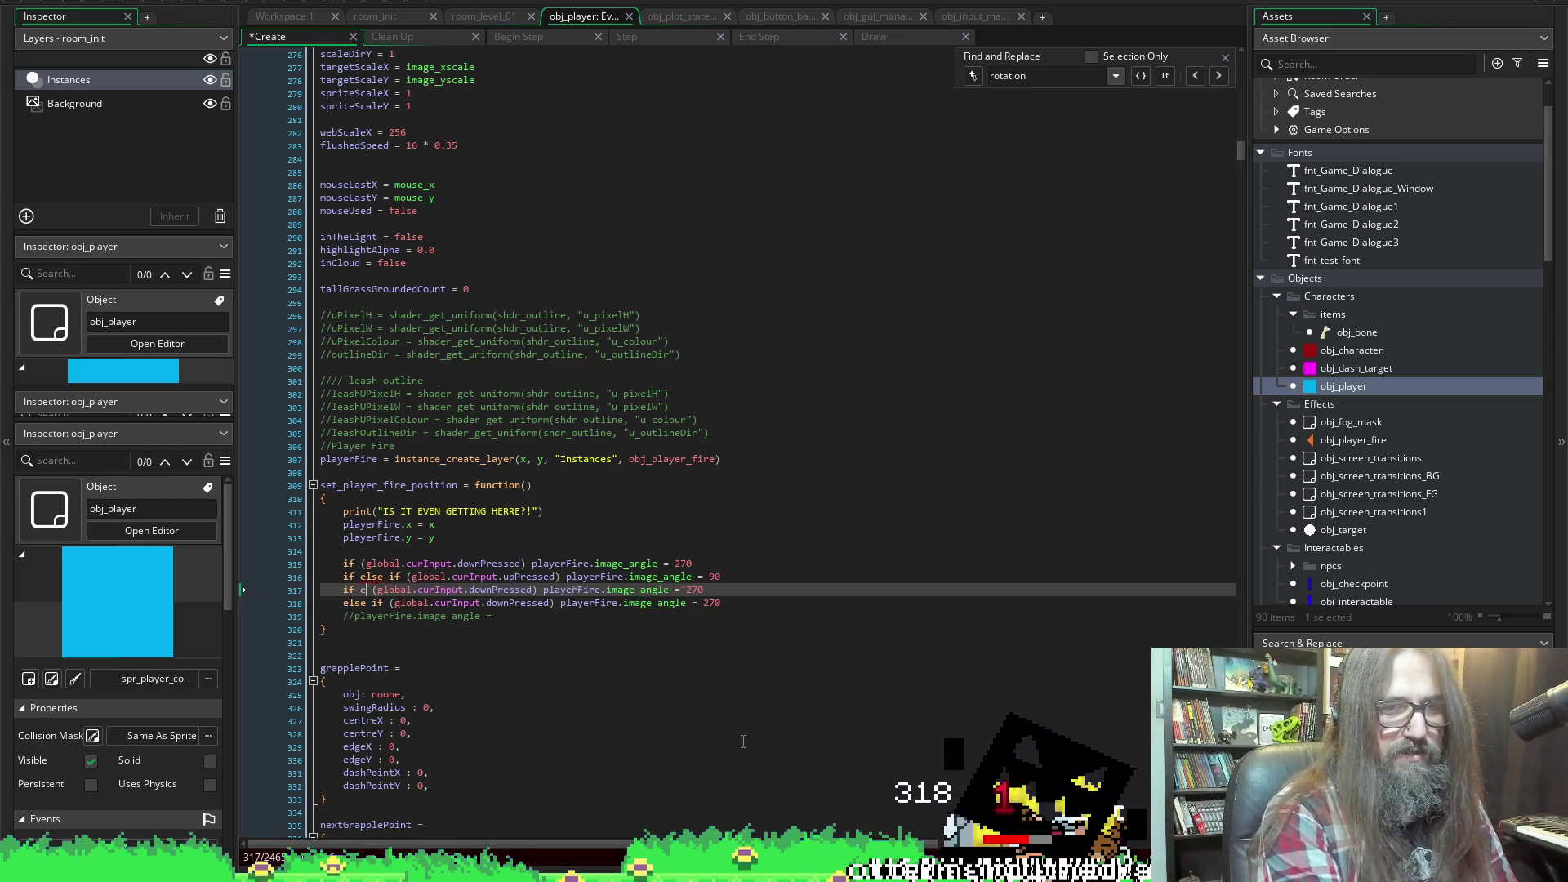
key(BackSpace)
key(BackSpace)
key(BackSpace)
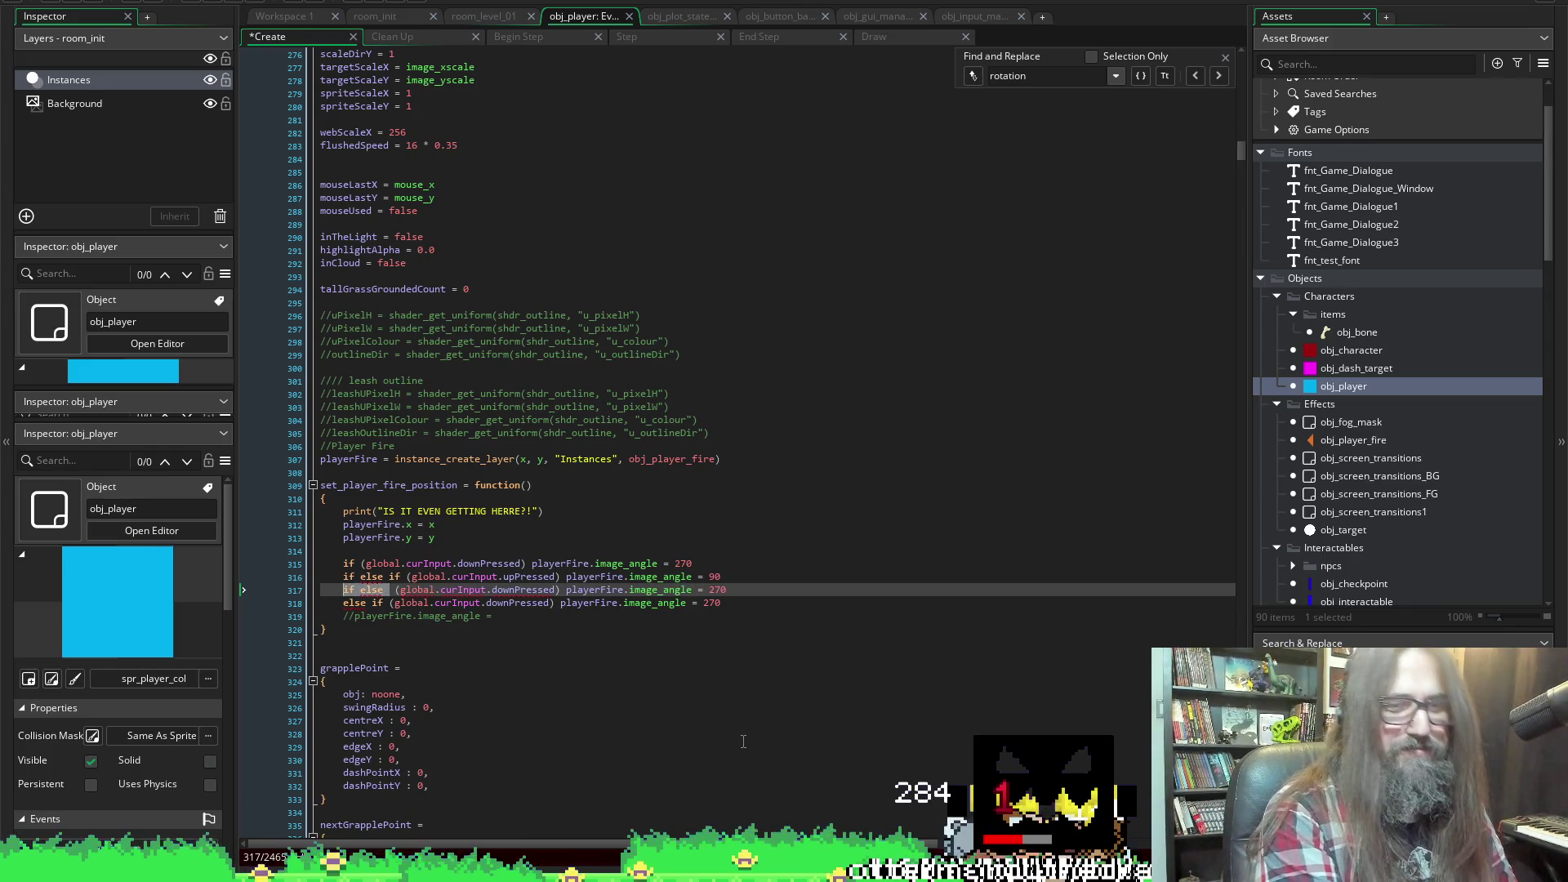
text(else if)
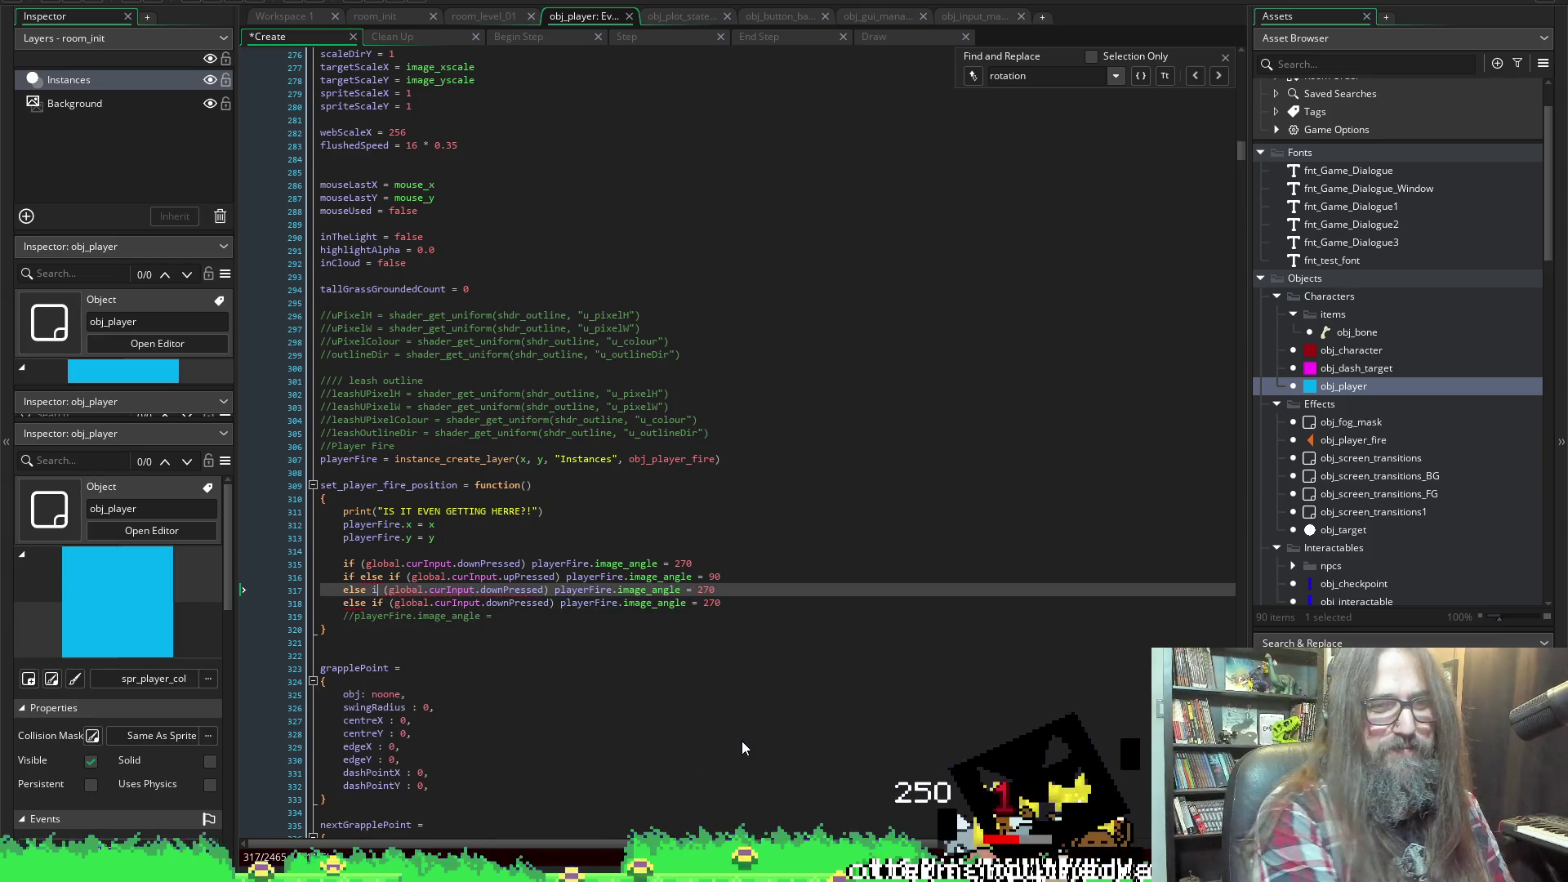
key(Escape)
key(Up)
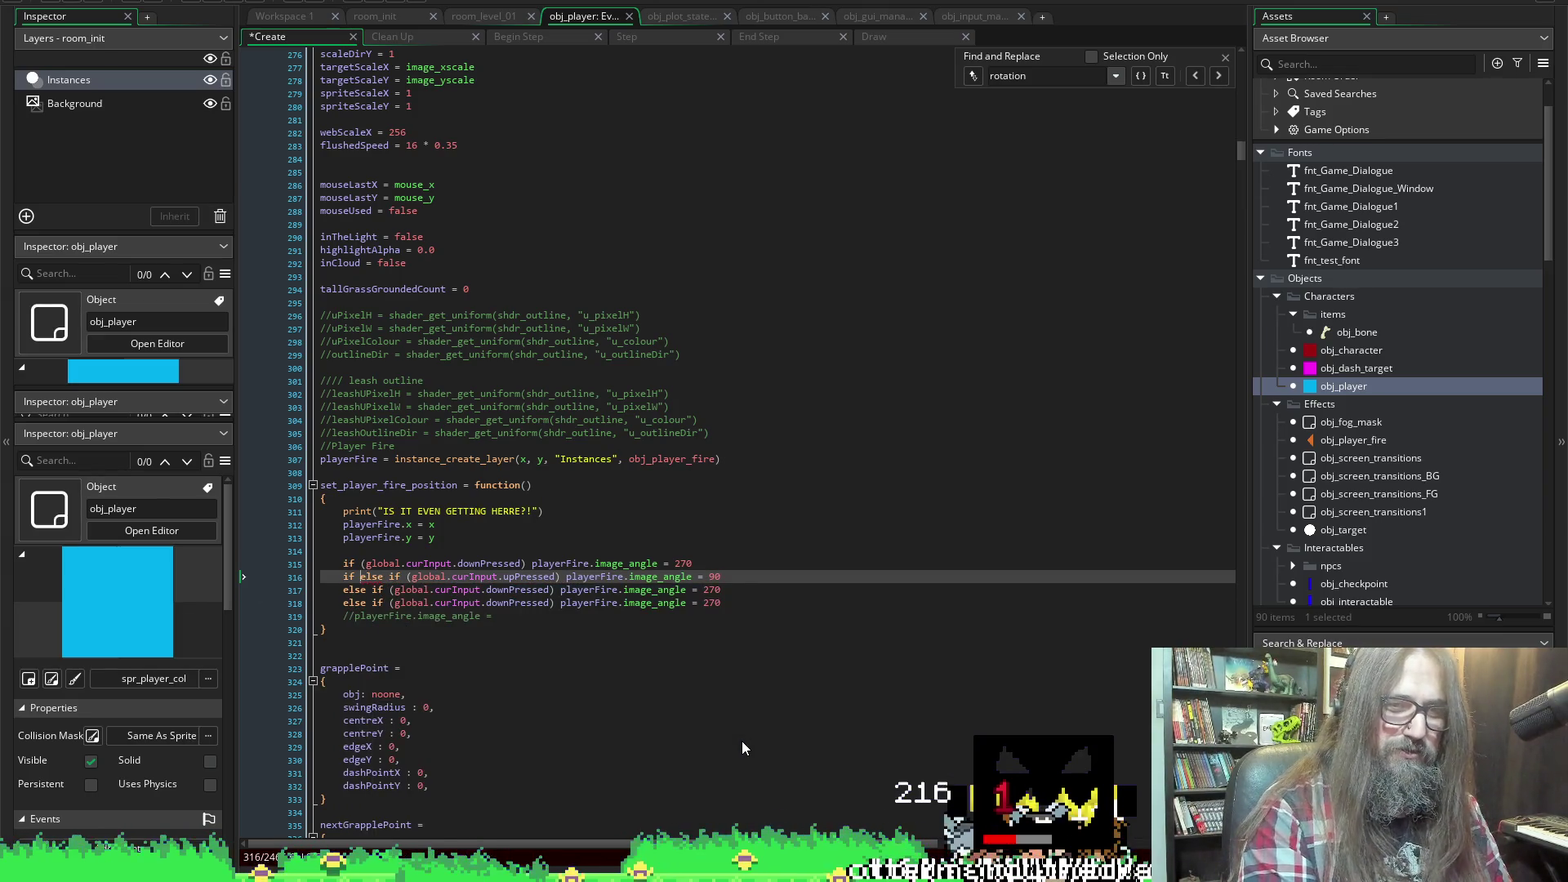
key(BackSpace)
key(BackSpace)
key(BackSpace)
key(Down)
key(Down)
key(ctrl+Right)
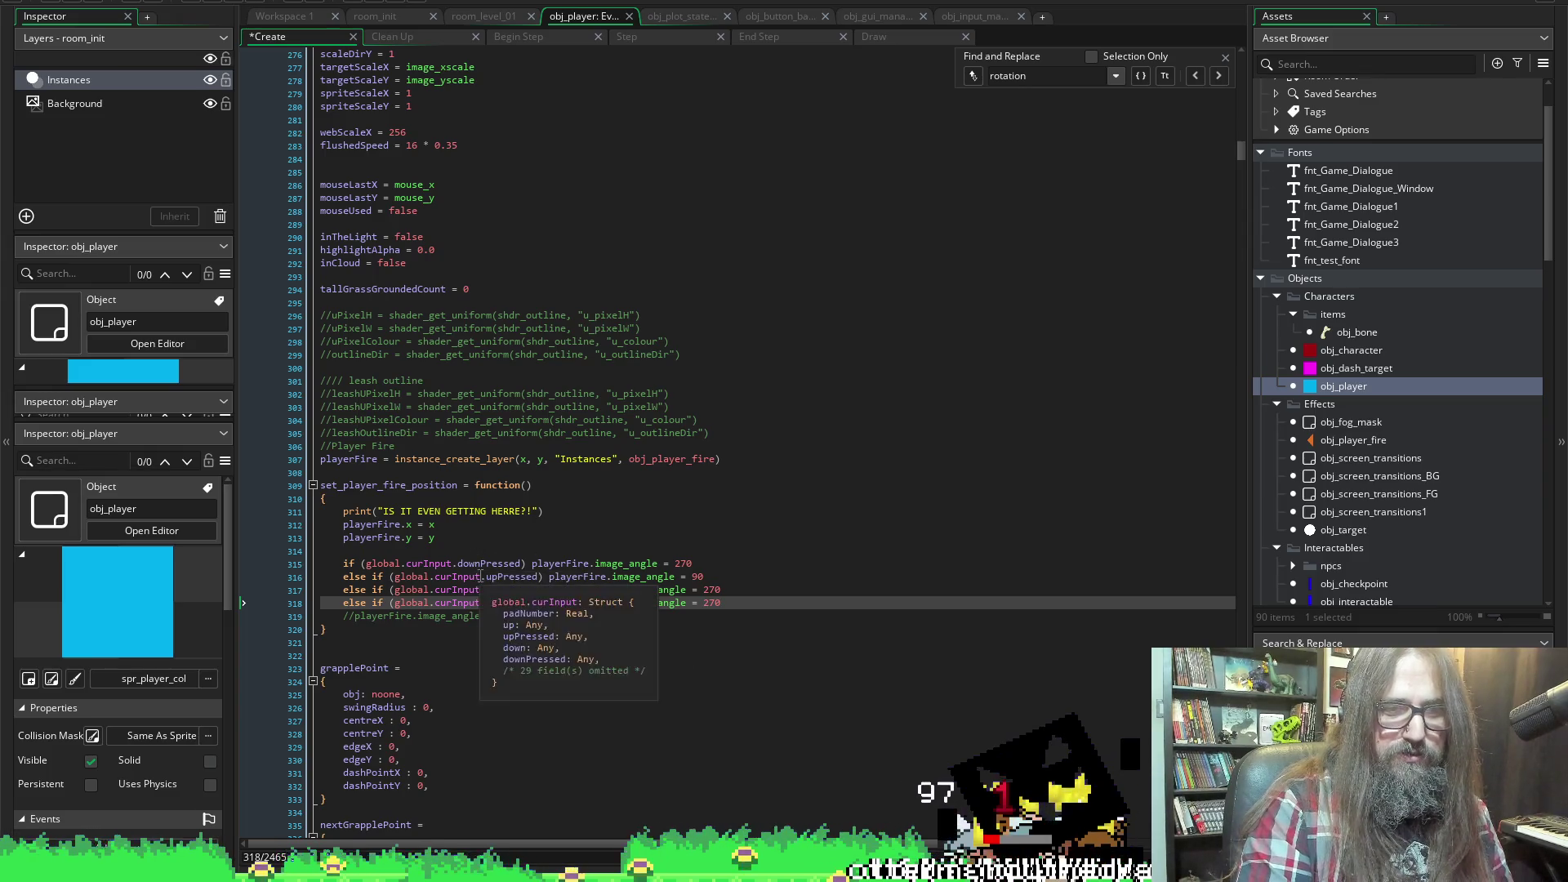
Change the first branch's angle from 270 to 0 and save
click(707, 564)
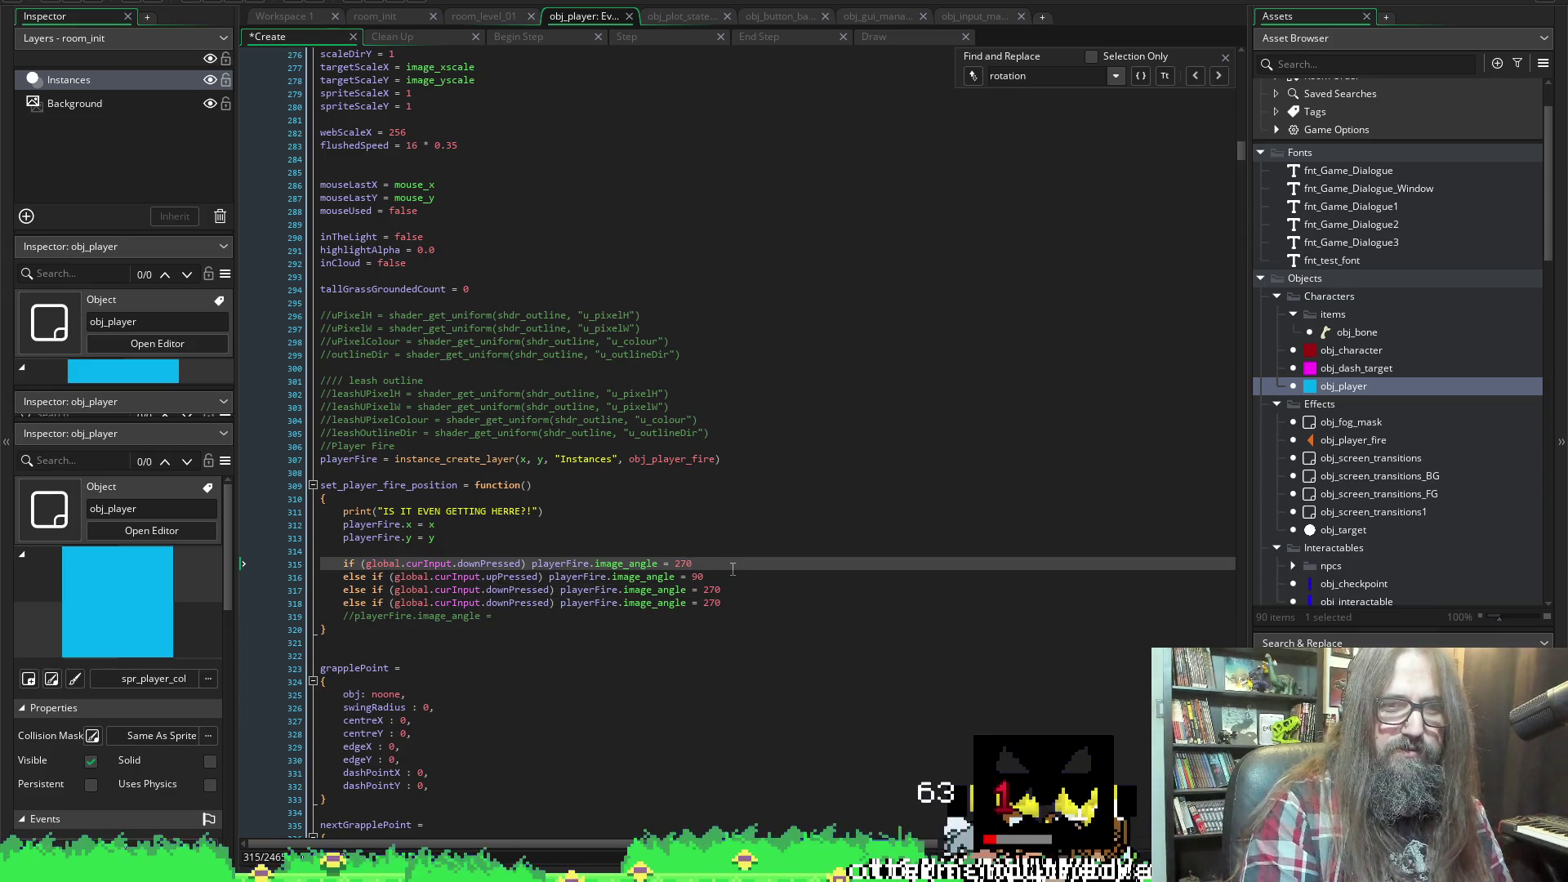
key(shift+ctrl+Left)
text(0)
key(ctrl+s)
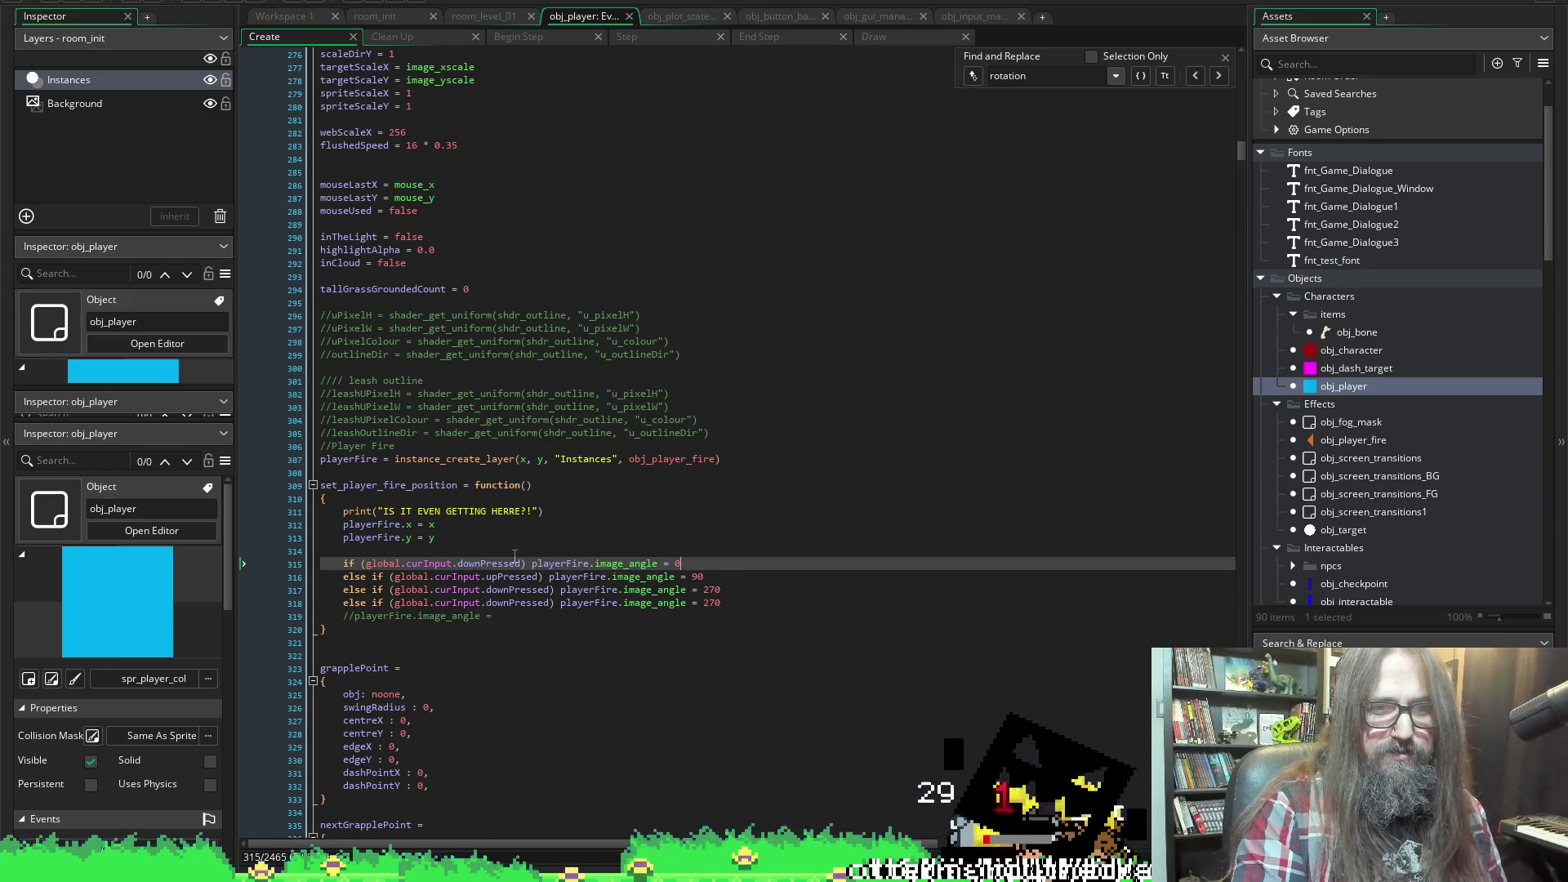
Try moving the angle-0 statement to the chain's end, then put it back at the top
drag(524, 564, 511, 563)
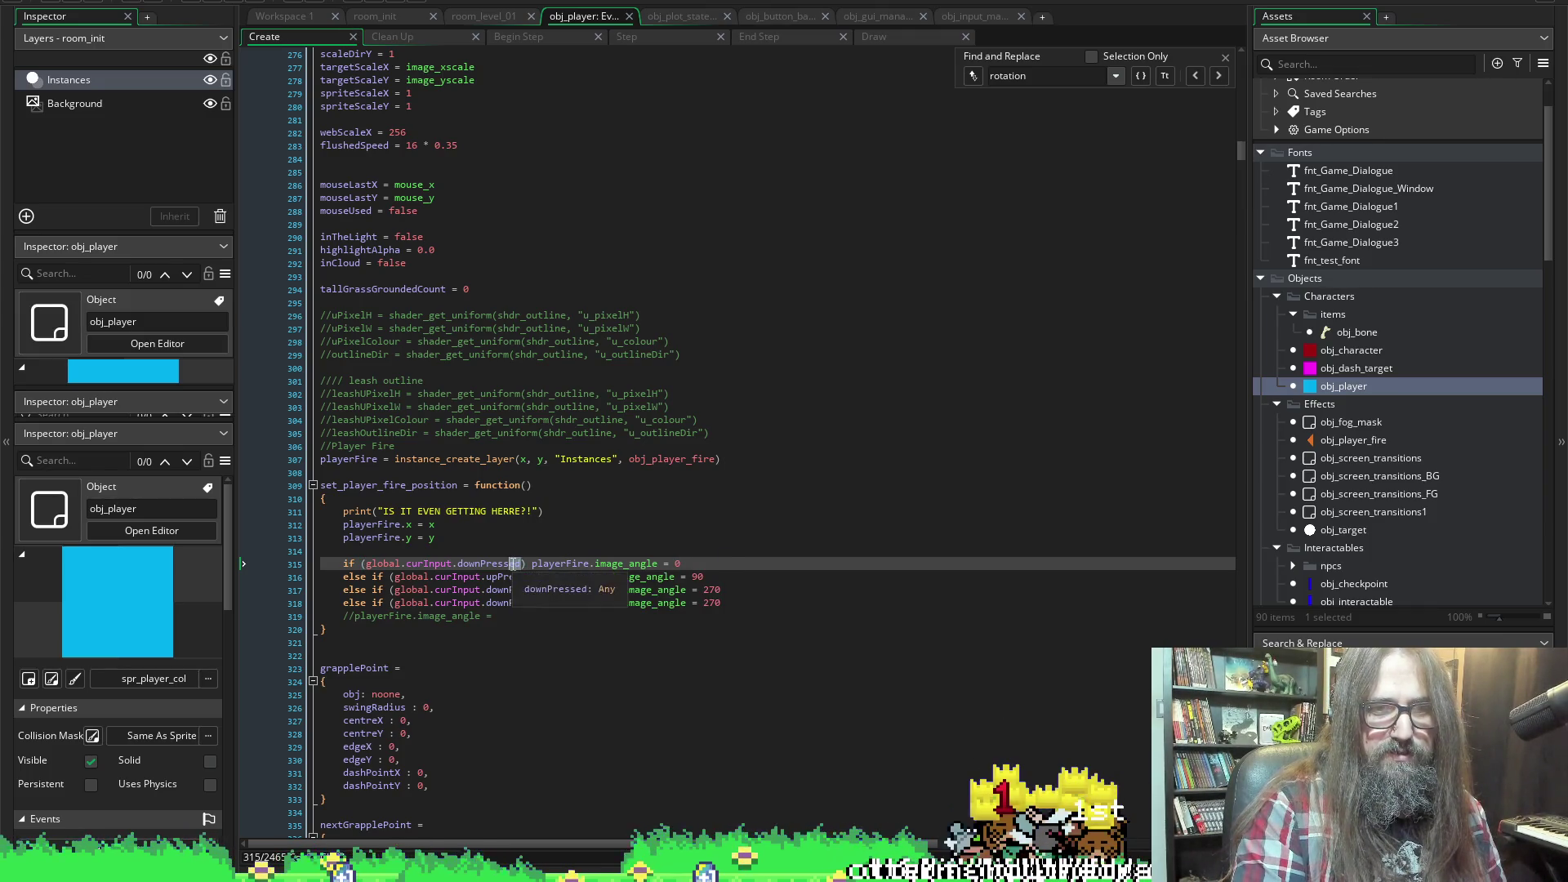
key(End)
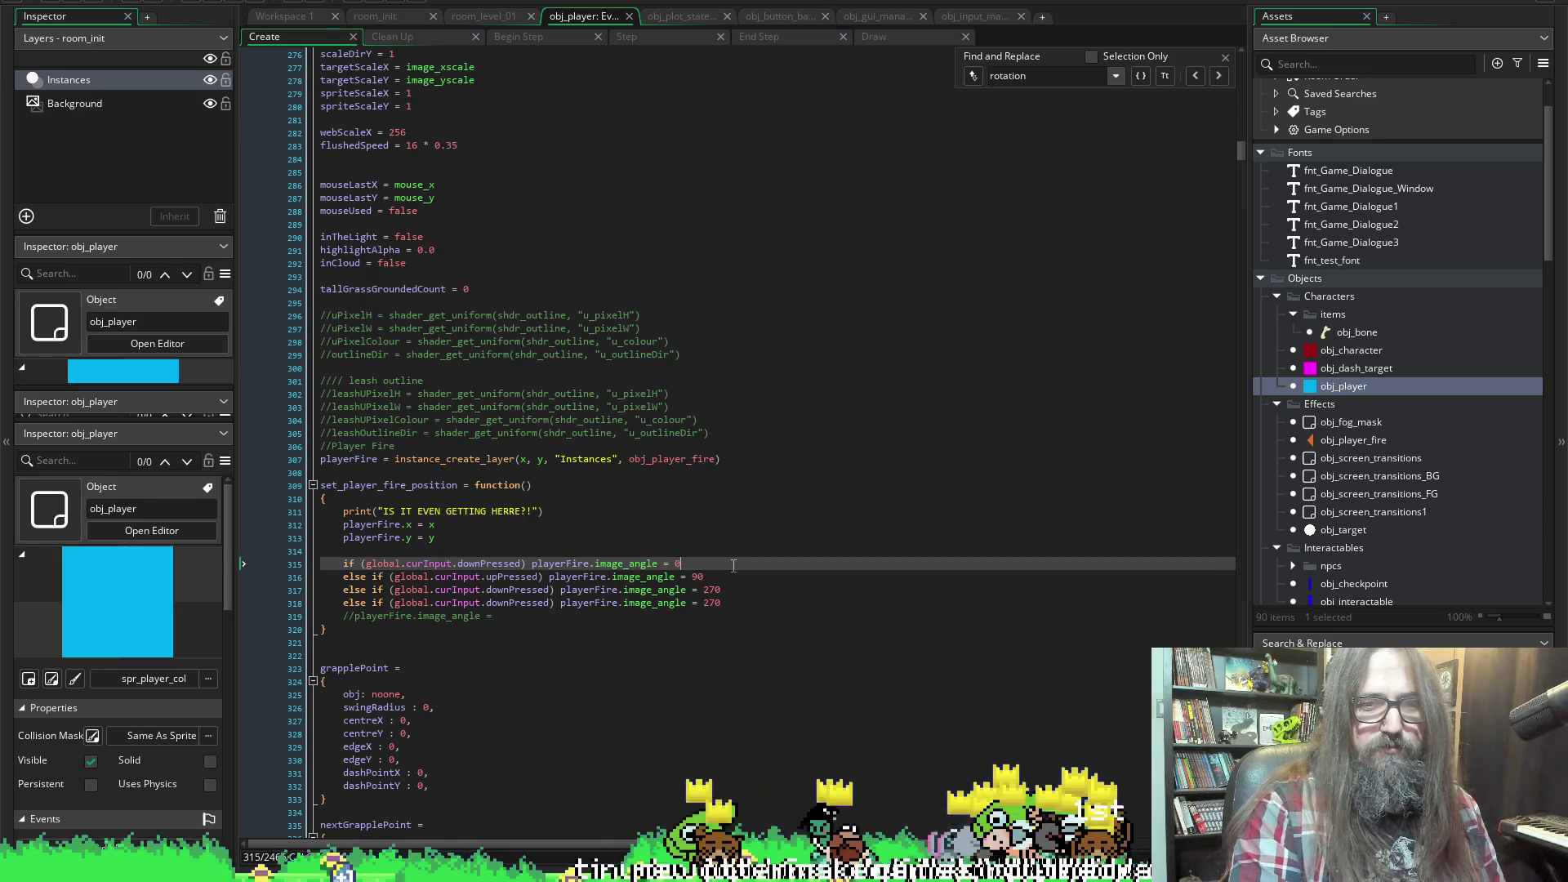
key(shift+Home)
key(ctrl+c)
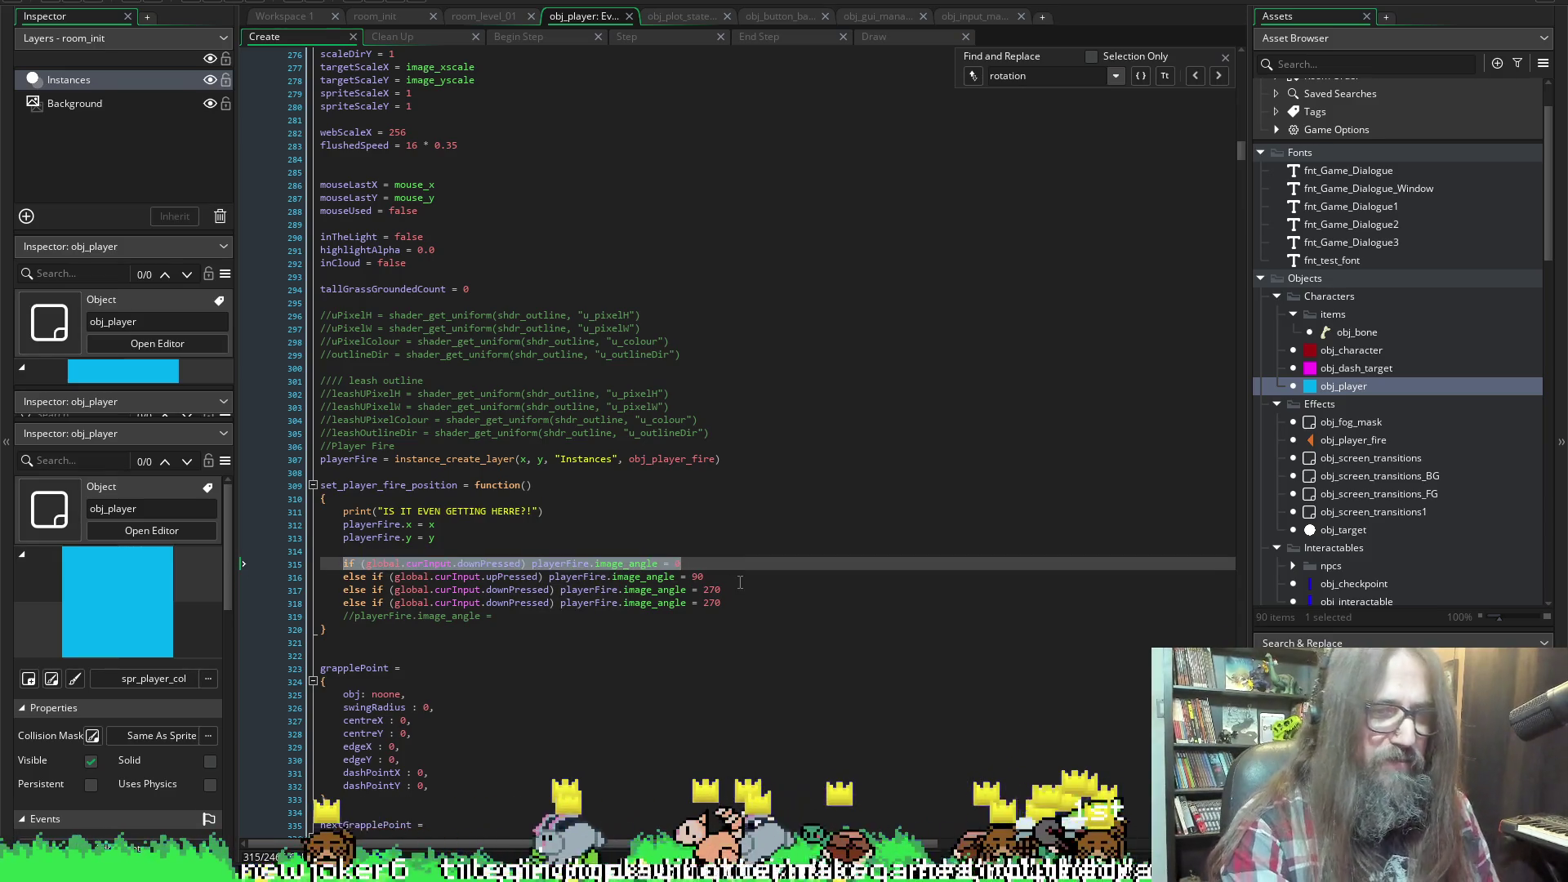
key(Delete)
key(Down)
key(Down)
key(Down)
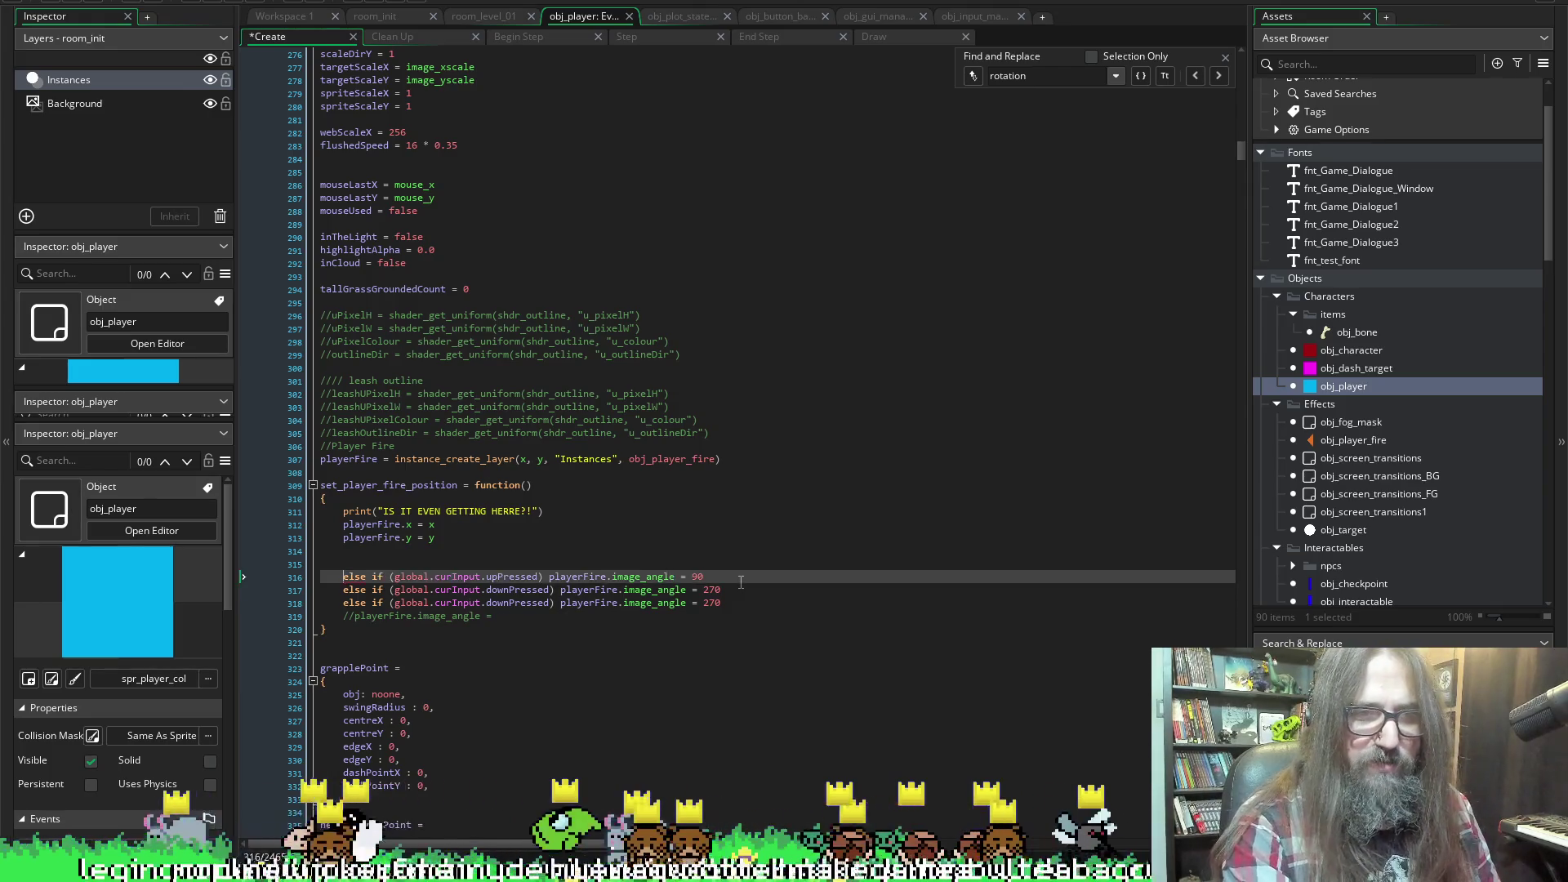
key(End)
key(Return)
key(ctrl+v)
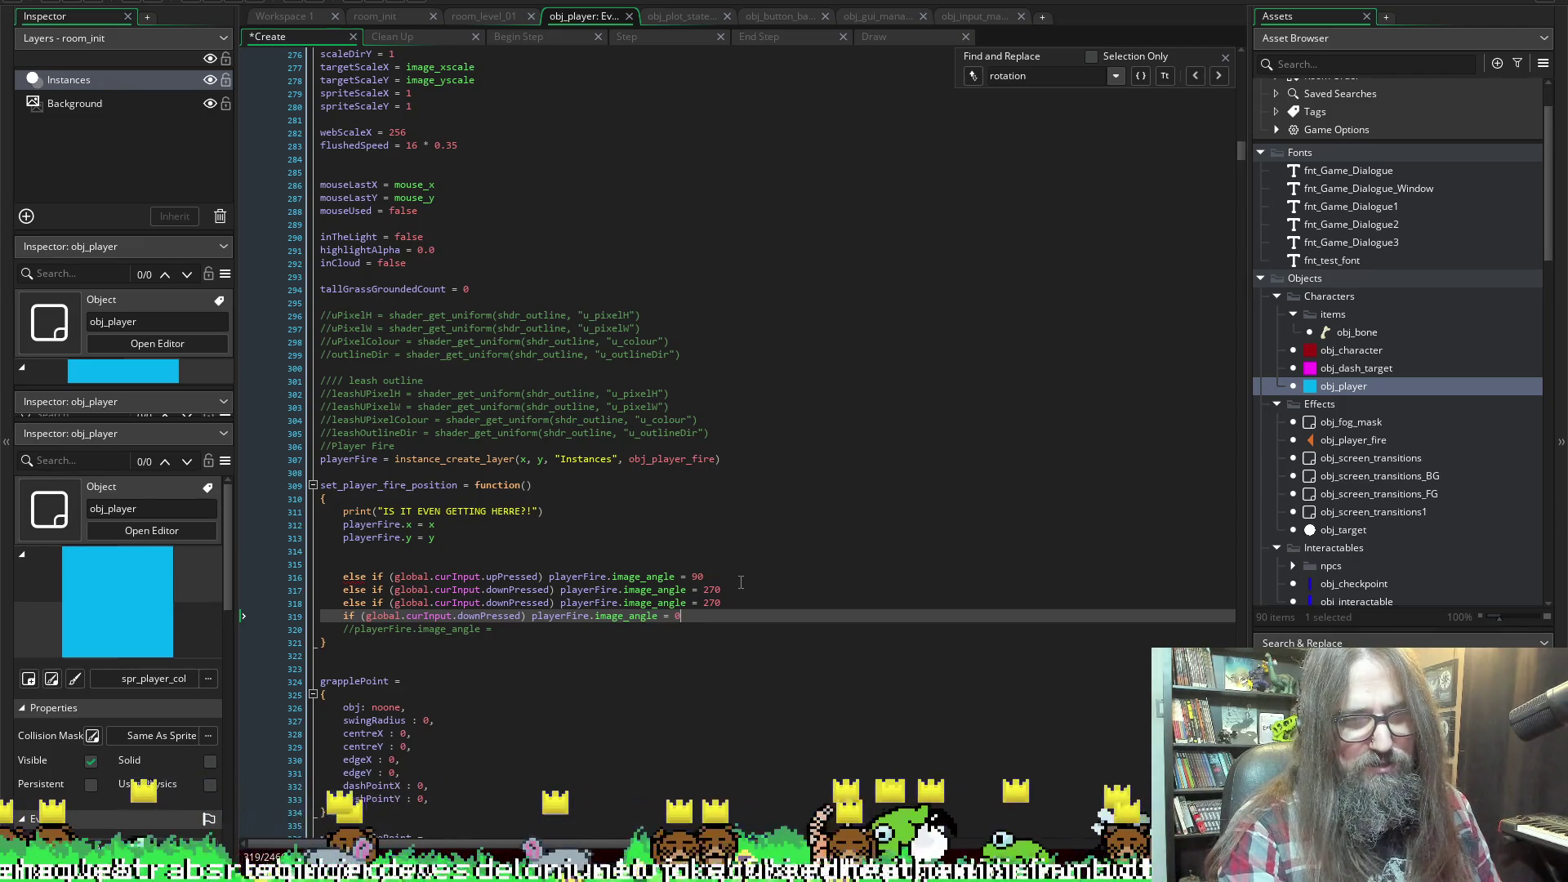
key(ctrl+z)
key(ctrl+z)
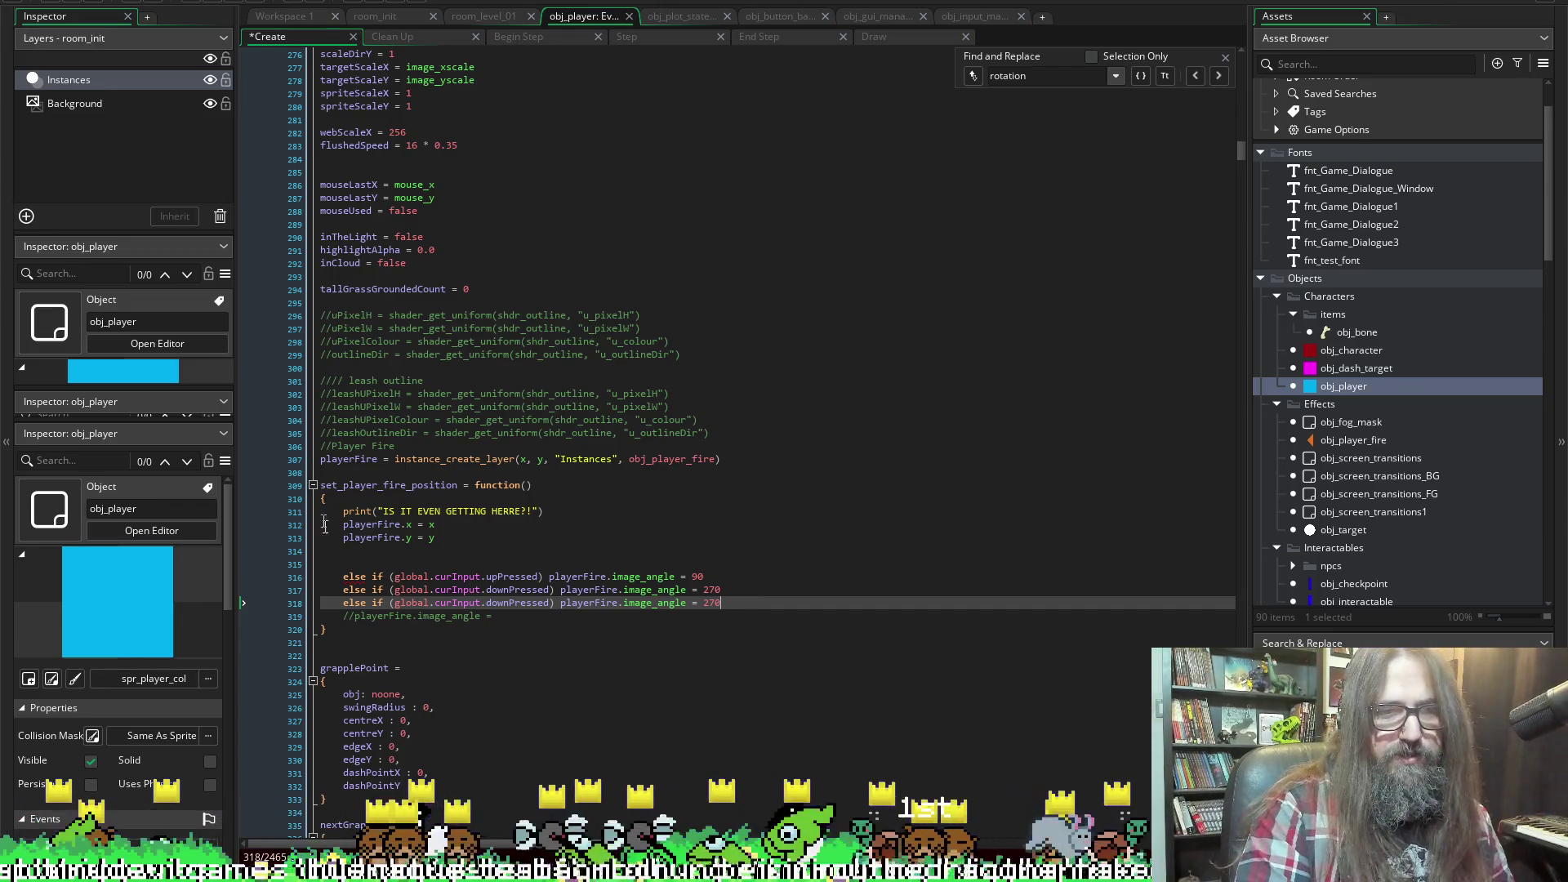
click(432, 565)
key(ctrl+v)
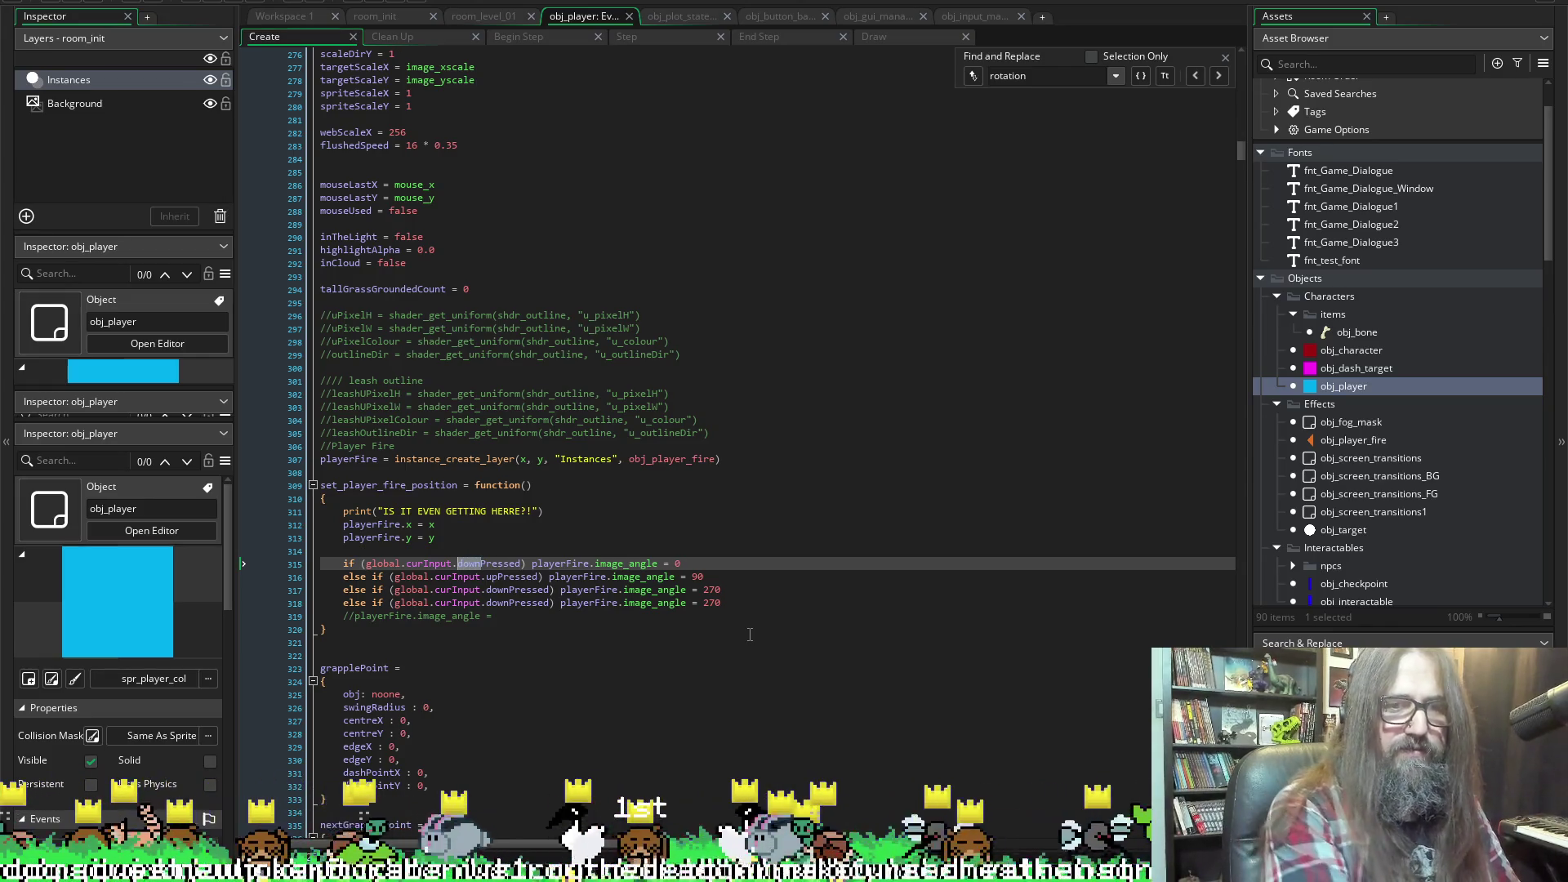
Make the first branch check rightPressed for angle 0
text(left)
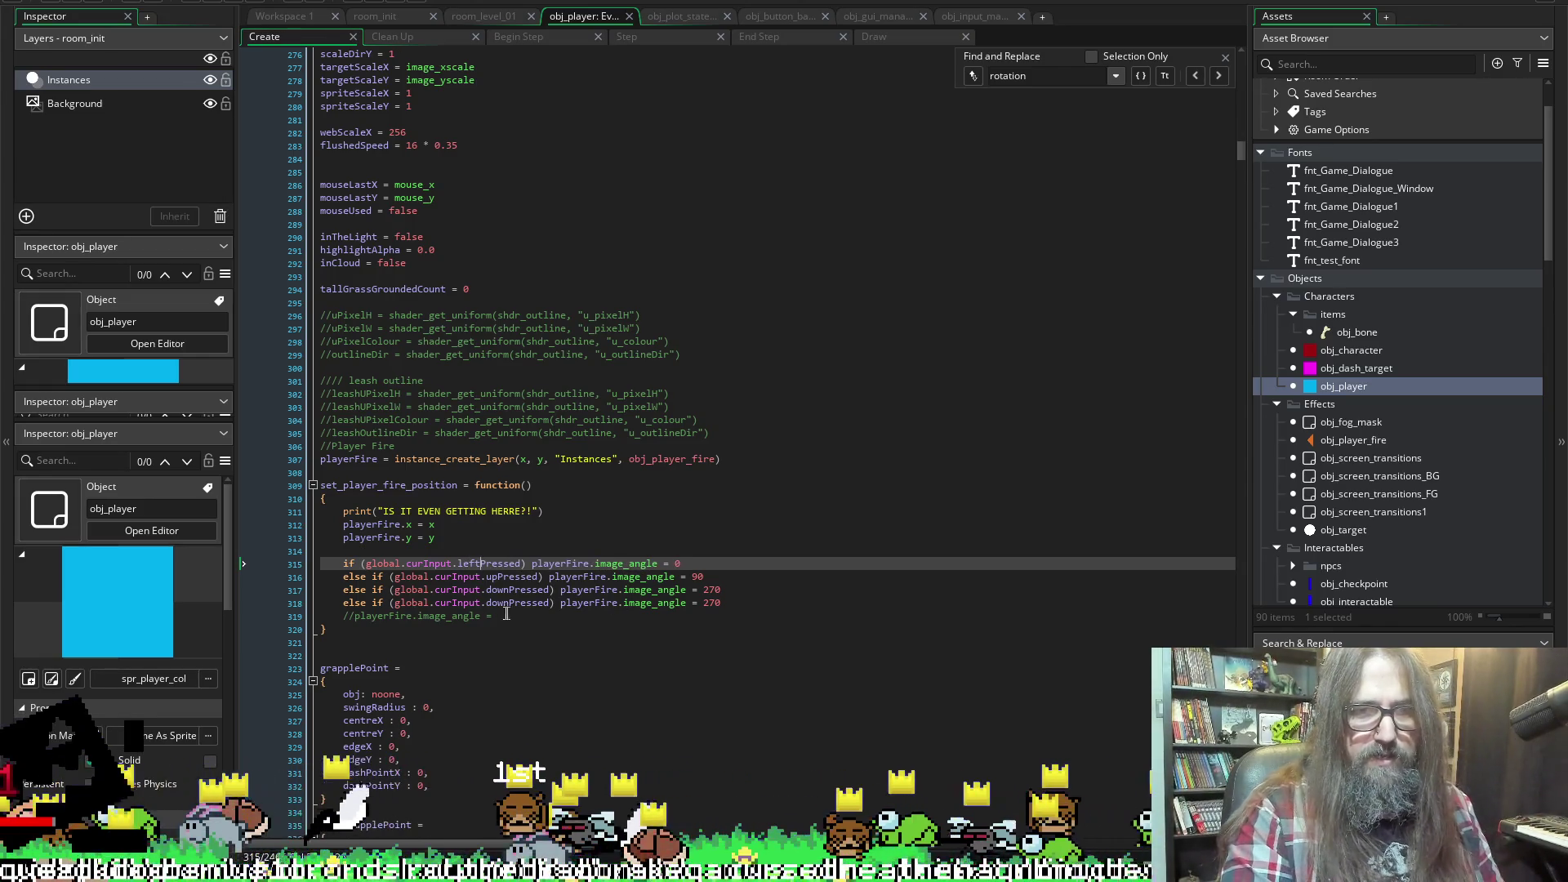
click(495, 588)
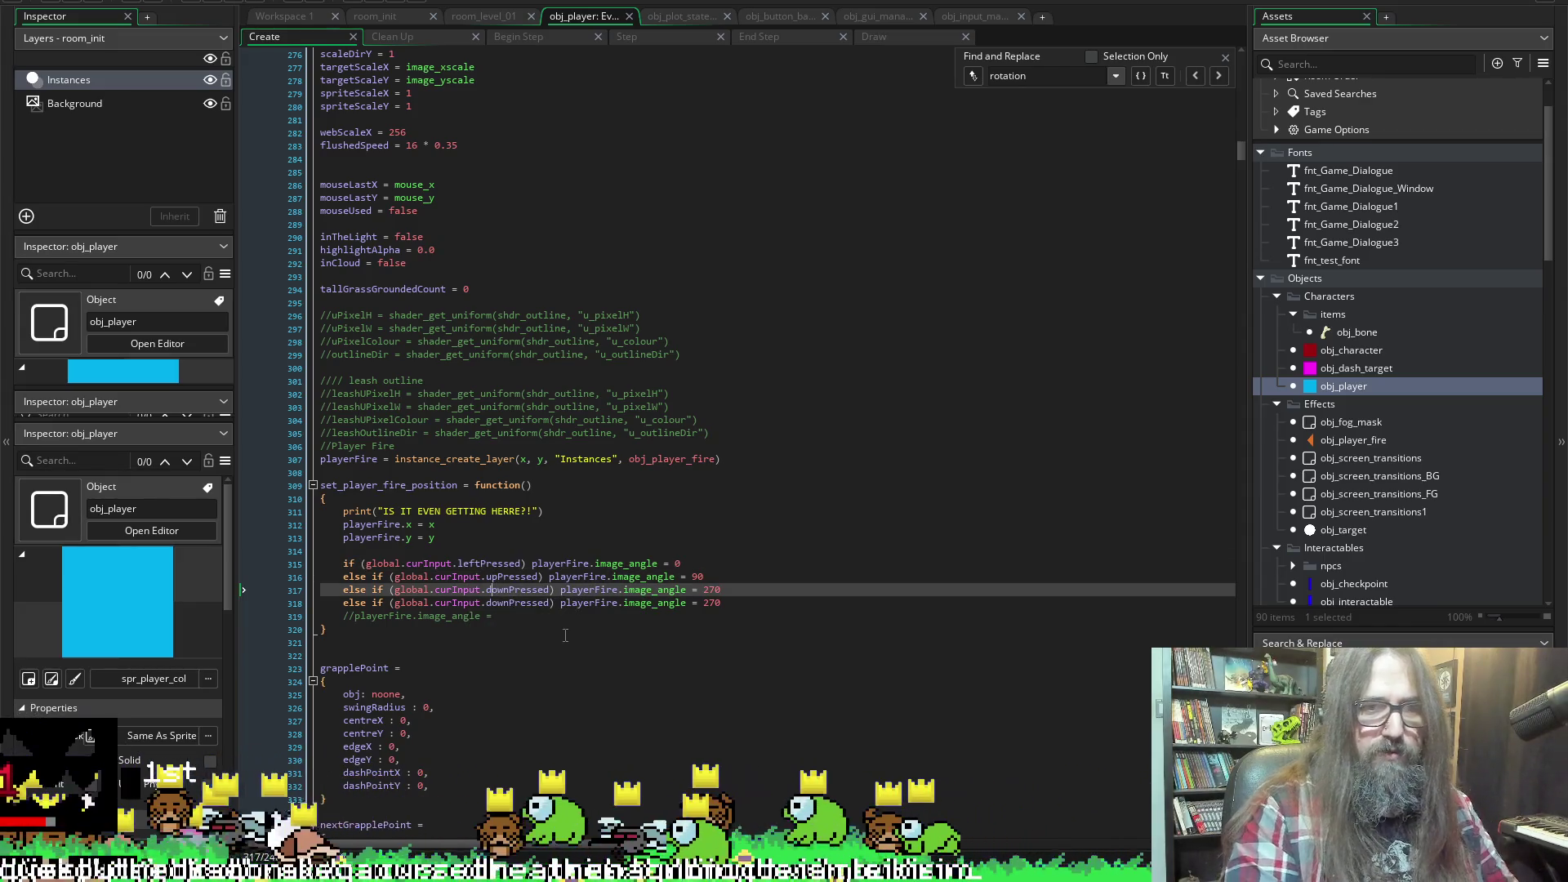
key(Up)
key(Up)
key(ctrl+shift+Left)
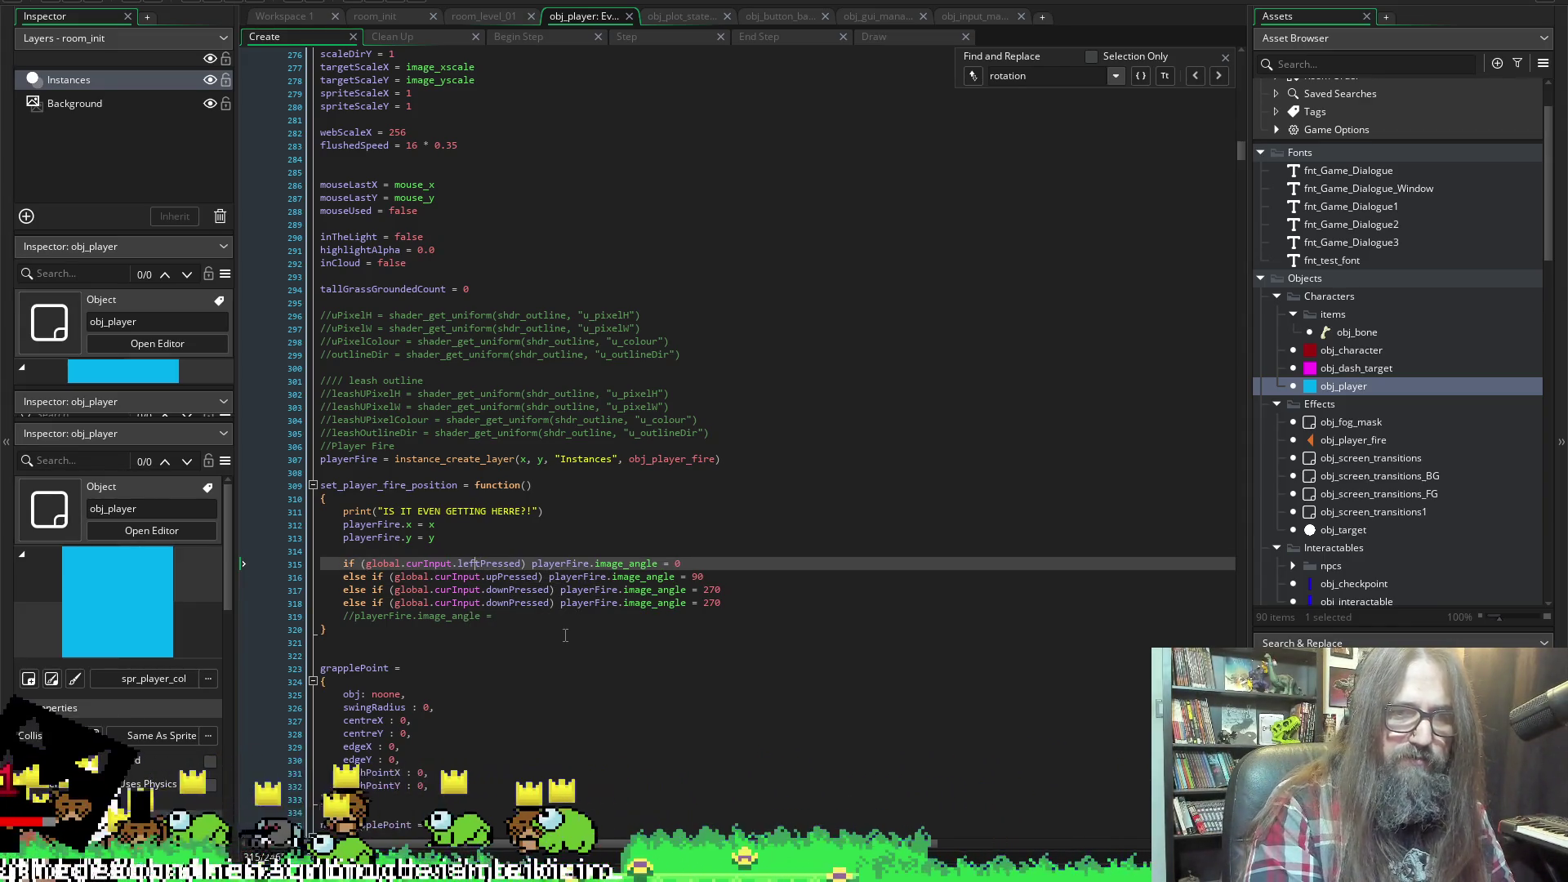
text(right)
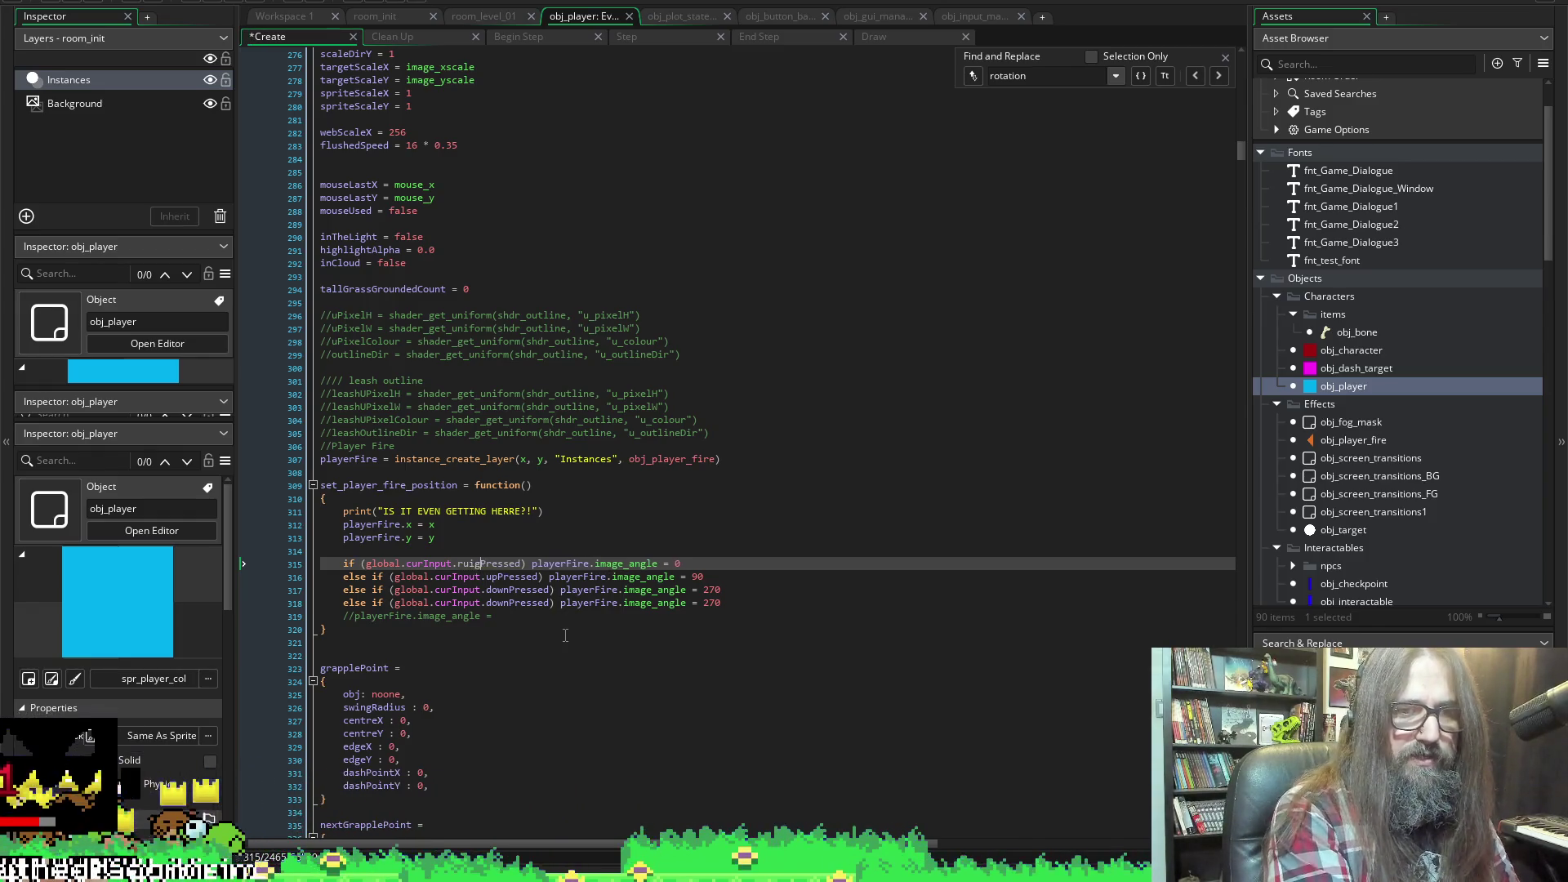
Switch the next downPressed branch to rightPressed for 180 and run the game
click(516, 588)
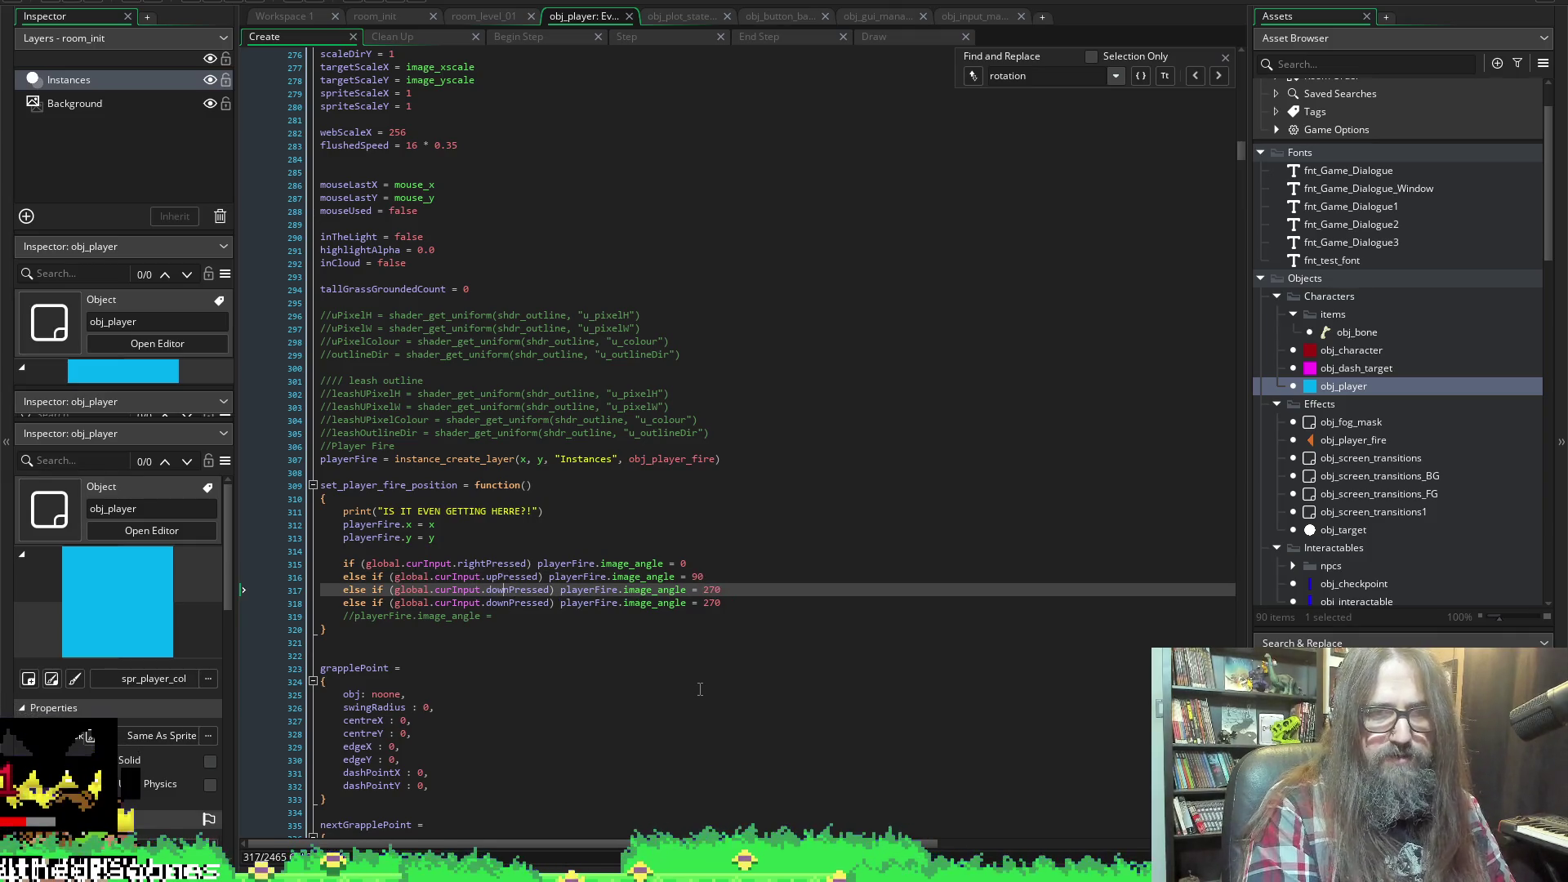
text(right)
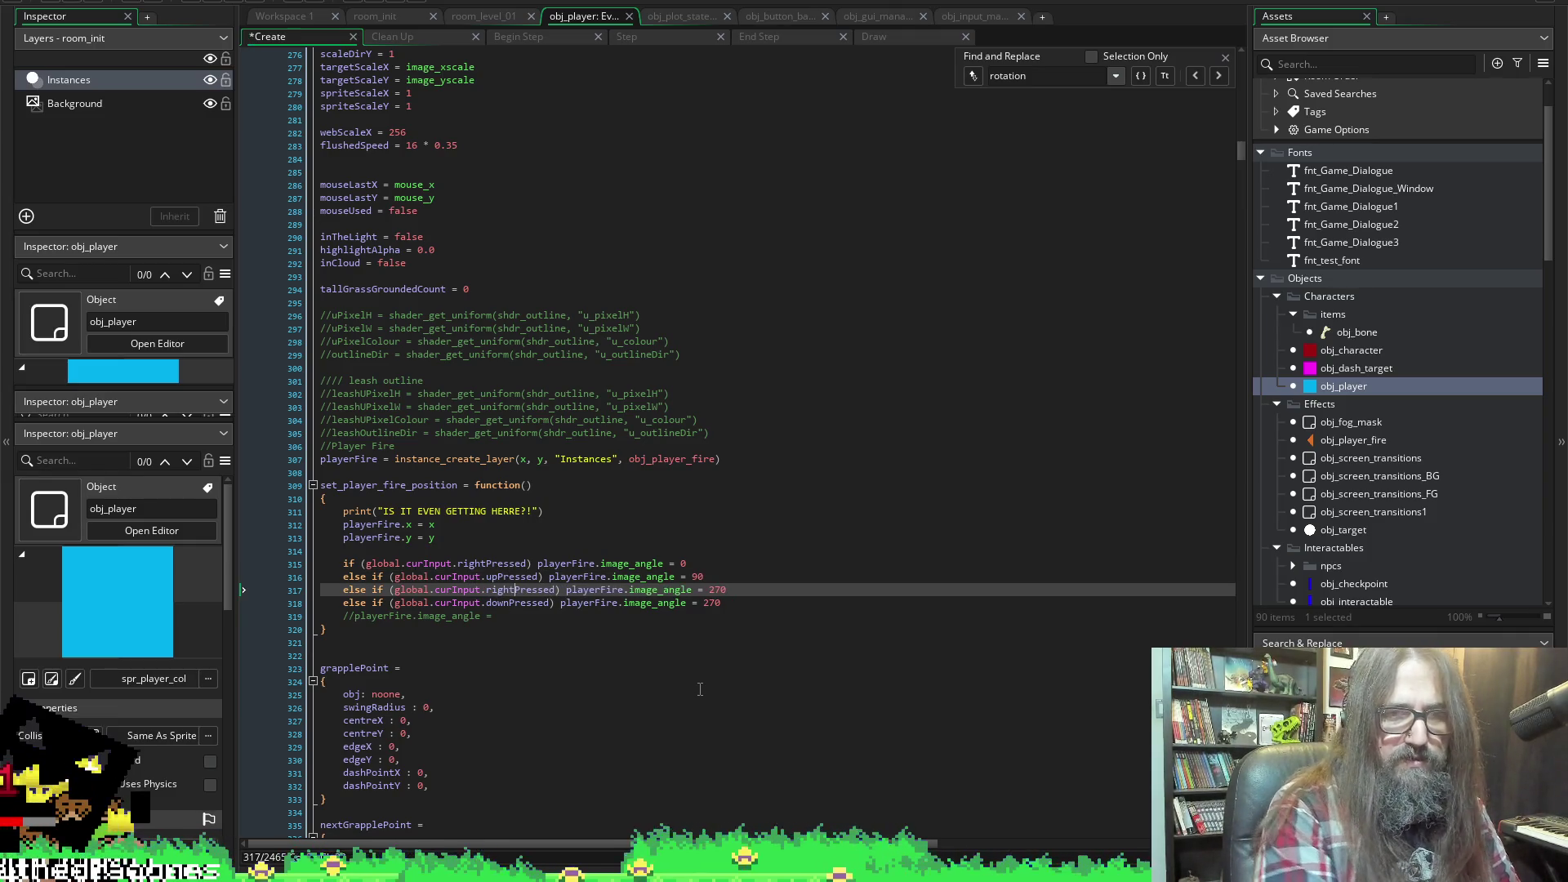
key(ctrl+z)
key(ctrl+z)
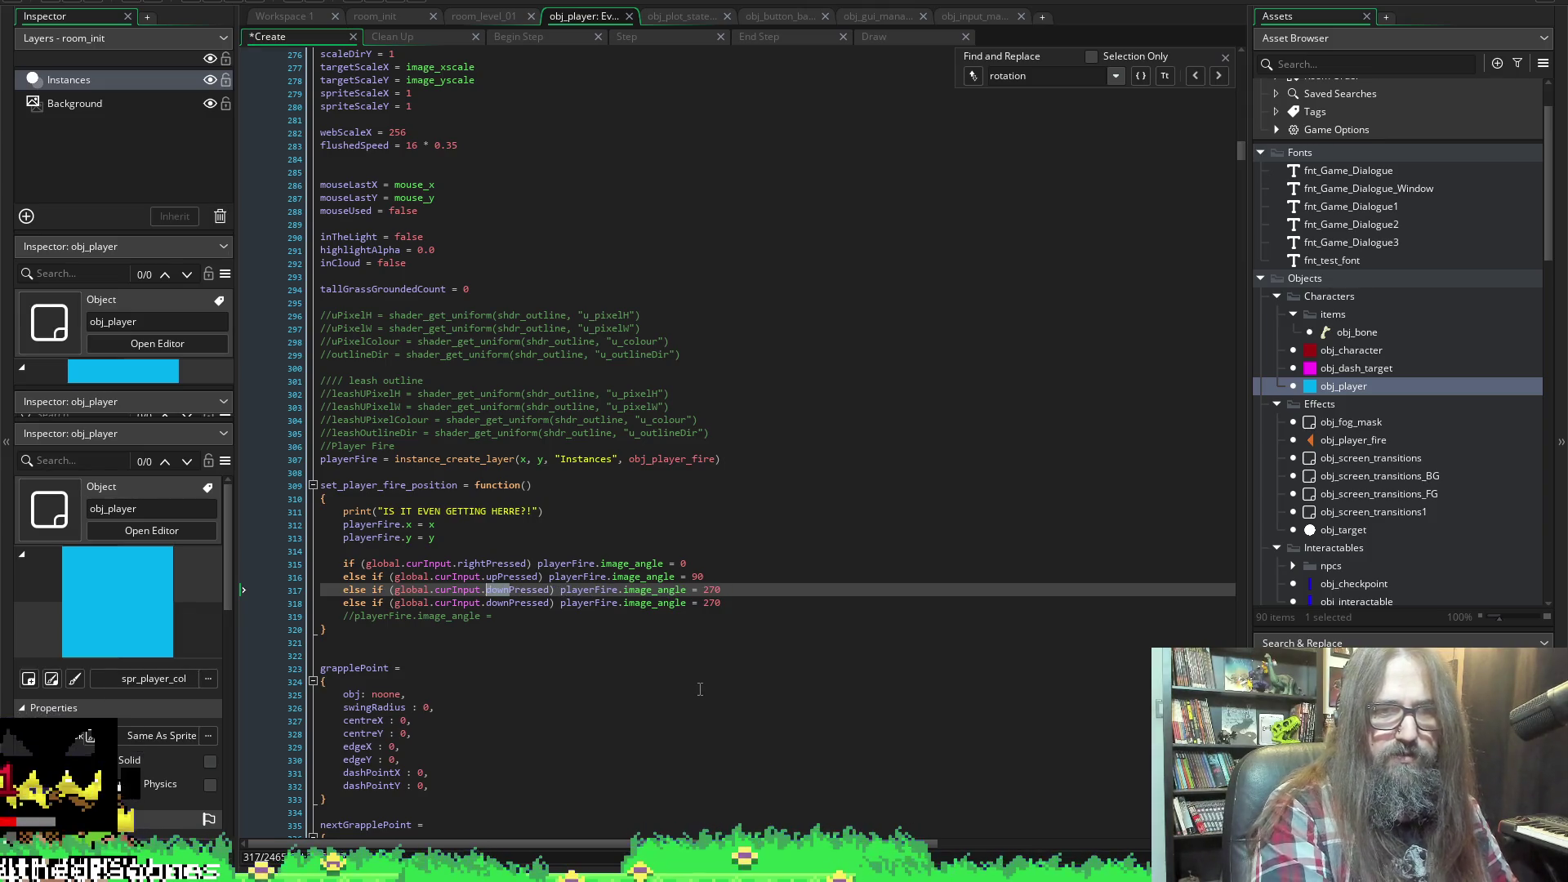
text(right)
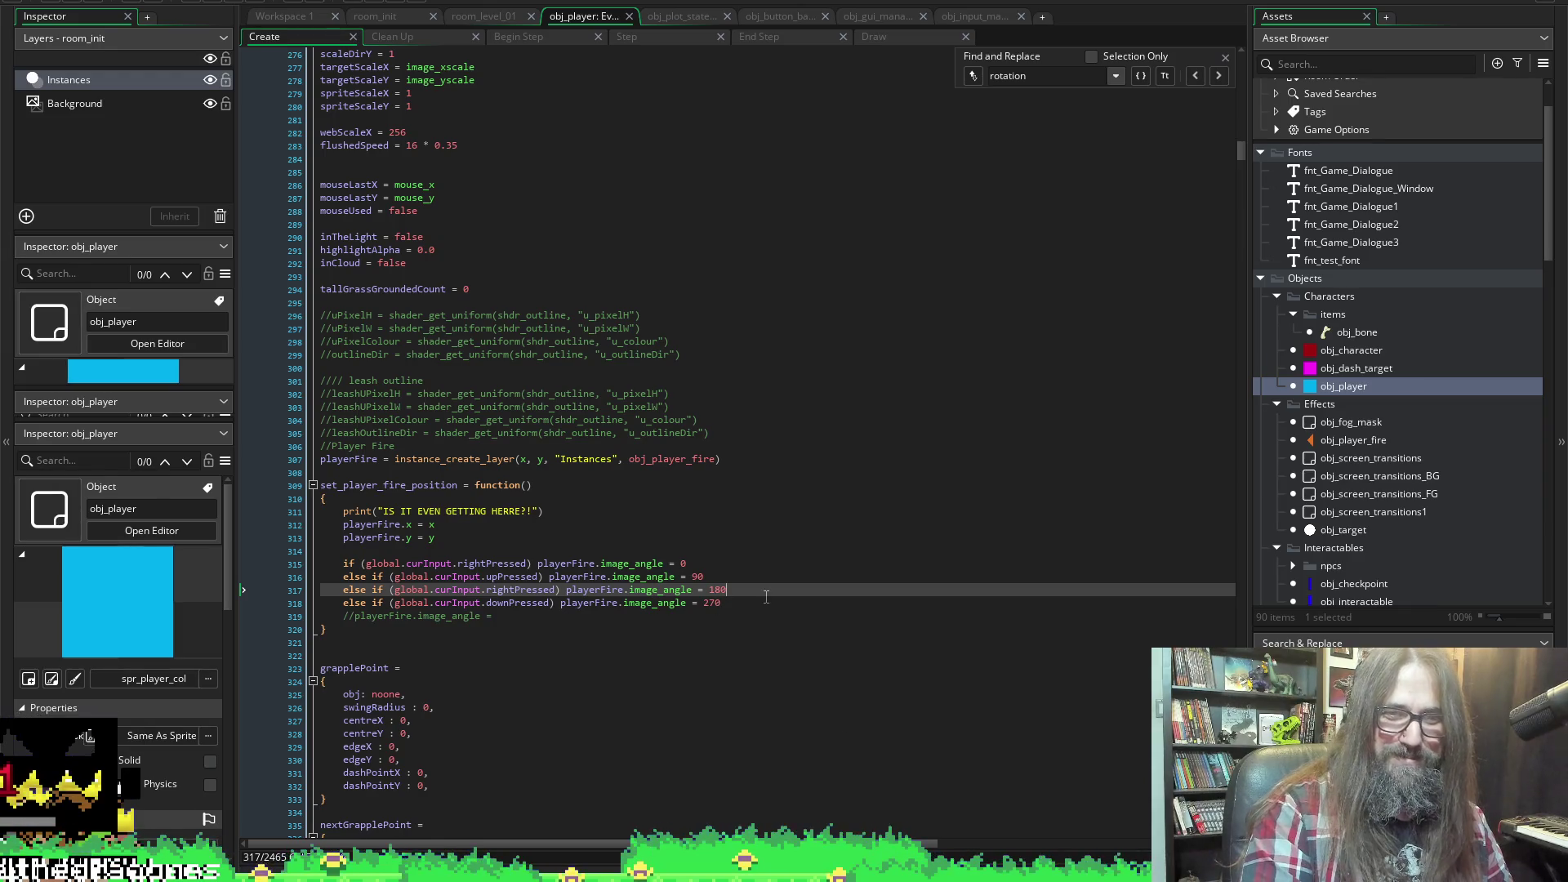
key(Down)
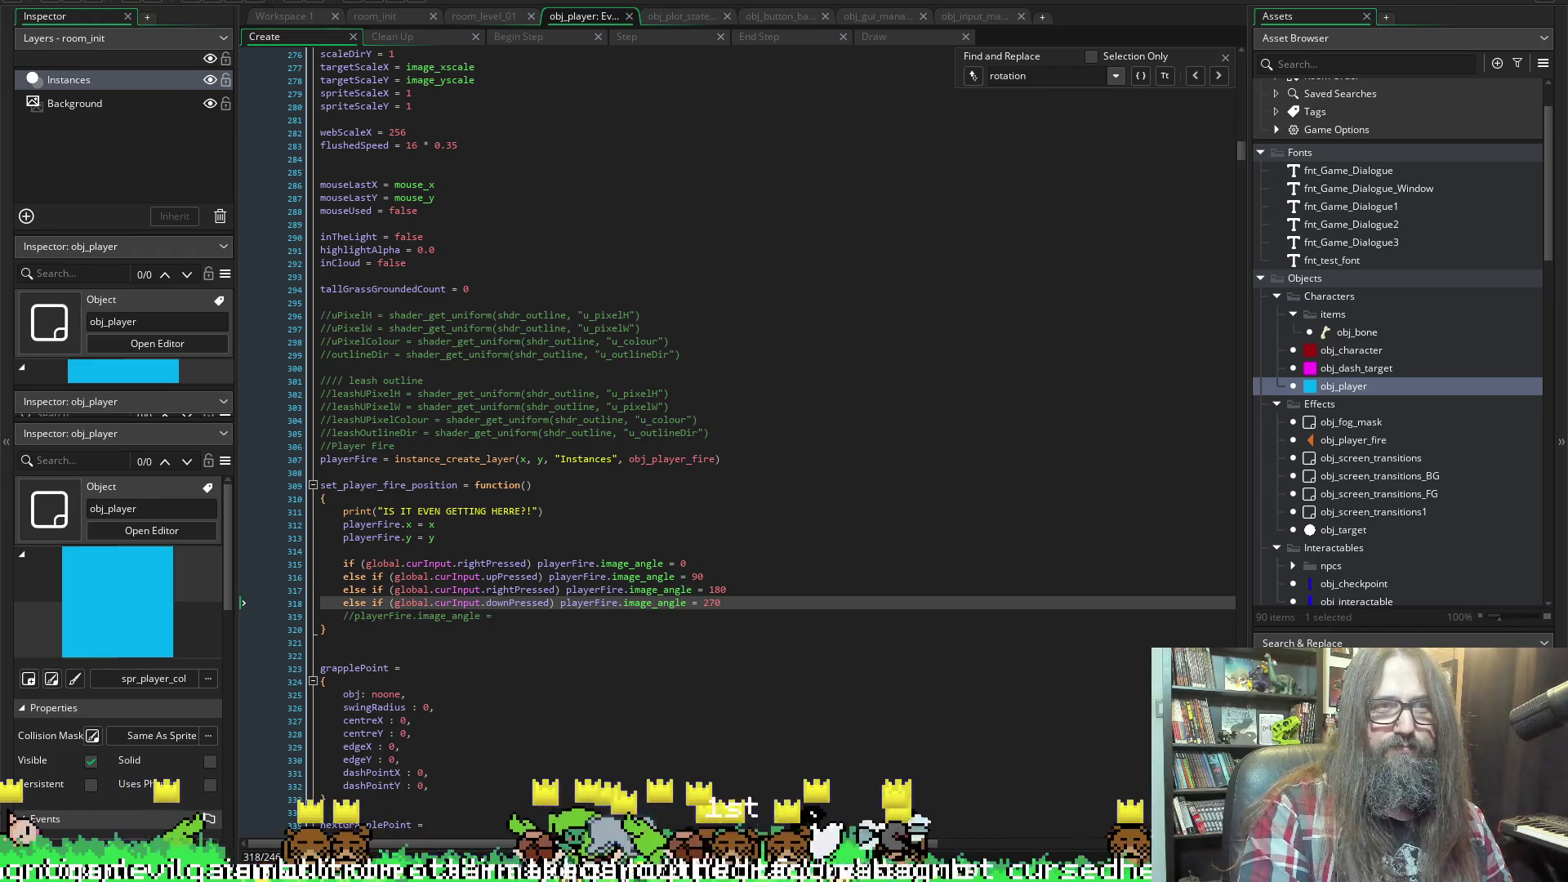
click(205, 7)
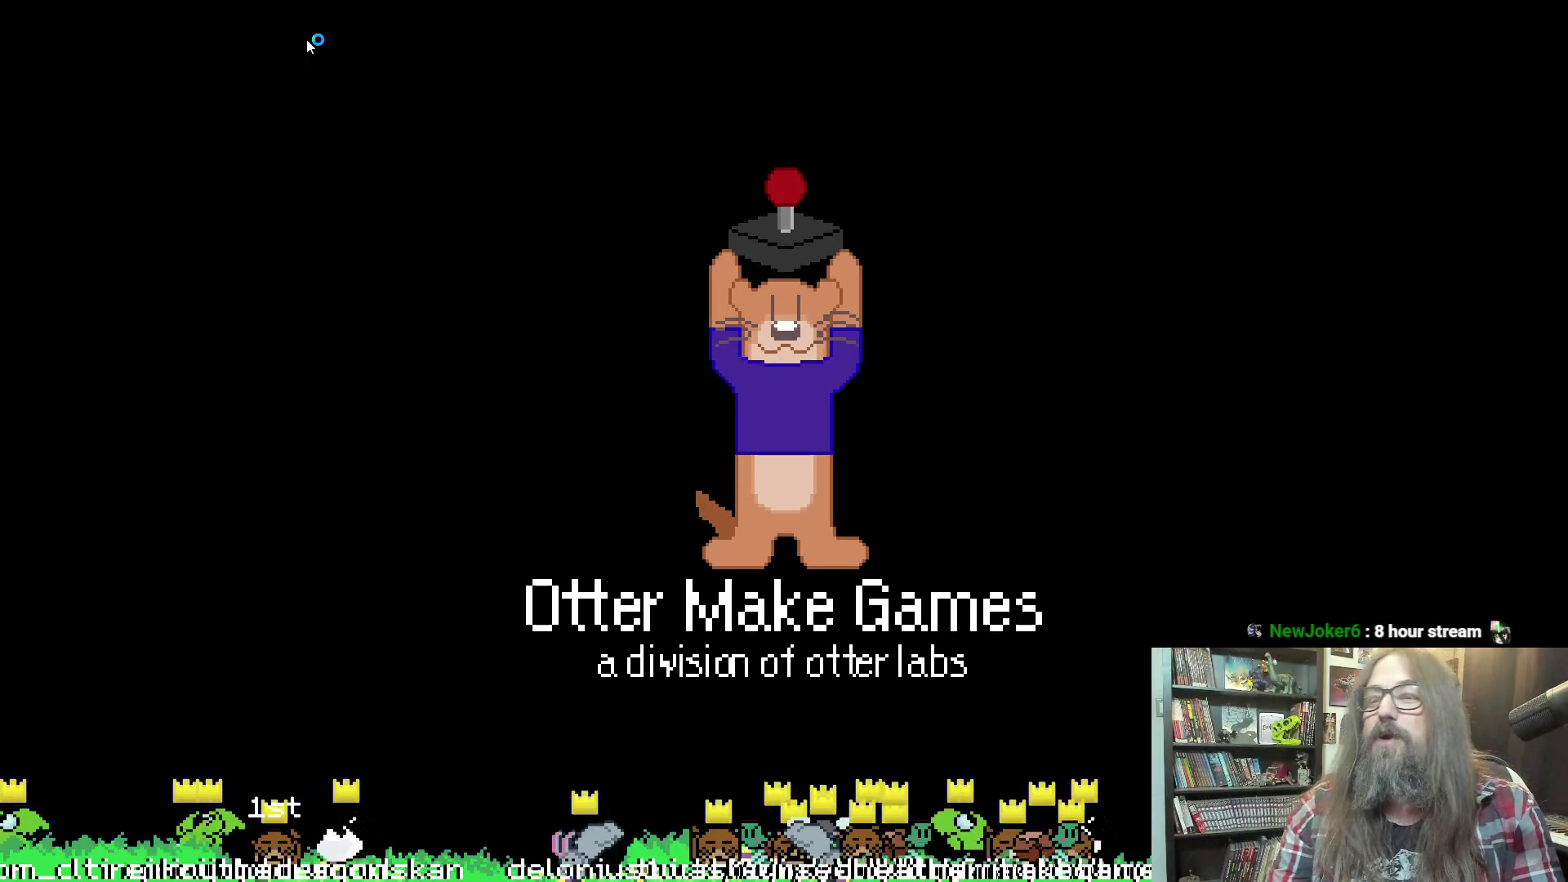
Choose Load Game from the title menu to play, then drop out of fullscreen with Alt+Enter
key(Down)
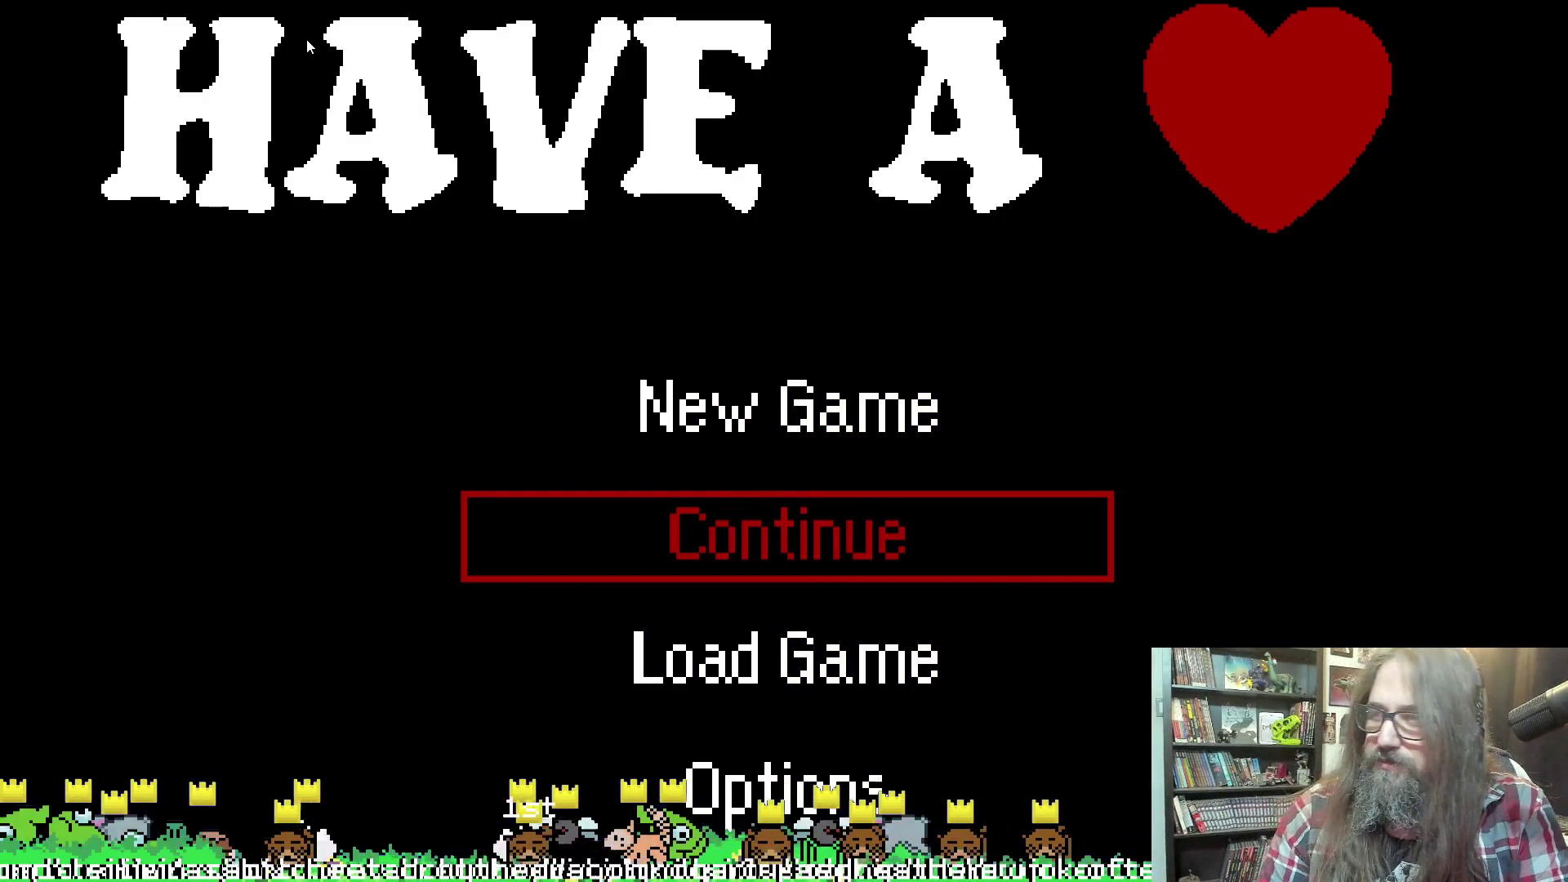
key(Down)
key(Return)
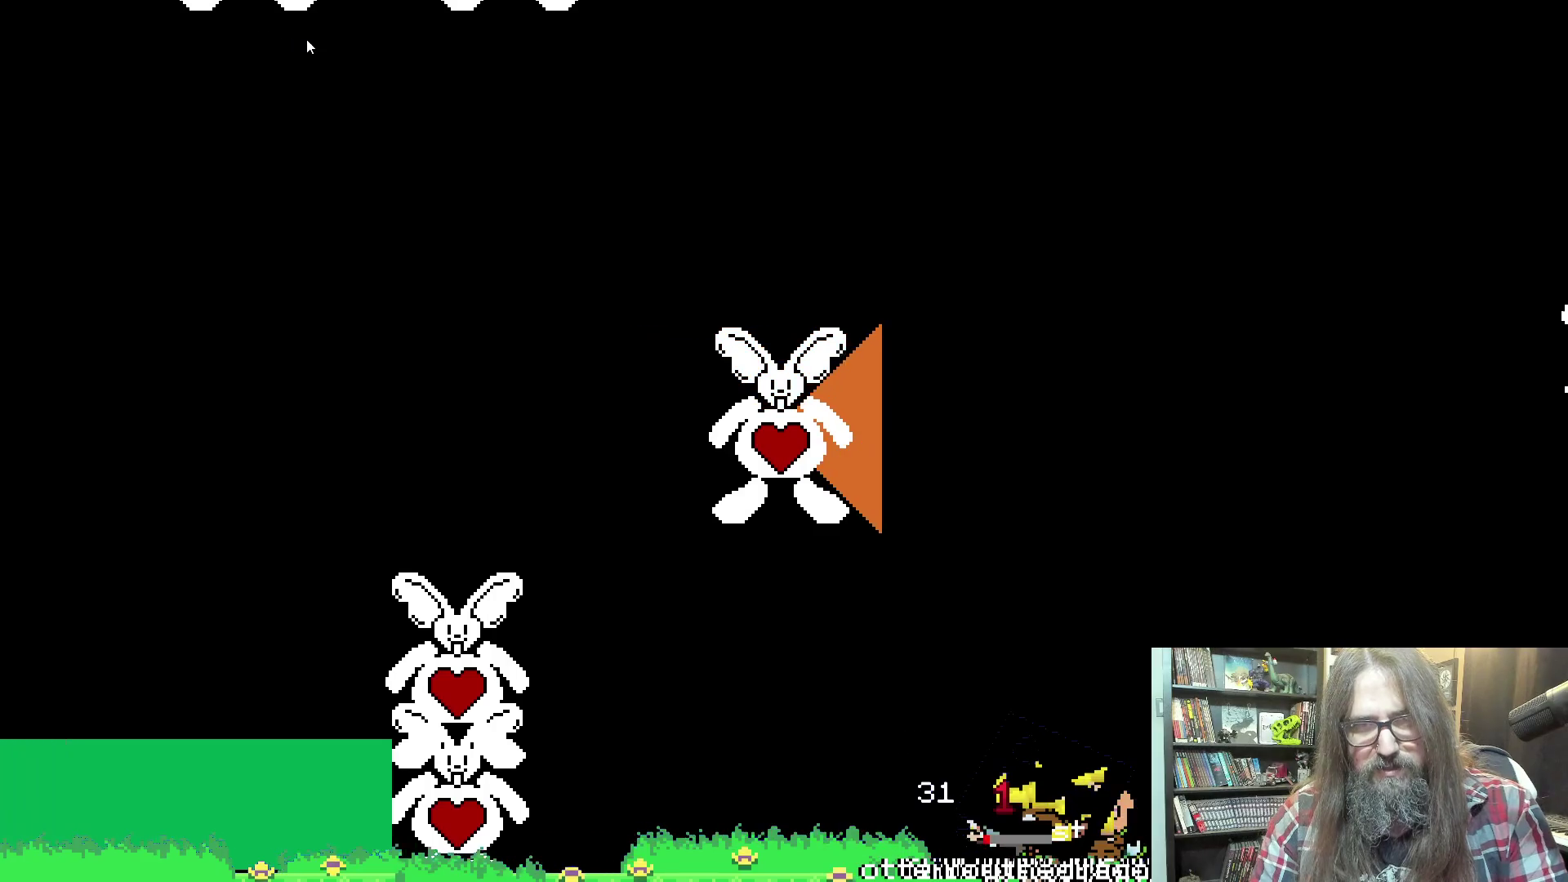
key(alt+Return)
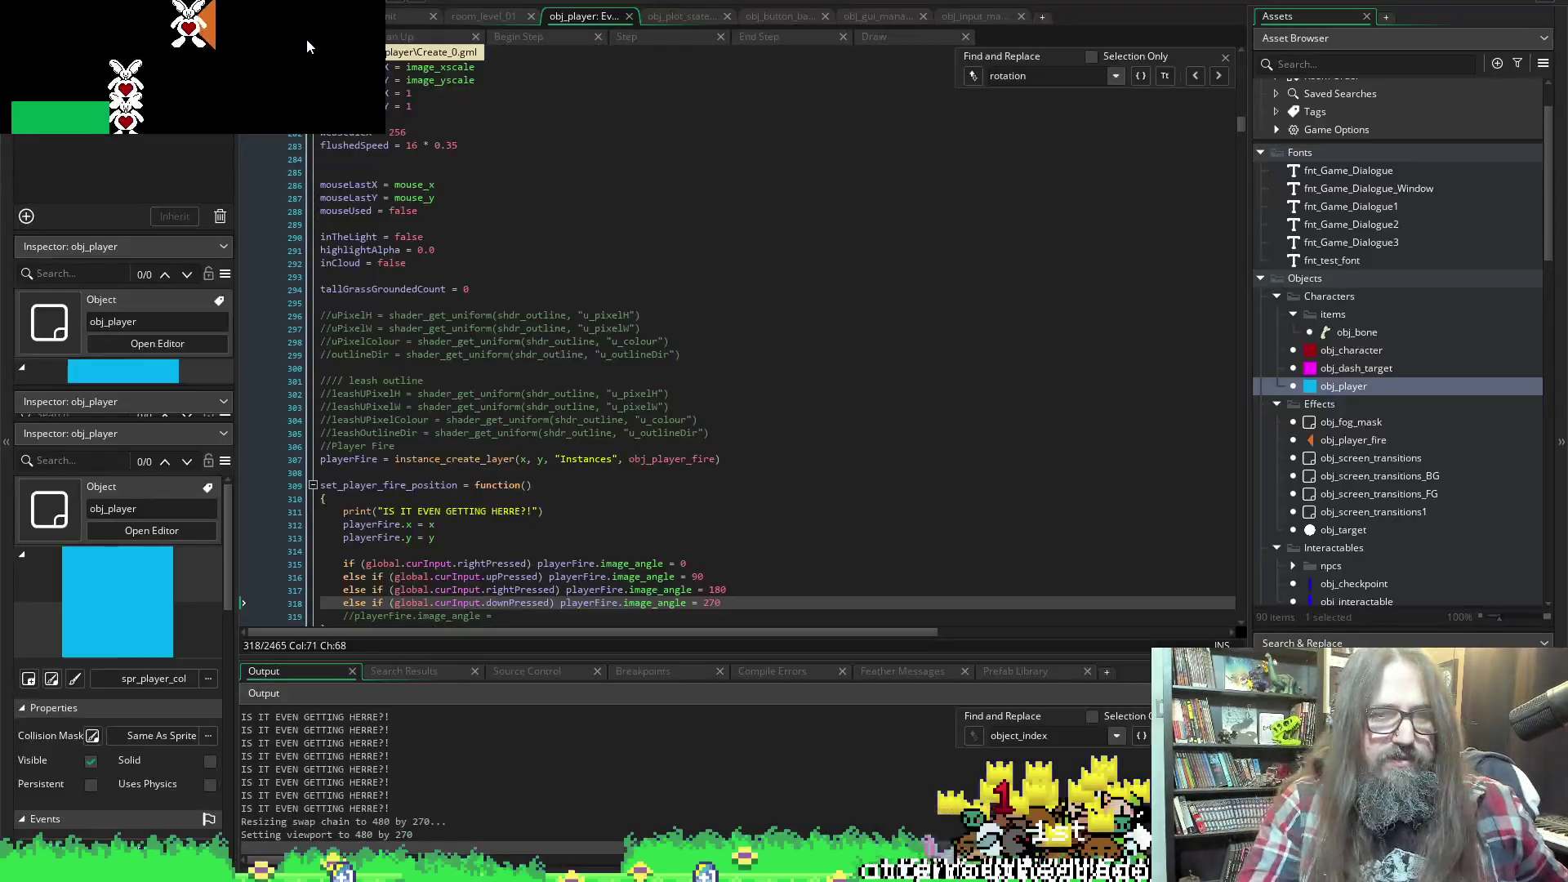
Change the 180-degree check to leftPressed, save, and relaunch the game, stopping the old run
key(alt+Tab)
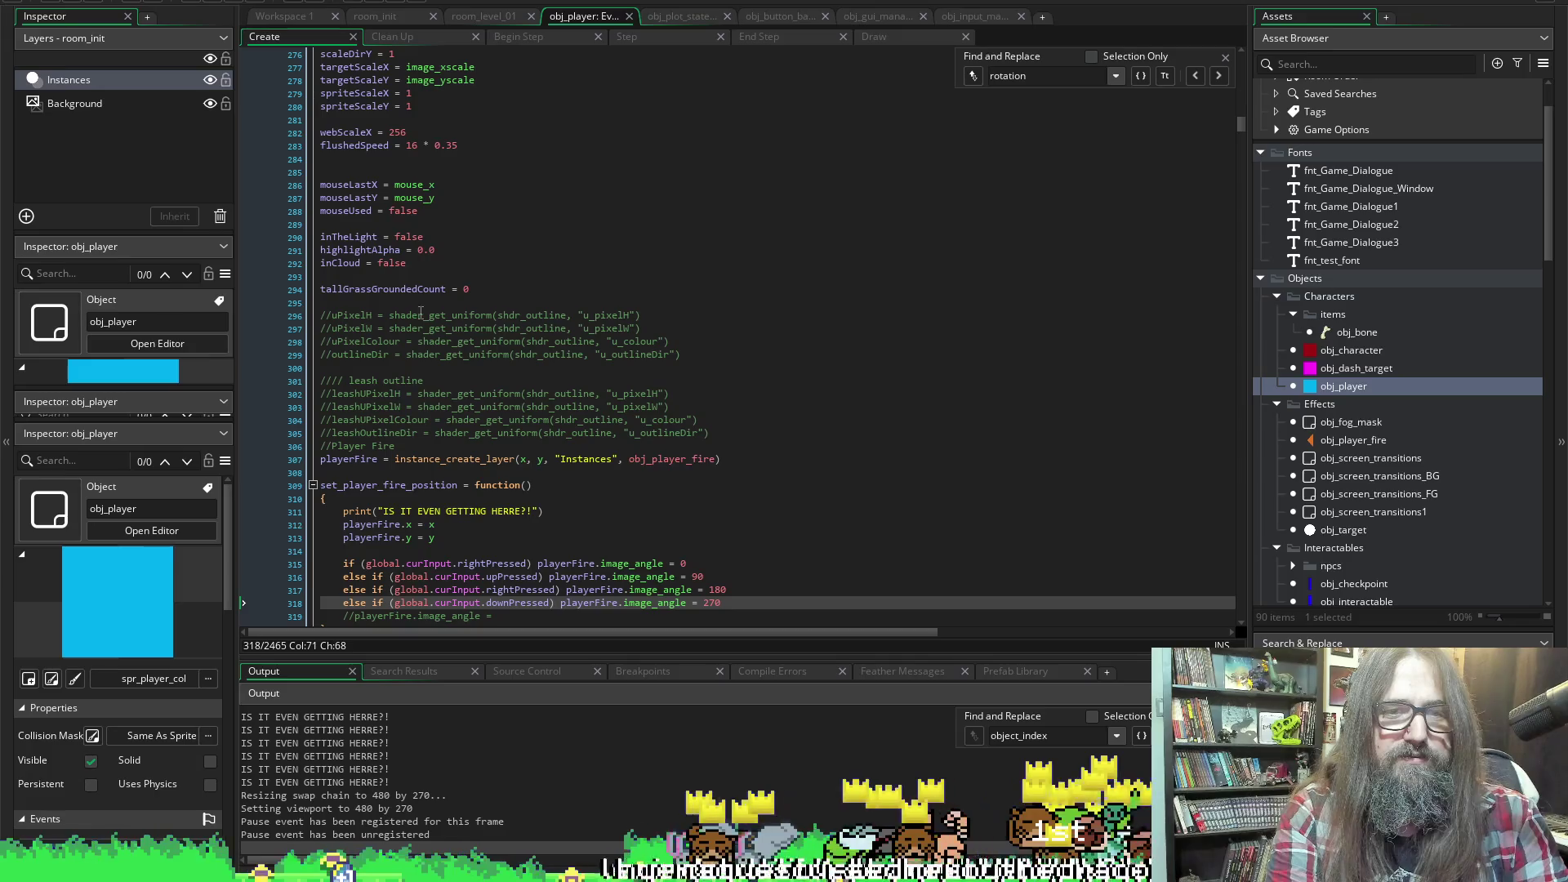
click(646, 578)
scroll(416, 514, down, 3)
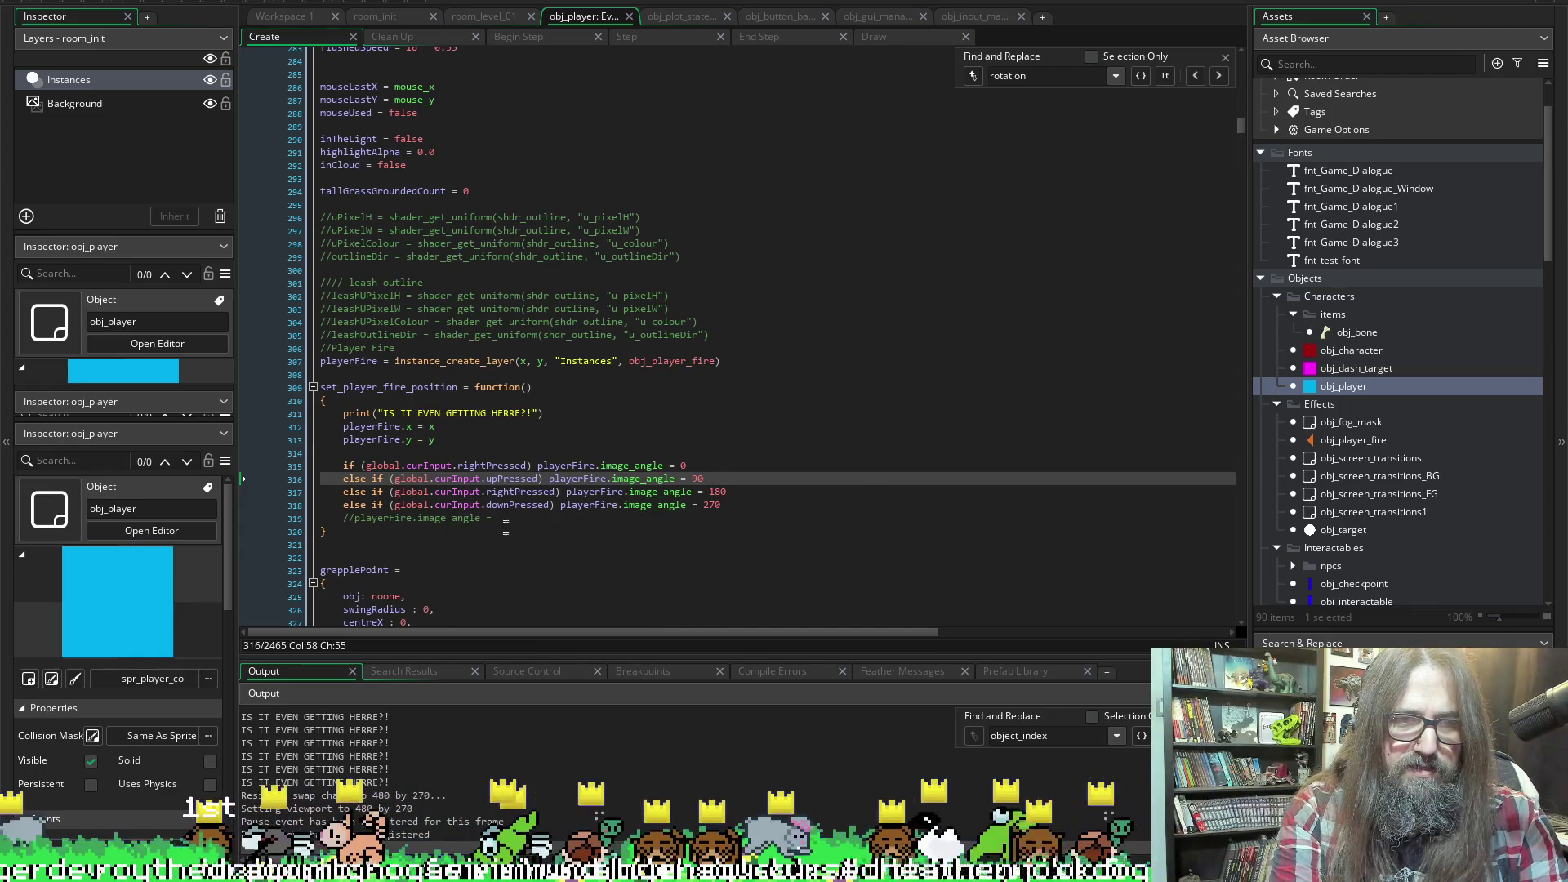
key(Down)
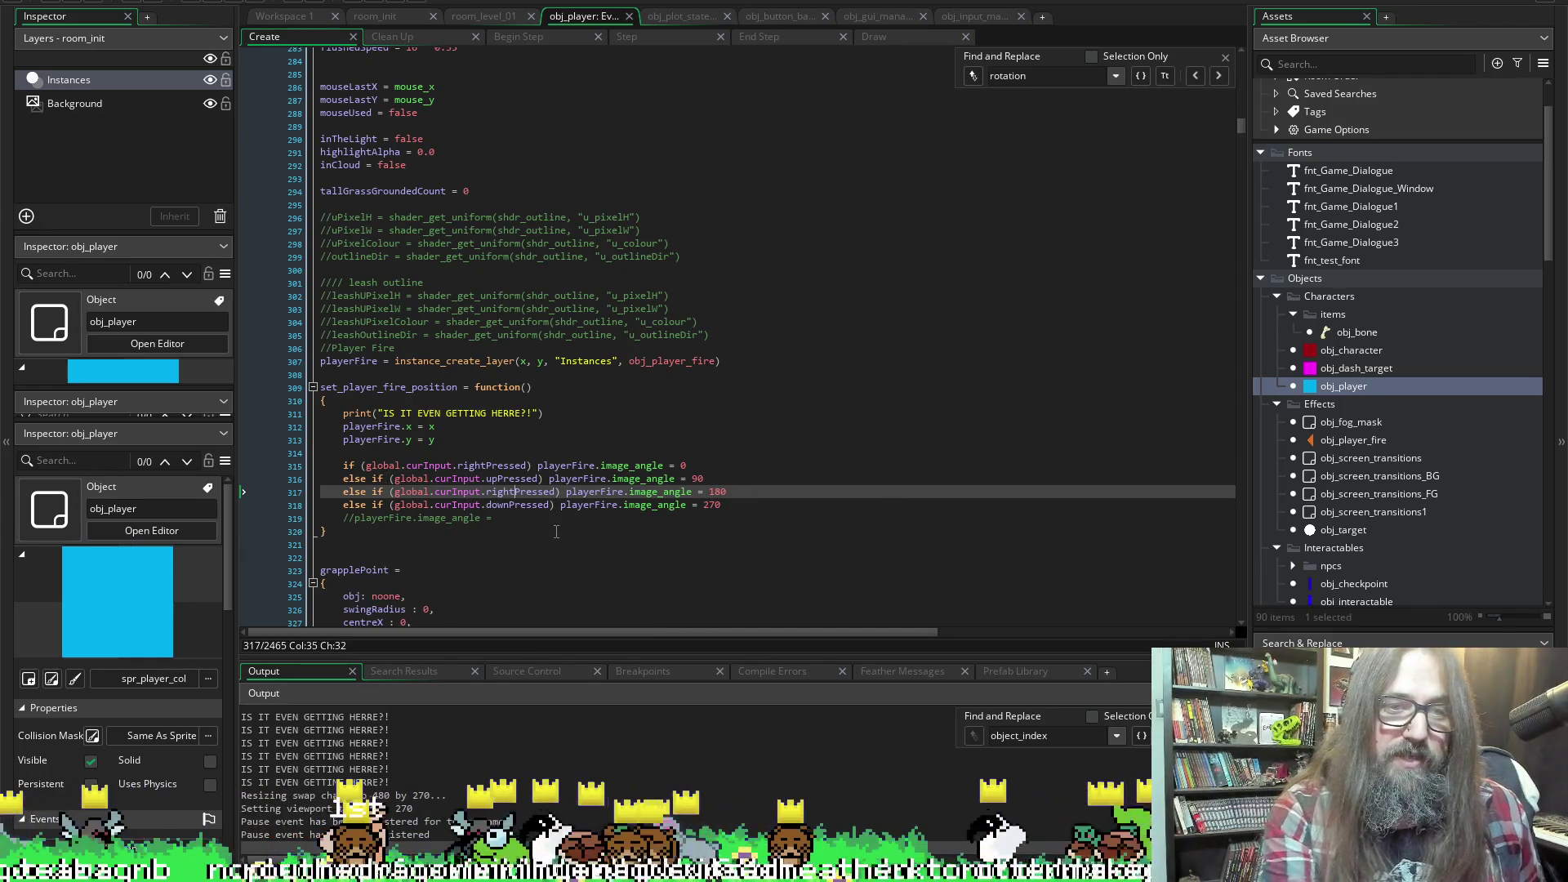
key(BackSpace)
key(BackSpace)
key(BackSpace)
text(le)
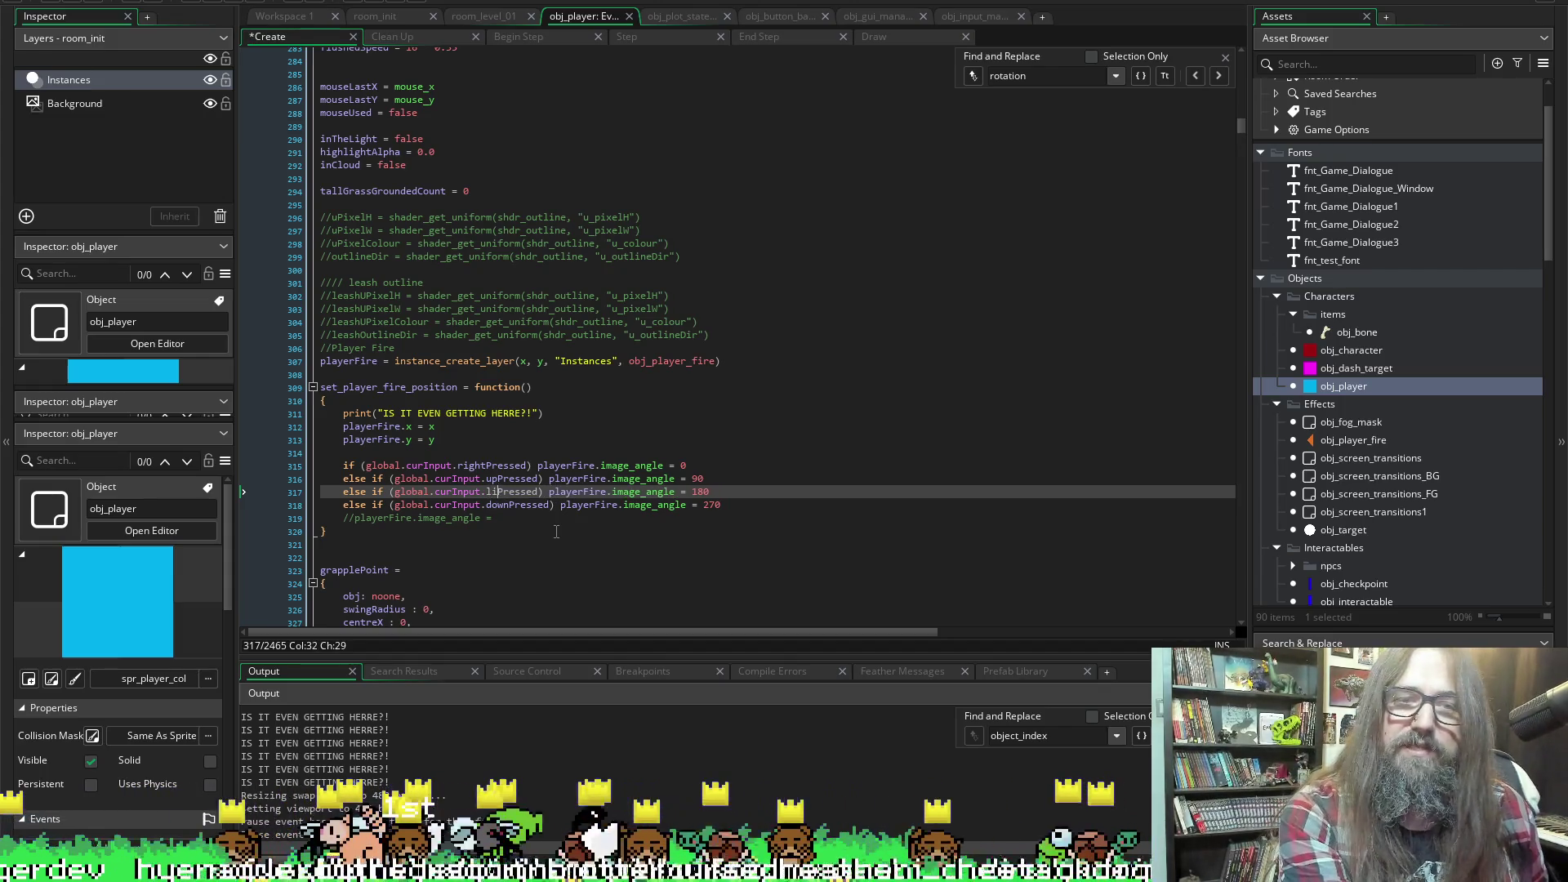
text(ft)
key(ctrl+s)
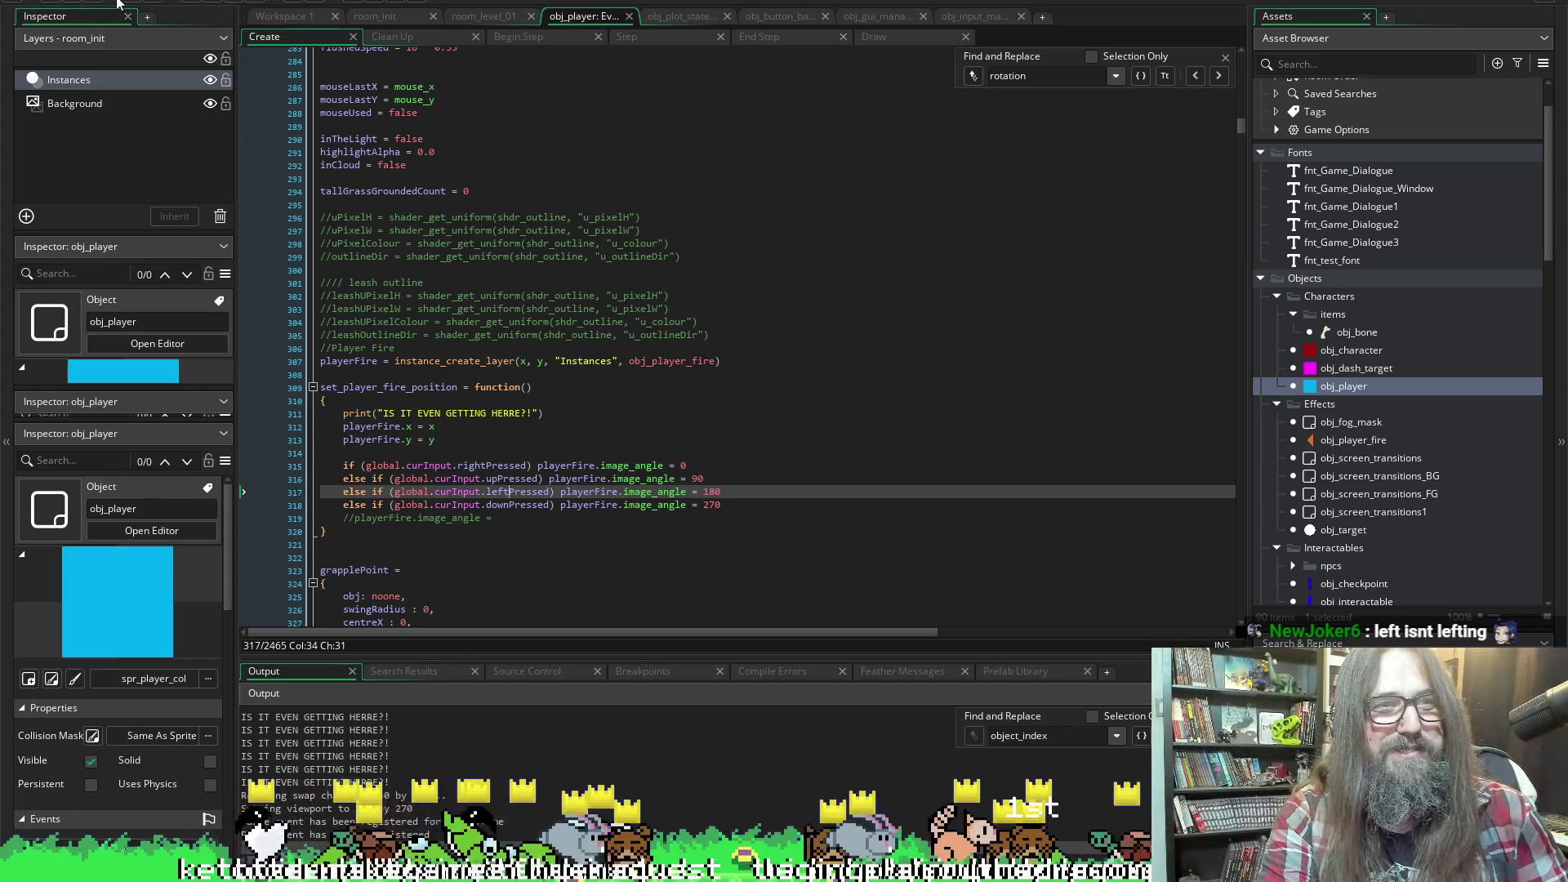
click(208, 1)
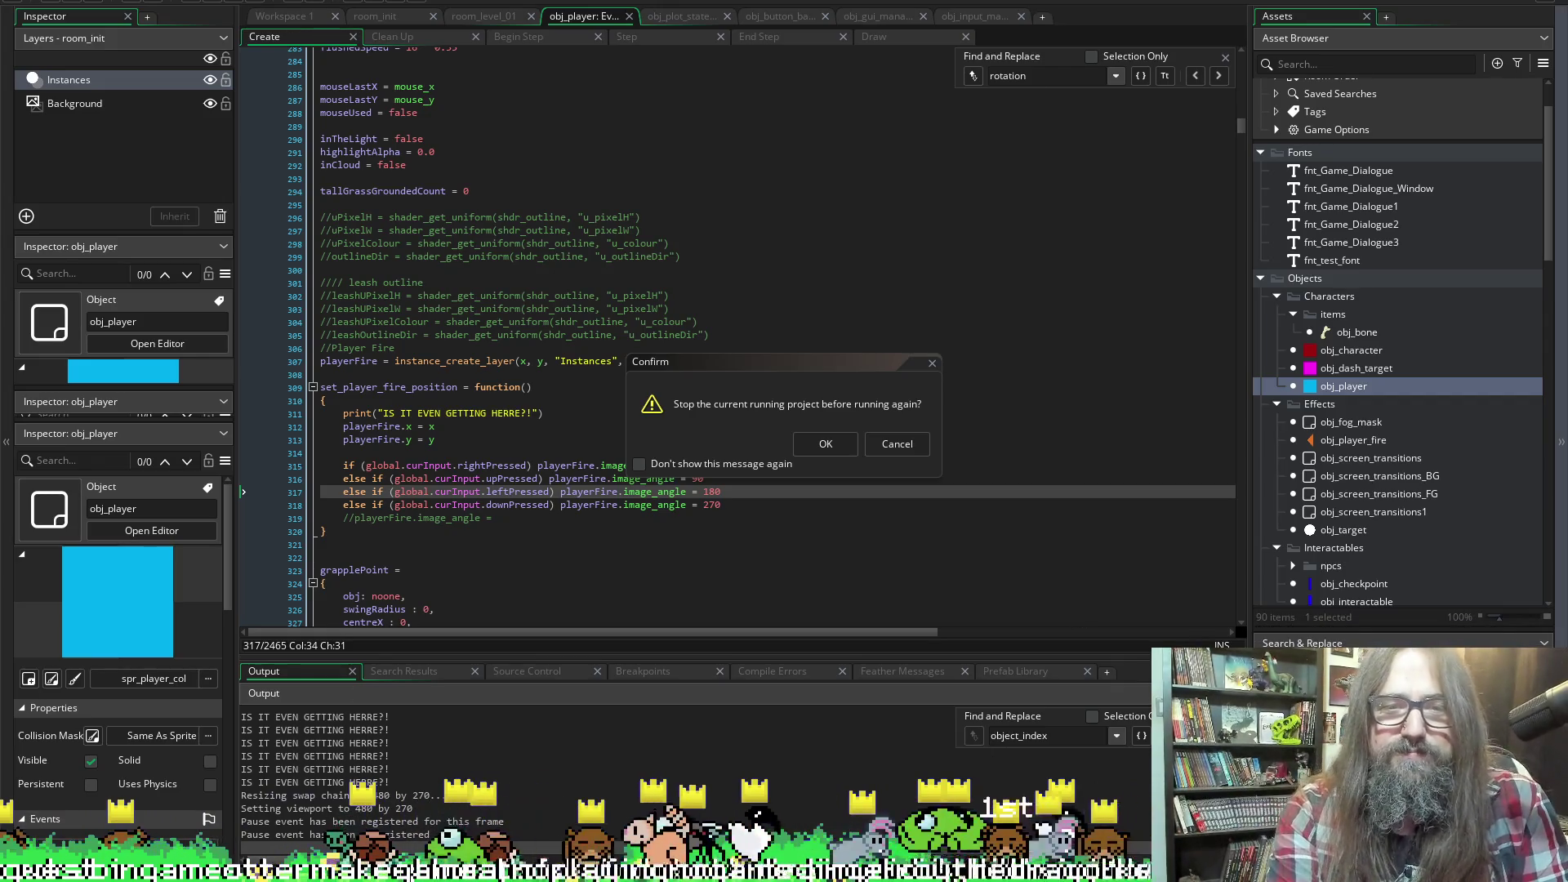
click(803, 454)
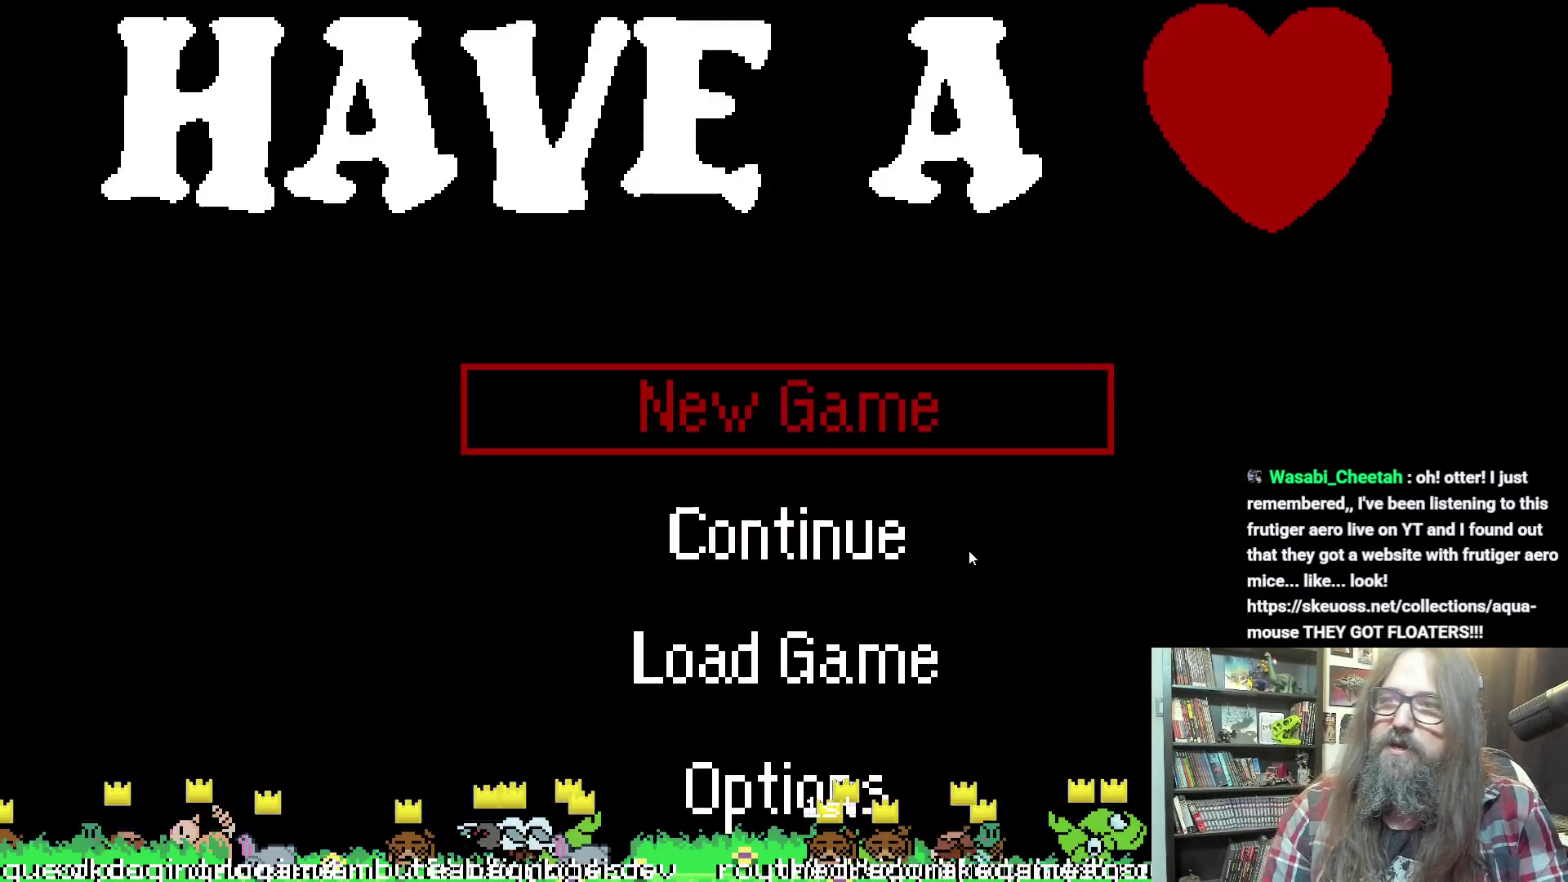
Start playing and test the fire wedge aiming up, down, left and right, then return to the code
click(969, 551)
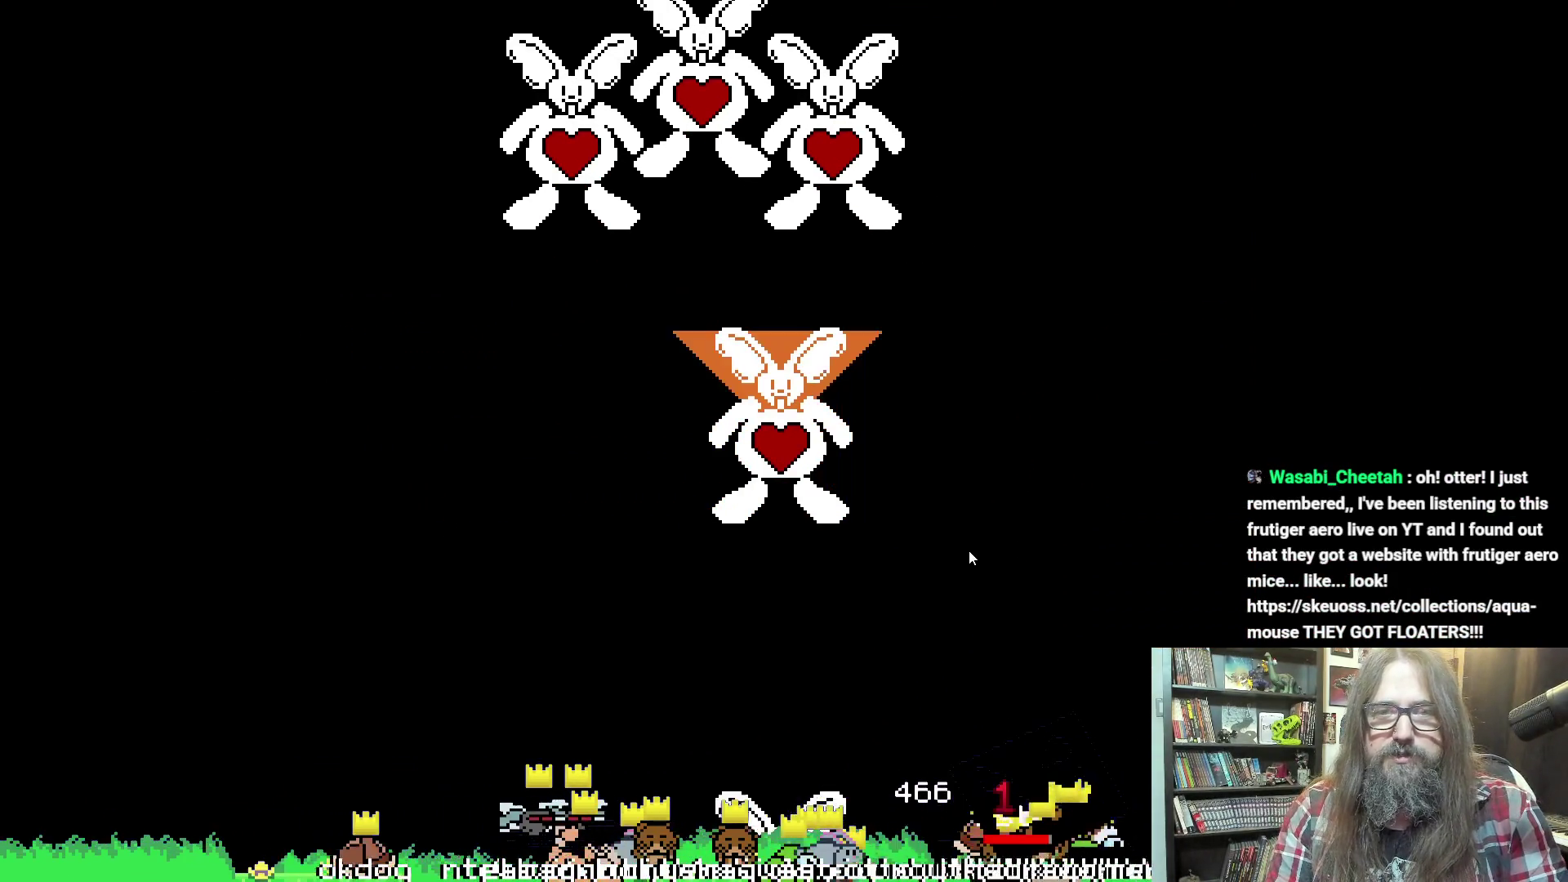
key(Up)
key(Down)
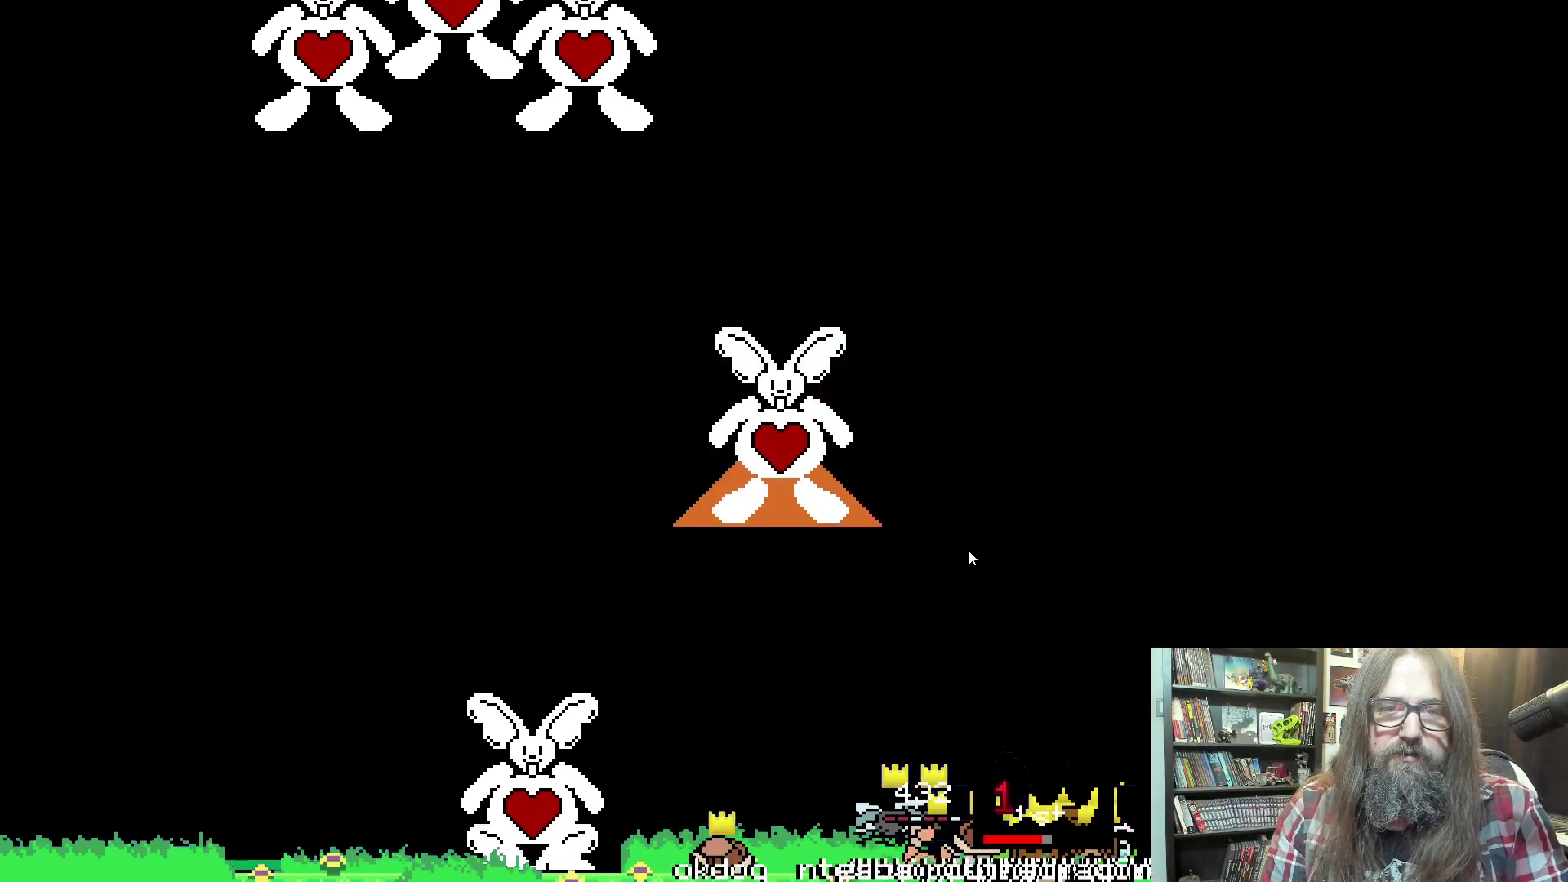
key(Right)
key(Down)
key(Up)
key(Down)
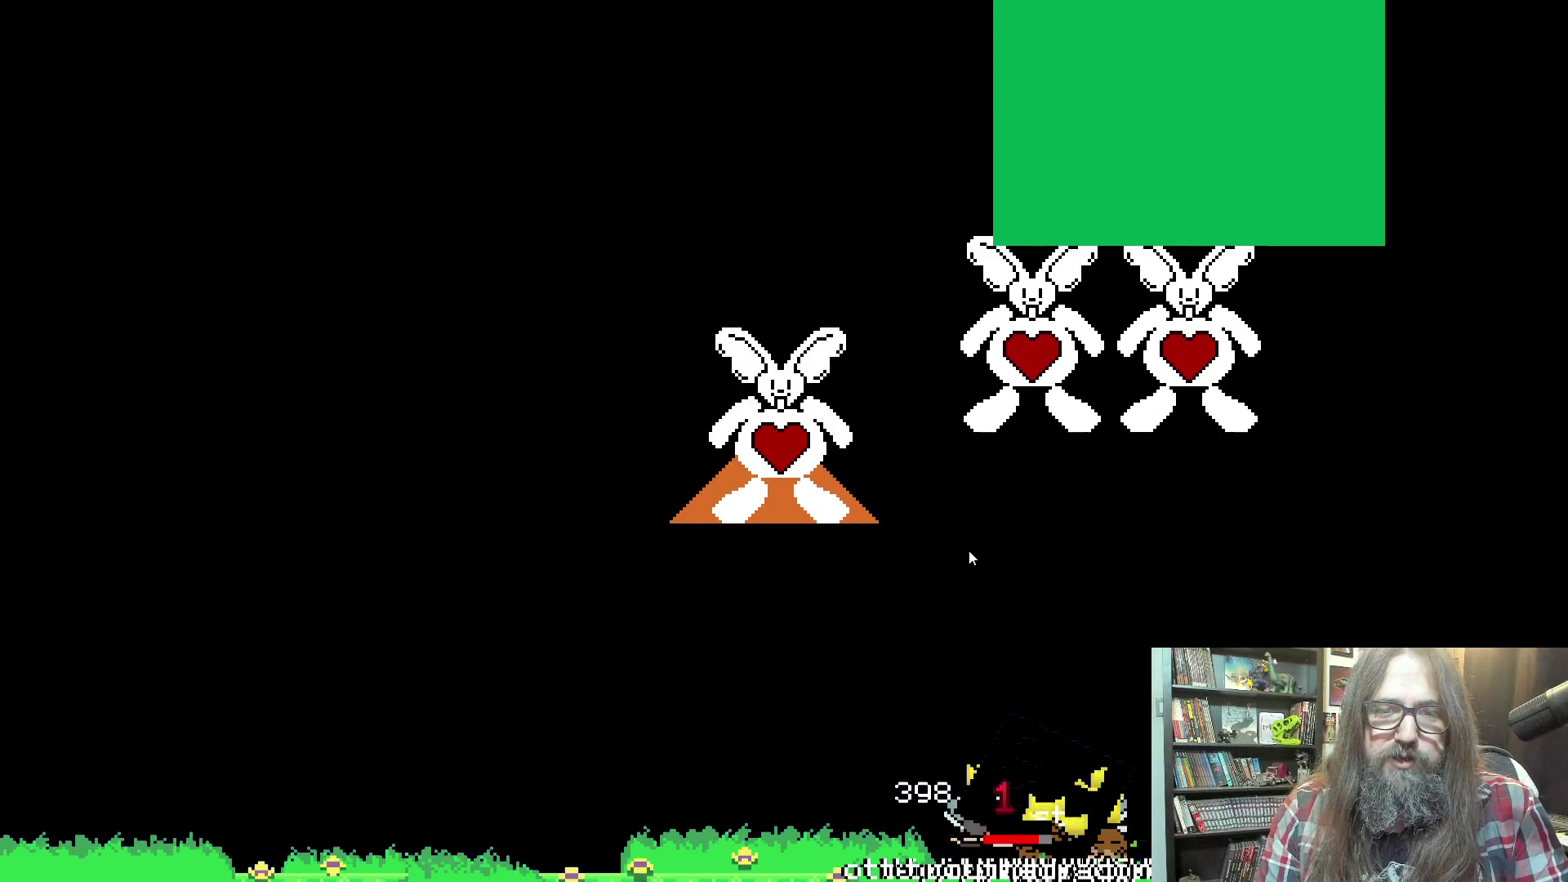
key(Right)
key(Up)
key(Down)
key(Left)
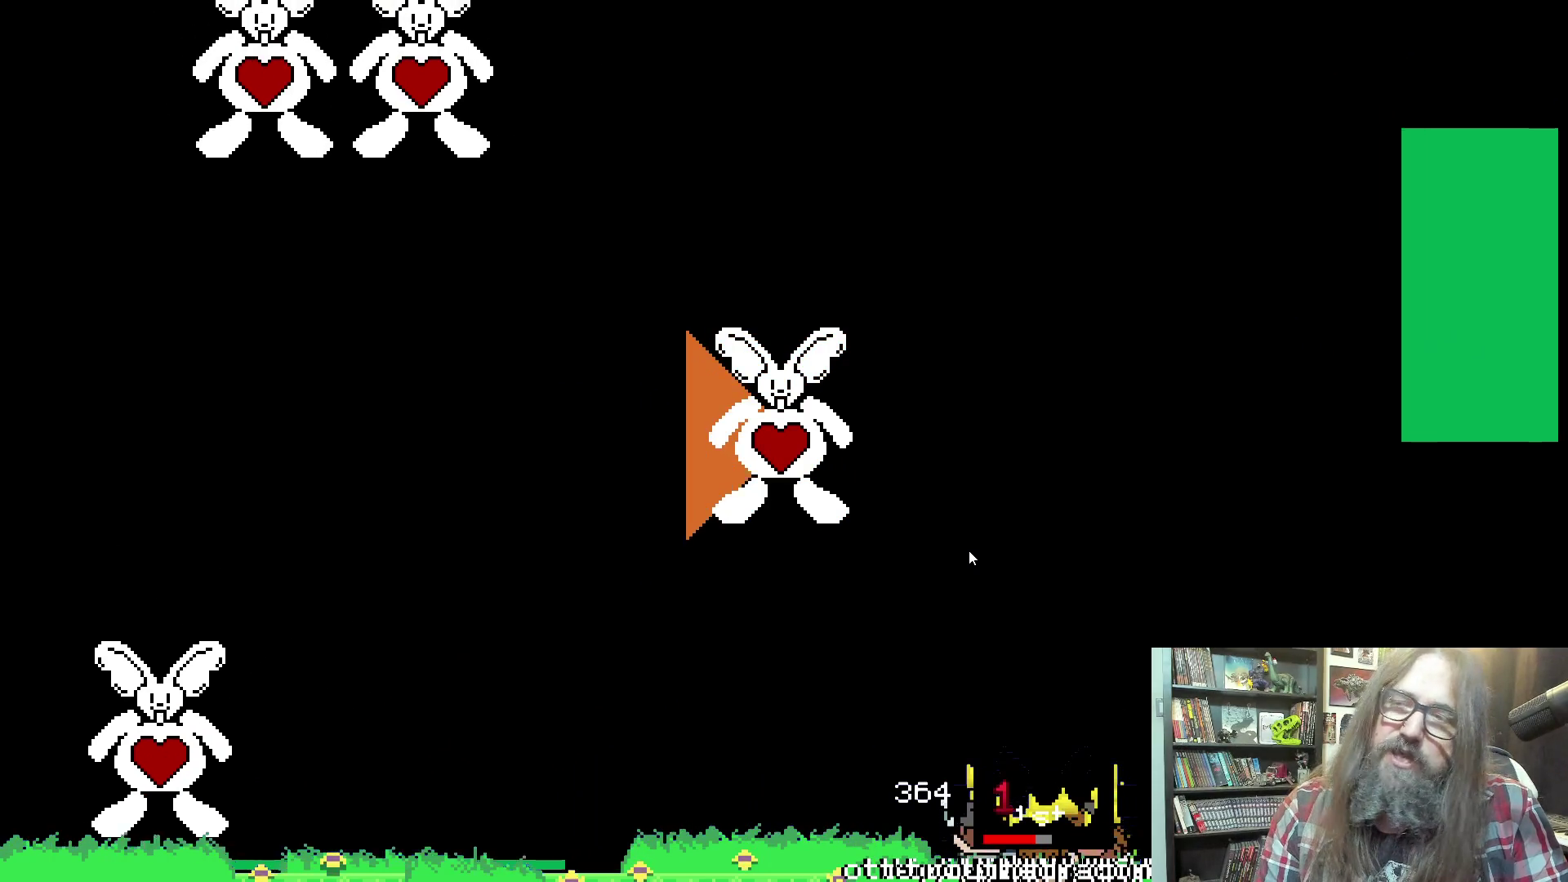
key(Right)
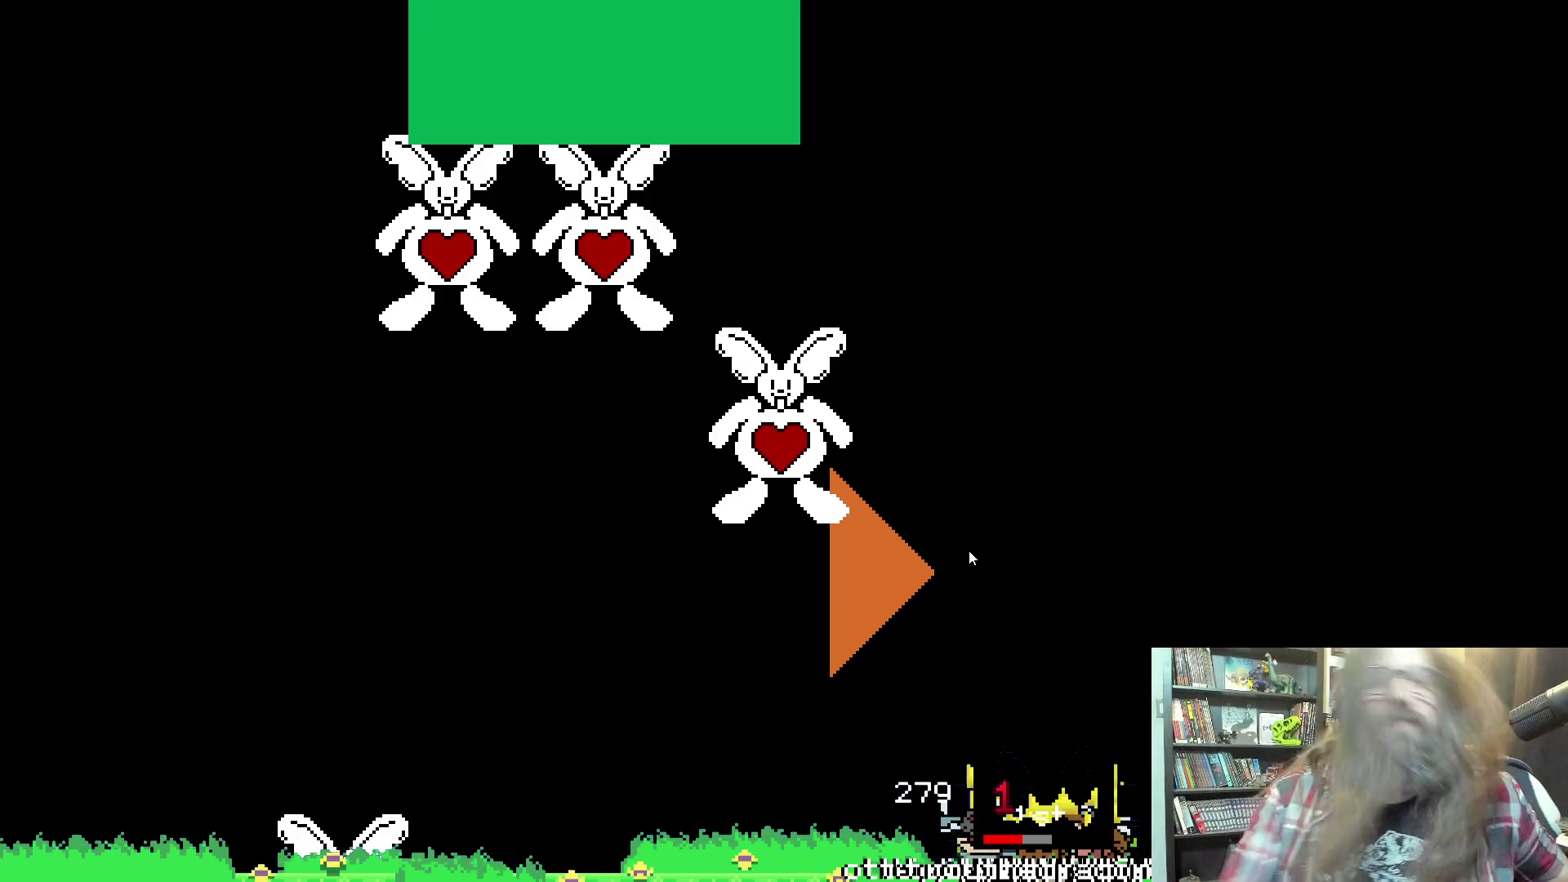
key(alt+Tab)
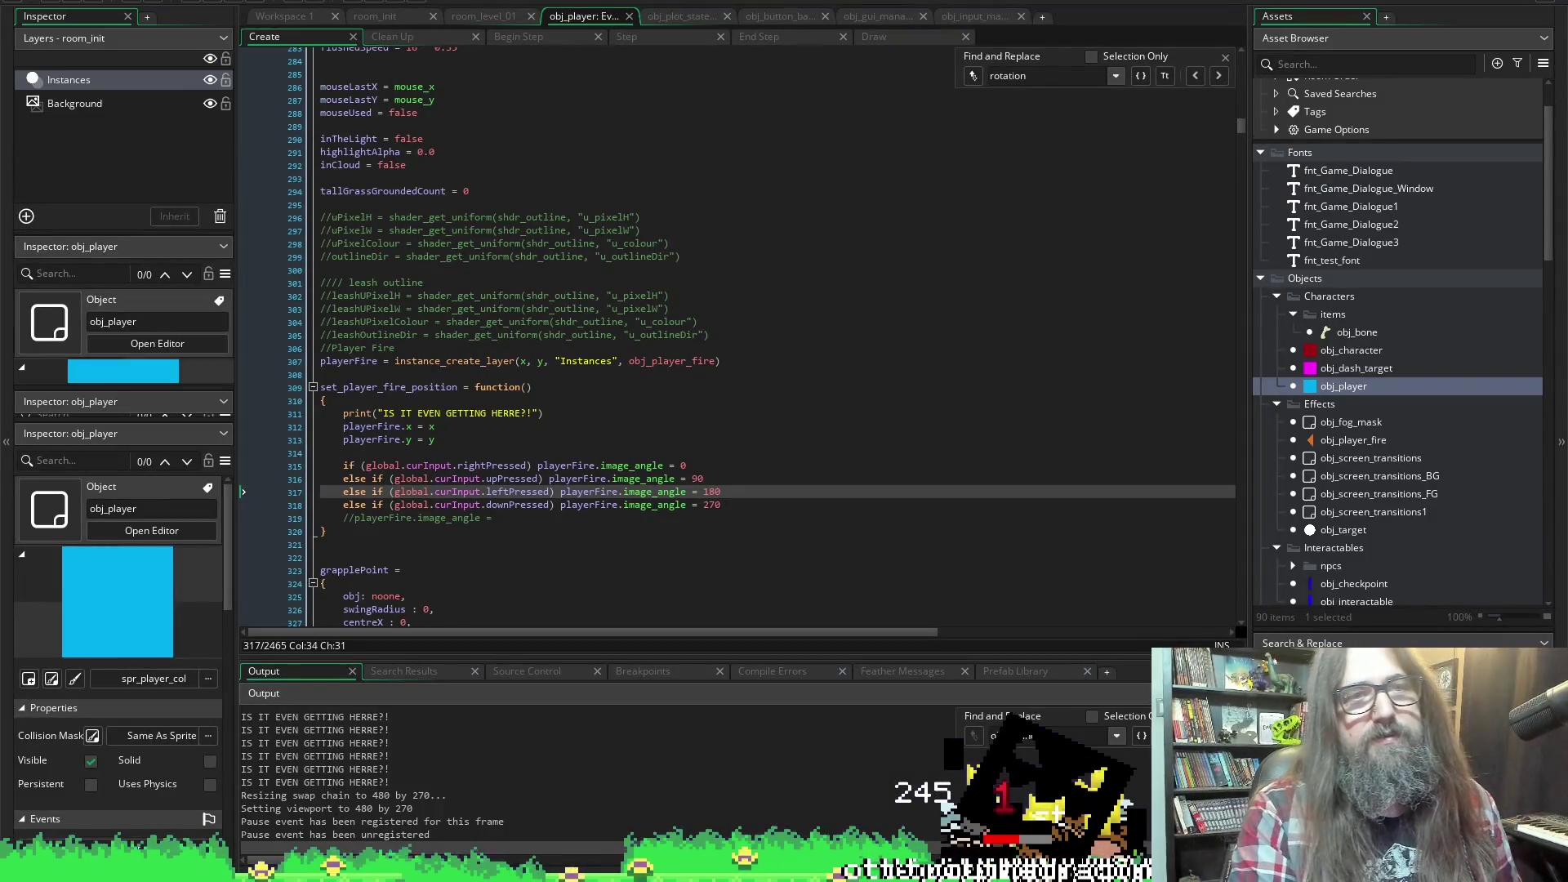
Stop the running game with Shift+F5, then switch to the aqua mouse web page
key(shift+F5)
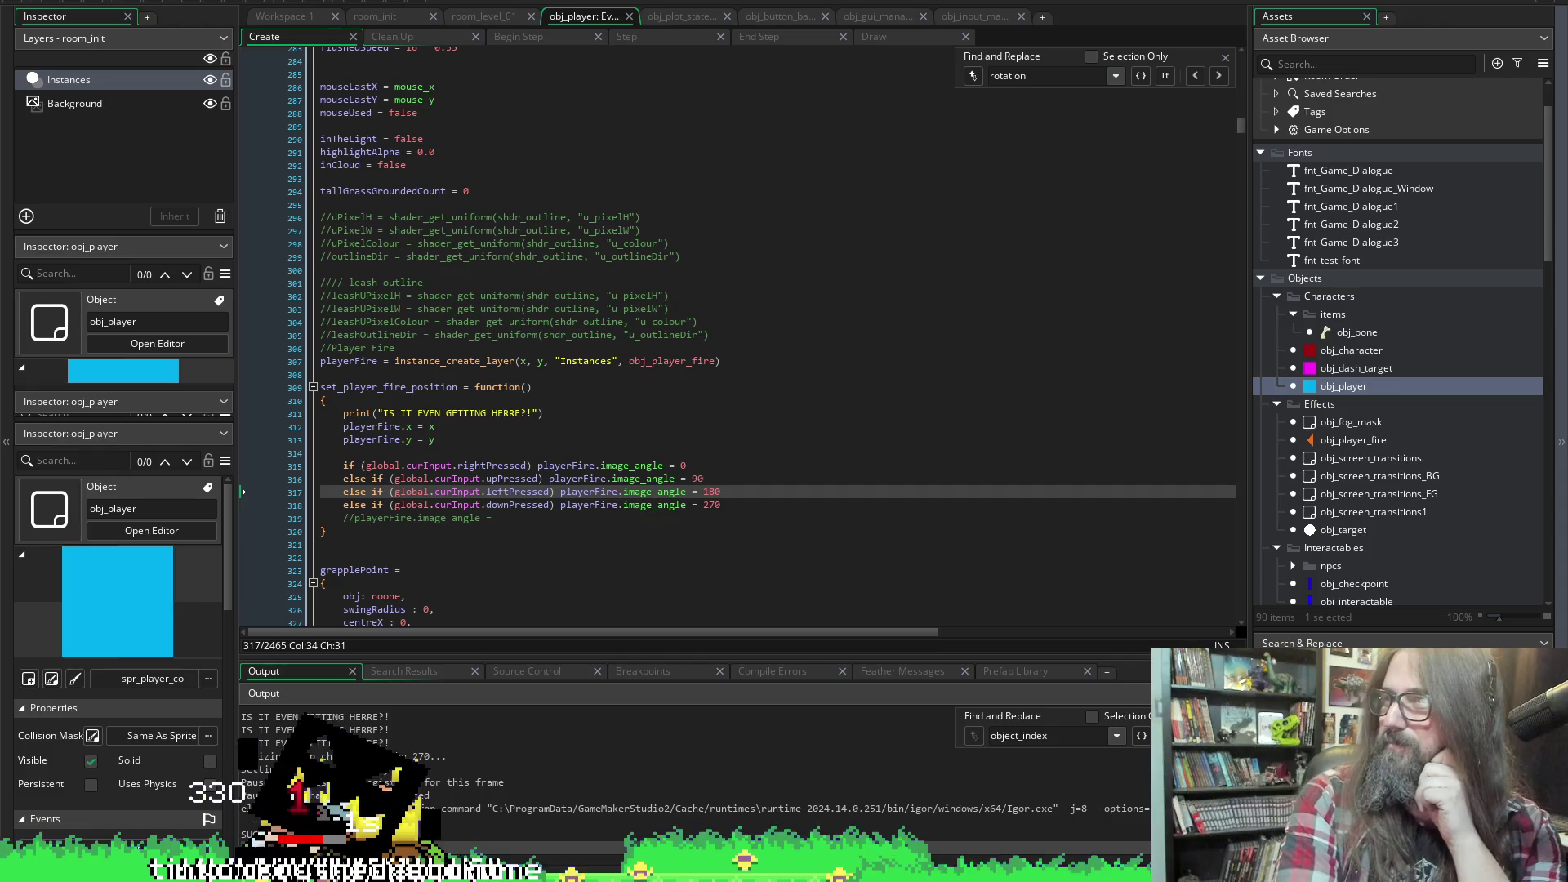
key(alt+Tab)
scroll(552, 529, down, 3)
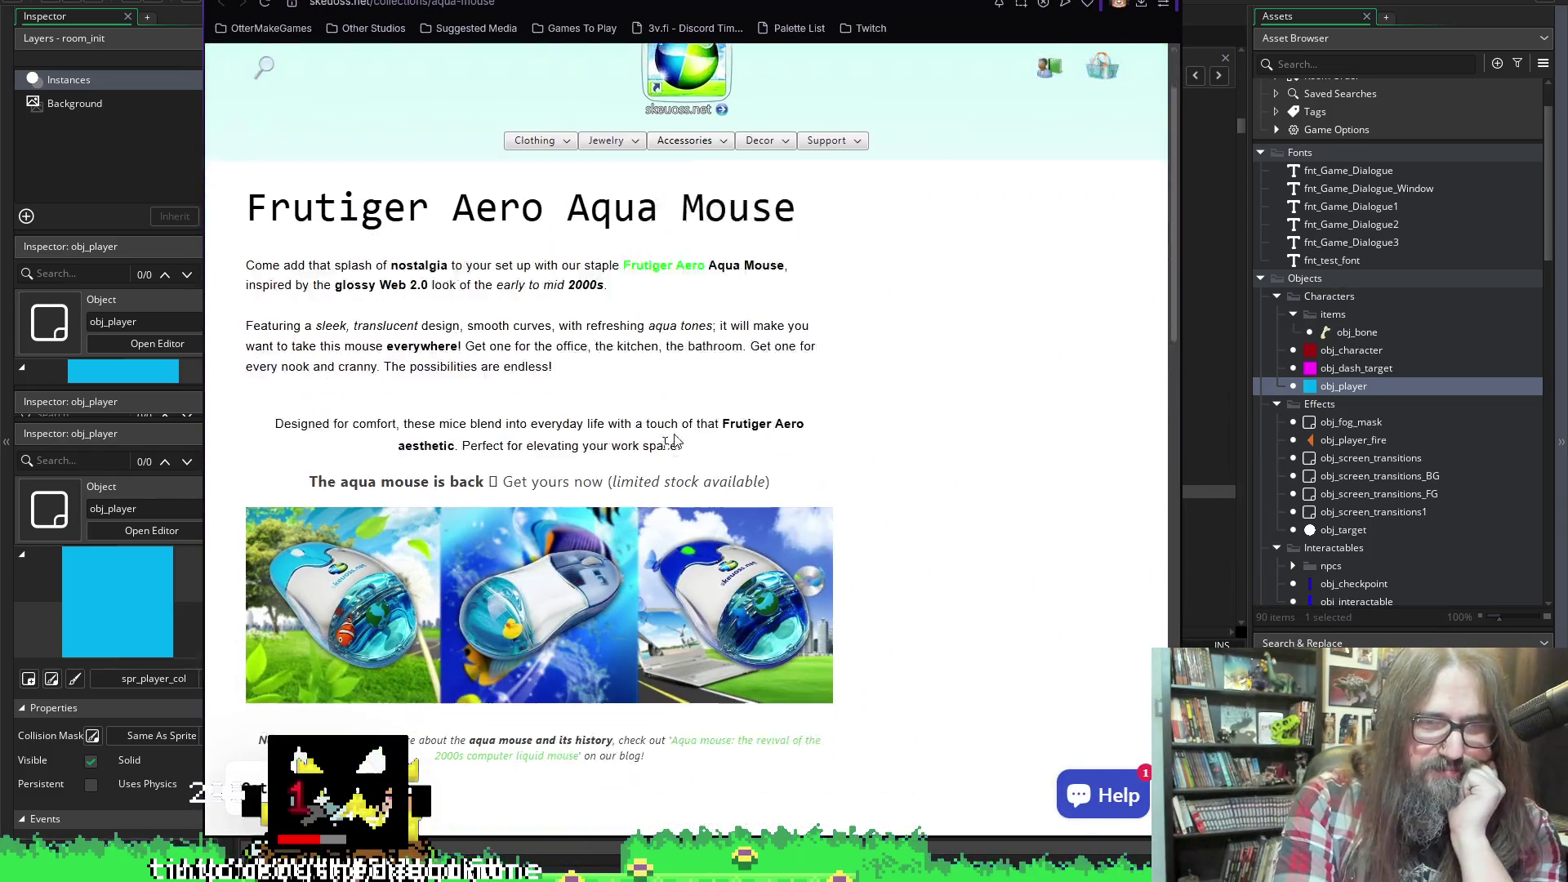
scroll(553, 529, down, 1)
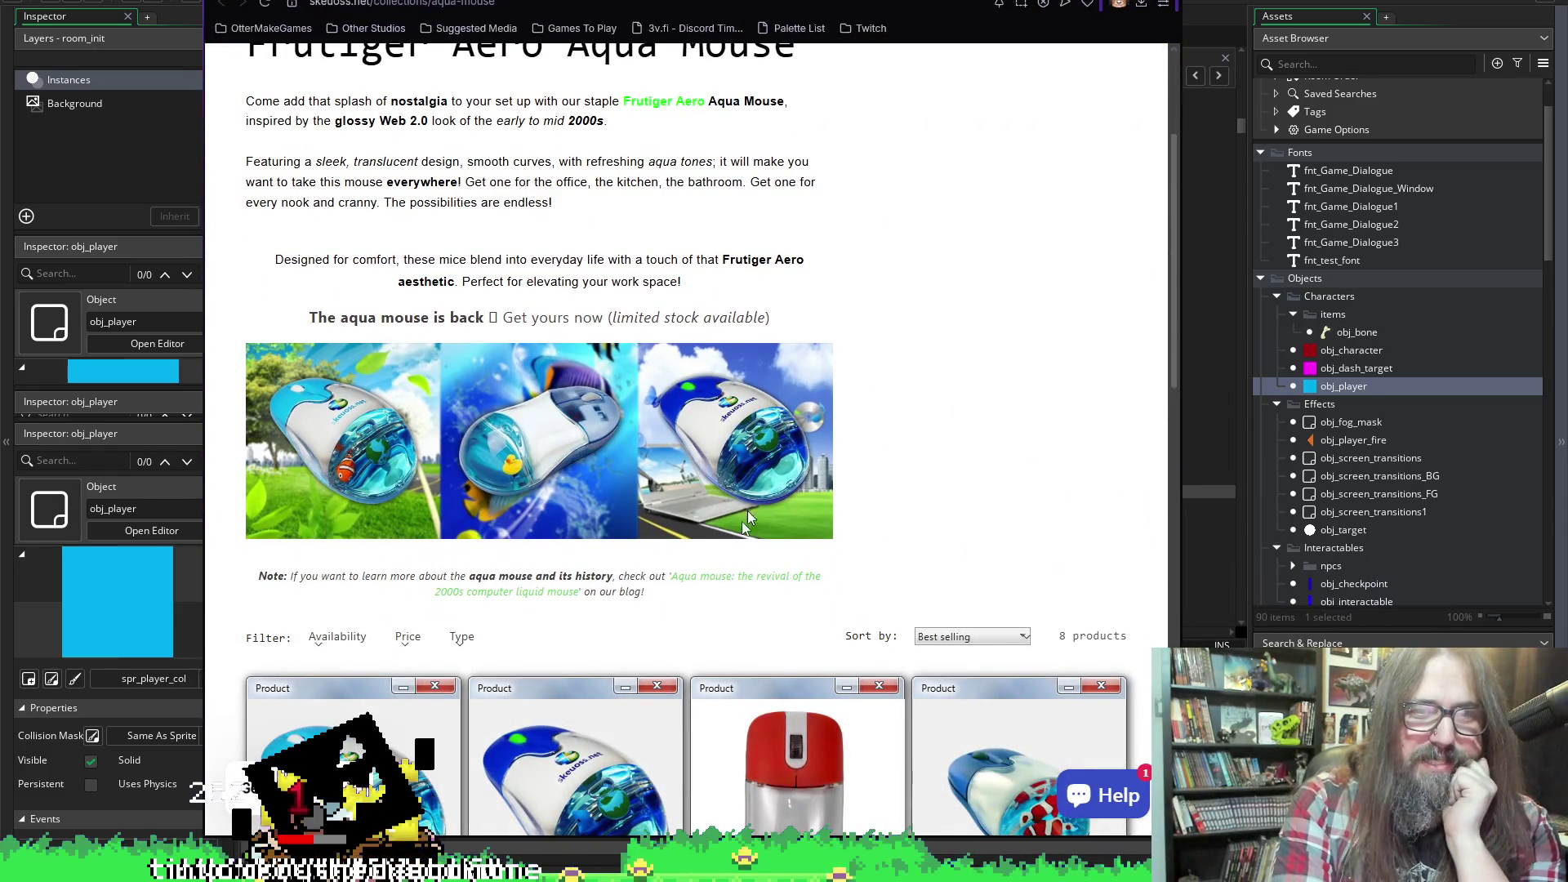
scroll(526, 525, down, 1)
scroll(525, 525, up, 1)
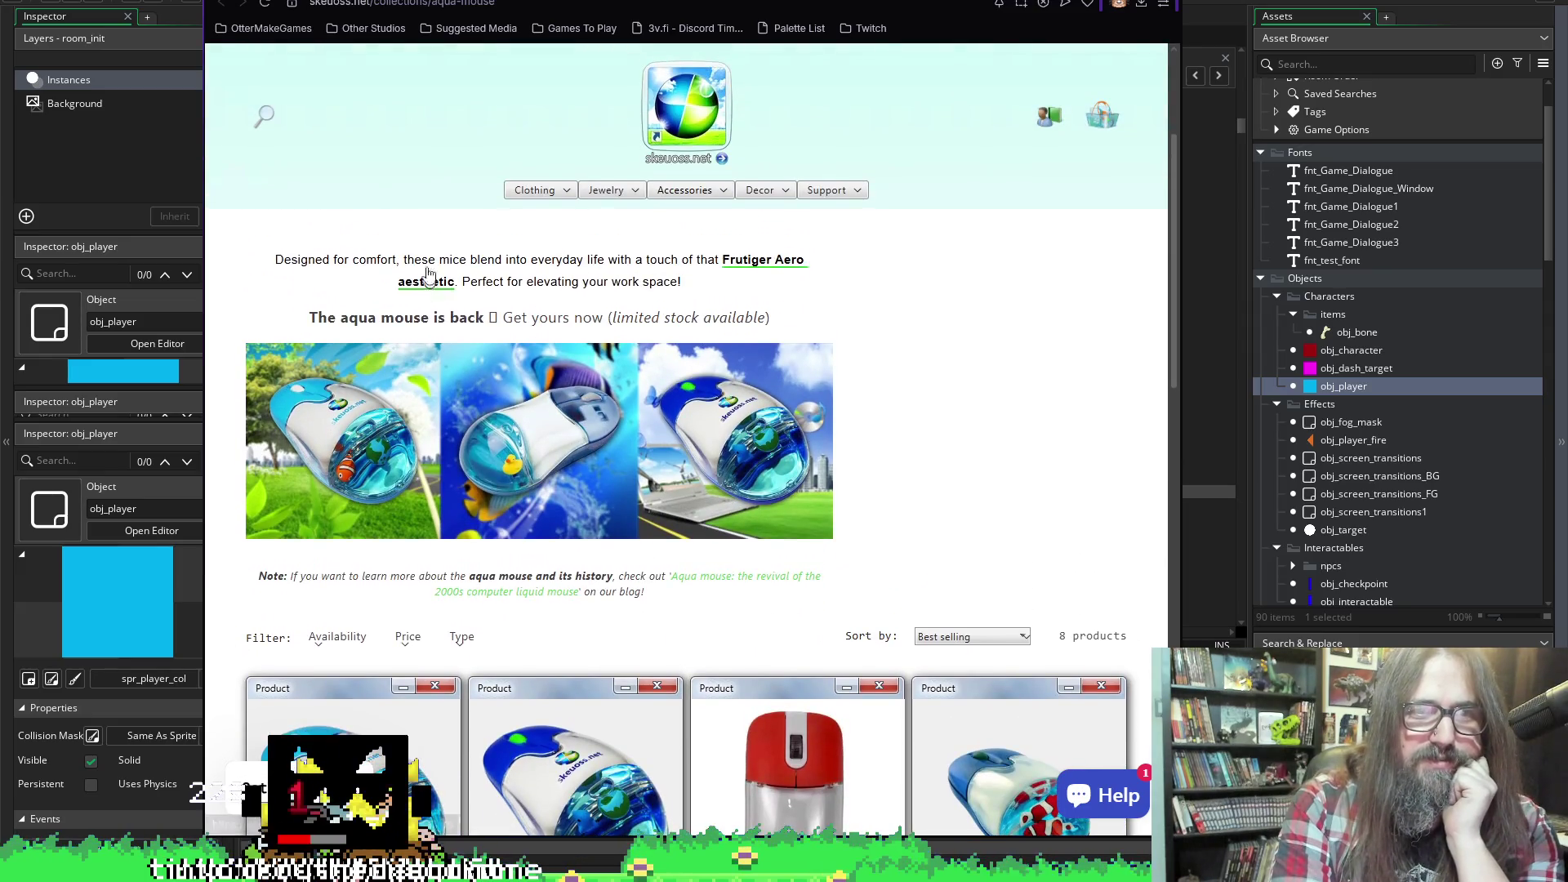
mouse_move(522, 317)
mouse_down()
mouse_move(666, 319)
mouse_move(819, 294)
mouse_up()
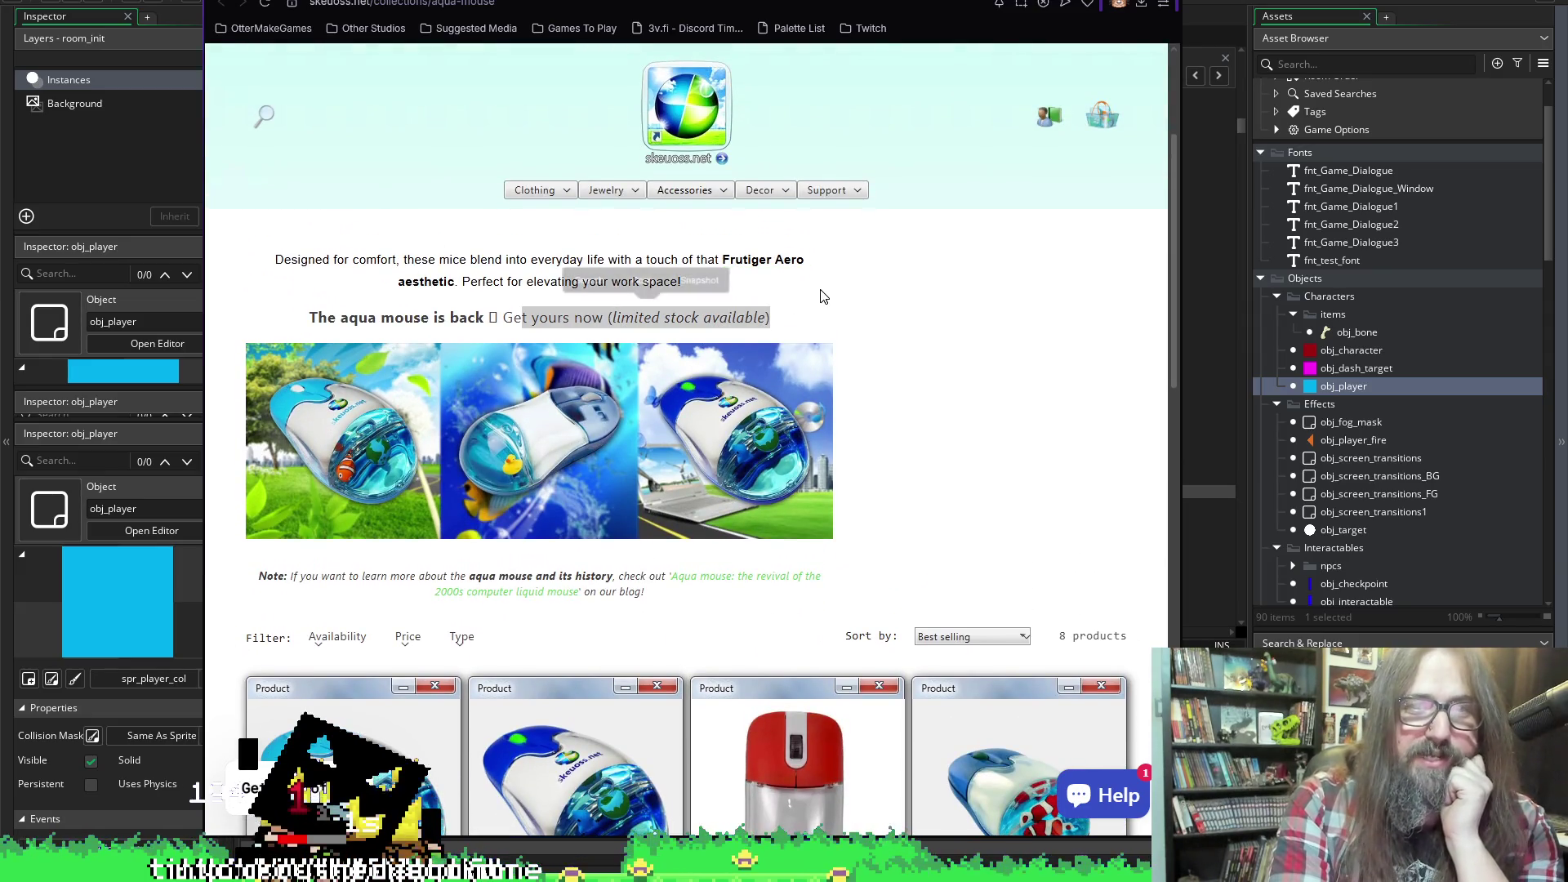
click(874, 302)
scroll(874, 302, down, 1)
scroll(874, 302, down, 3)
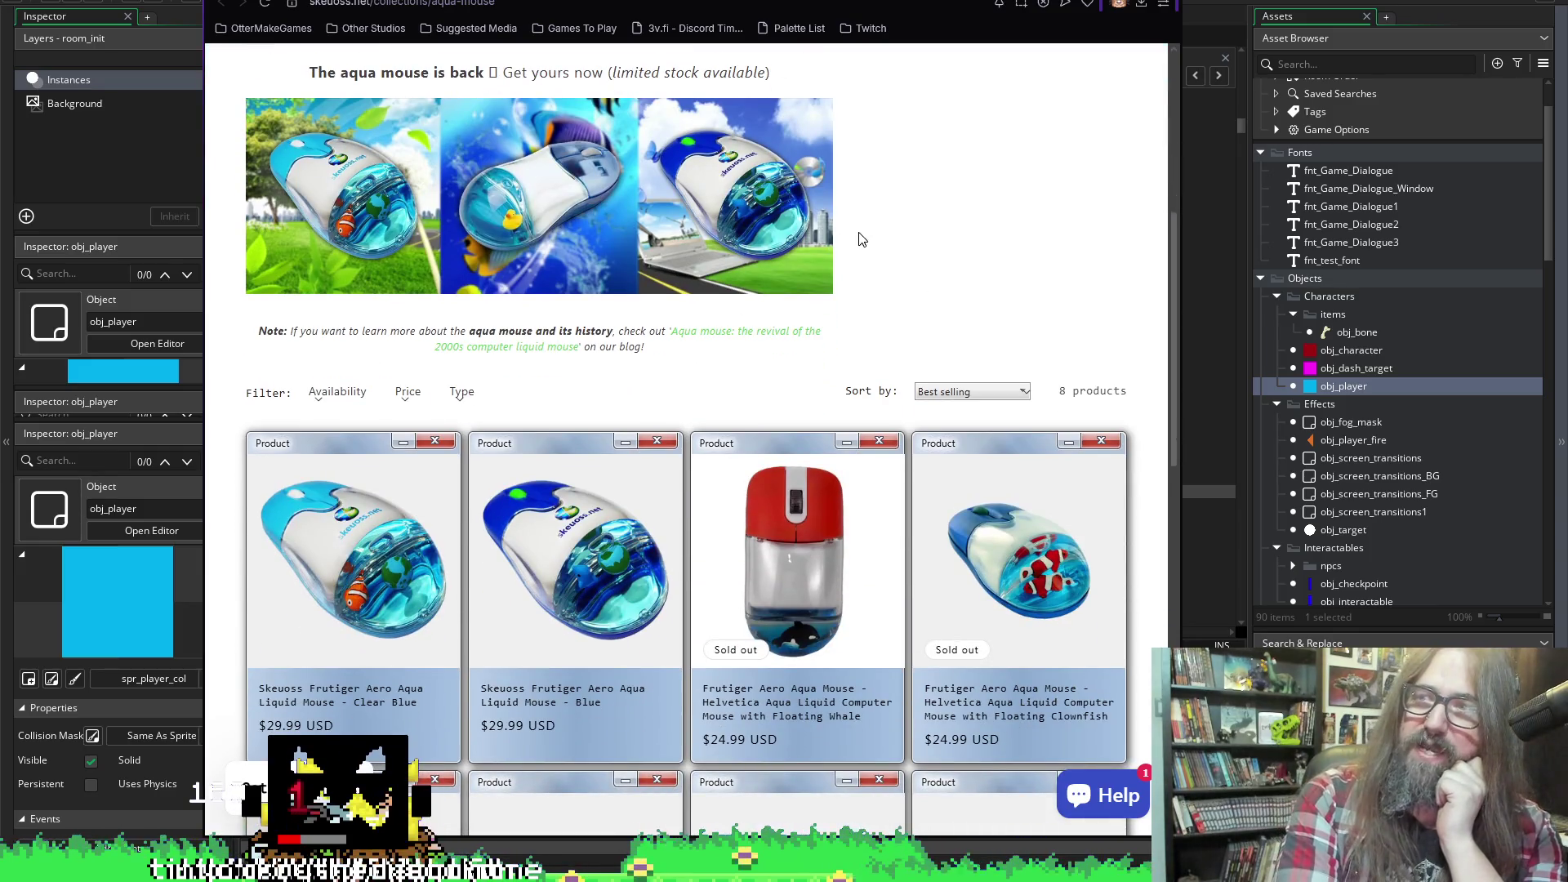
scroll(860, 317, down, 5)
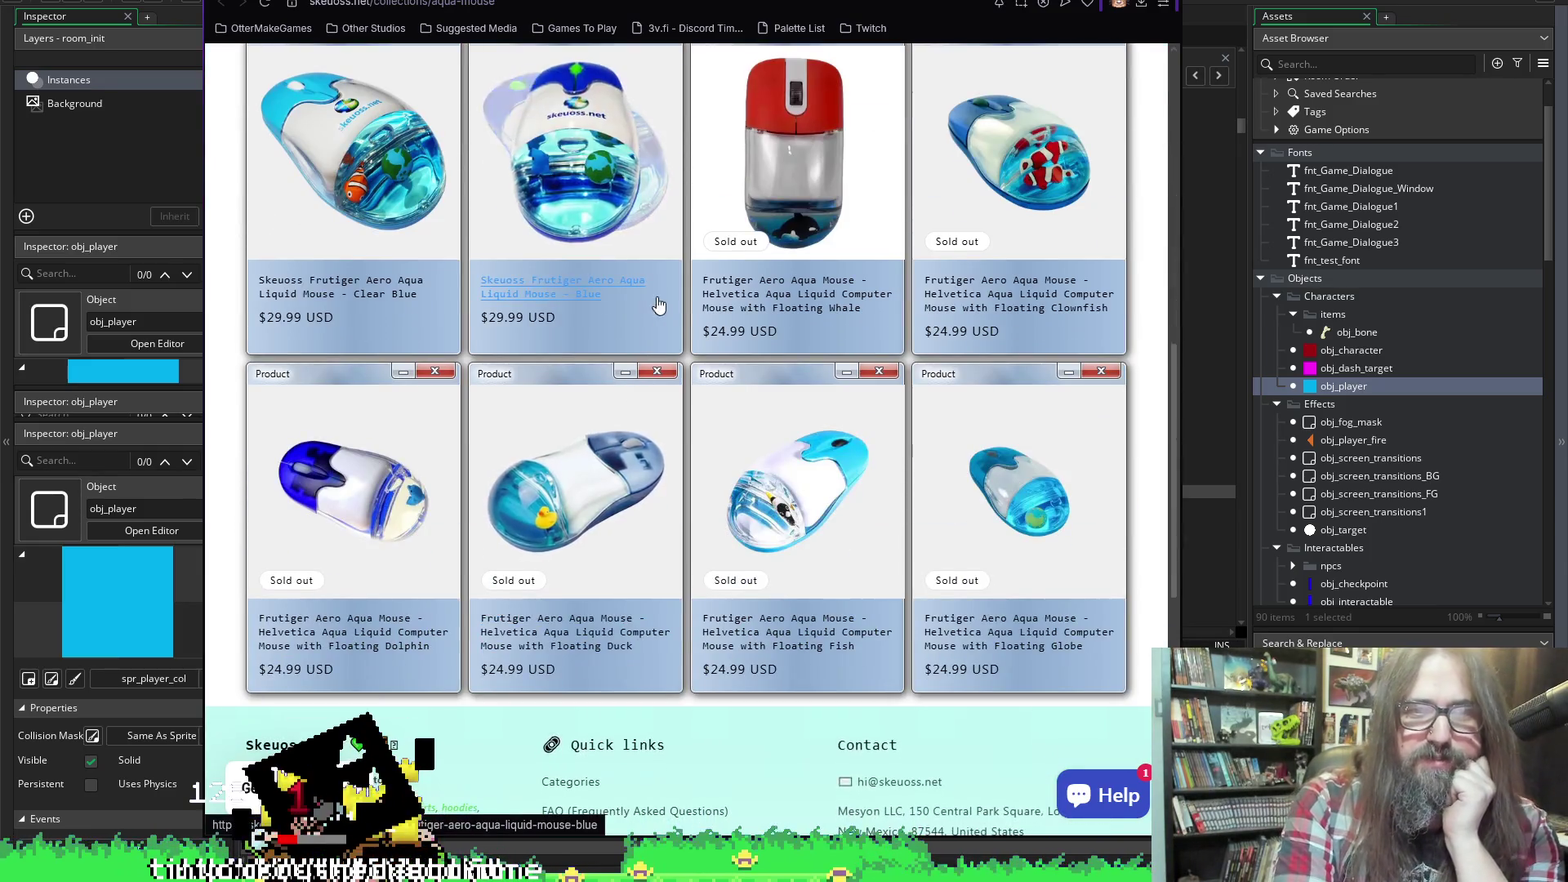
scroll(866, 311, up, 2)
scroll(870, 309, up, 1)
mouse_move(1454, 8)
mouse_down()
mouse_move(1457, 157)
mouse_move(1567, 163)
mouse_up()
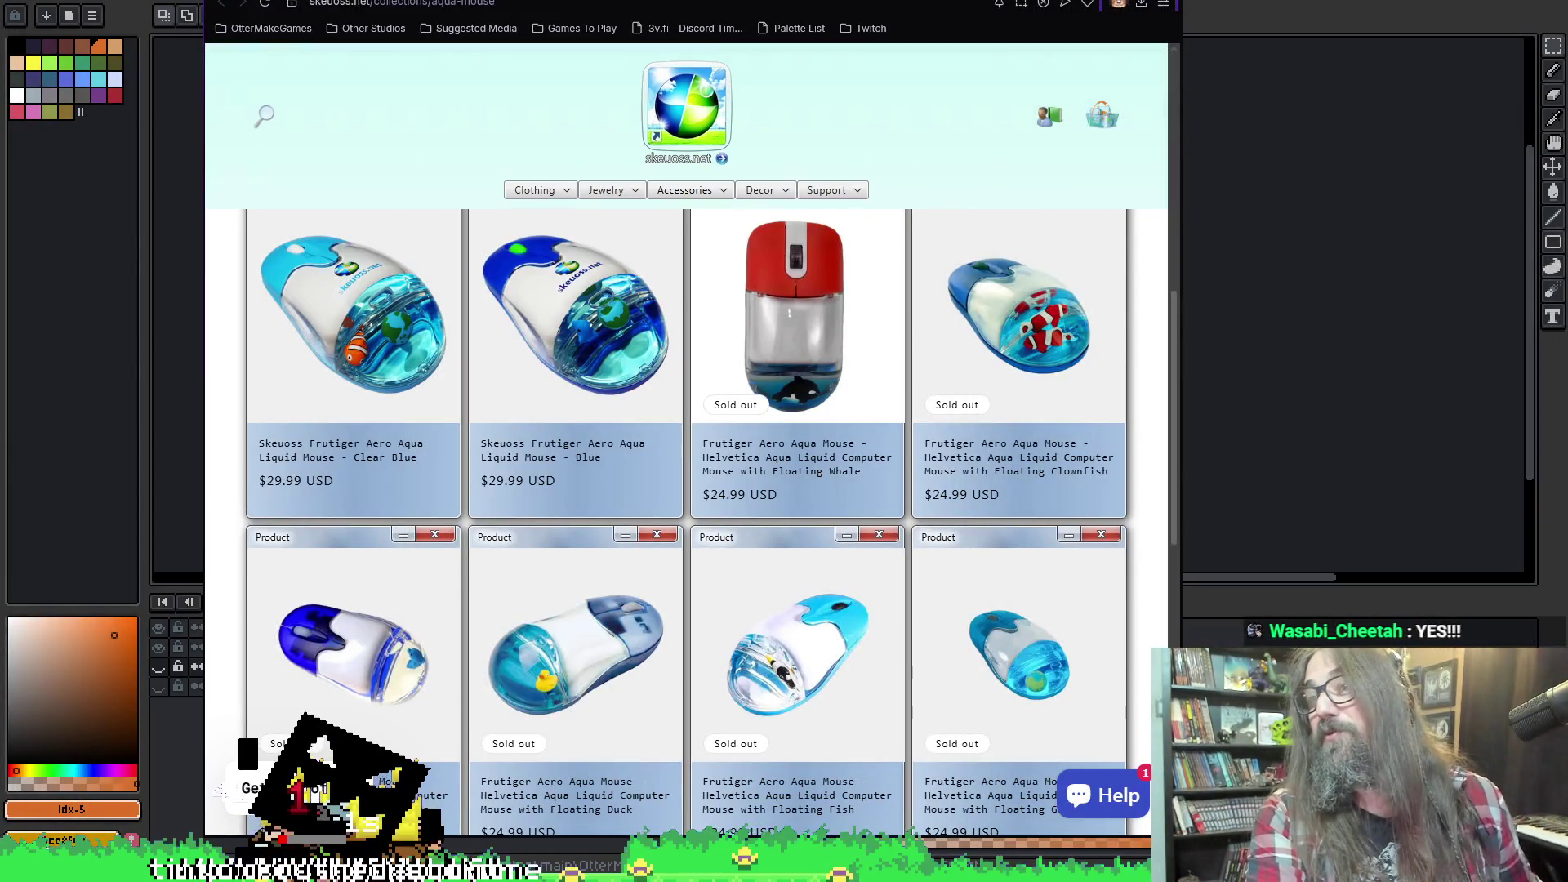
key(alt+Tab)
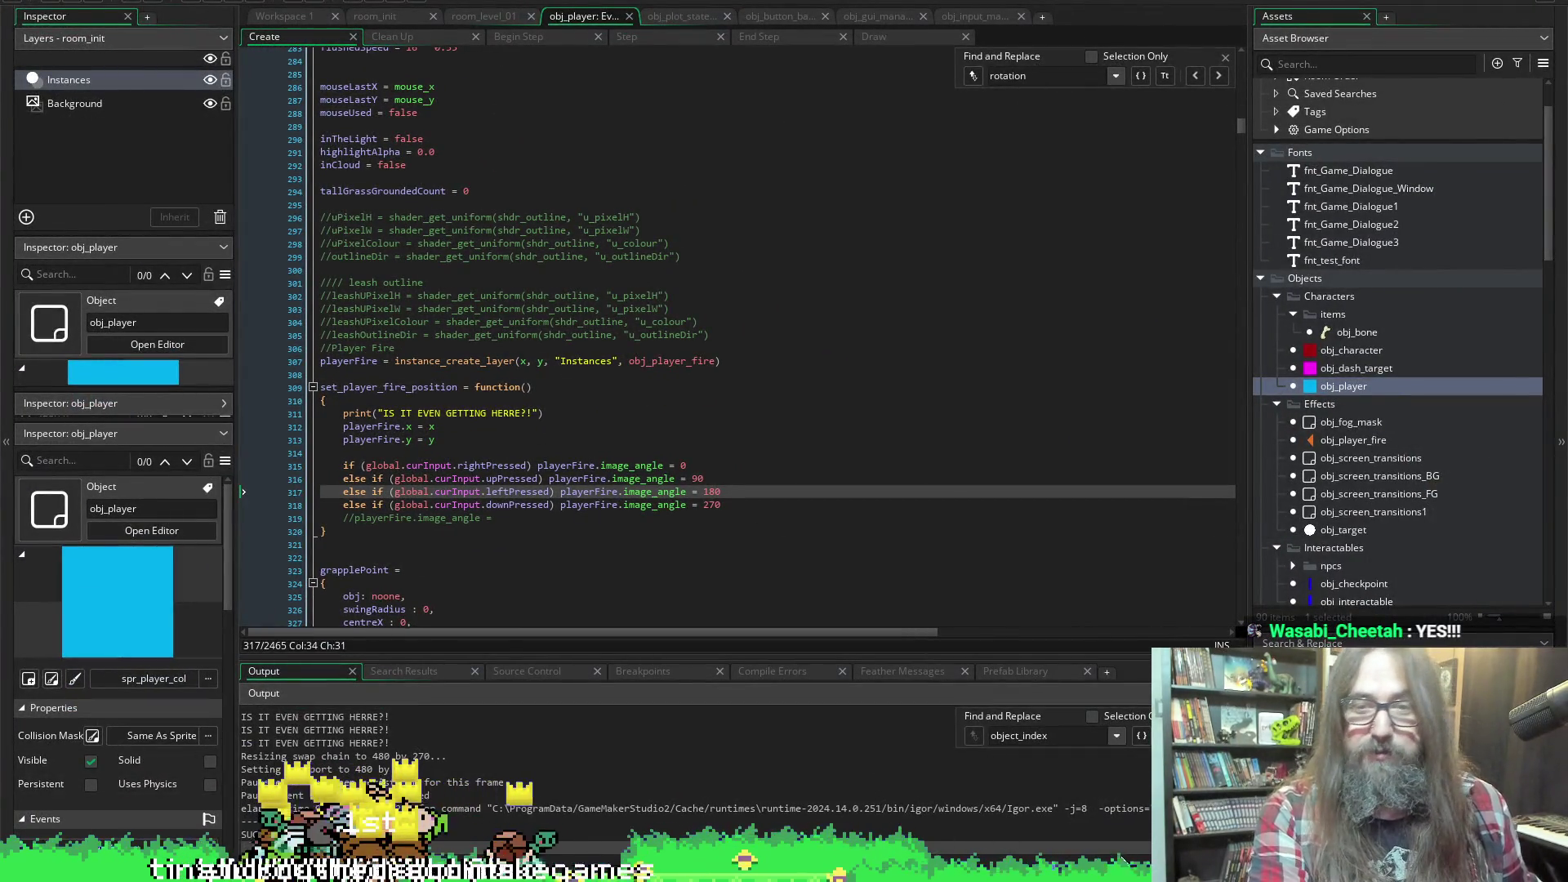
Switch to the browser showing Google Images results for 'simpsons fish shoes'
mouse_move(1062, 868)
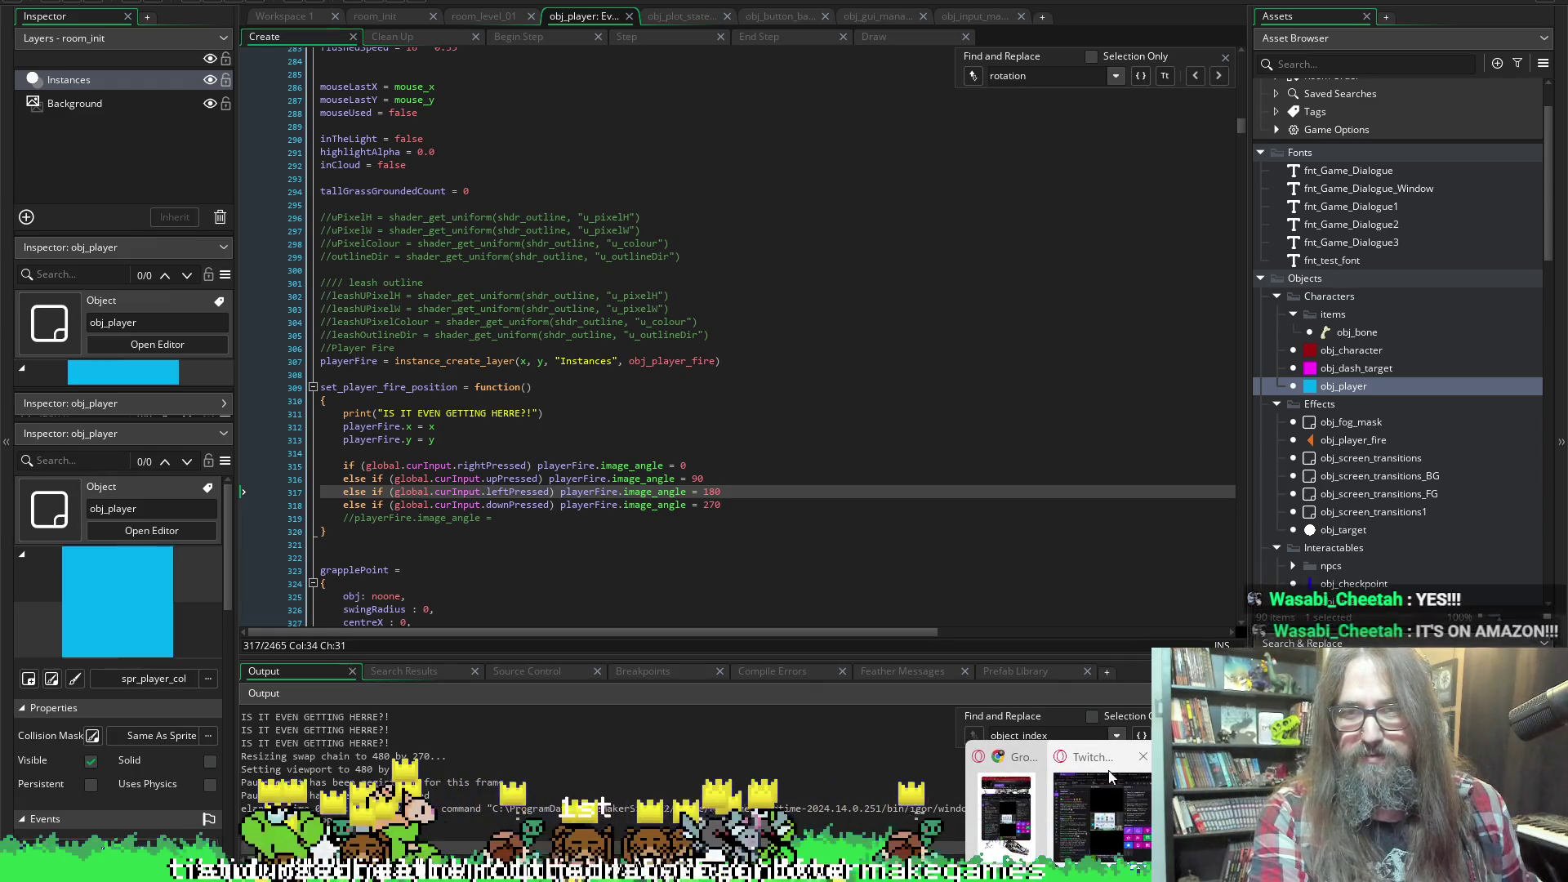
mouse_move(1126, 823)
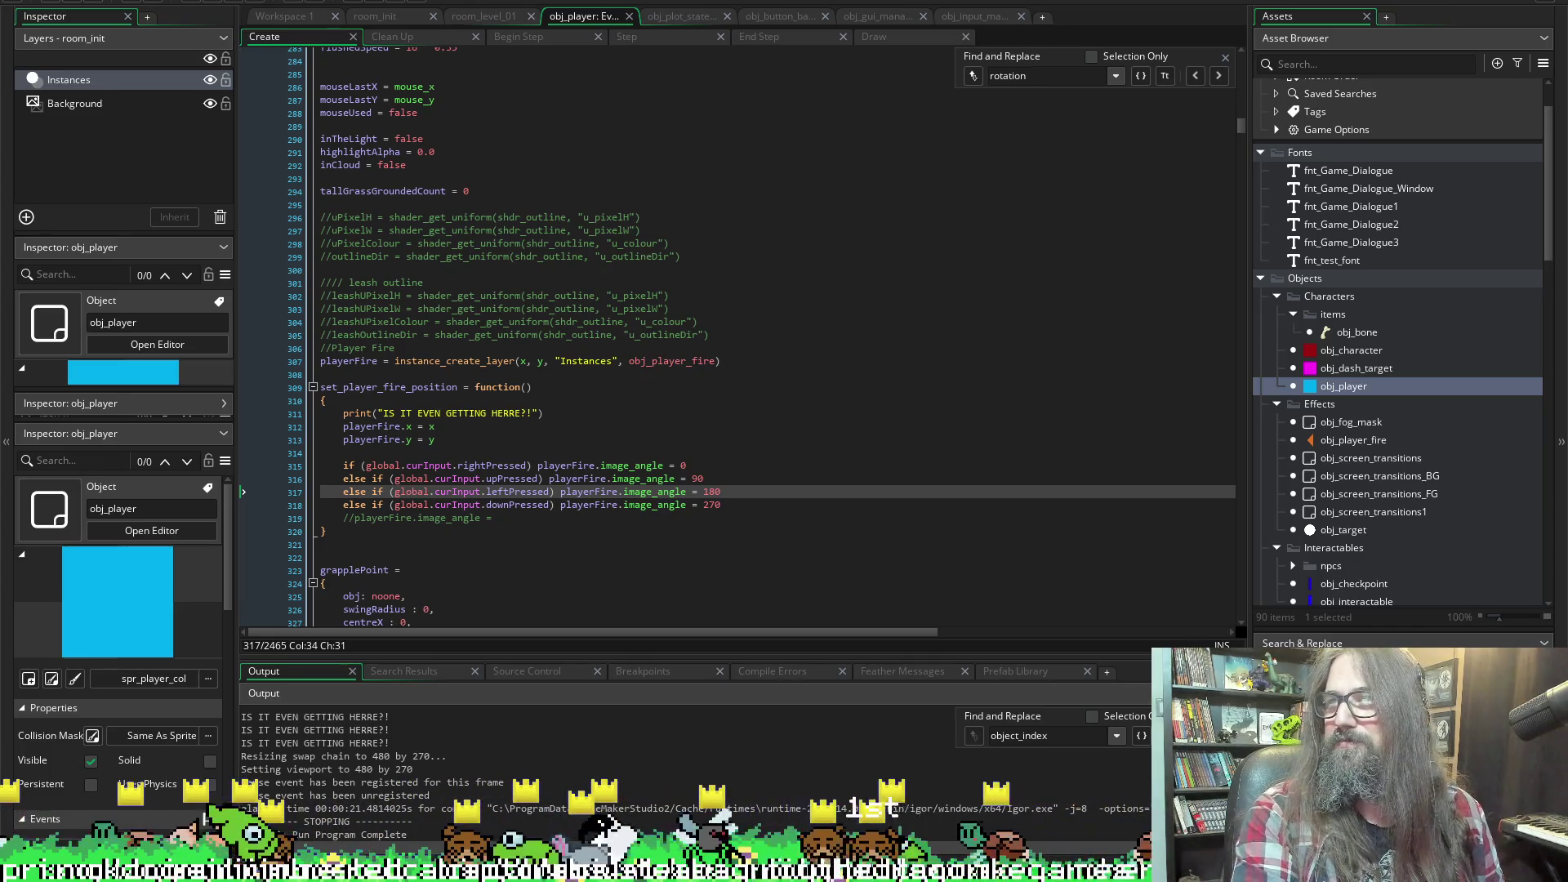
key(alt+Tab)
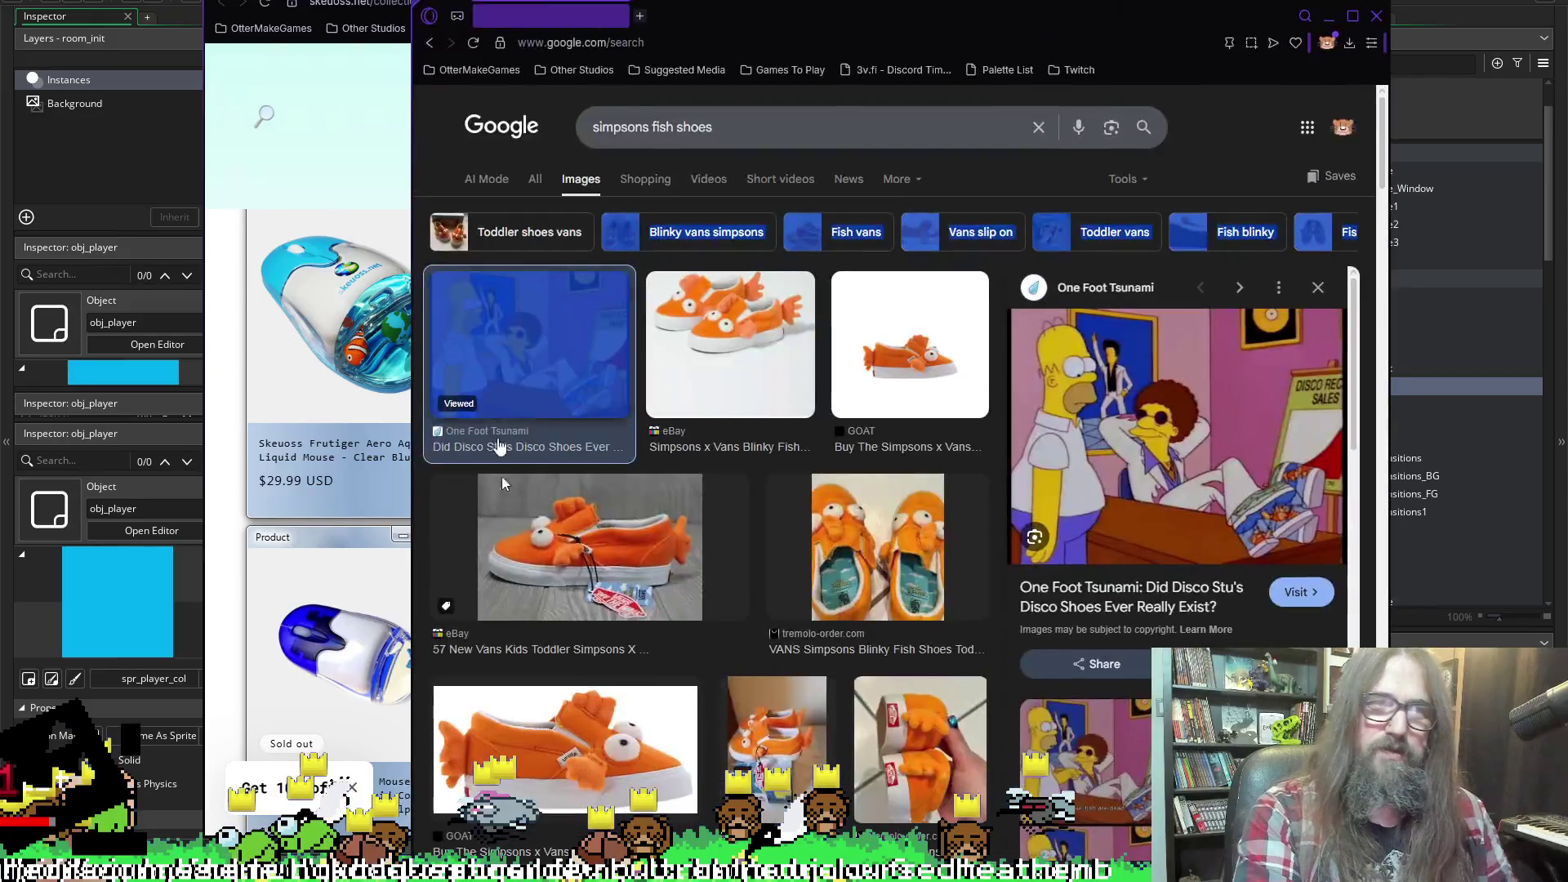
Move the browser window aside, scroll through the image results, then return to GameMaker's code
mouse_move(883, 17)
mouse_down()
mouse_move(1040, 20)
mouse_move(967, 0)
mouse_move(997, 0)
mouse_up()
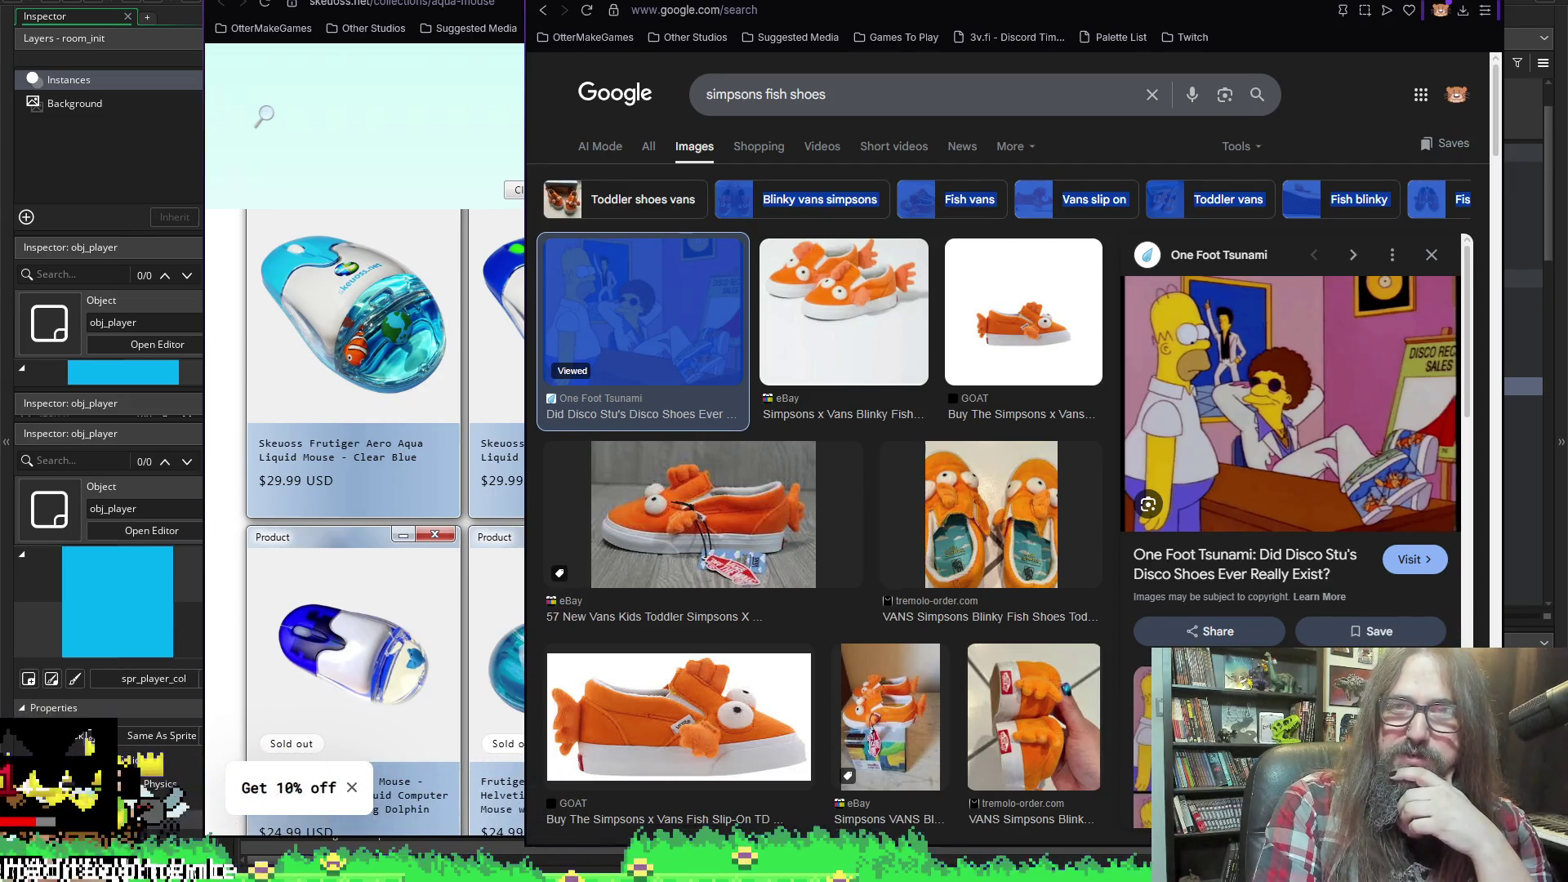
drag(1061, 10, 763, 10)
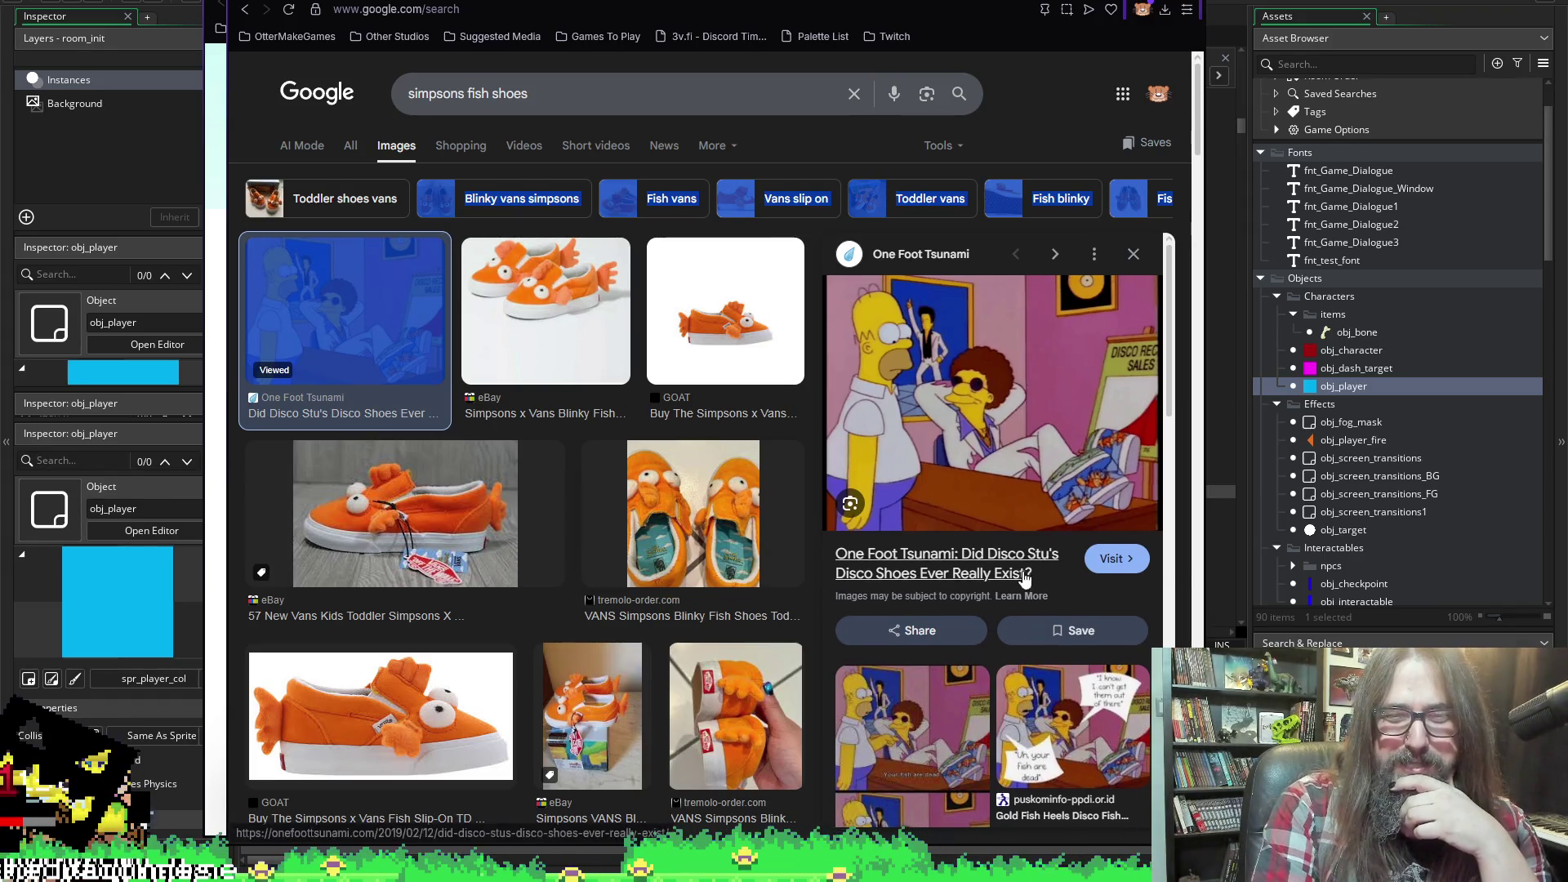
scroll(1077, 562, down, 2)
scroll(1068, 553, down, 3)
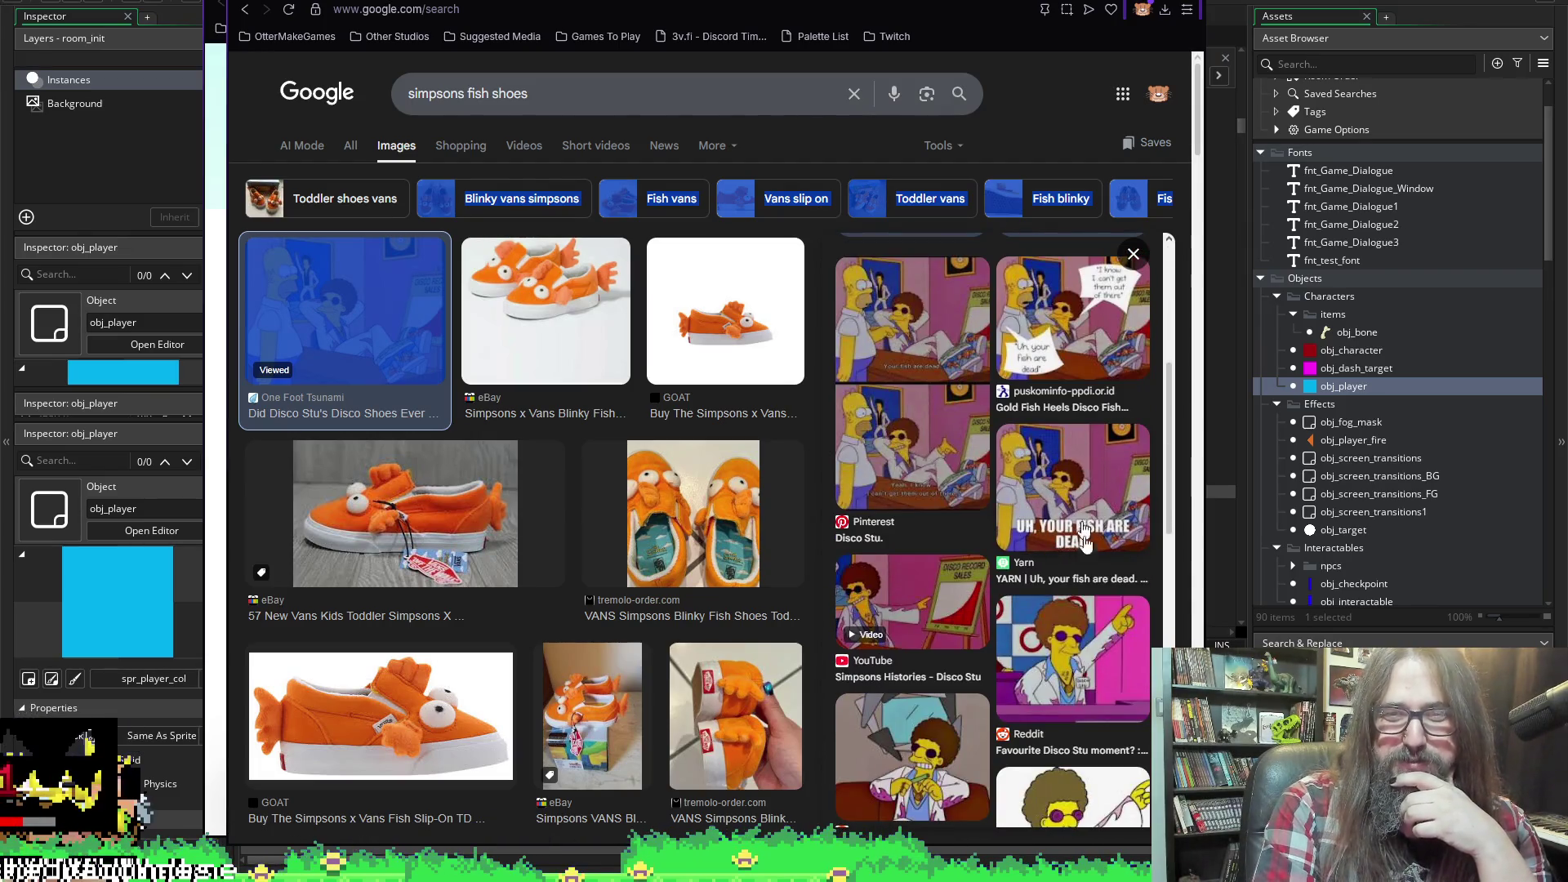
scroll(1094, 523, up, 6)
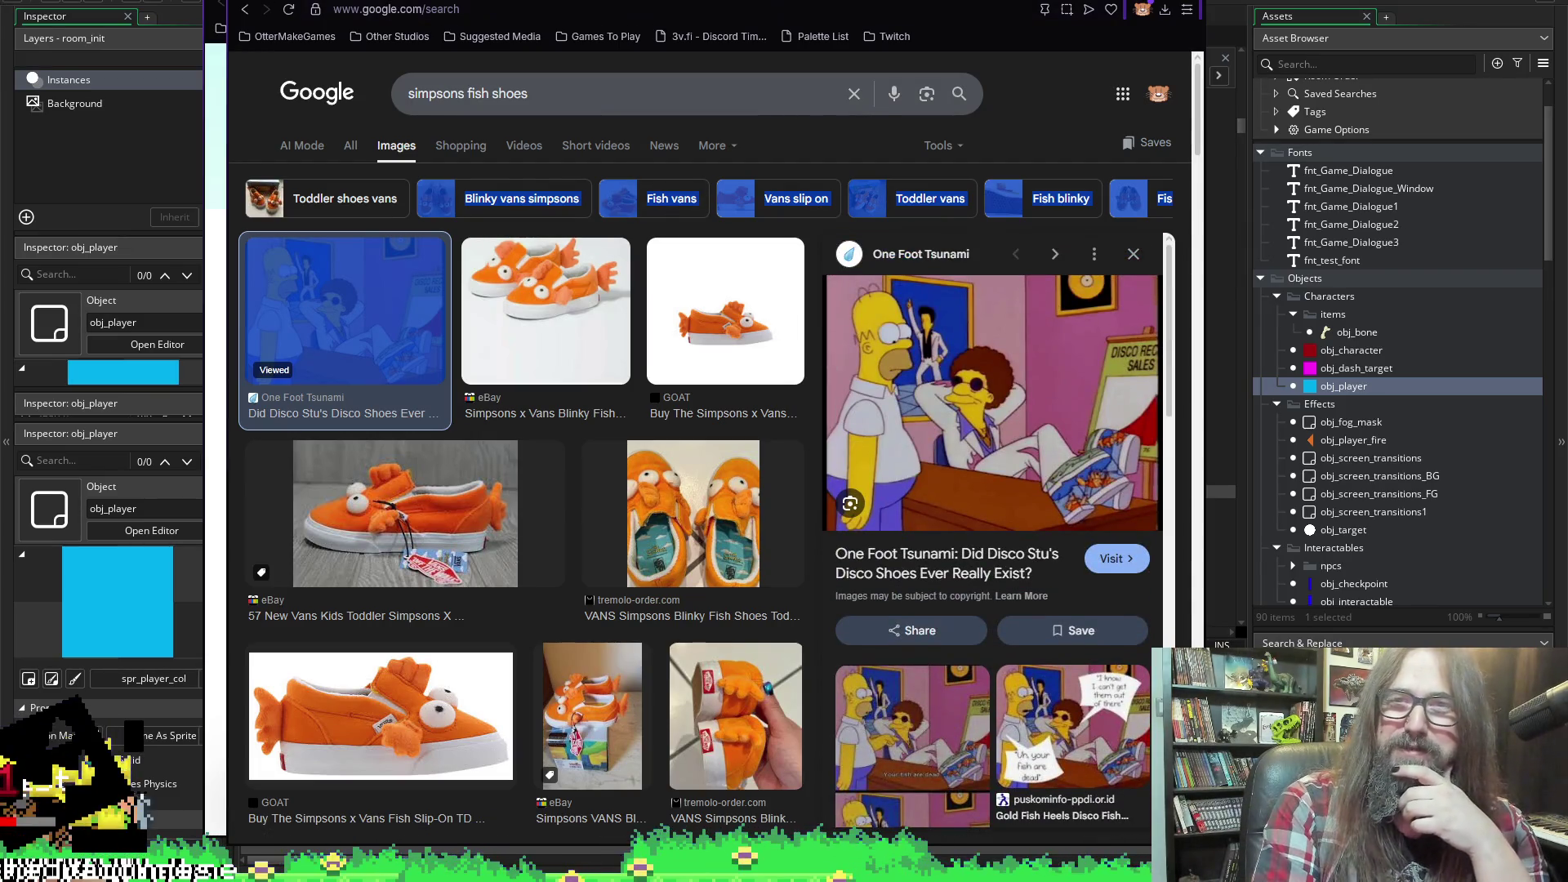
key(ctrl+Tab)
key(alt+Tab)
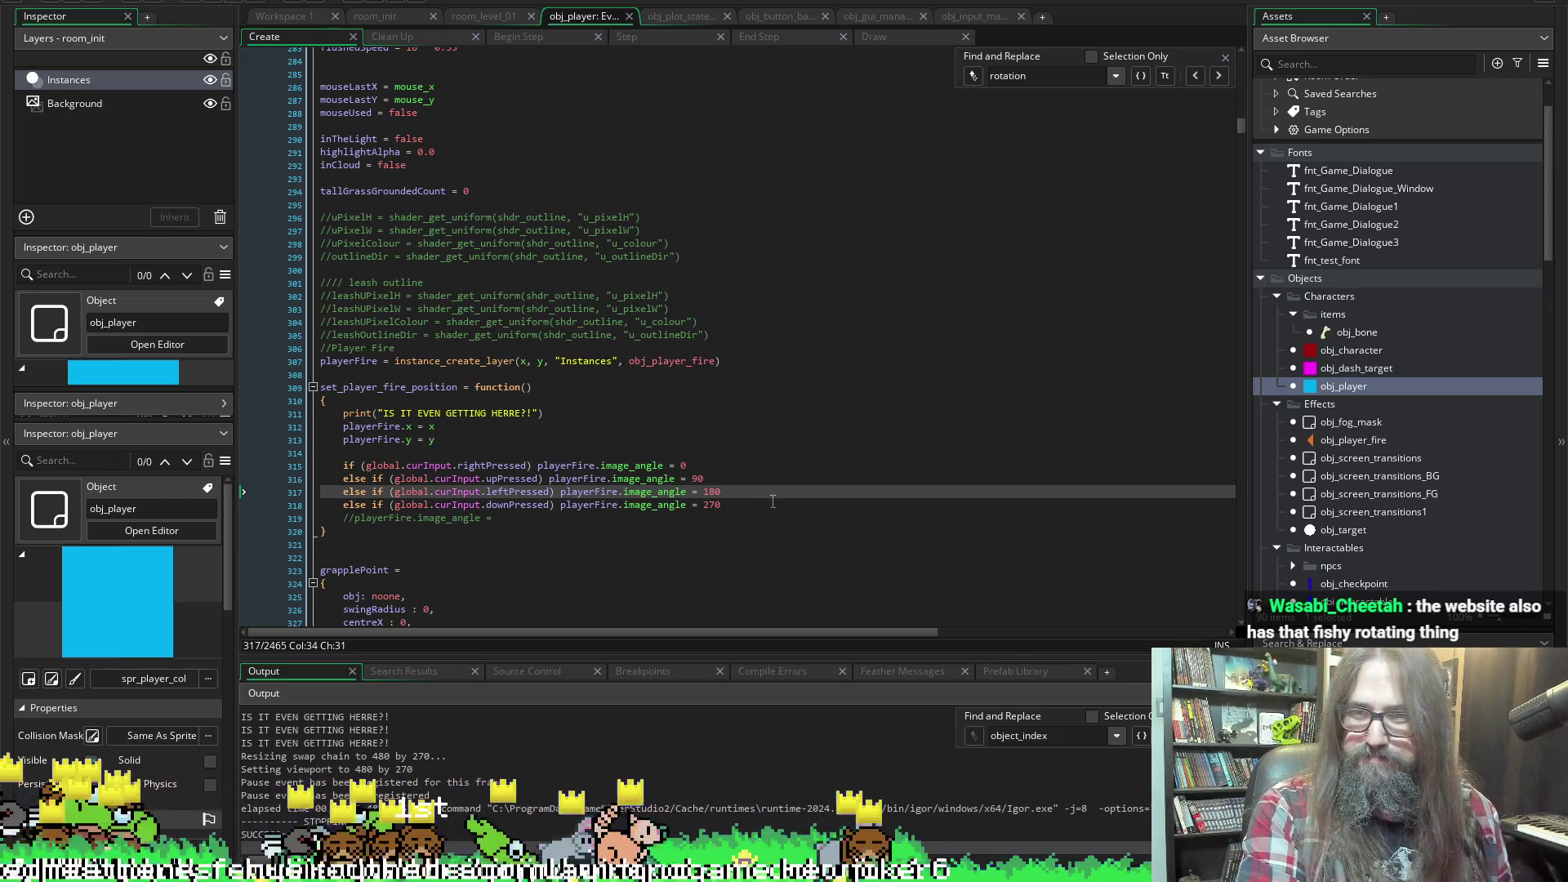
Dismiss the image_angle documentation popup and switch to the other GameMaker window showing point_in_polygon
mouse_move(690, 506)
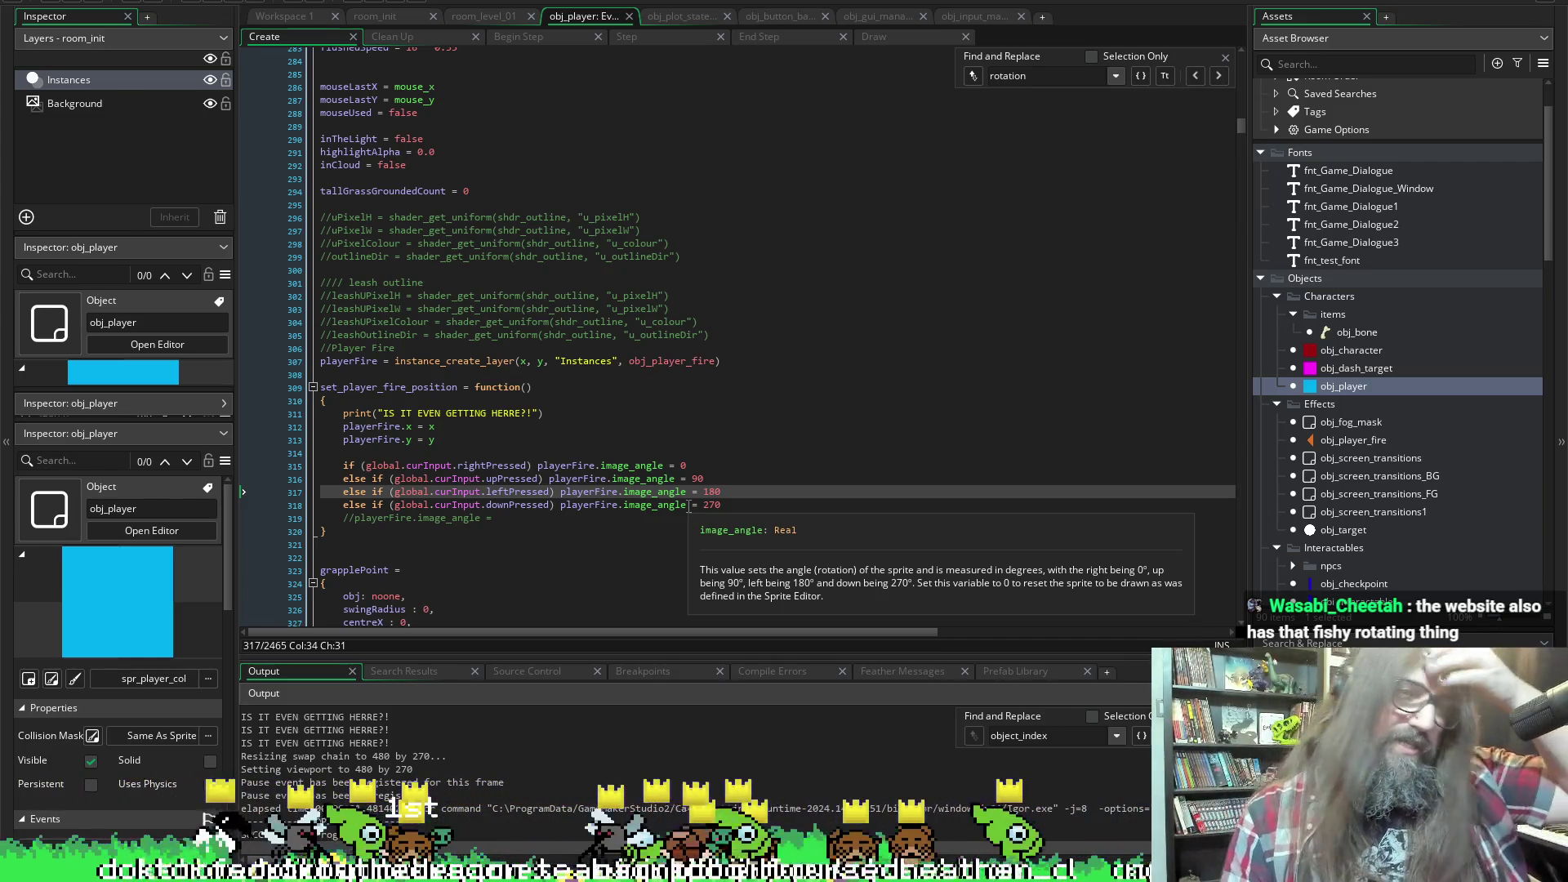
click(692, 520)
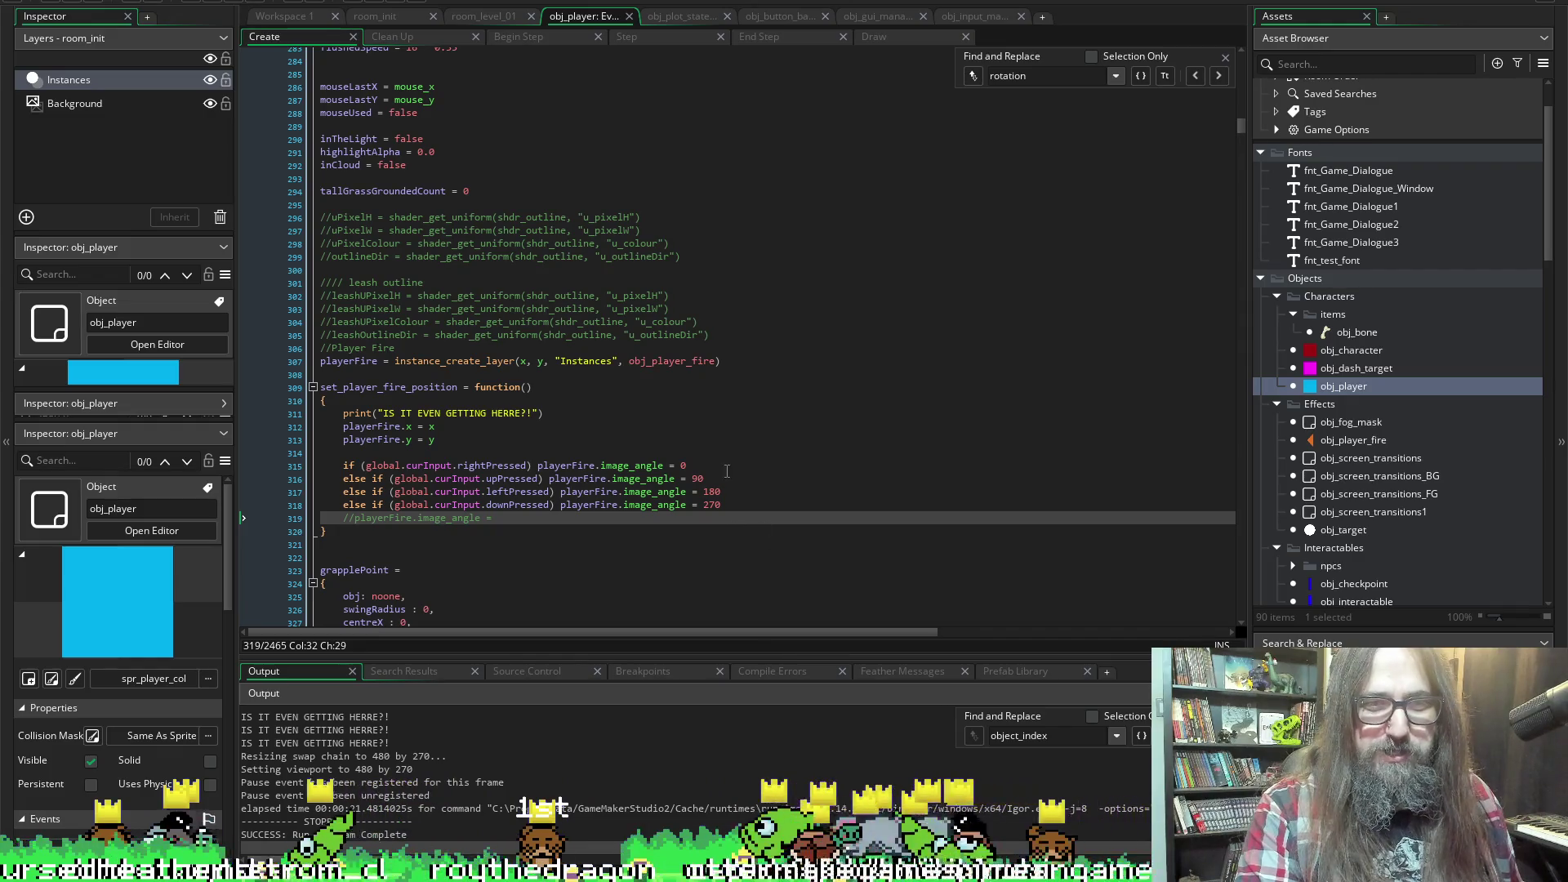
scroll(732, 508, down, 3)
click(704, 382)
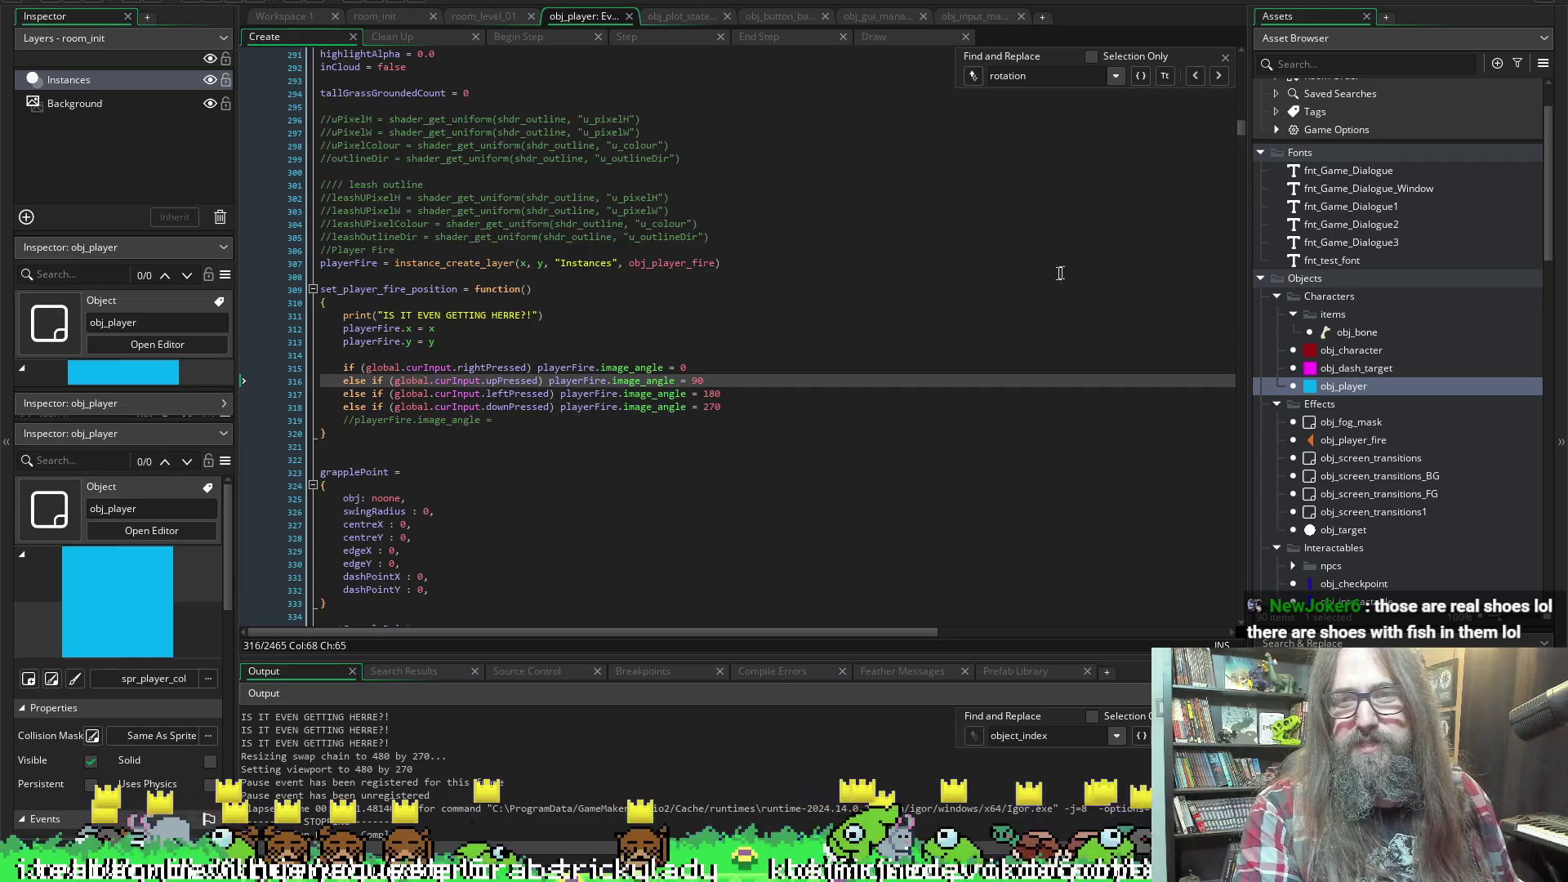
scroll(480, 445, down, 5)
scroll(480, 445, up, 6)
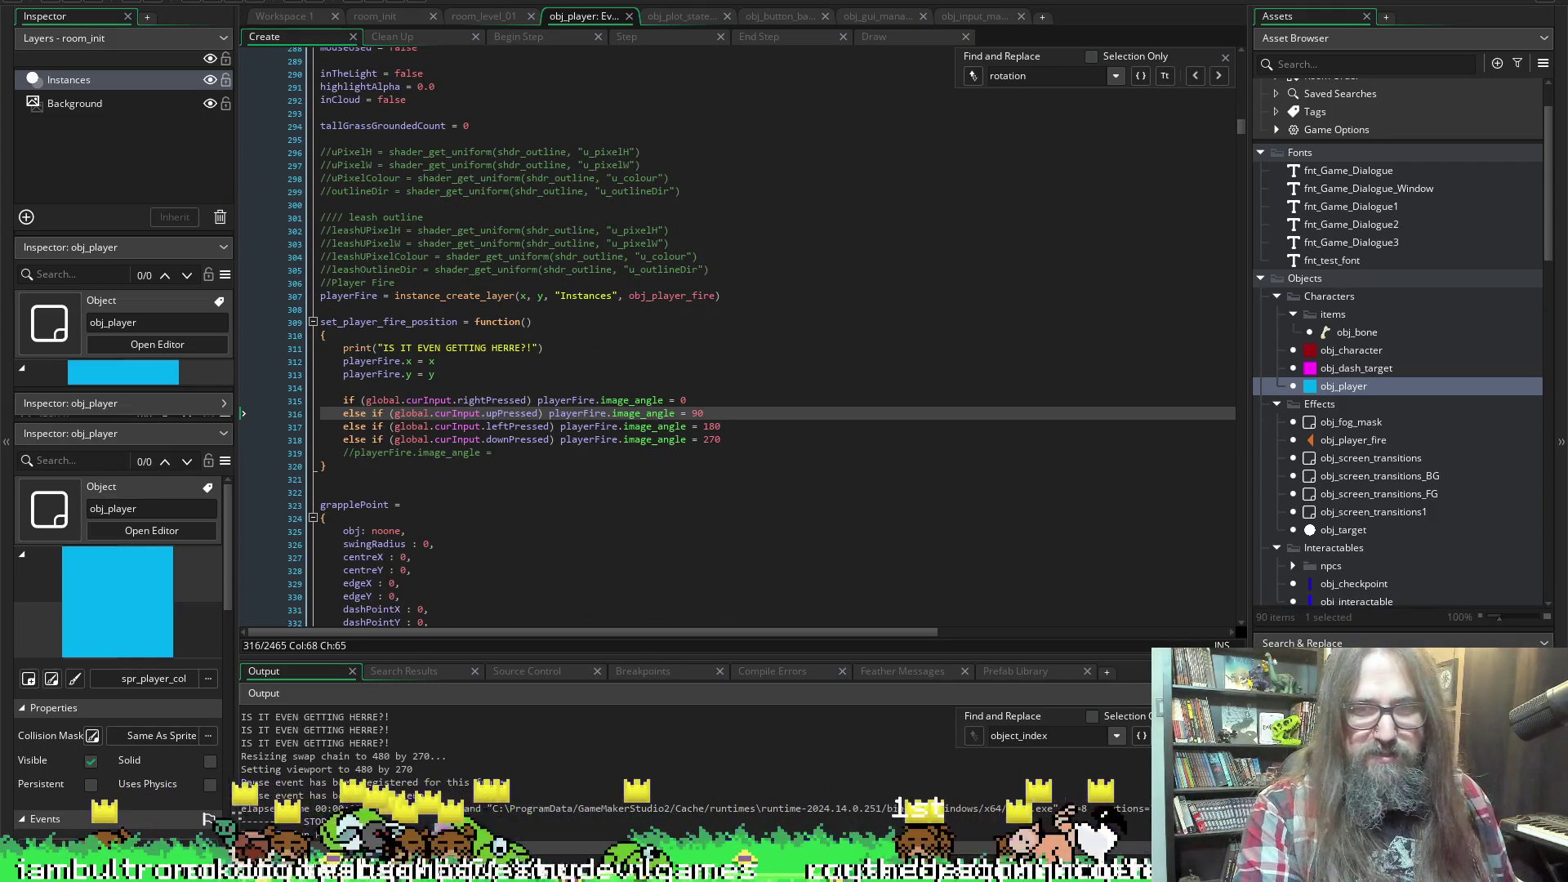
mouse_move(615, 868)
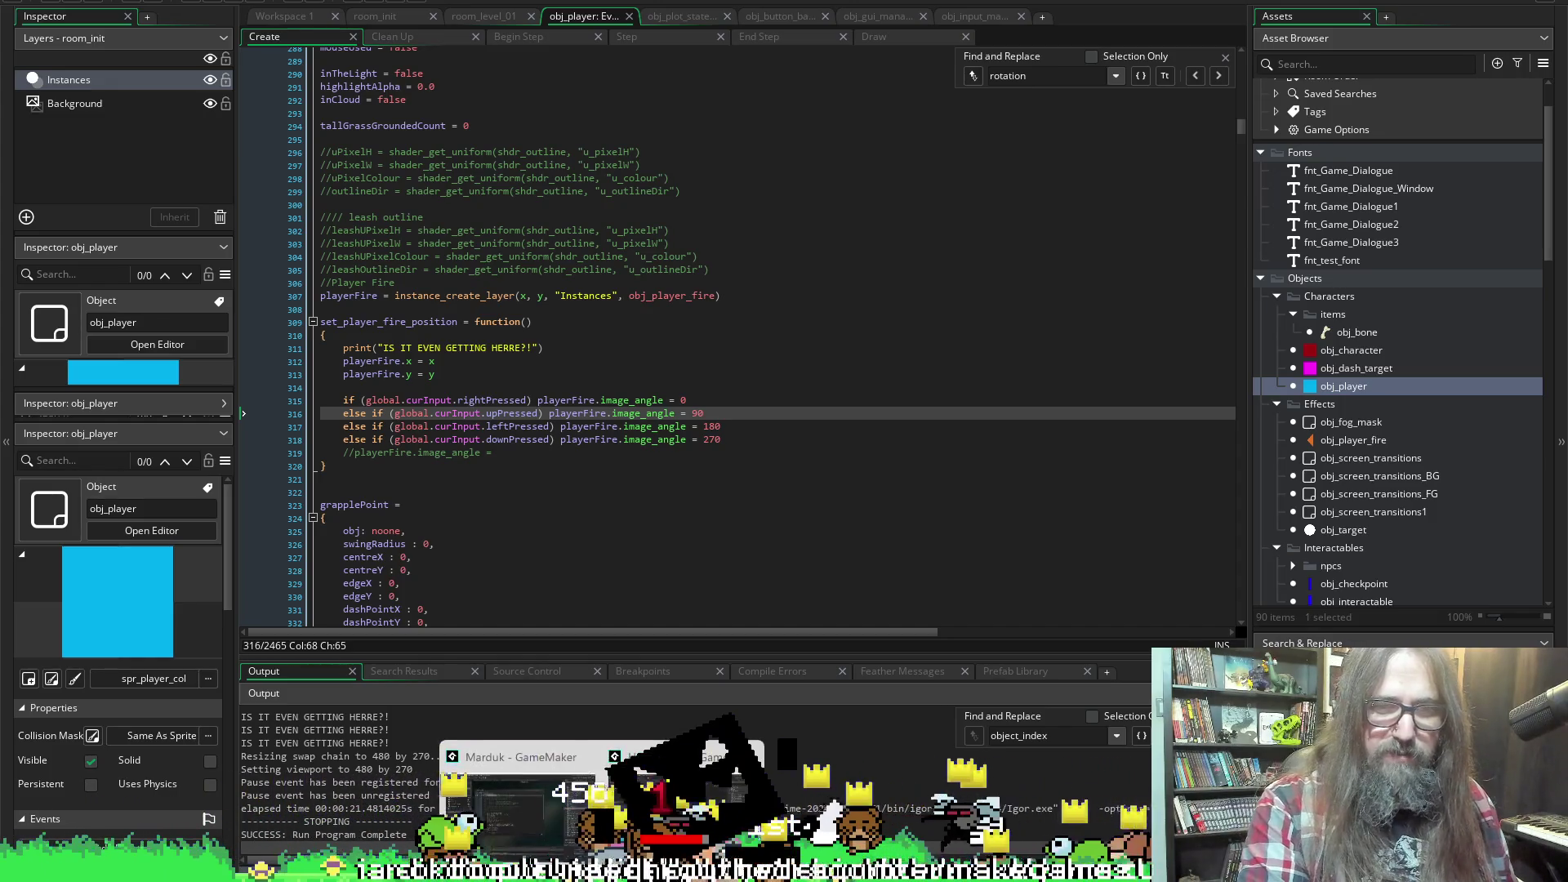
click(700, 788)
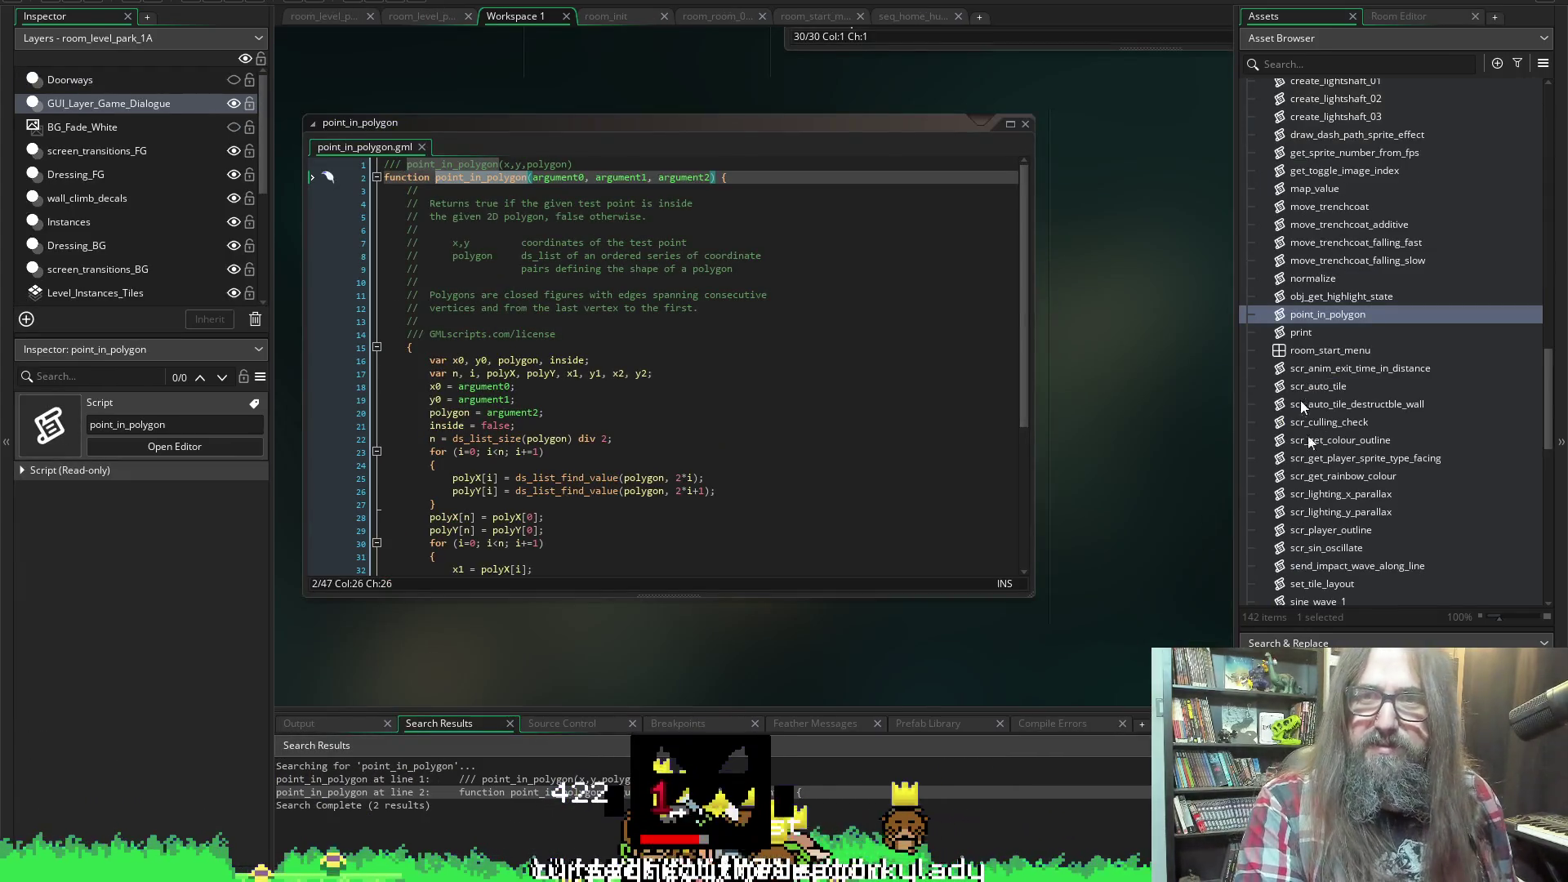
Open obj_particle_manager from the Objects folder to show its debris particle Create code
scroll(1373, 453, up, 10)
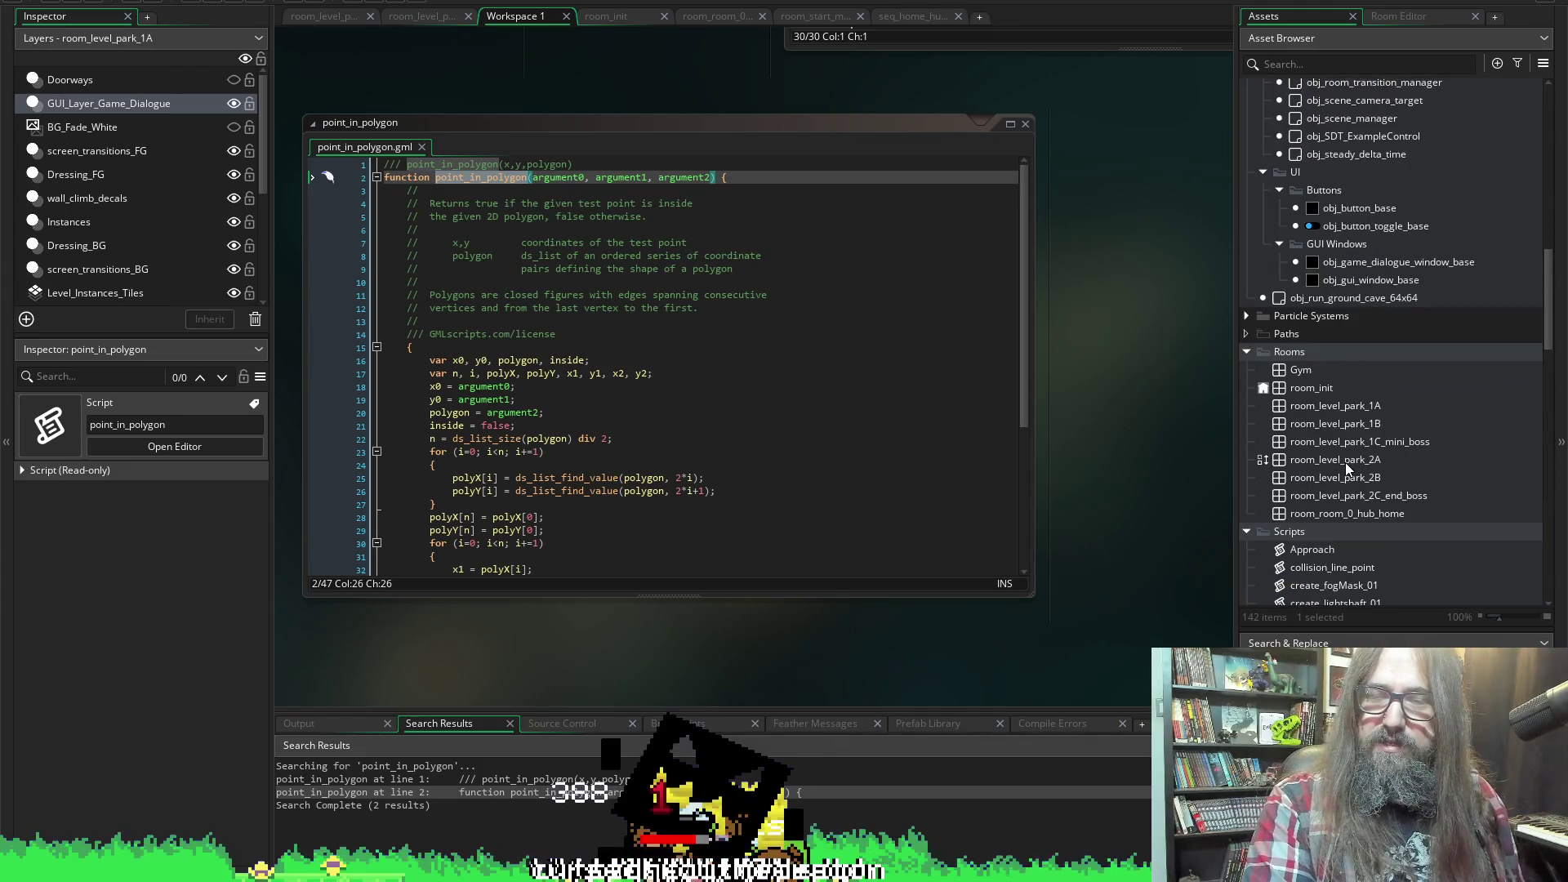
scroll(1405, 327, up, 1)
double_click(1368, 236)
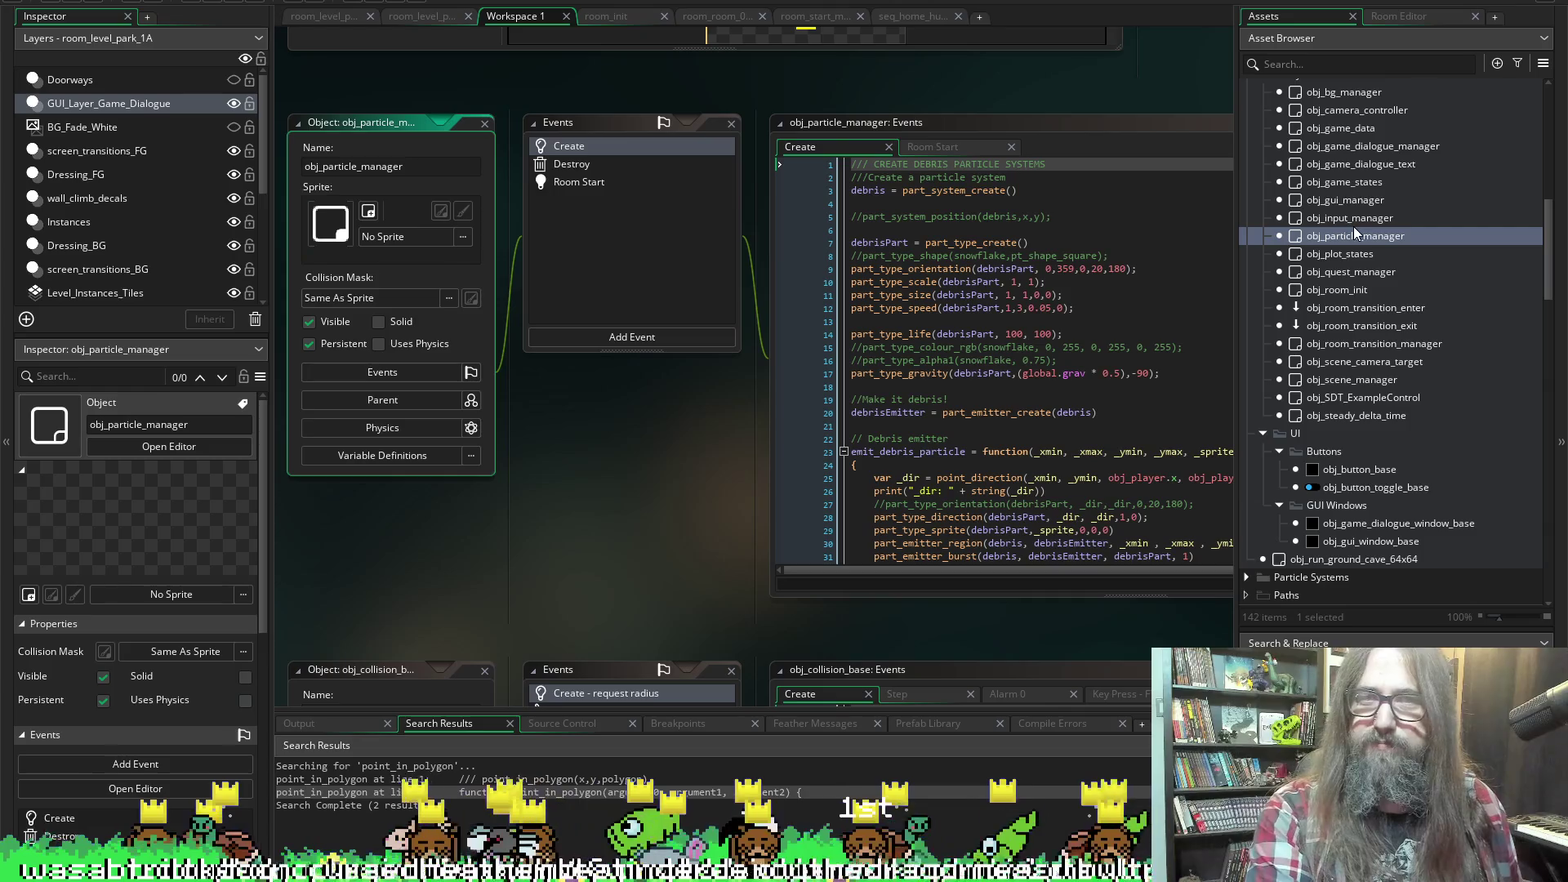
Review the debris particle system, emitter and emit_debris_particle code in obj_particle_manager's Create event
click(477, 381)
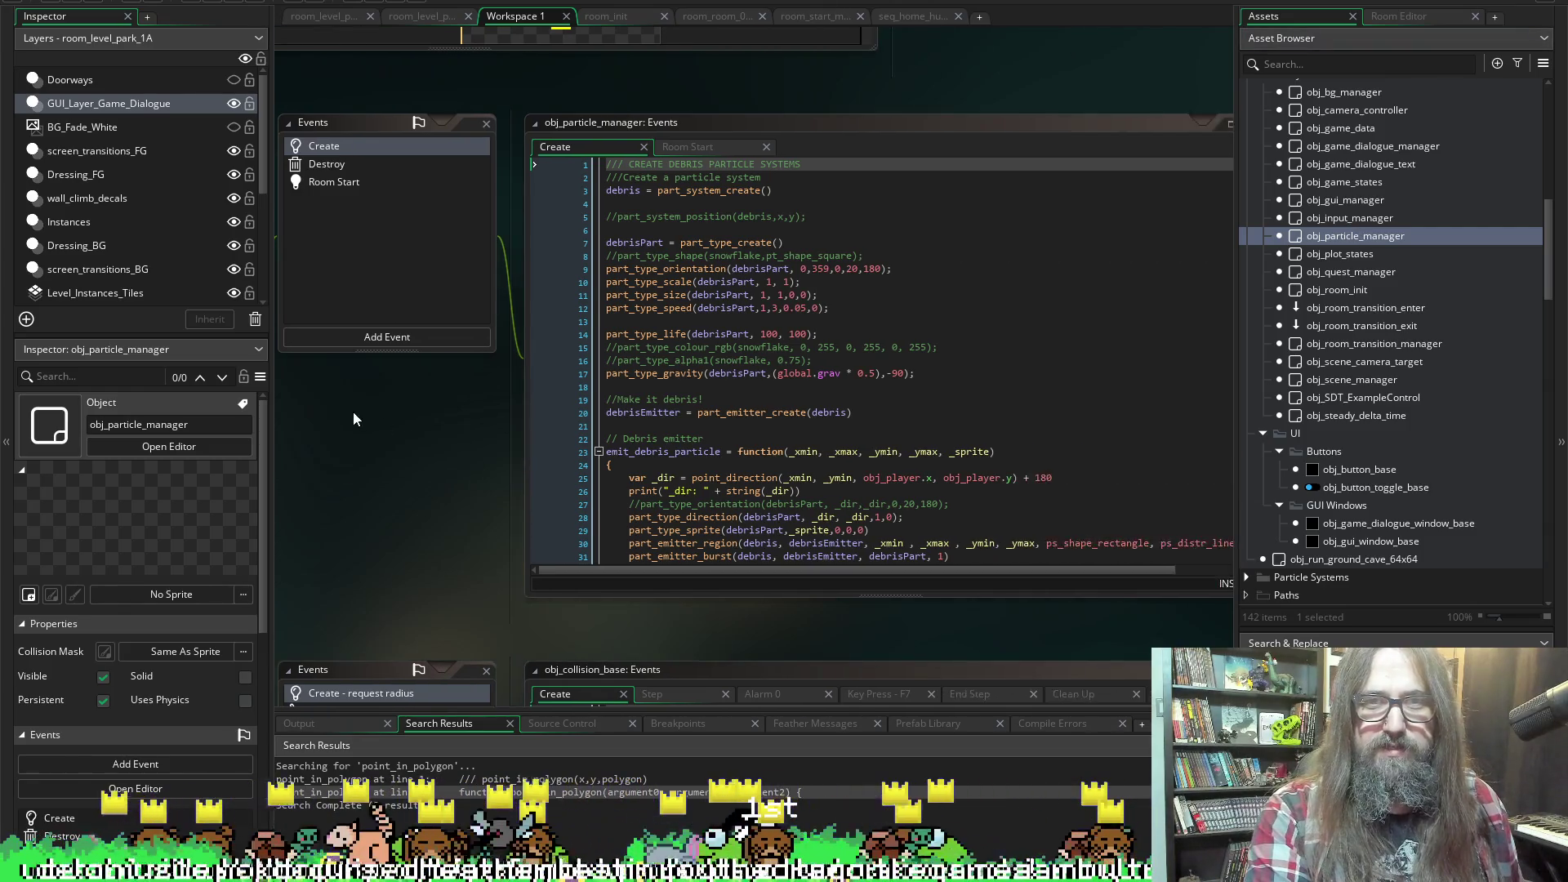
scroll(948, 445, down, 2)
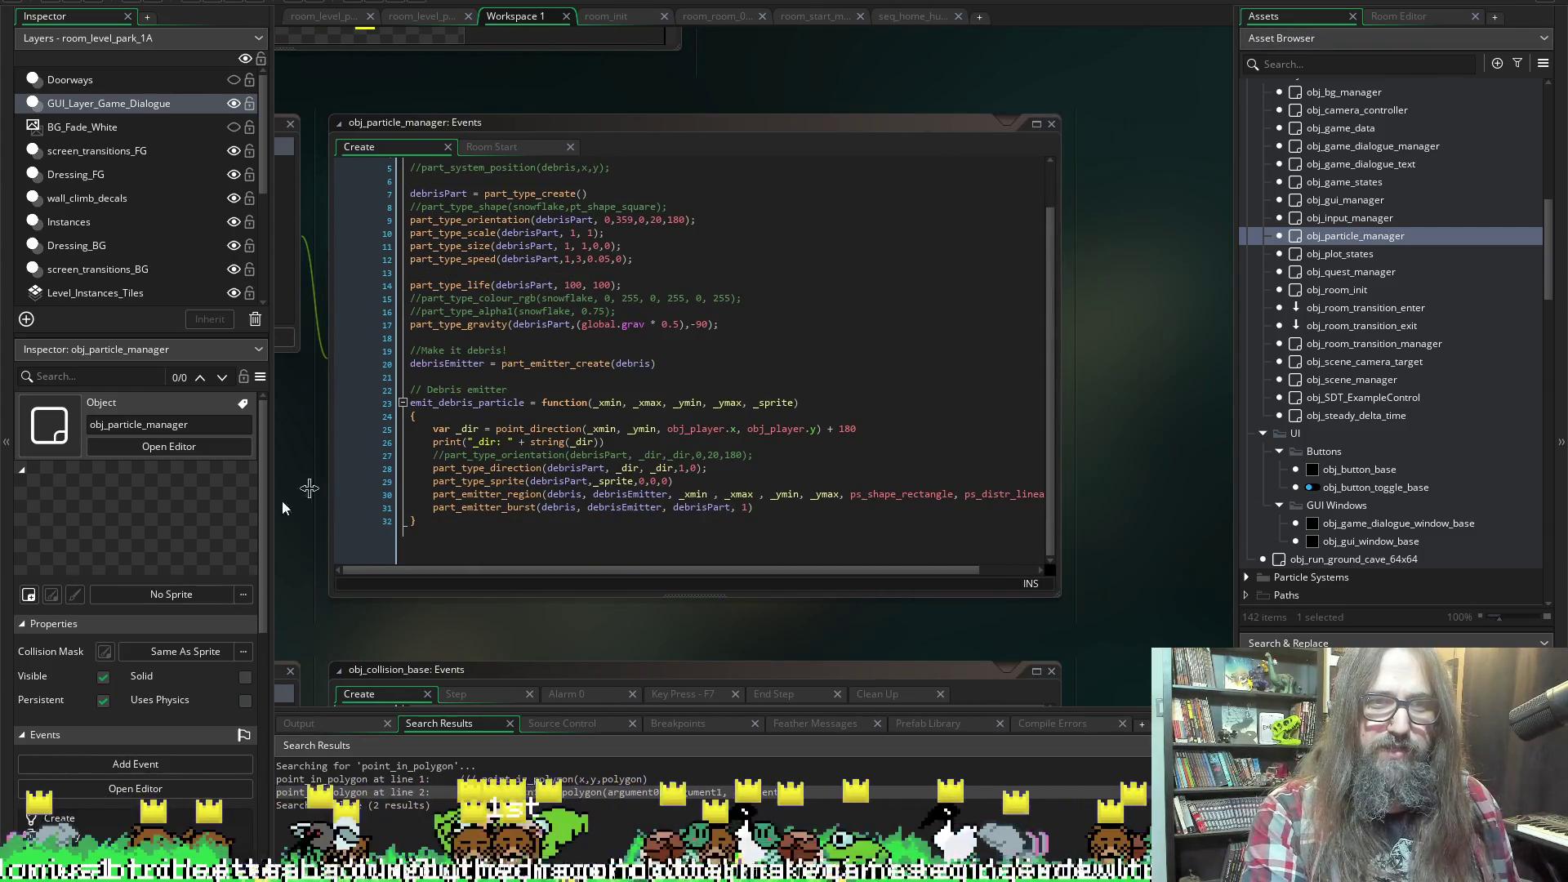
scroll(458, 425, up, 2)
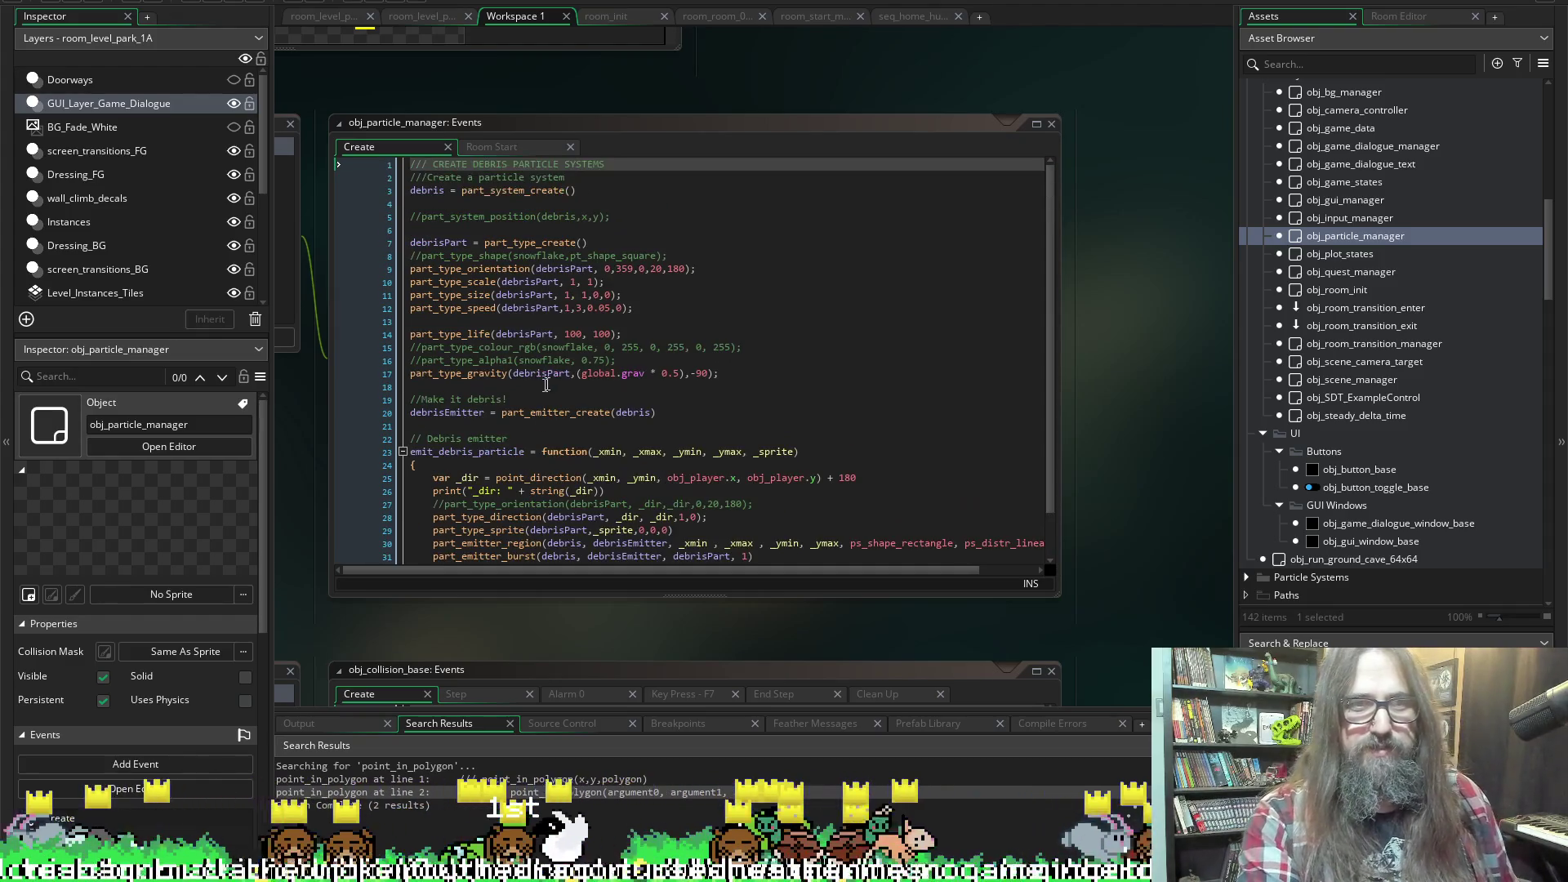
scroll(537, 507, down, 2)
scroll(615, 339, up, 2)
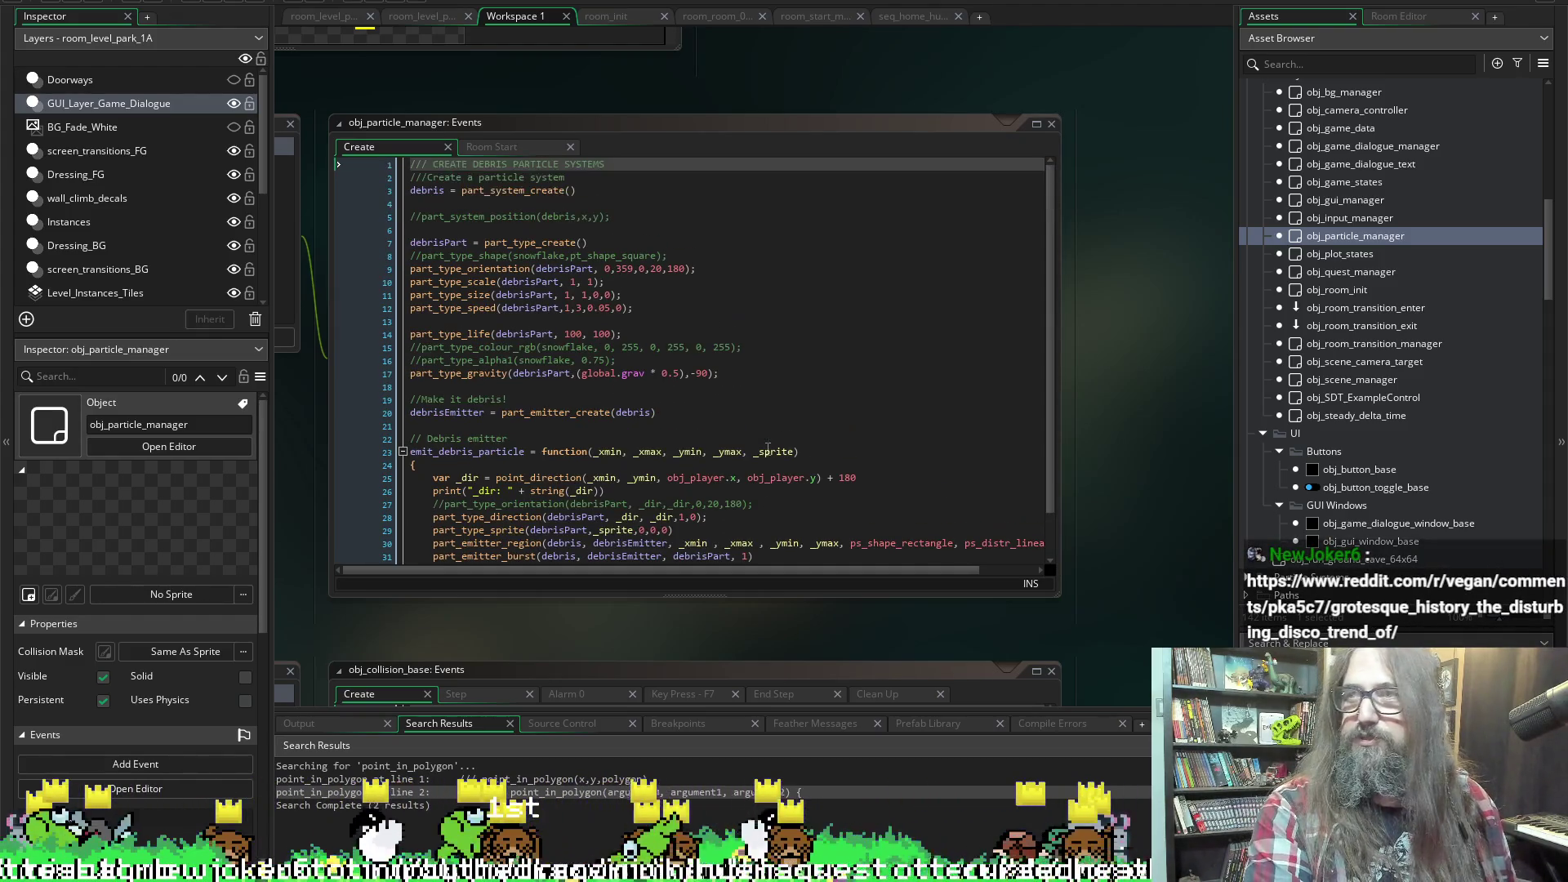
scroll(523, 359, down, 1)
scroll(619, 258, up, 1)
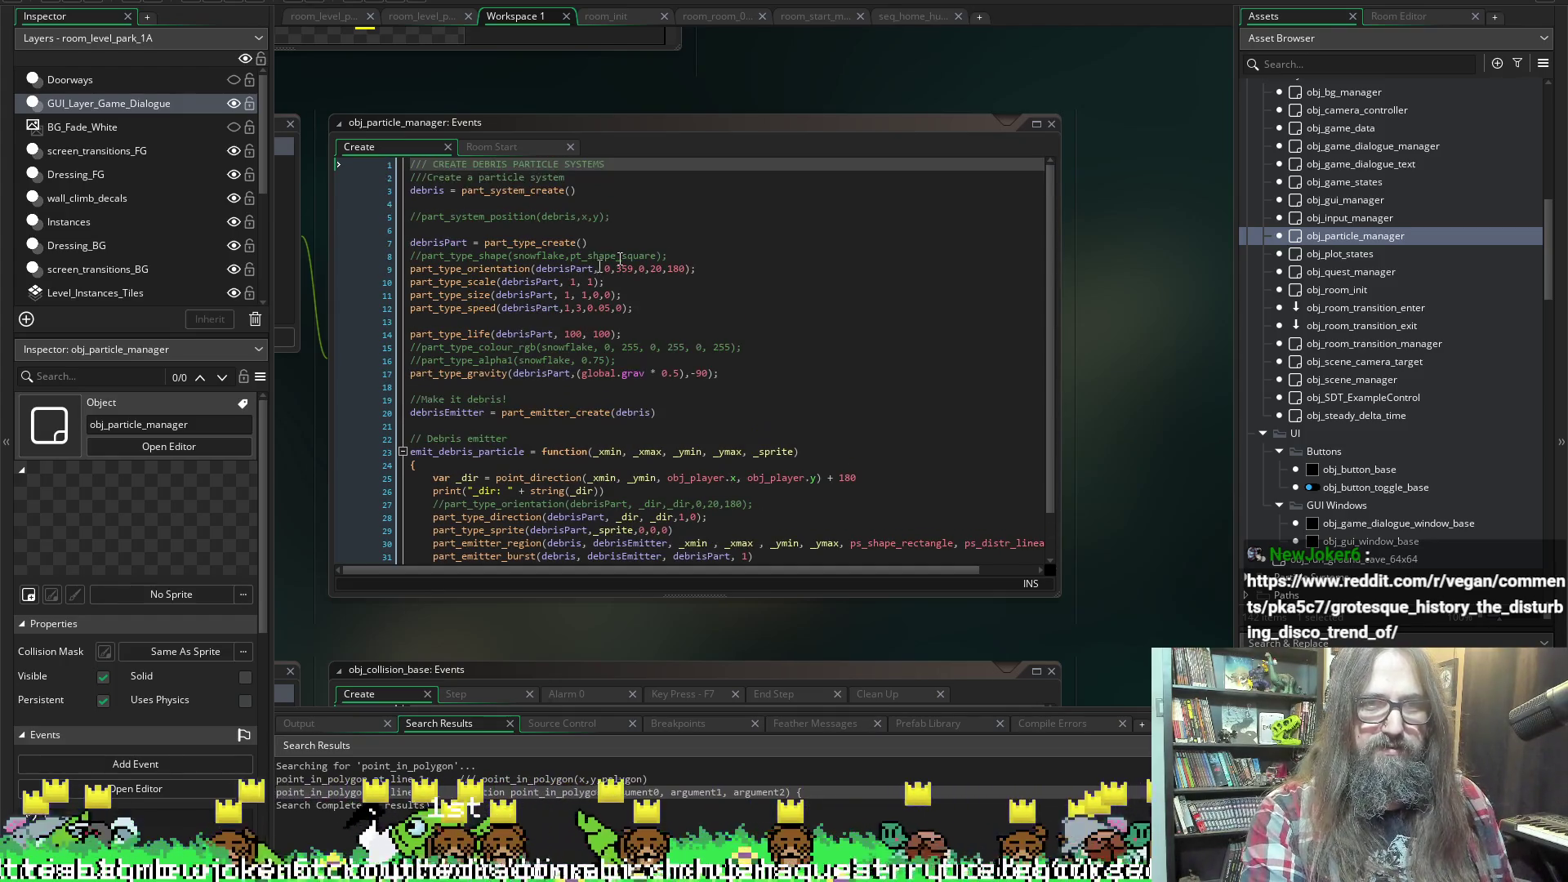
drag(695, 414, 349, 193)
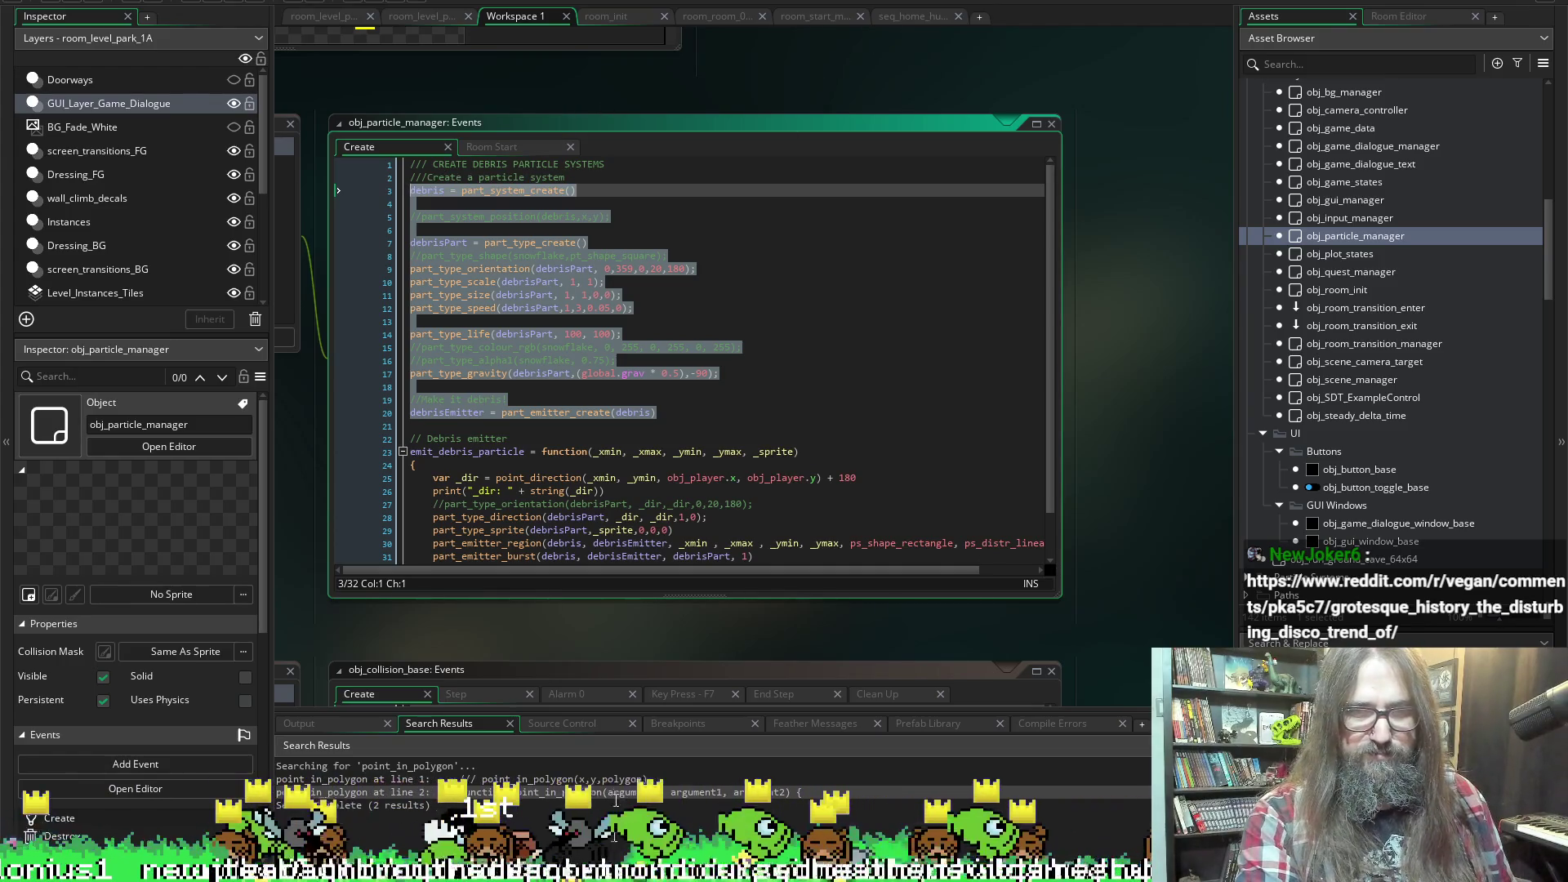
mouse_move(753, 556)
mouse_down()
mouse_move(394, 210)
mouse_move(394, 193)
mouse_move(397, 304)
mouse_move(393, 192)
mouse_up()
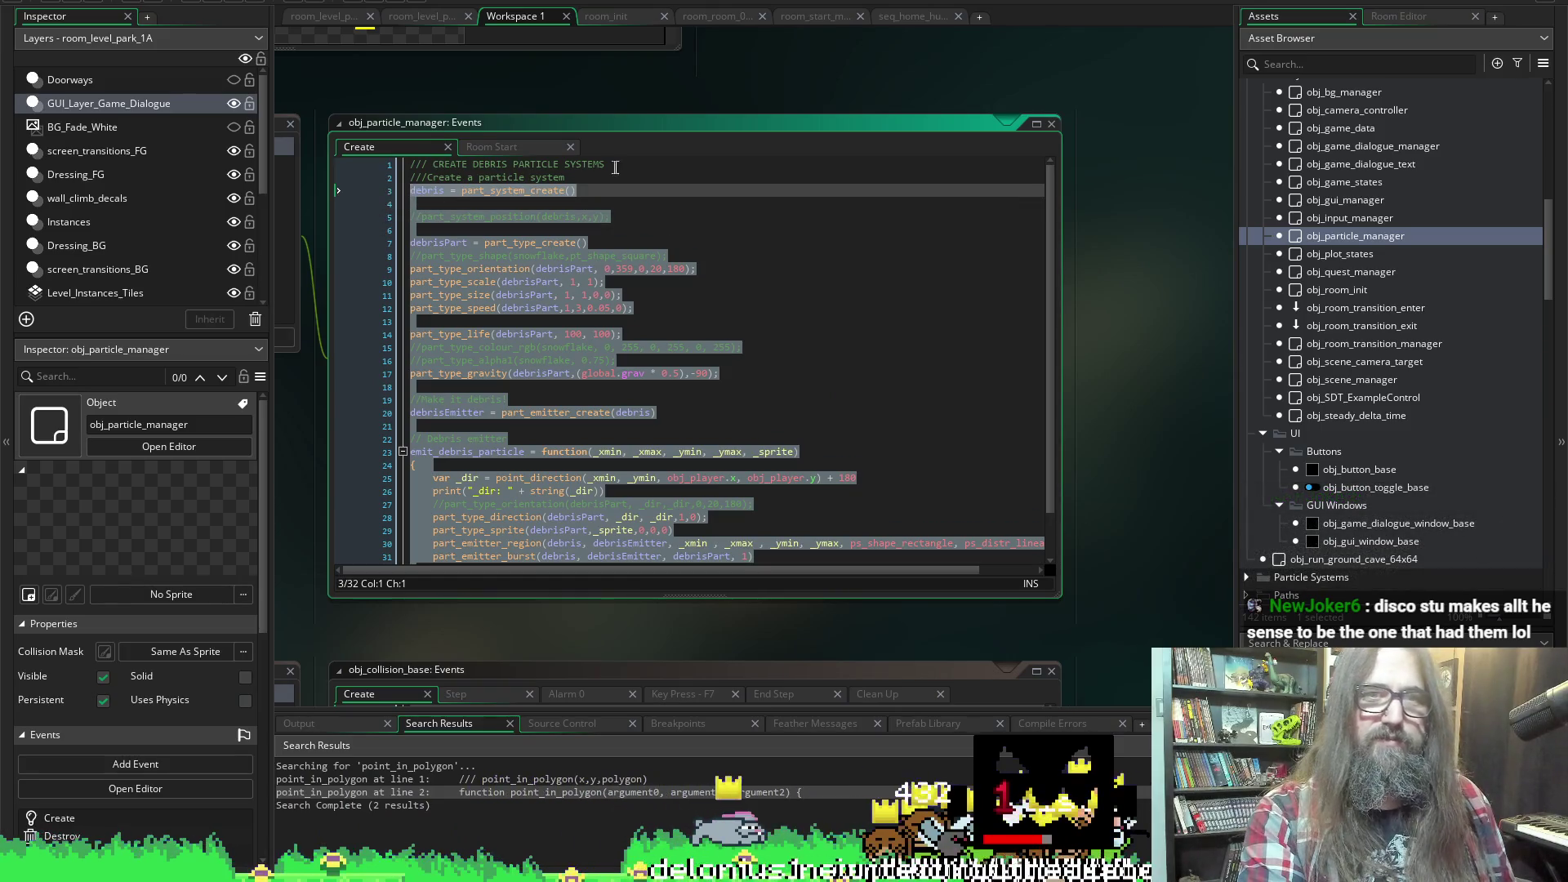
click(637, 191)
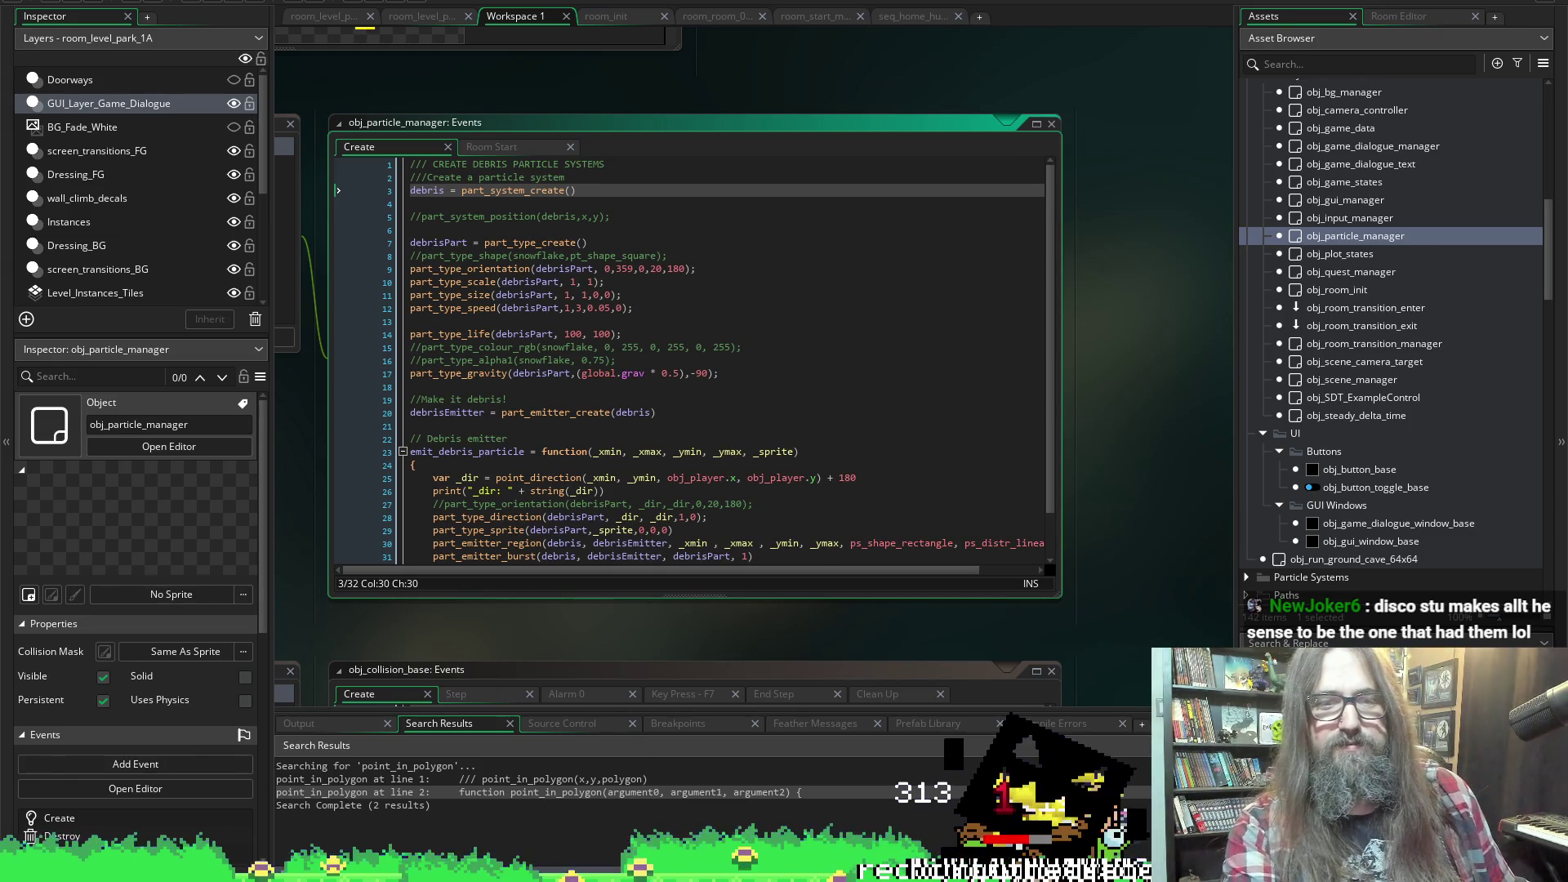
Return to obj_player's Create code inside the set_player_fire_position function
mouse_move(600, 870)
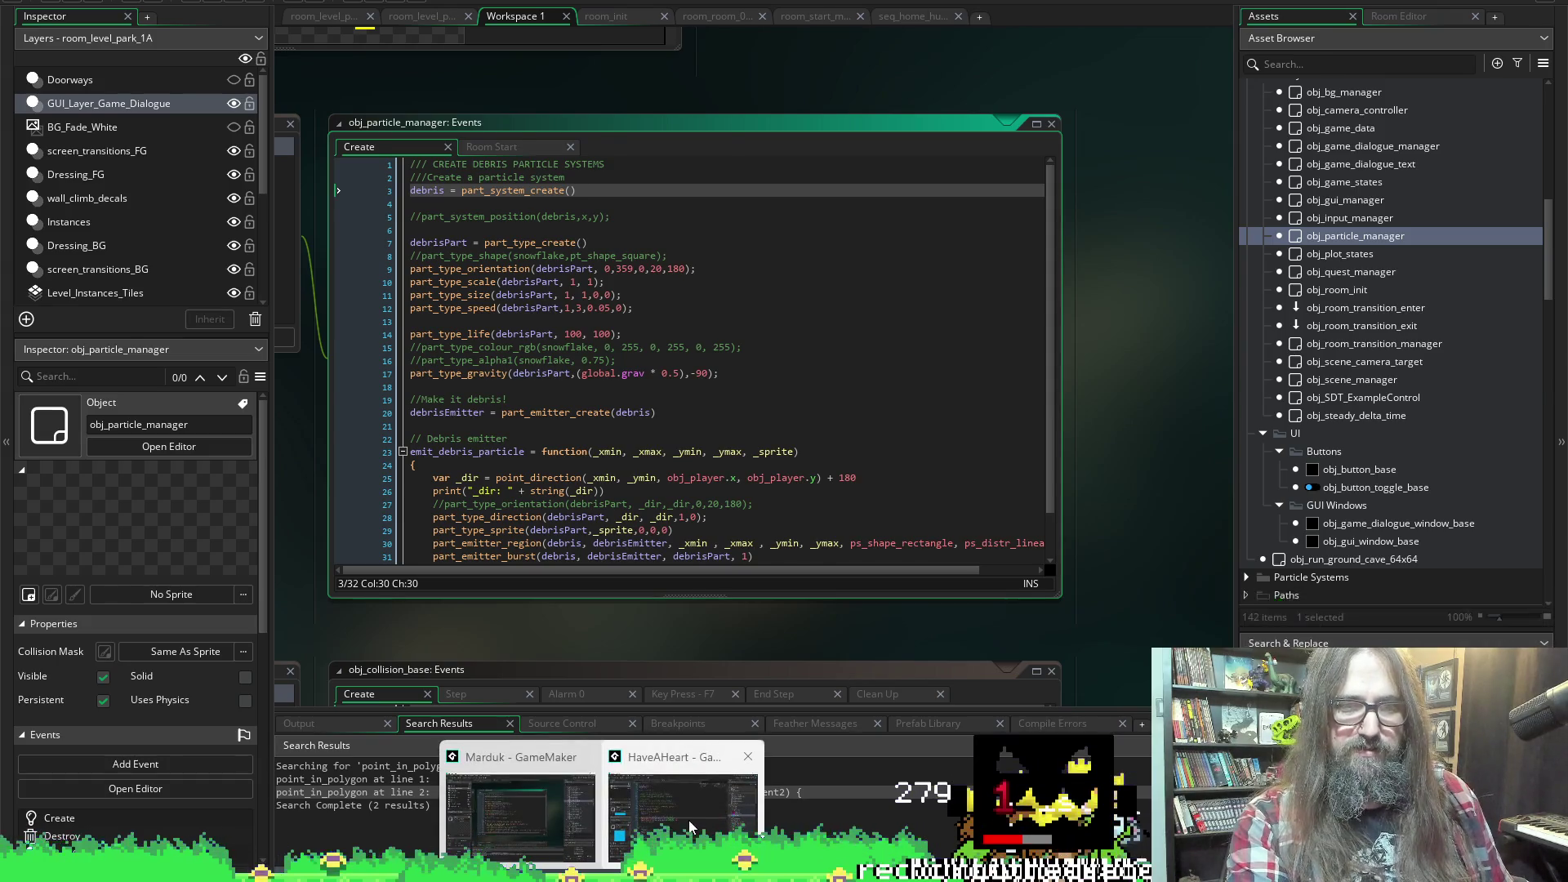
click(682, 764)
click(939, 337)
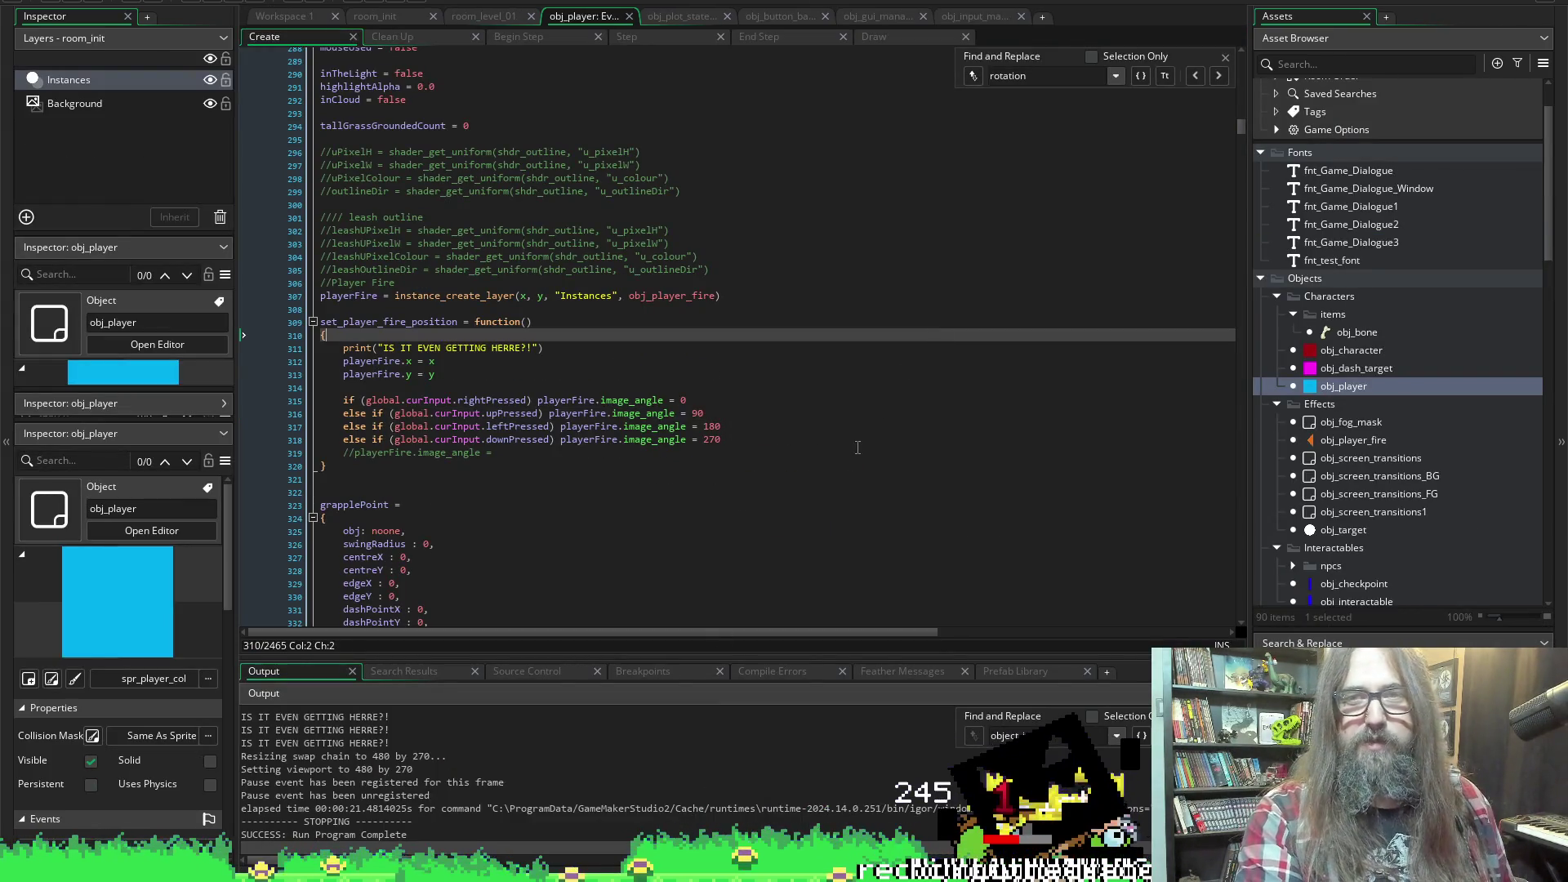
scroll(621, 408, down, 4)
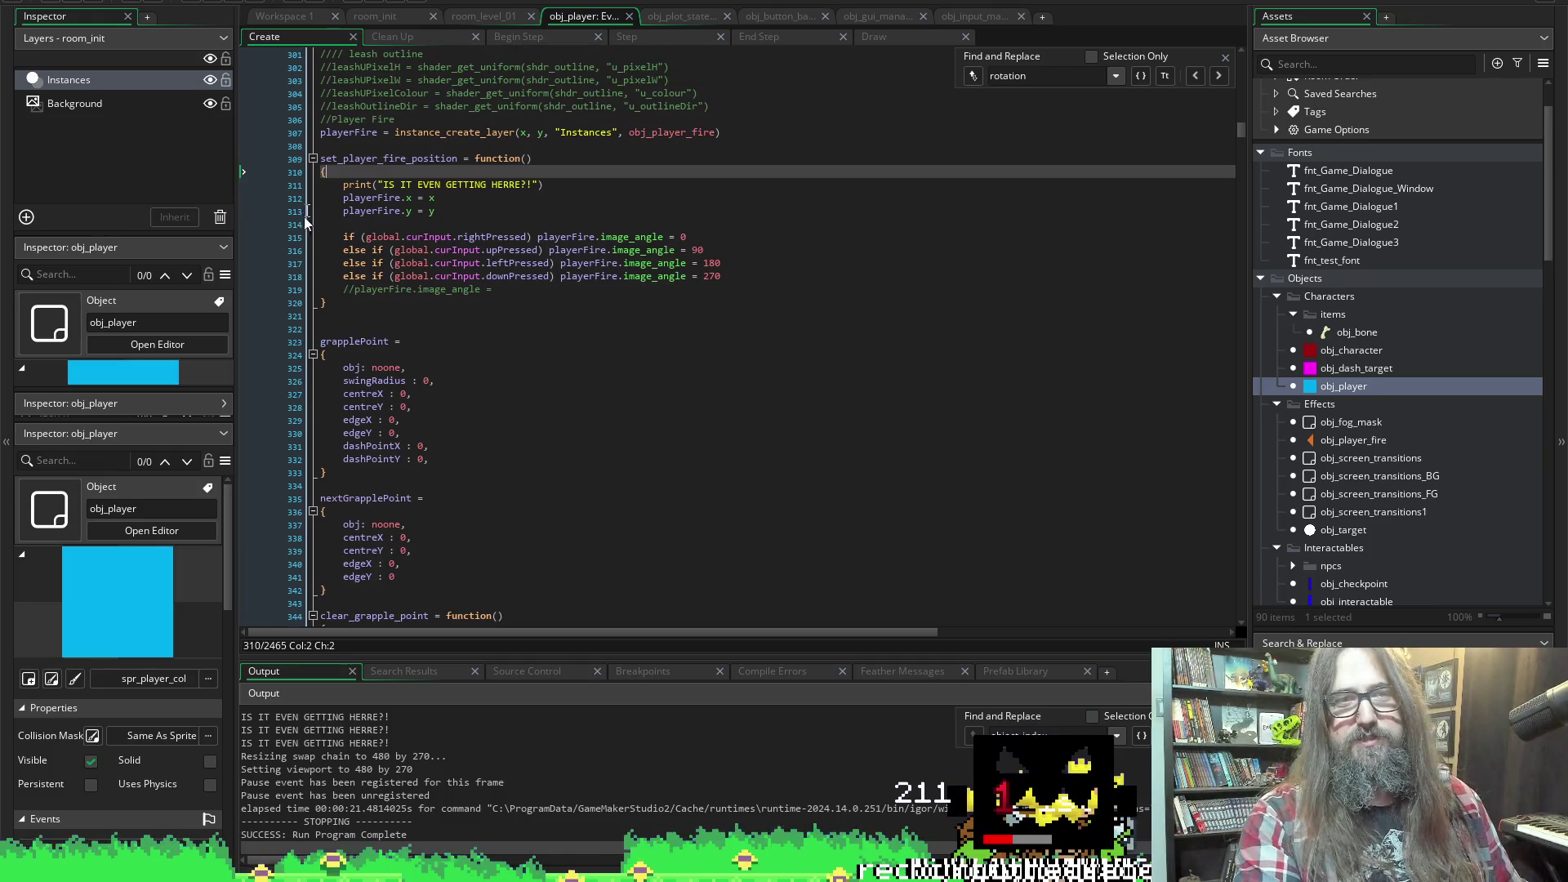
scroll(650, 405, down, 20)
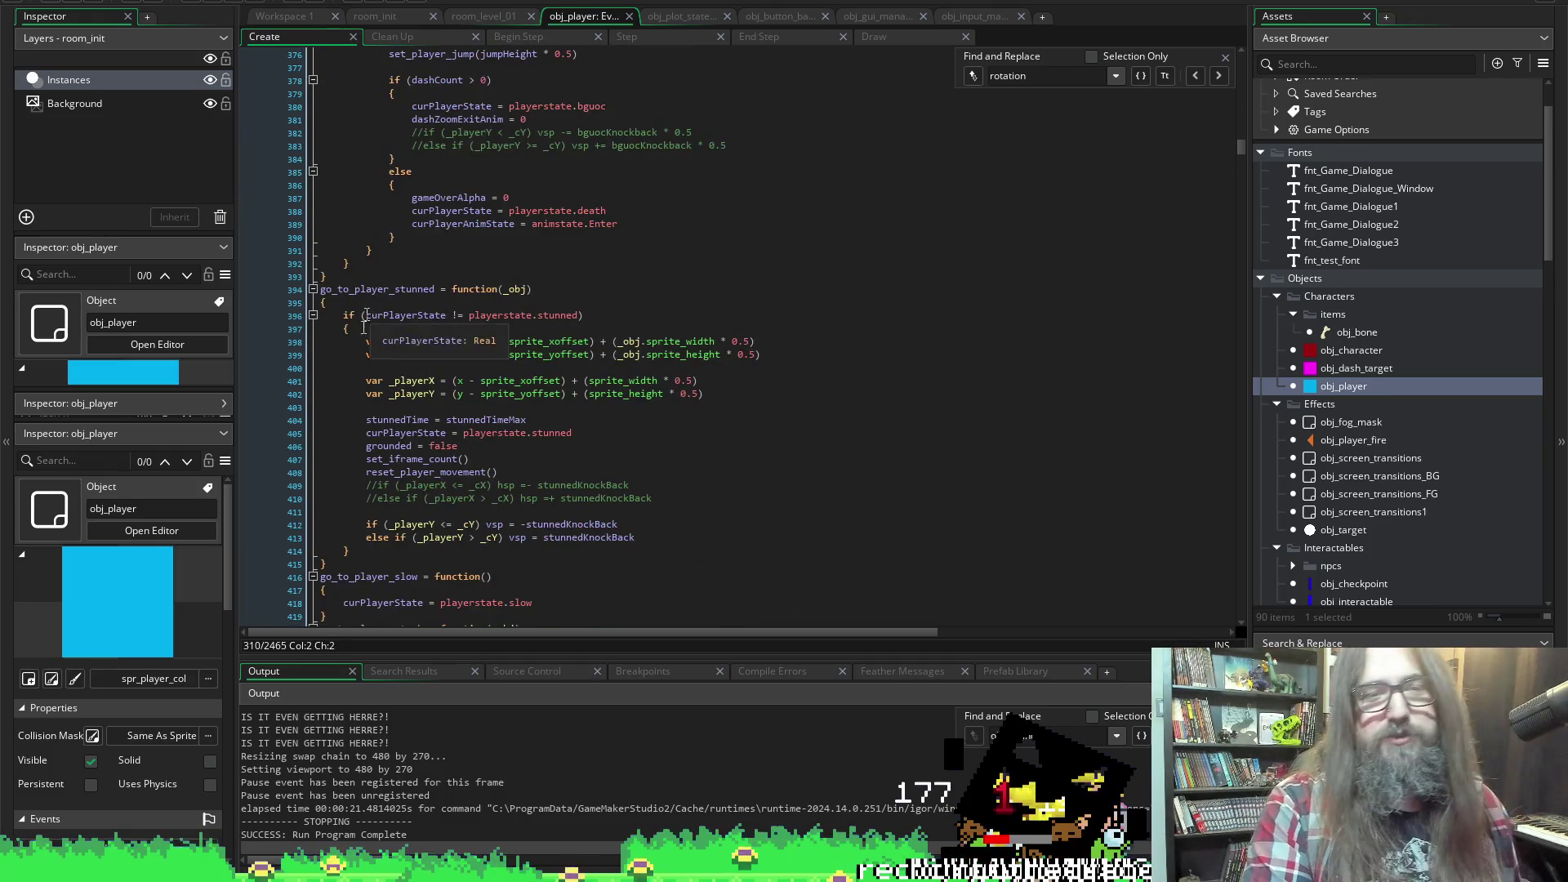
scroll(887, 438, down, 18)
scroll(887, 439, down, 20)
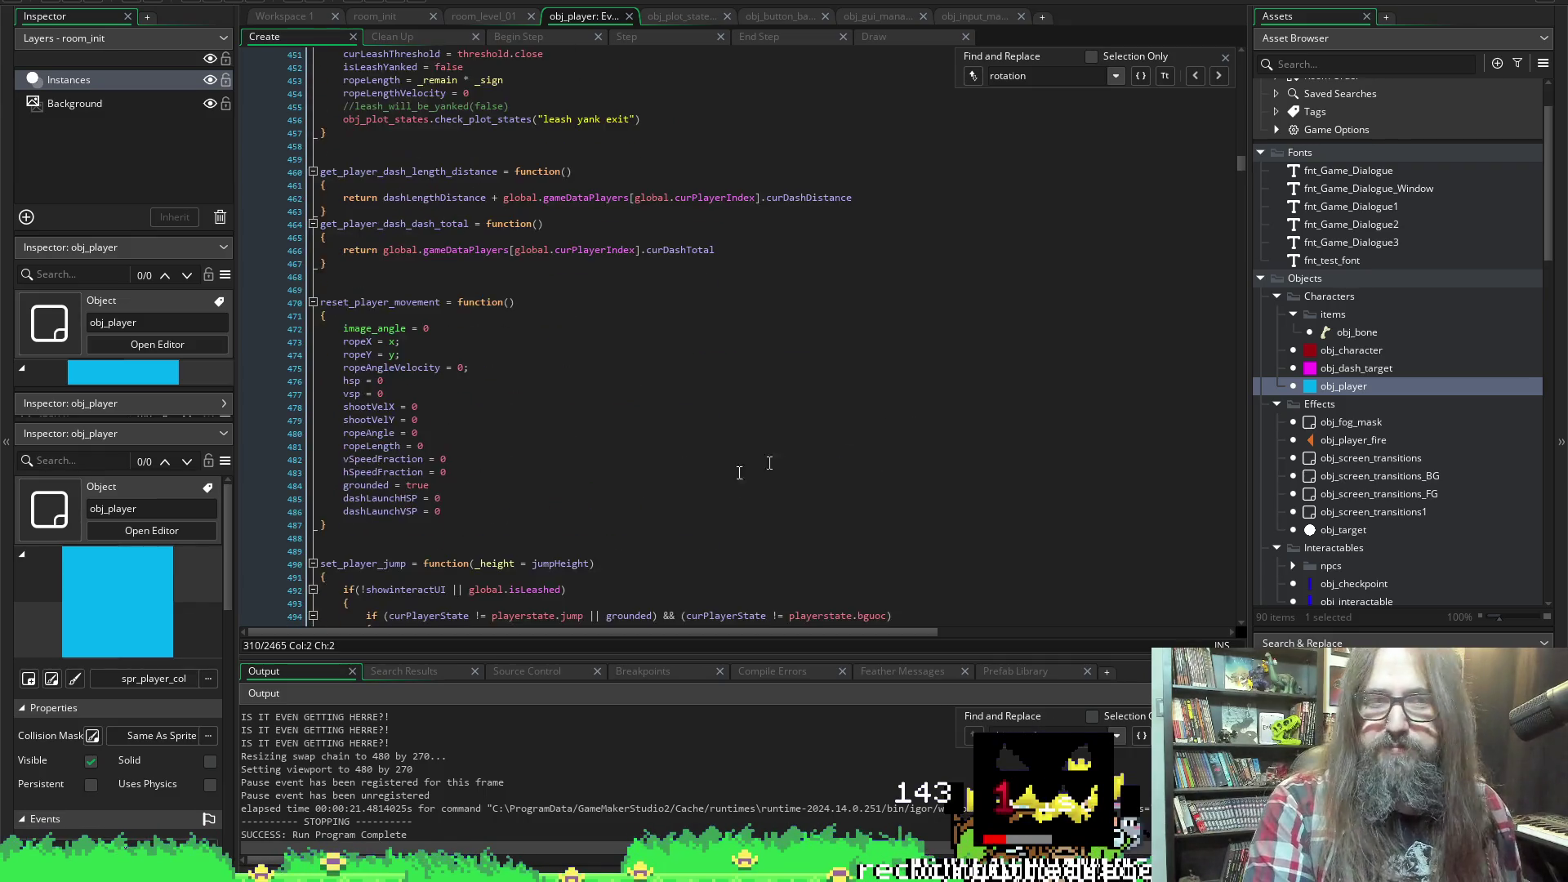
scroll(601, 518, down, 20)
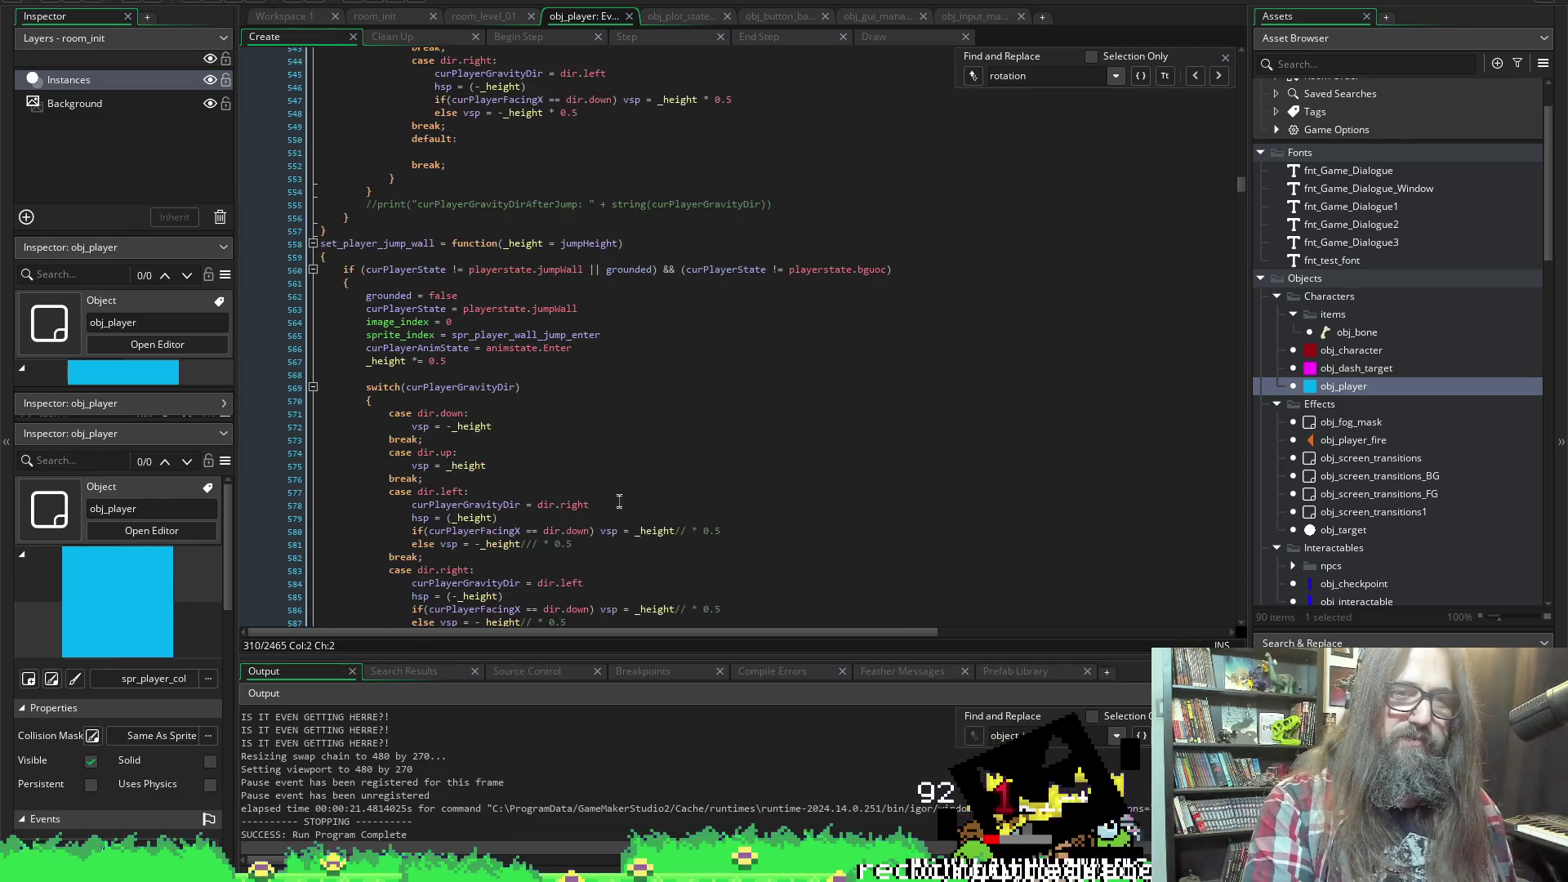
scroll(636, 404, down, 6)
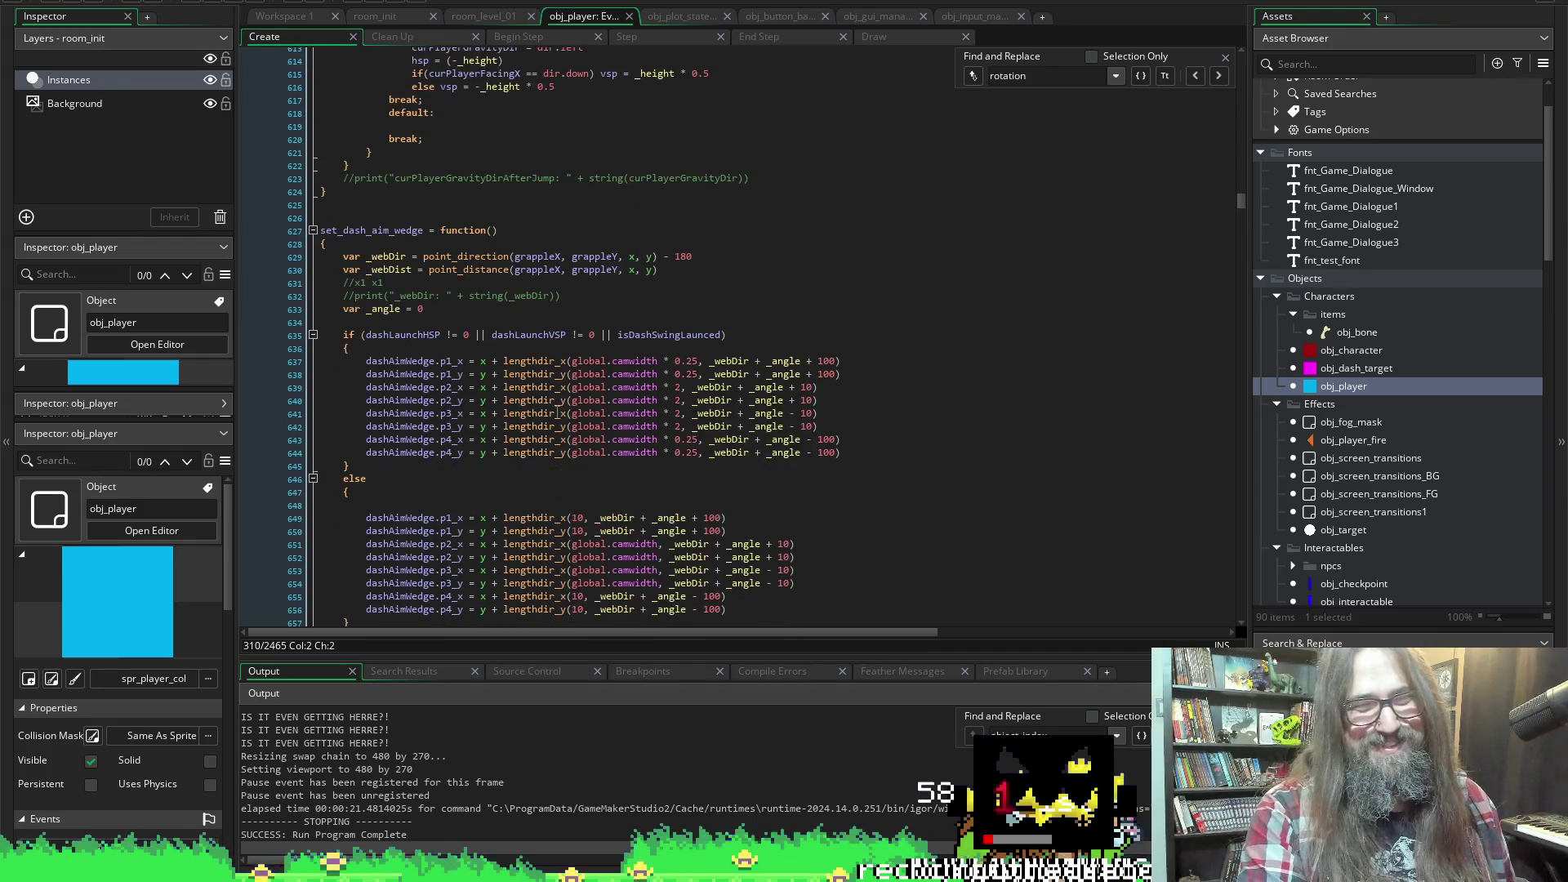
scroll(577, 319, down, 20)
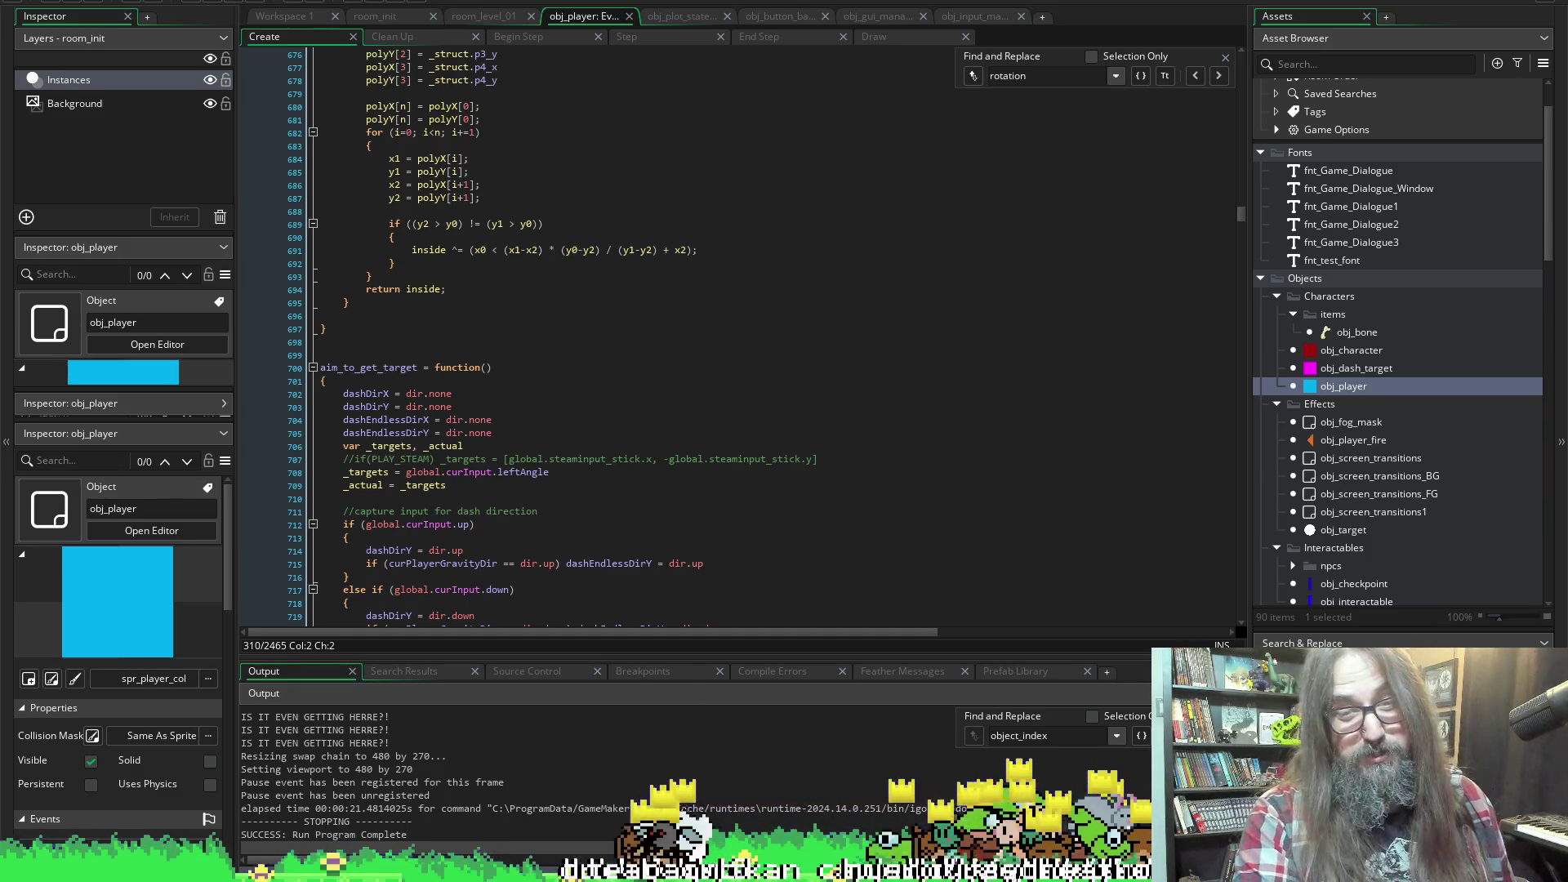
scroll(857, 408, down, 10)
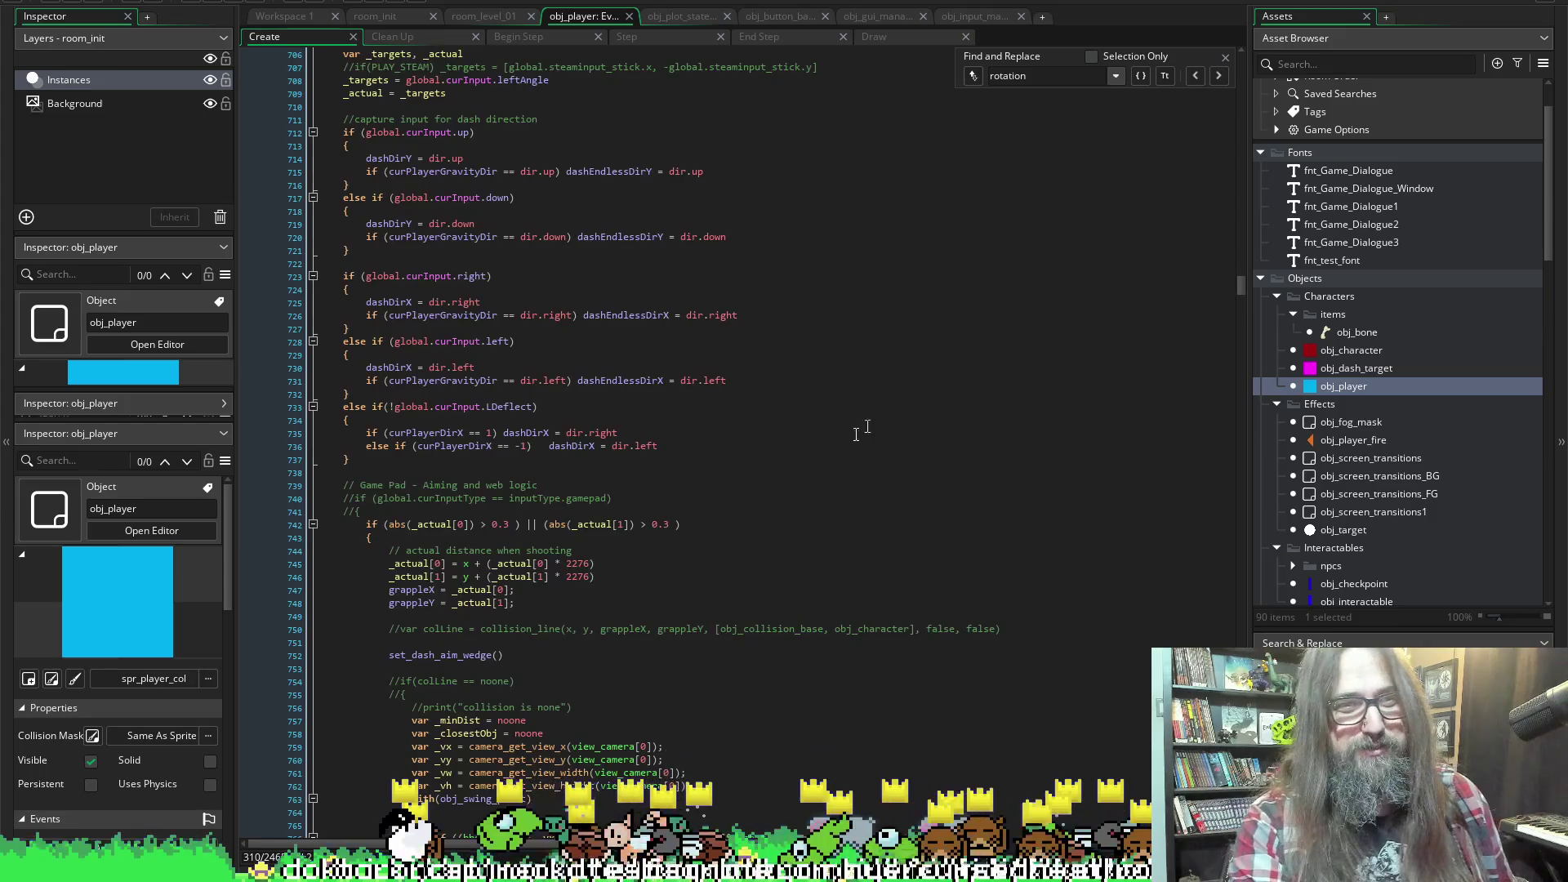
scroll(856, 434, down, 17)
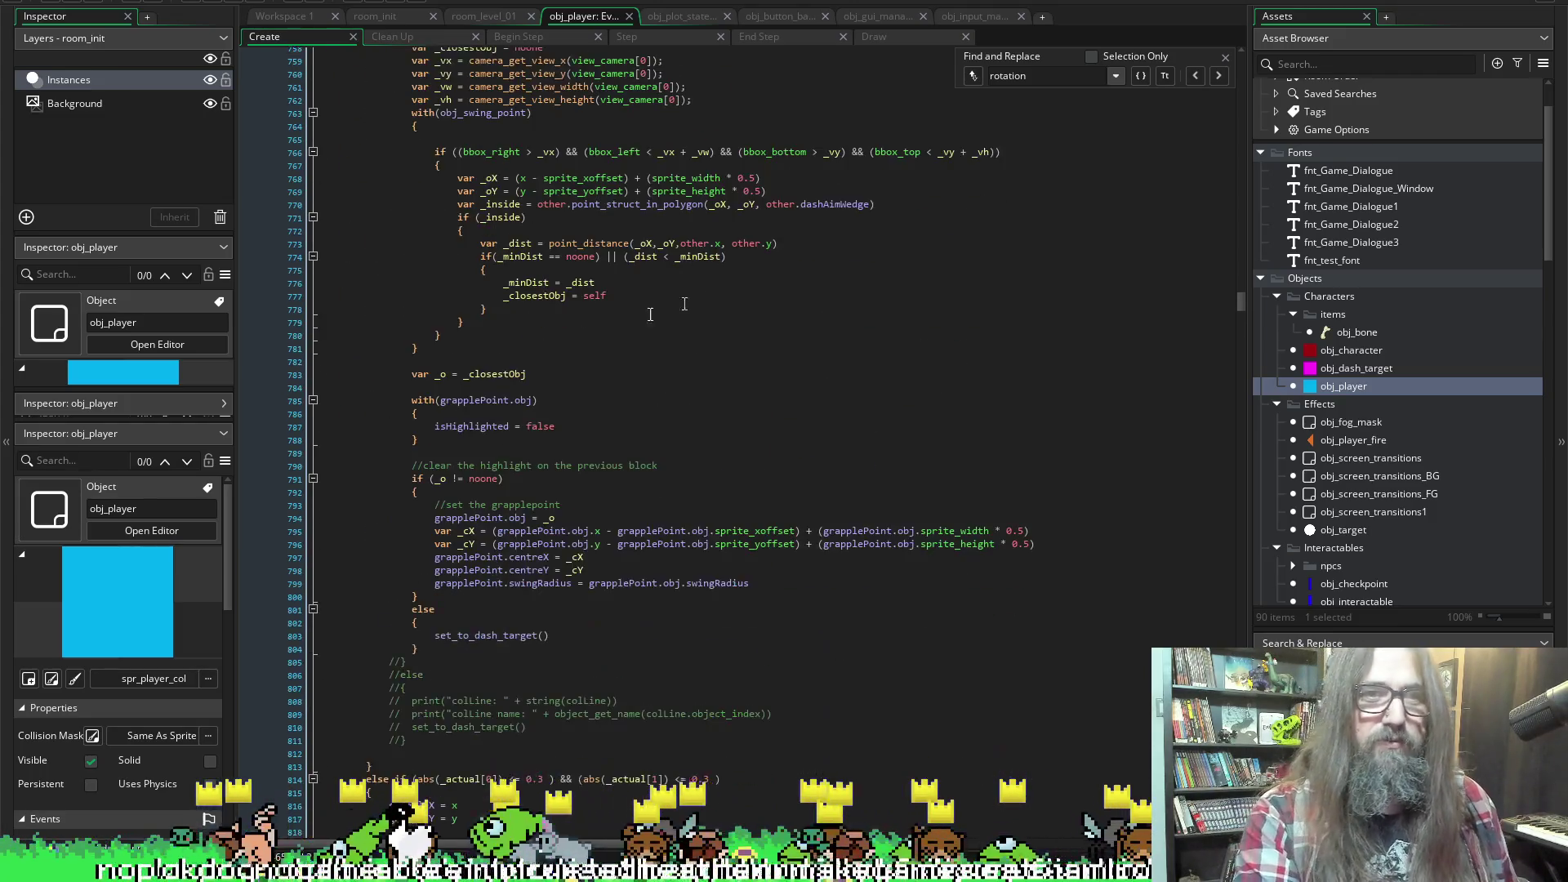
scroll(684, 304, down, 20)
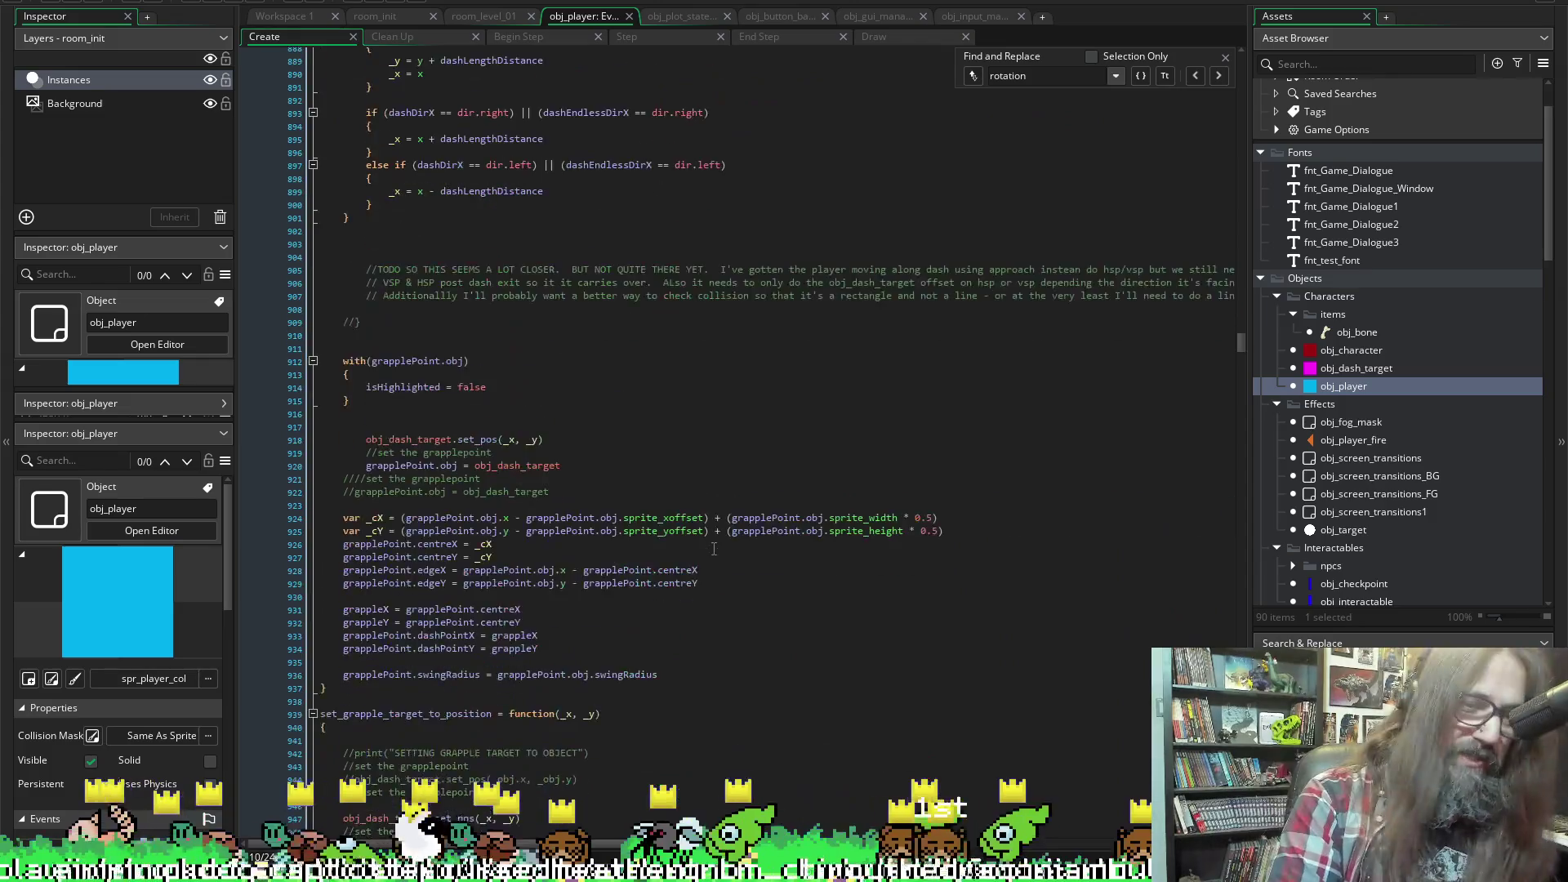
scroll(714, 549, down, 20)
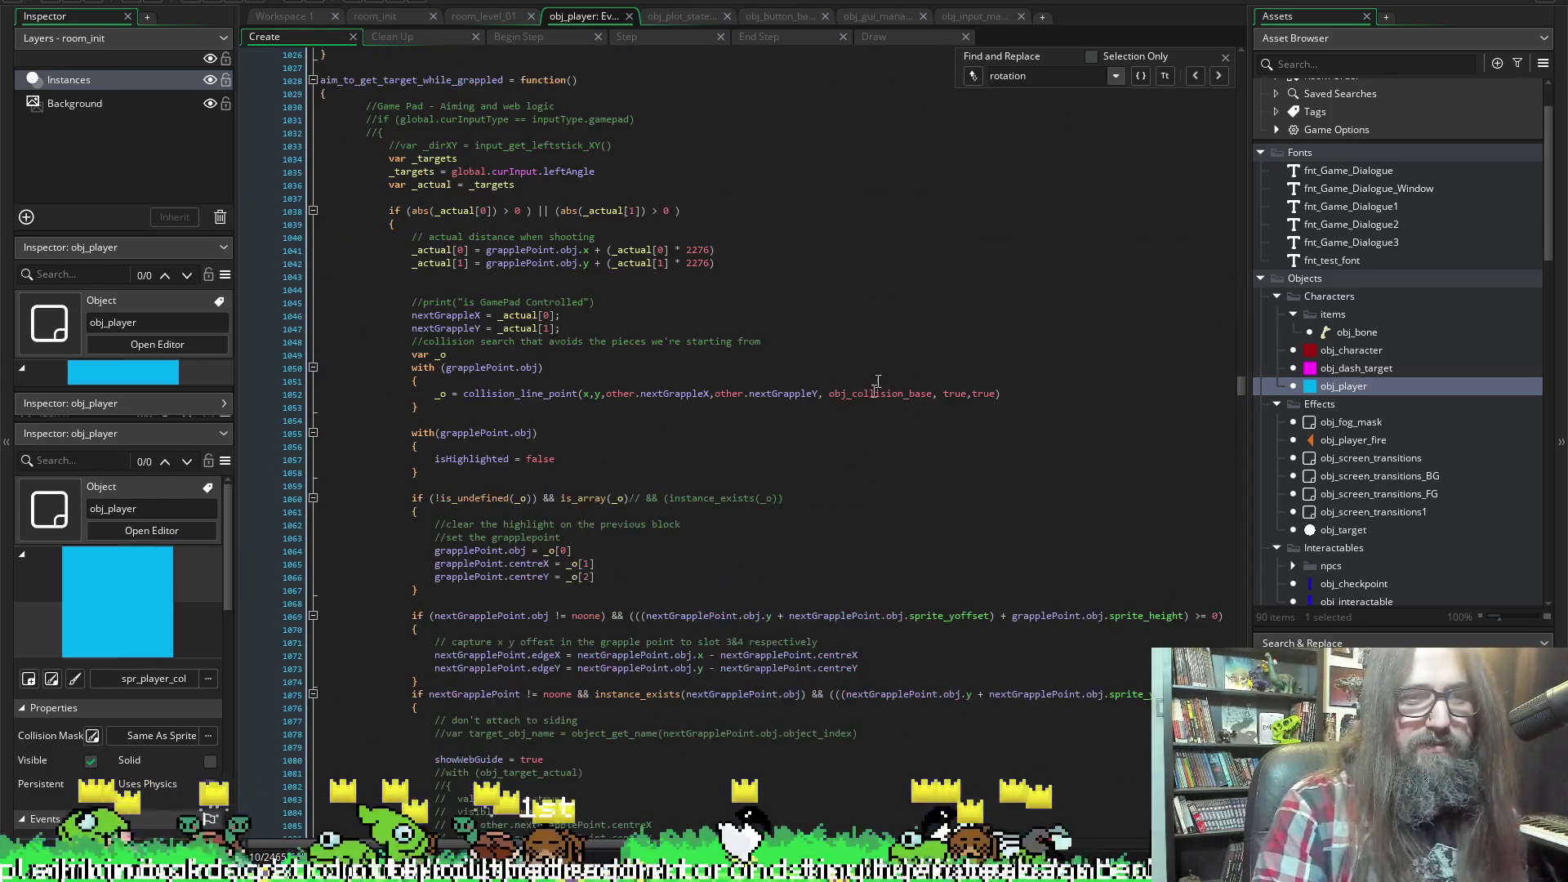
scroll(877, 384, down, 20)
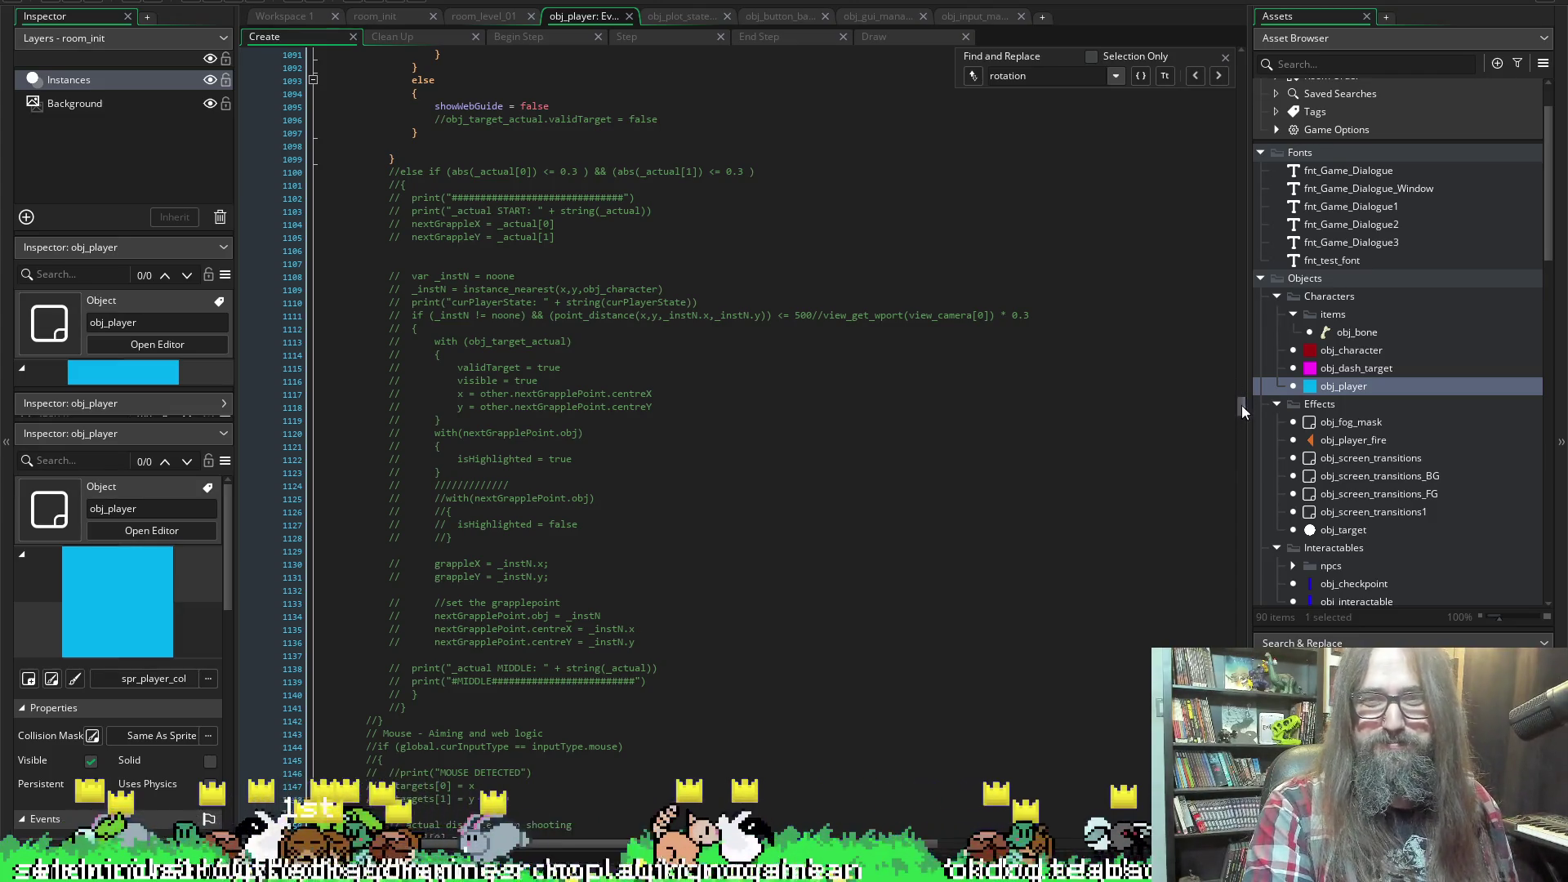
drag(1242, 405, 1243, 776)
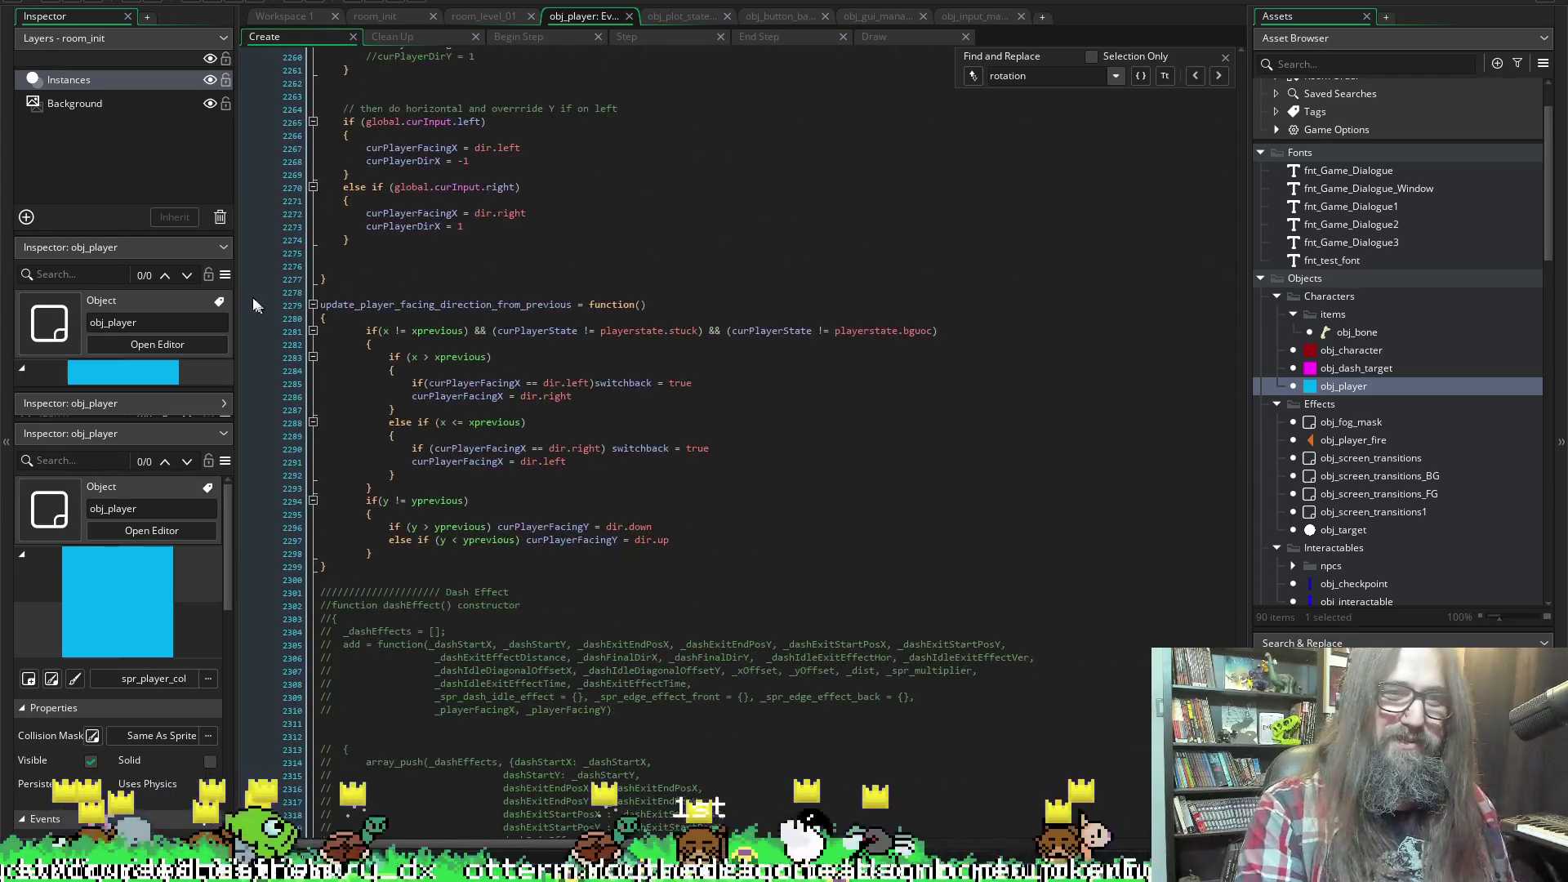
Paste the debris particle-system code after the closing brace at line 2299
scroll(435, 270, down, 7)
click(501, 298)
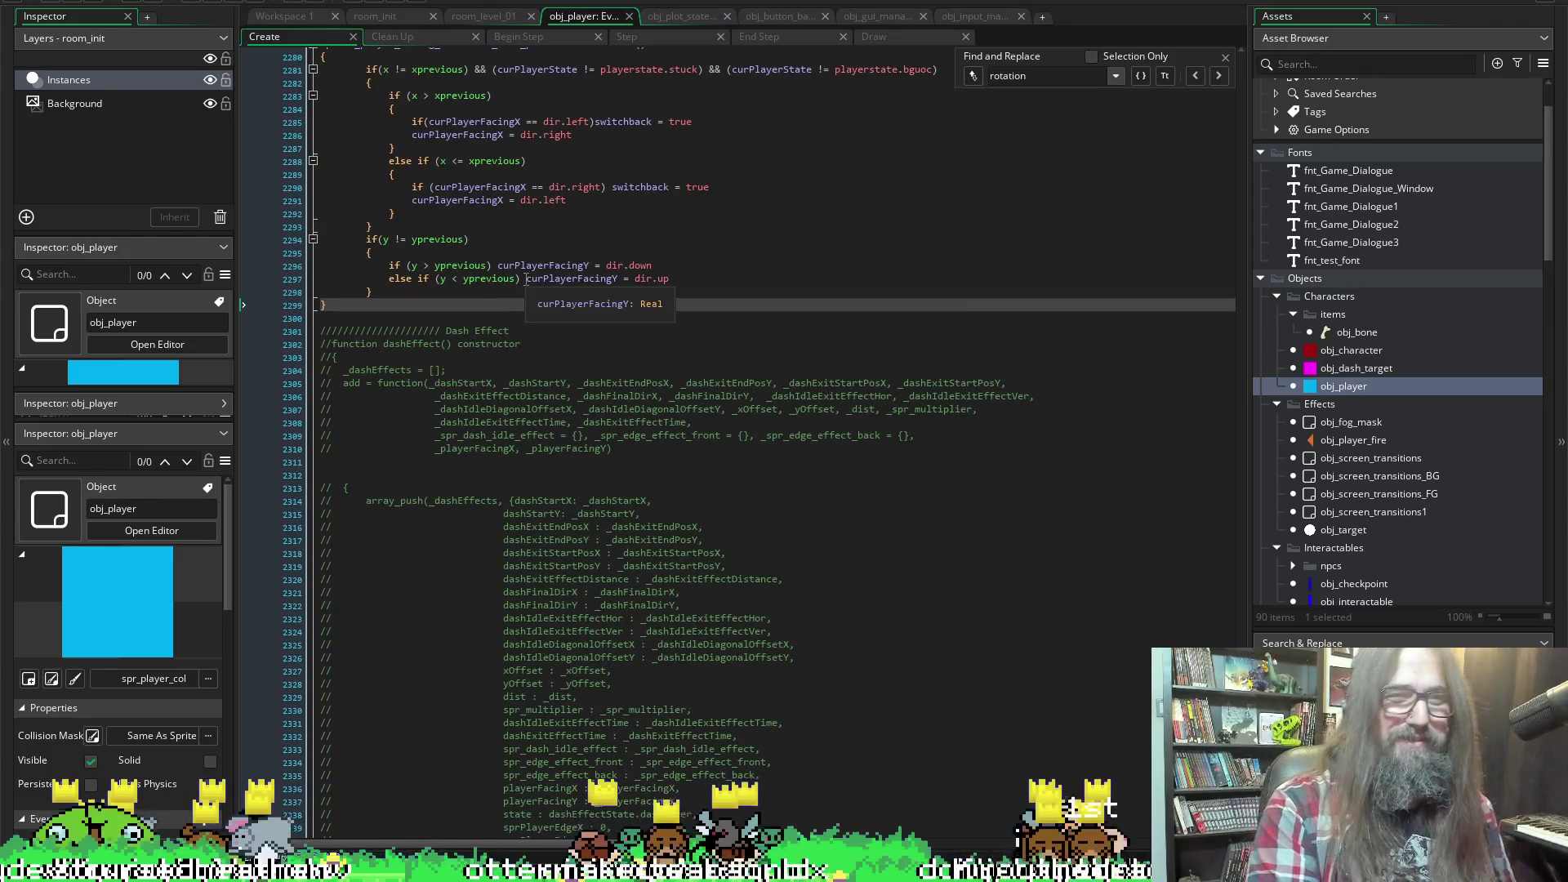
key(Return)
key(Return)
key(ctrl+v)
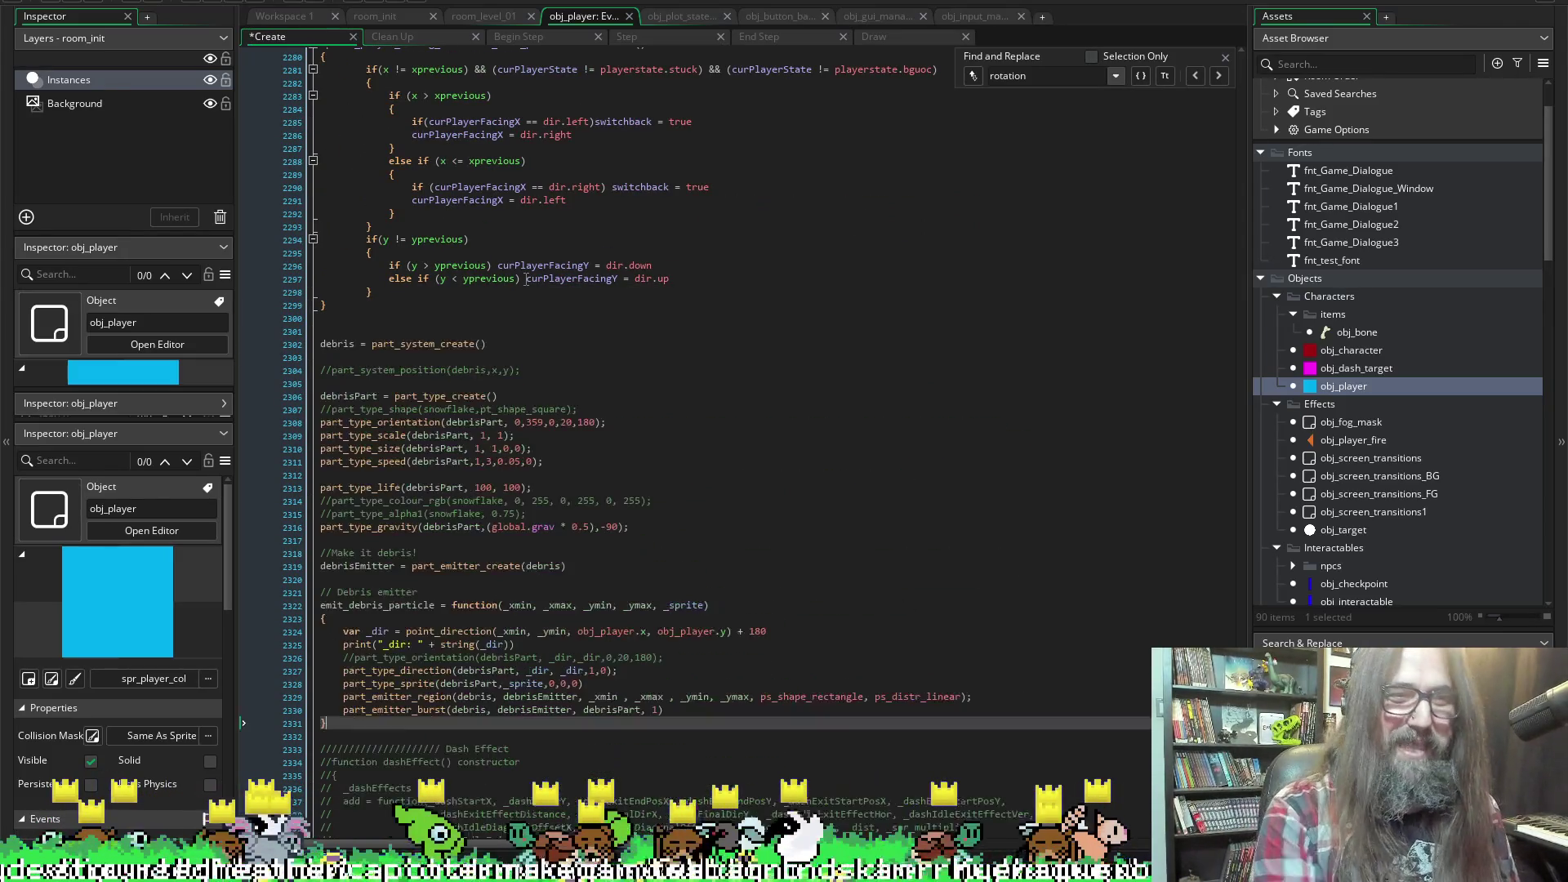
Rename the pasted particle system to fireAttackSmall, save, and move the Reddit post window into place
click(351, 345)
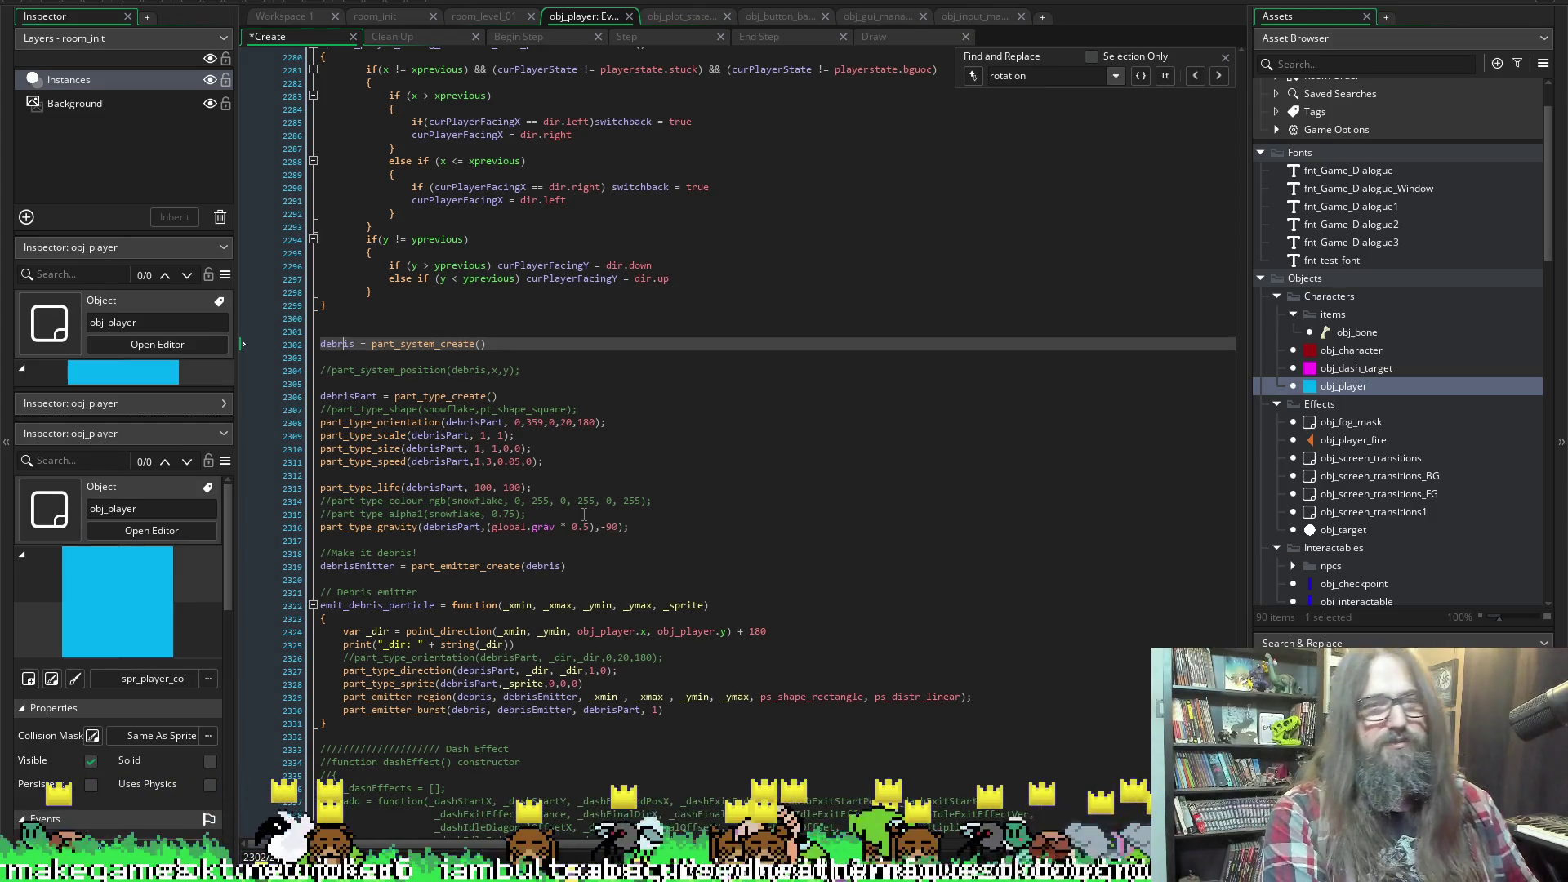
text(f)
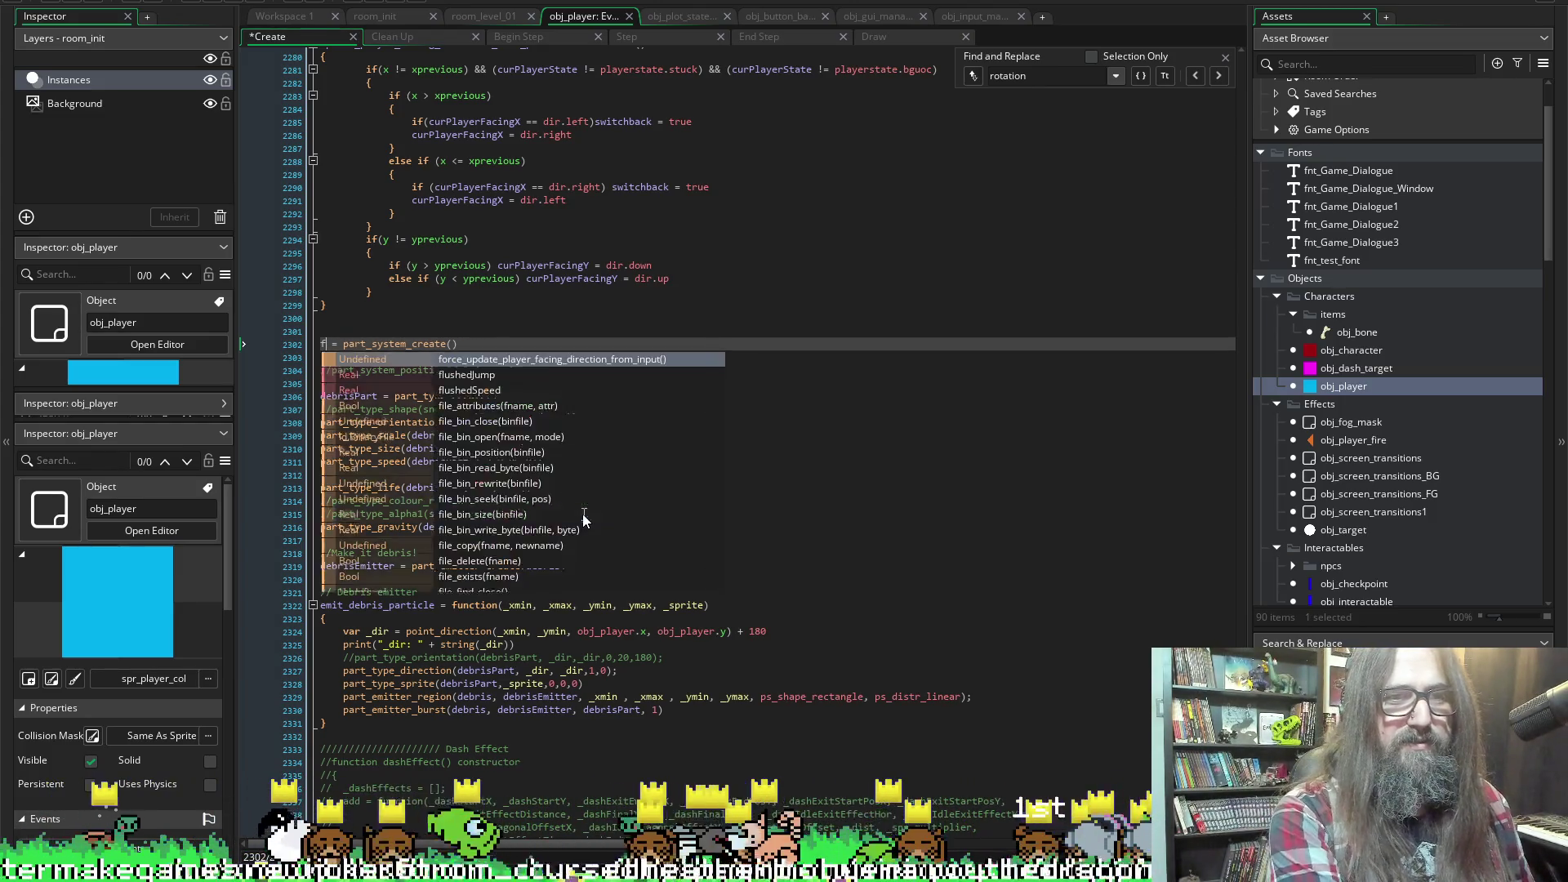
text(ireA)
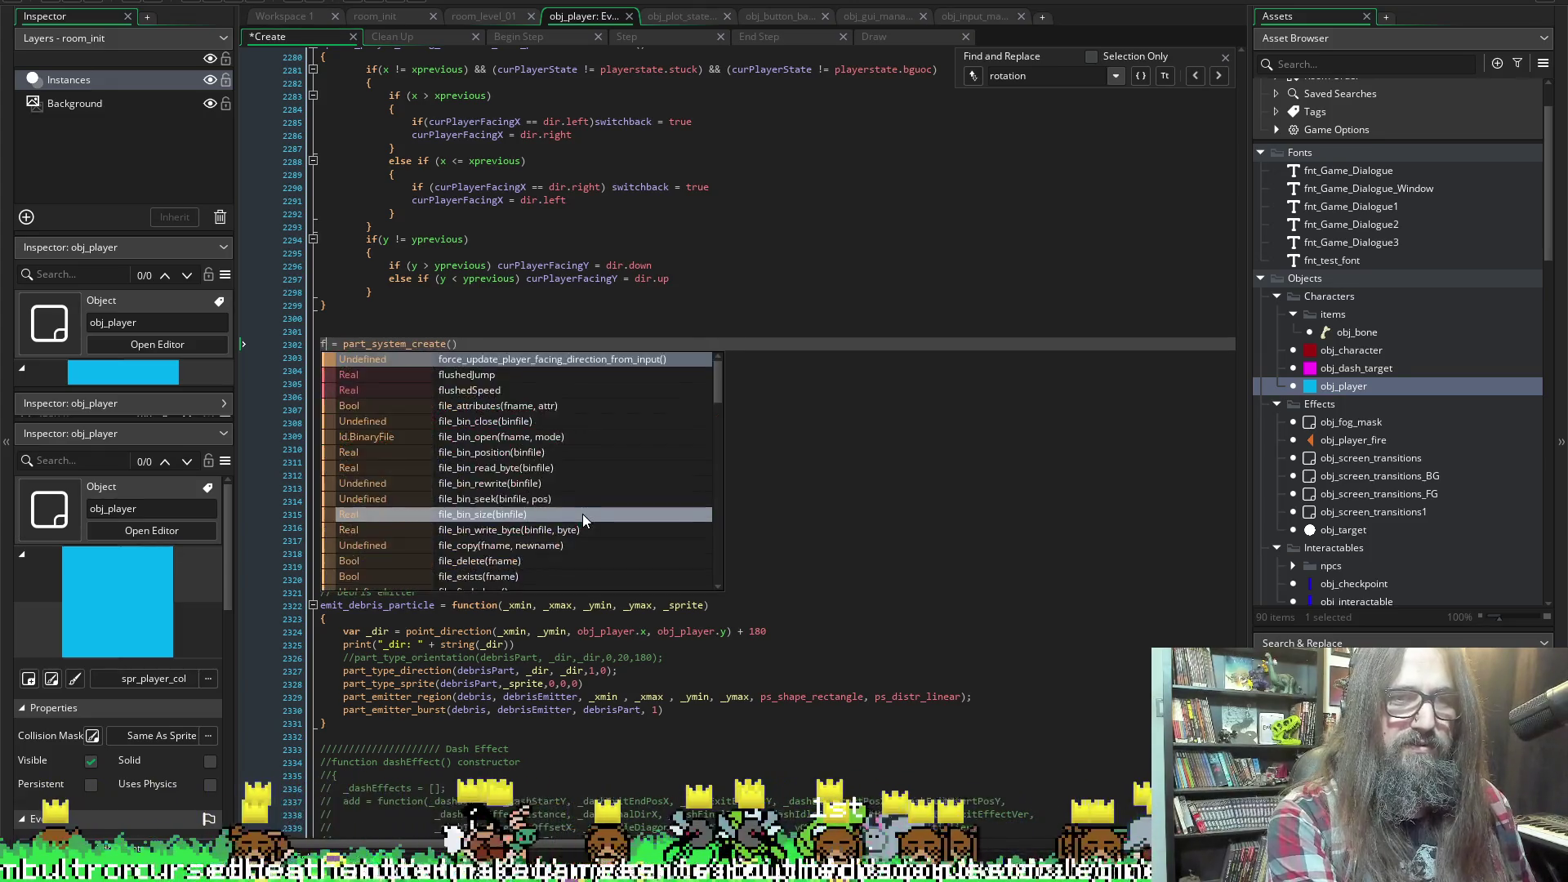
text(ttack)
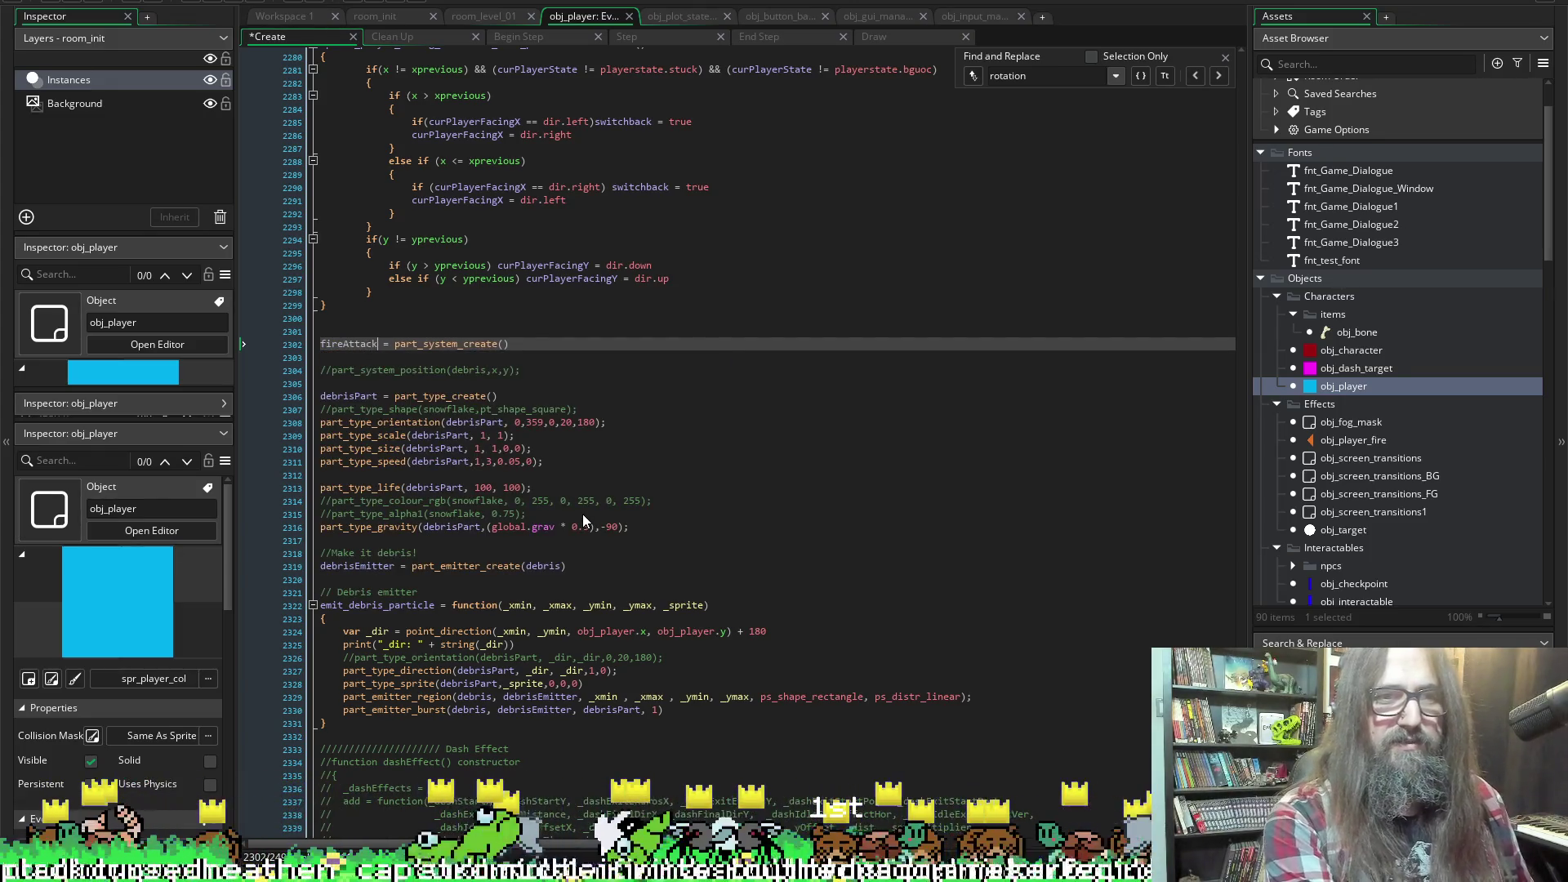
text(s)
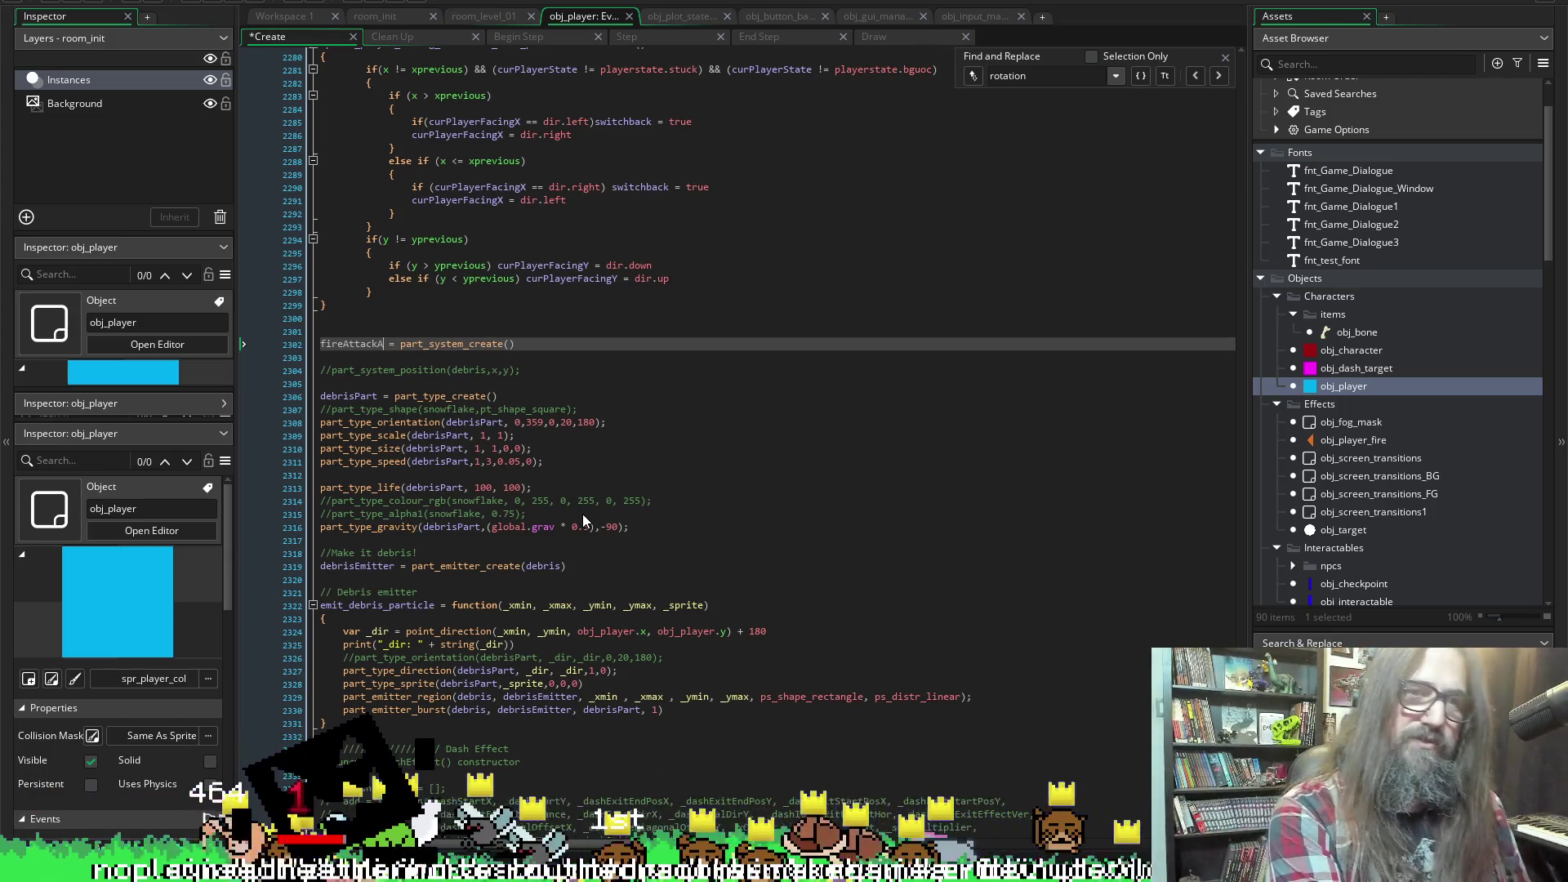
key(BackSpace)
text(Small)
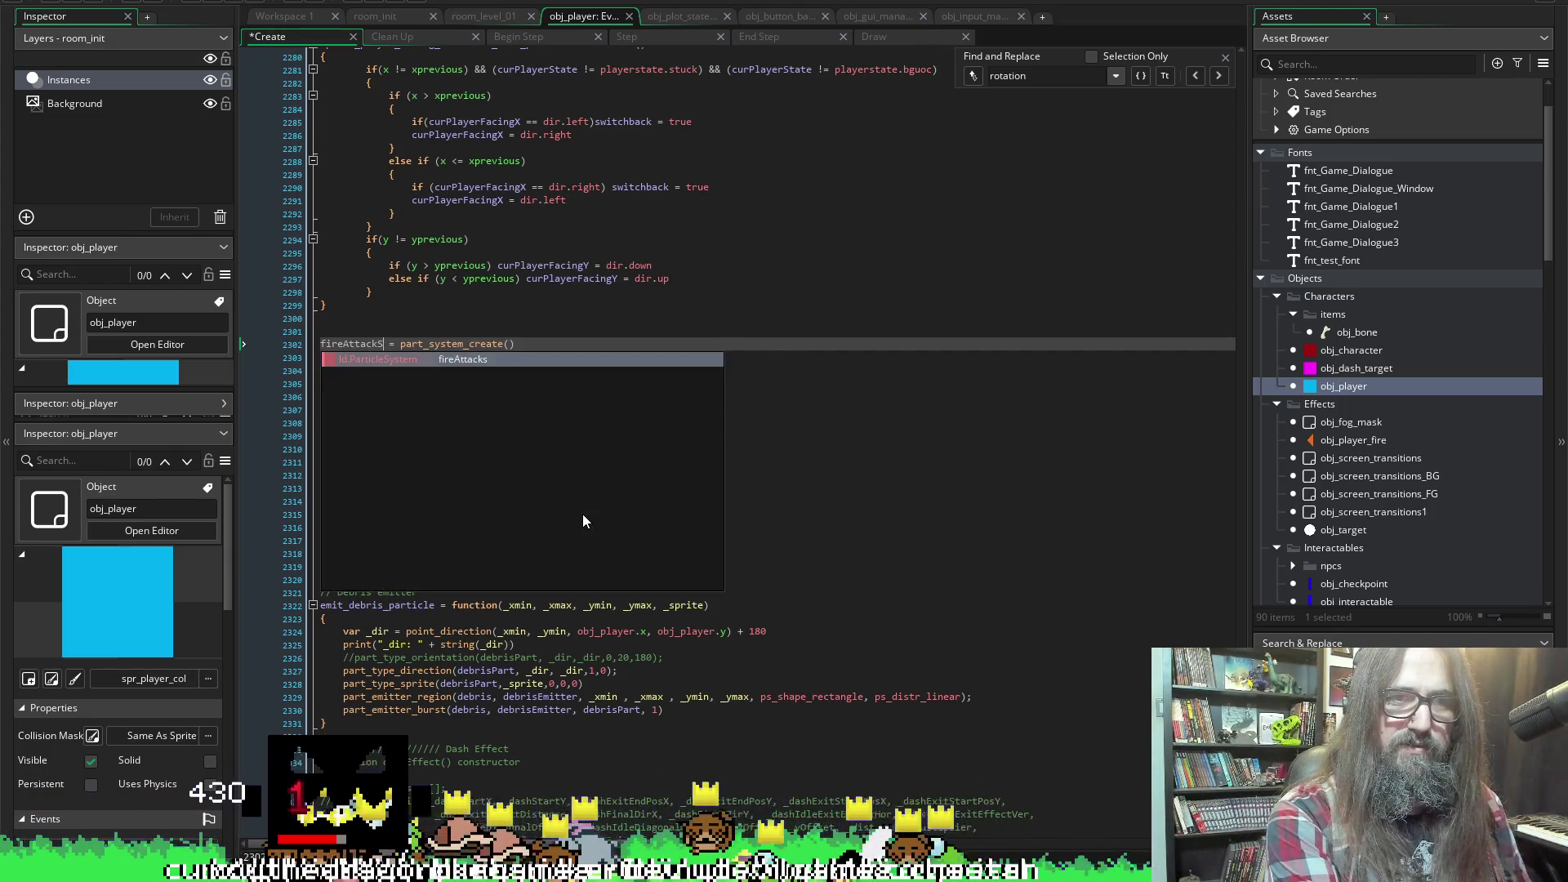
key(ctrl+s)
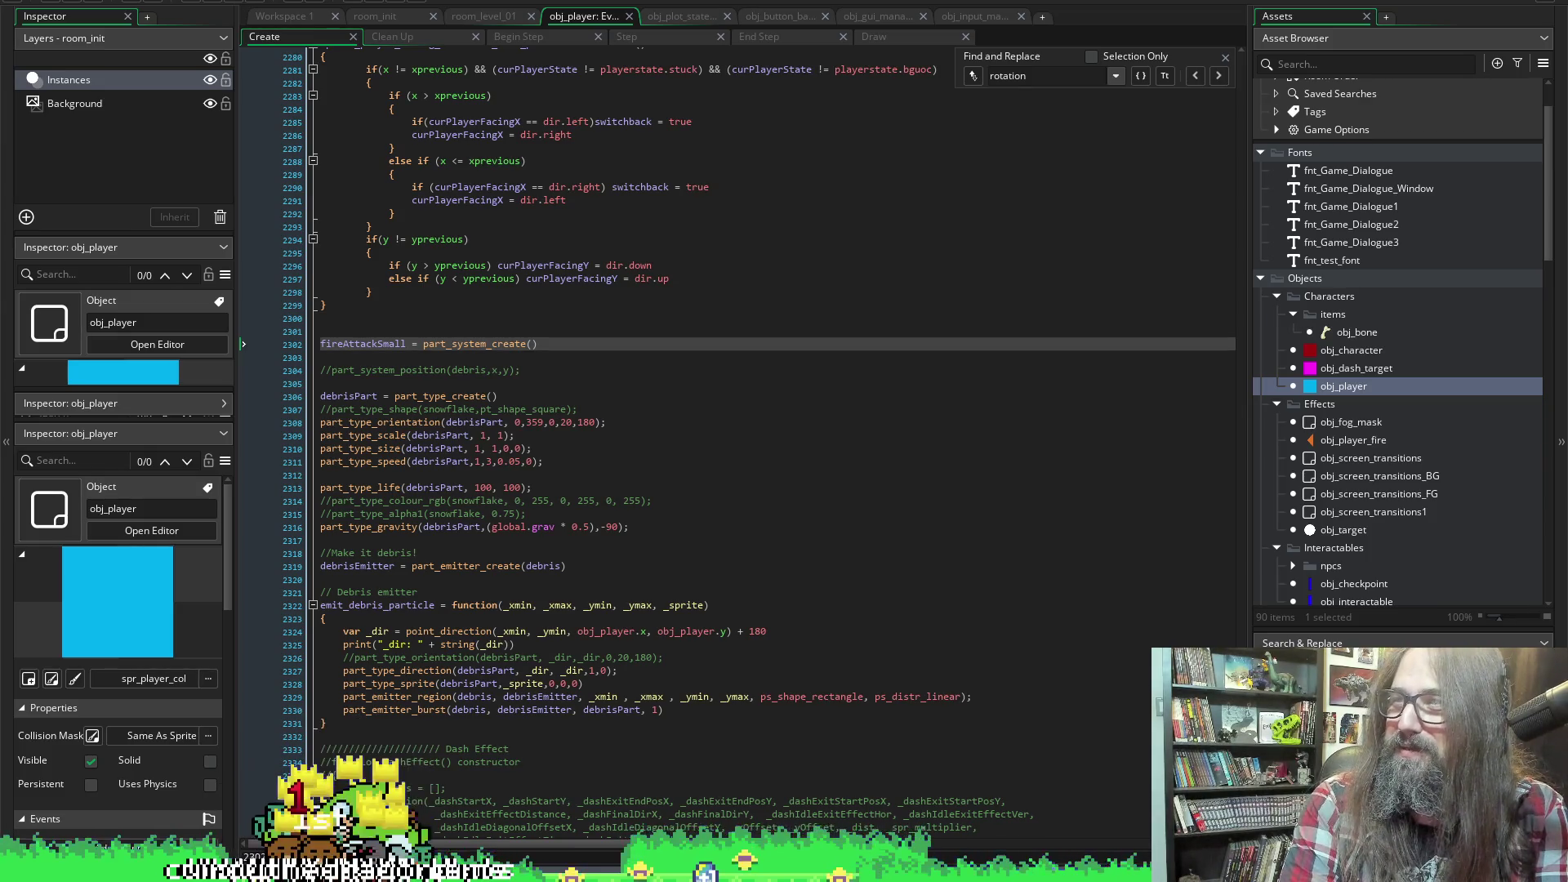
drag(0, 24, 699, 31)
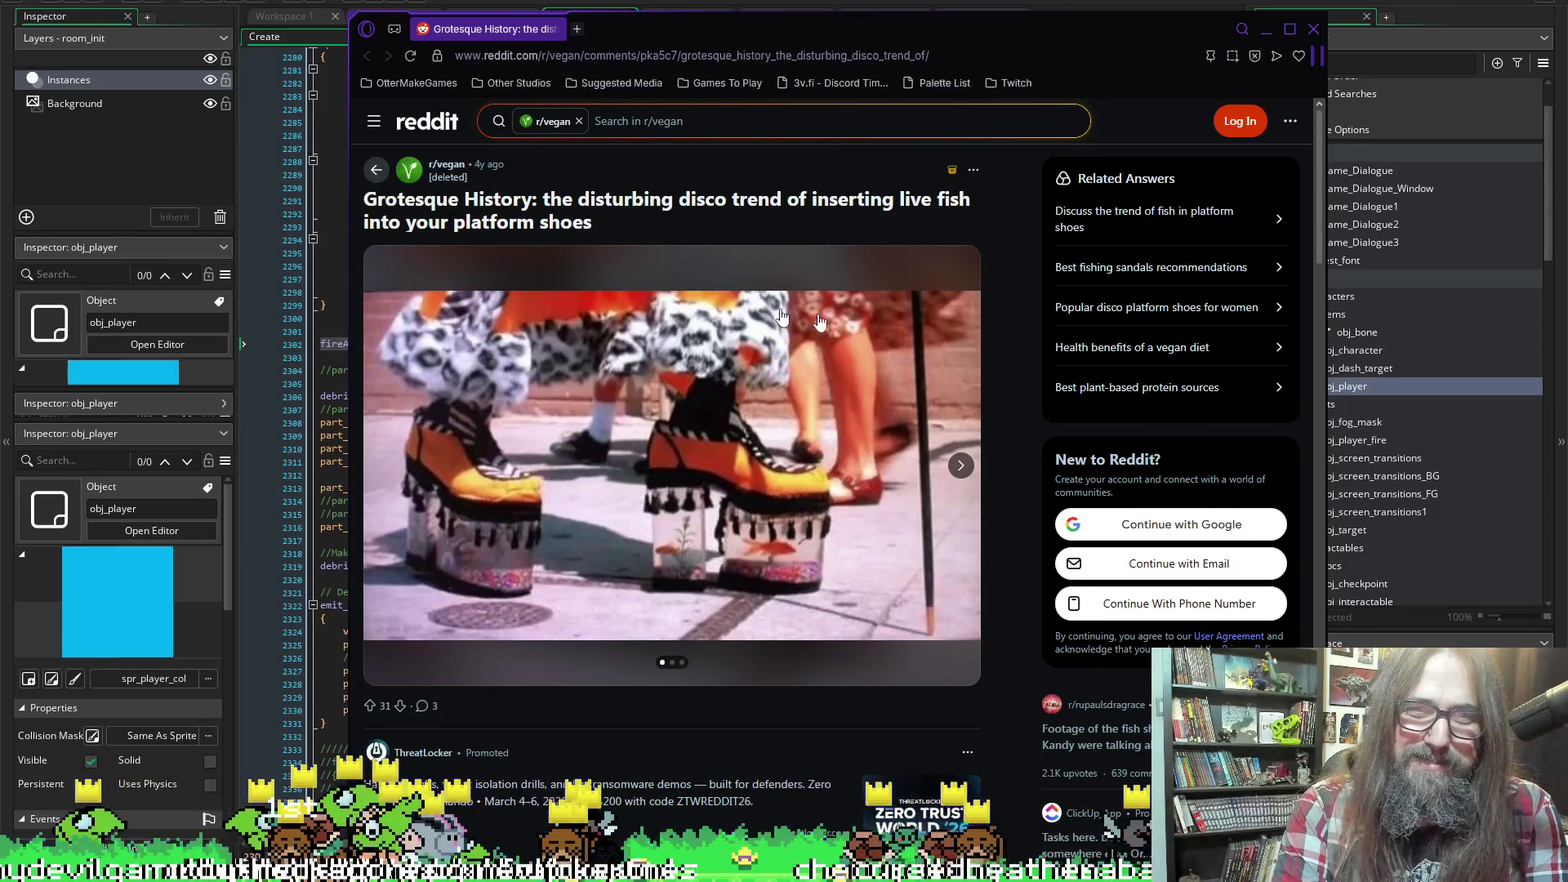
scroll(608, 372, down, 2)
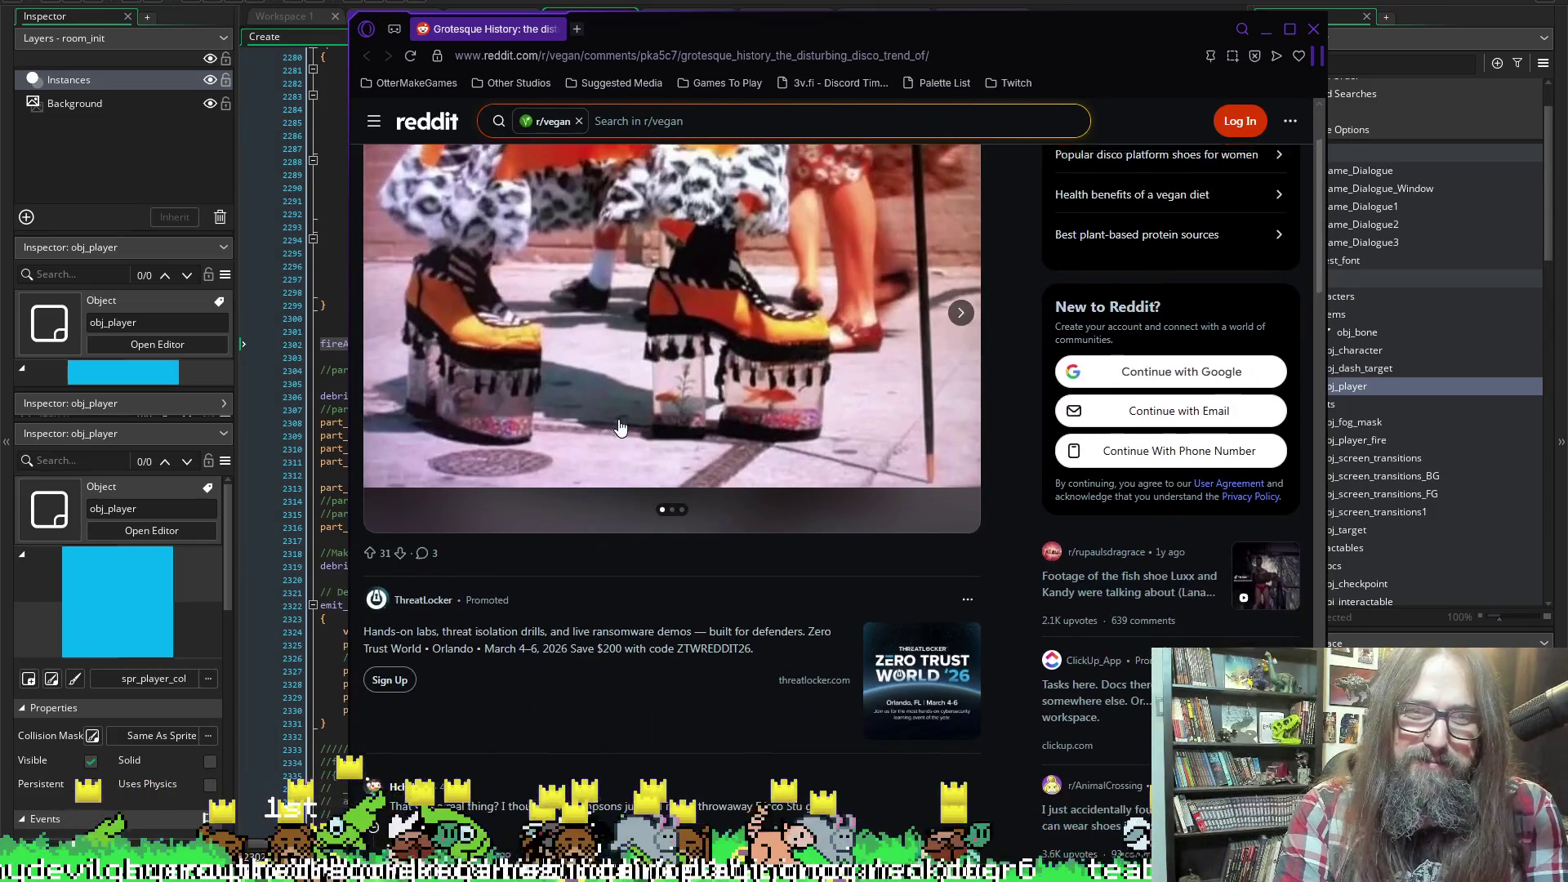
scroll(619, 425, up, 1)
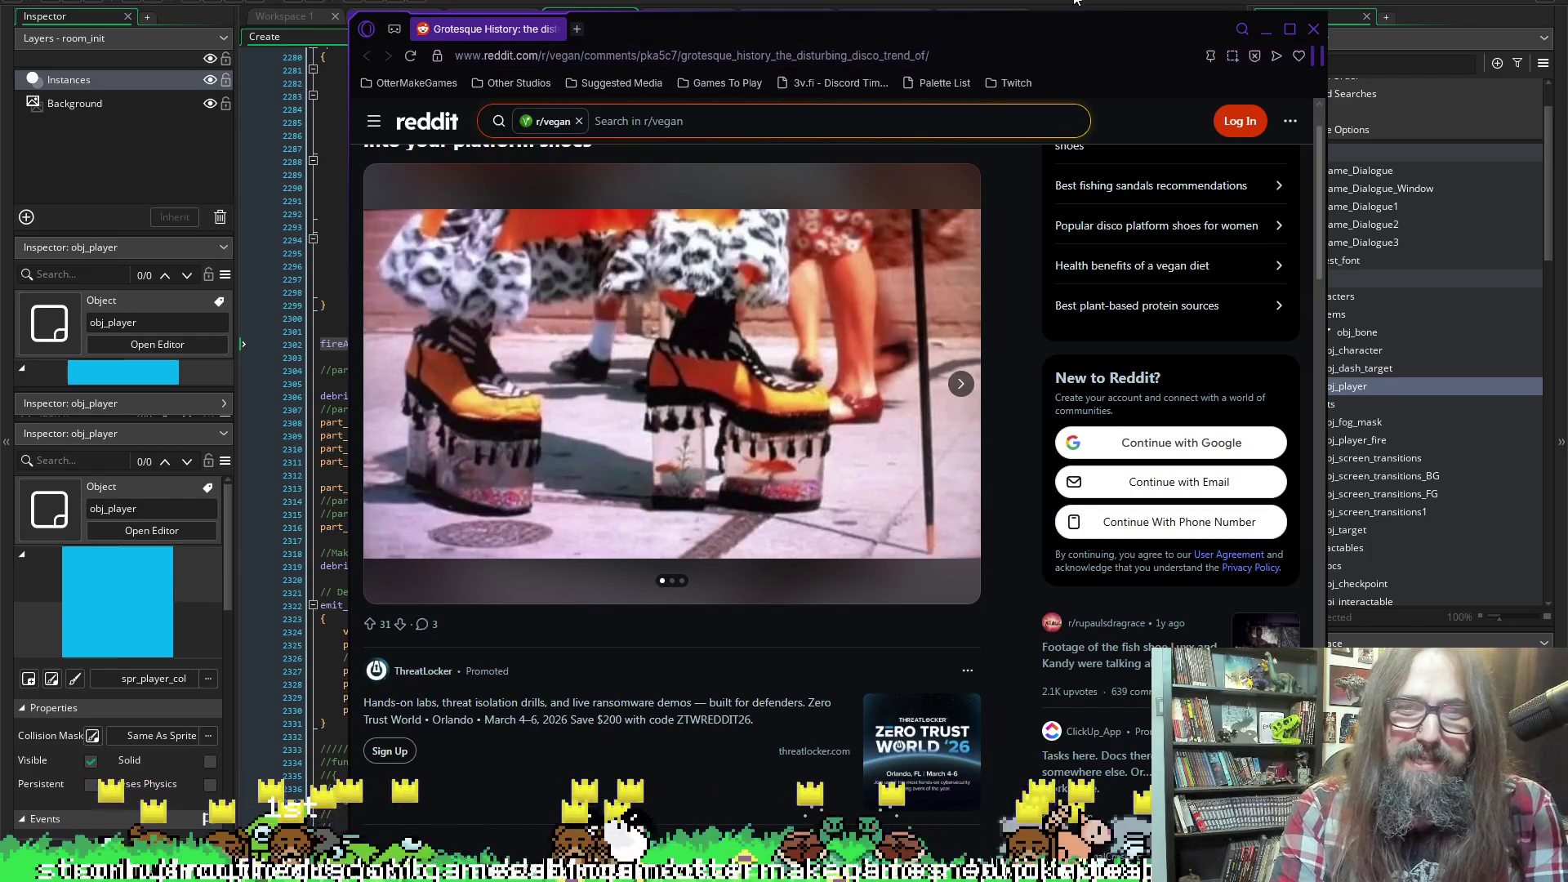
click(1313, 29)
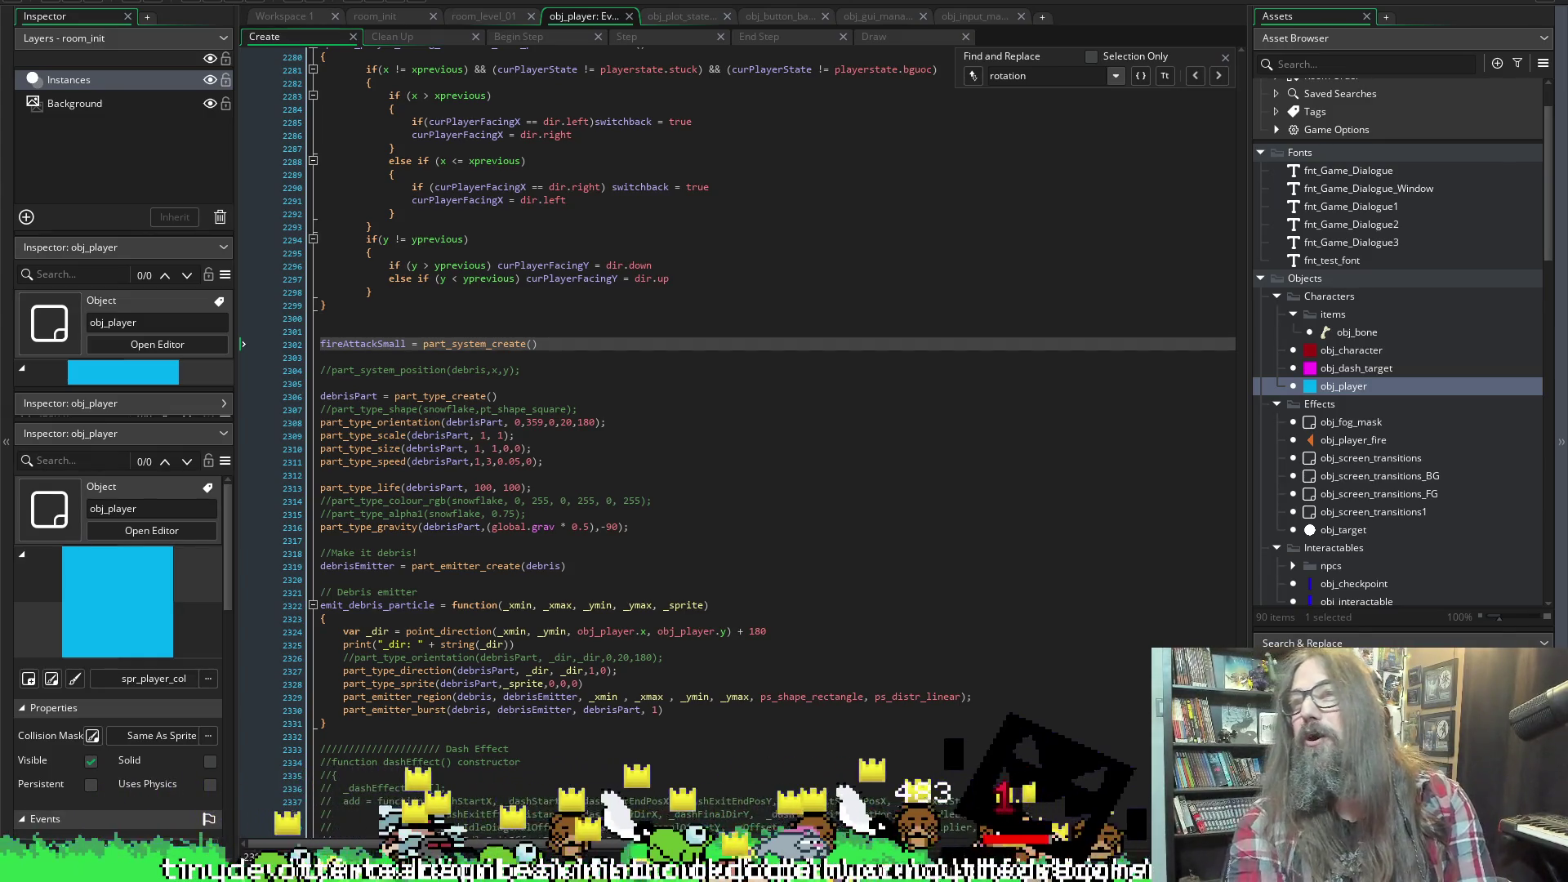
key(alt+Tab)
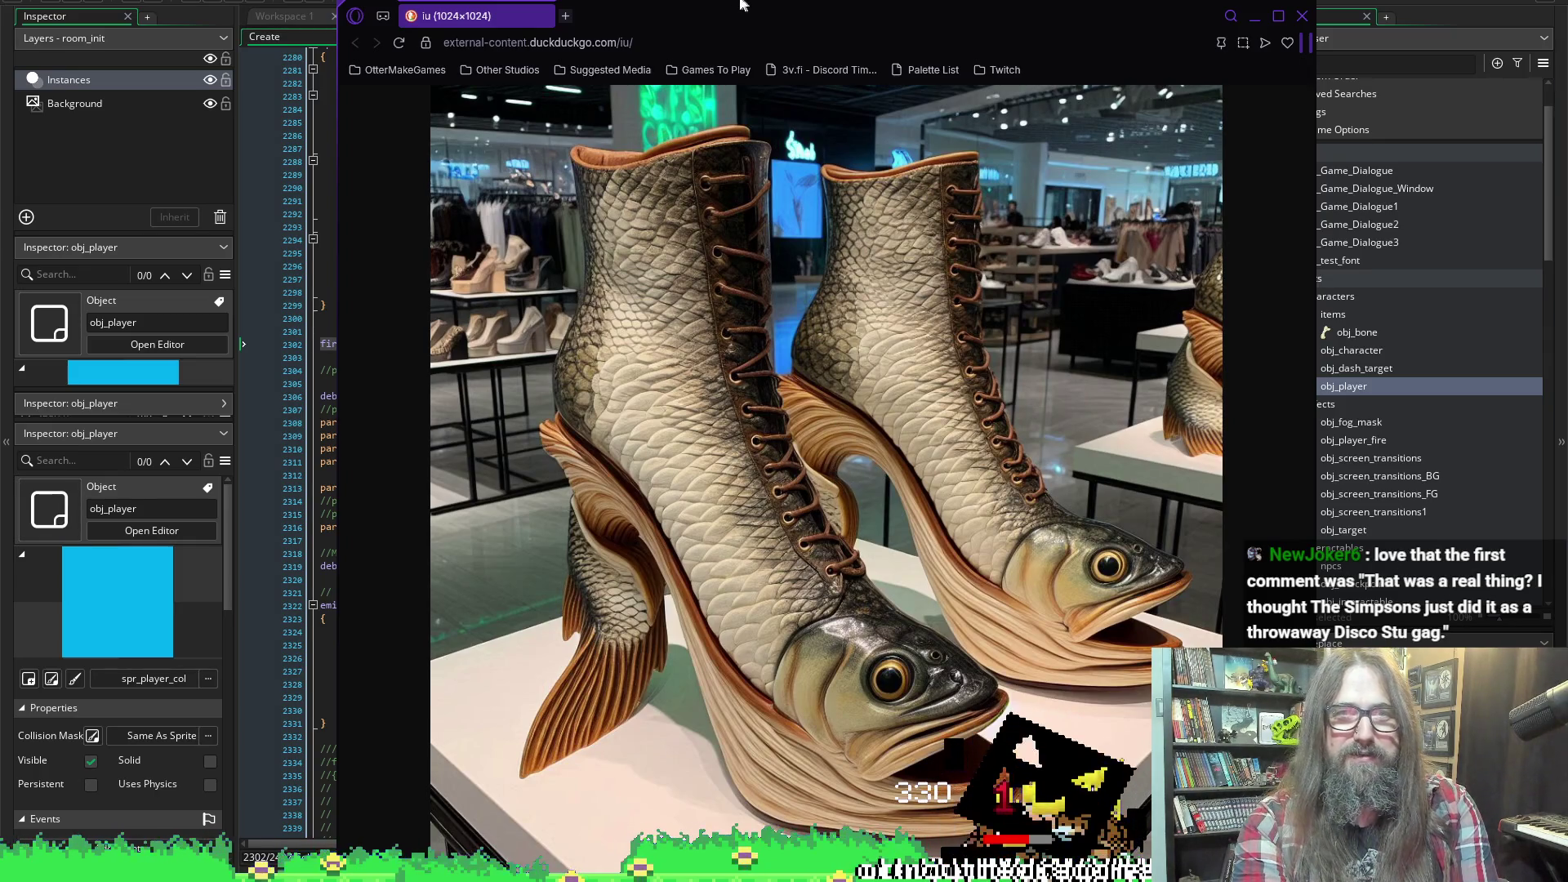
Restore the image viewer, enlarge the fish-shaped high-heel boots photo to full size, then close it
mouse_move(629, 4)
mouse_down()
mouse_move(630, 307)
mouse_move(637, 80)
mouse_move(628, 120)
mouse_up()
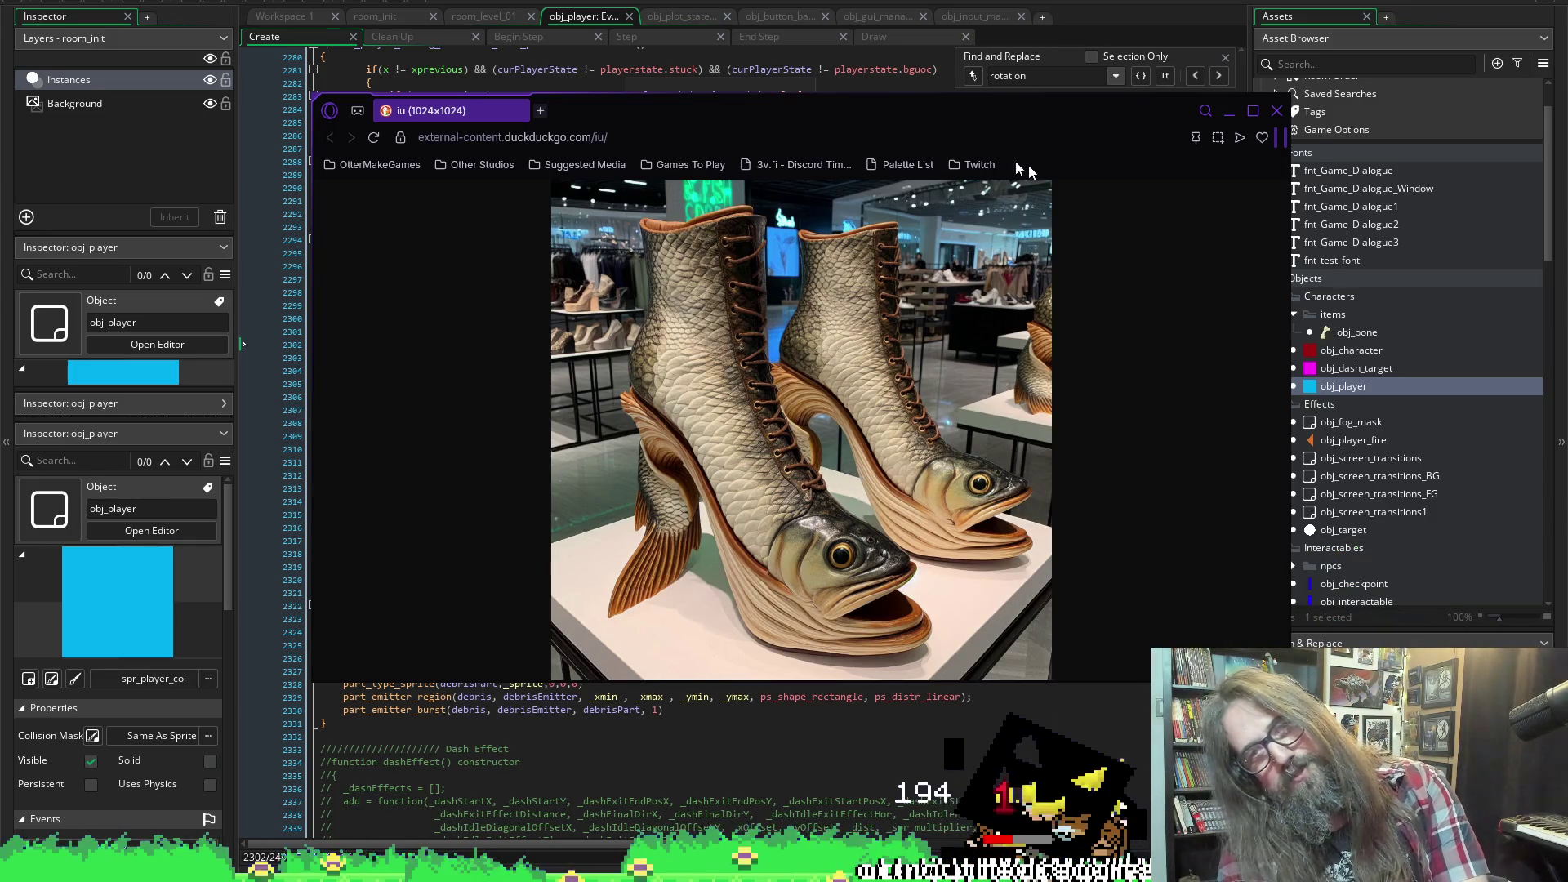
click(937, 393)
scroll(879, 448, down, 3)
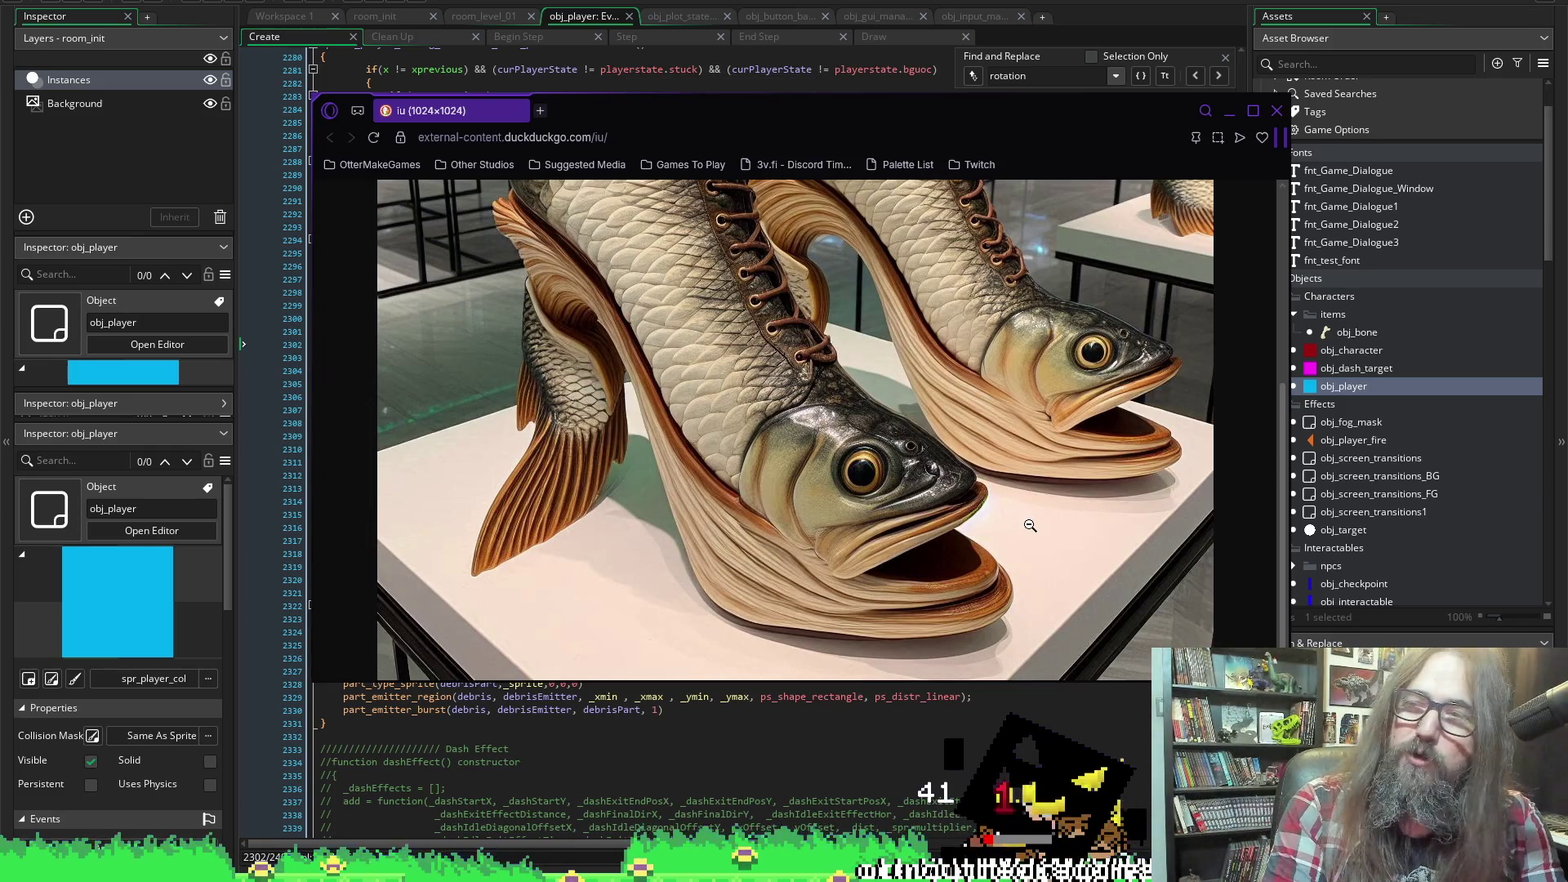
scroll(1030, 525, up, 4)
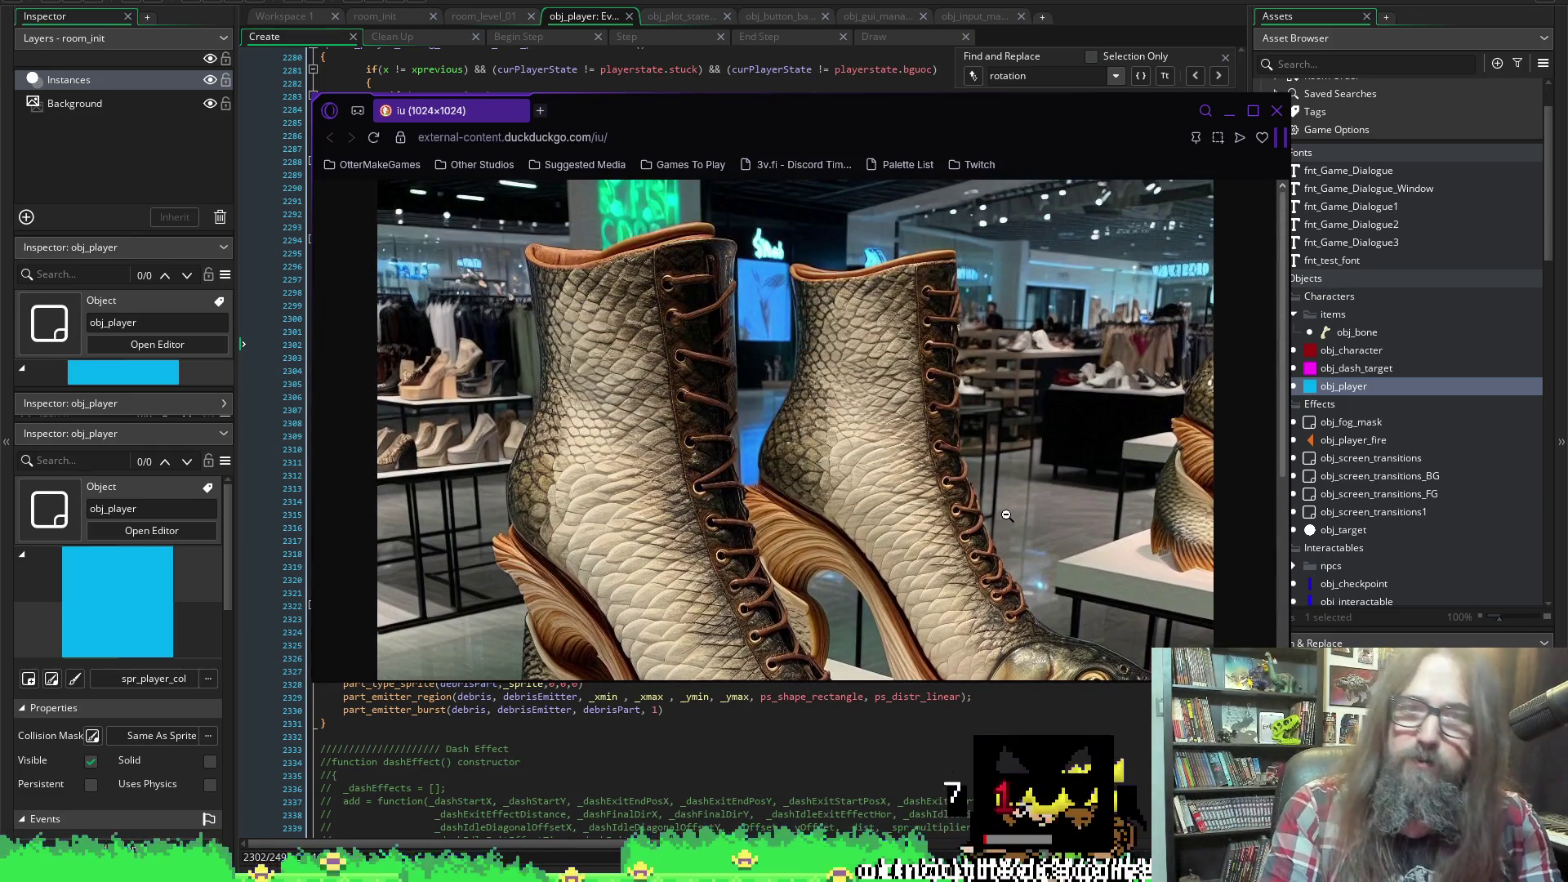
scroll(1009, 523, down, 3)
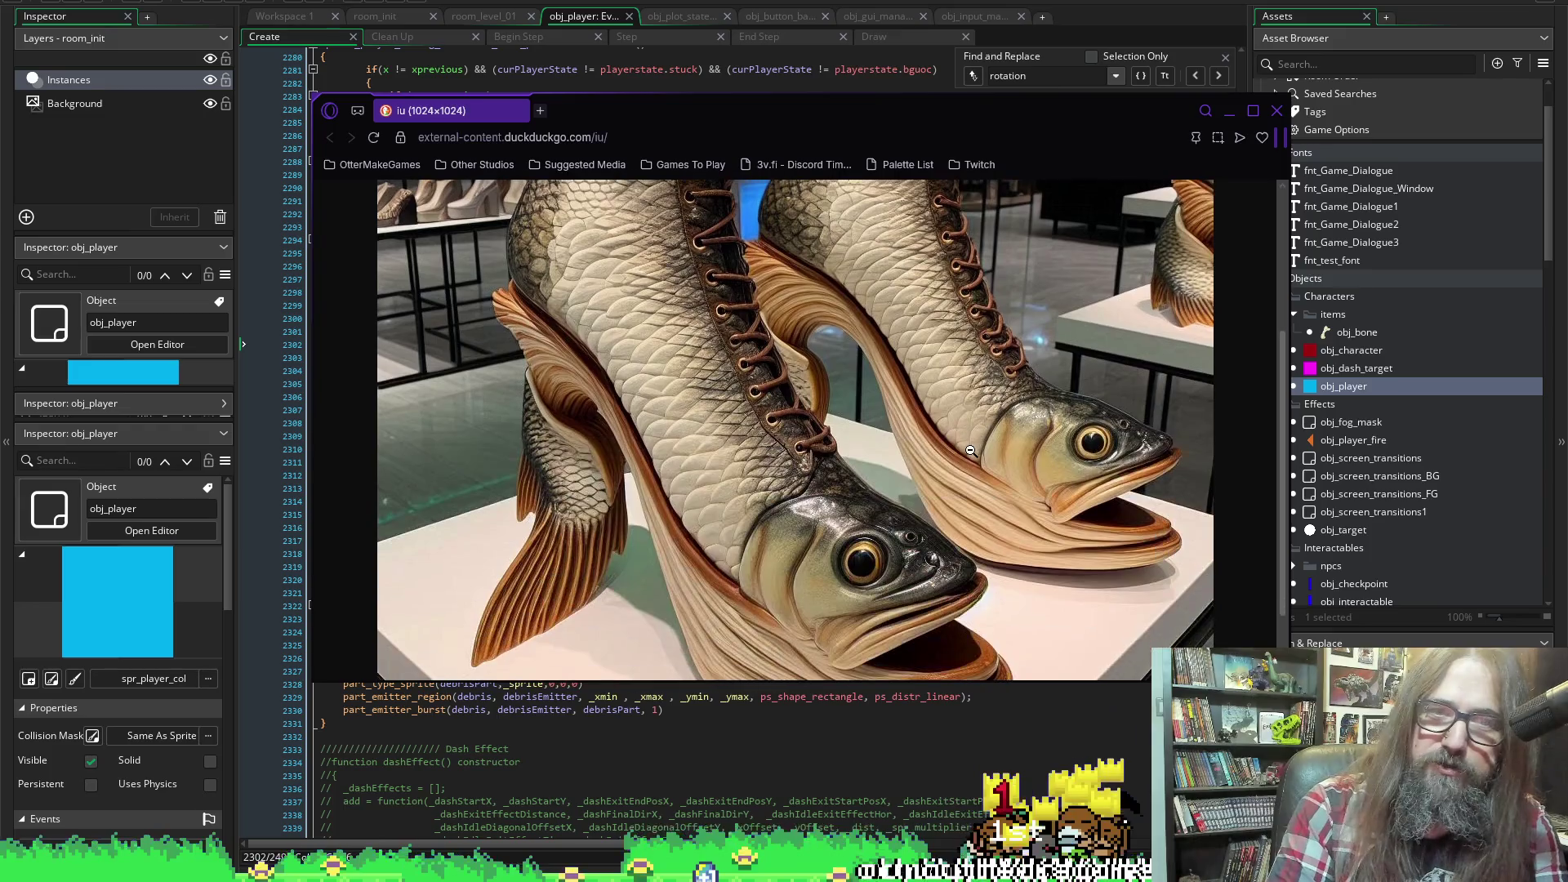
click(1277, 111)
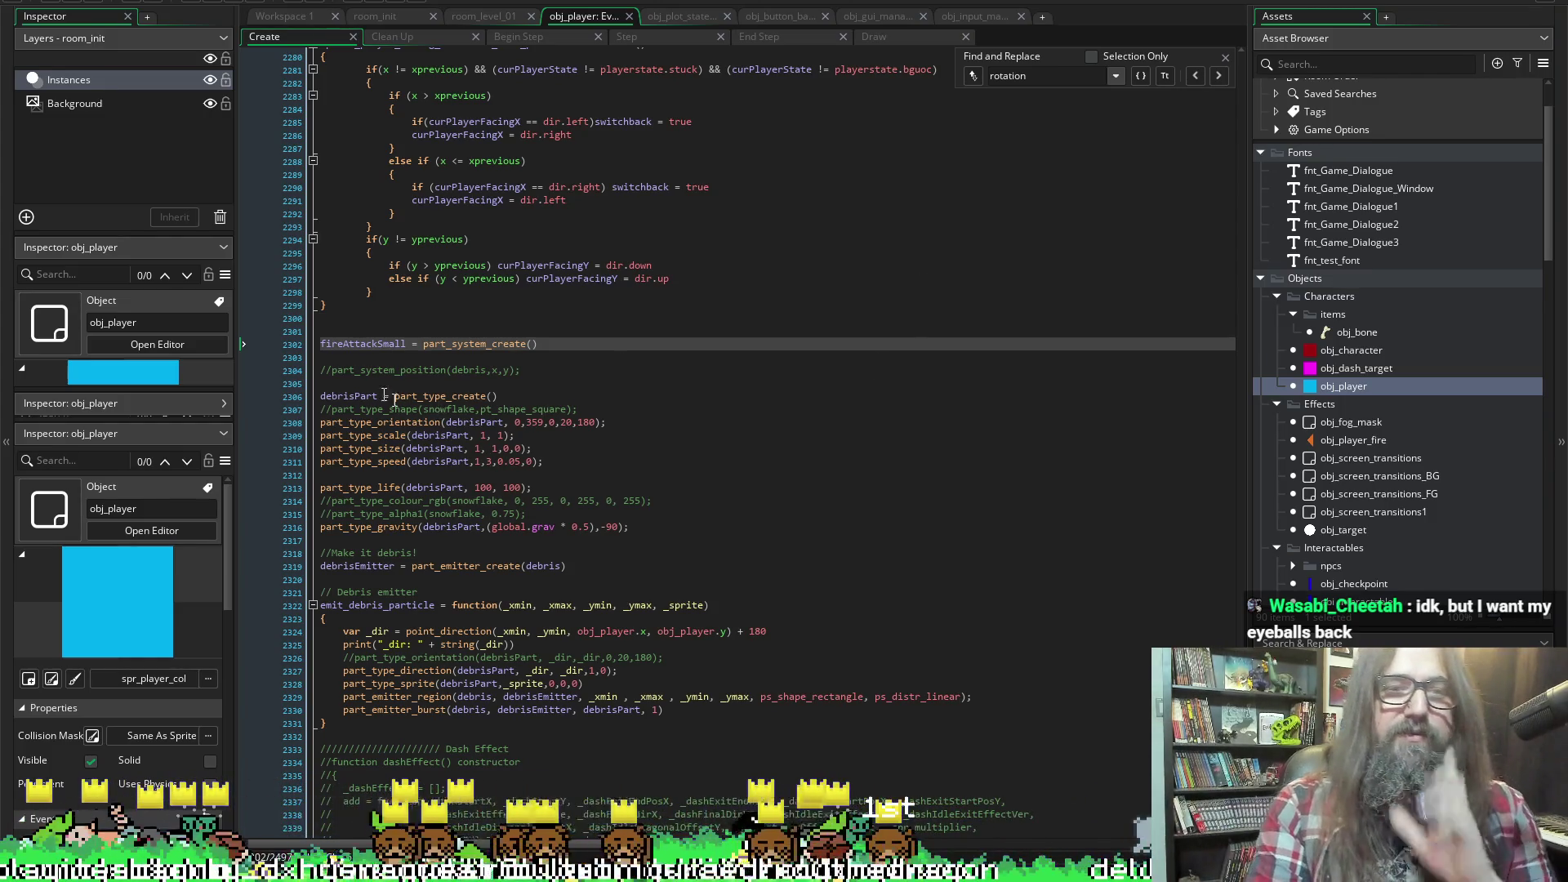
Select the fireAttackSmall name on line 2302 of obj_player's Create code
double_click(362, 344)
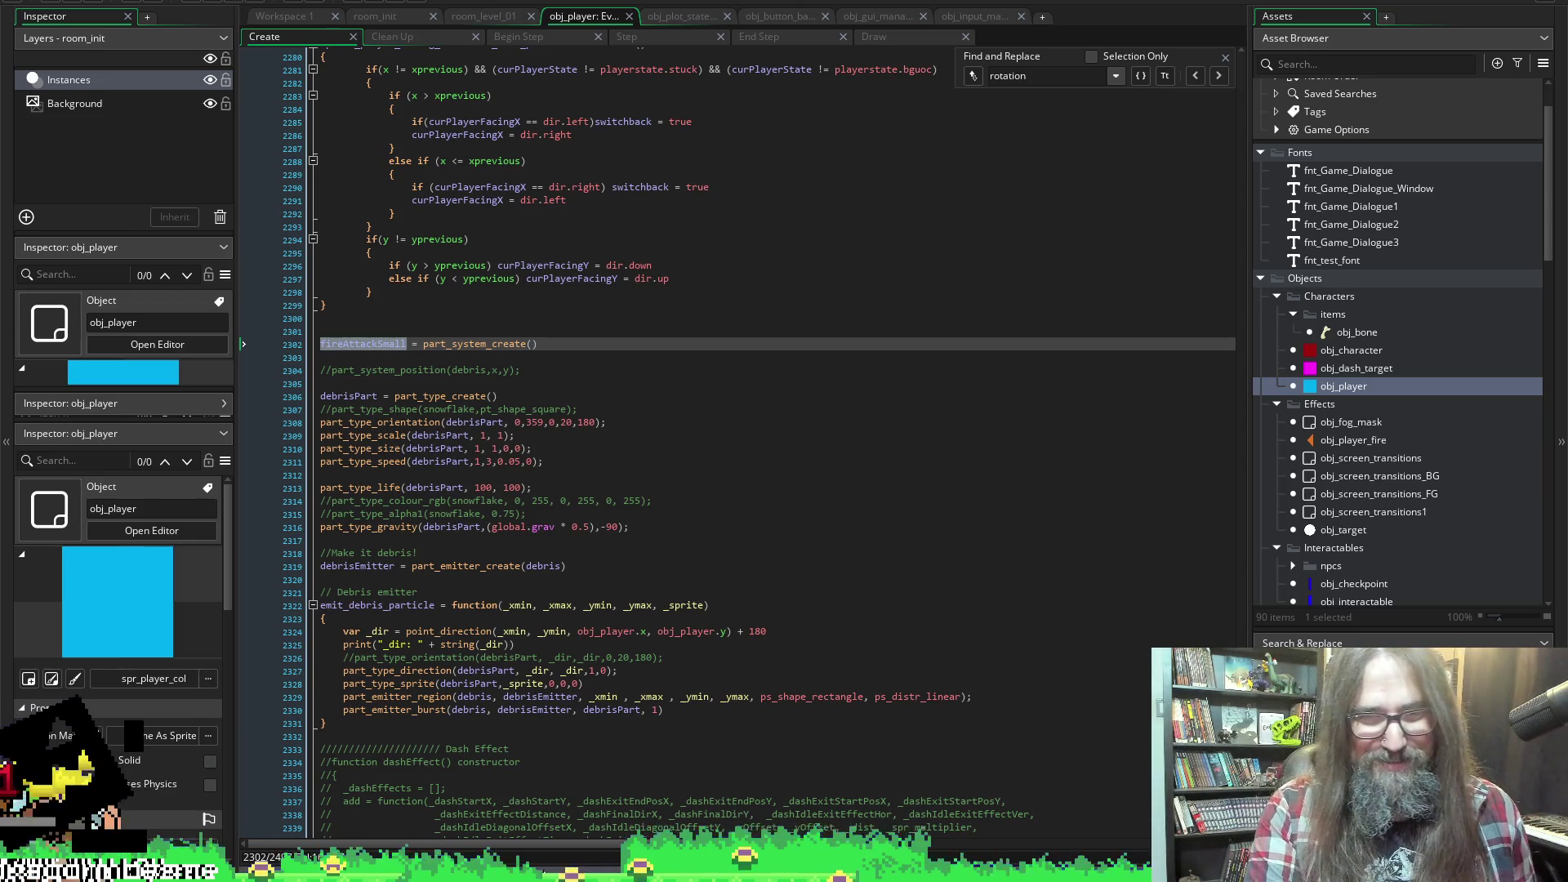
Switch to Aseprite and create a new 64×64 sprite
key(alt+Tab)
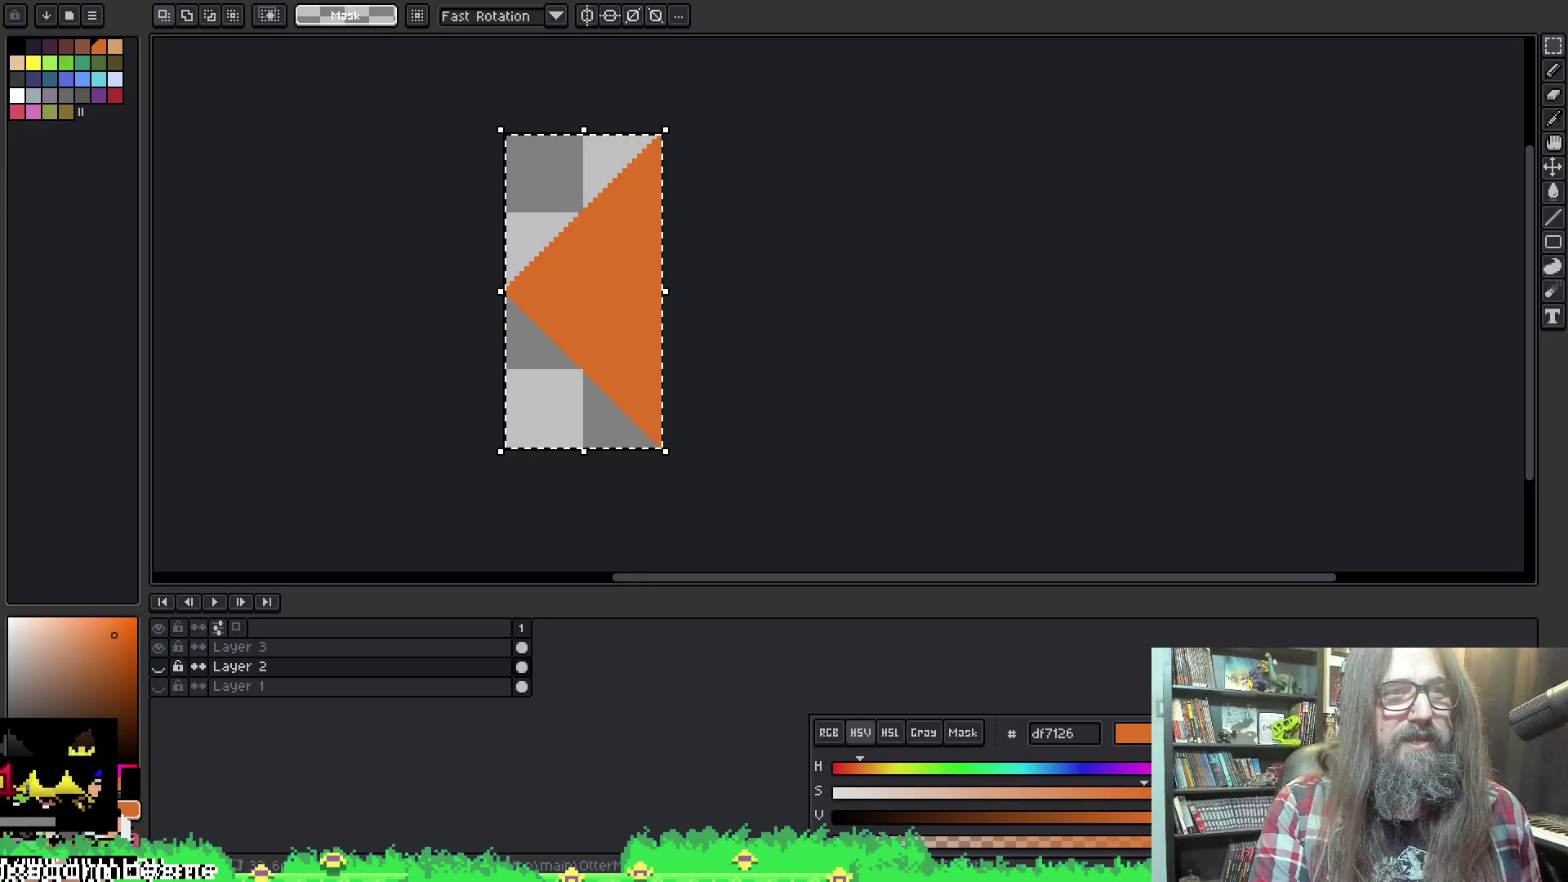
key(alt+f)
key(n)
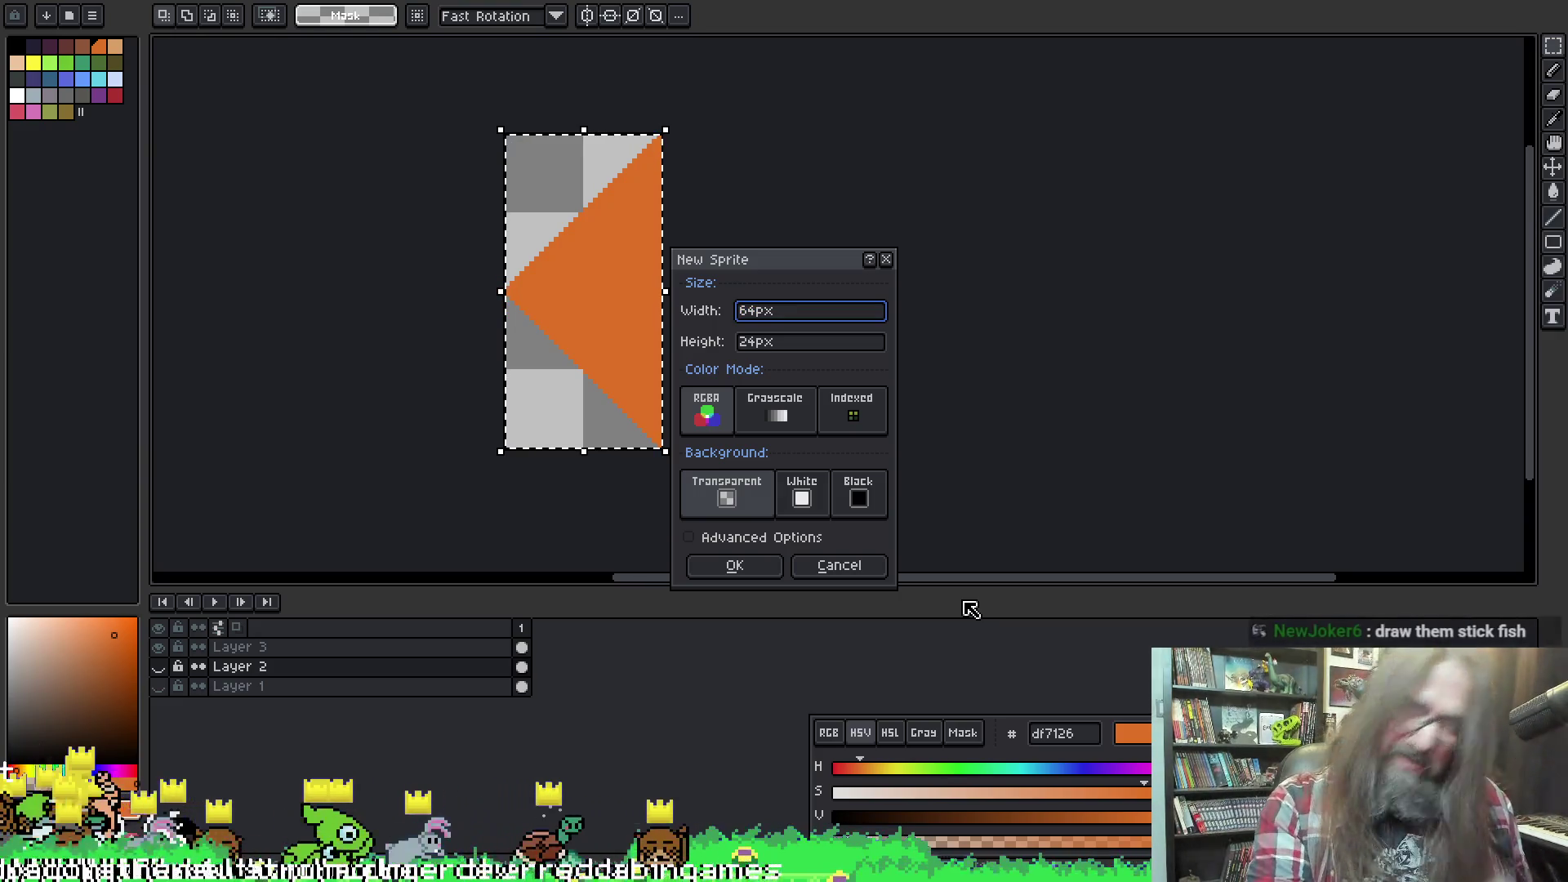
text(64)
key(Tab)
text(64)
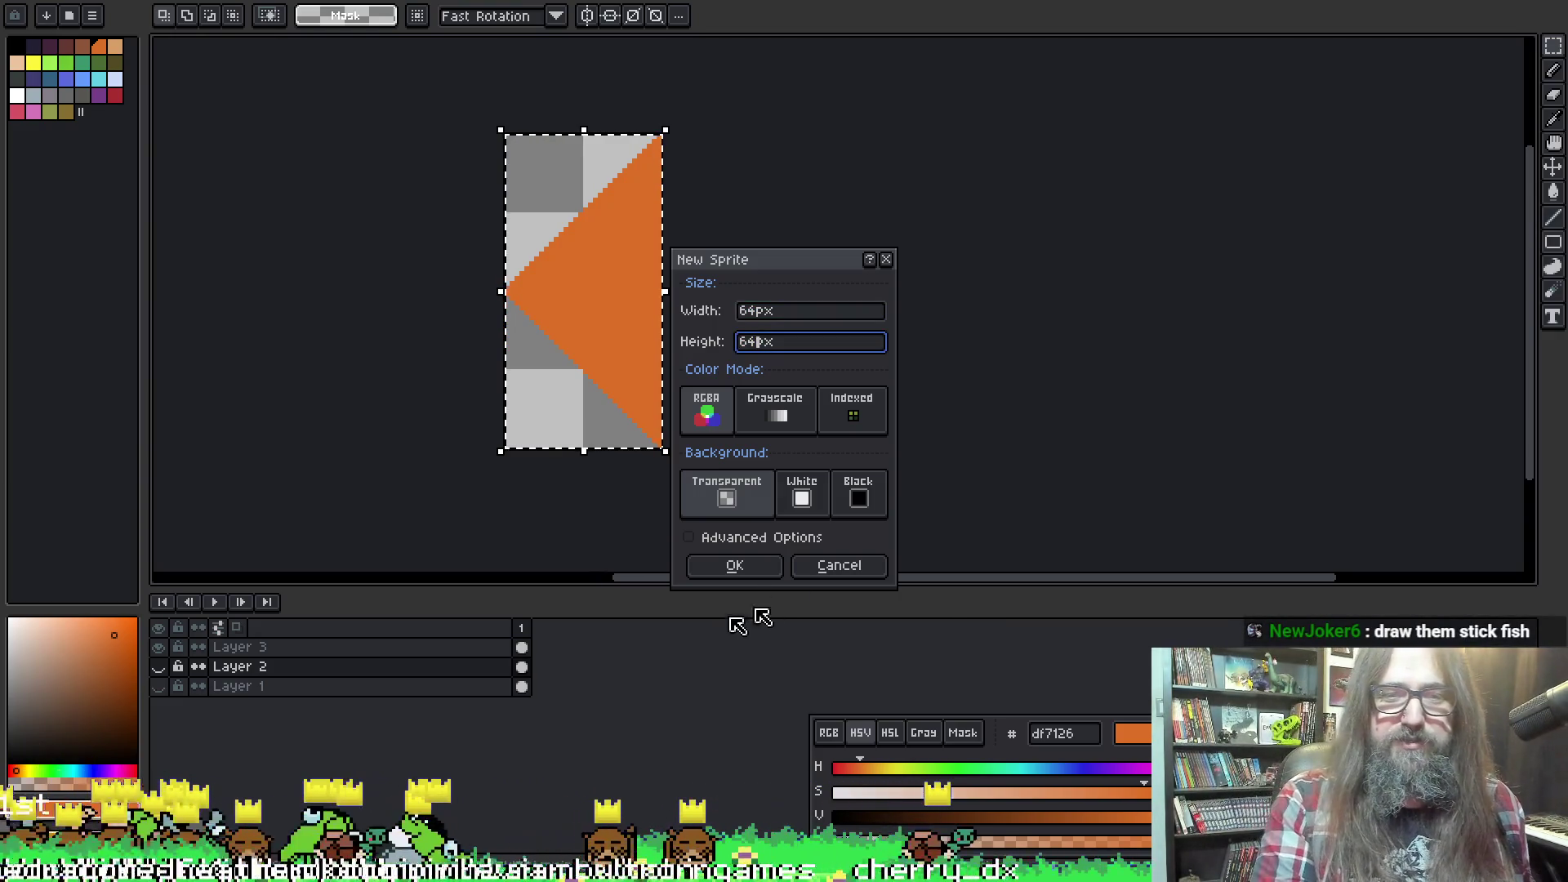
click(736, 566)
Fill the whole canvas on Layer 1 with white using the bucket fill
scroll(842, 452, up, 1)
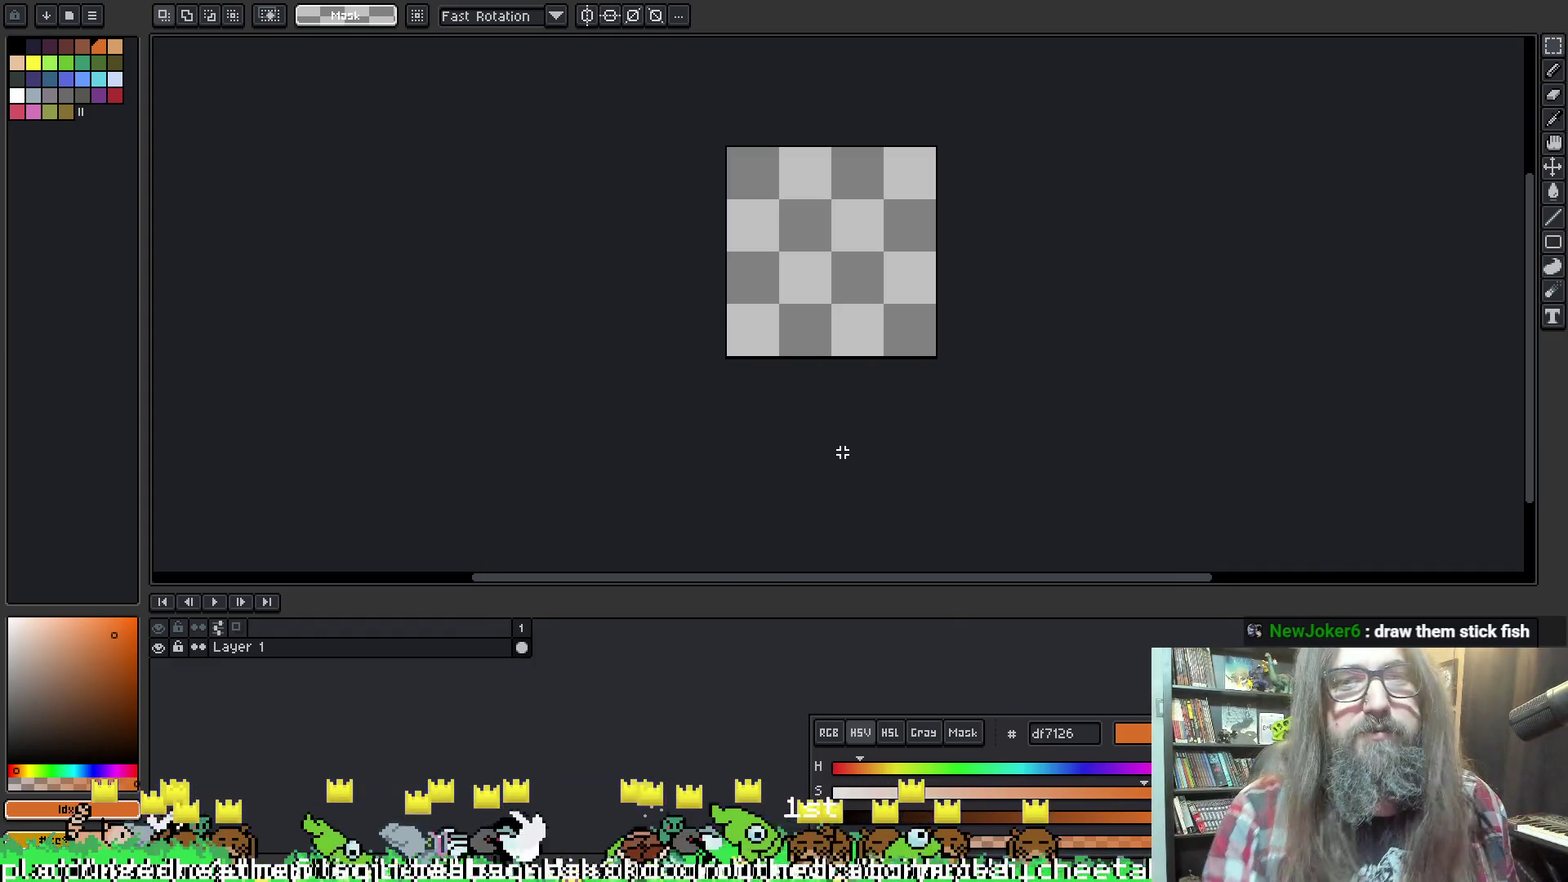
scroll(899, 455, up, 1)
scroll(931, 326, up, 1)
key(b)
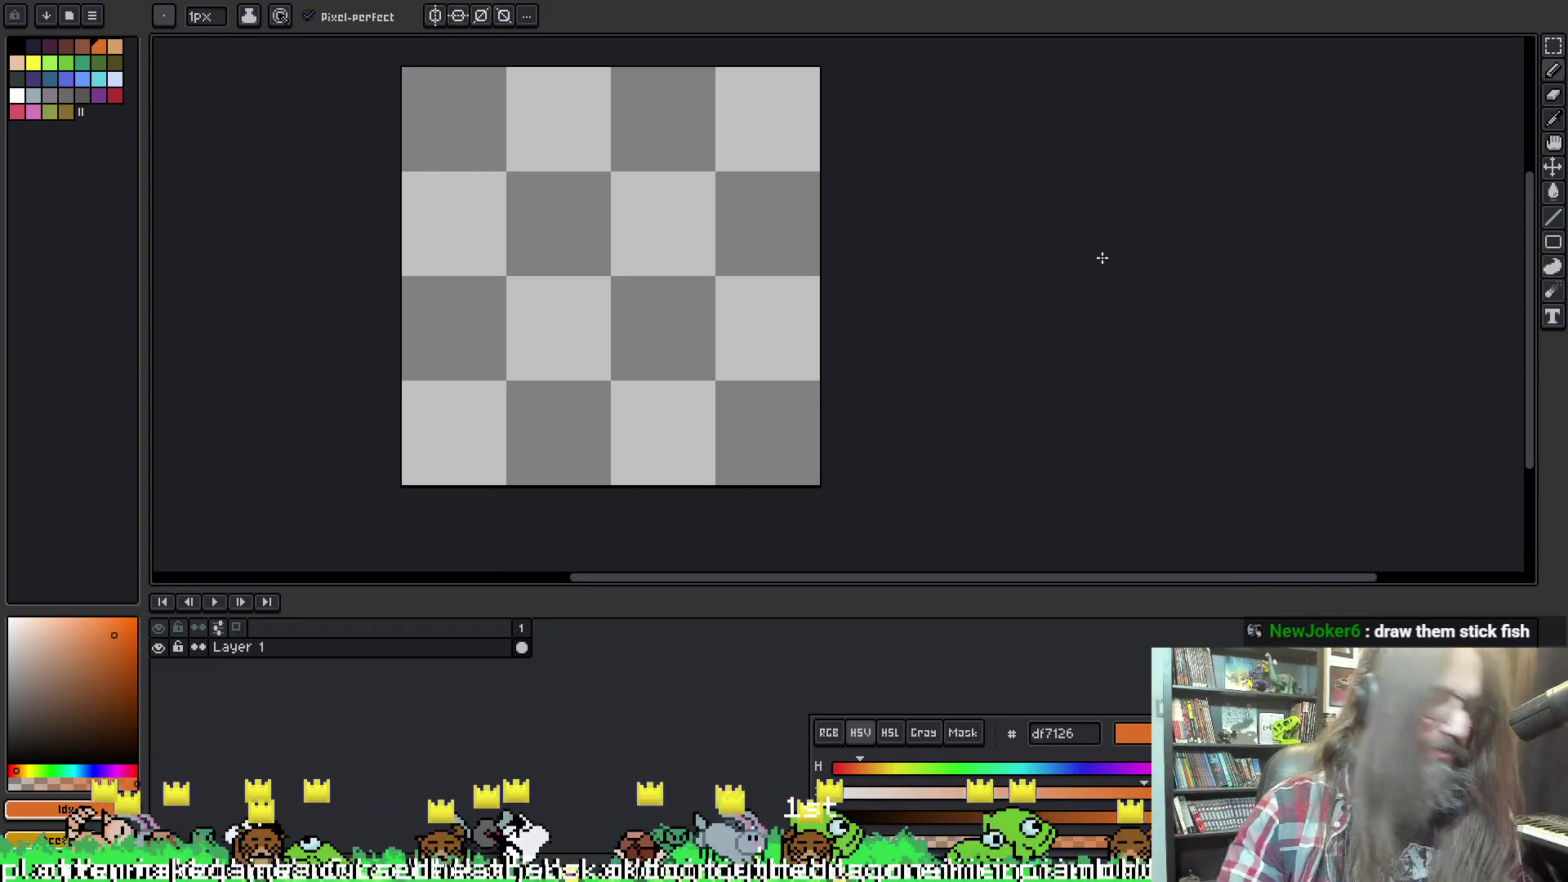
drag(57, 658, 14, 596)
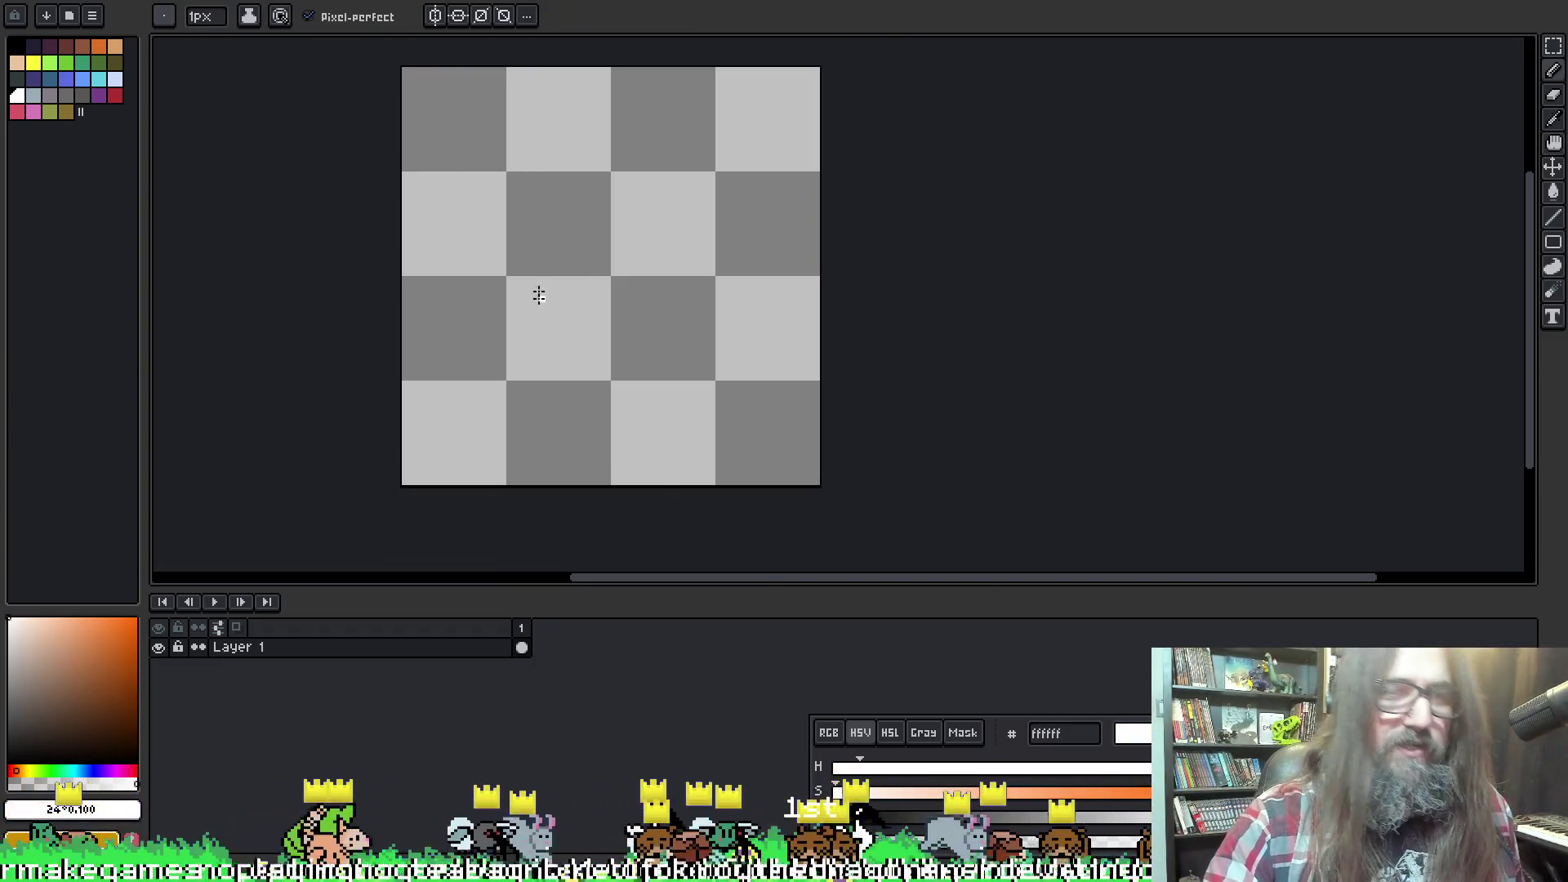
key(g)
click(577, 248)
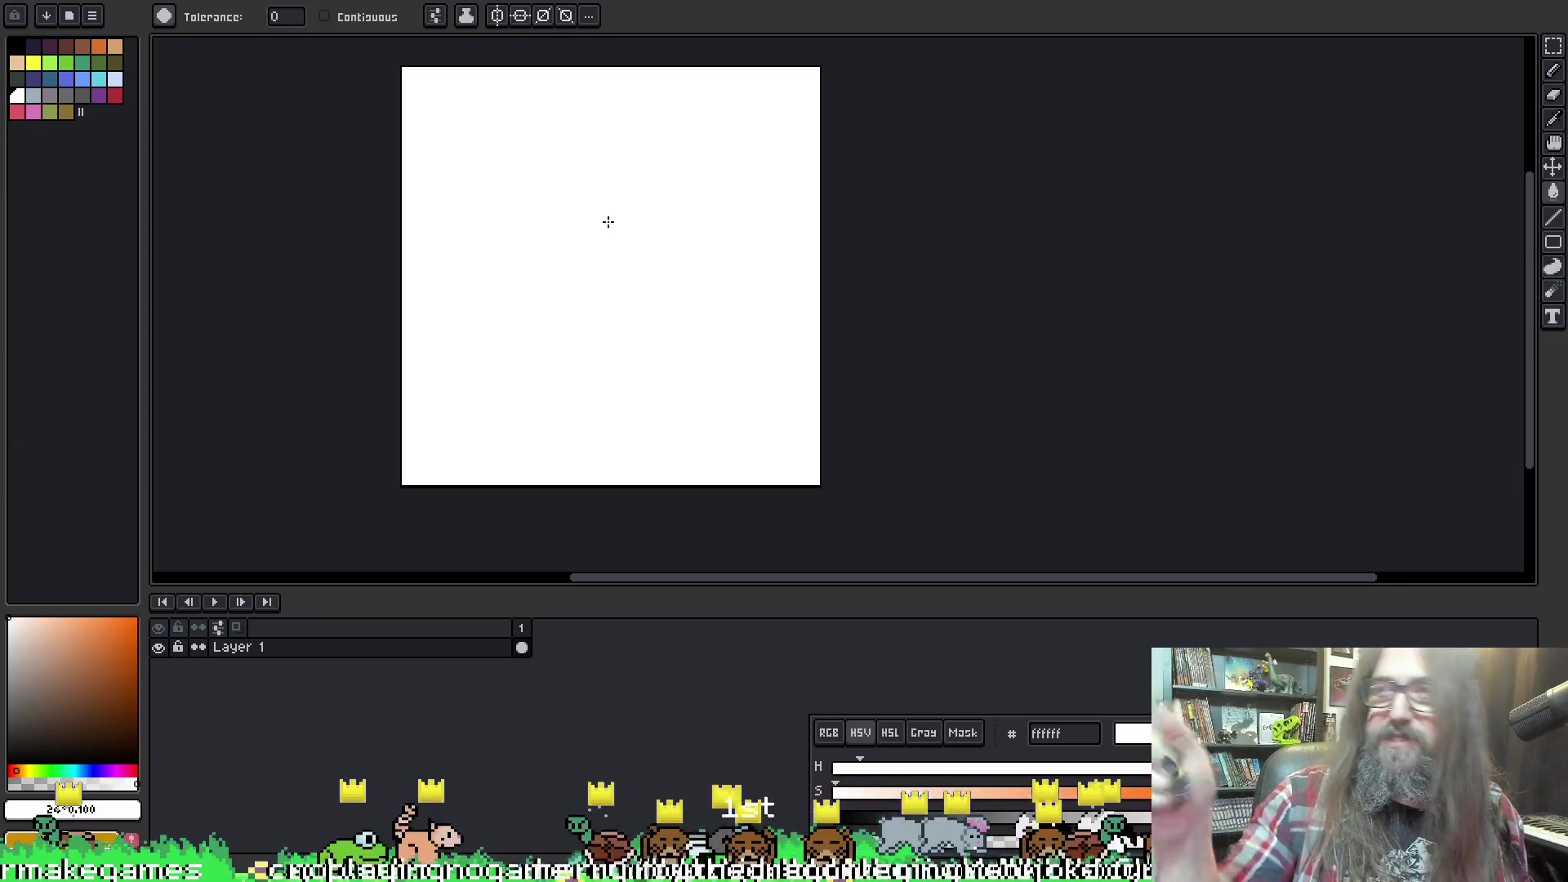
Add a new Layer 2 above Layer 1 and pick light orange ff9e5c for pencil drawing
click(377, 647)
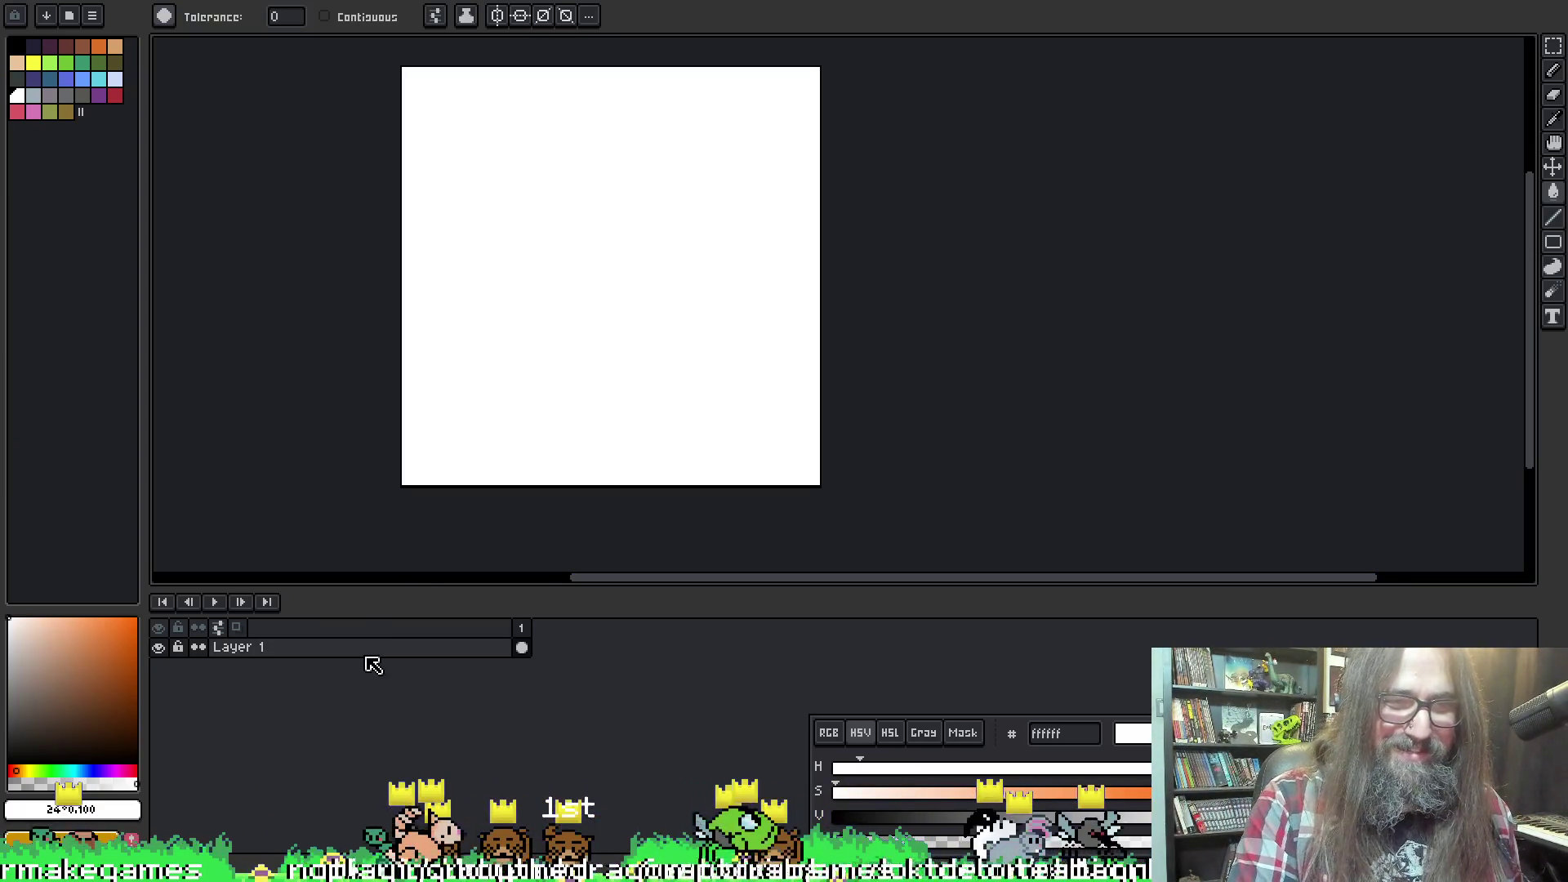
double_click(374, 649)
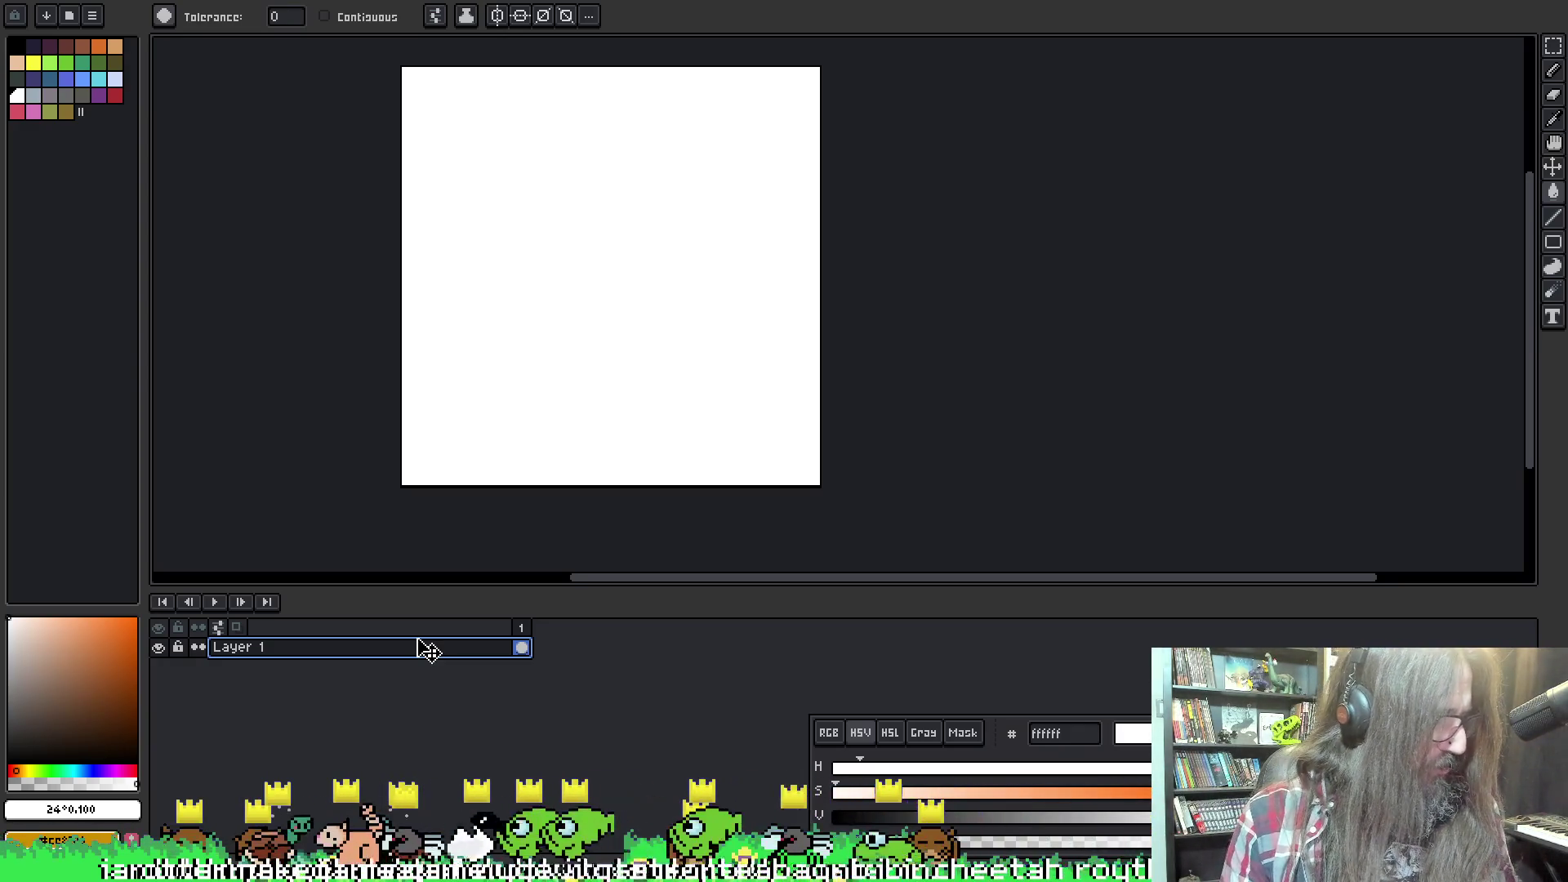
key(shift+n)
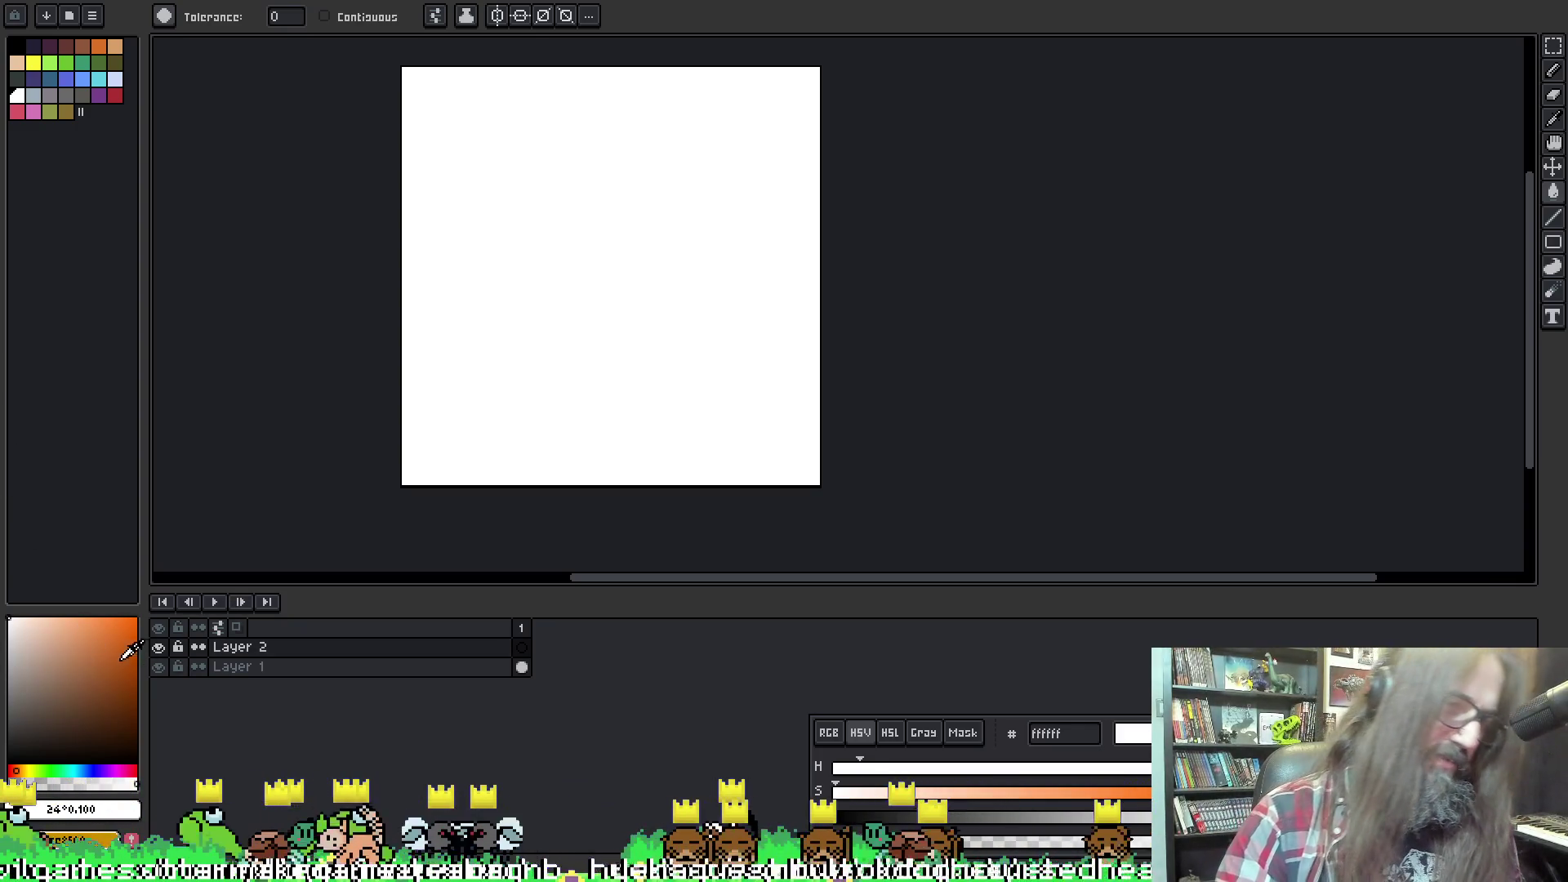
click(90, 618)
key(b)
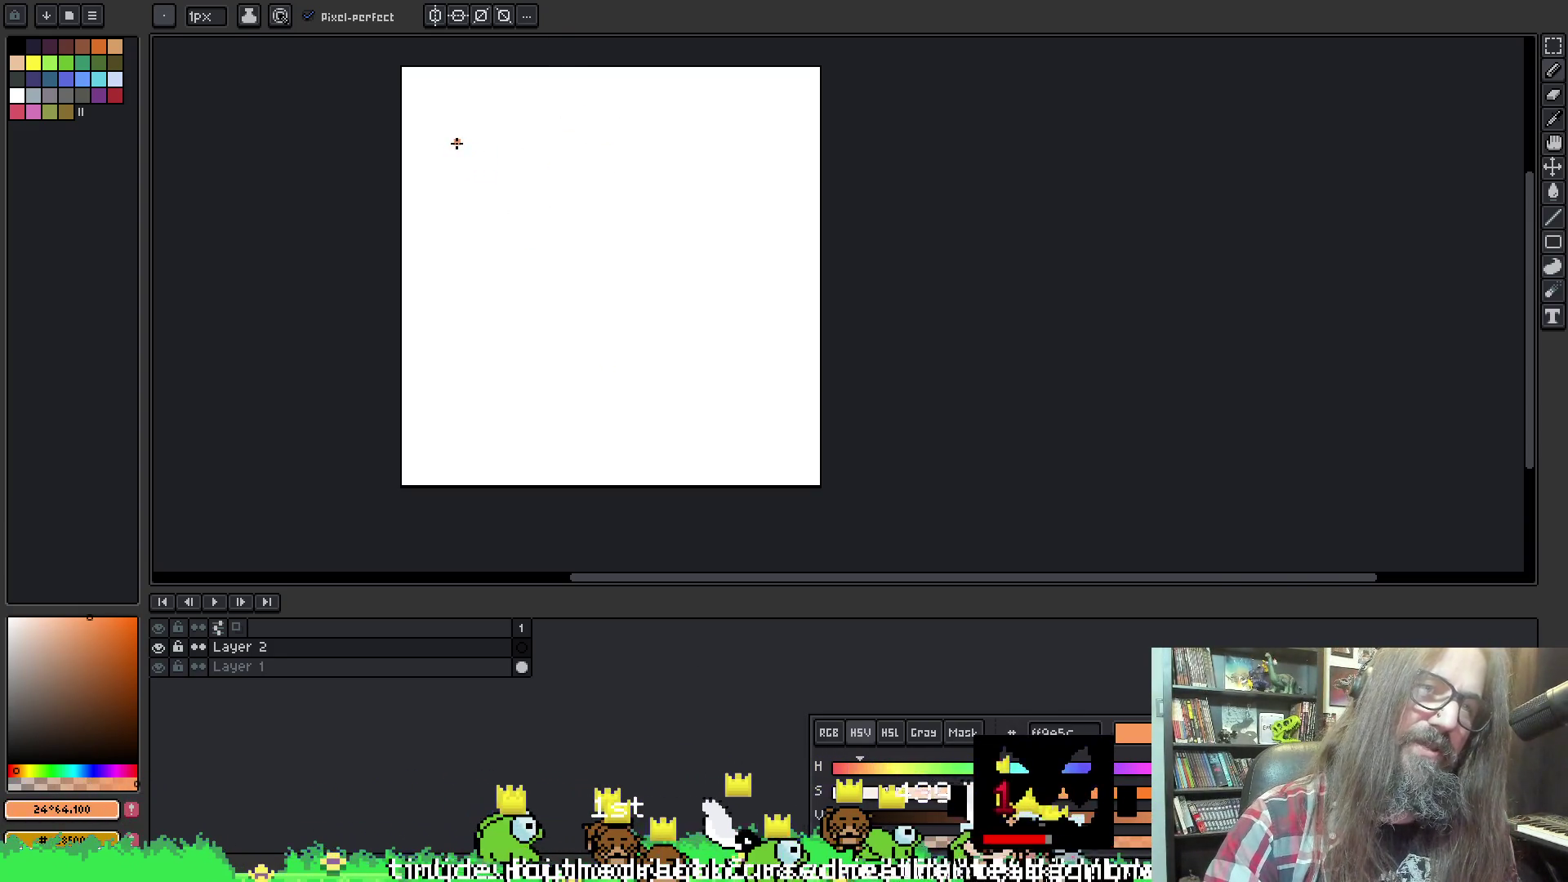
Sketch a tall orange vertical line and a short arch stroke from its bottom
mouse_move(457, 141)
mouse_down()
mouse_move(500, 160)
mouse_move(550, 161)
mouse_move(557, 146)
mouse_move(458, 144)
mouse_move(455, 357)
mouse_up()
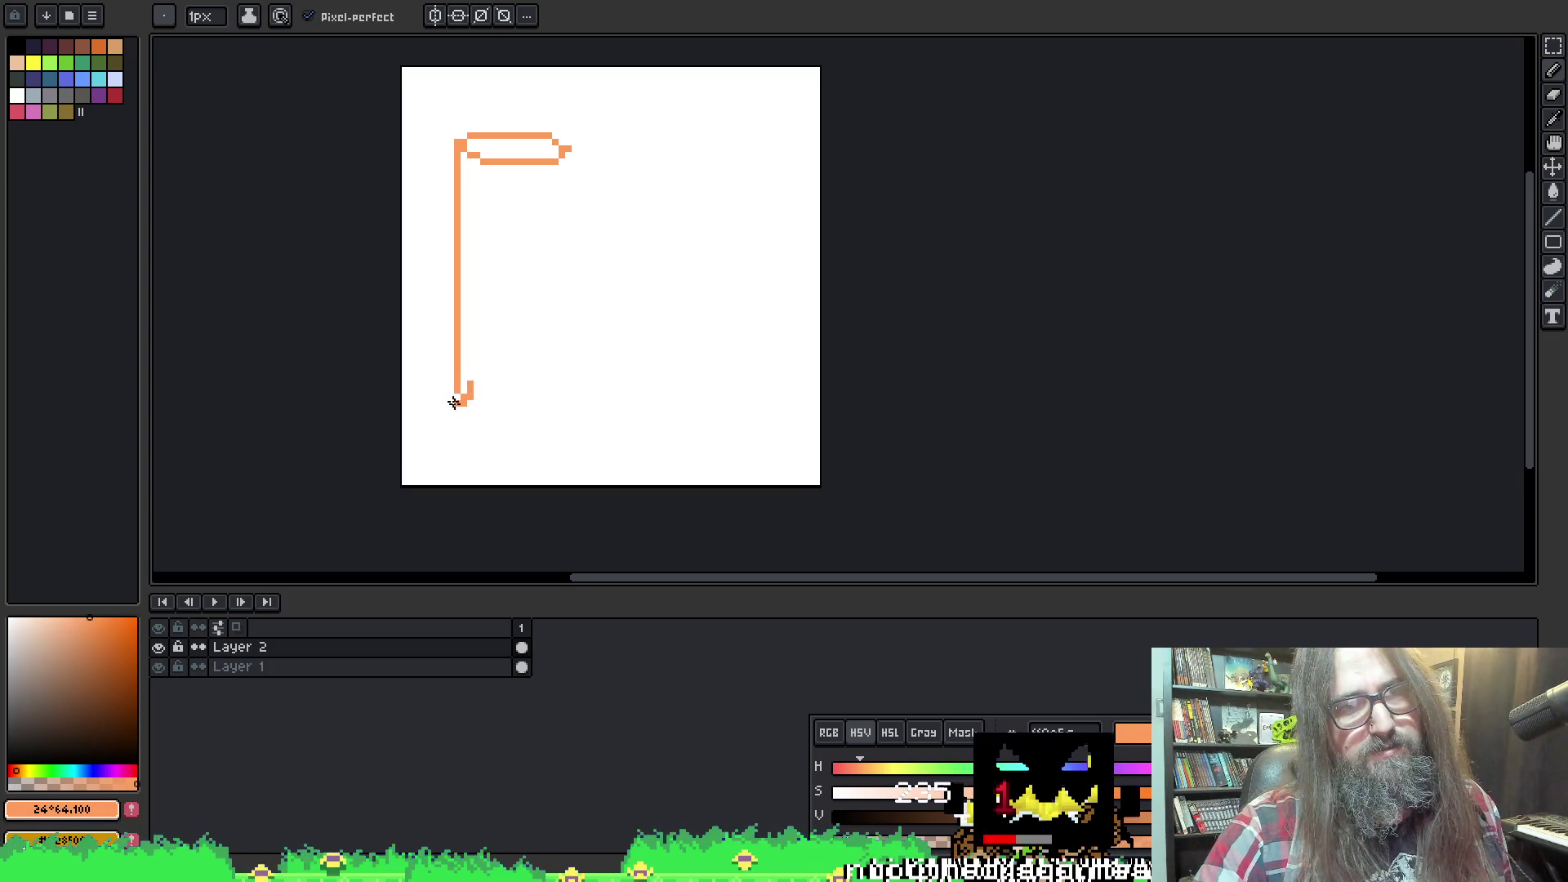
mouse_move(472, 385)
mouse_down()
mouse_move(500, 333)
mouse_move(551, 390)
mouse_up()
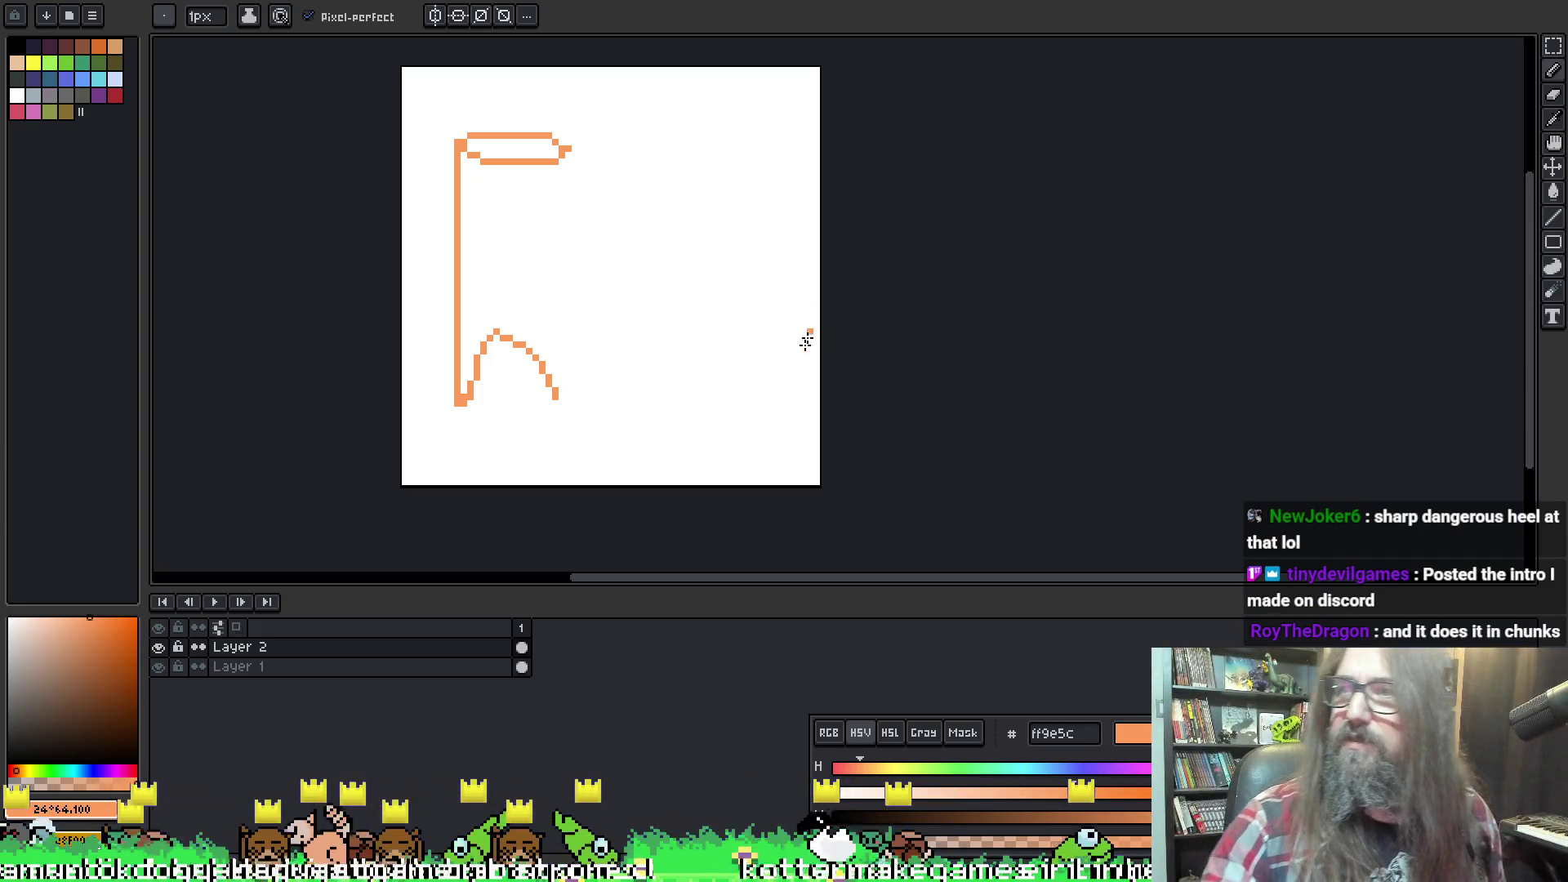
click(739, 344)
Draw an oval to the right of the arch, undoing stray strokes along the way
key(ctrl+z)
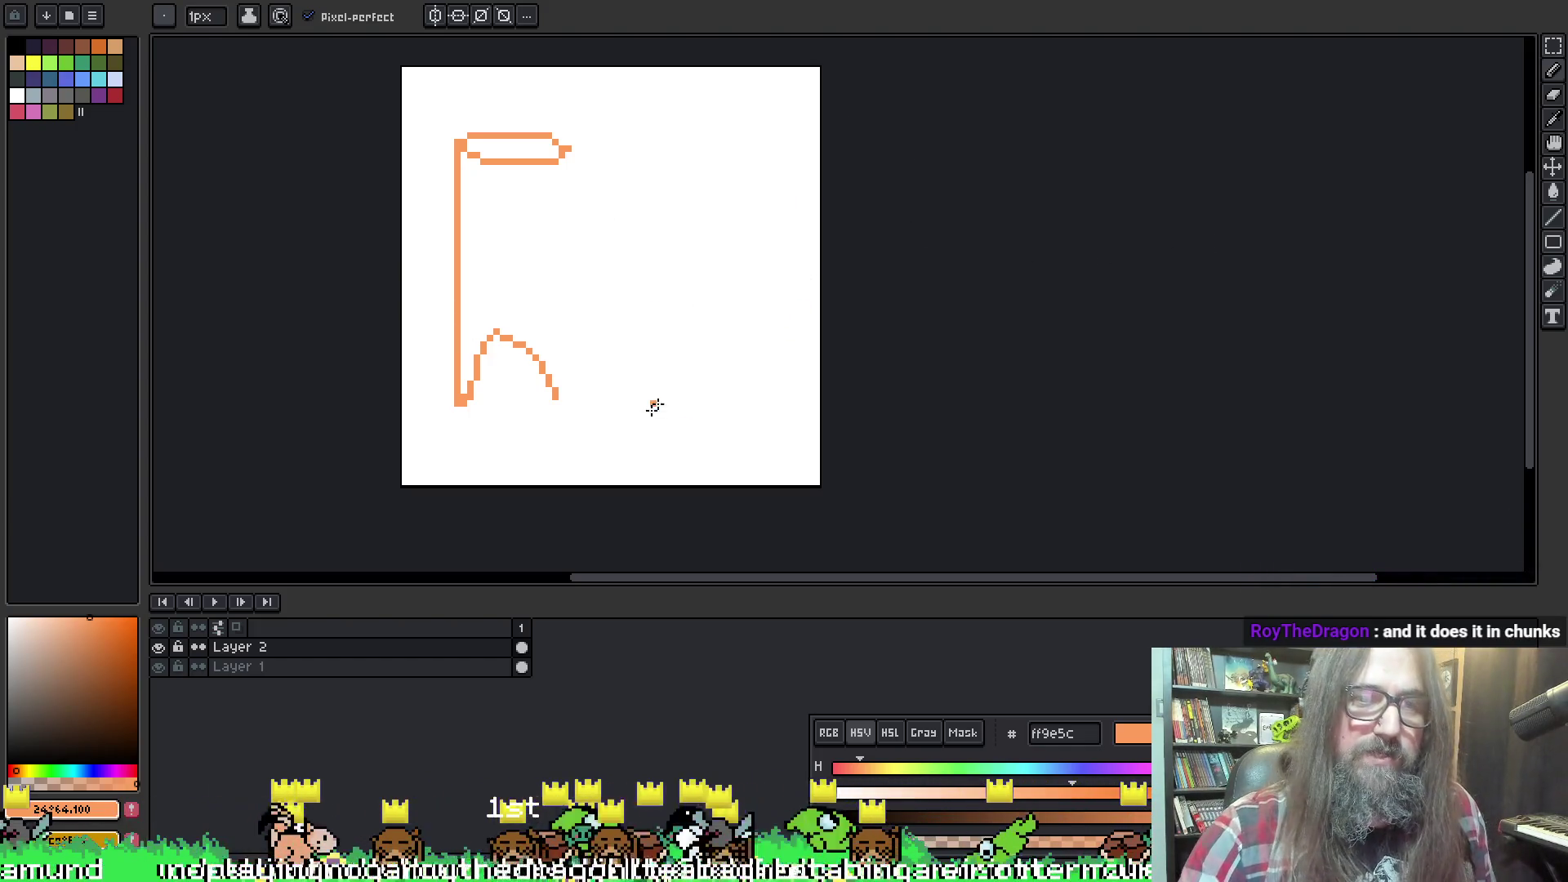
drag(558, 406, 637, 423)
key(ctrl+z)
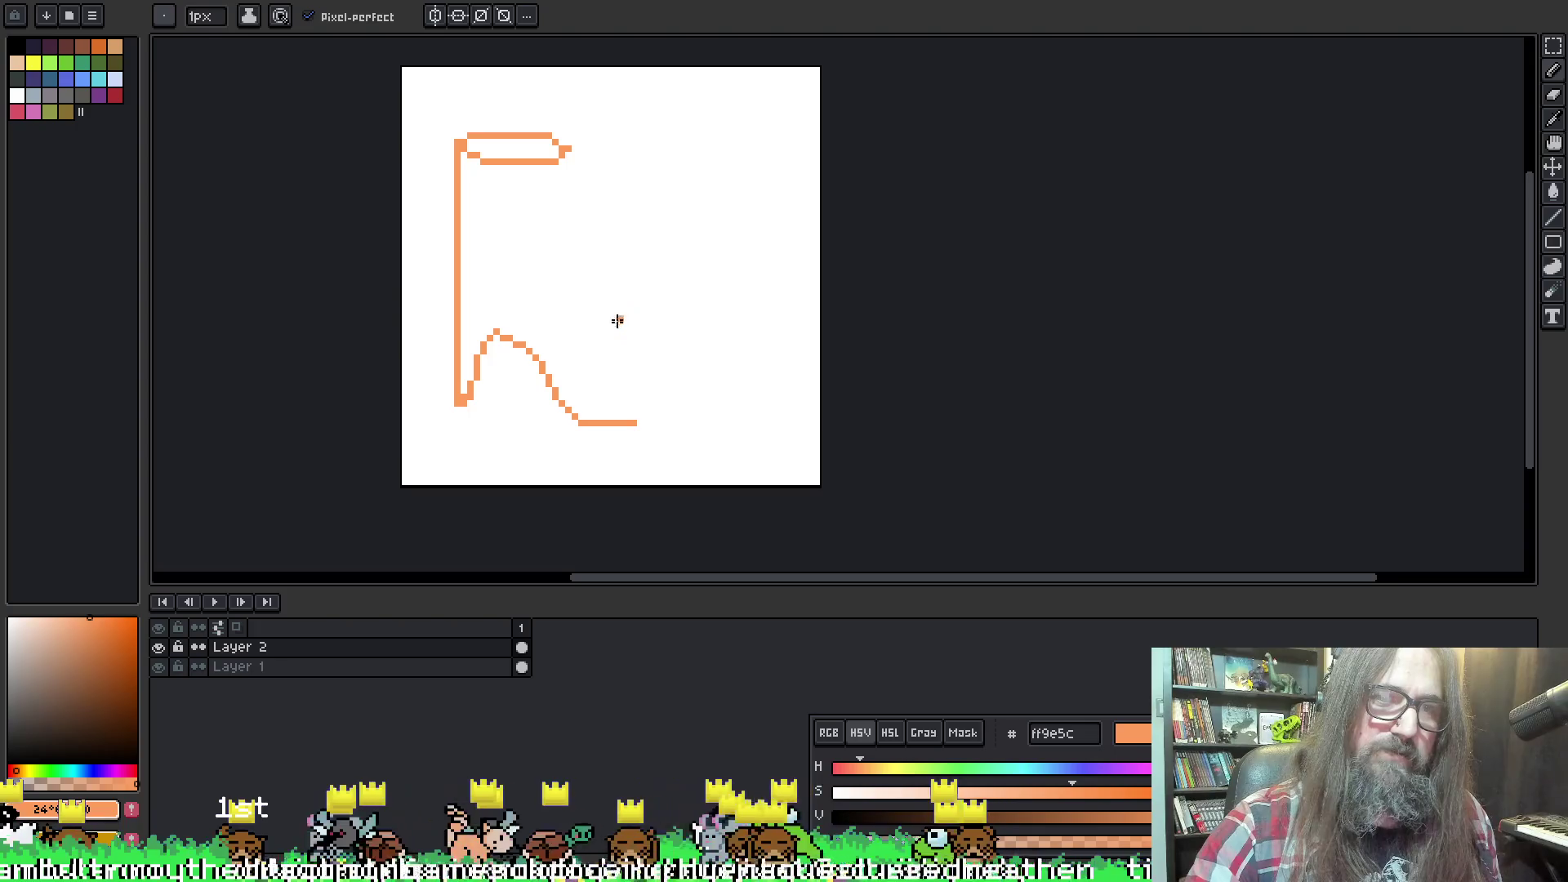
mouse_move(617, 321)
mouse_down()
mouse_move(588, 310)
mouse_move(611, 365)
mouse_move(639, 290)
mouse_move(631, 336)
mouse_move(658, 351)
mouse_move(661, 323)
mouse_move(669, 341)
mouse_move(642, 351)
mouse_move(671, 341)
mouse_move(660, 303)
mouse_move(668, 332)
mouse_up()
key(ctrl+z)
key(ctrl+z)
key(e)
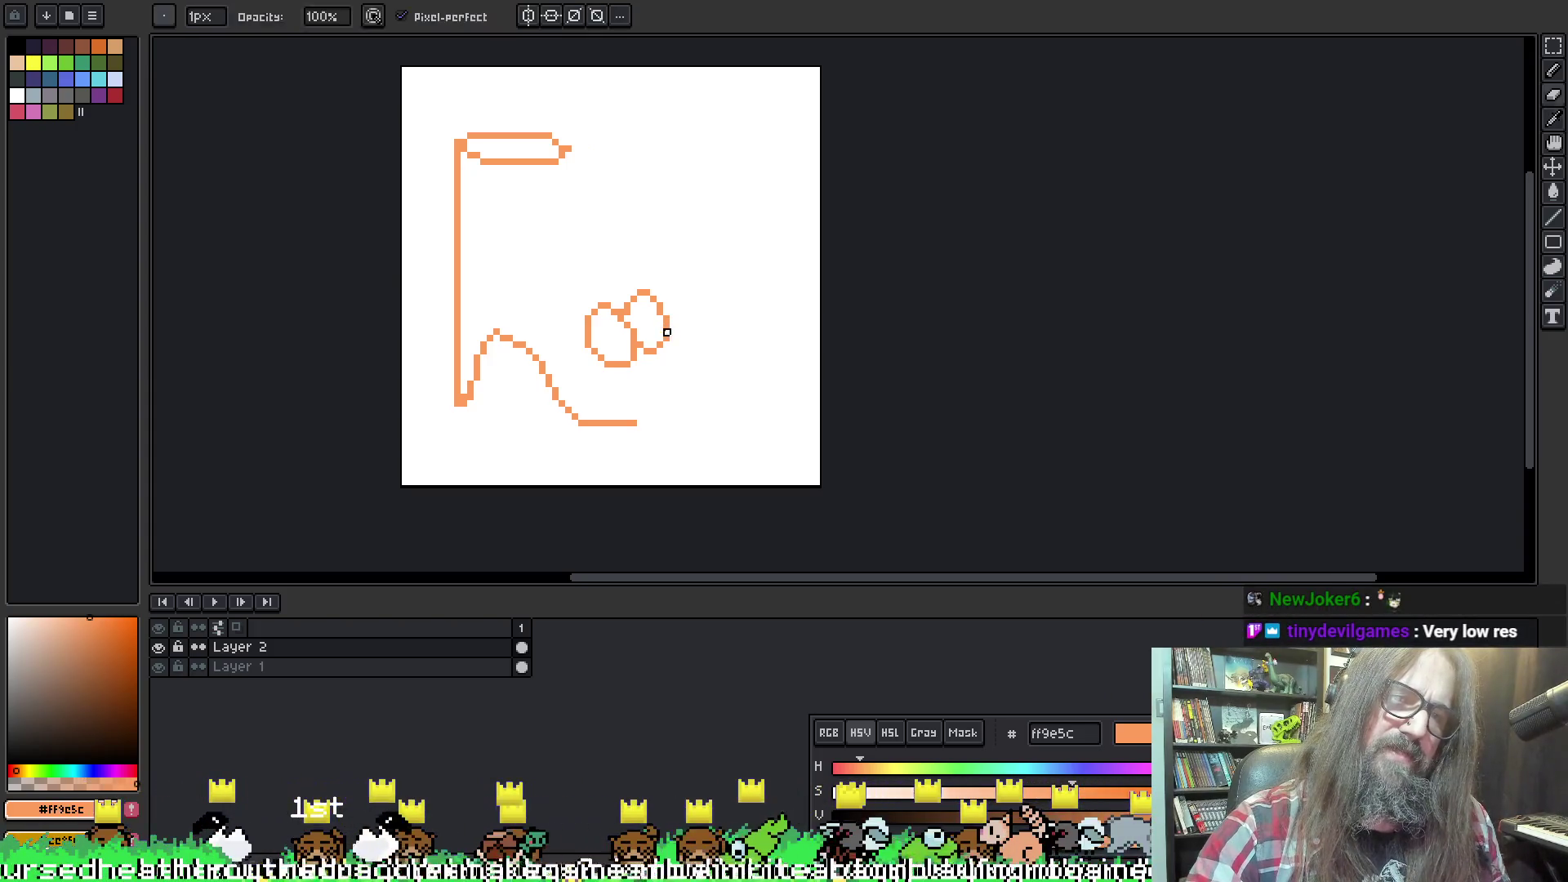
key(b)
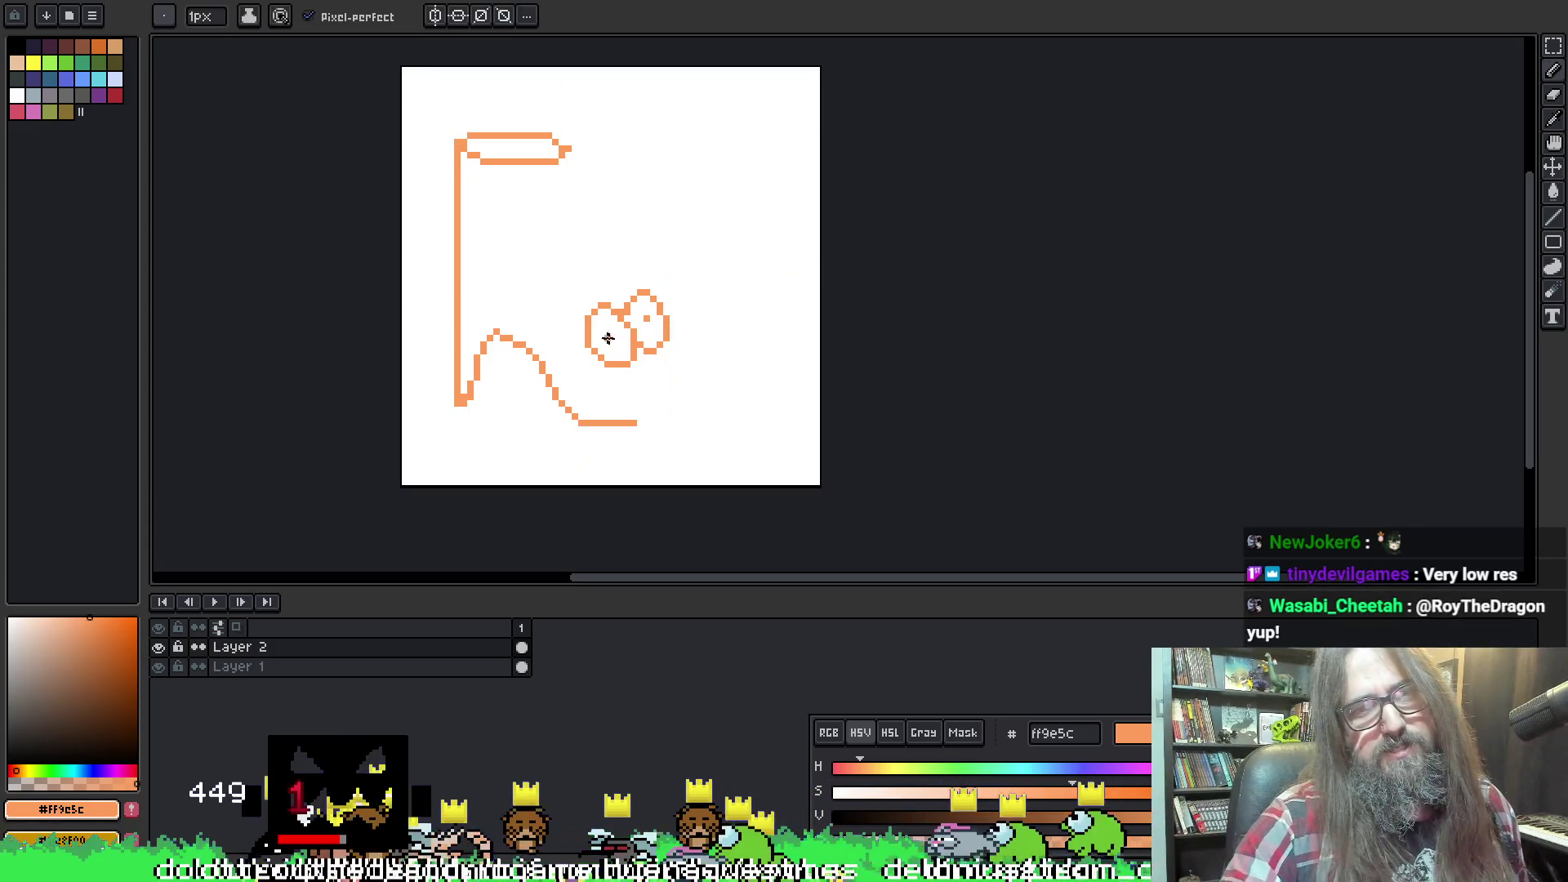
click(712, 389)
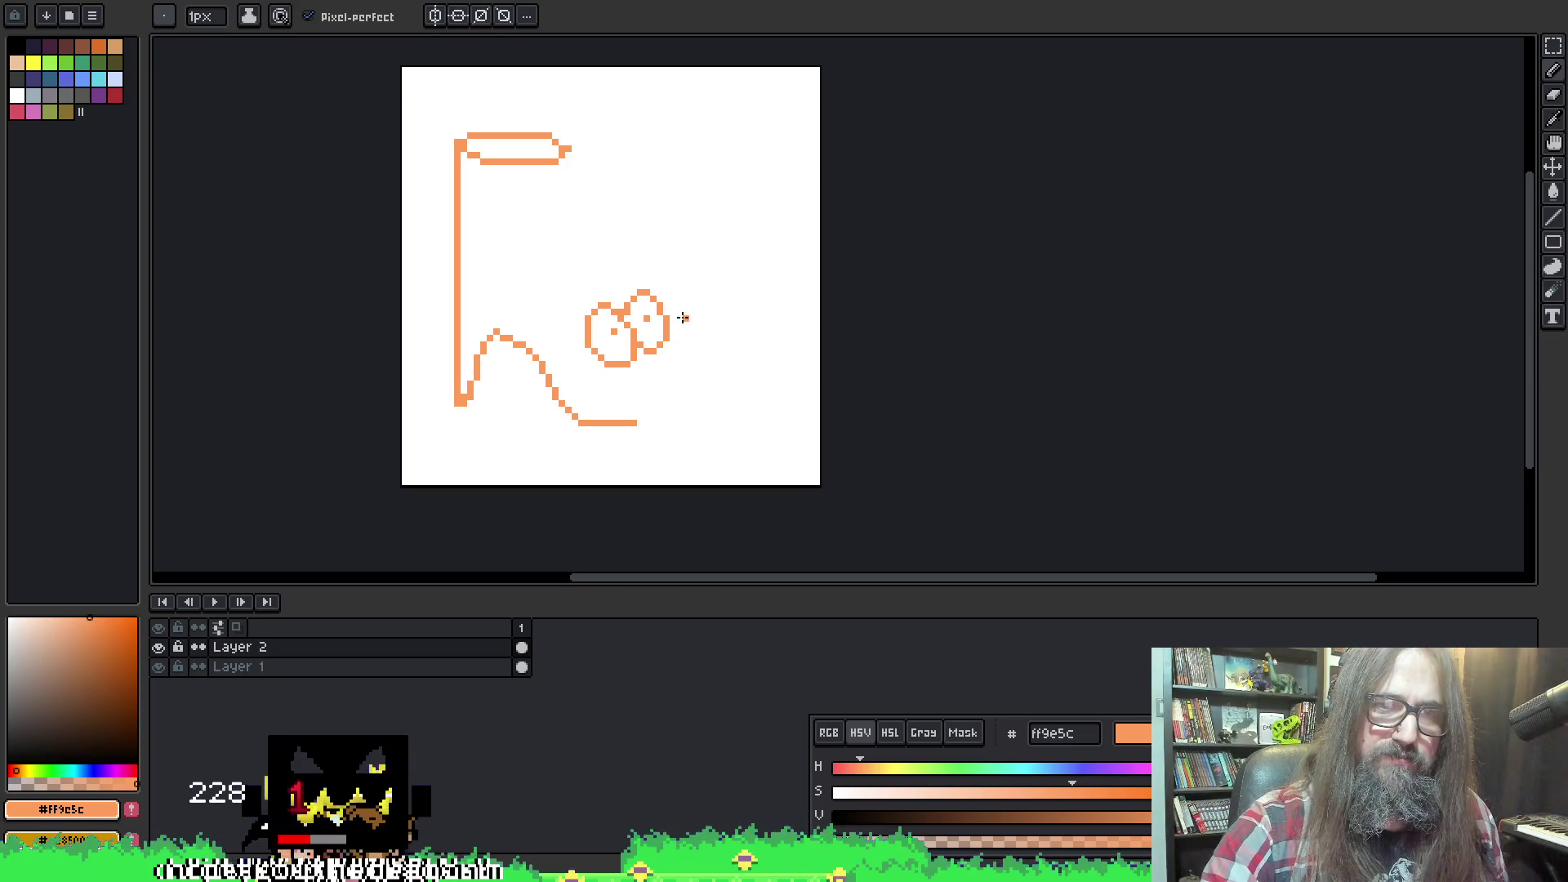
Draw the bottom line and rounded outline linking the oval down to the shoe's base
drag(649, 368, 637, 416)
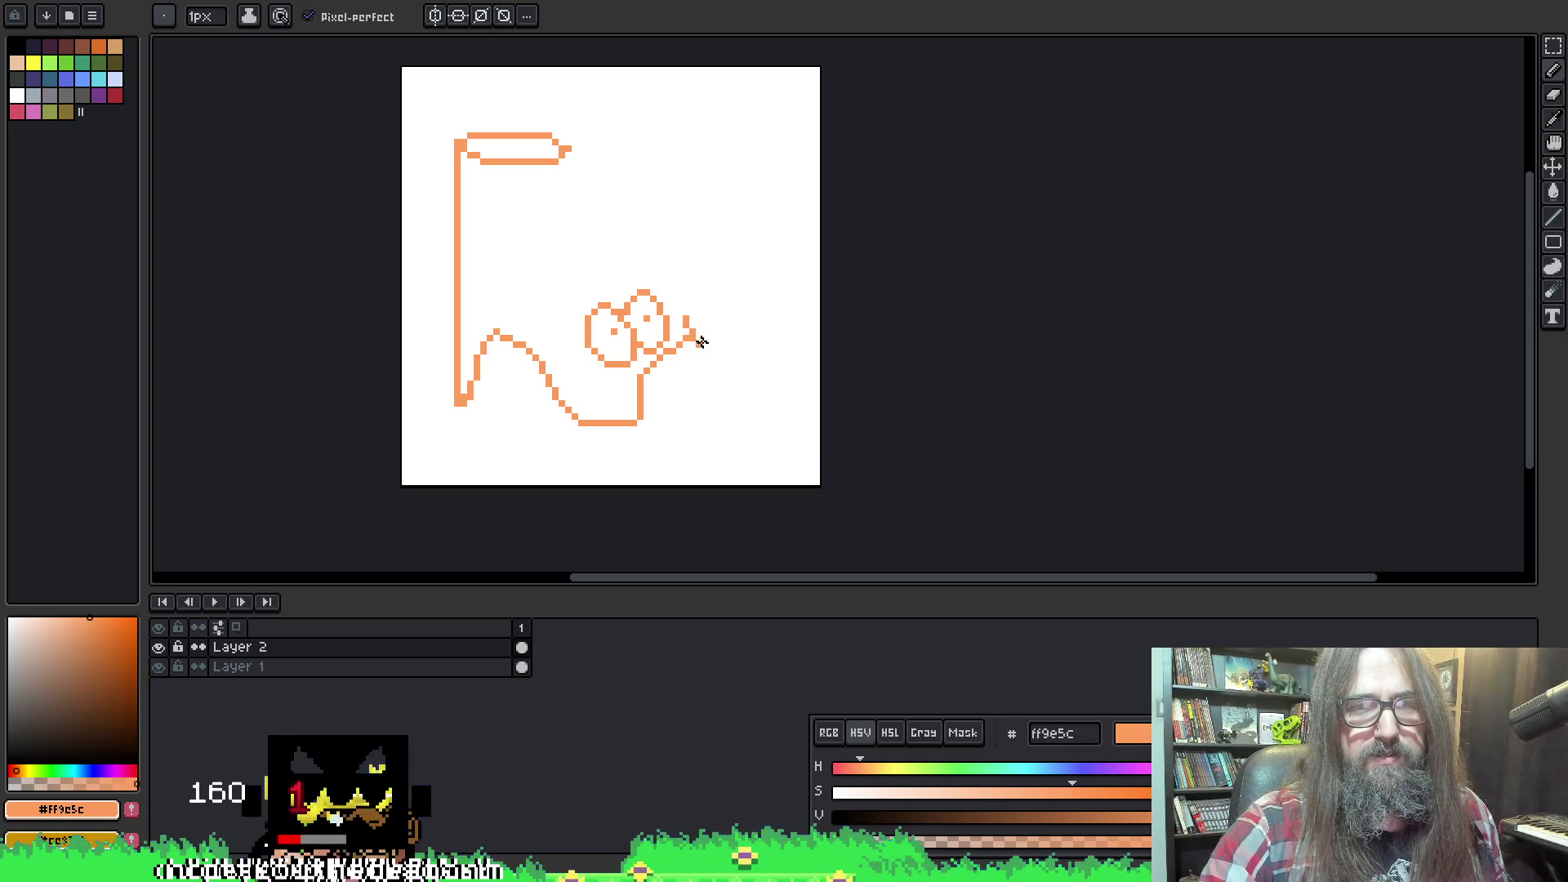
drag(702, 341, 709, 399)
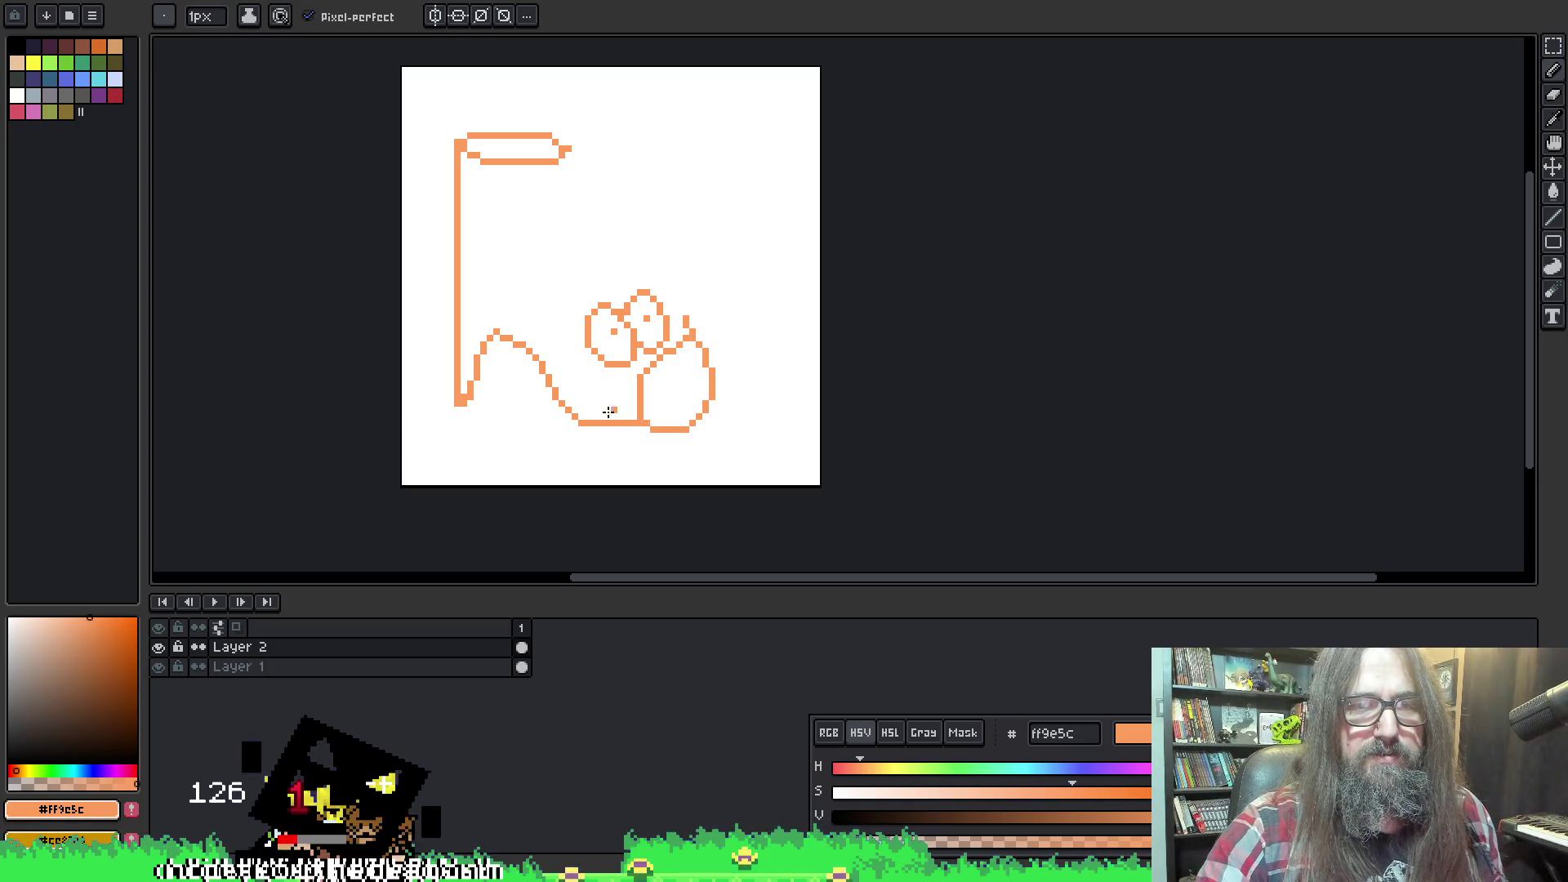
drag(647, 437, 688, 435)
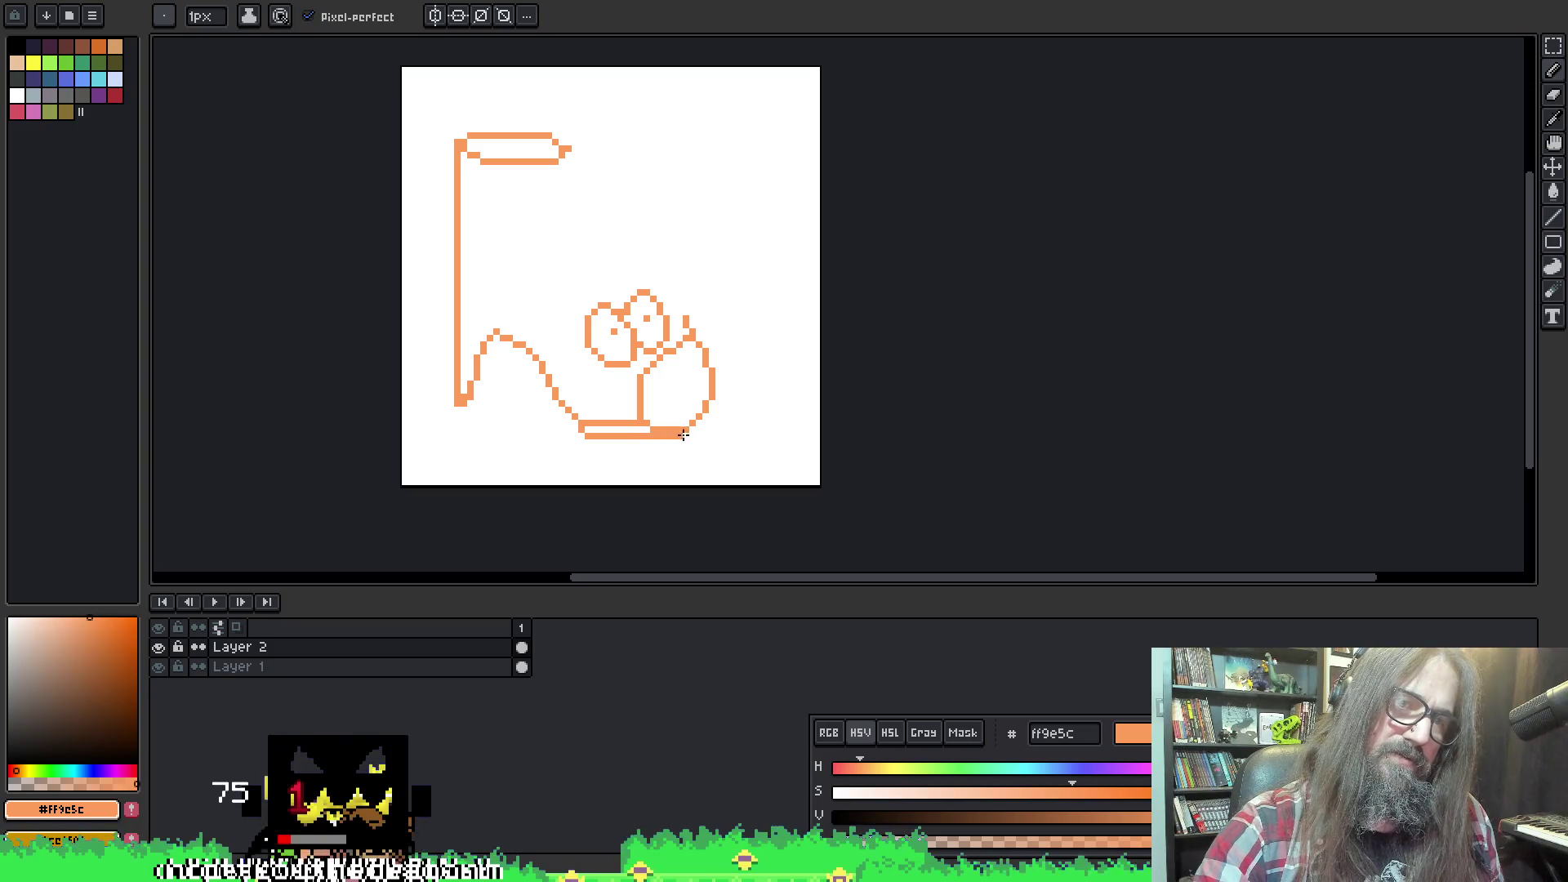
drag(457, 408, 457, 438)
key(e)
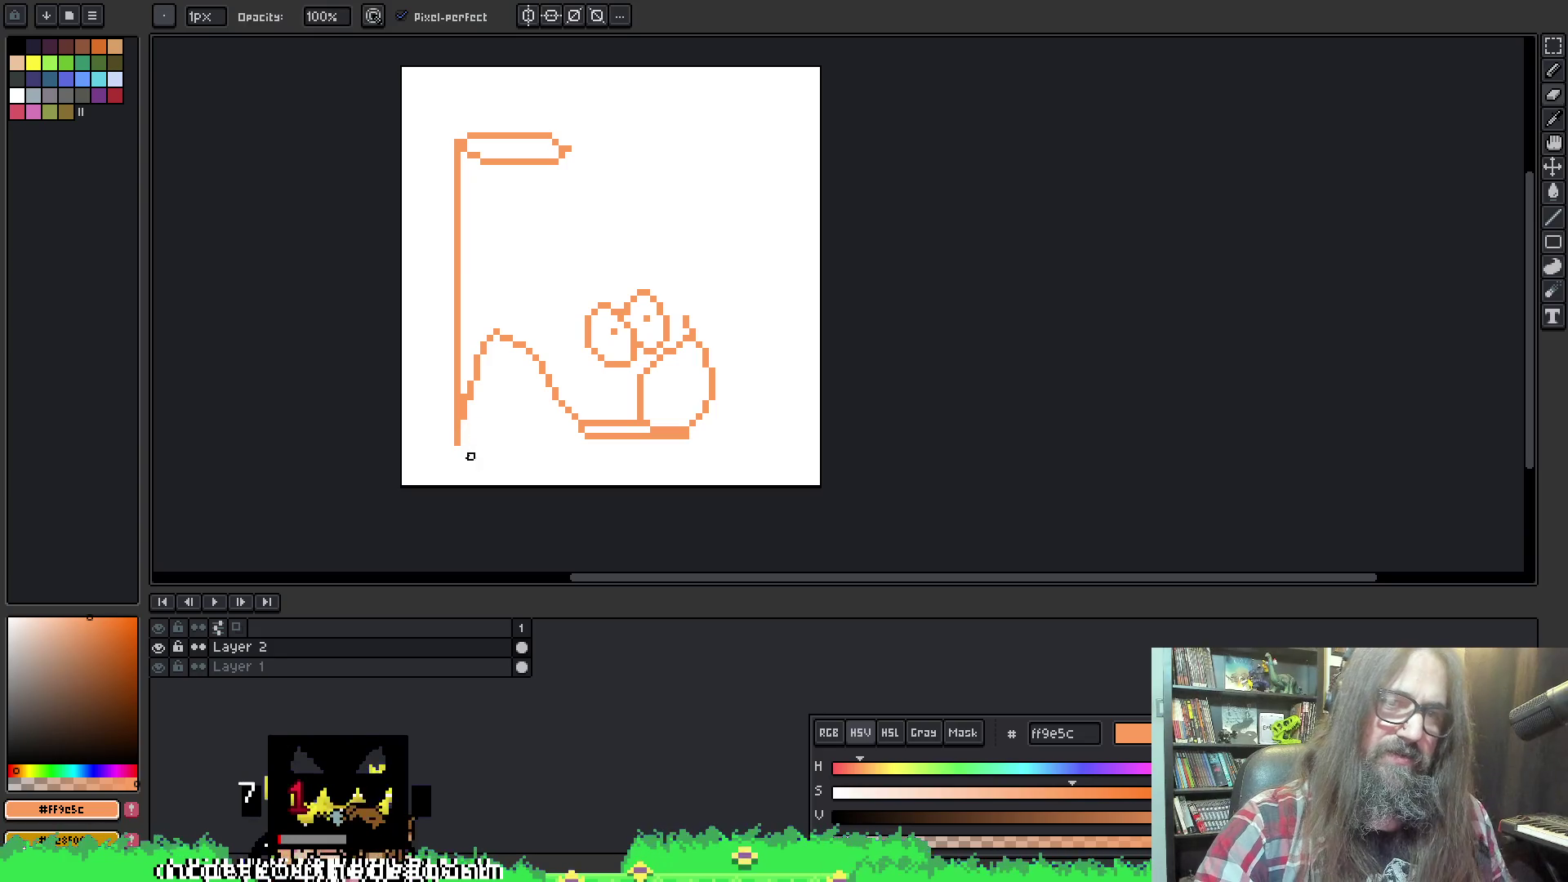
key(b)
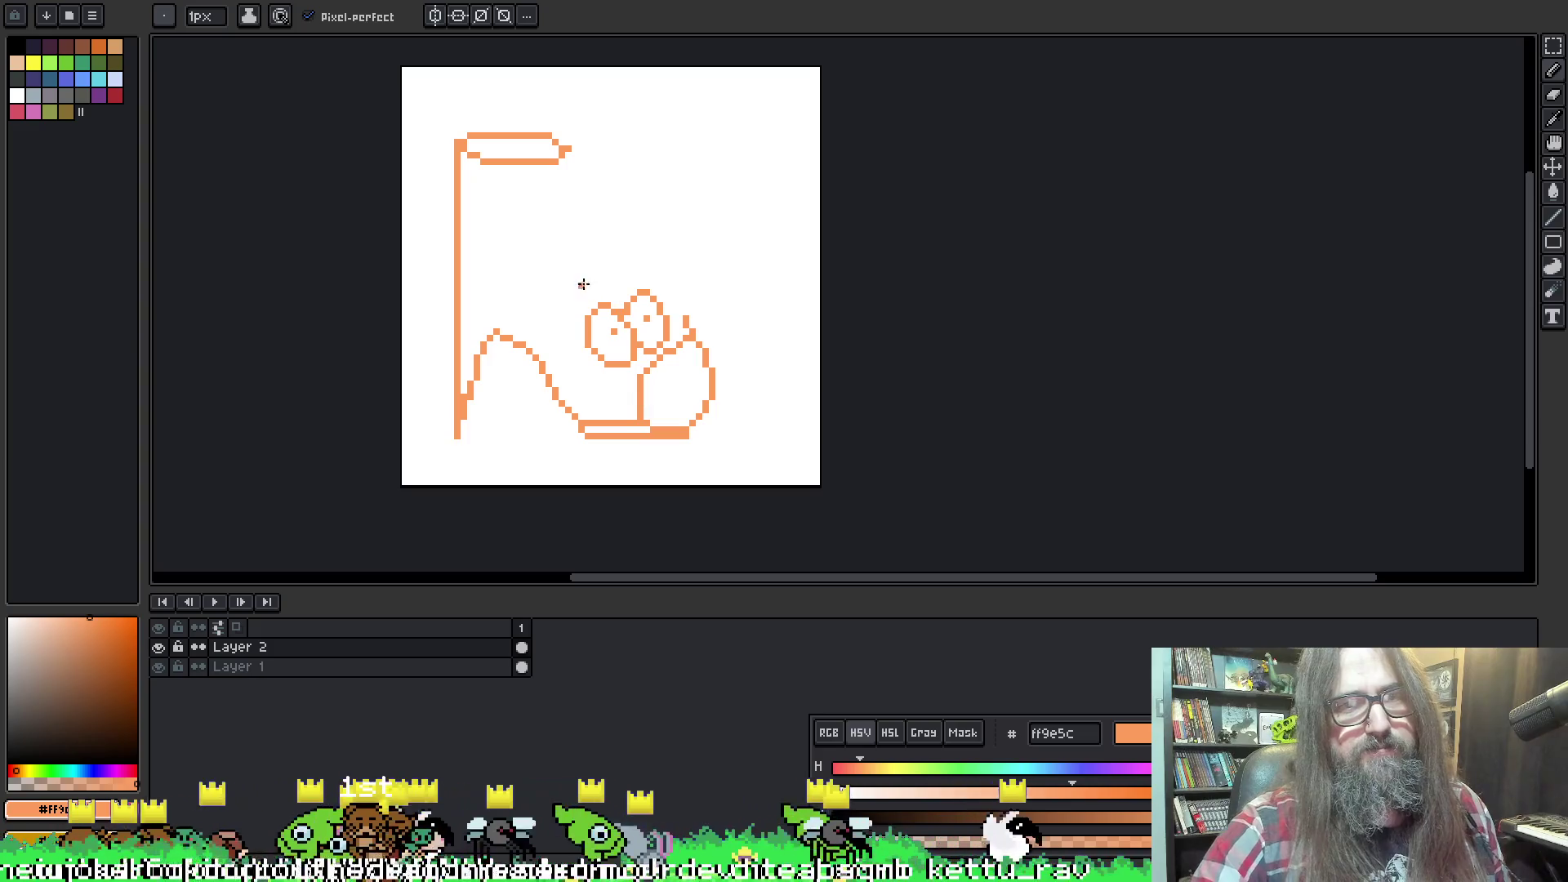
Add a curved loop above the ovals, connecting strokes, and a new line across the top
mouse_move(586, 301)
mouse_down()
mouse_move(531, 266)
mouse_move(527, 317)
mouse_move(546, 341)
mouse_up()
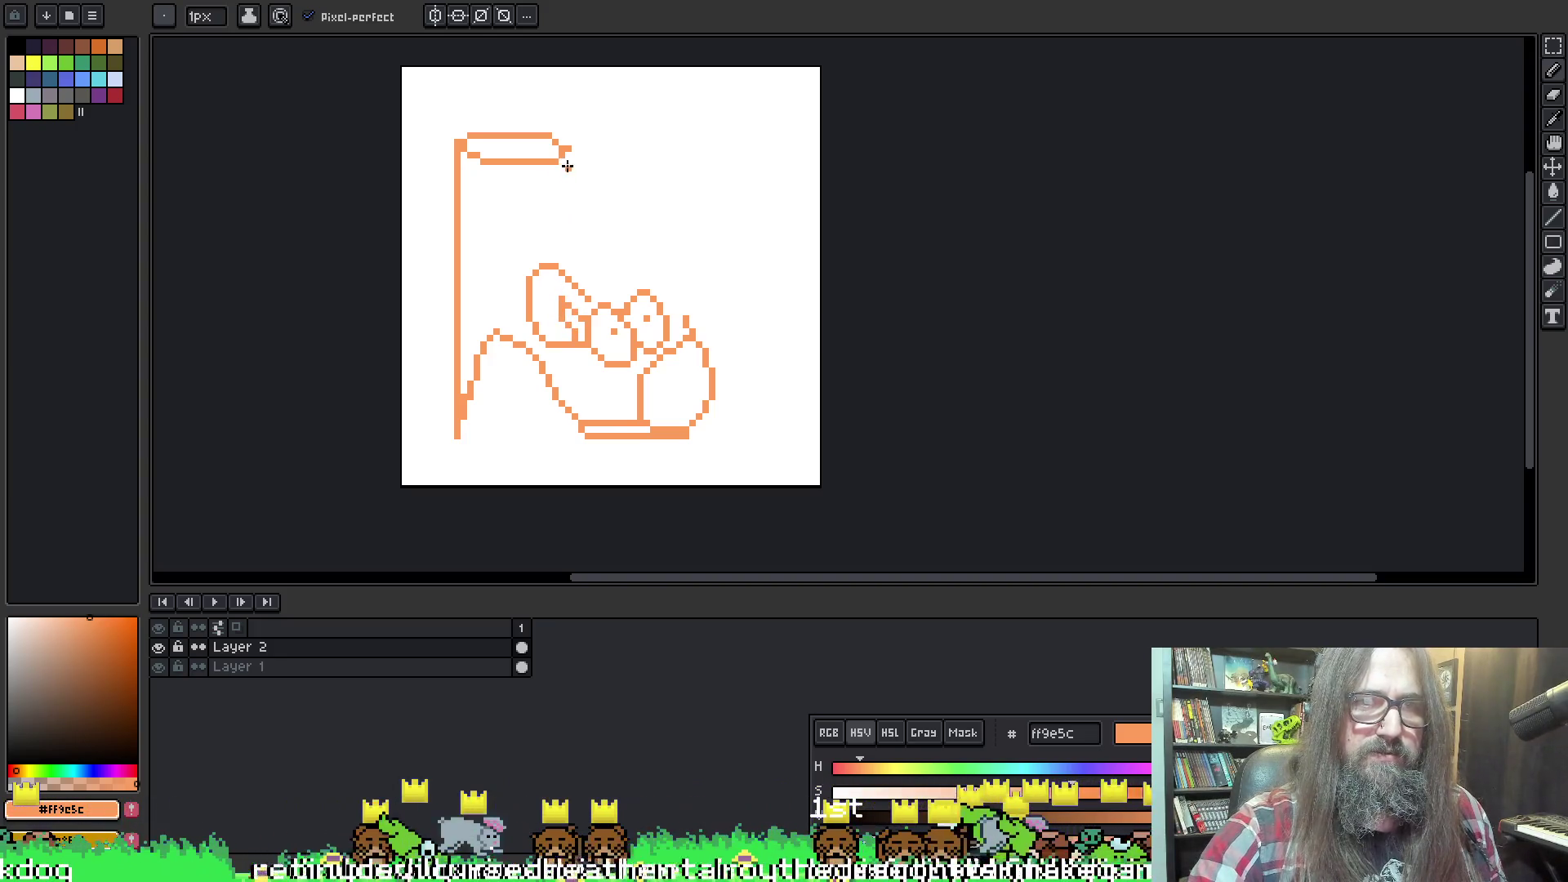
drag(568, 158, 590, 269)
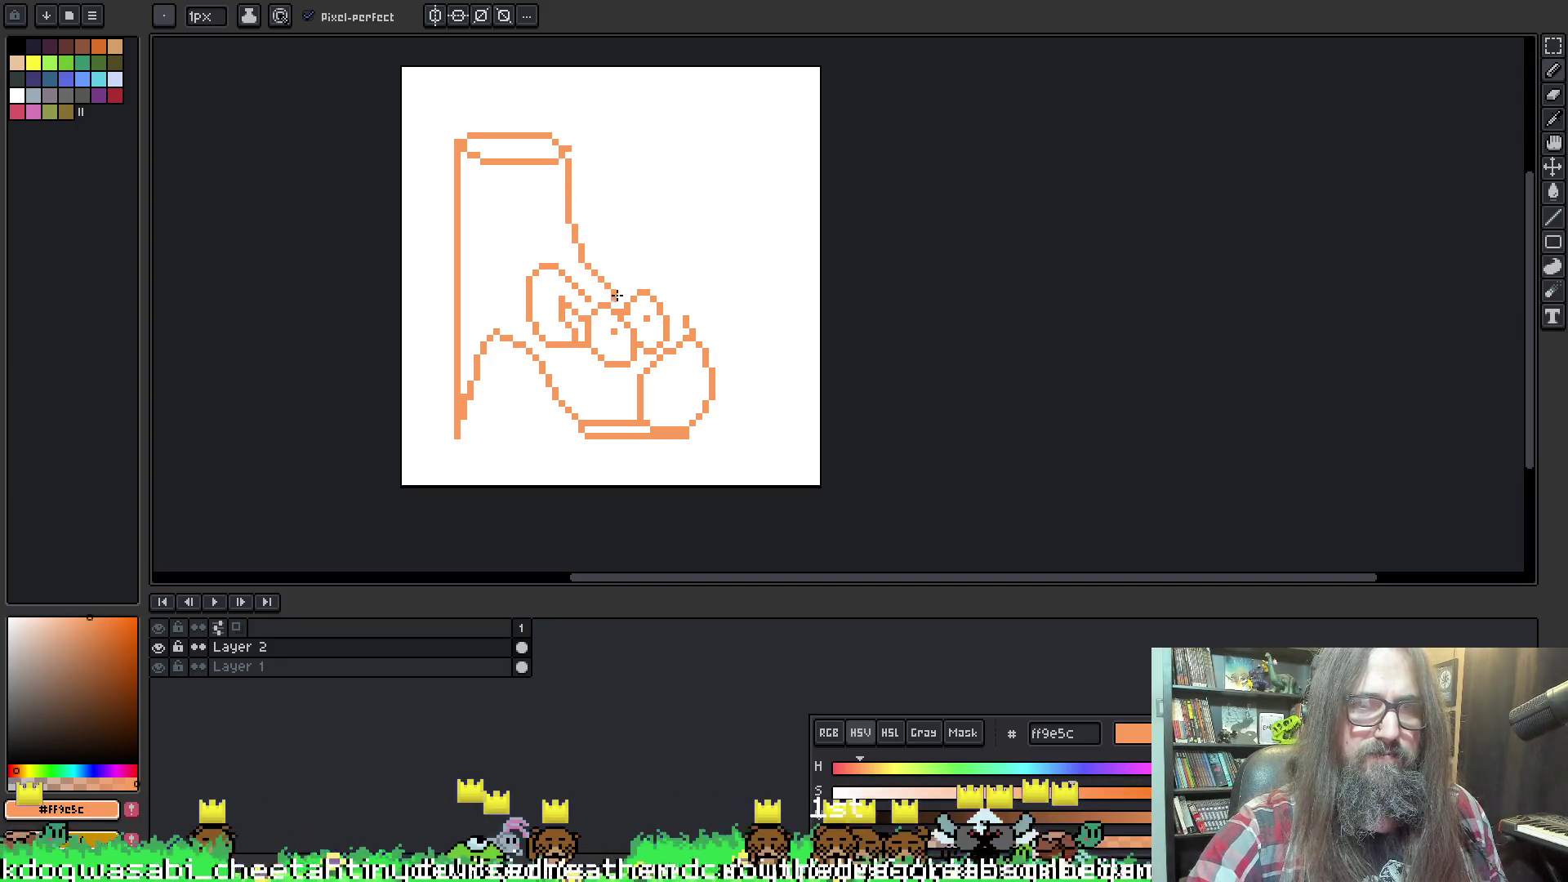
drag(536, 169, 548, 239)
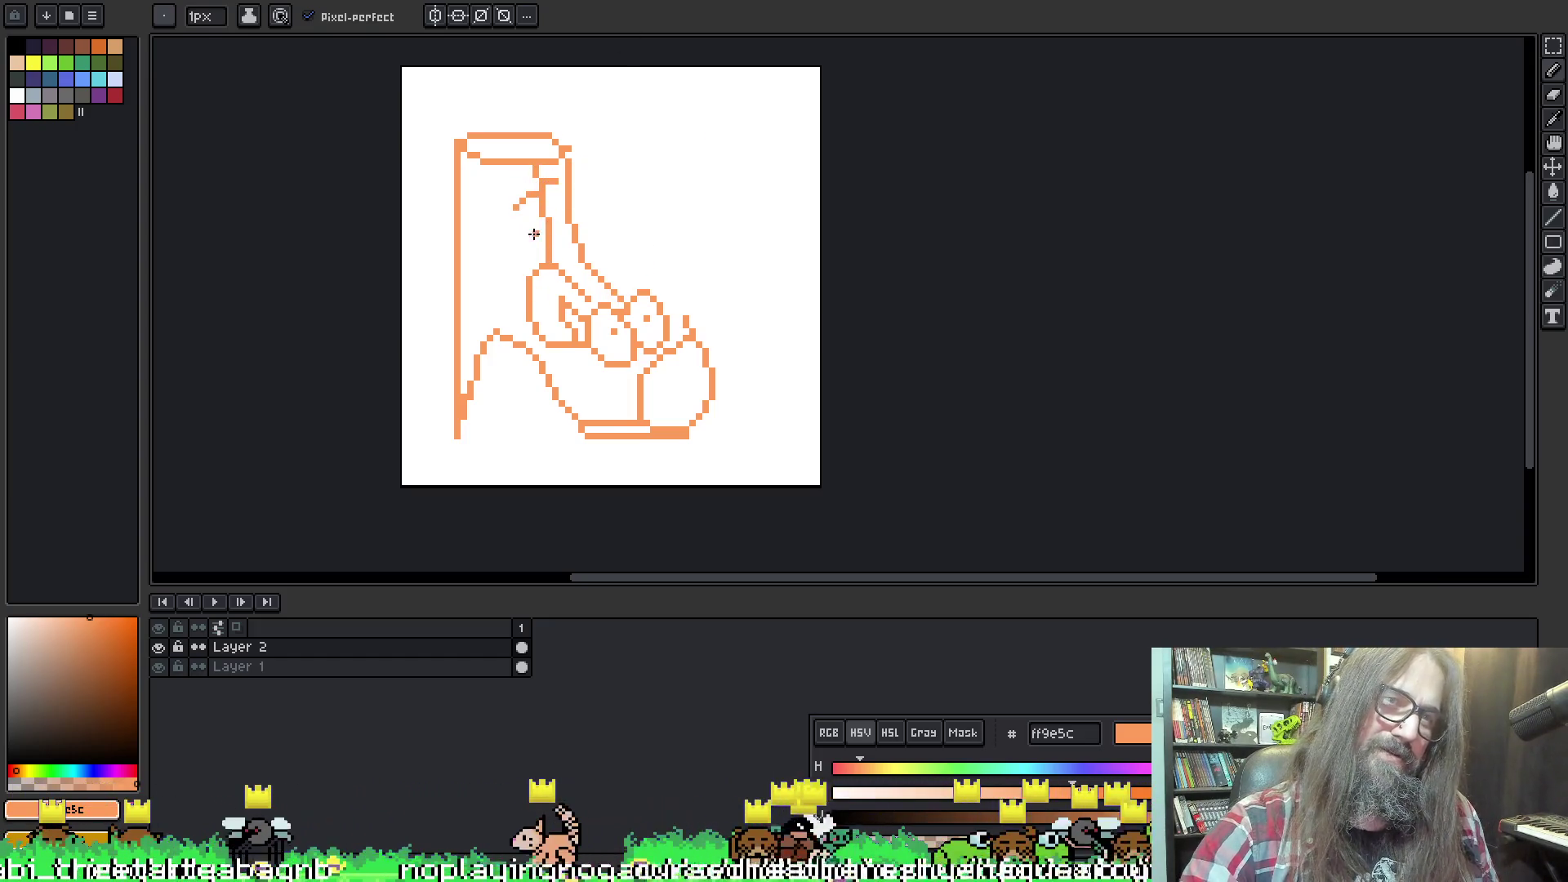
mouse_move(526, 226)
mouse_down()
mouse_move(563, 215)
mouse_move(576, 234)
mouse_up()
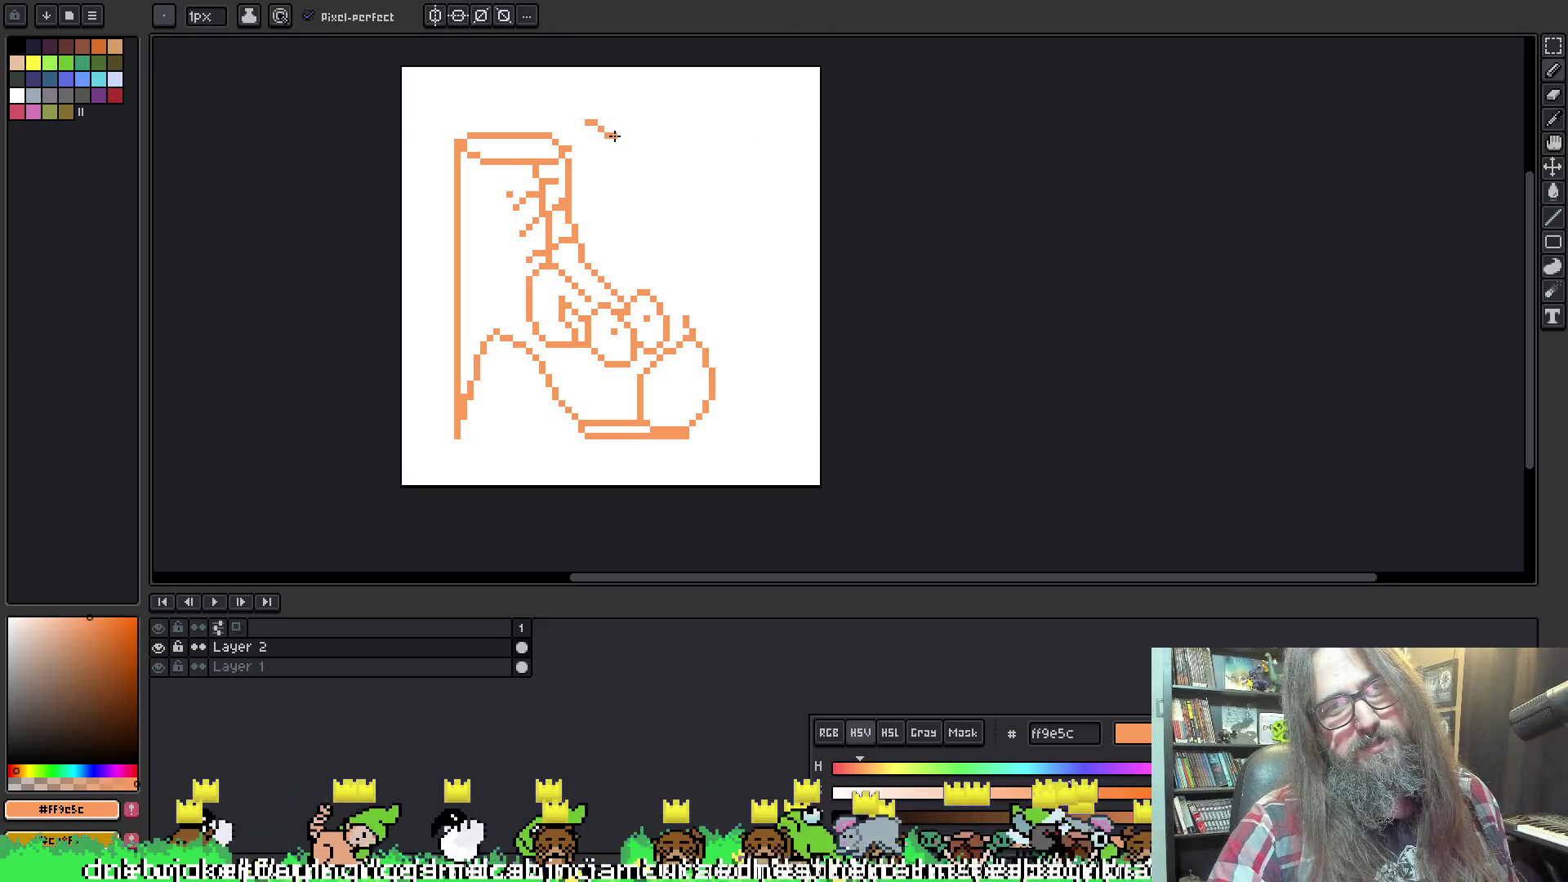
key(ctrl+z)
mouse_move(593, 122)
mouse_down()
mouse_move(665, 134)
mouse_move(692, 116)
mouse_move(594, 123)
mouse_move(598, 206)
mouse_up()
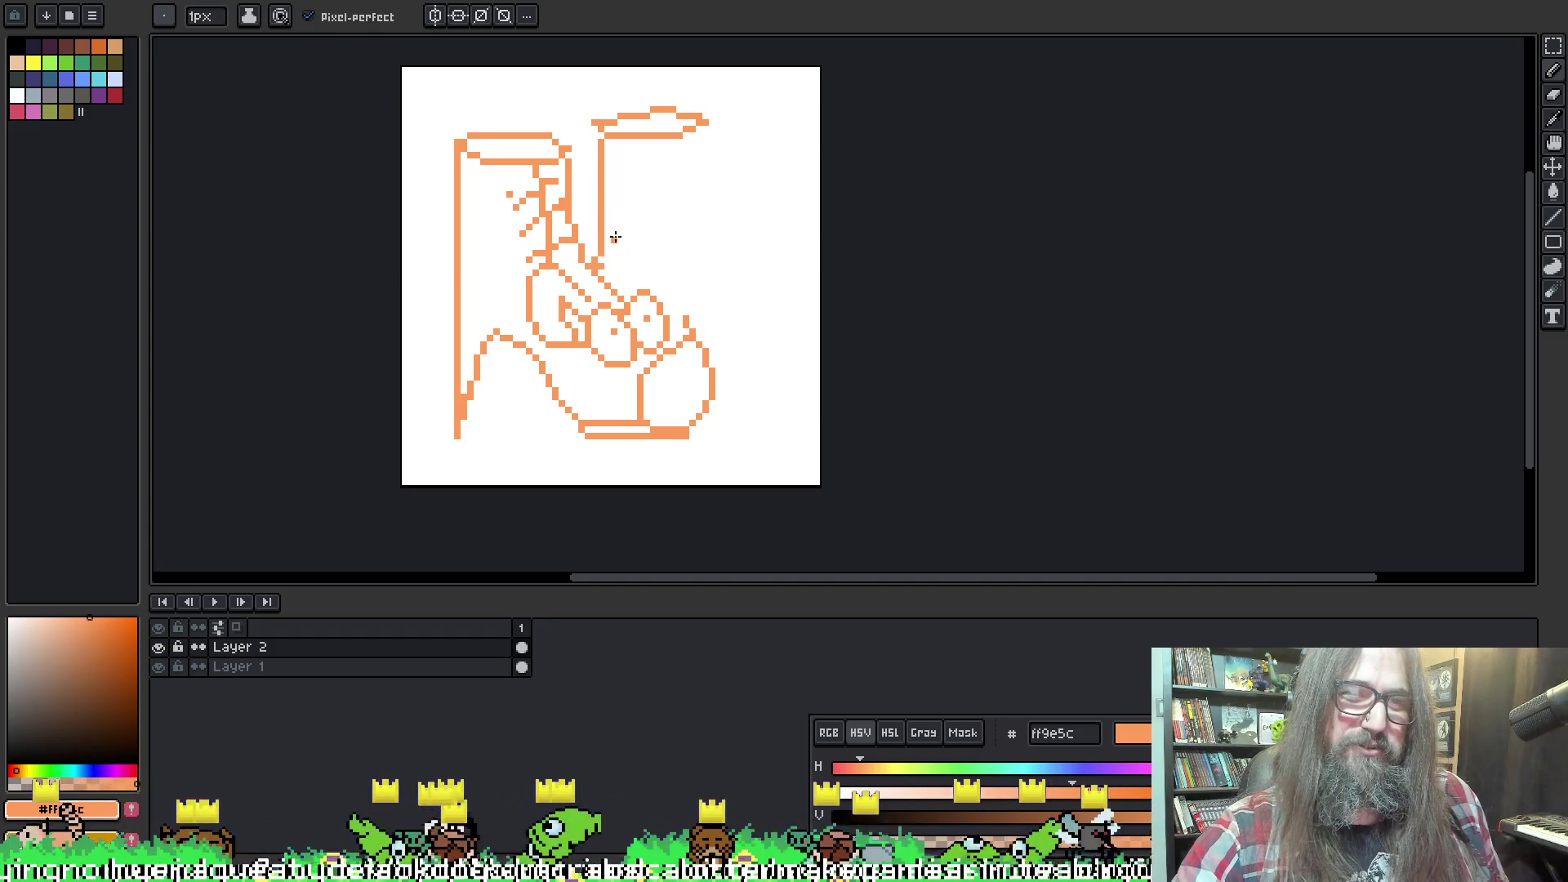
Draw the left and right sides of the tall shaft, redoing the right side twice
key(ctrl+z)
drag(587, 132, 596, 230)
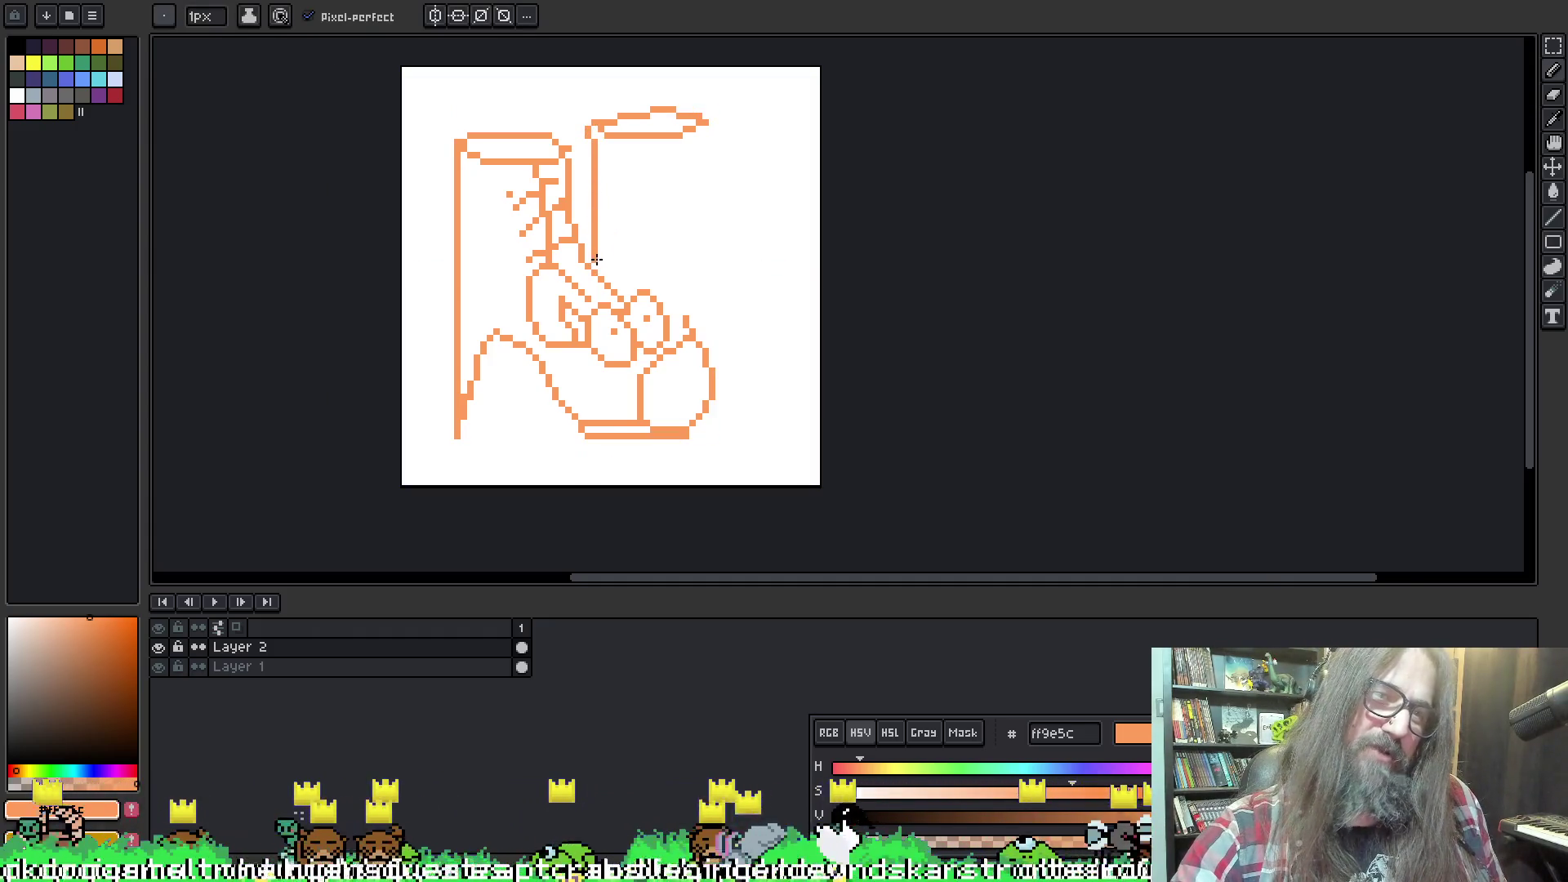
drag(708, 122, 706, 303)
key(ctrl+z)
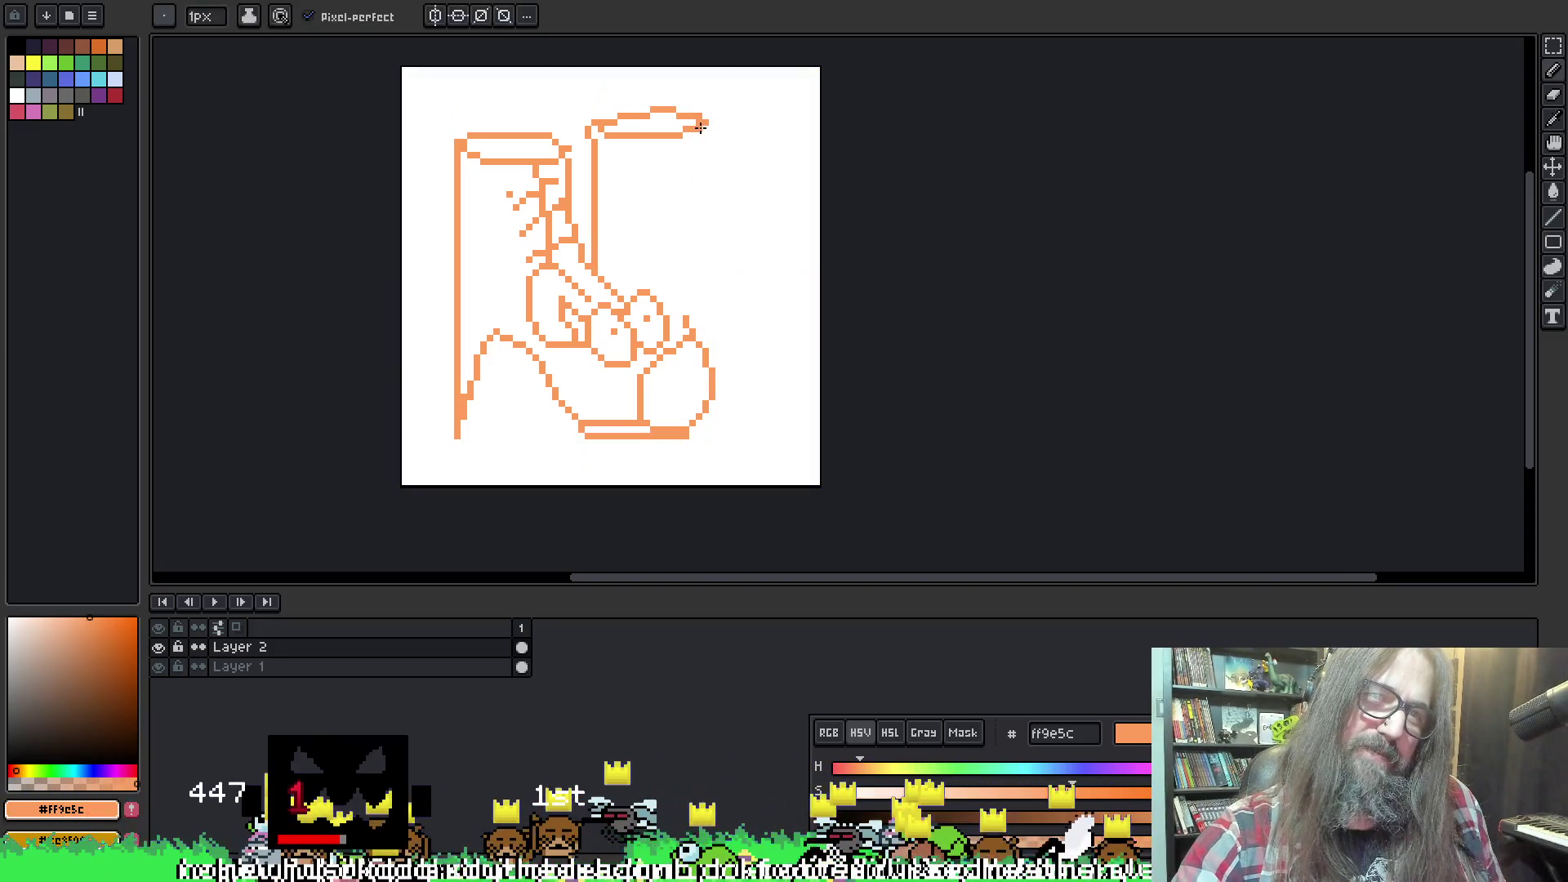
mouse_move(707, 122)
mouse_down()
mouse_move(717, 300)
mouse_move(761, 418)
mouse_up()
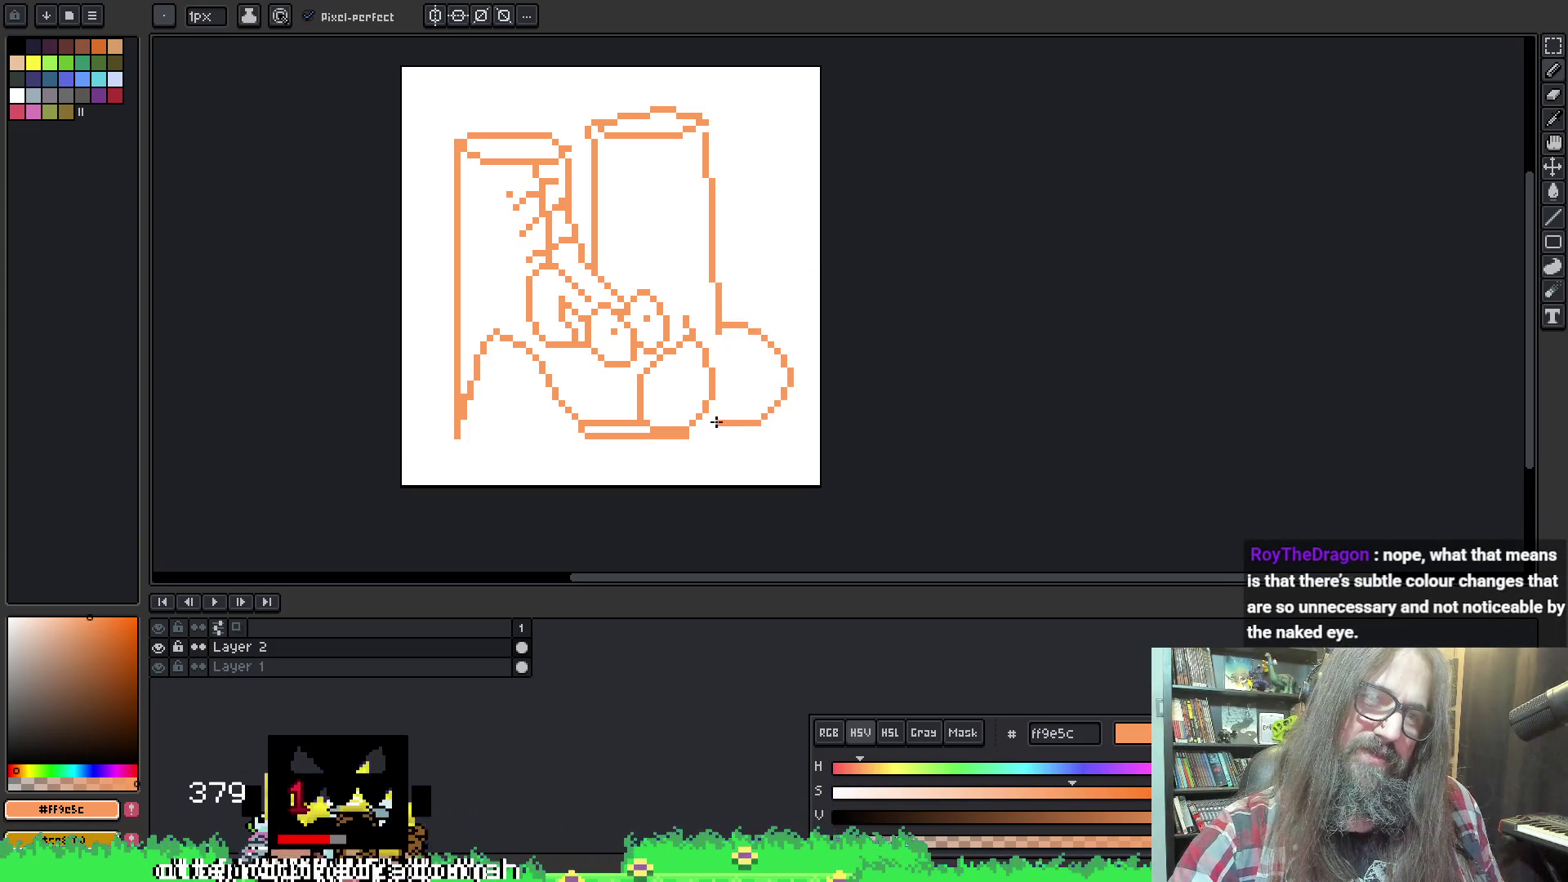
key(ctrl+z)
mouse_move(707, 123)
mouse_down()
mouse_move(709, 324)
mouse_move(726, 270)
mouse_move(772, 296)
mouse_move(733, 286)
mouse_up()
Erase stray pixels and add the small round fish head with a trailing stroke
key(e)
click(712, 273)
key(b)
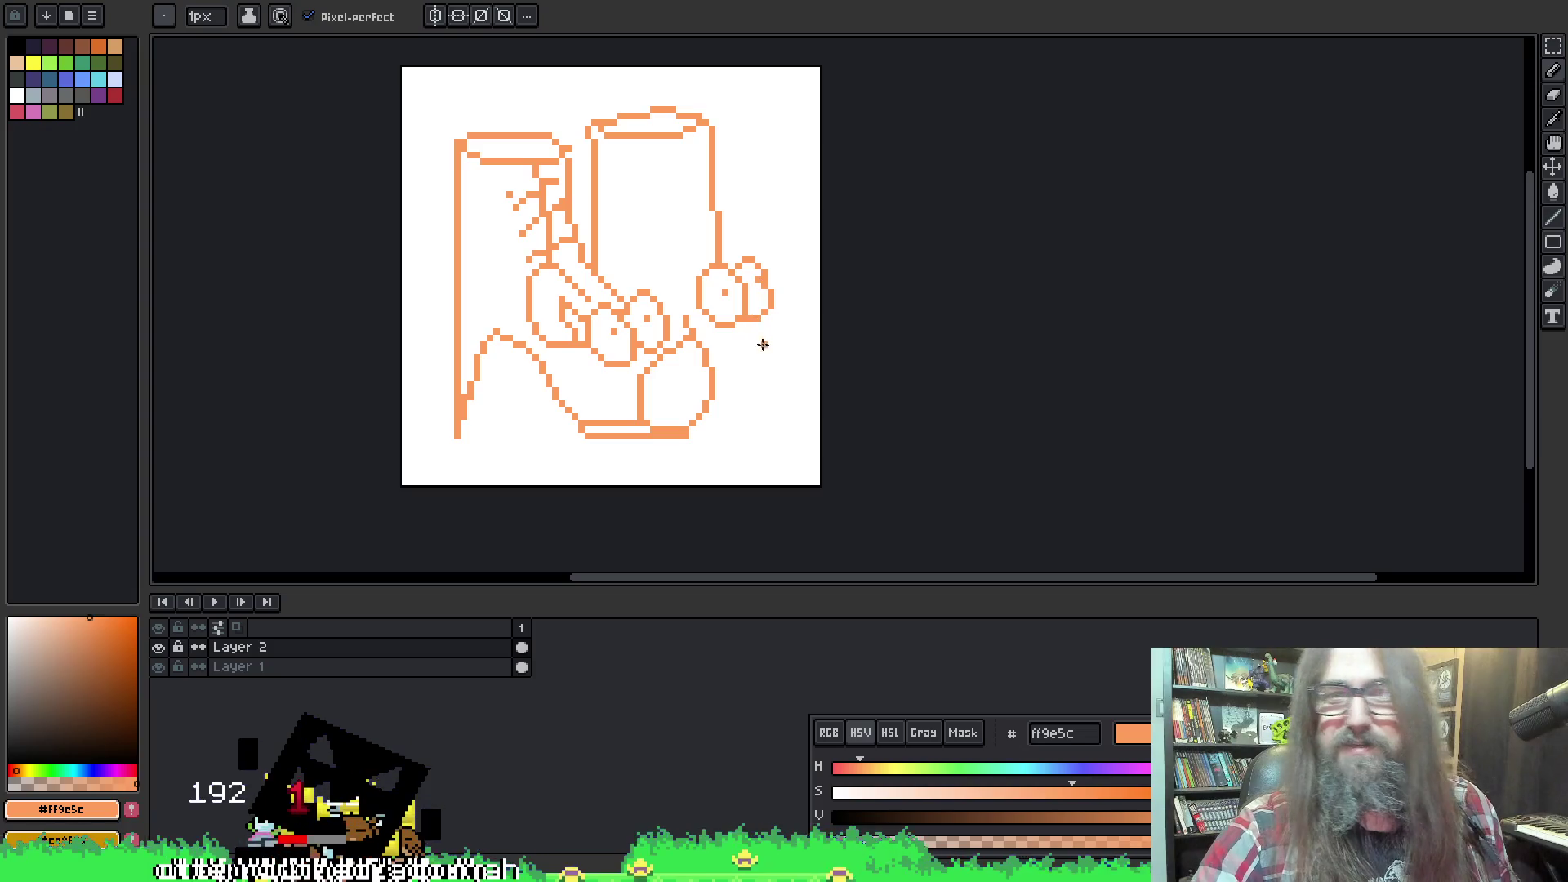
click(444, 325)
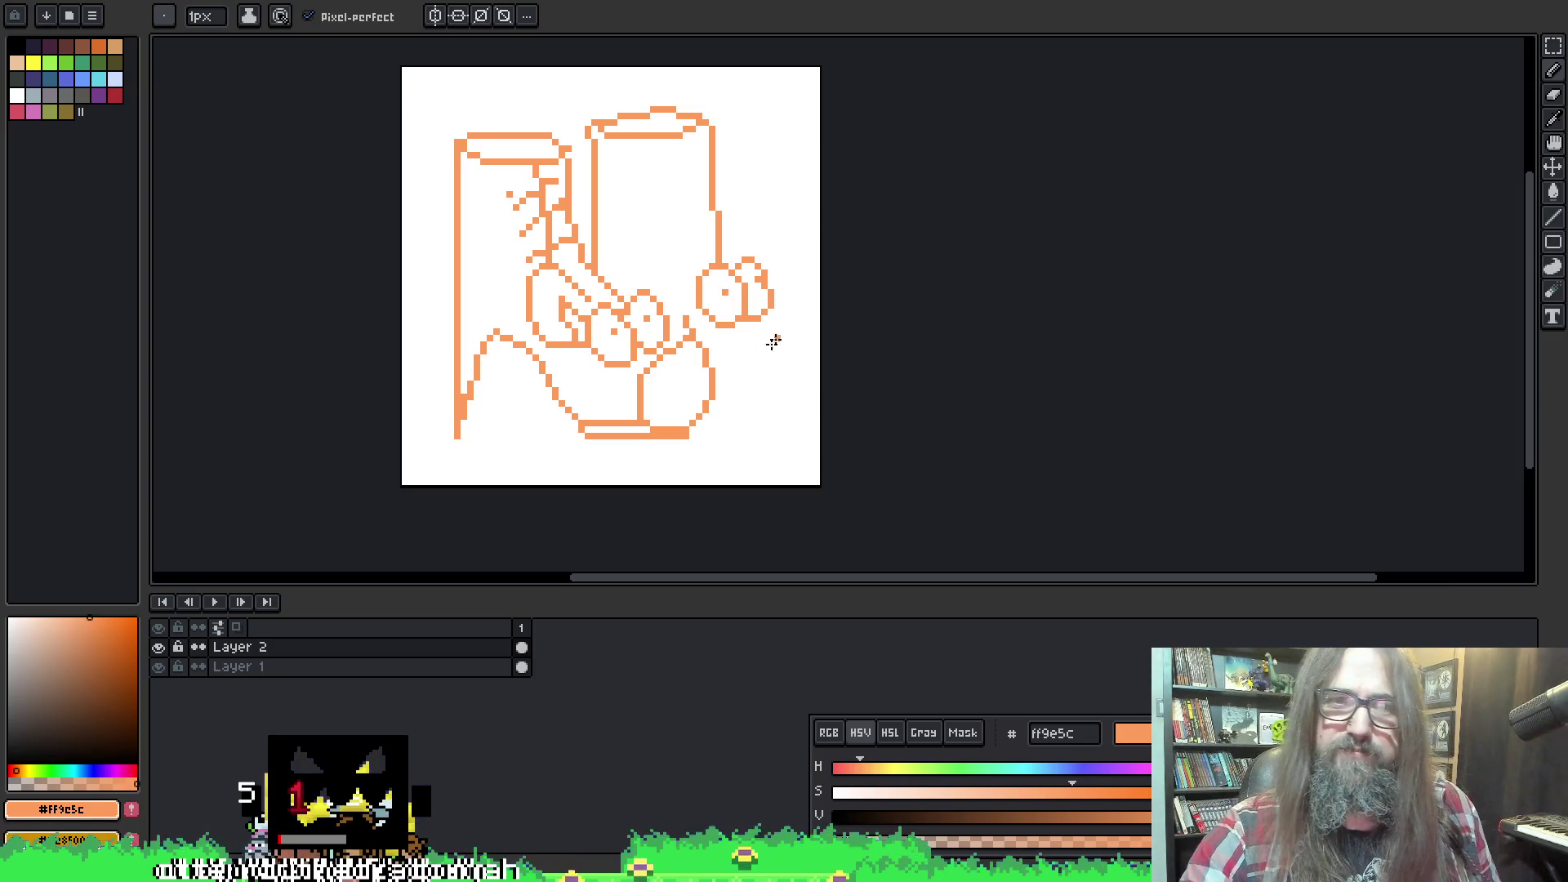
mouse_move(768, 300)
mouse_down()
mouse_move(799, 331)
mouse_move(769, 360)
mouse_move(764, 412)
mouse_move(803, 409)
mouse_up()
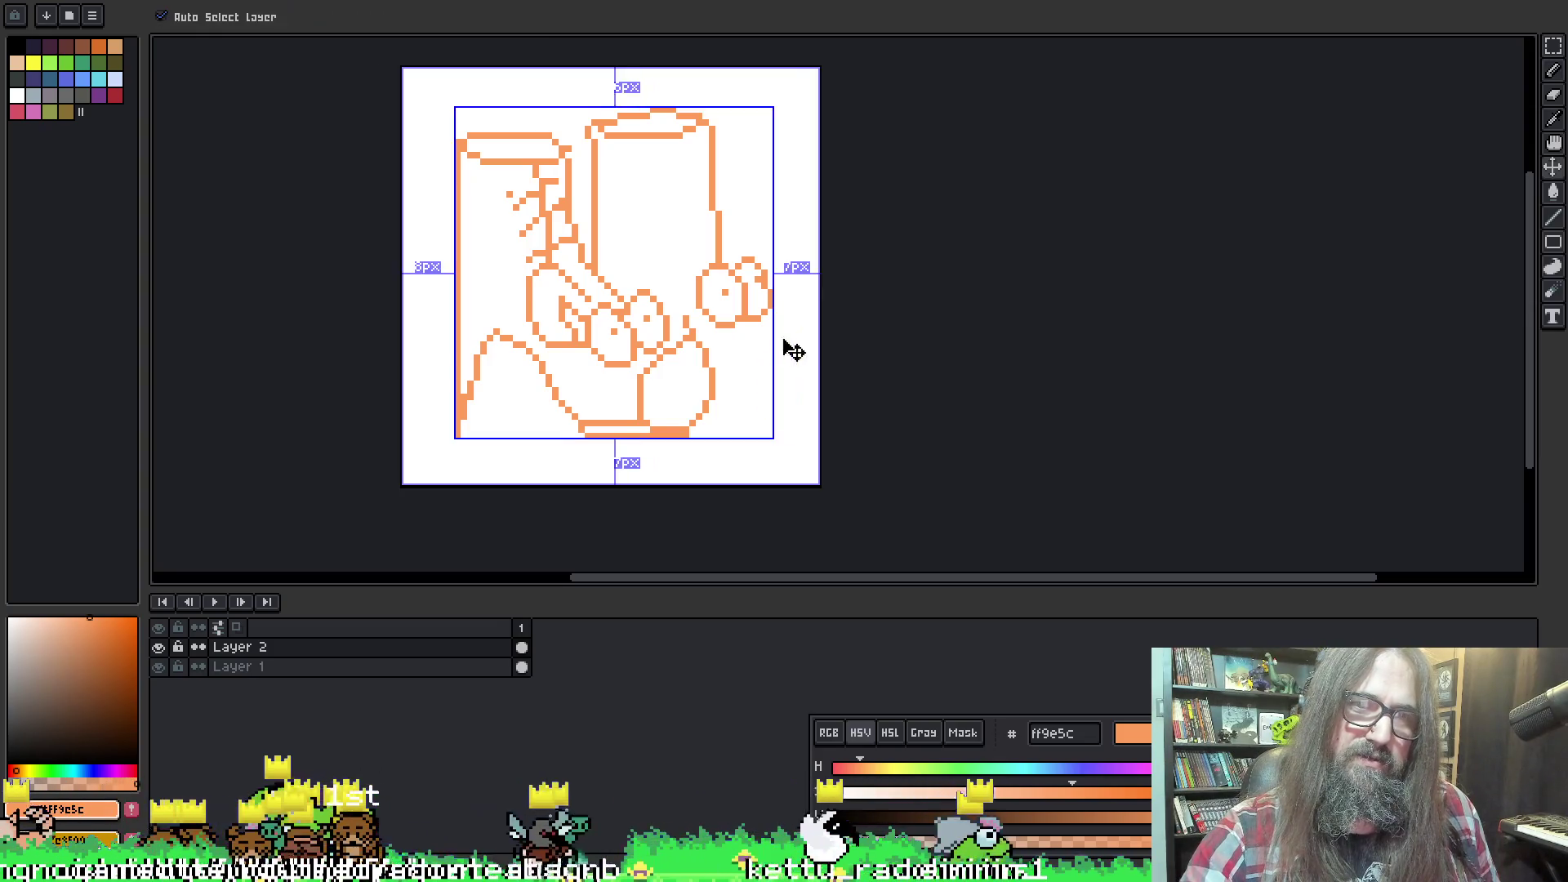
Undo the last stroke, then join the bottom line to the right outline with a large oval curve
key(ctrl+z)
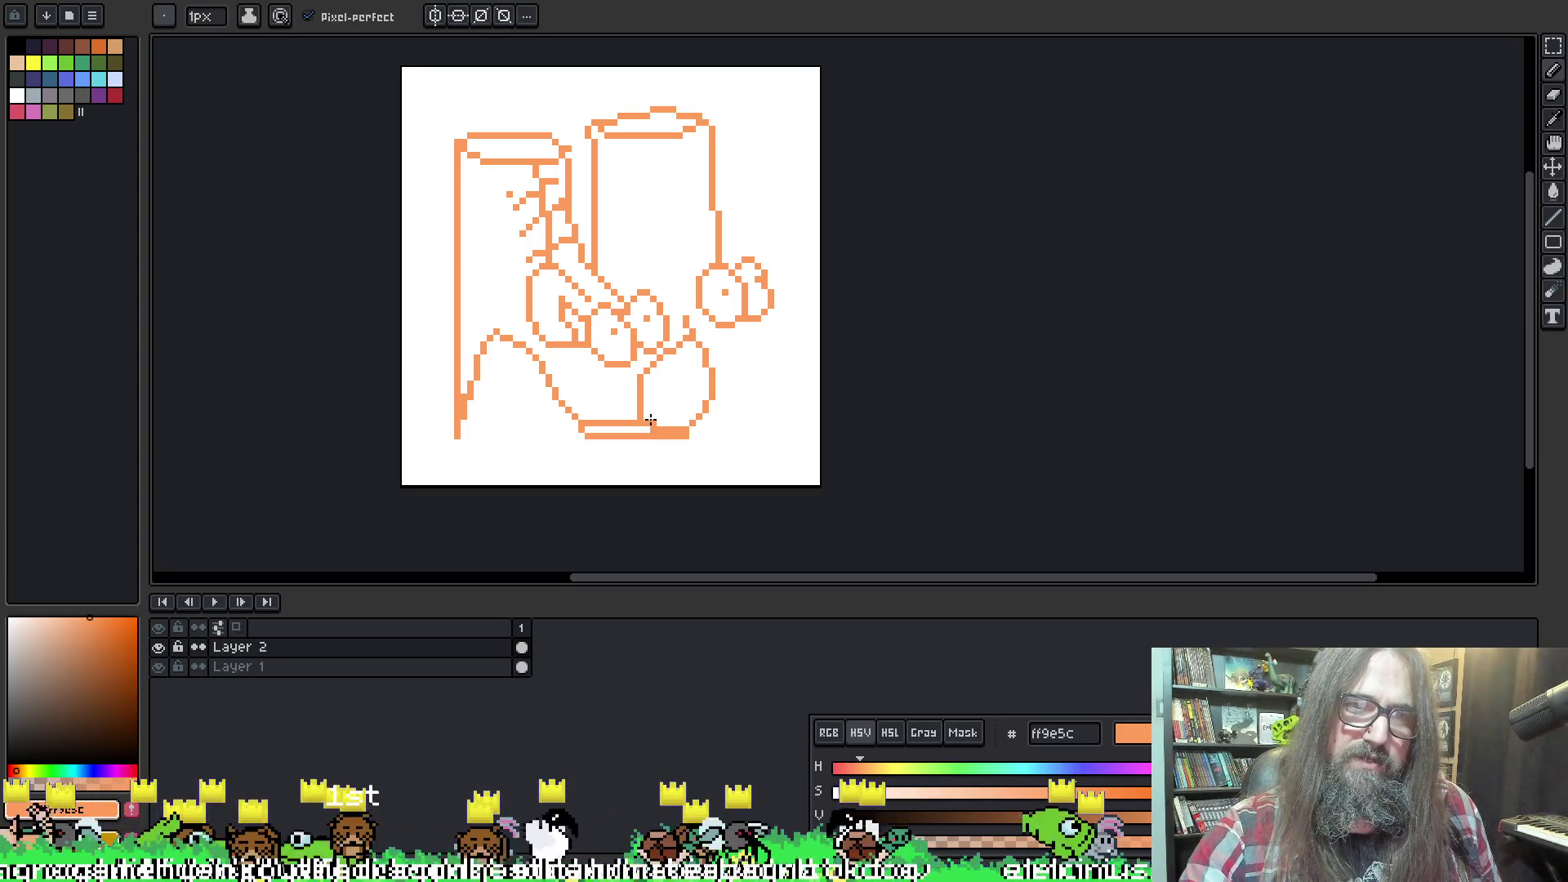
mouse_move(650, 420)
mouse_down()
mouse_move(707, 408)
mouse_move(768, 422)
mouse_move(794, 406)
mouse_up()
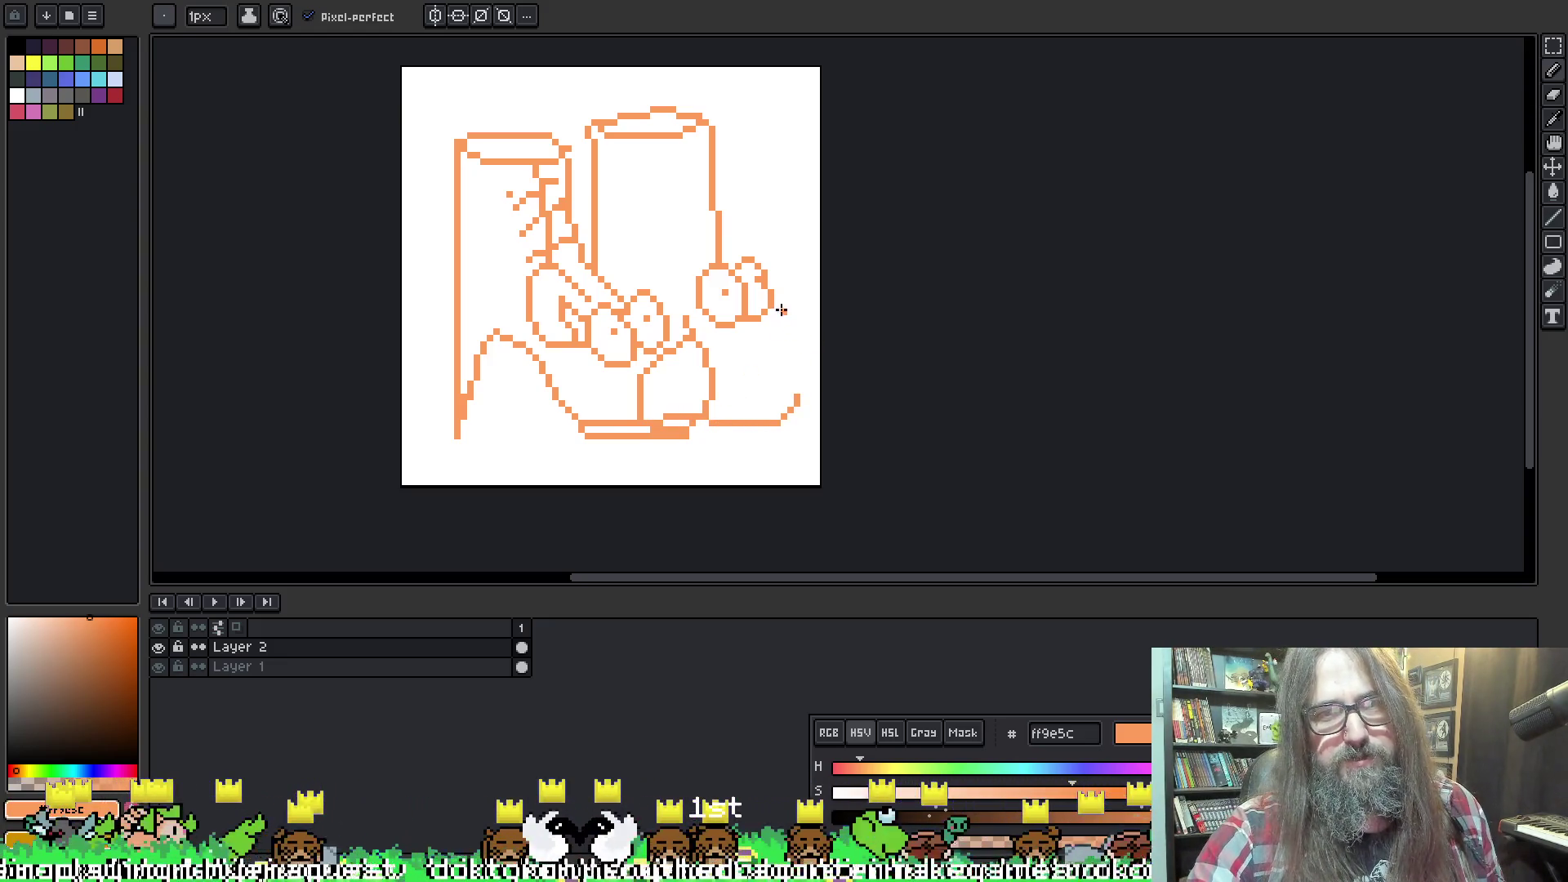
mouse_move(782, 310)
mouse_down()
mouse_move(809, 351)
mouse_move(780, 407)
mouse_move(808, 377)
mouse_up()
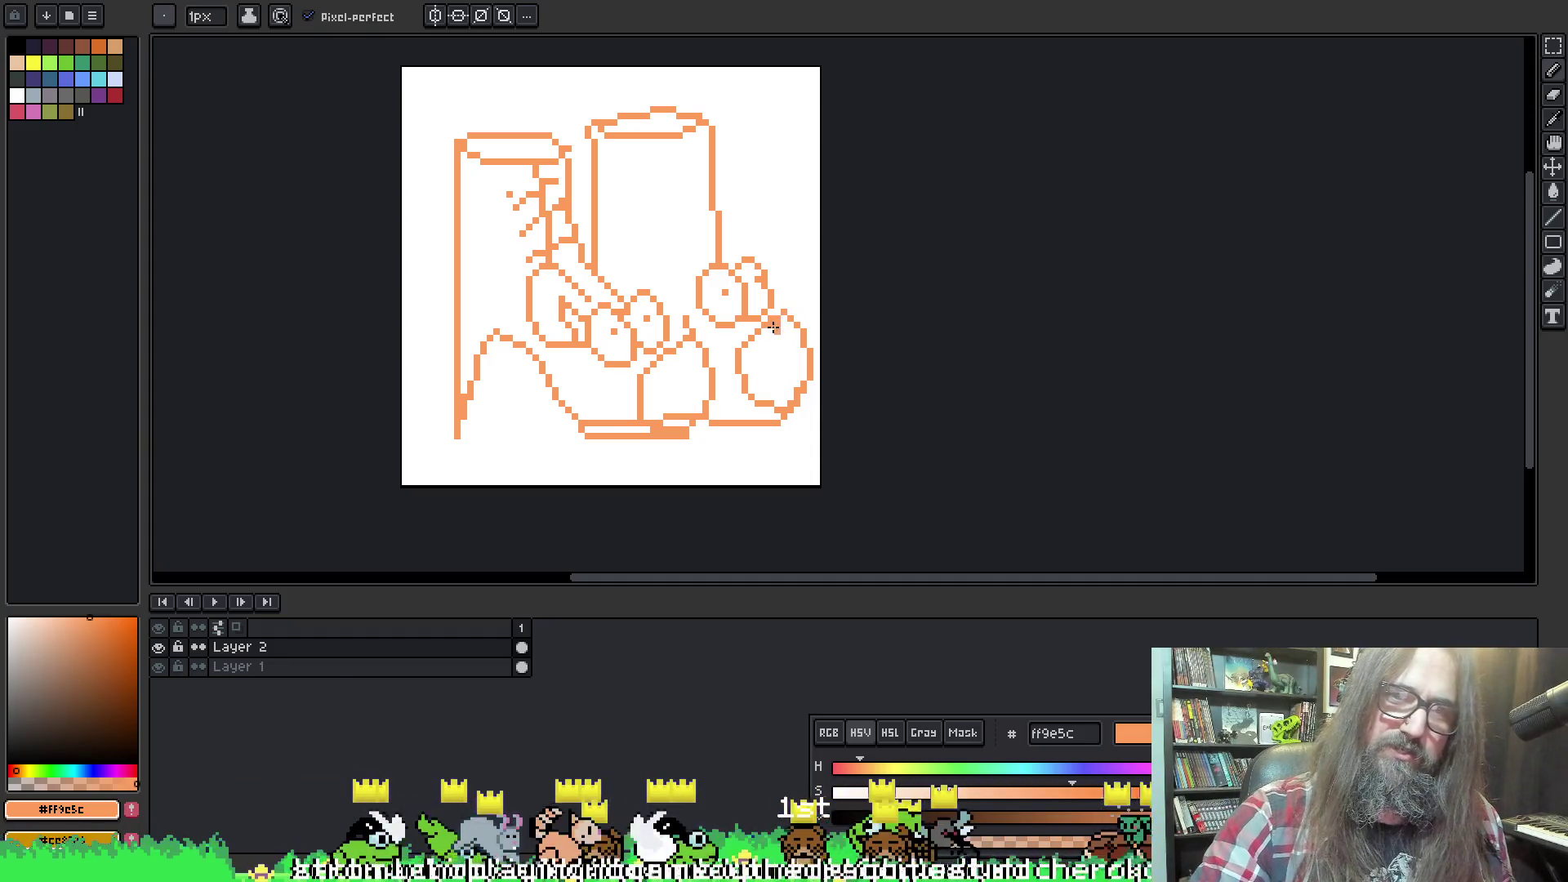
Erase stray pixels, add a diagonal stroke inside the tall shape, and pick dark brown 1f130b
key(e)
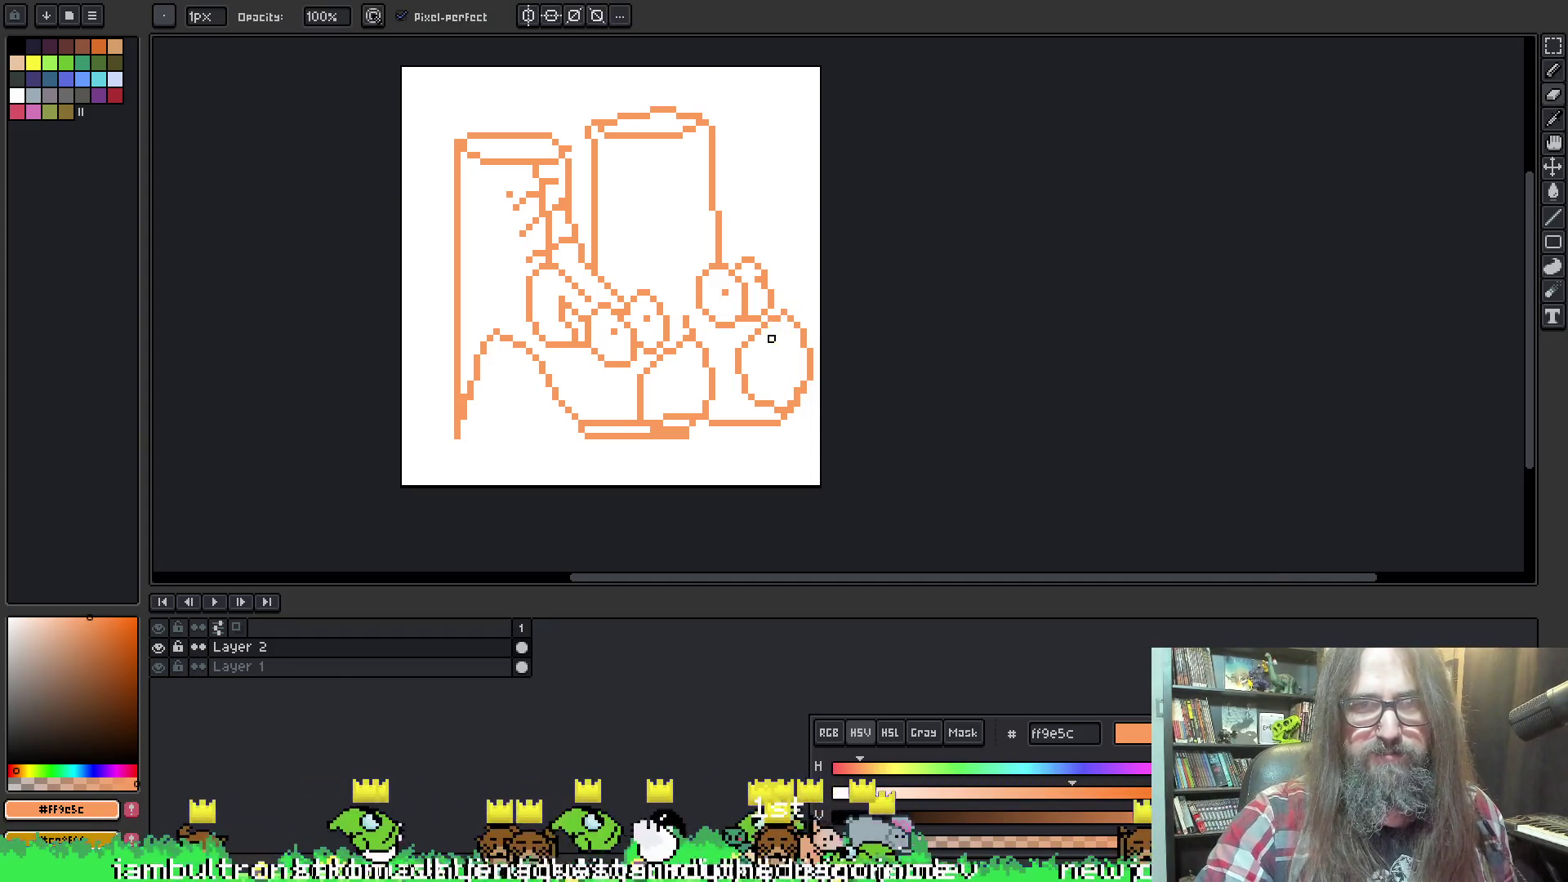
key(b)
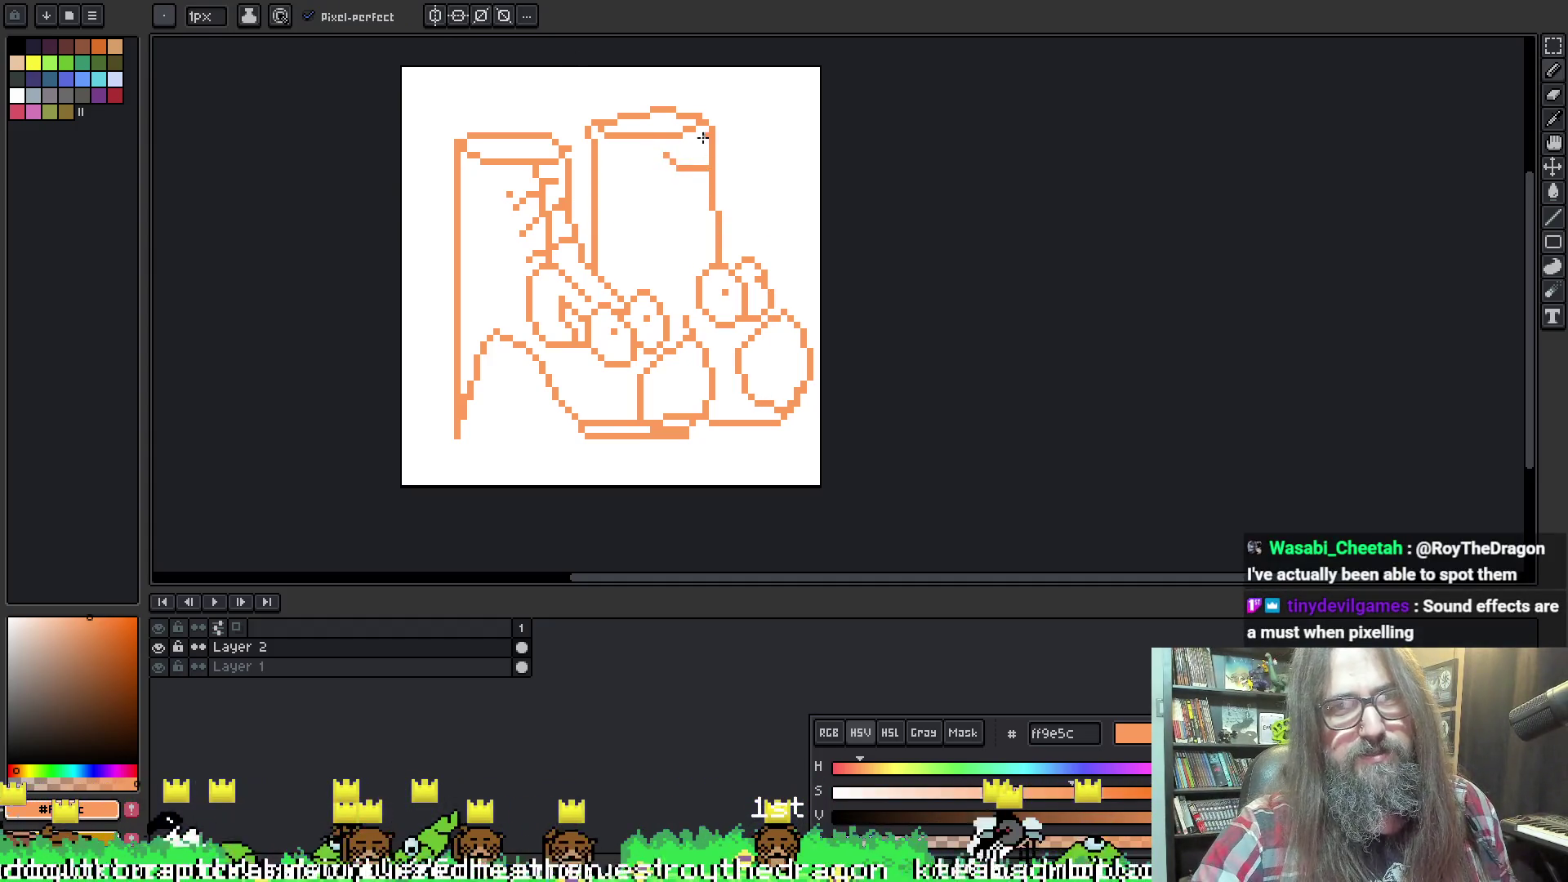
mouse_move(702, 138)
mouse_down()
mouse_move(672, 191)
mouse_move(694, 274)
mouse_up()
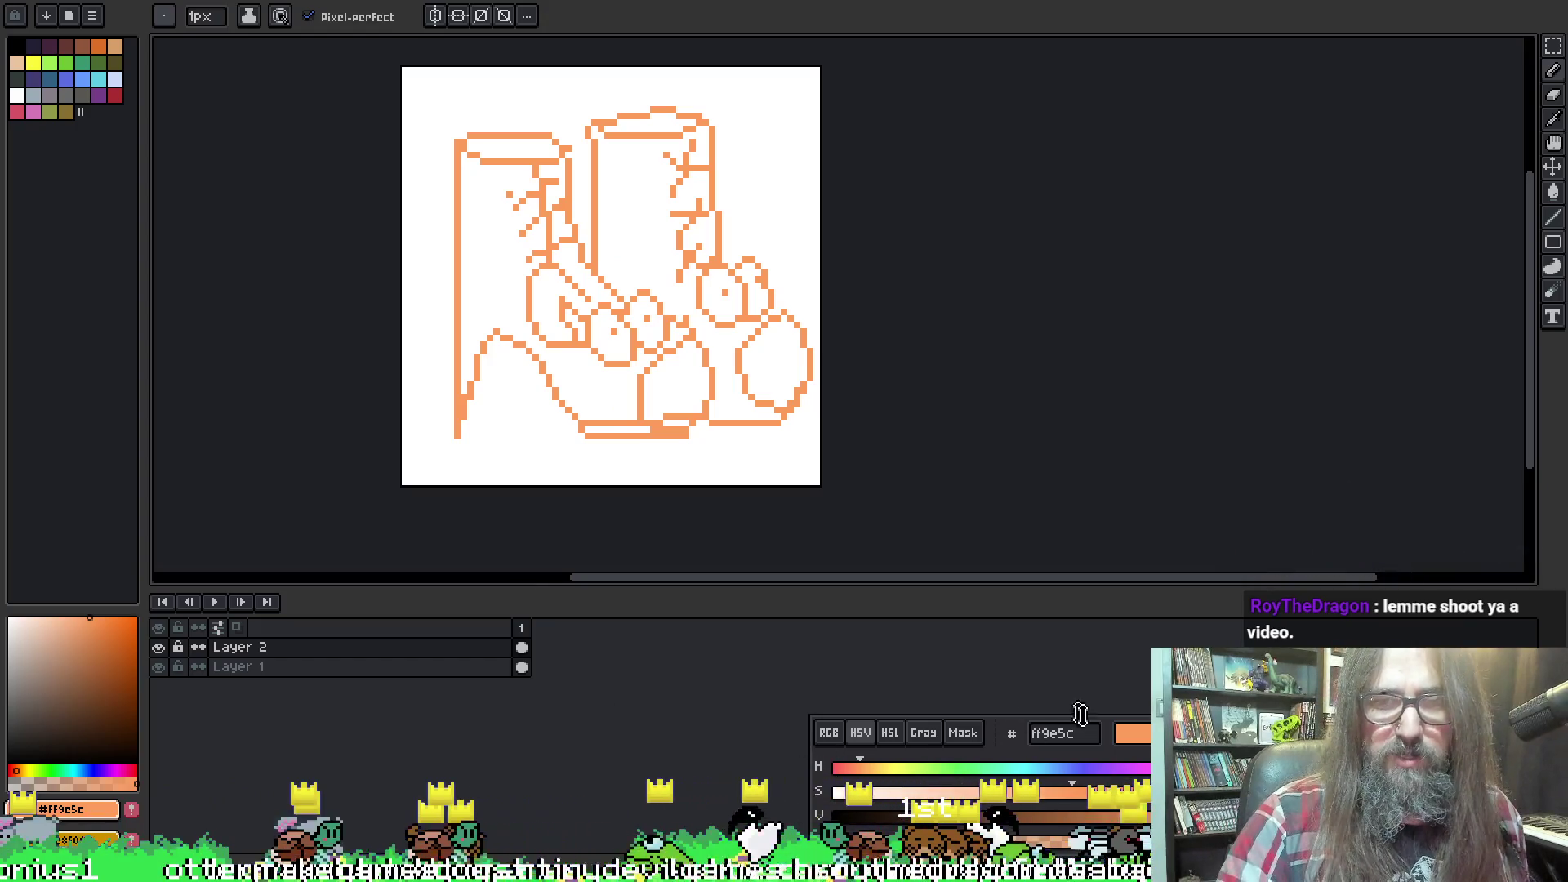
click(90, 746)
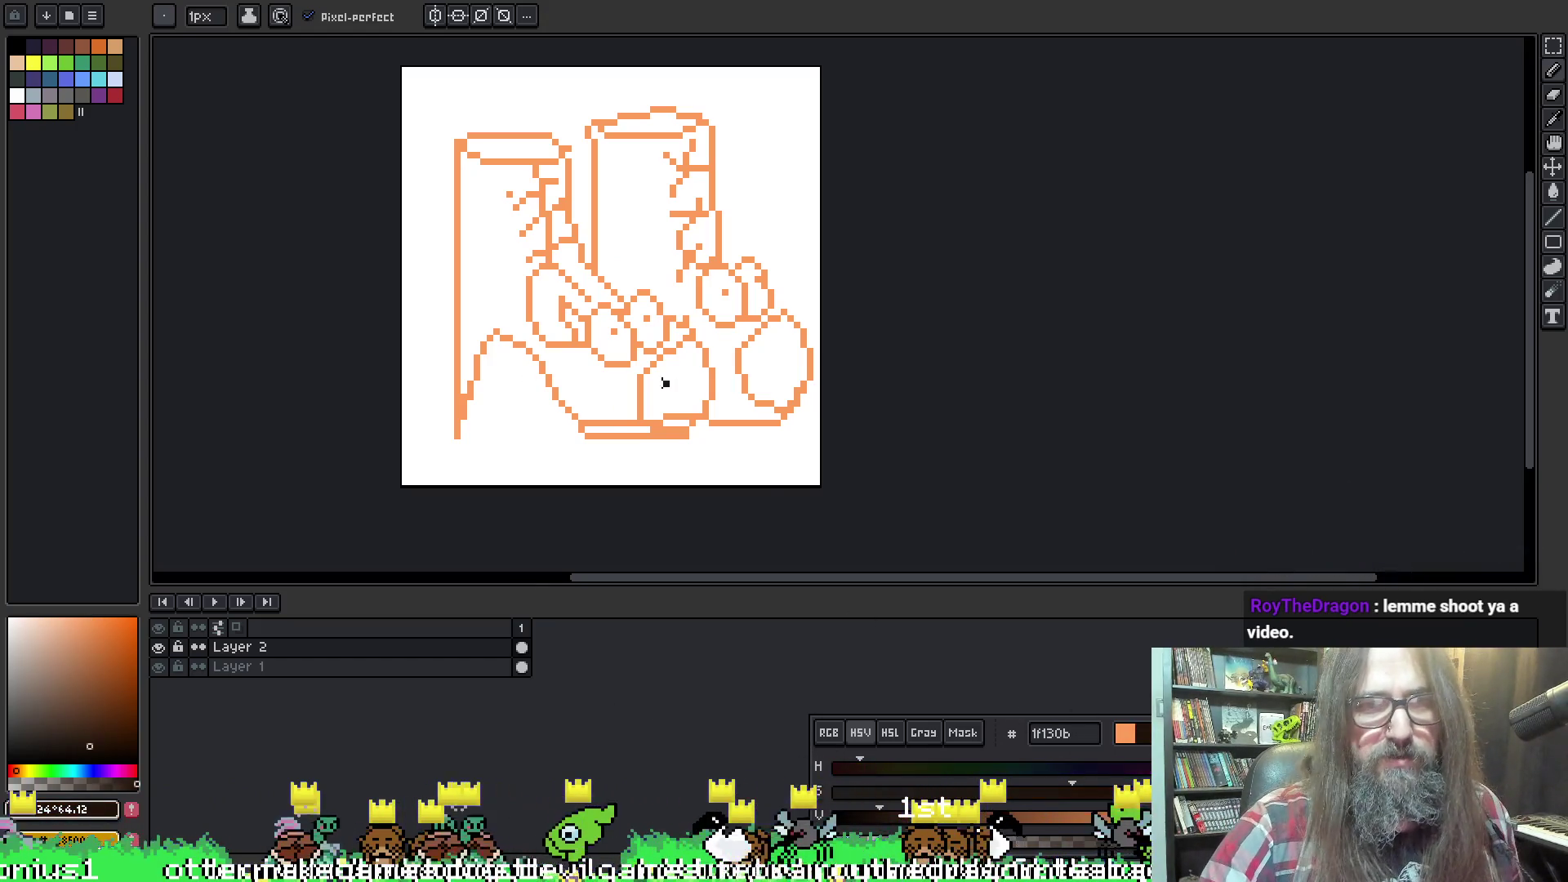
Ink a dark bracket and arc in the left oval and a dark curve in the right oval
key(m)
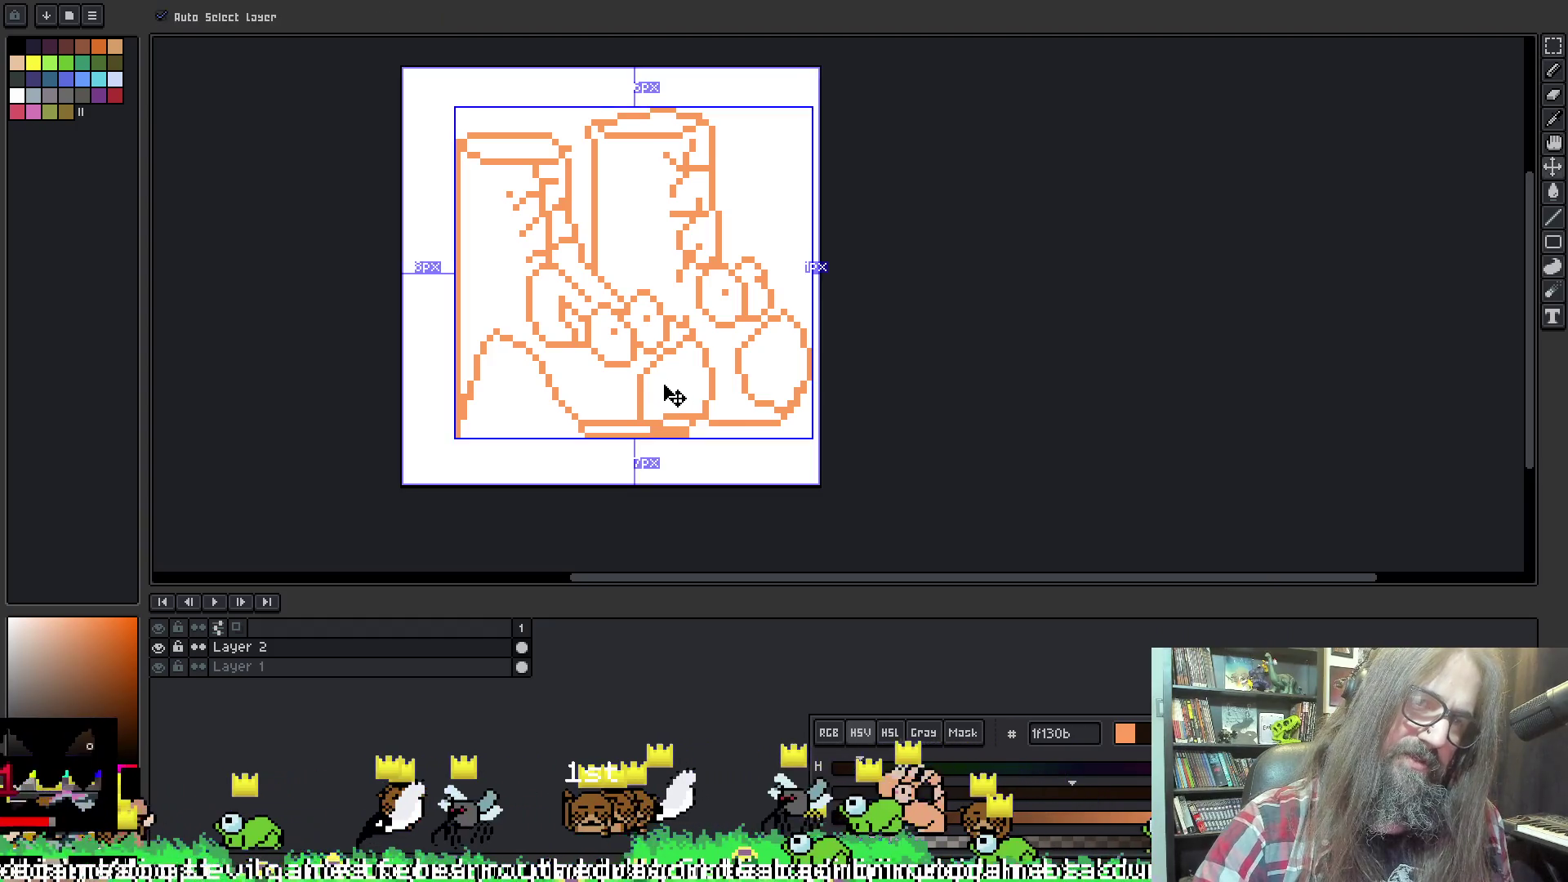
key(b)
mouse_move(651, 376)
mouse_down()
mouse_move(682, 375)
mouse_move(657, 417)
mouse_up()
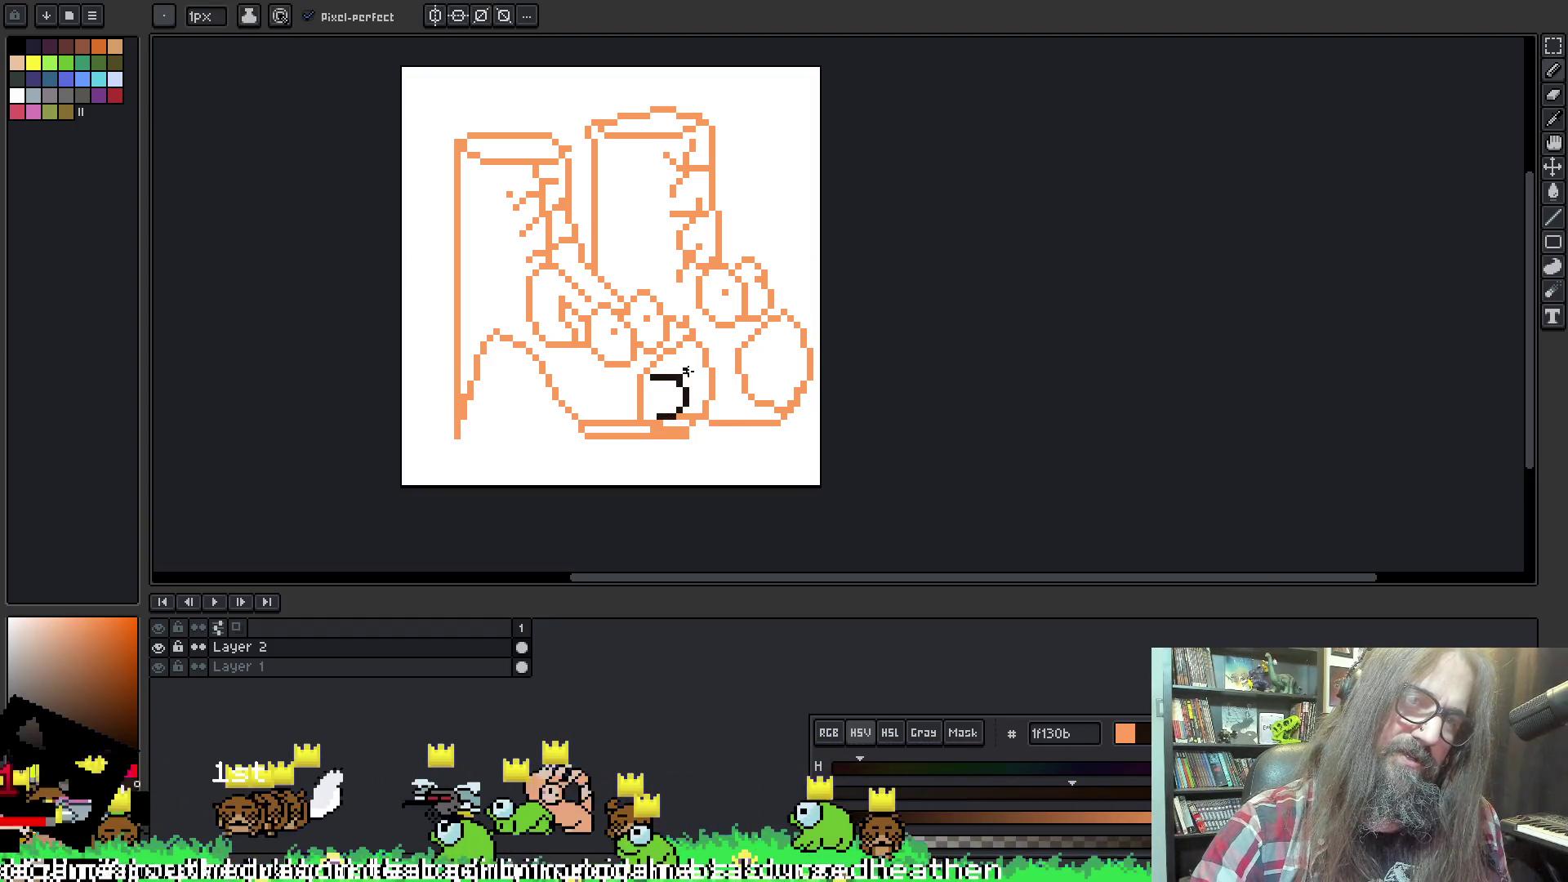
key(ctrl)
mouse_move(664, 365)
mouse_down()
mouse_move(698, 391)
mouse_move(704, 351)
mouse_move(693, 390)
mouse_up()
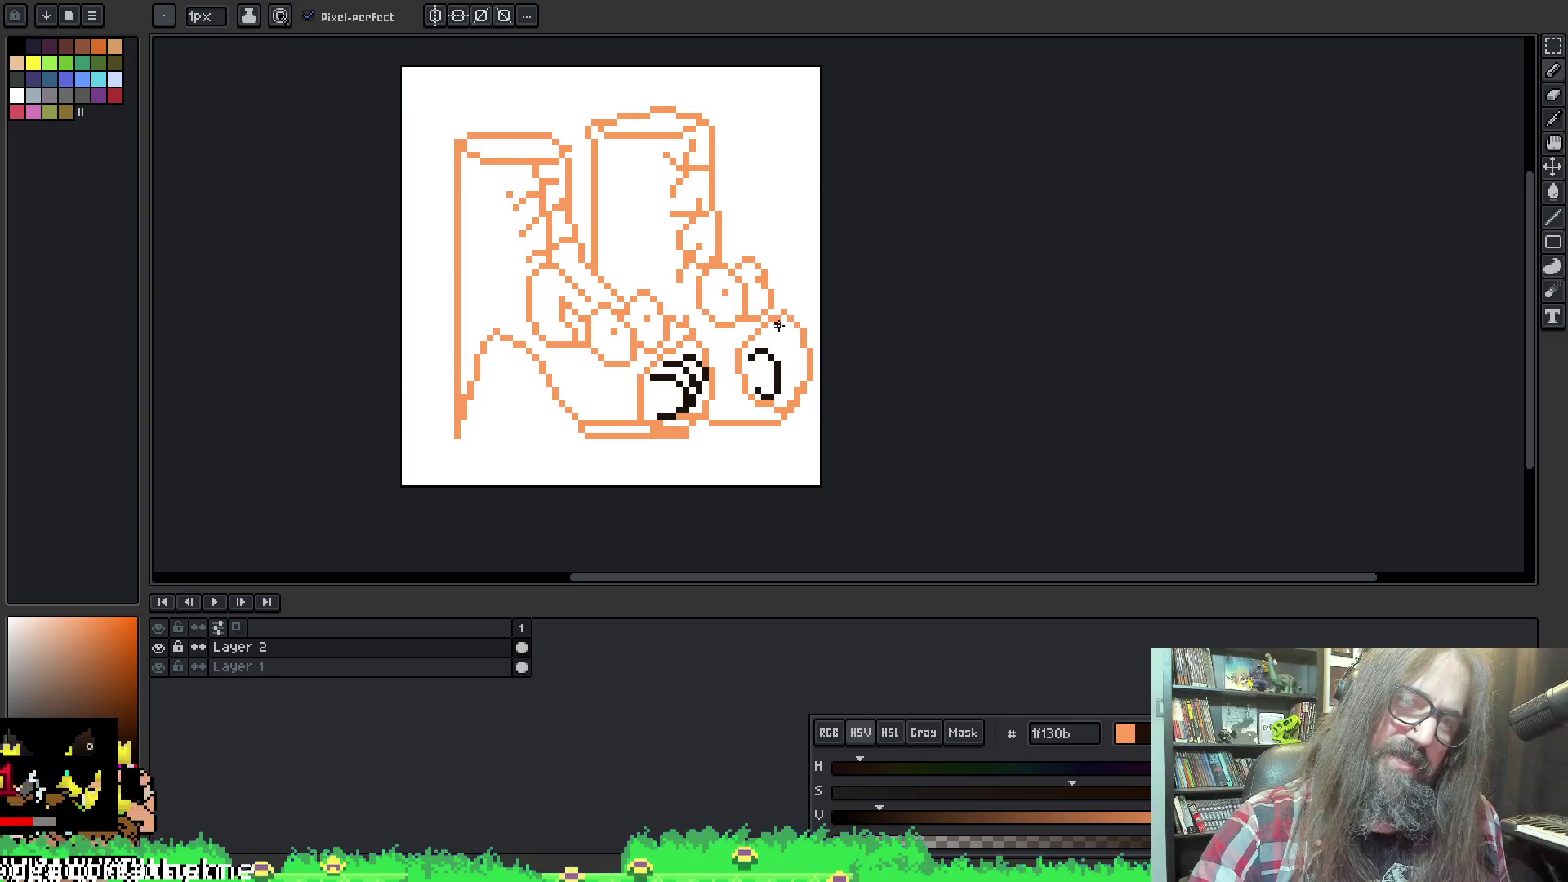
mouse_move(775, 336)
mouse_down()
mouse_move(796, 369)
mouse_move(796, 331)
mouse_up()
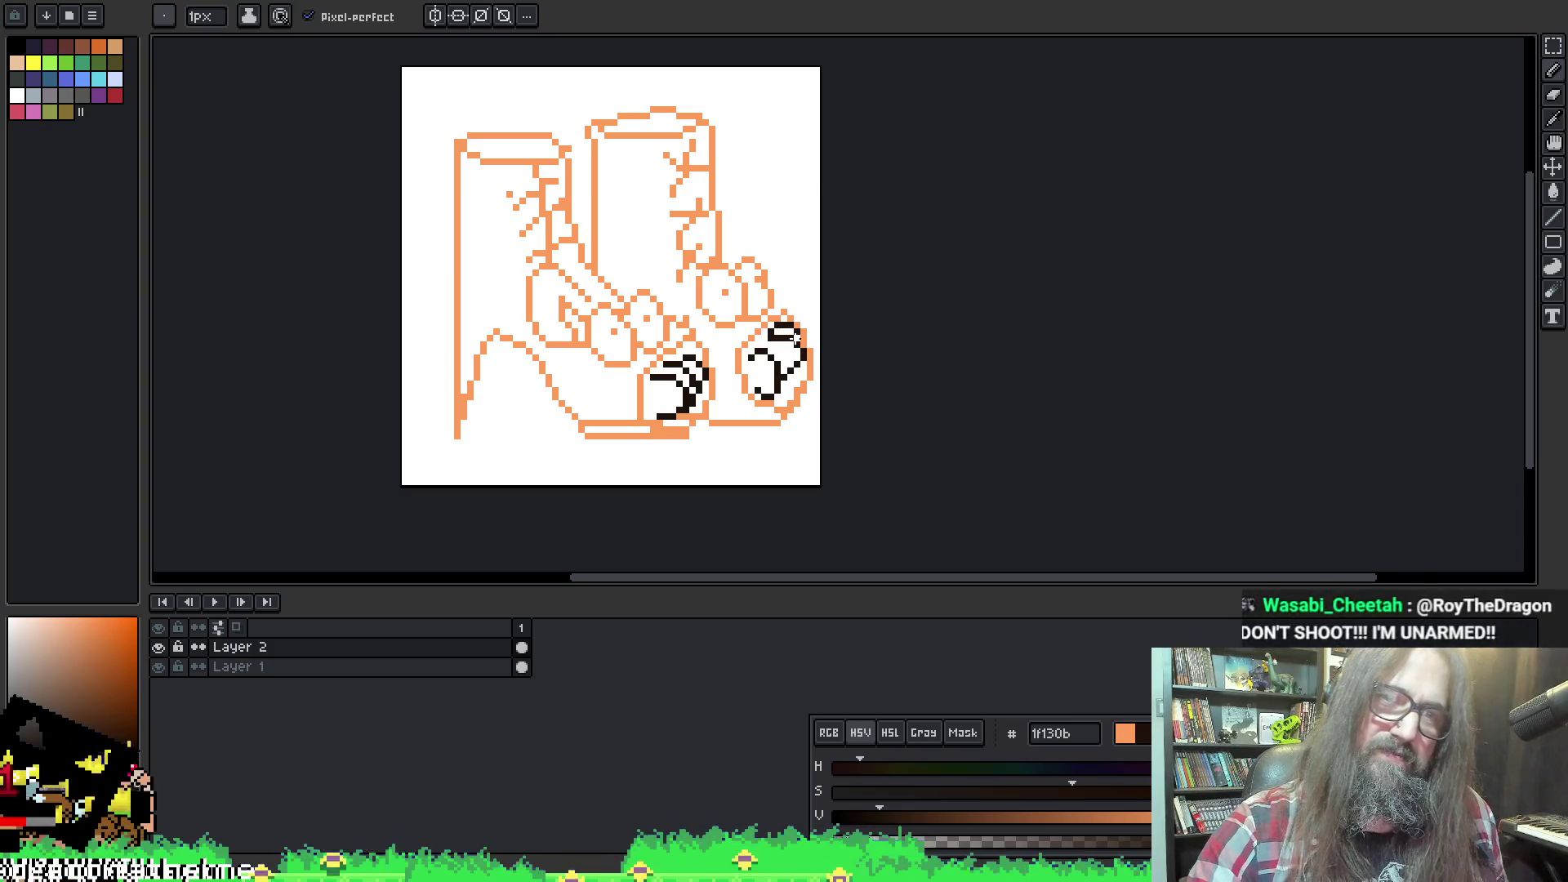
Draw four dark vertical lines from the top shapes up to the canvas edge
drag(468, 131, 498, 70)
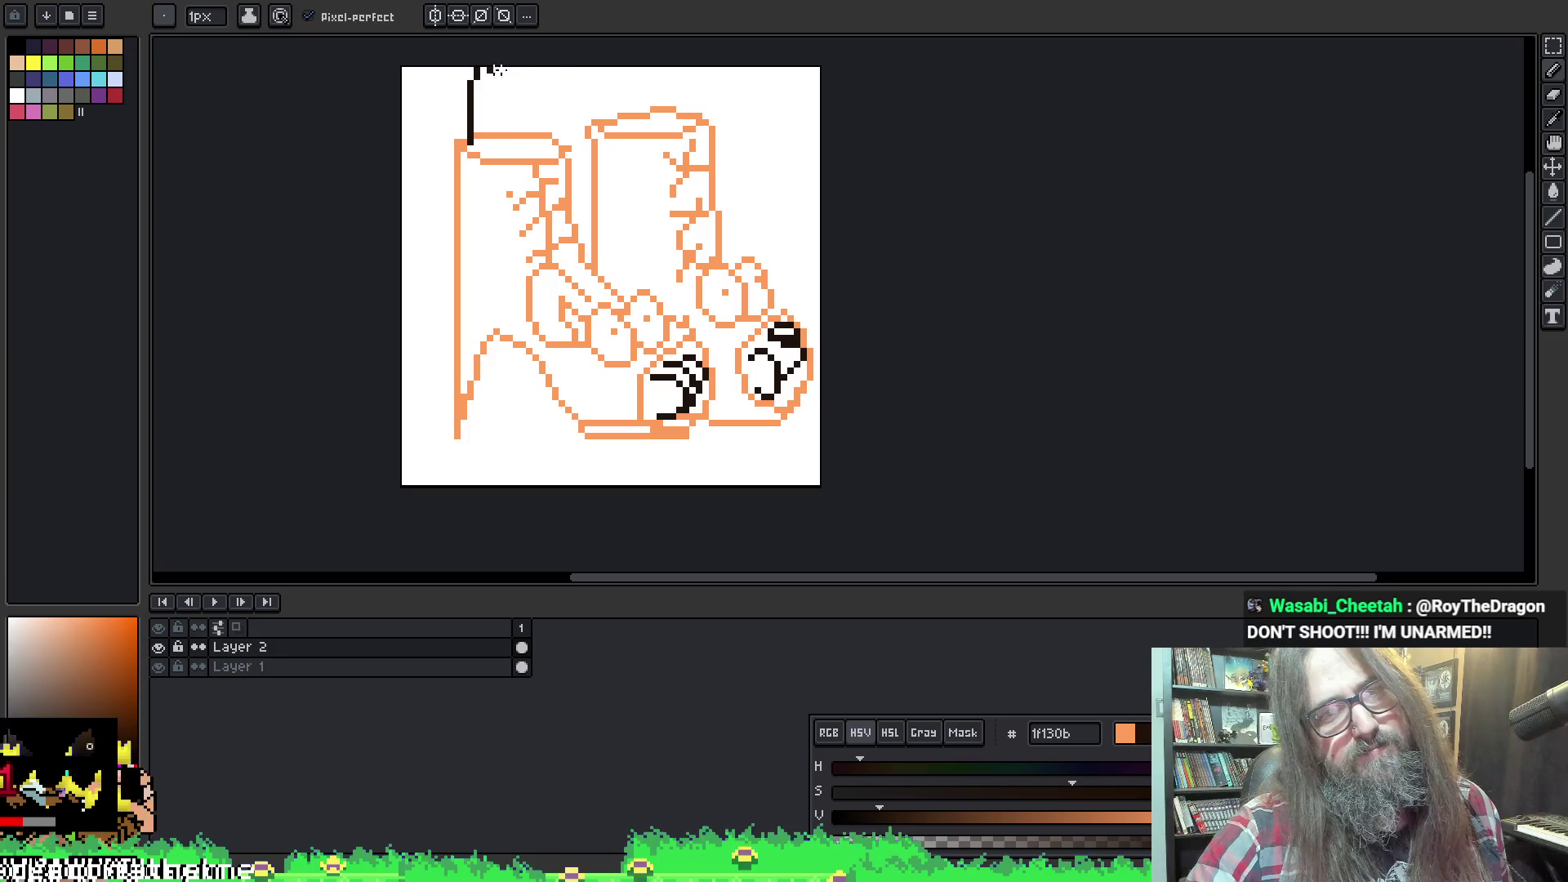
drag(534, 142, 529, 62)
drag(606, 122, 608, 64)
drag(668, 130, 663, 67)
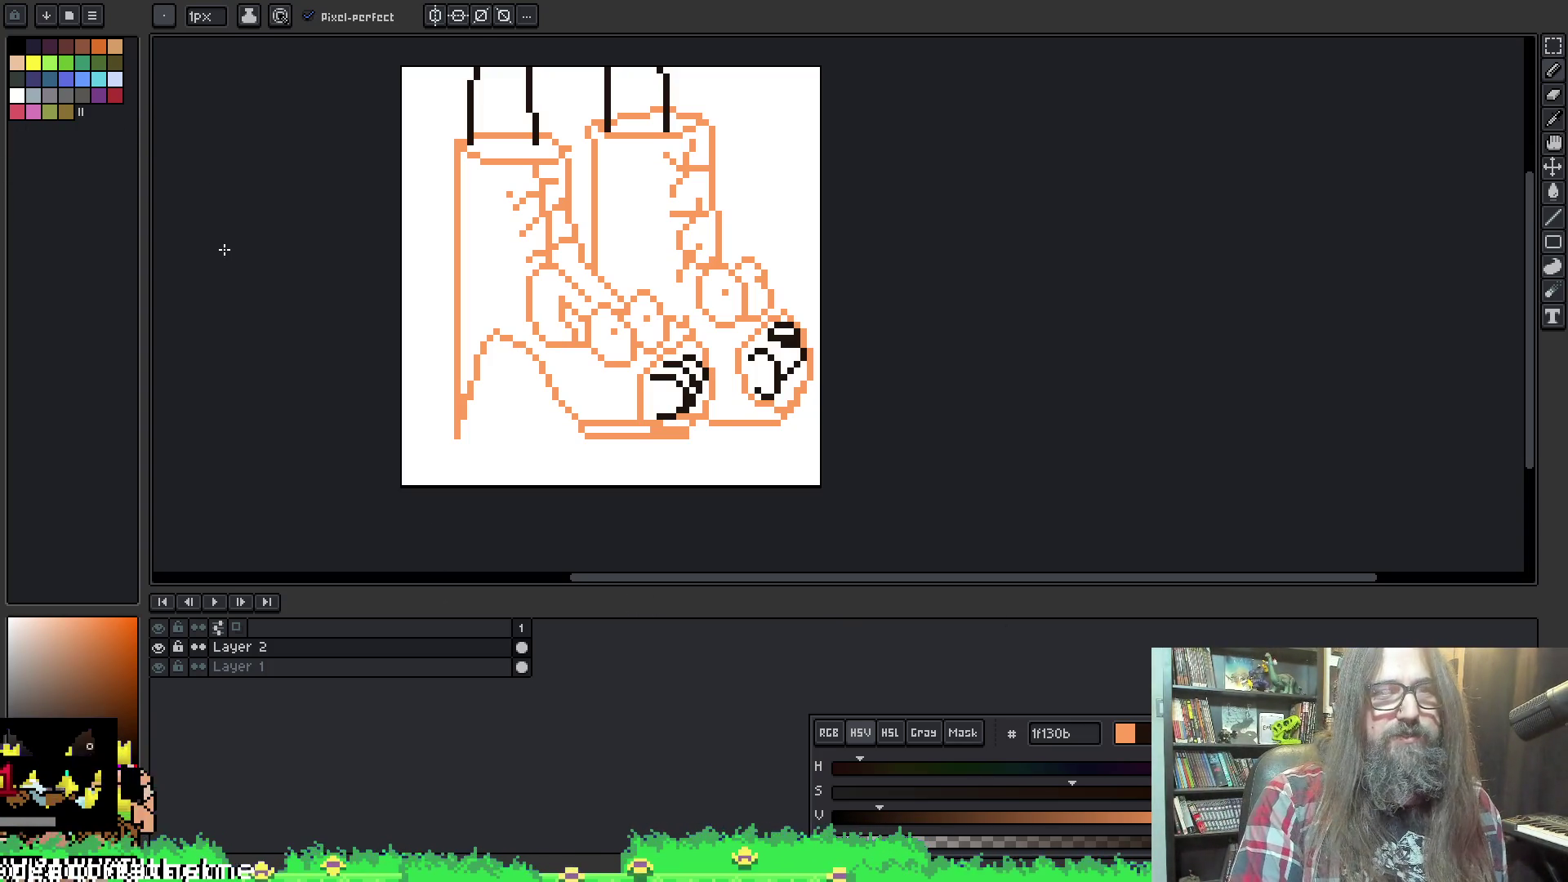
Cancel saving the sketch and open the game-jam-have-a-heart channel from the Discord notification
key(ctrl+s)
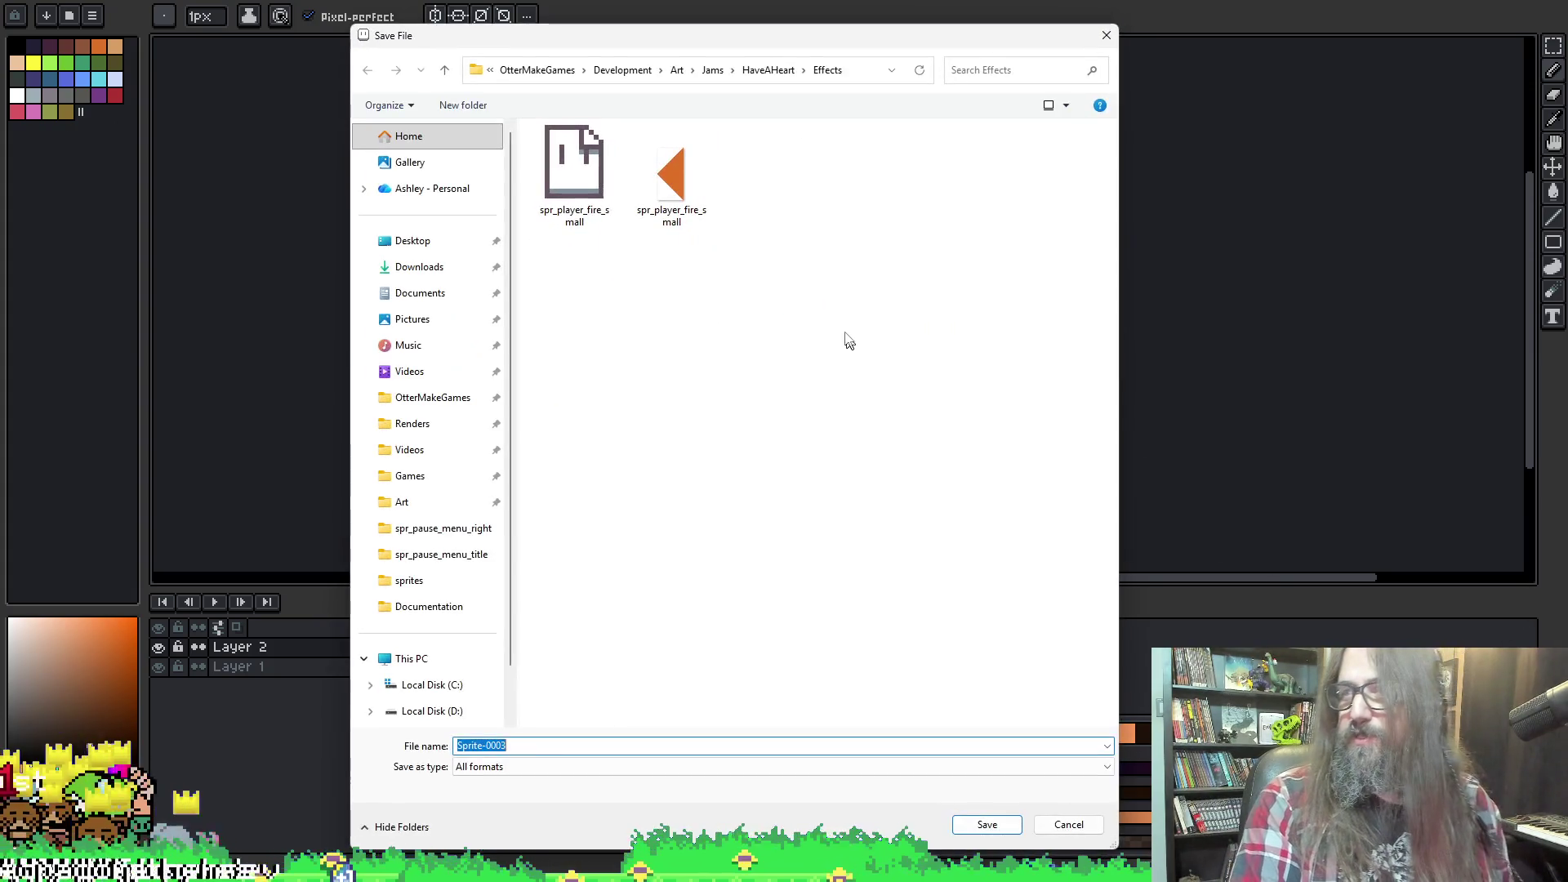
key(Escape)
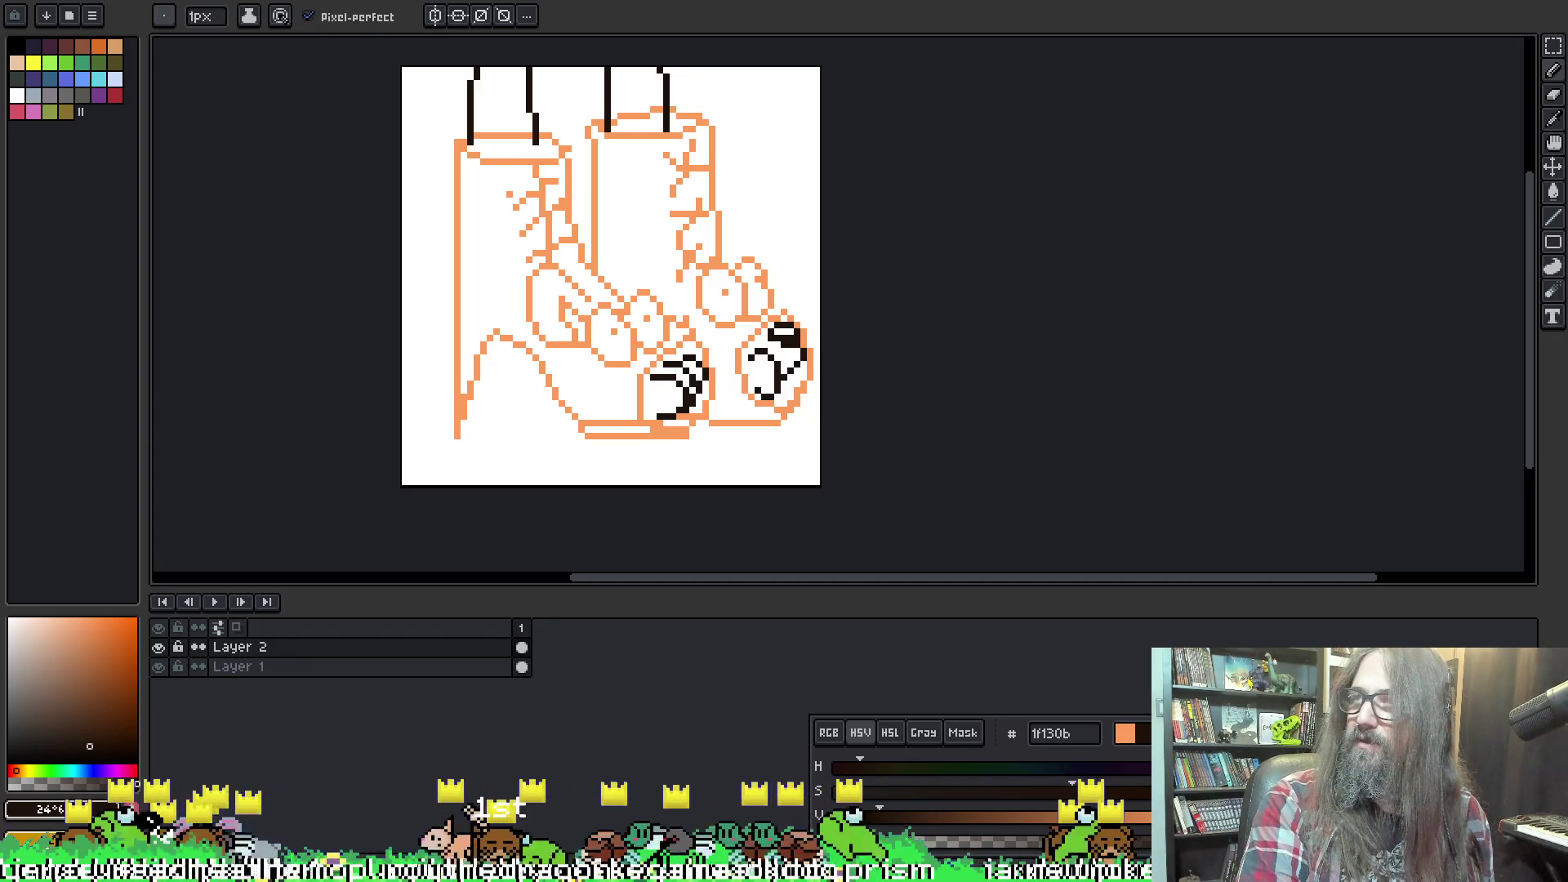
click(833, 719)
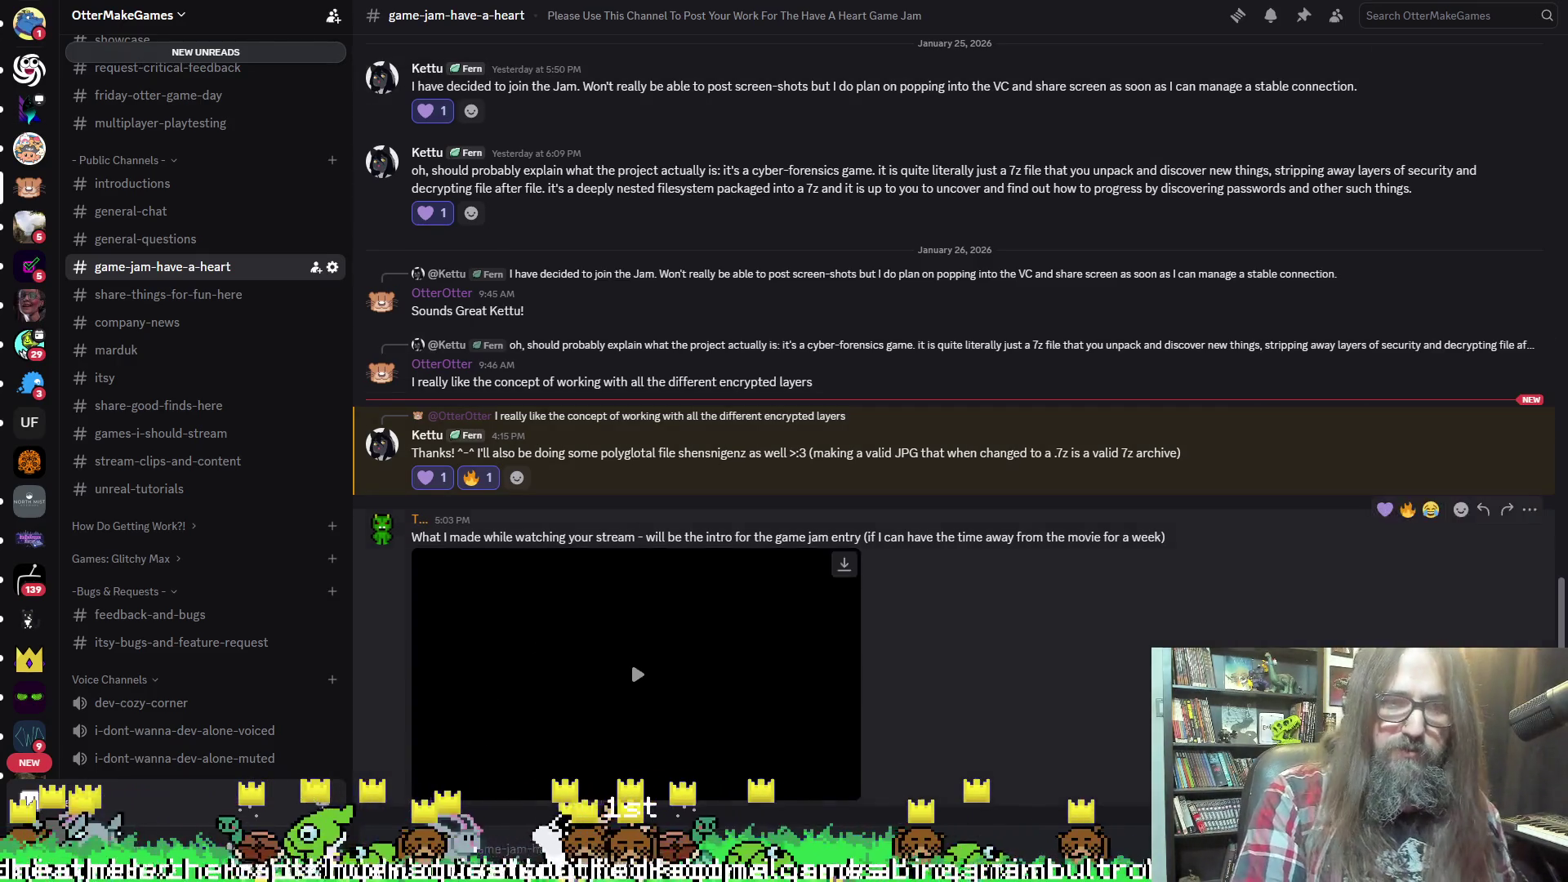
Play the posted game-jam intro video, pause it at 0:05, then watch it full screen
click(540, 688)
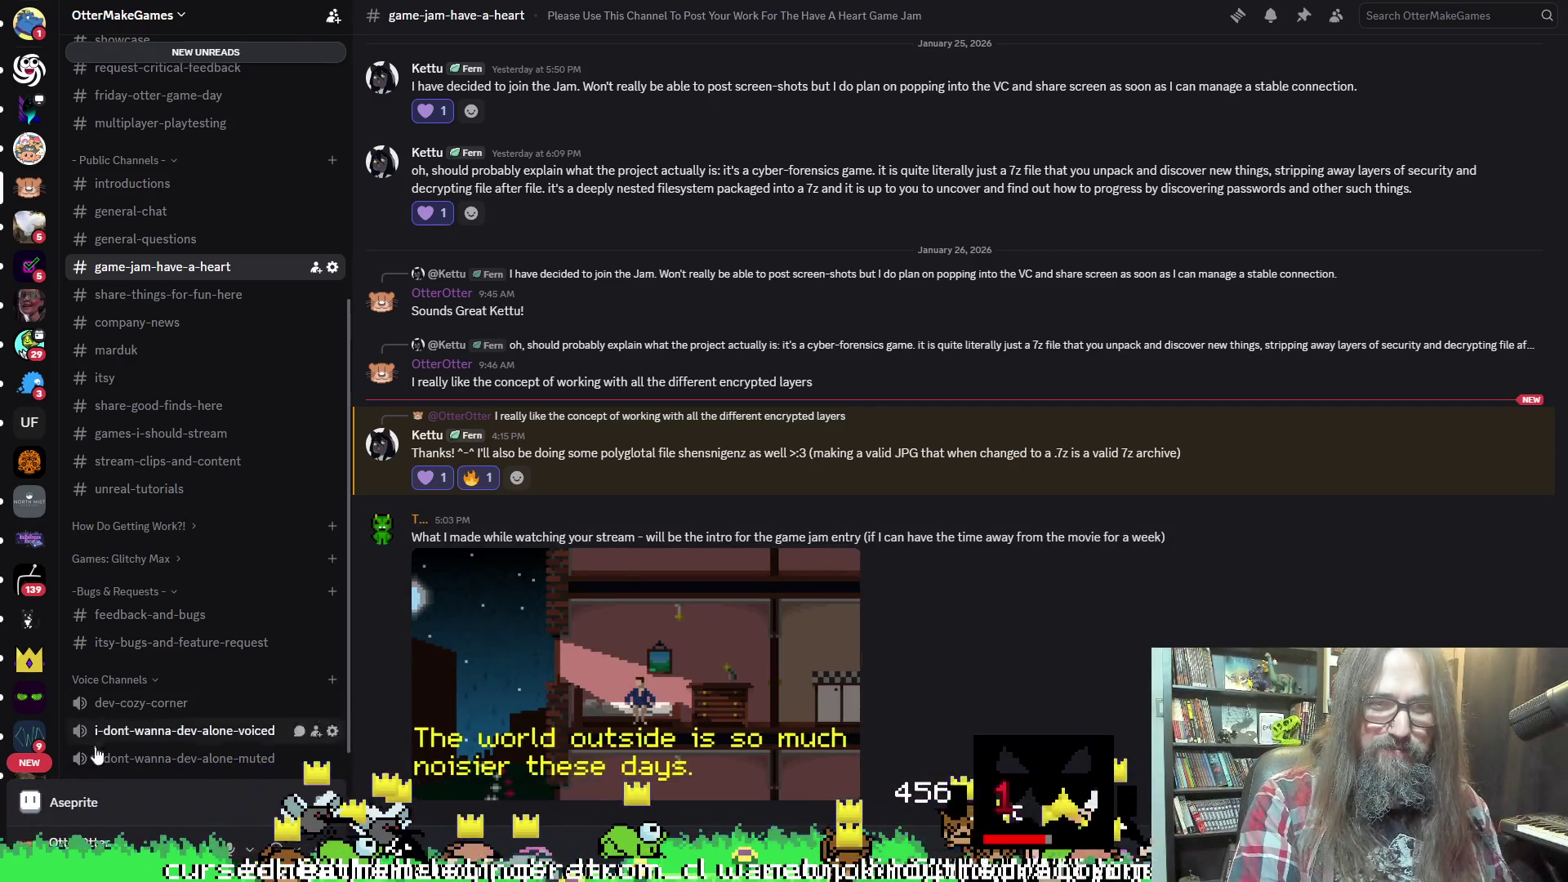
click(431, 789)
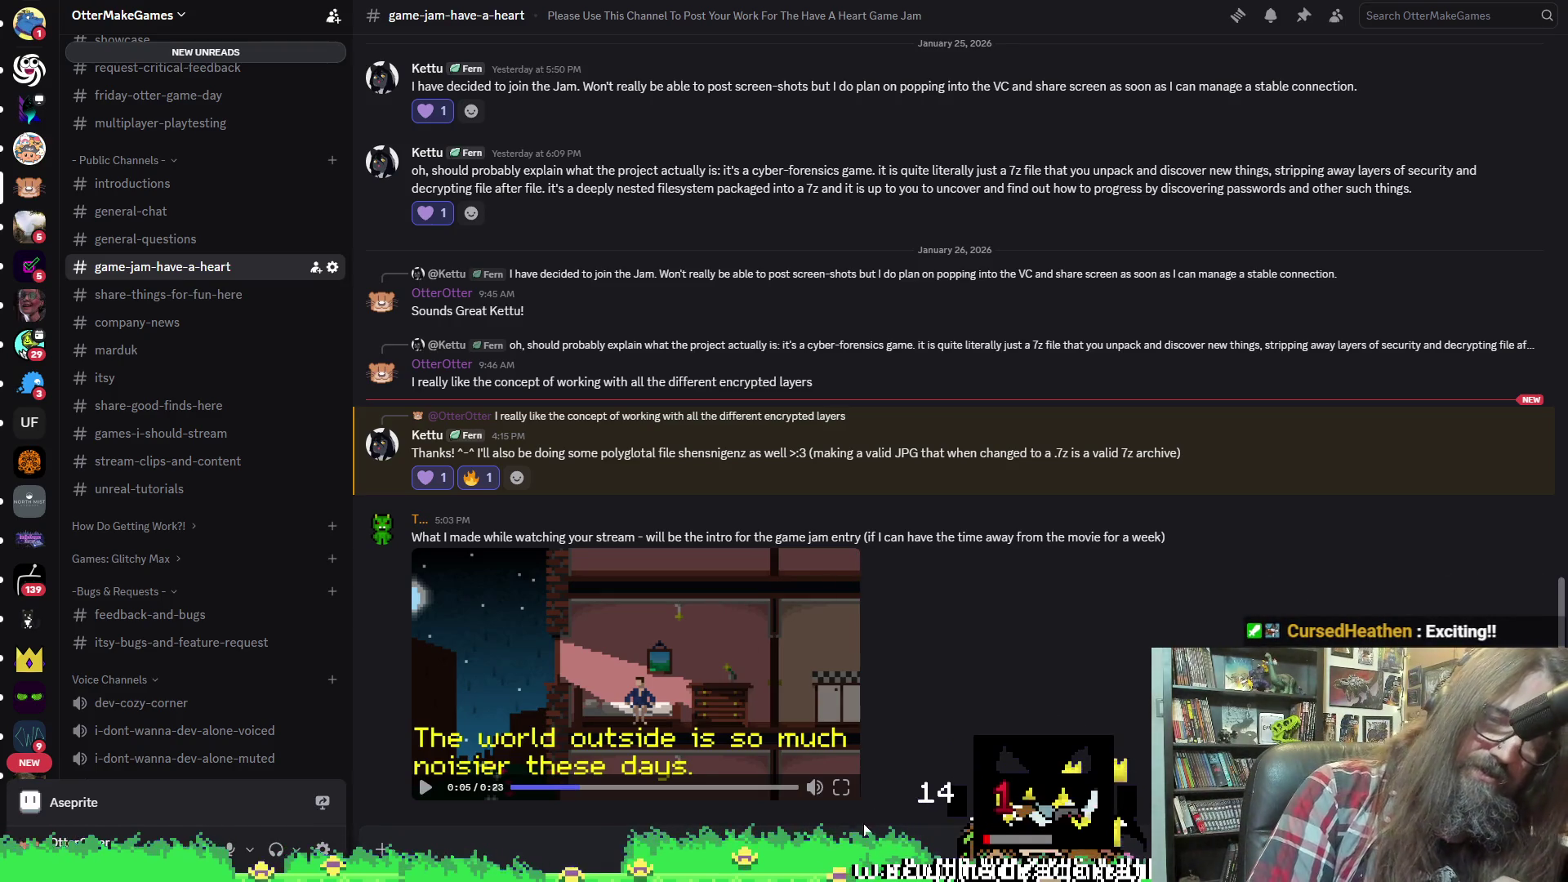
click(843, 789)
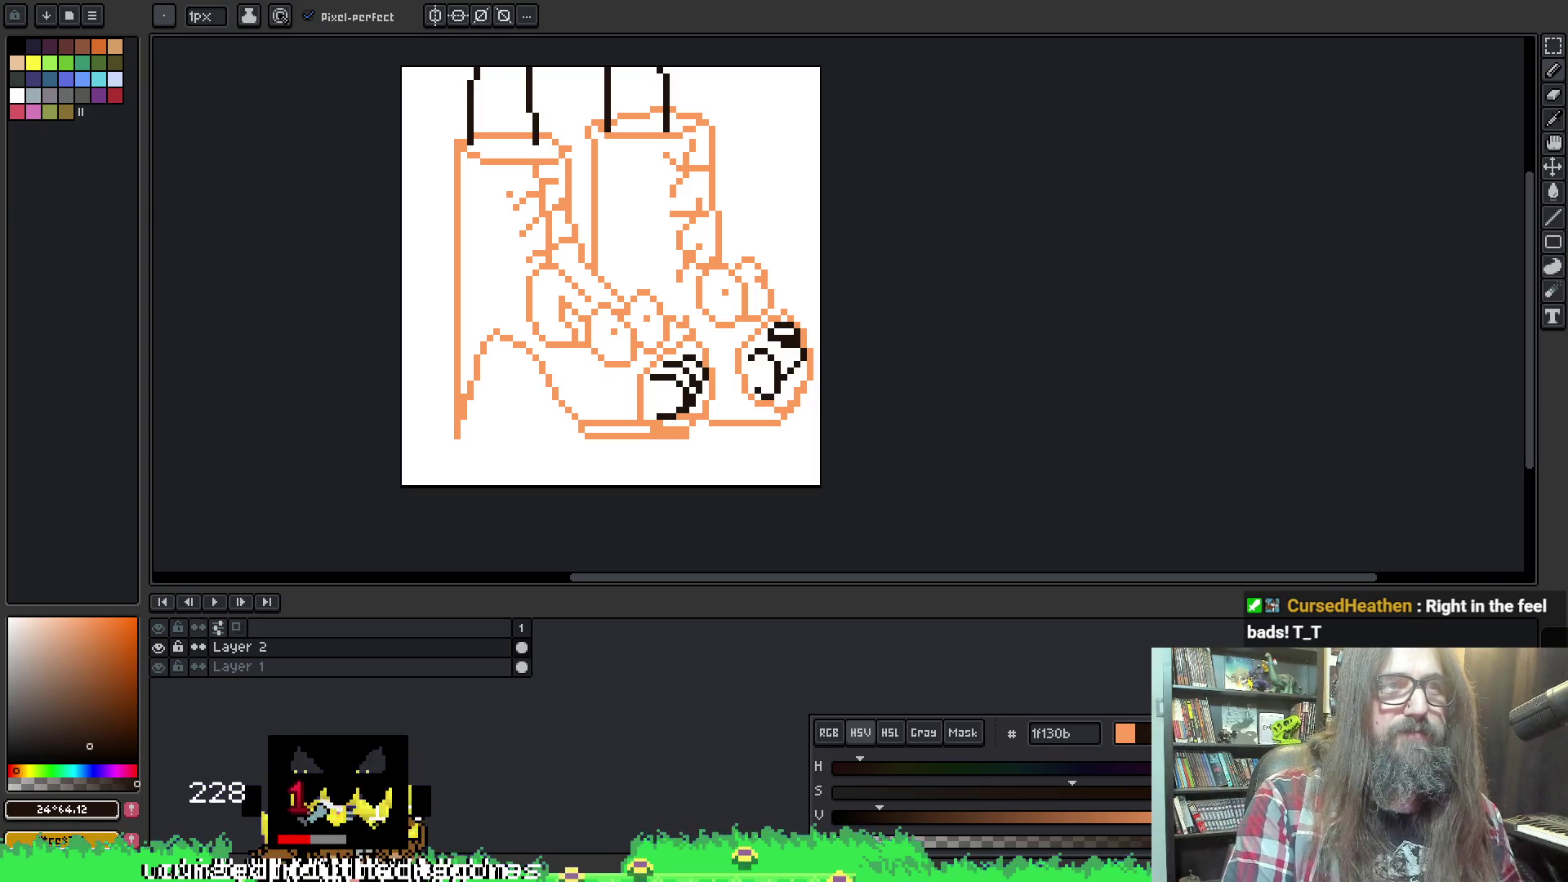
key(alt+f)
click(61, 67)
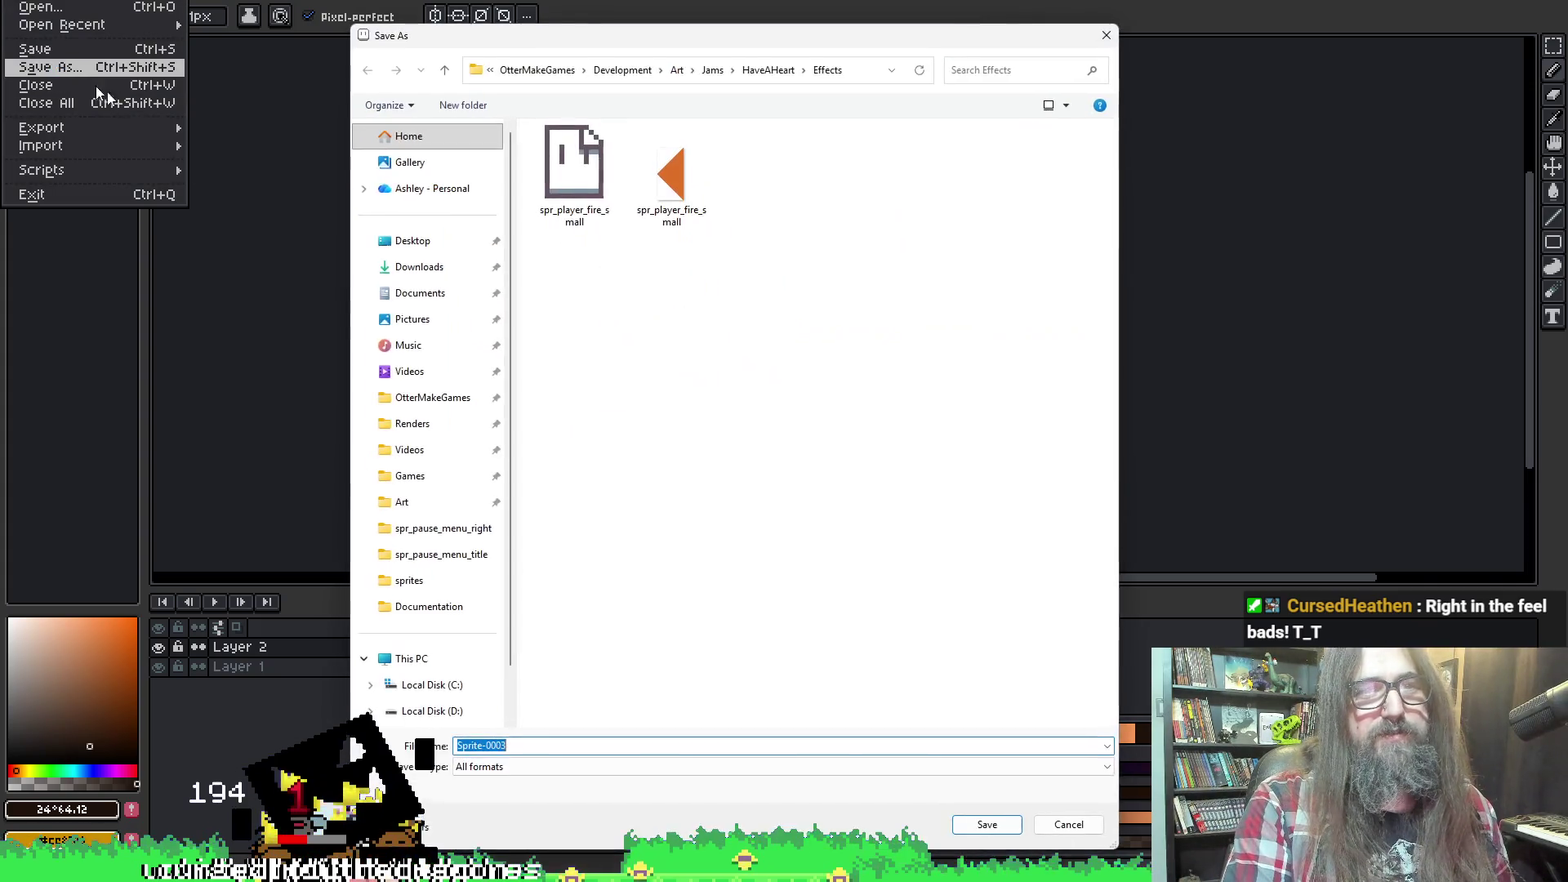
click(460, 245)
drag(677, 47, 1567, 98)
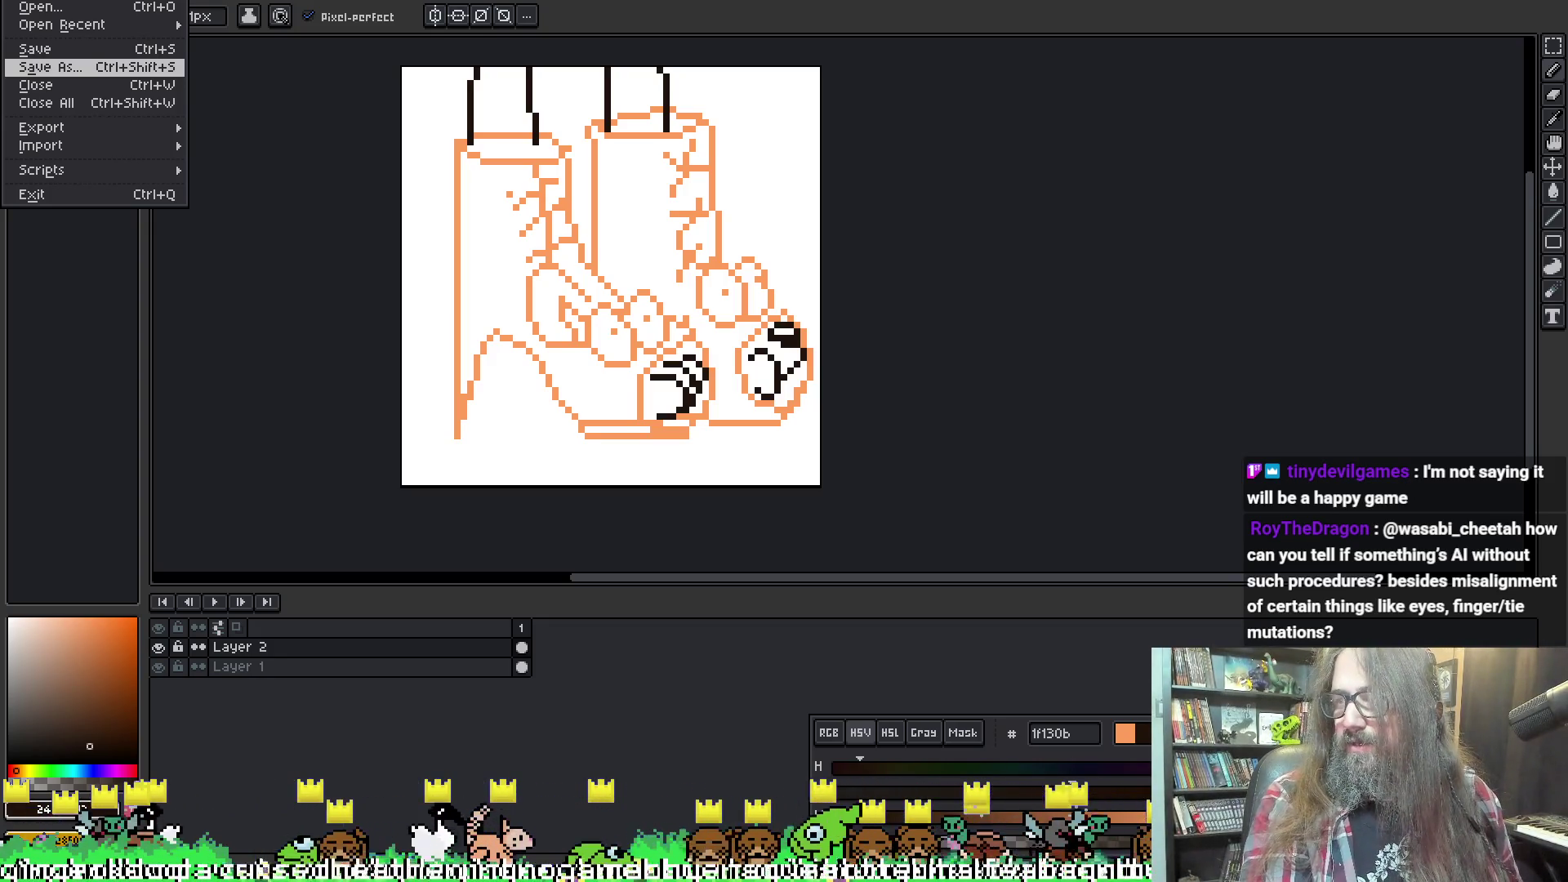
key(Escape)
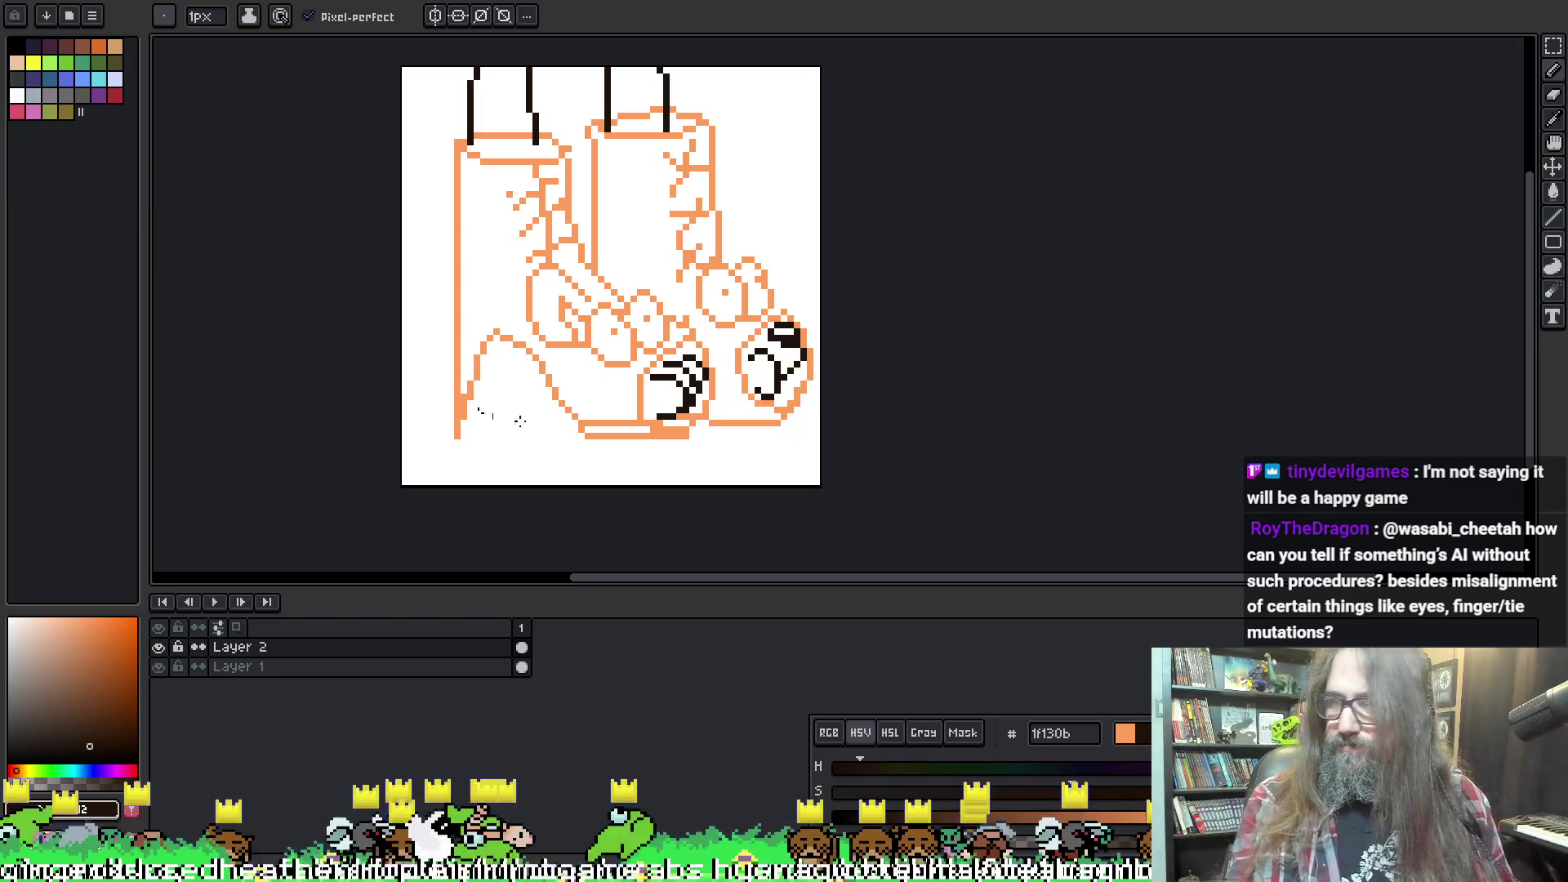
Export the sketch at 100% with visible layers as FEESH AI TAXI.png
key(ctrl+alt+shift+s)
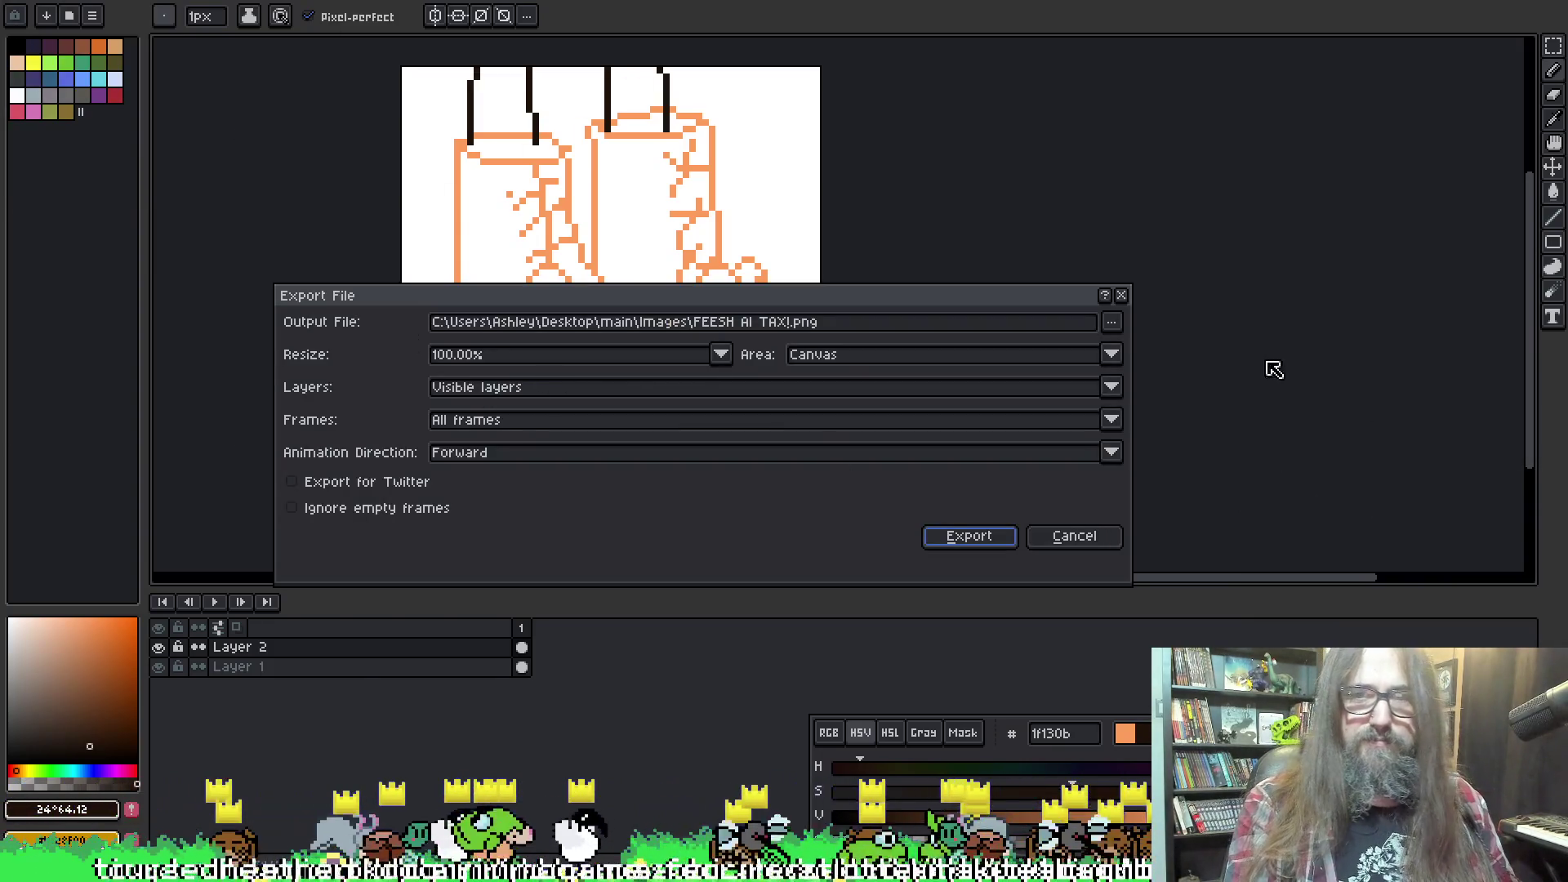
click(964, 536)
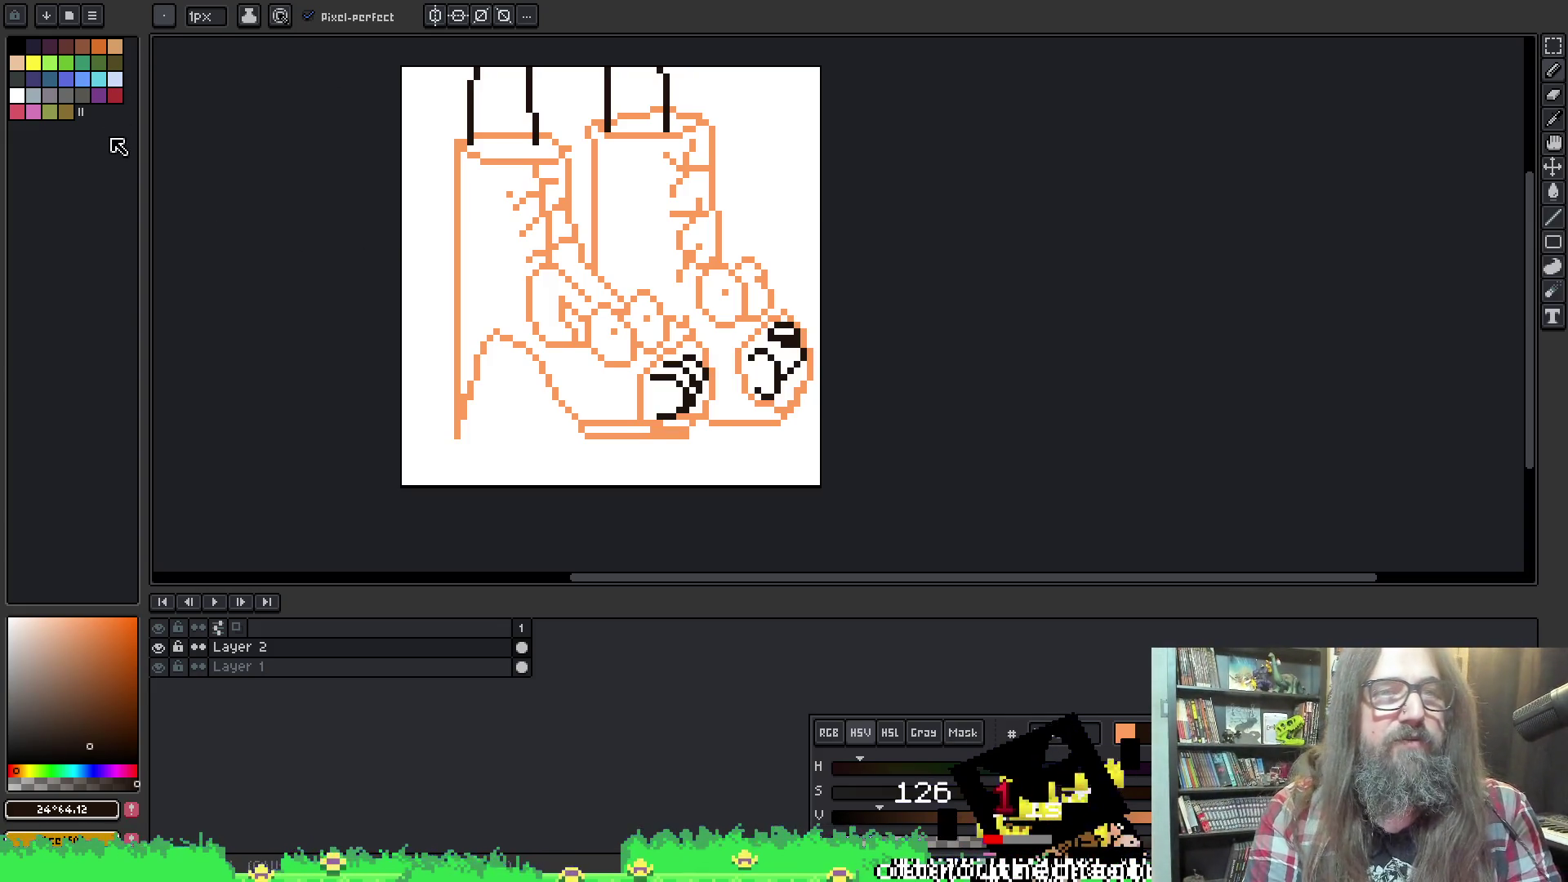
Open Aseprite's File menu over the finished fish-shoe sketch
click(46, 15)
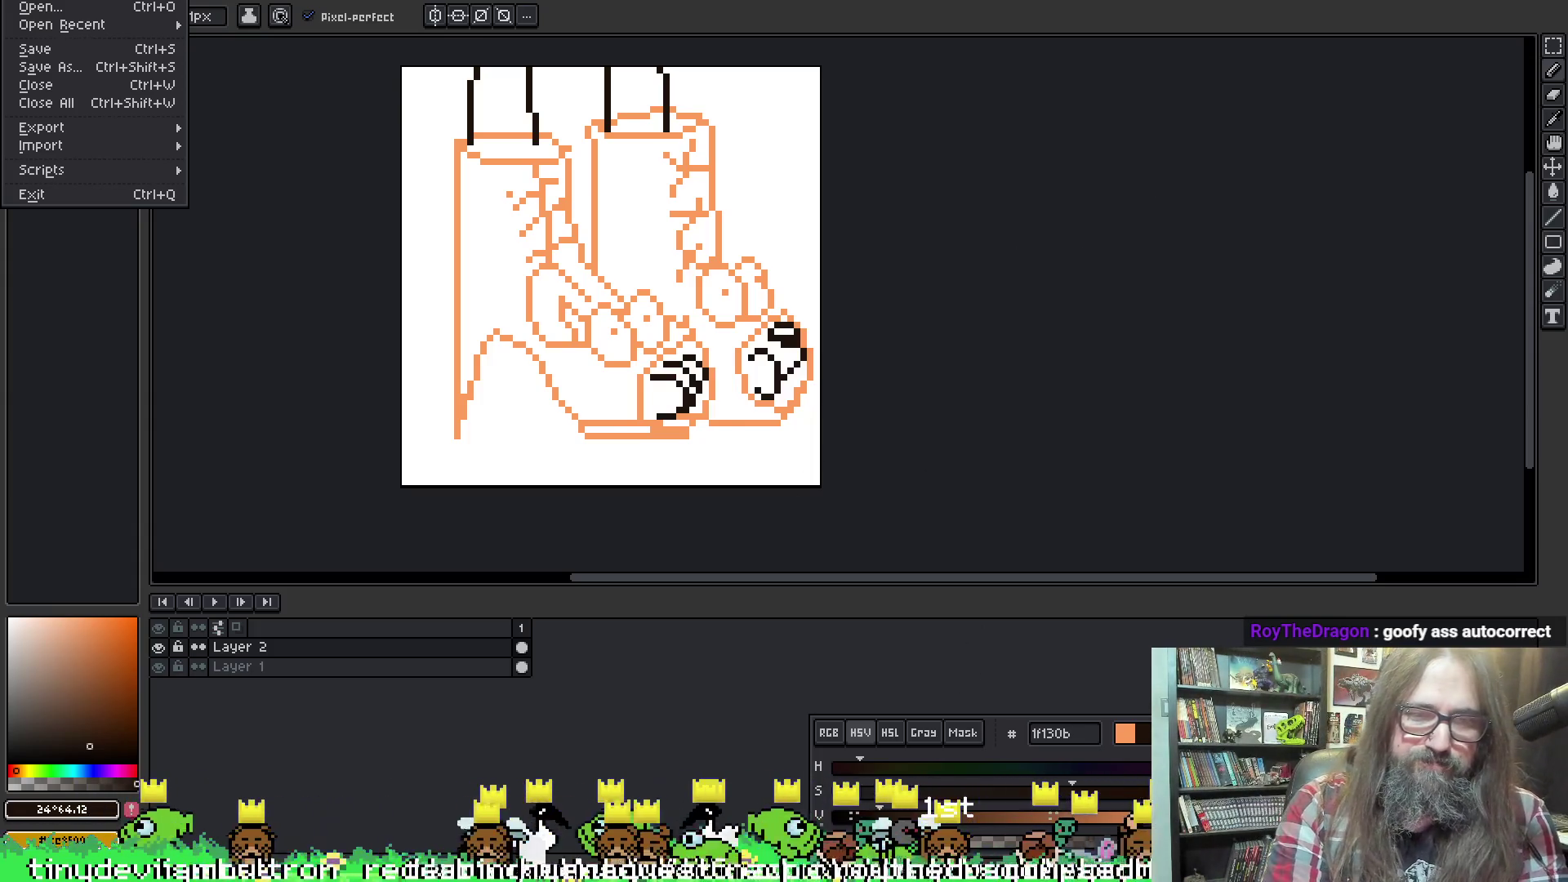
mouse_move(601, 866)
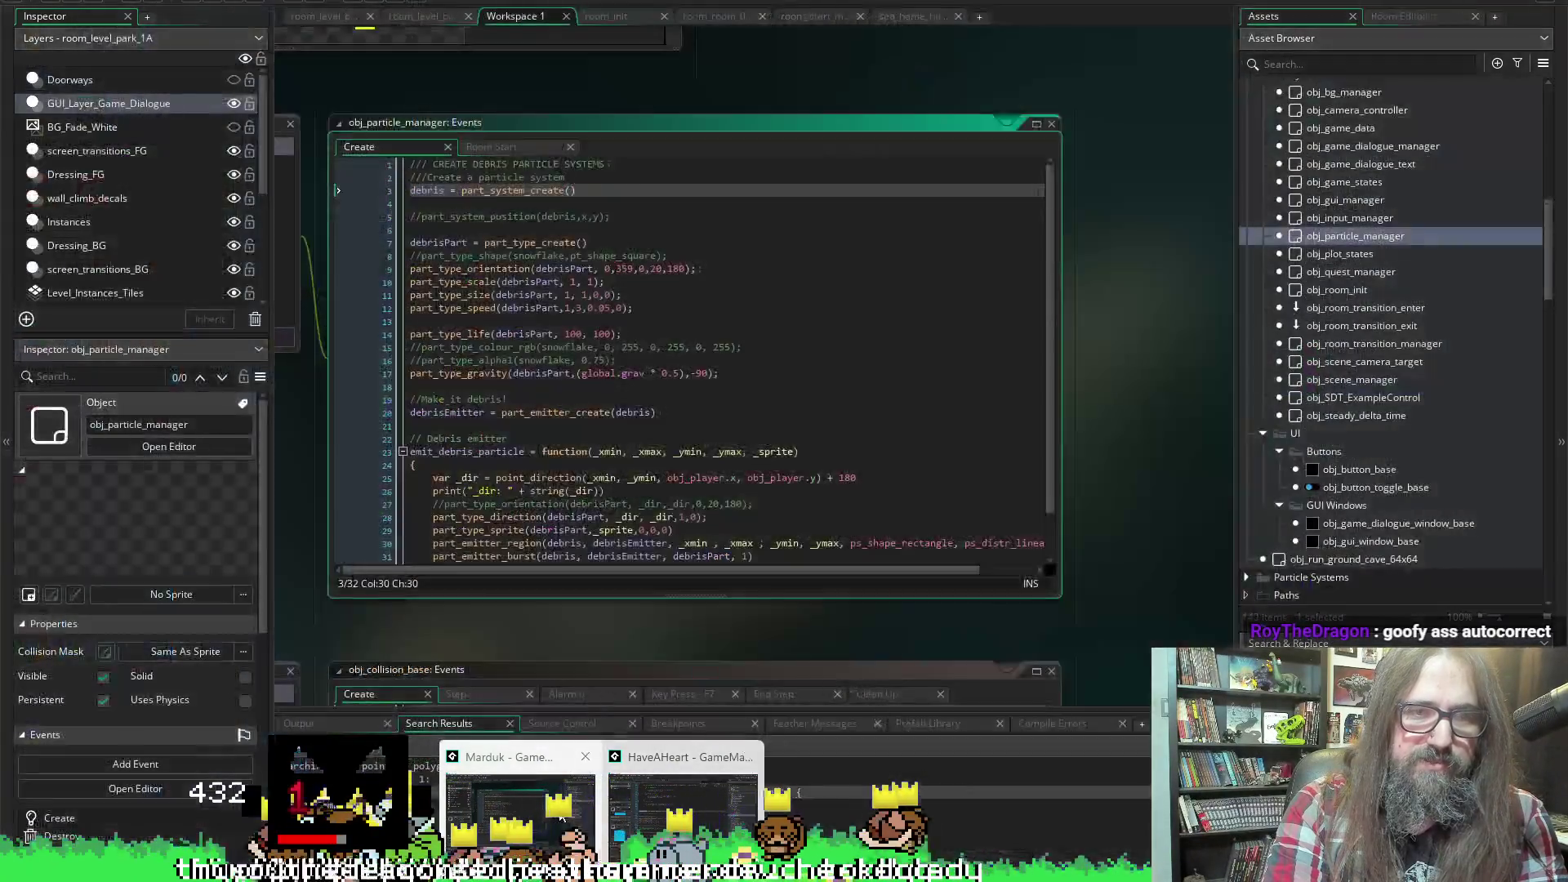
Rename debrisPart to FireAttackPart on line 2306 in obj_player's Create code and copy it
click(561, 817)
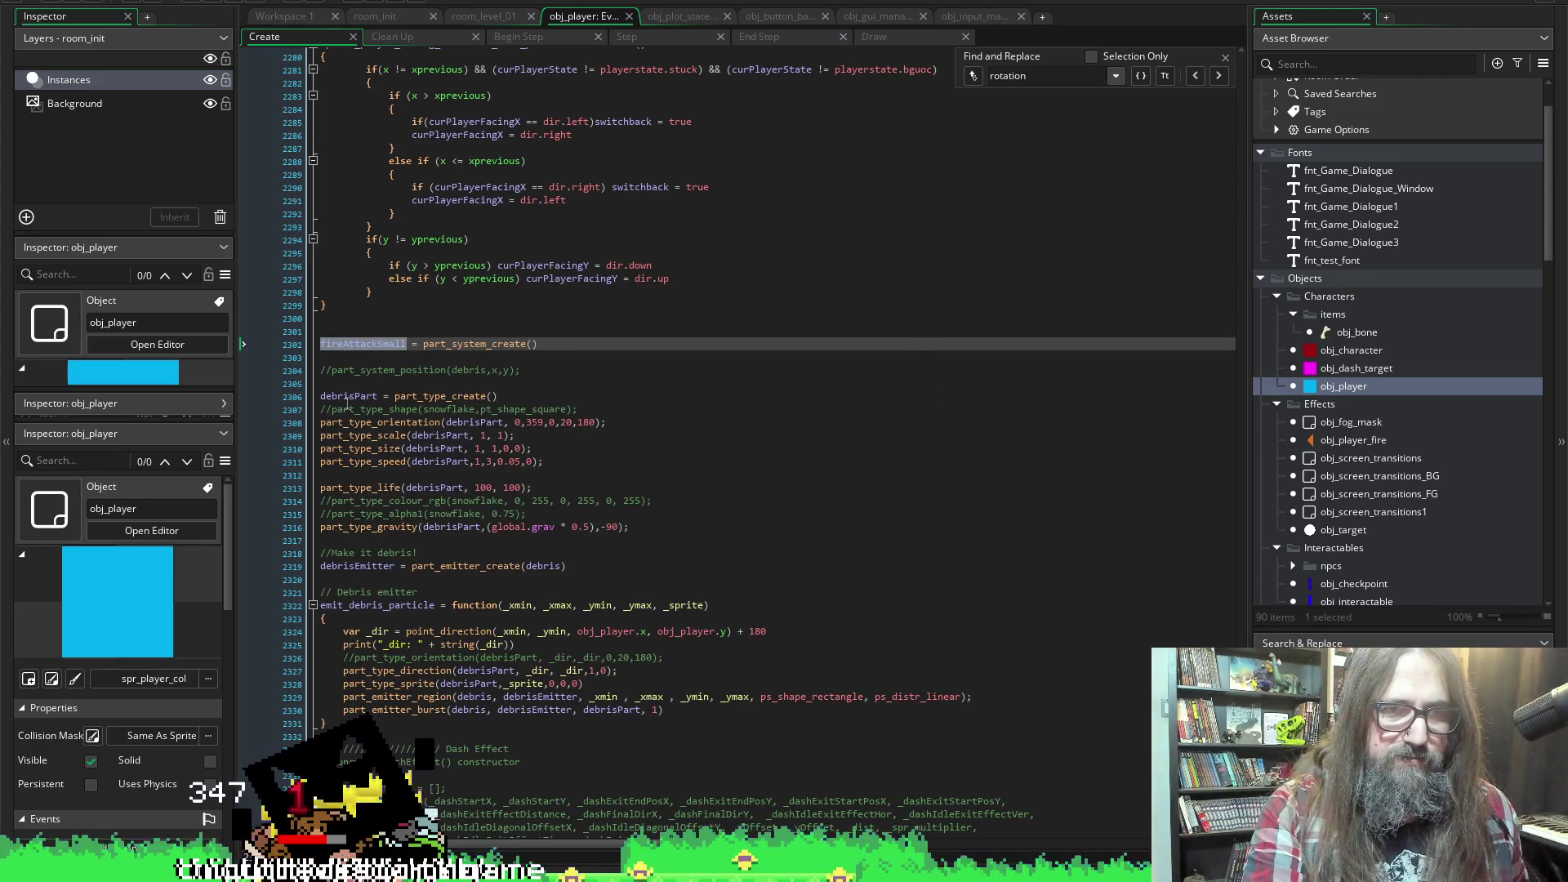
drag(321, 397, 356, 398)
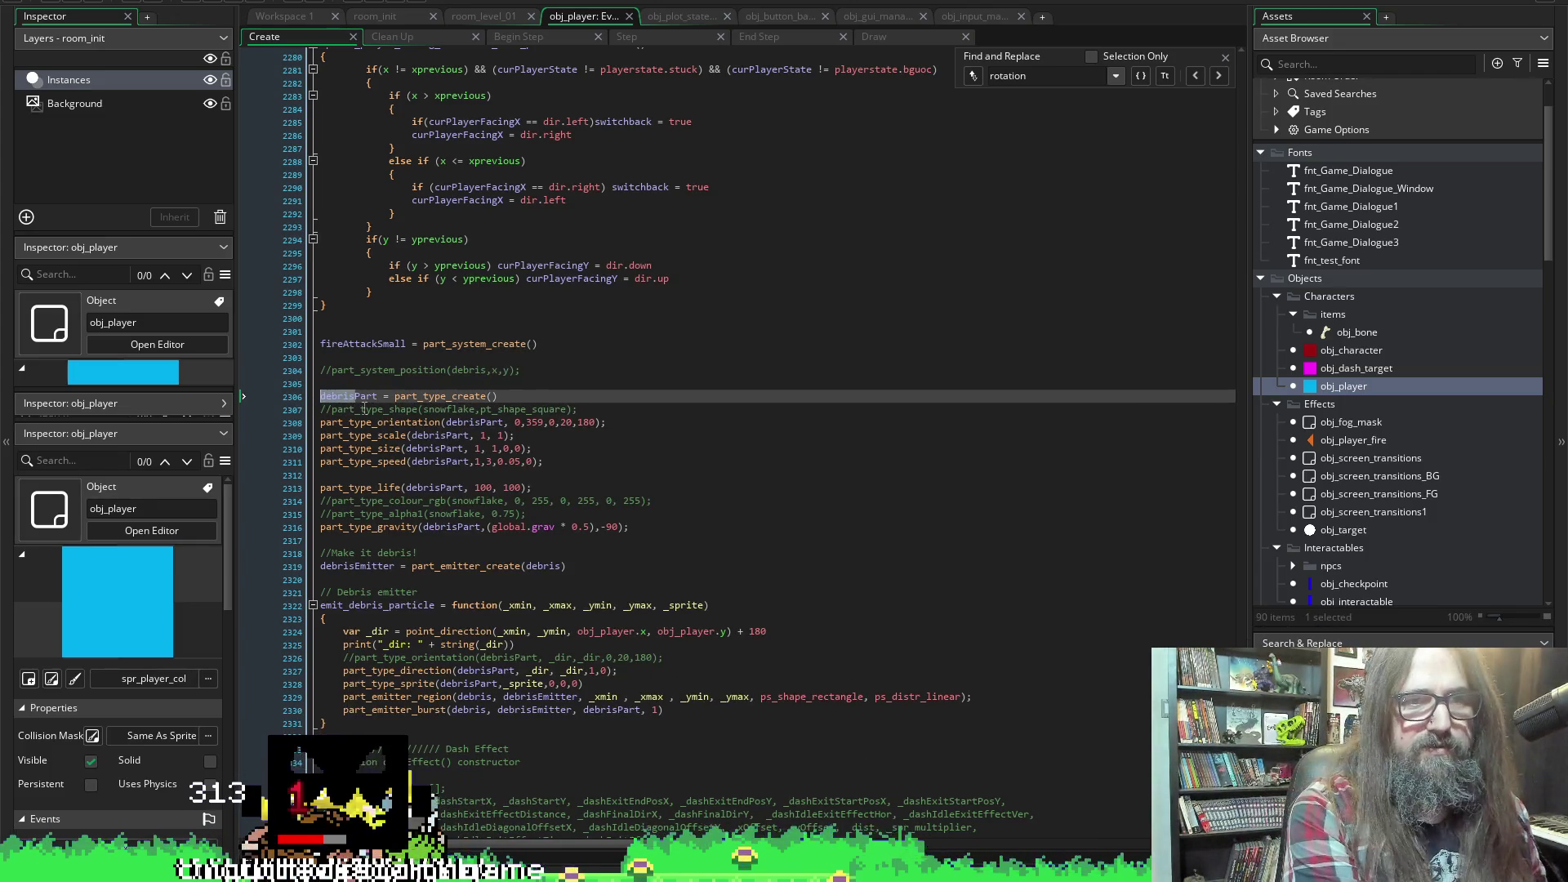
text(fFireAttack_)
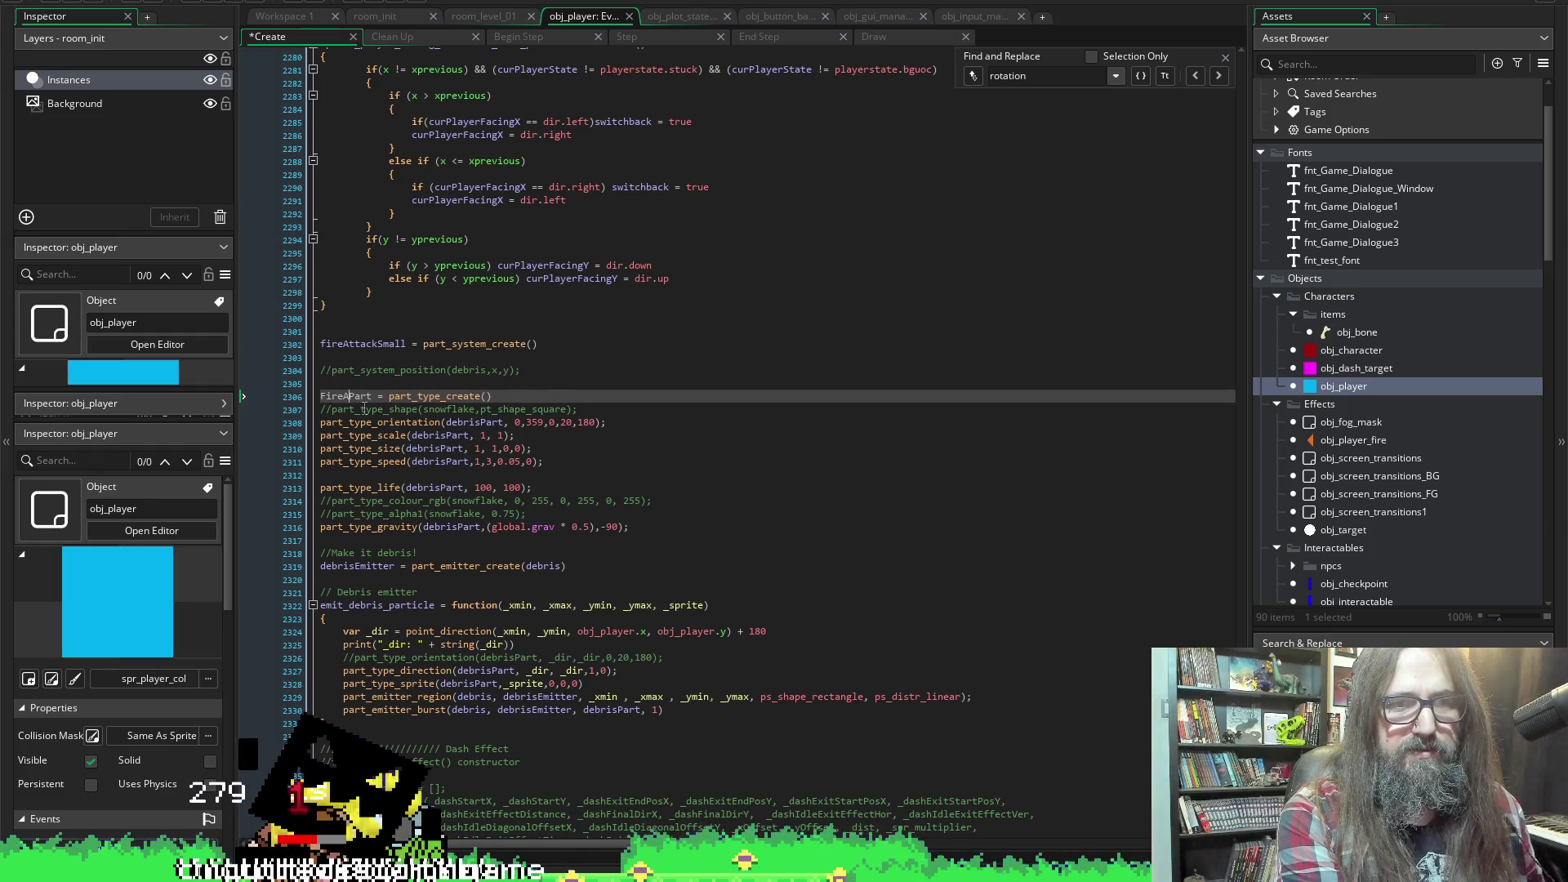
key(BackSpace)
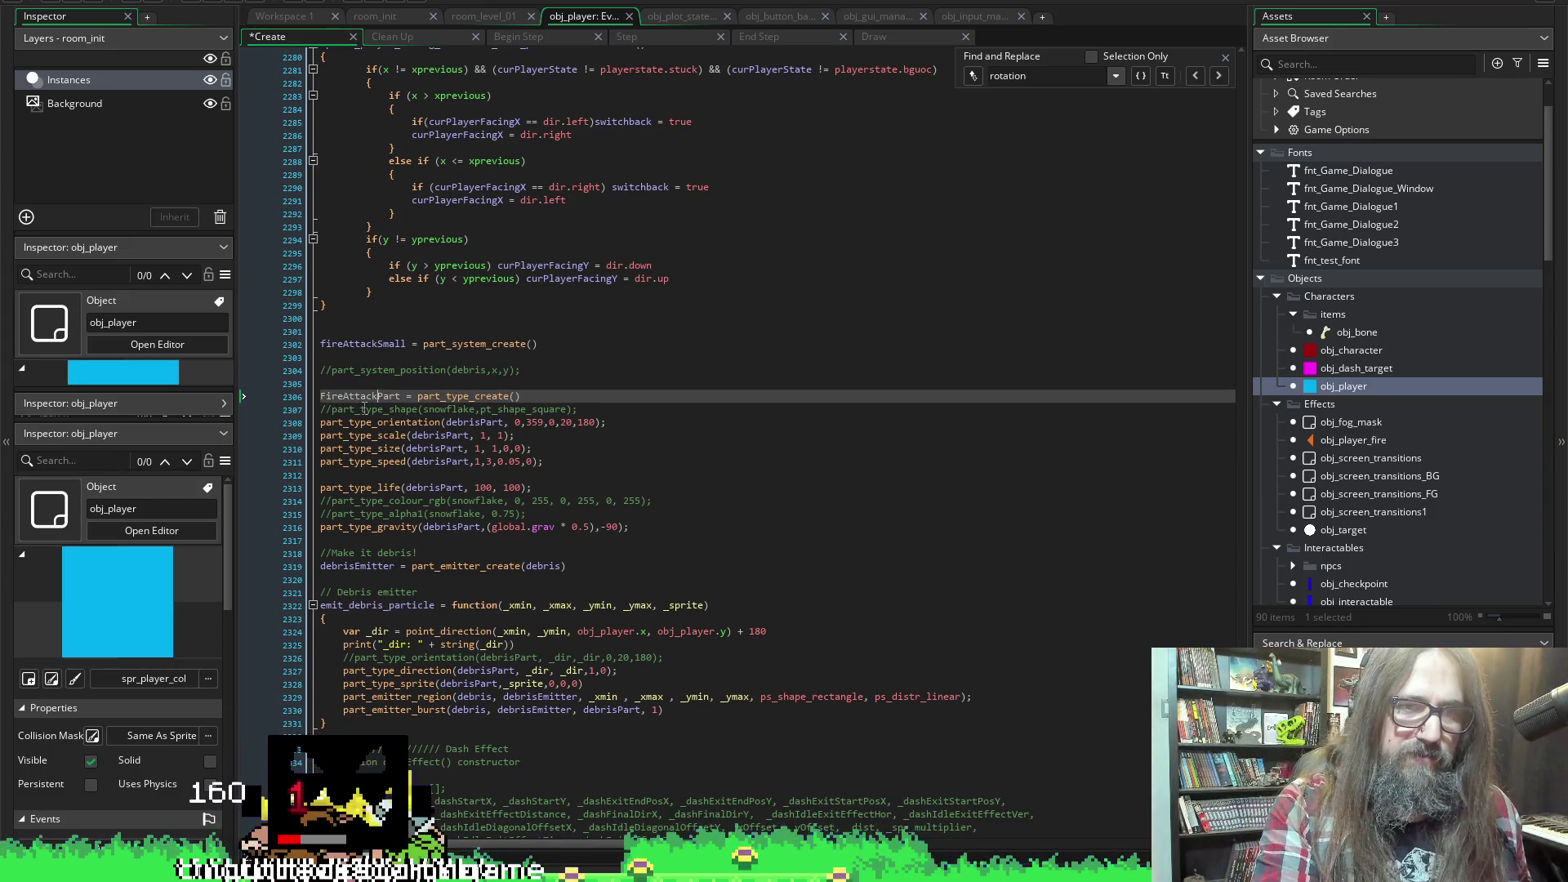
double_click(357, 396)
key(ctrl+c)
Replace debrisPart with FireAttackPart in the orientation, scale, size and speed calls
double_click(472, 422)
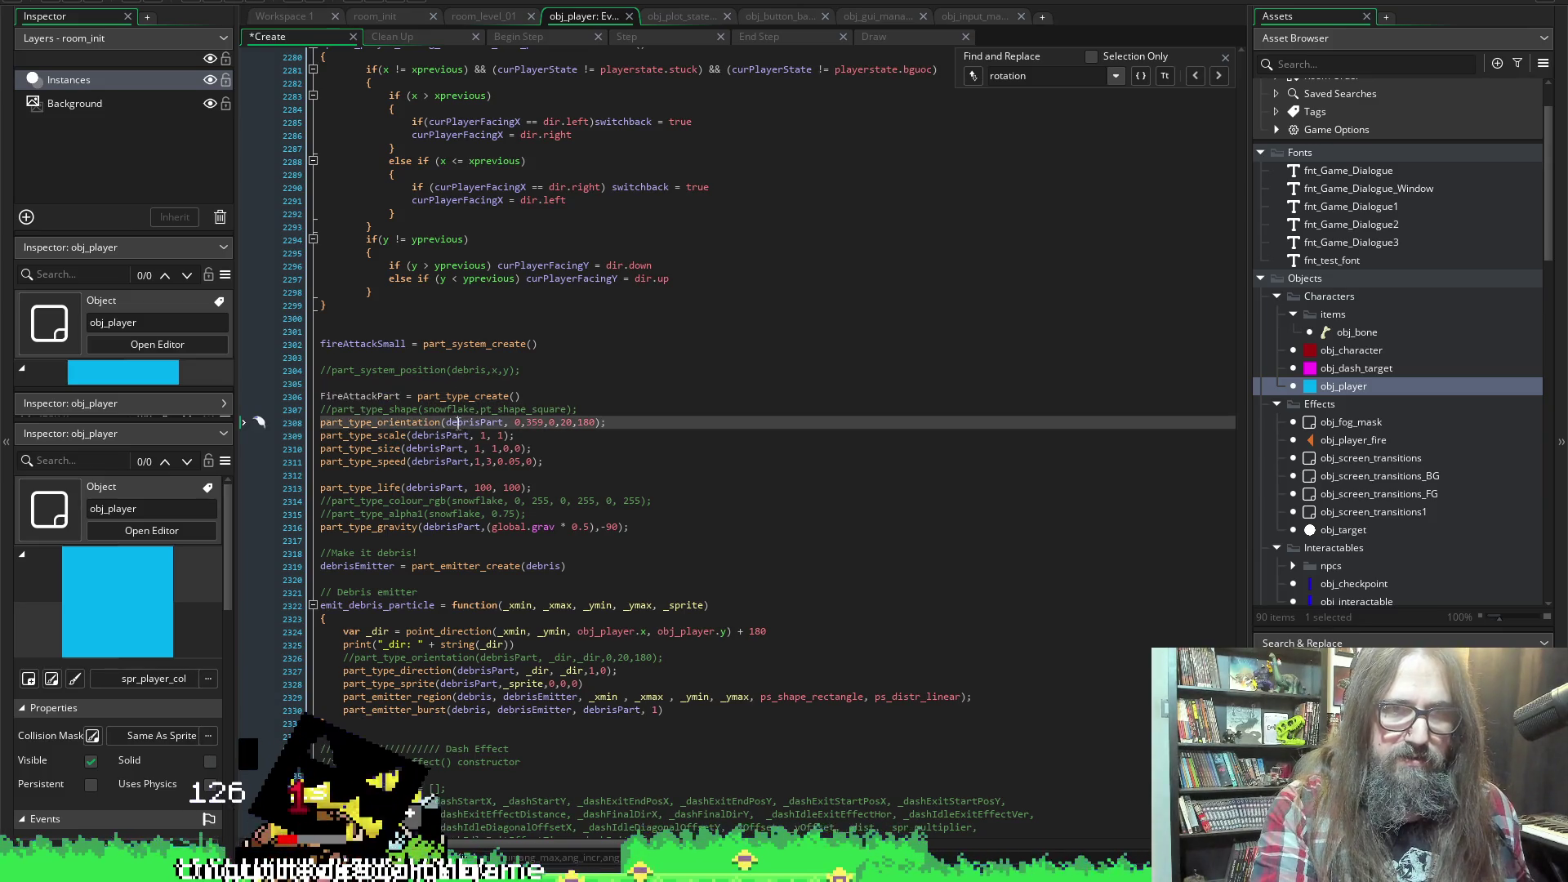
key(ctrl+v)
click(424, 436)
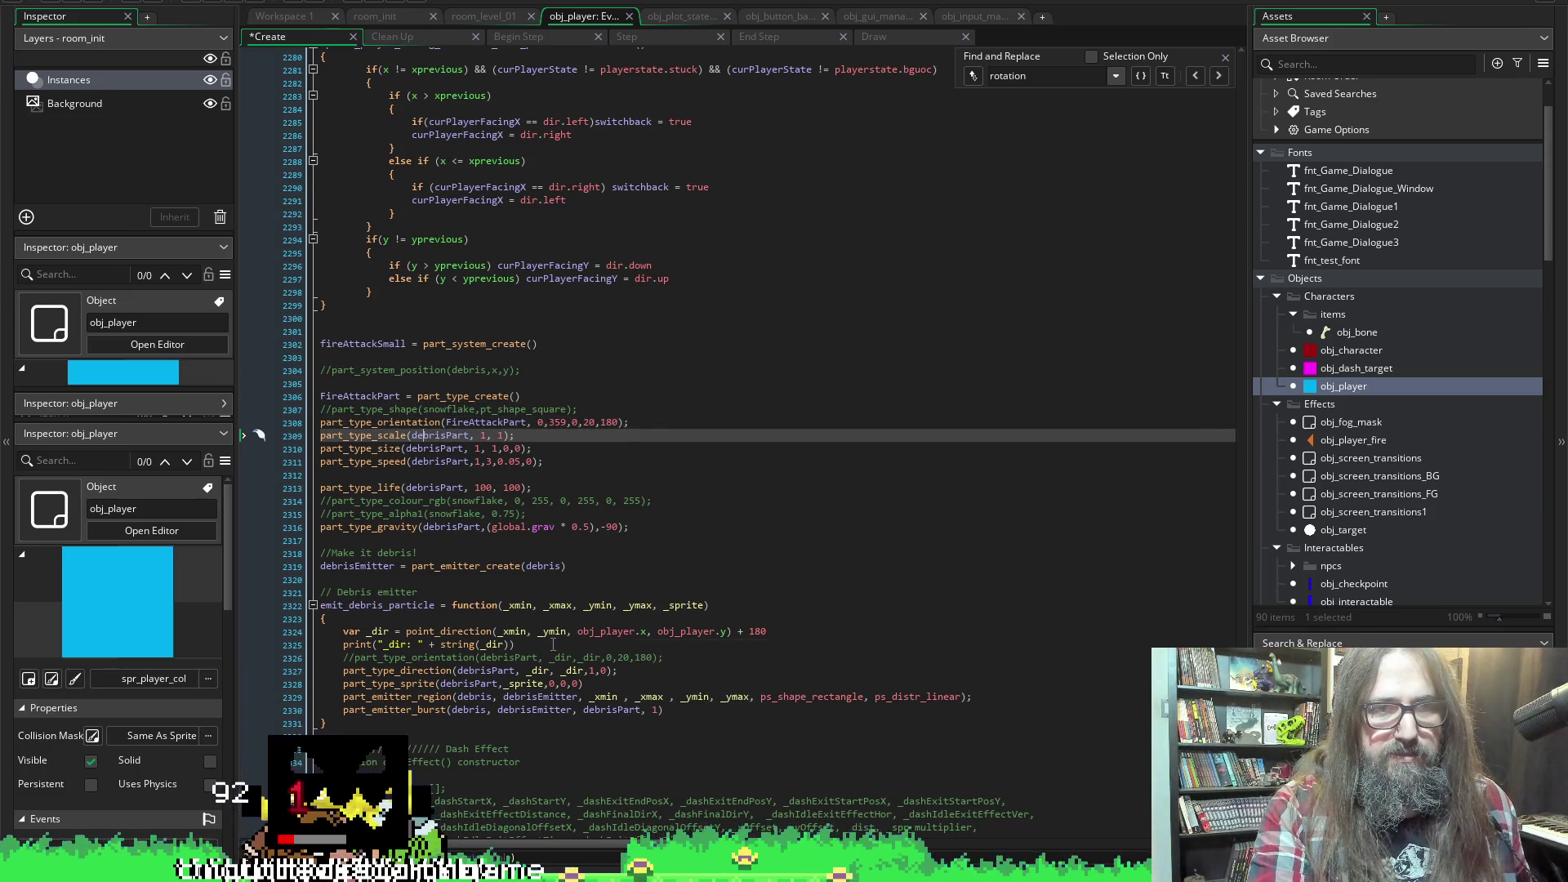
double_click(431, 435)
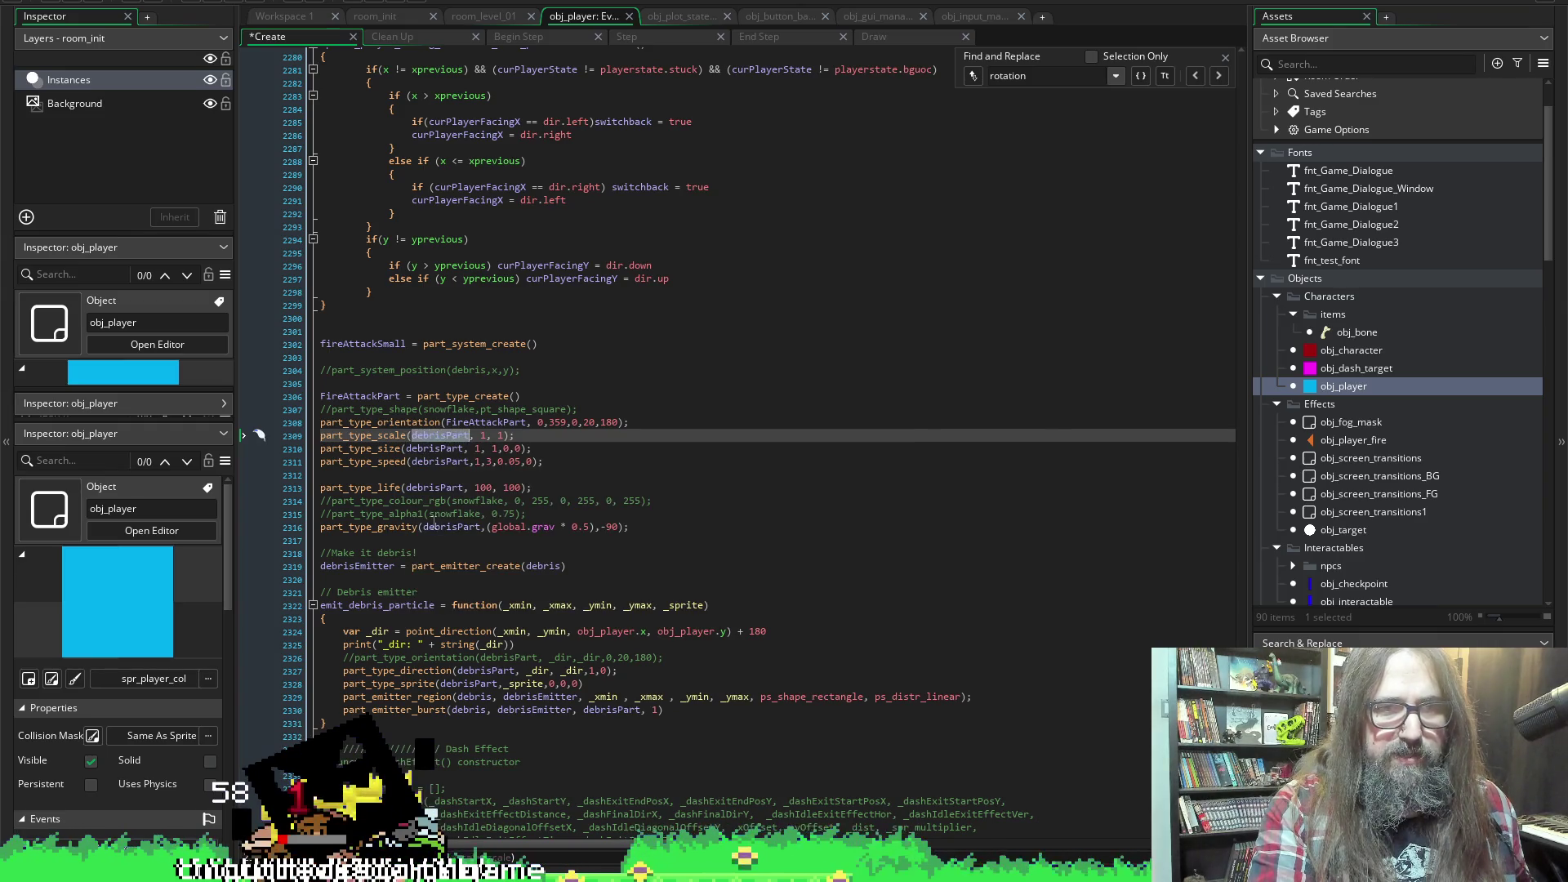
key(ctrl+v)
double_click(433, 449)
key(ctrl+v)
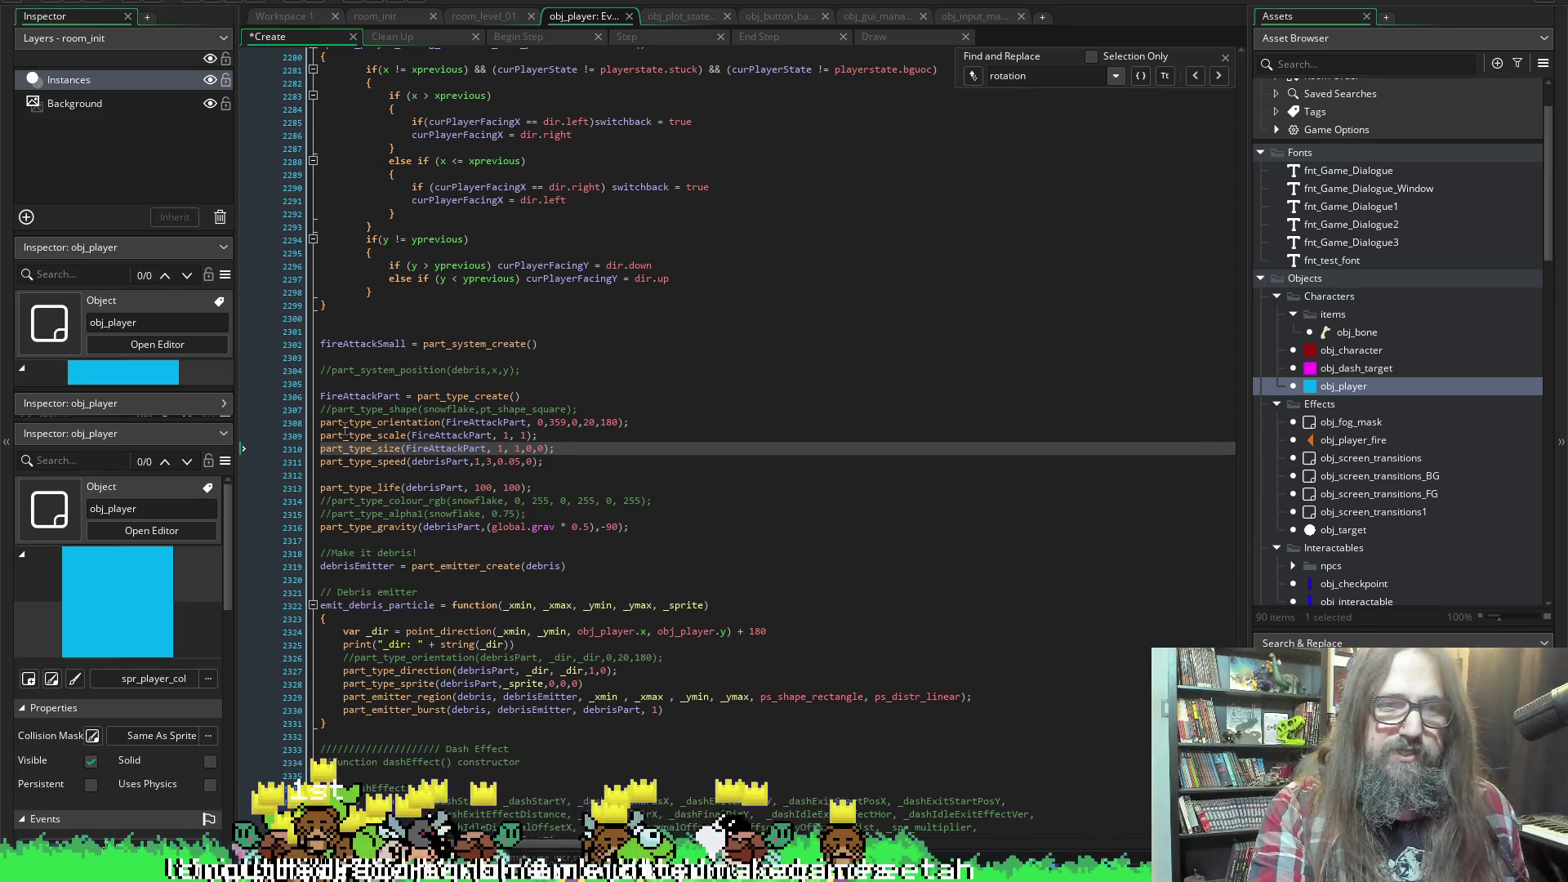
double_click(441, 462)
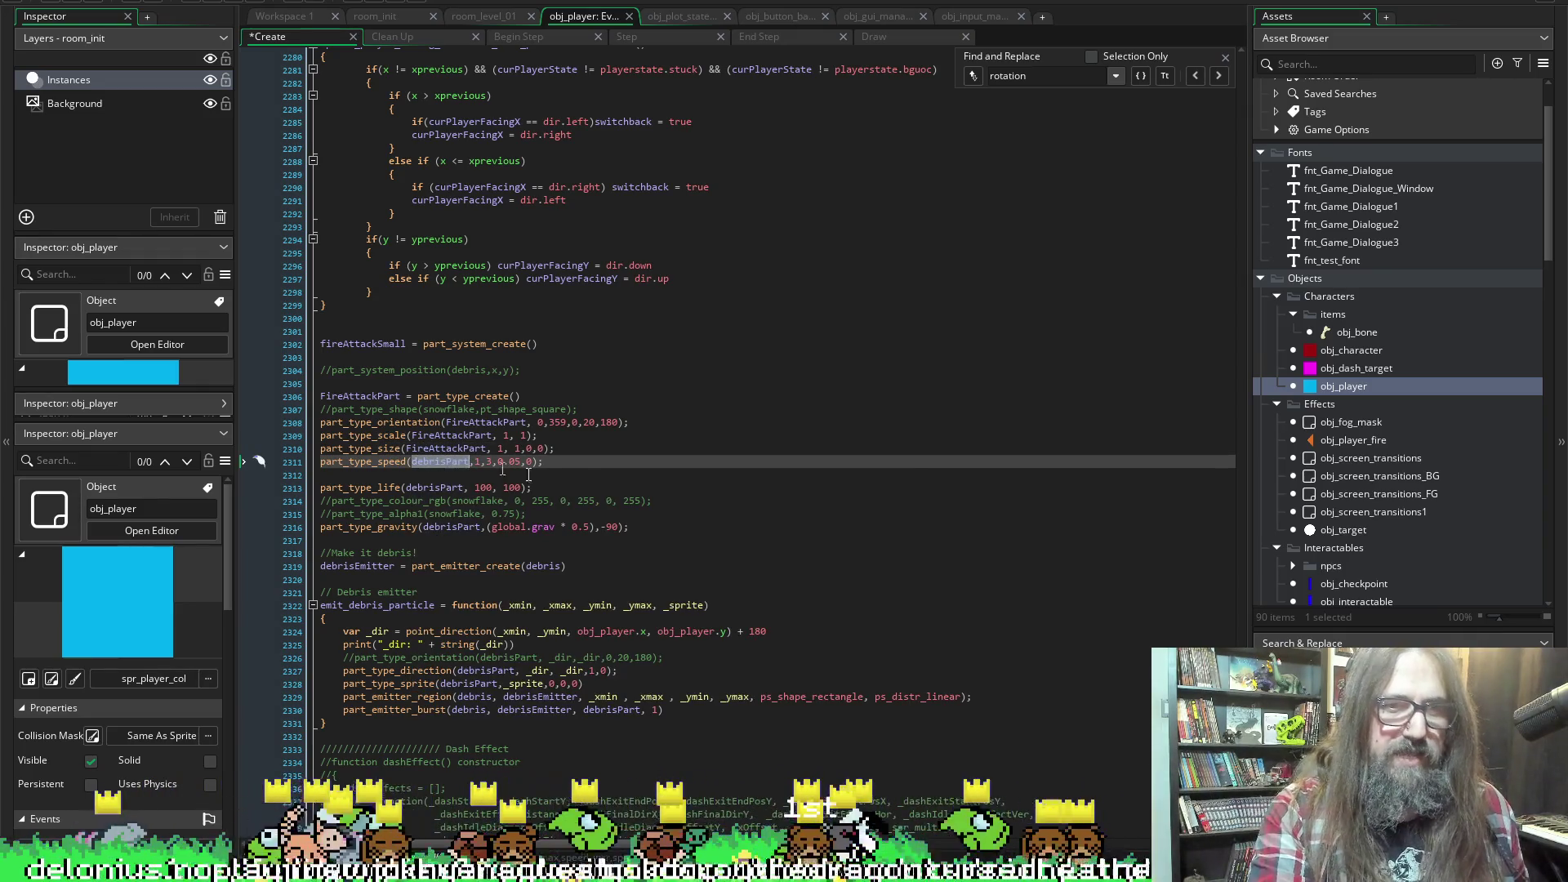
key(ctrl+v)
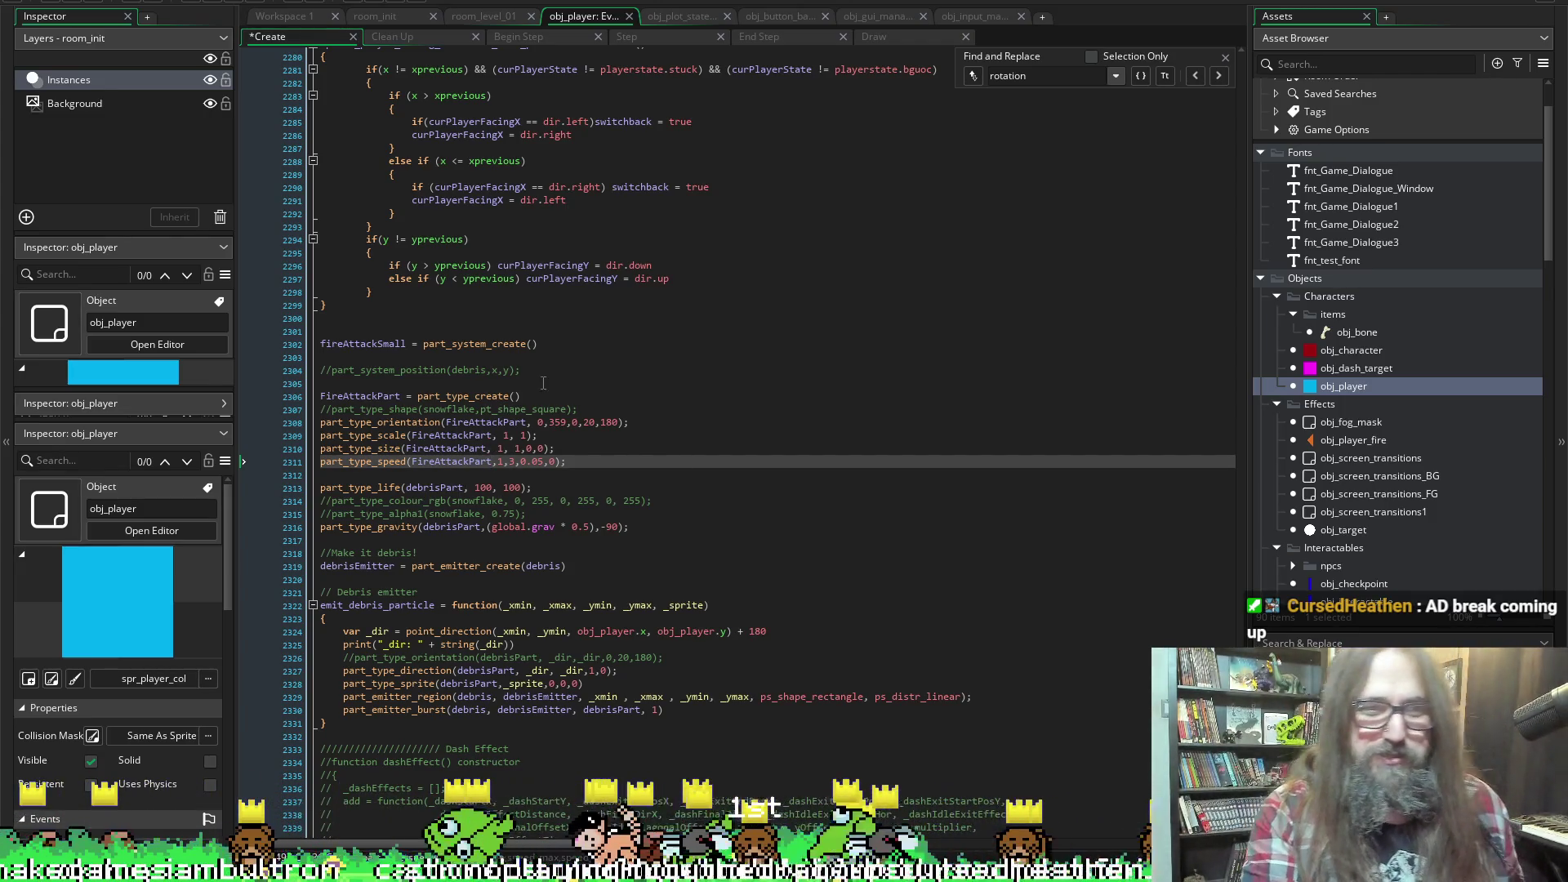
Replace debrisPart with FireAttackPart in the part_type_life and gravity lines
double_click(440, 500)
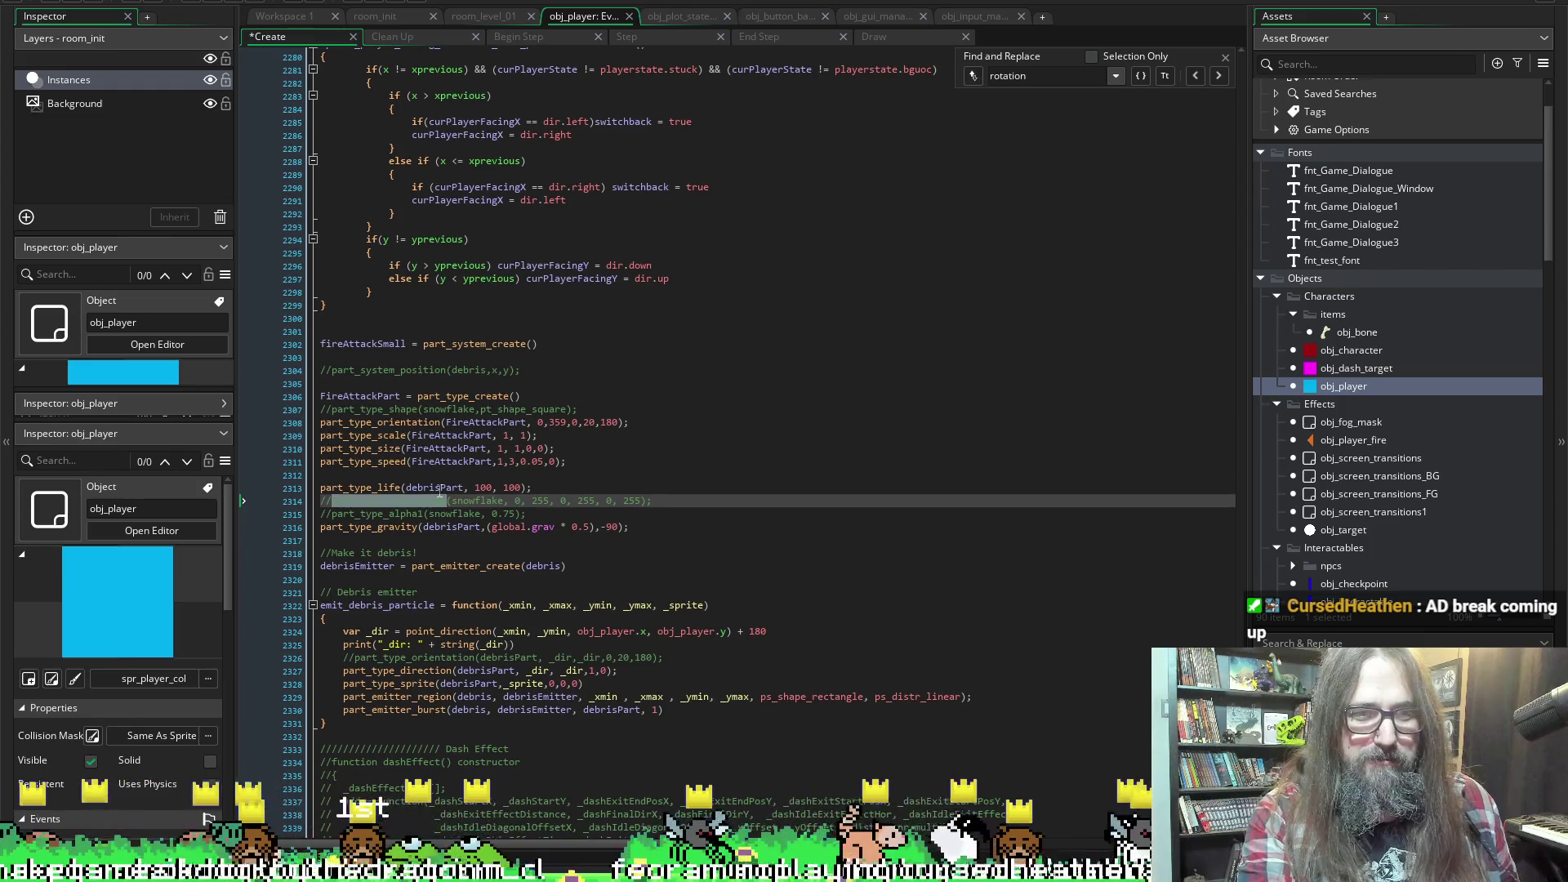
click(437, 487)
click(436, 481)
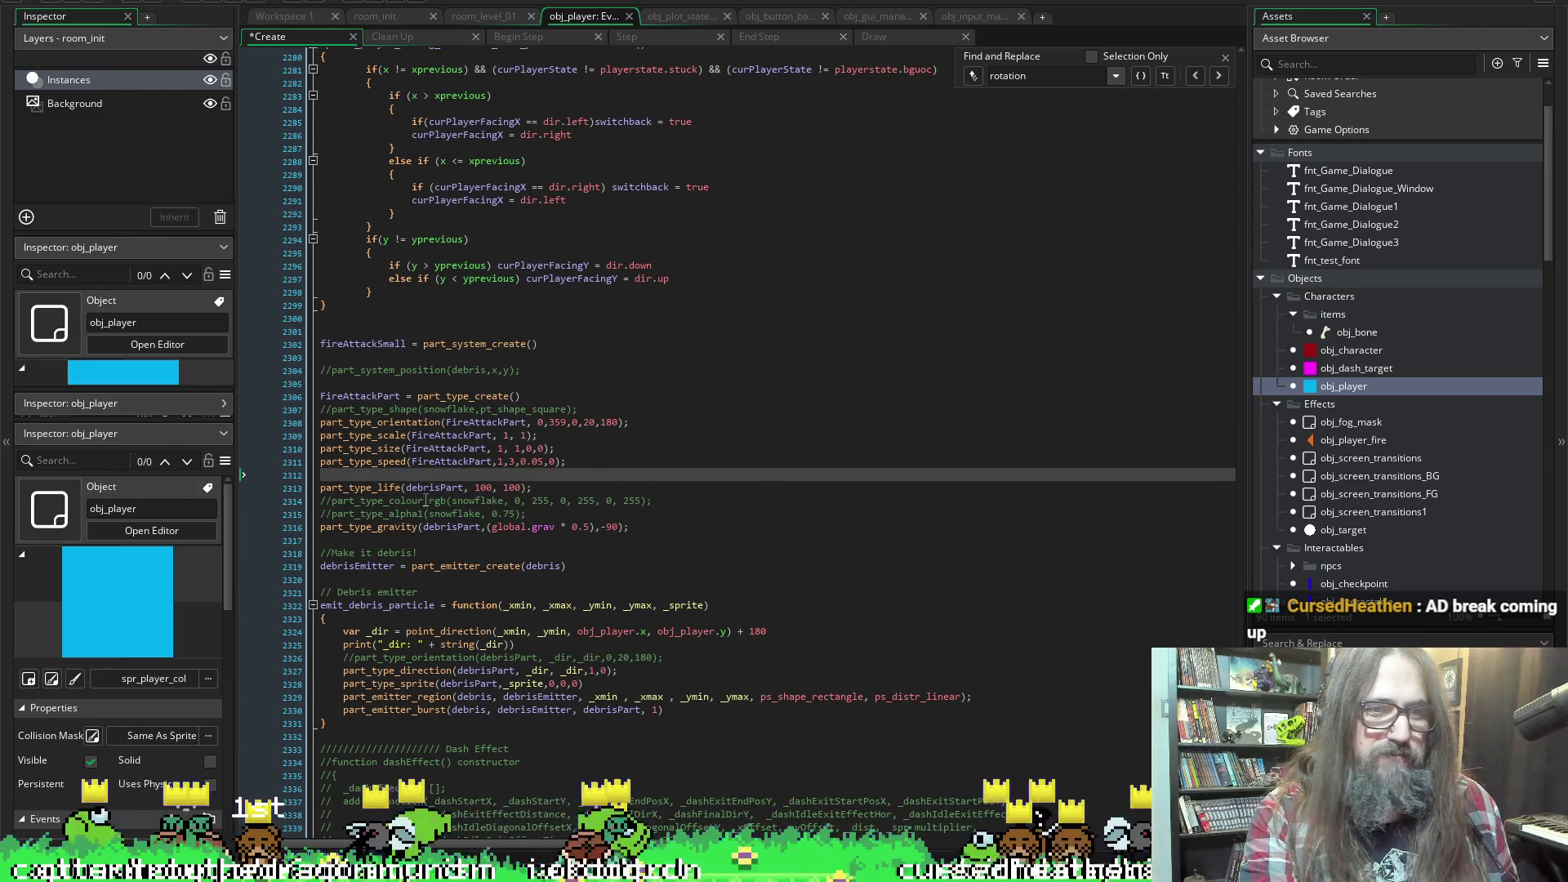
double_click(433, 488)
text(FireAttackPart)
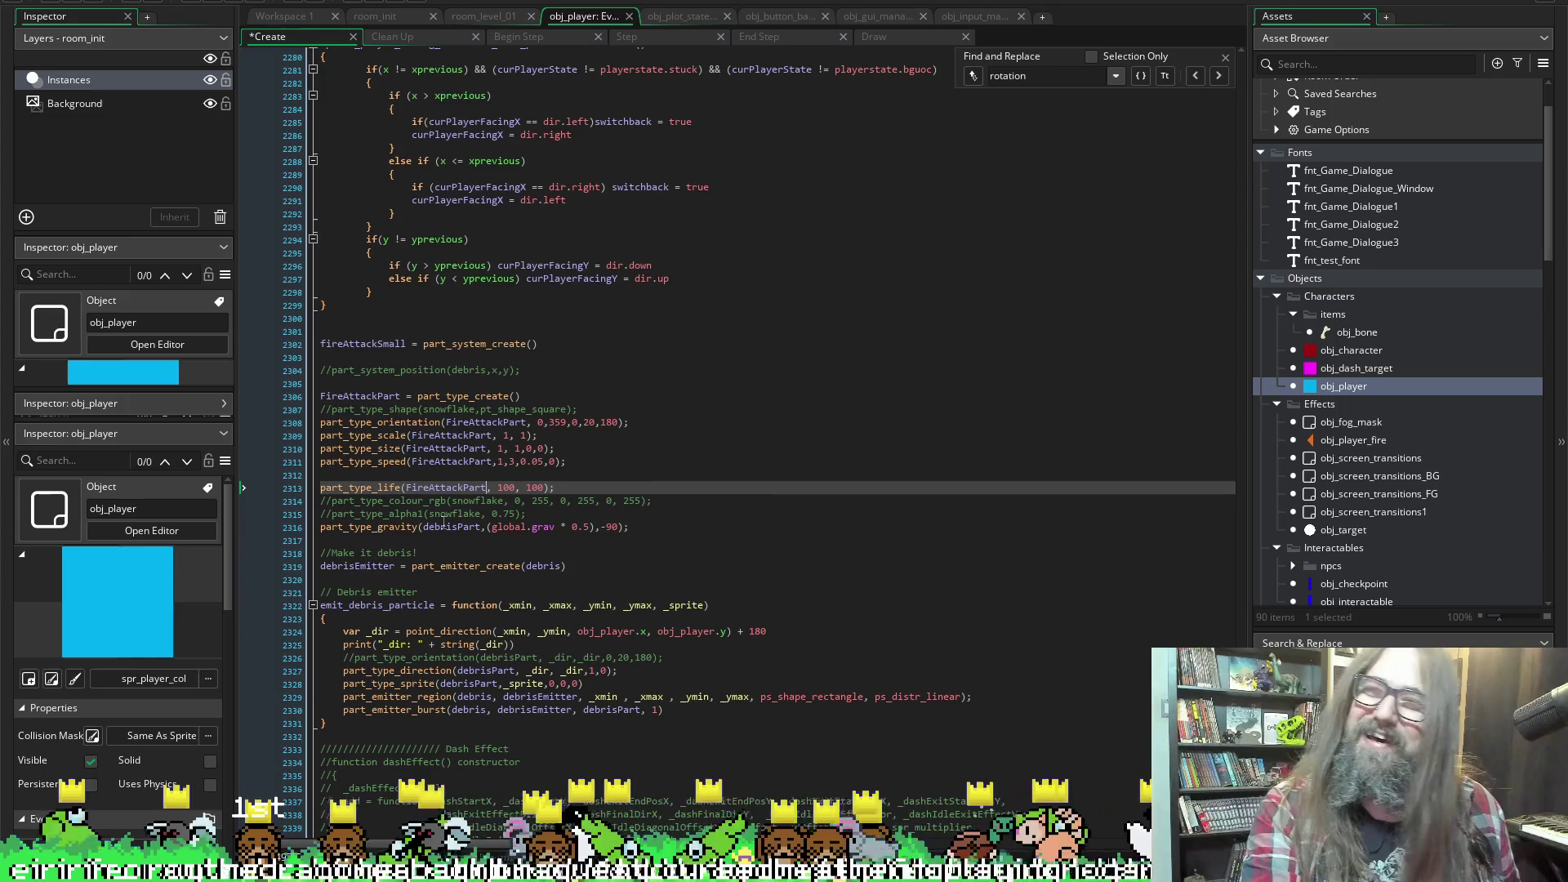
double_click(441, 527)
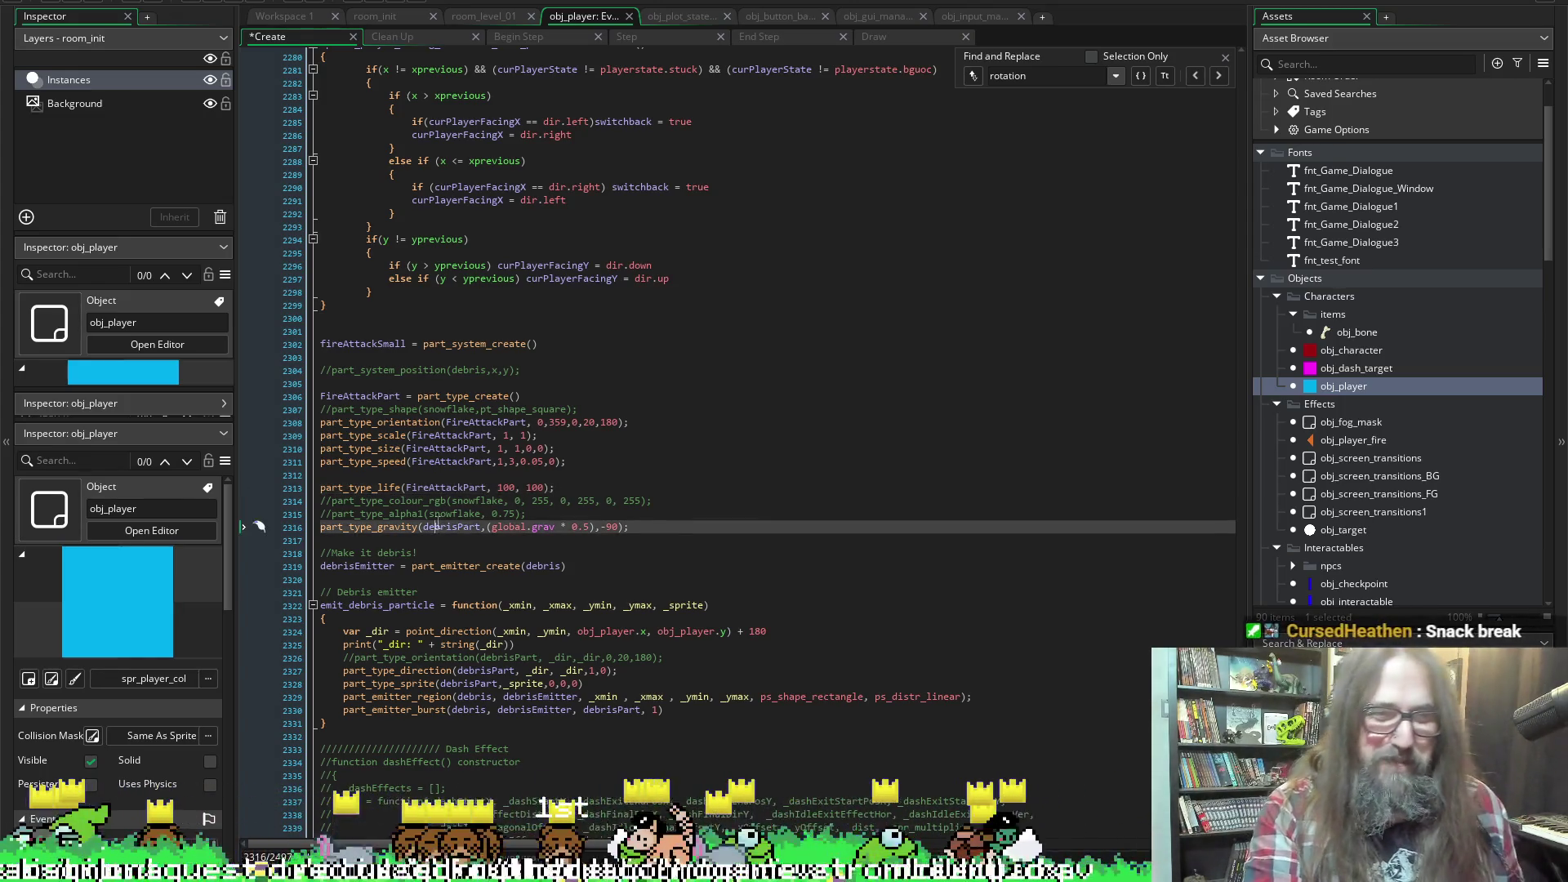
key(ctrl+z)
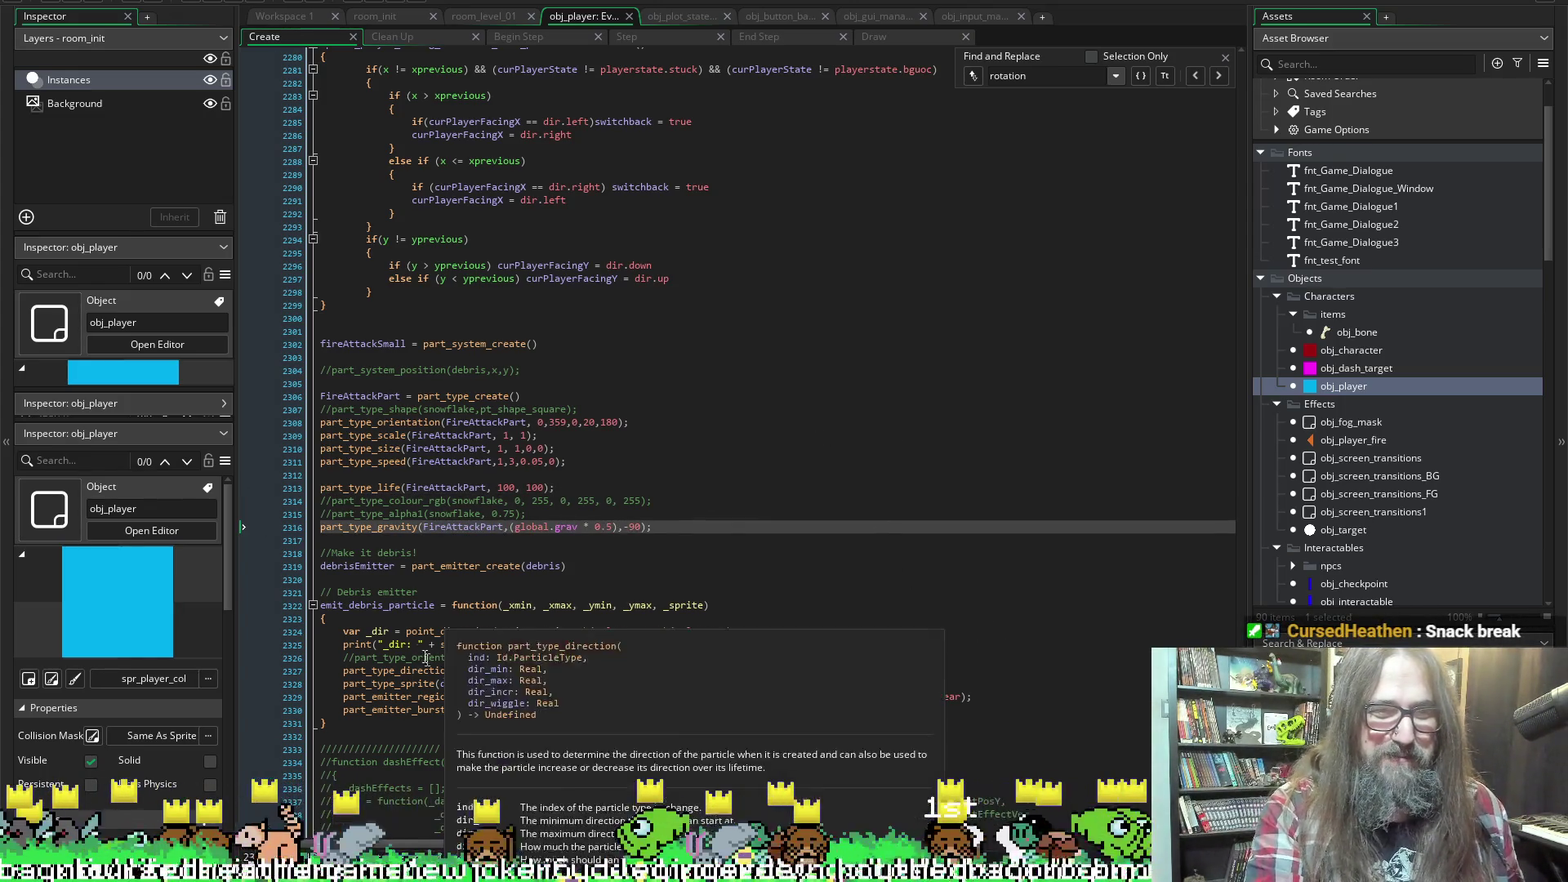
key(ctrl+z)
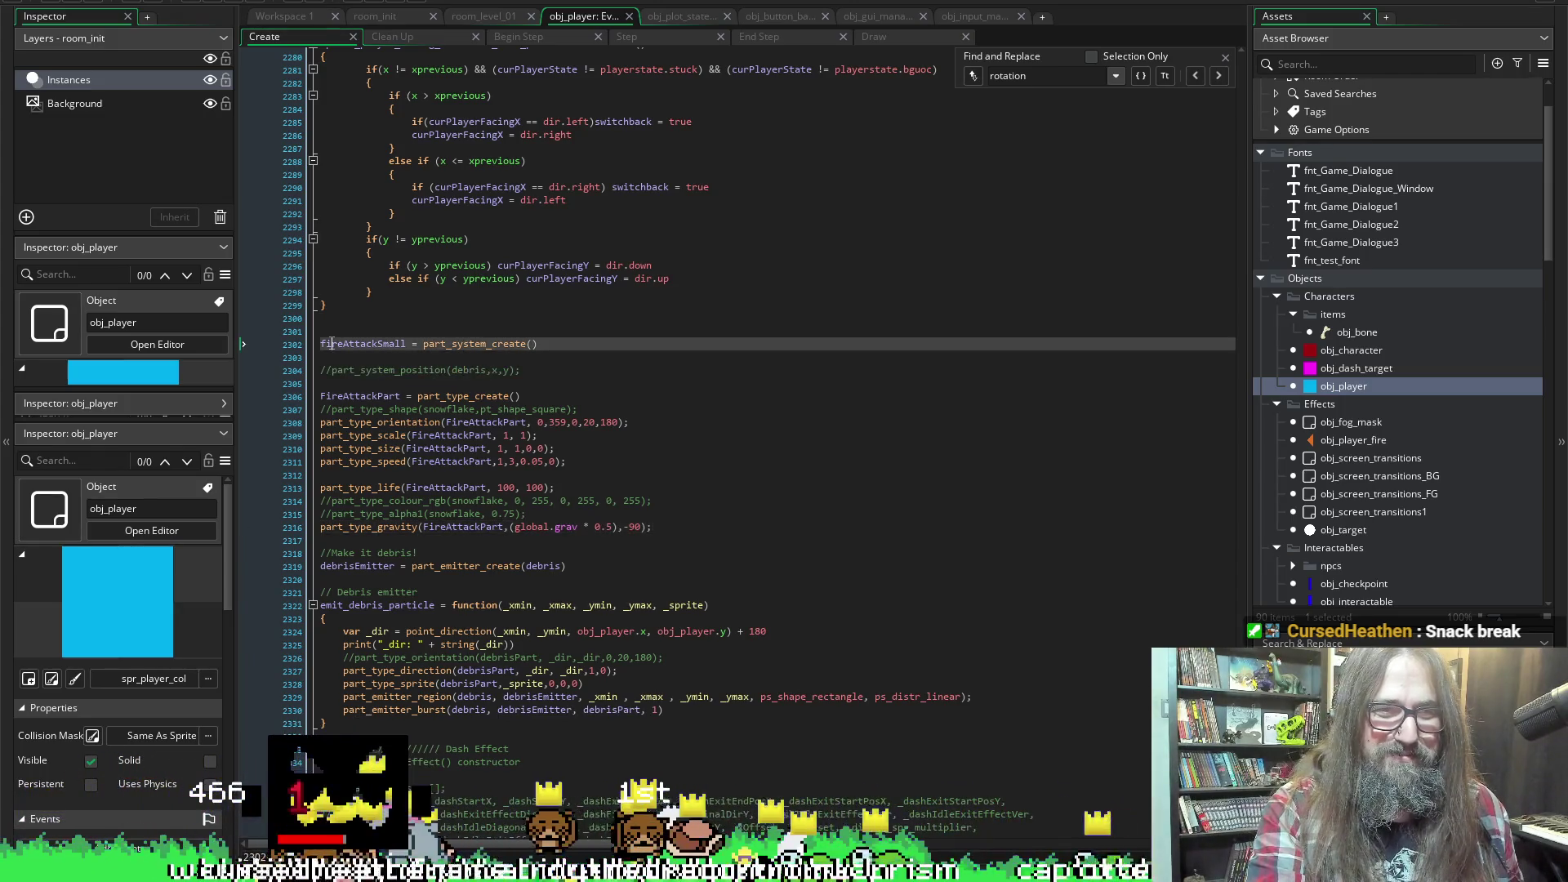
Rename fireAttackSmall to fireAttack, use it in part_emitter_create(), and save
click(485, 566)
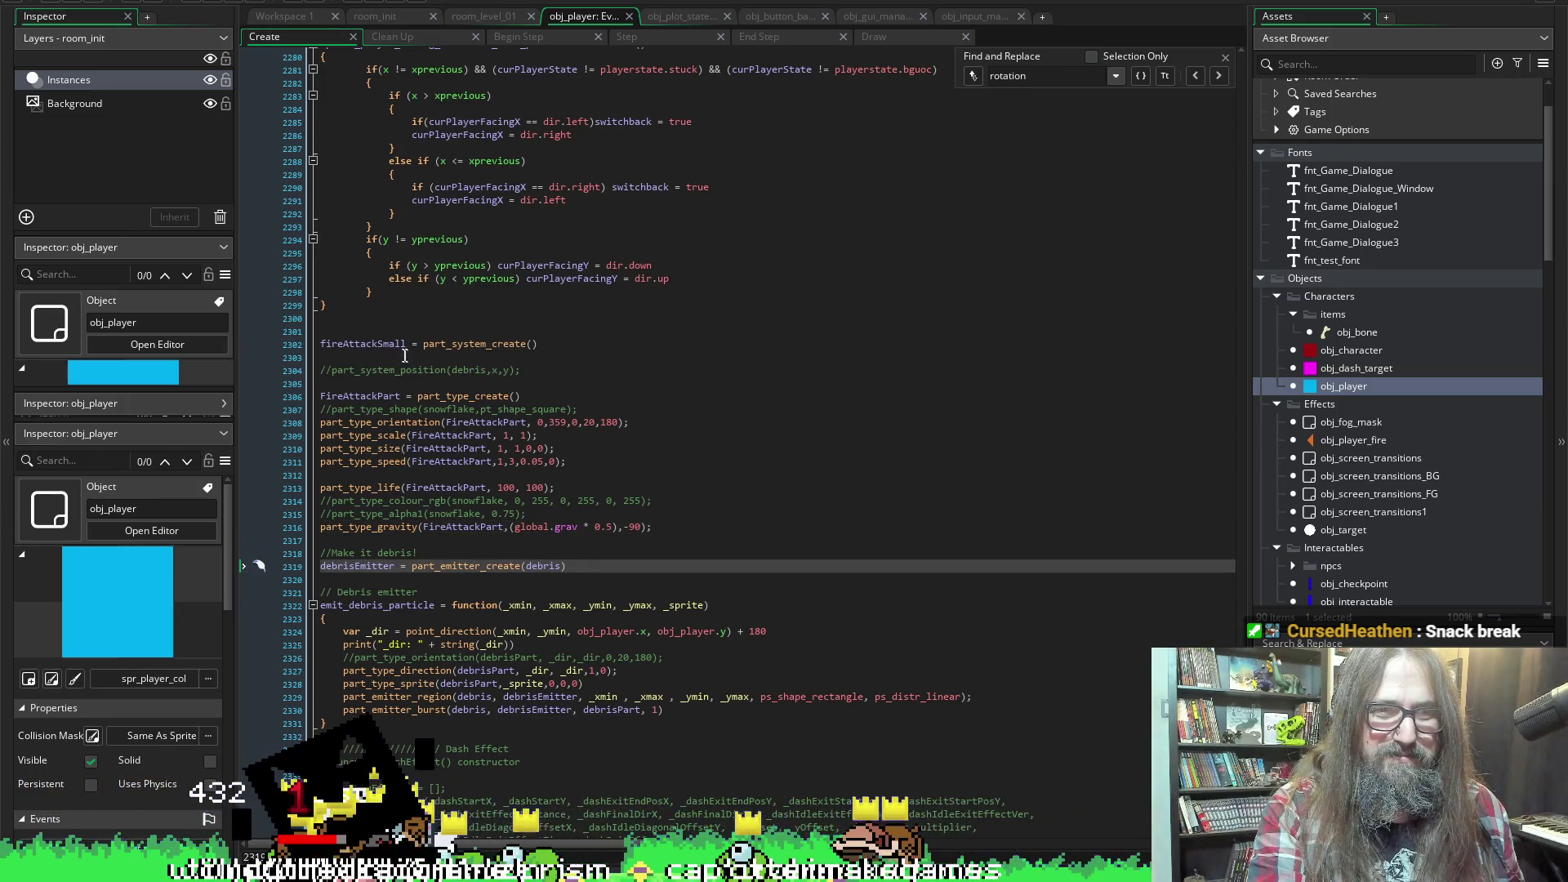
click(403, 344)
key(BackSpace)
key(BackSpace)
key(BackSpace)
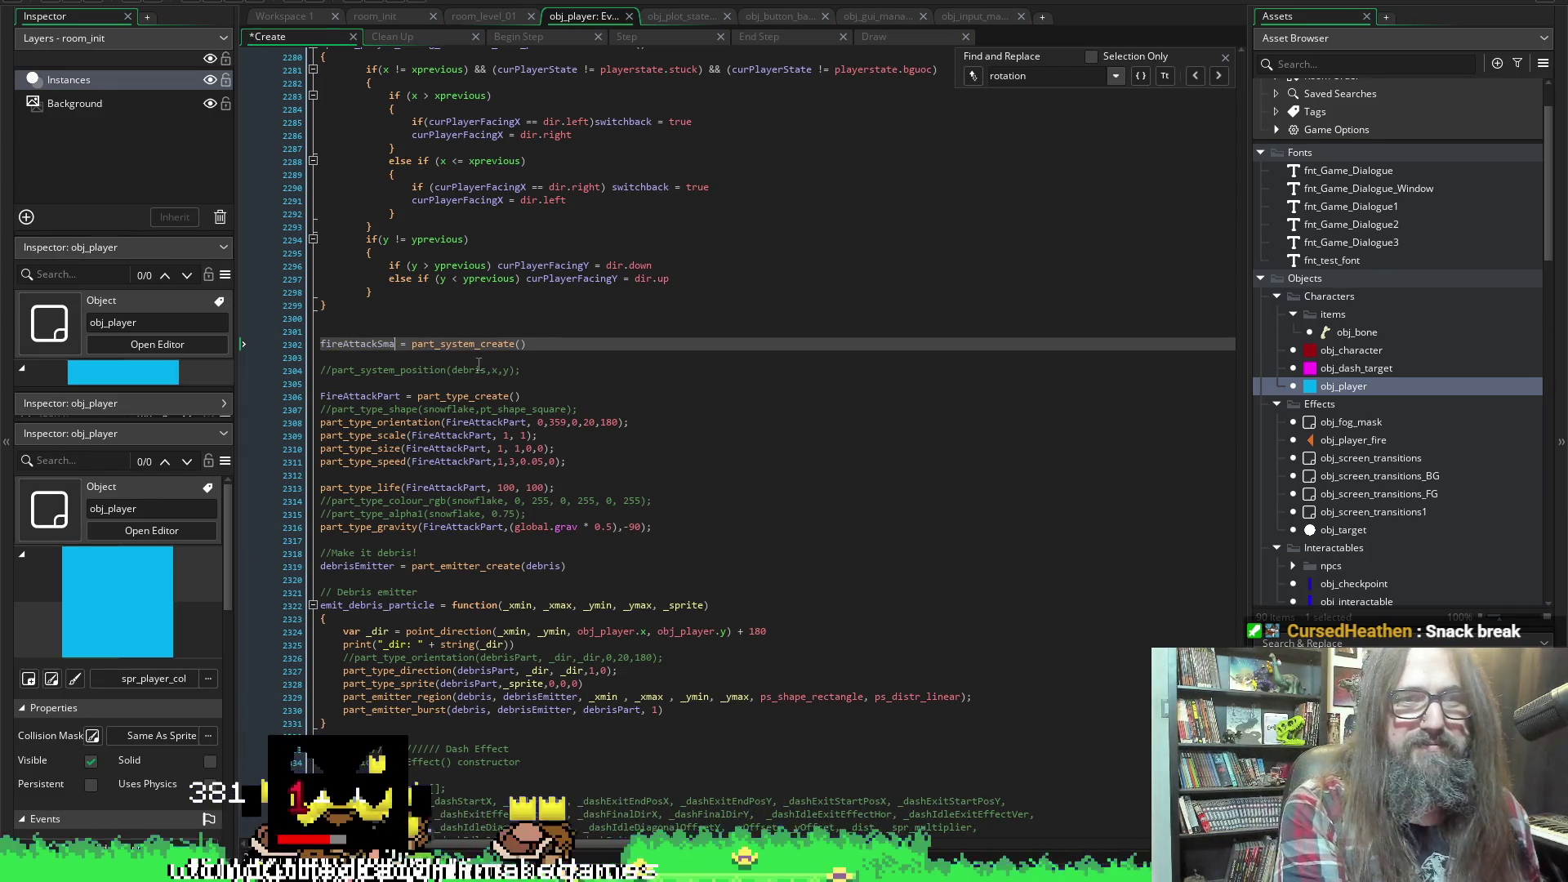
key(Escape)
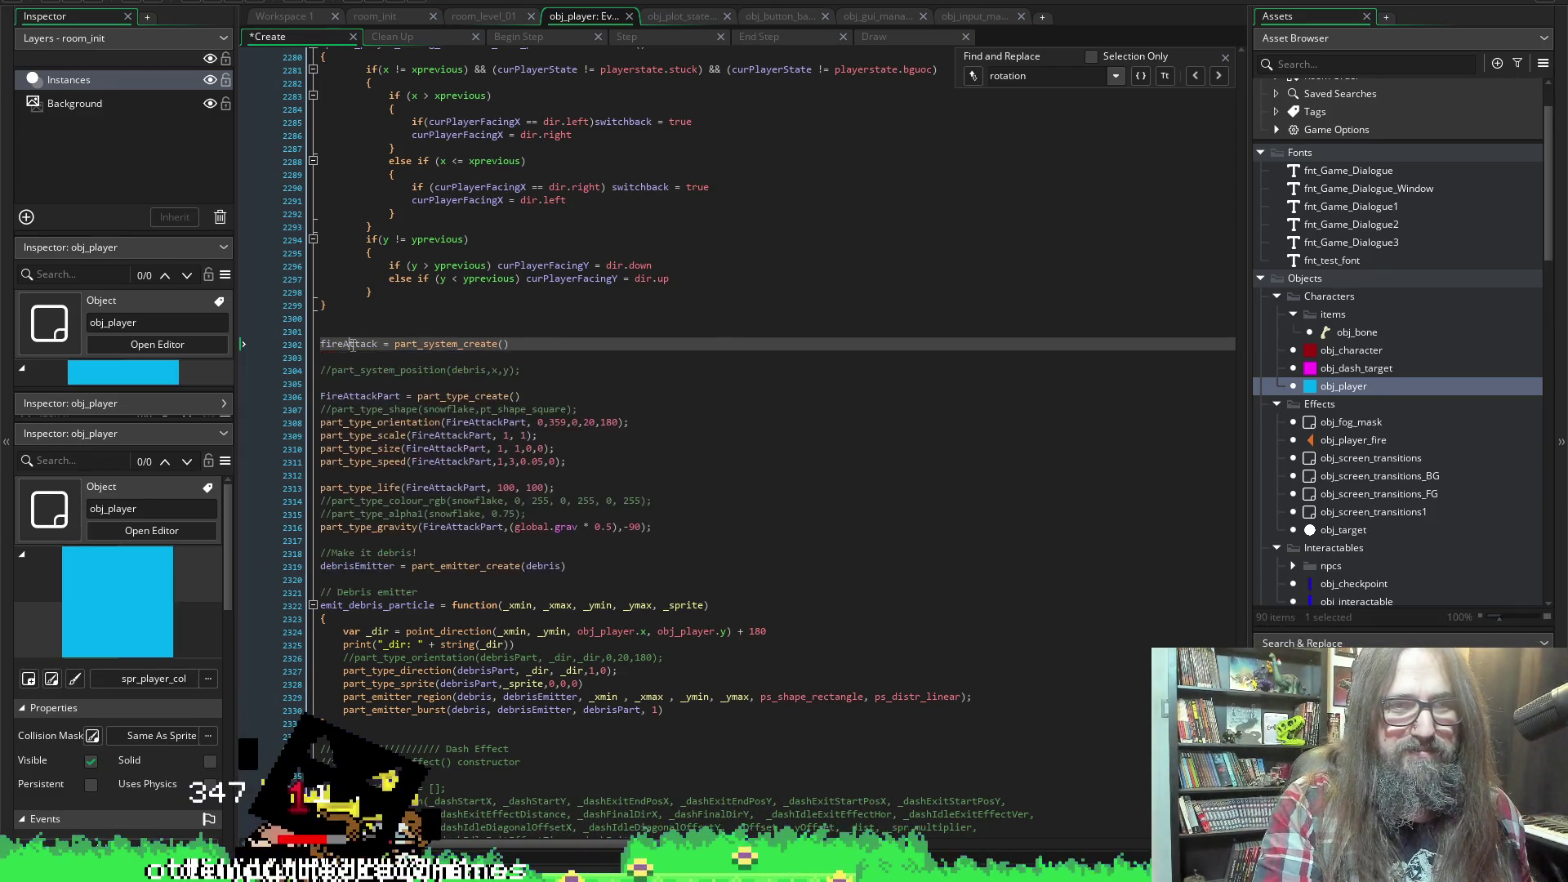
key(ctrl+c)
double_click(543, 566)
key(ctrl+v)
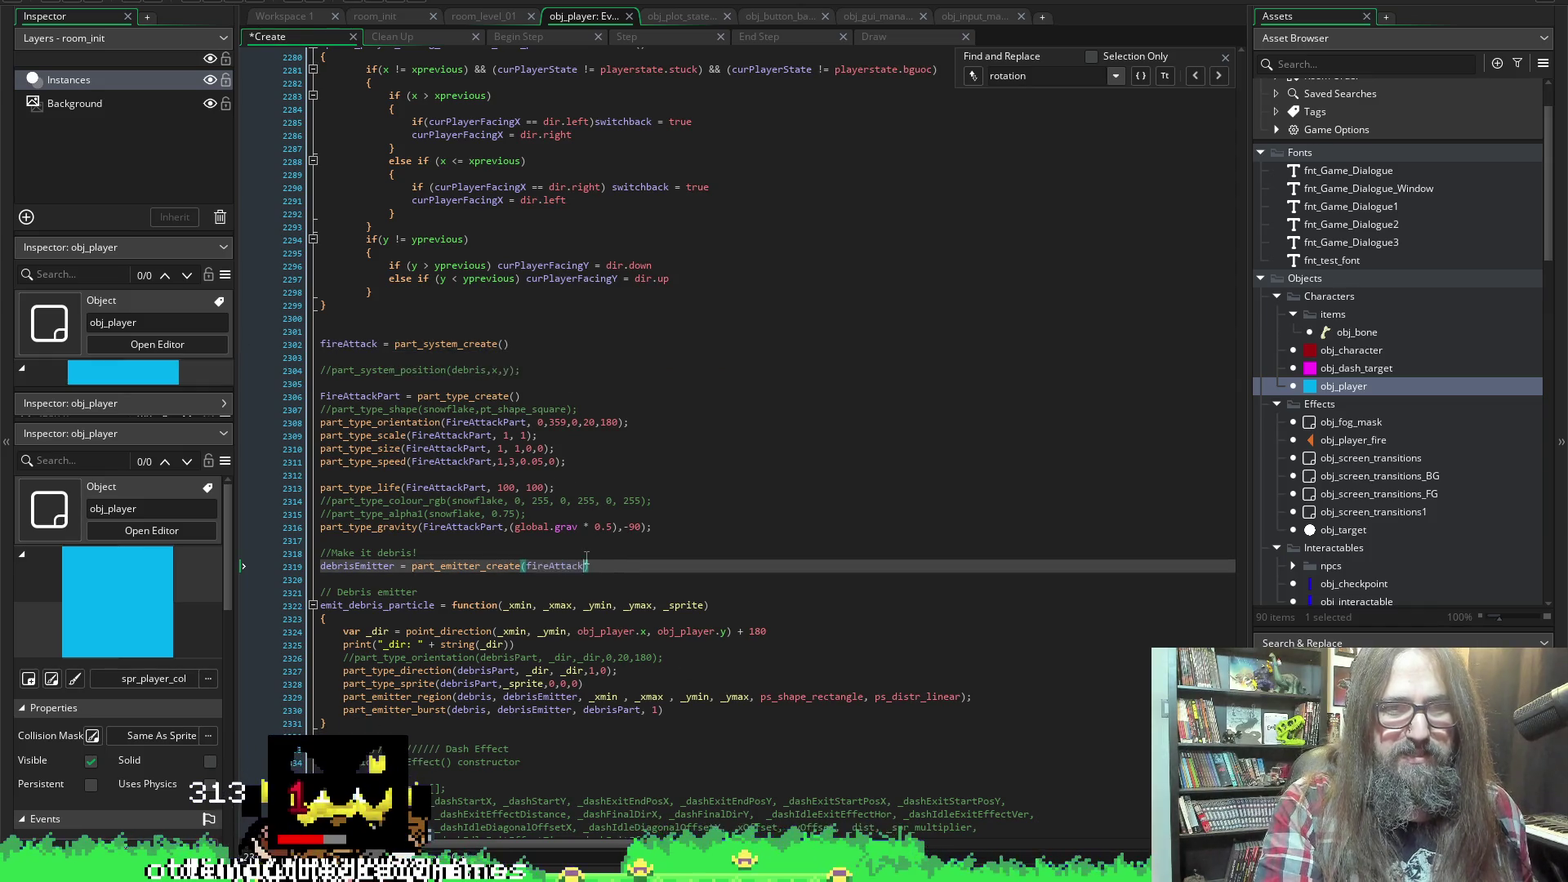
key(ctrl+s)
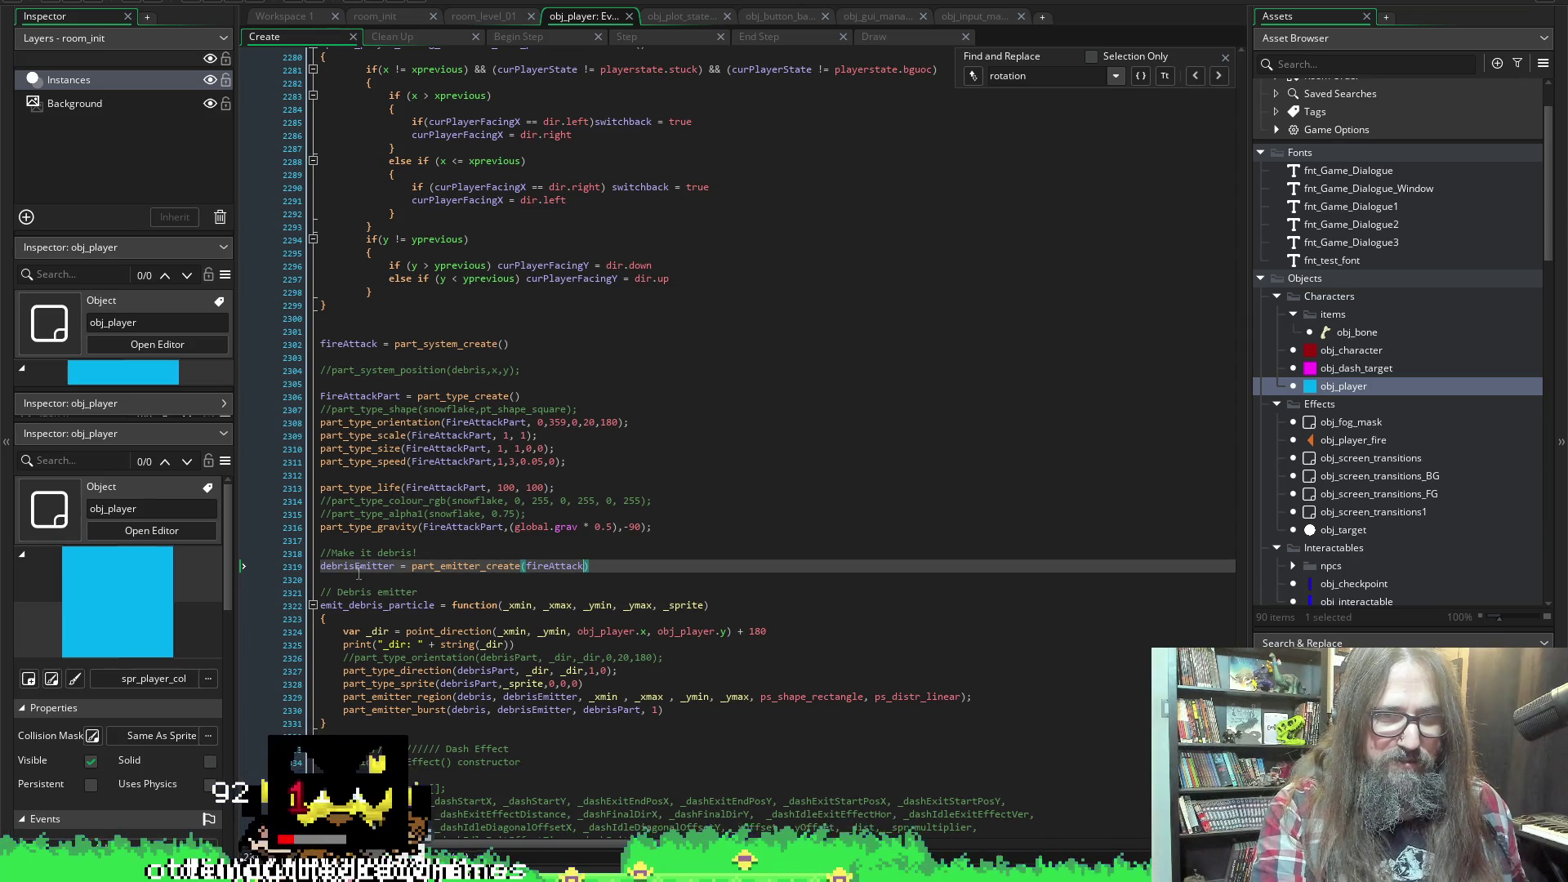
Rename debrisEmitter to fireAttackEmitter on the emitter creation line
key(F12)
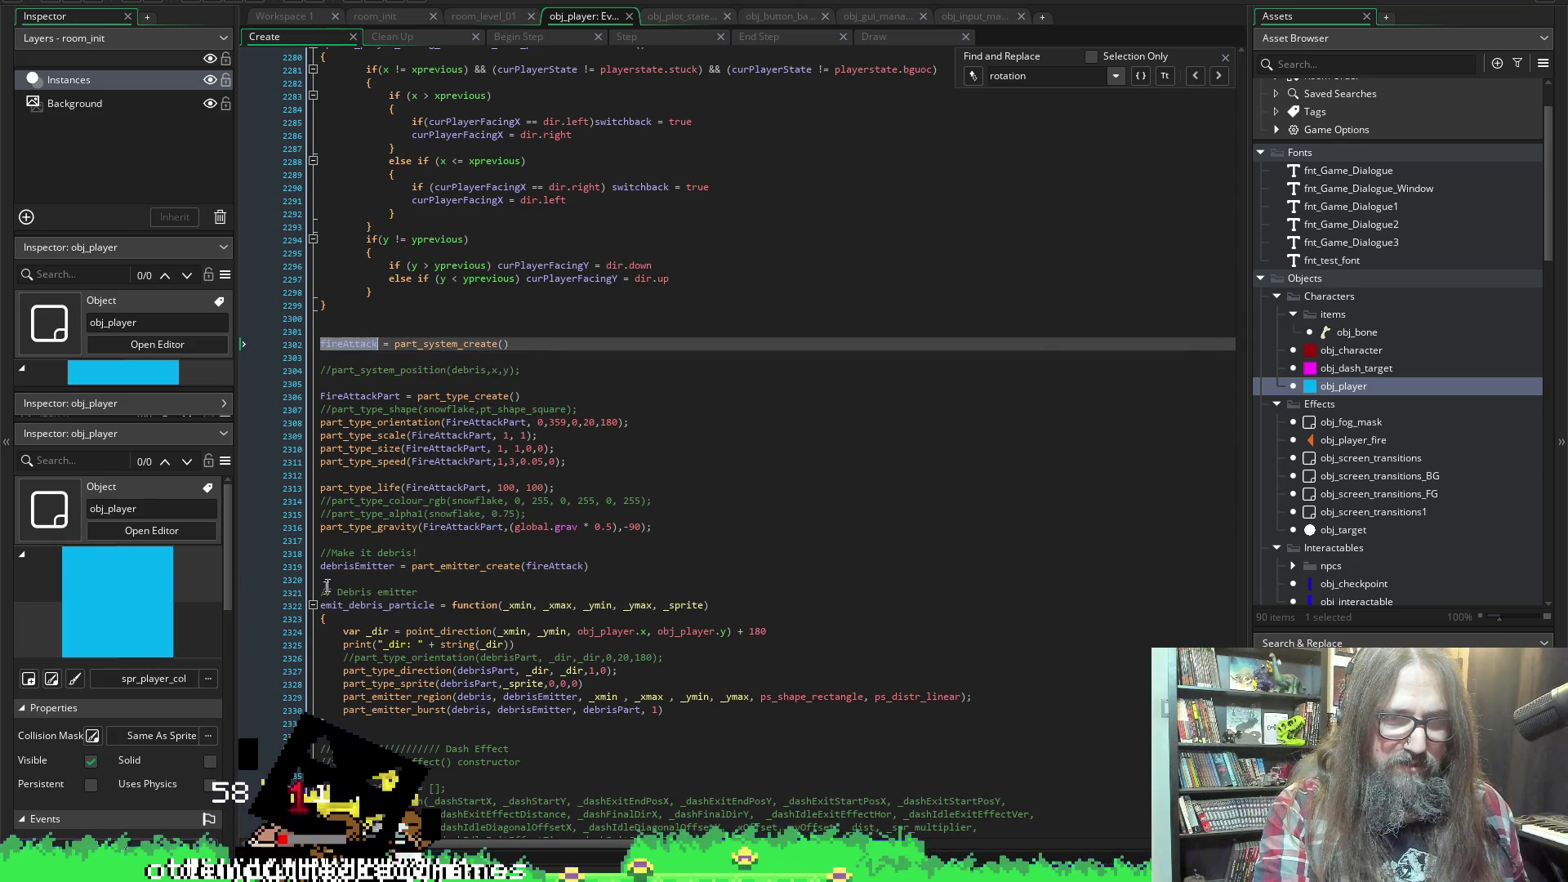
drag(356, 566, 327, 571)
text(fireAttack)
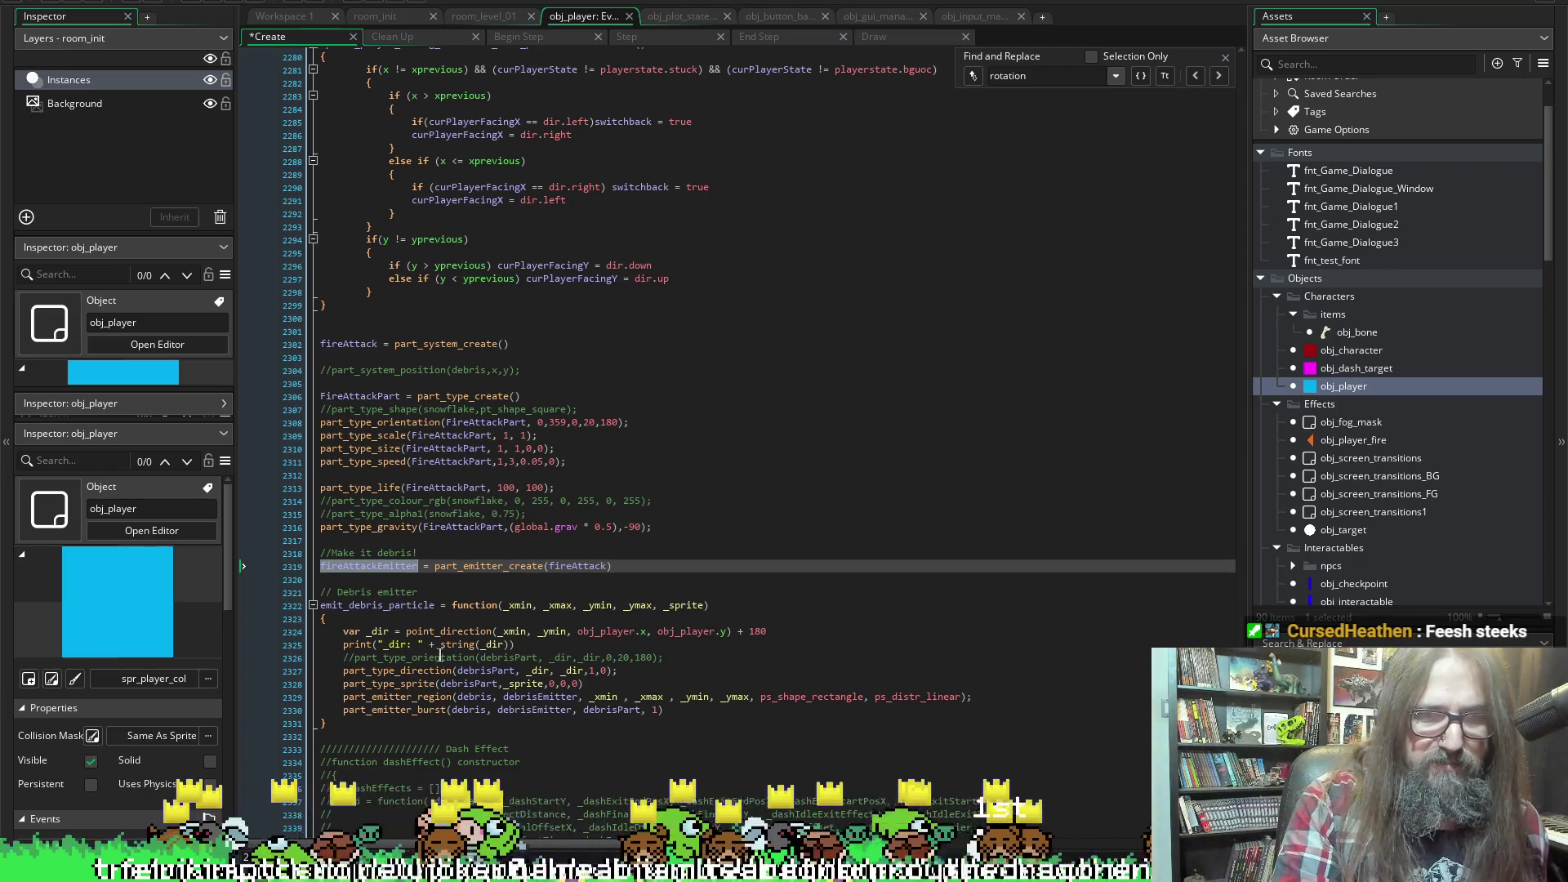
double_click(360, 396)
key(ctrl+c)
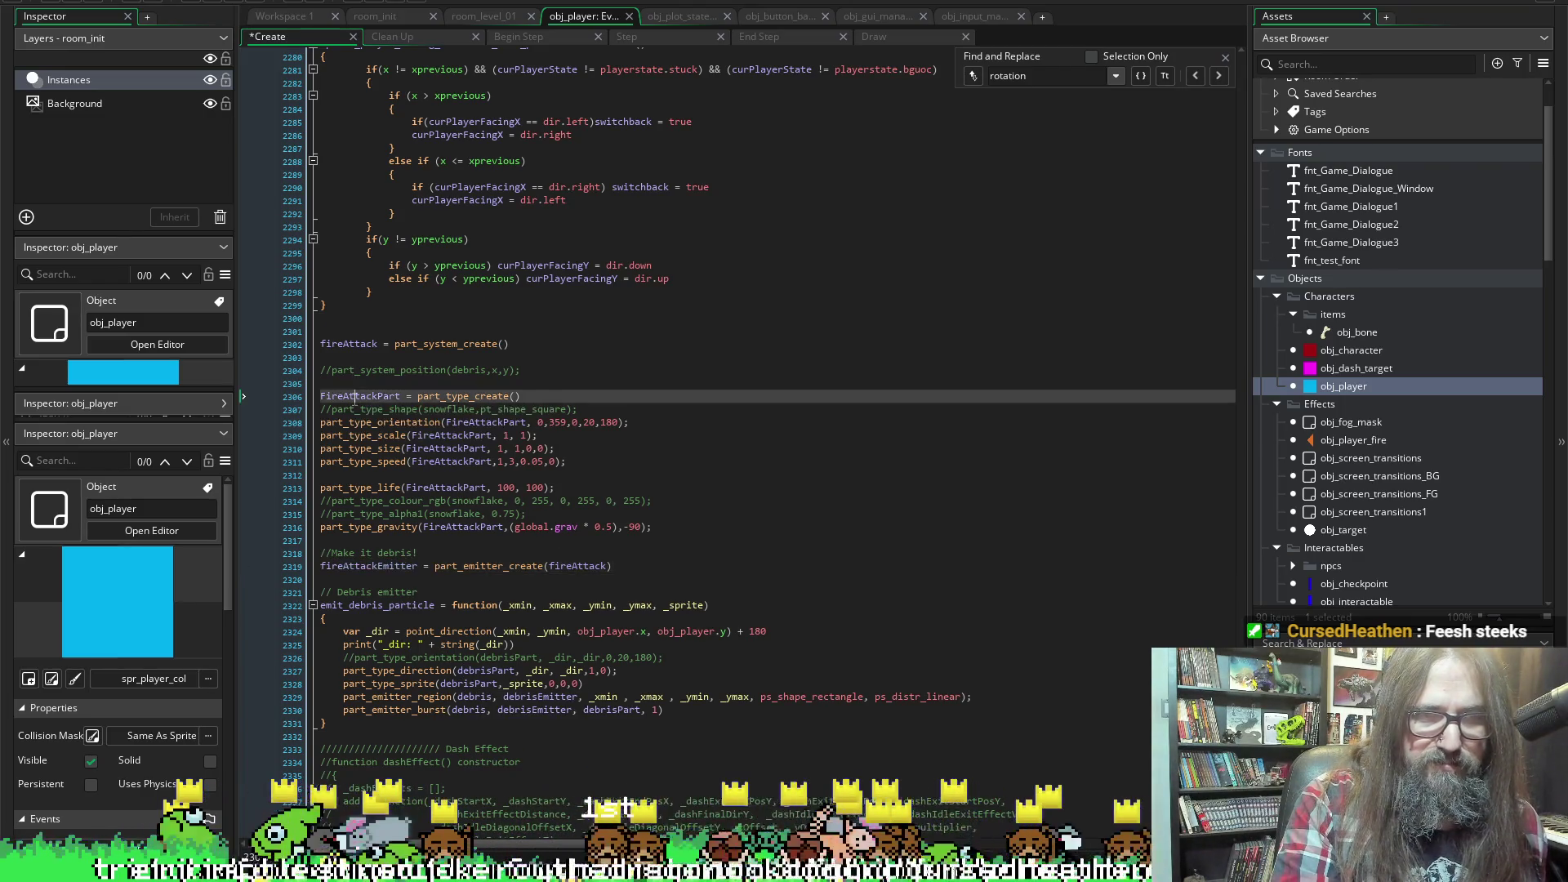
Paste FireAttackPart over debrisPart in the direction, sprite and burst calls
double_click(482, 671)
key(ctrl+v)
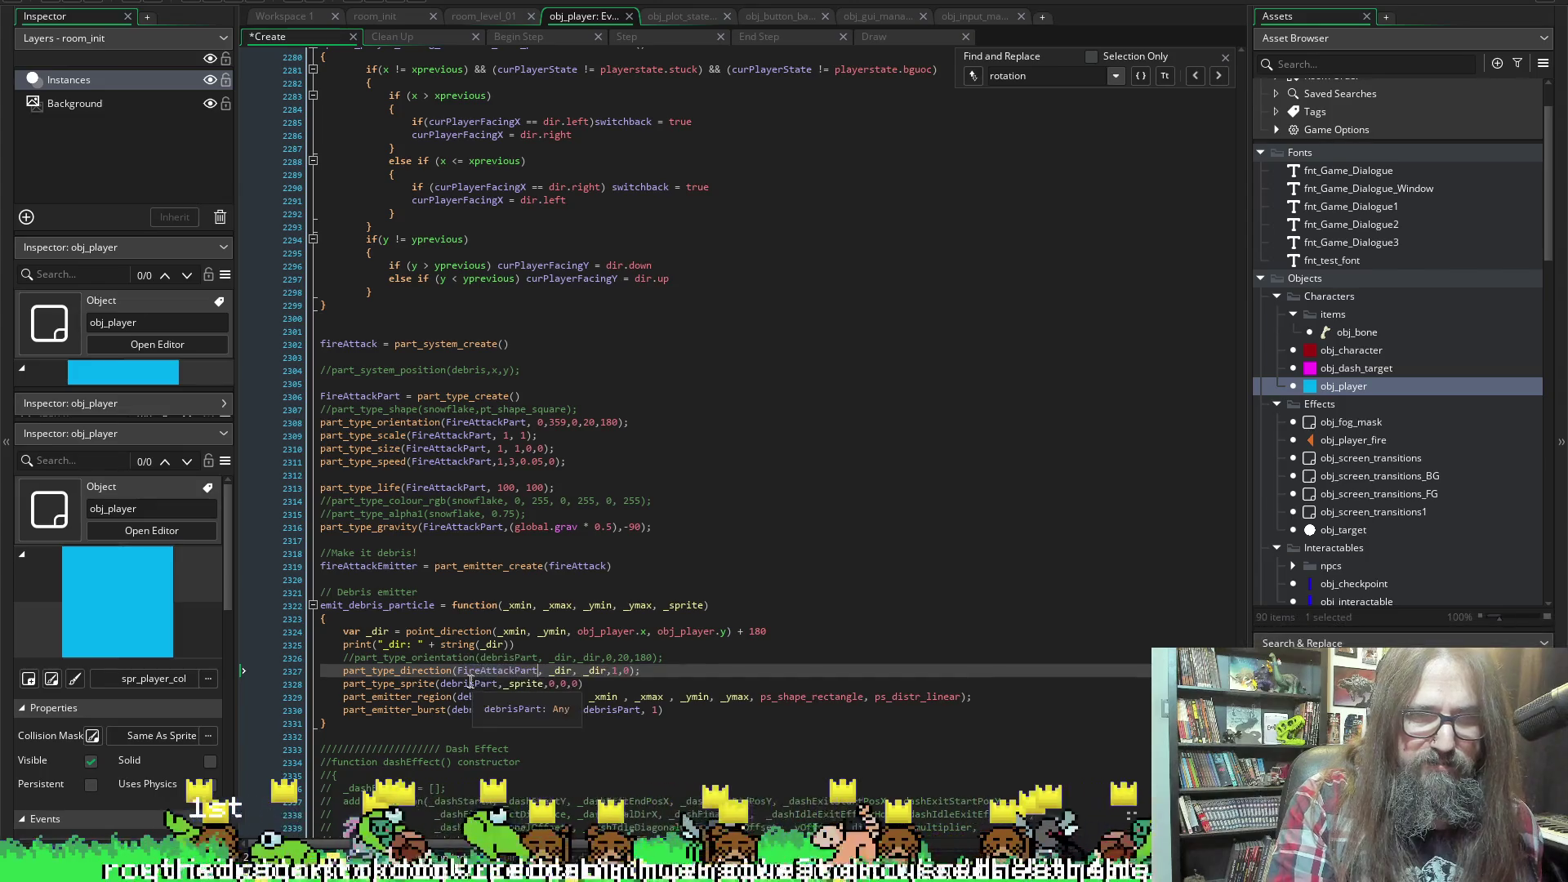
double_click(469, 684)
key(ctrl+v)
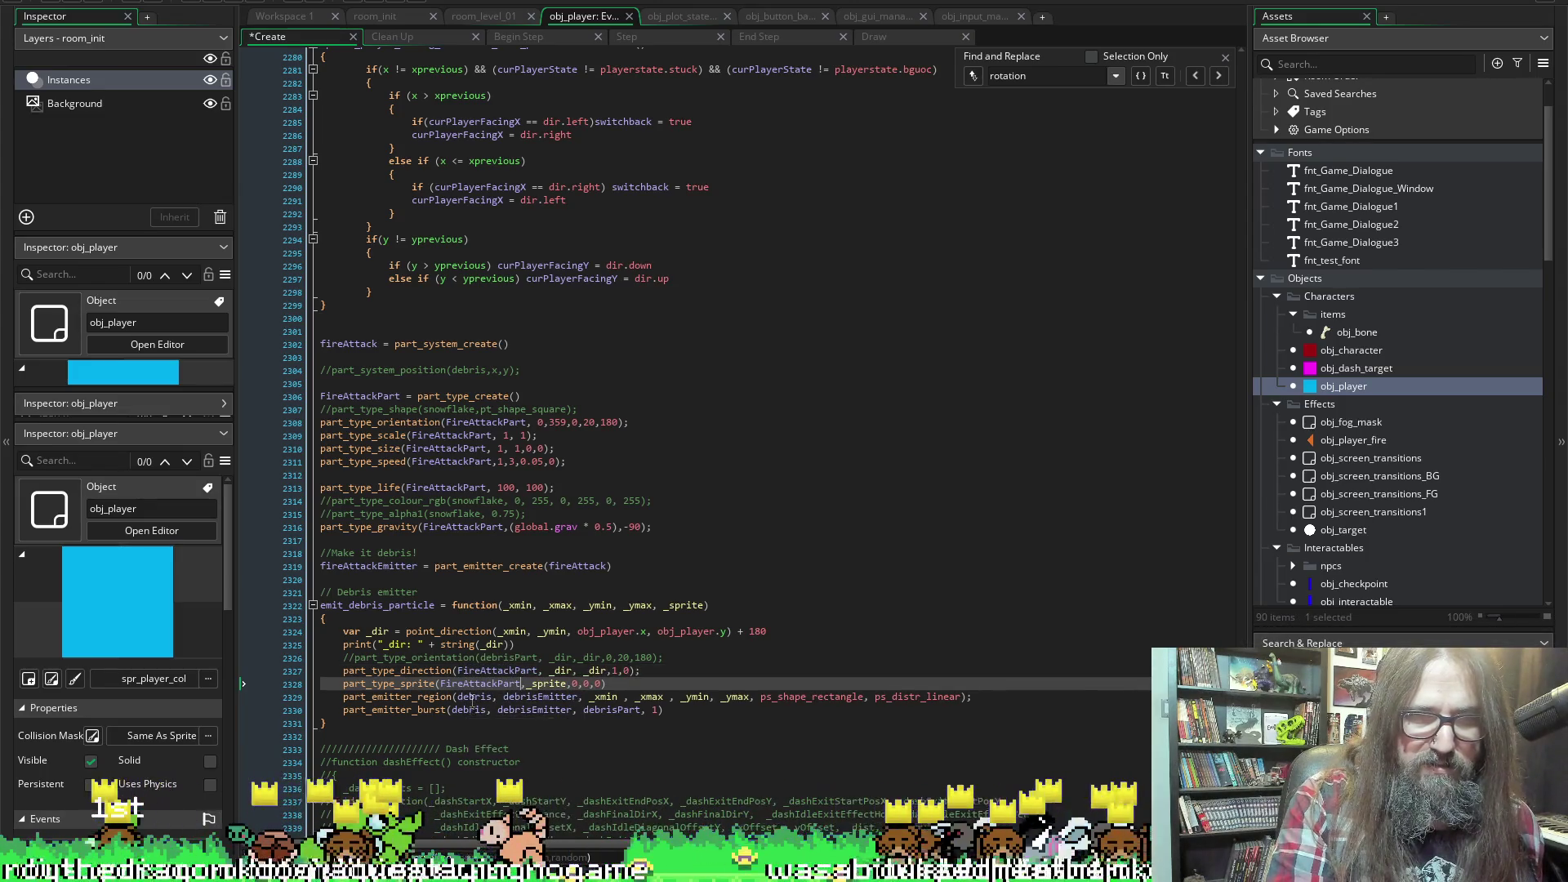
double_click(613, 710)
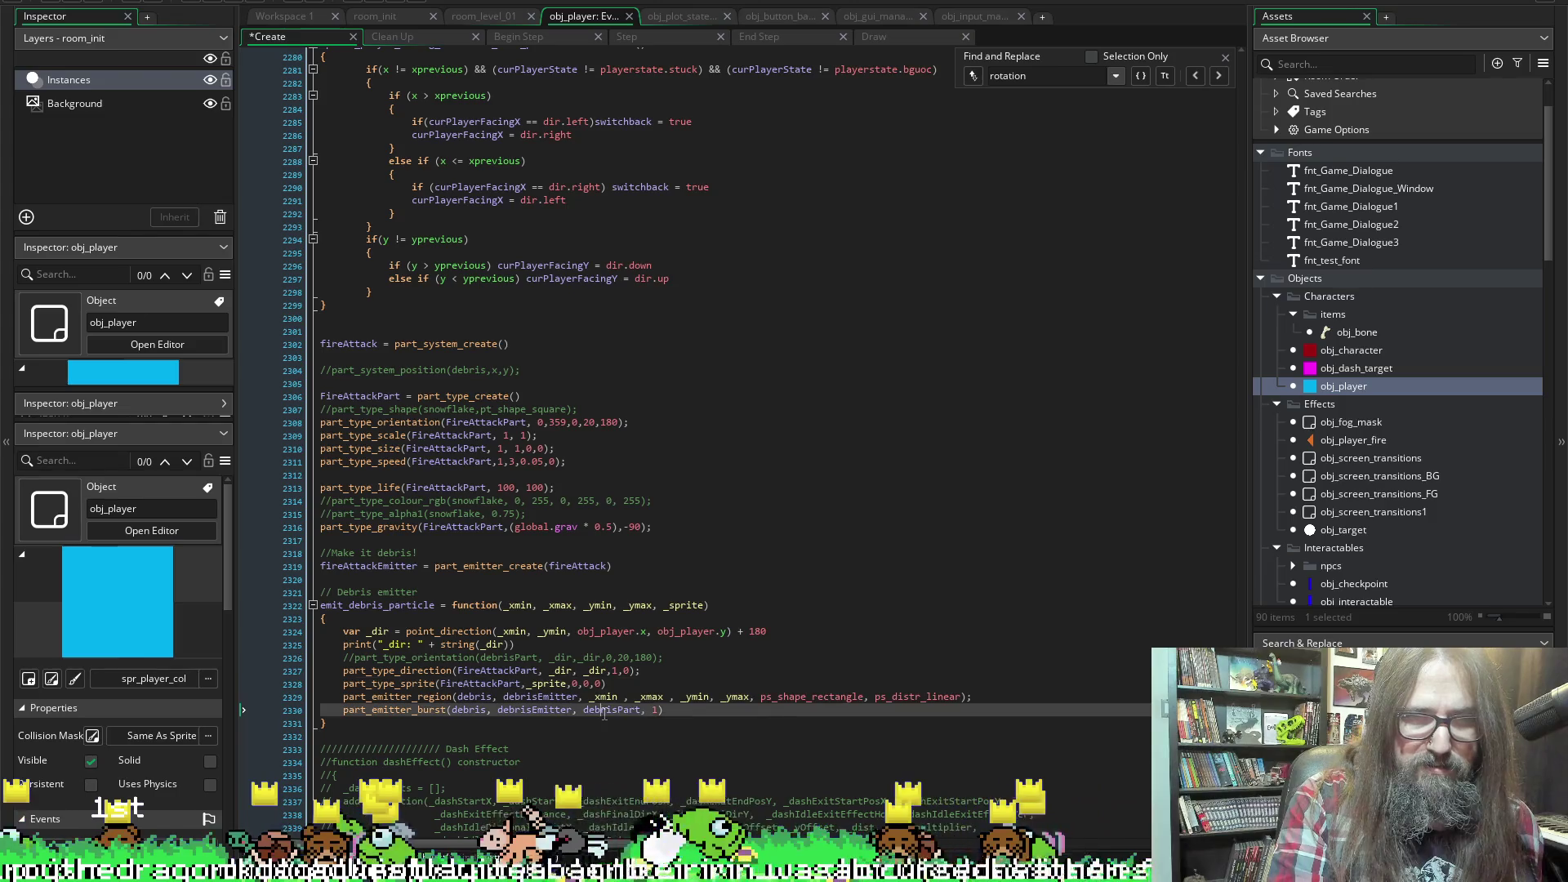
key(ctrl+v)
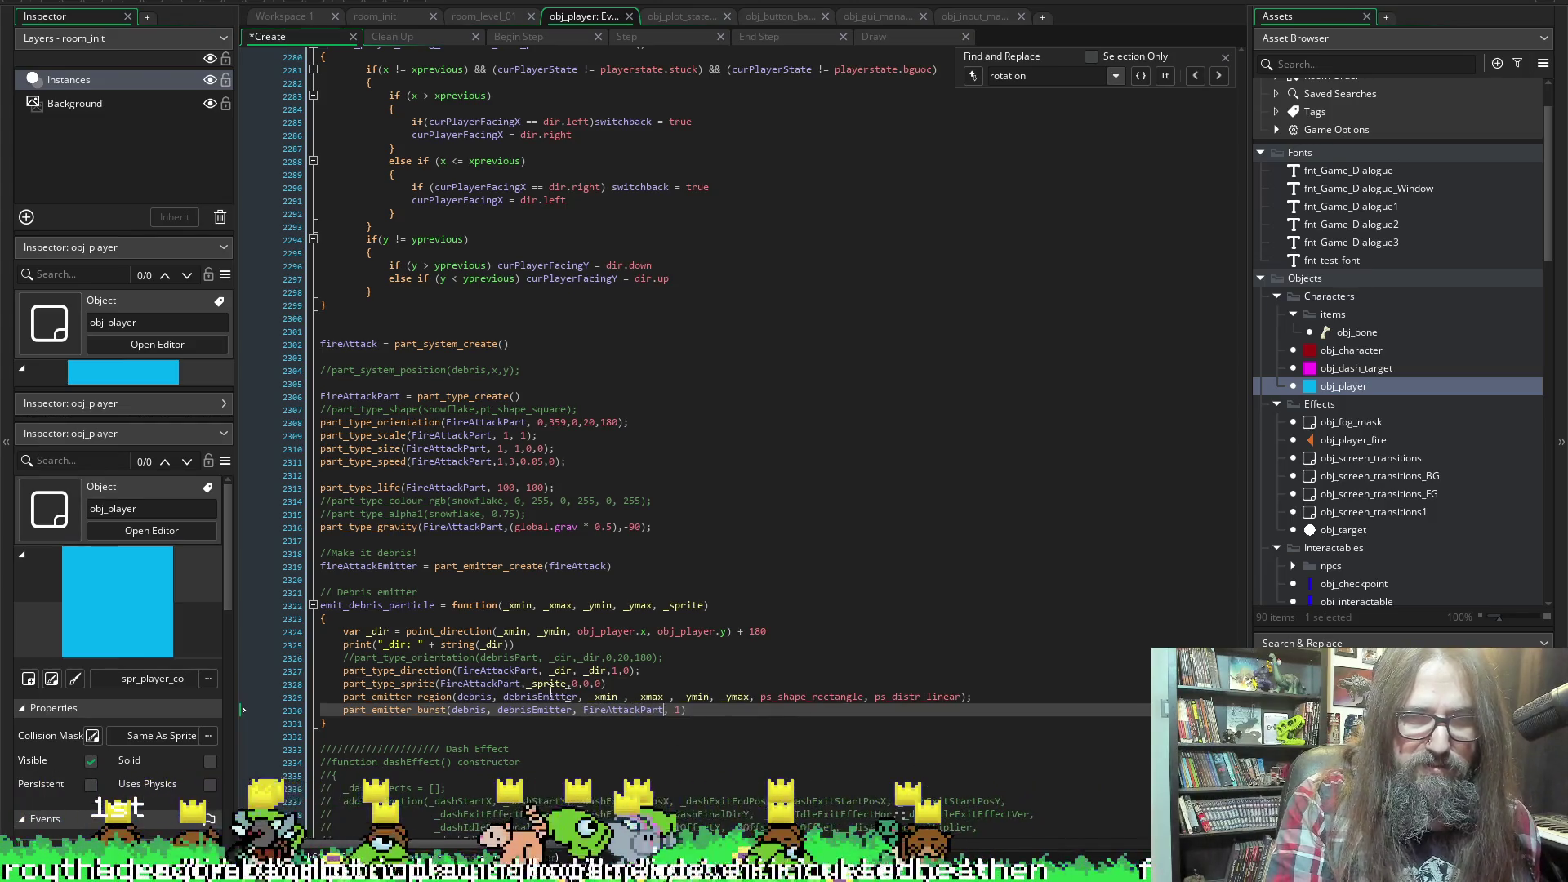
Replace debrisEmitter with fireAttackEmitter in the region call
click(397, 565)
double_click(396, 565)
key(ctrl+c)
double_click(511, 697)
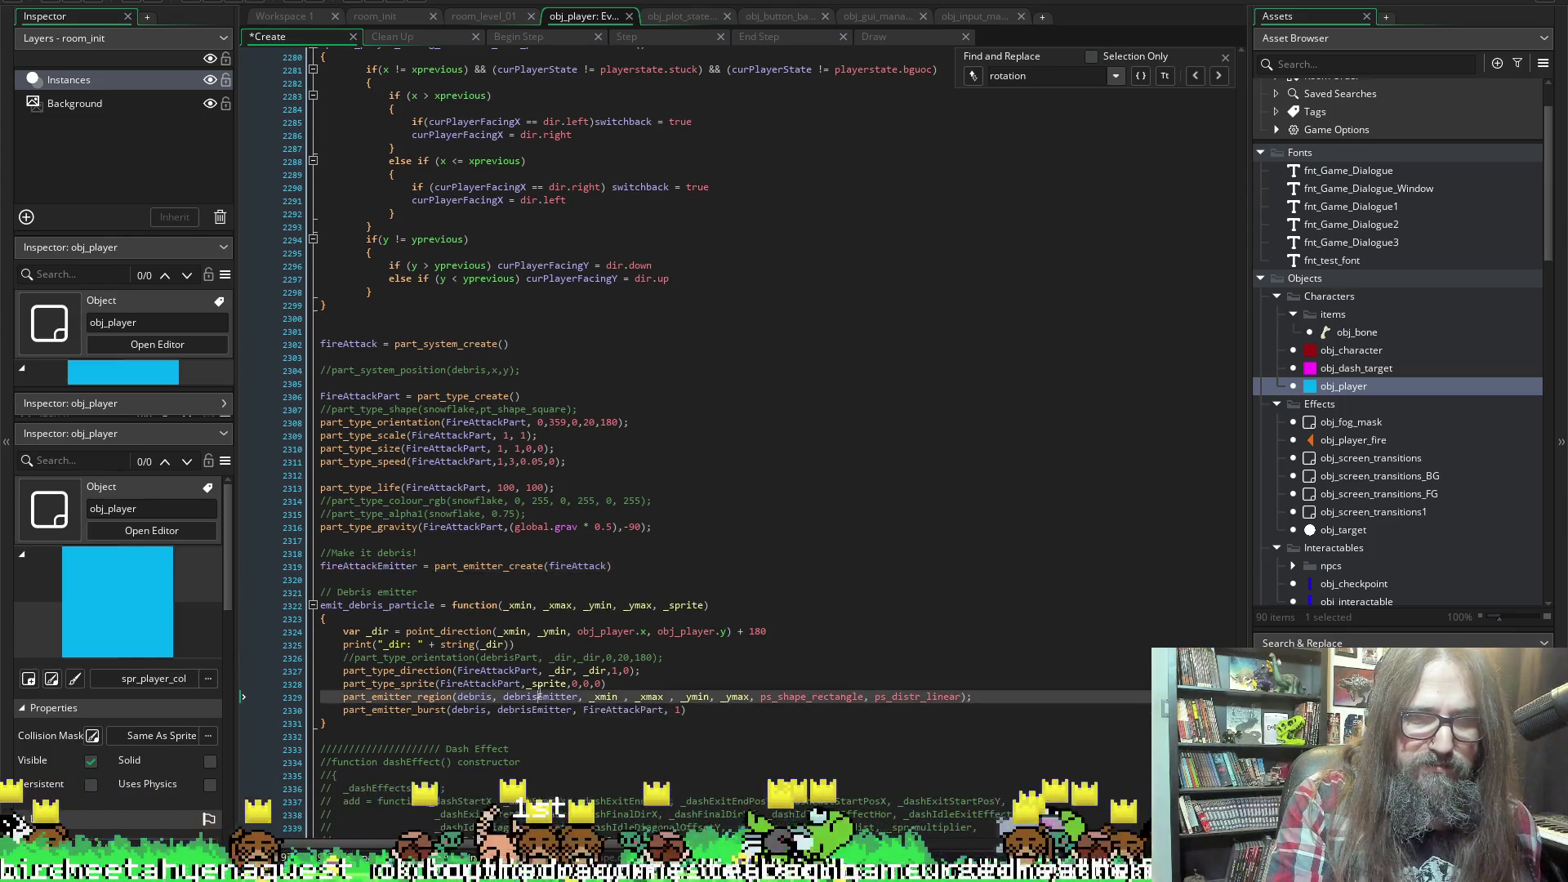
key(ctrl+v)
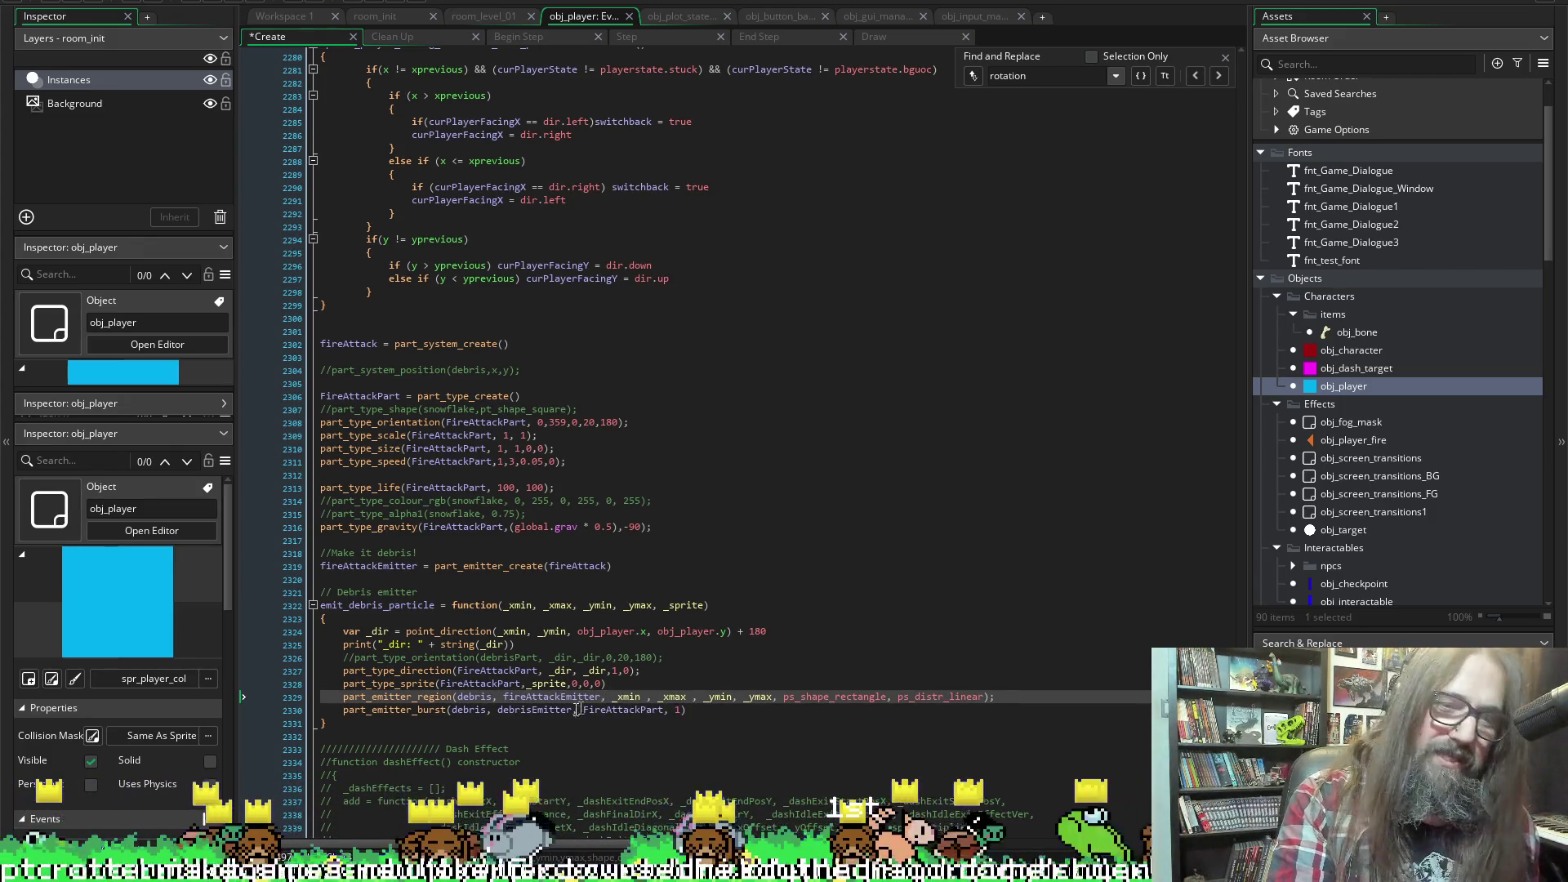
Replace debris with fireAttack in the burst and region calls
click(344, 343)
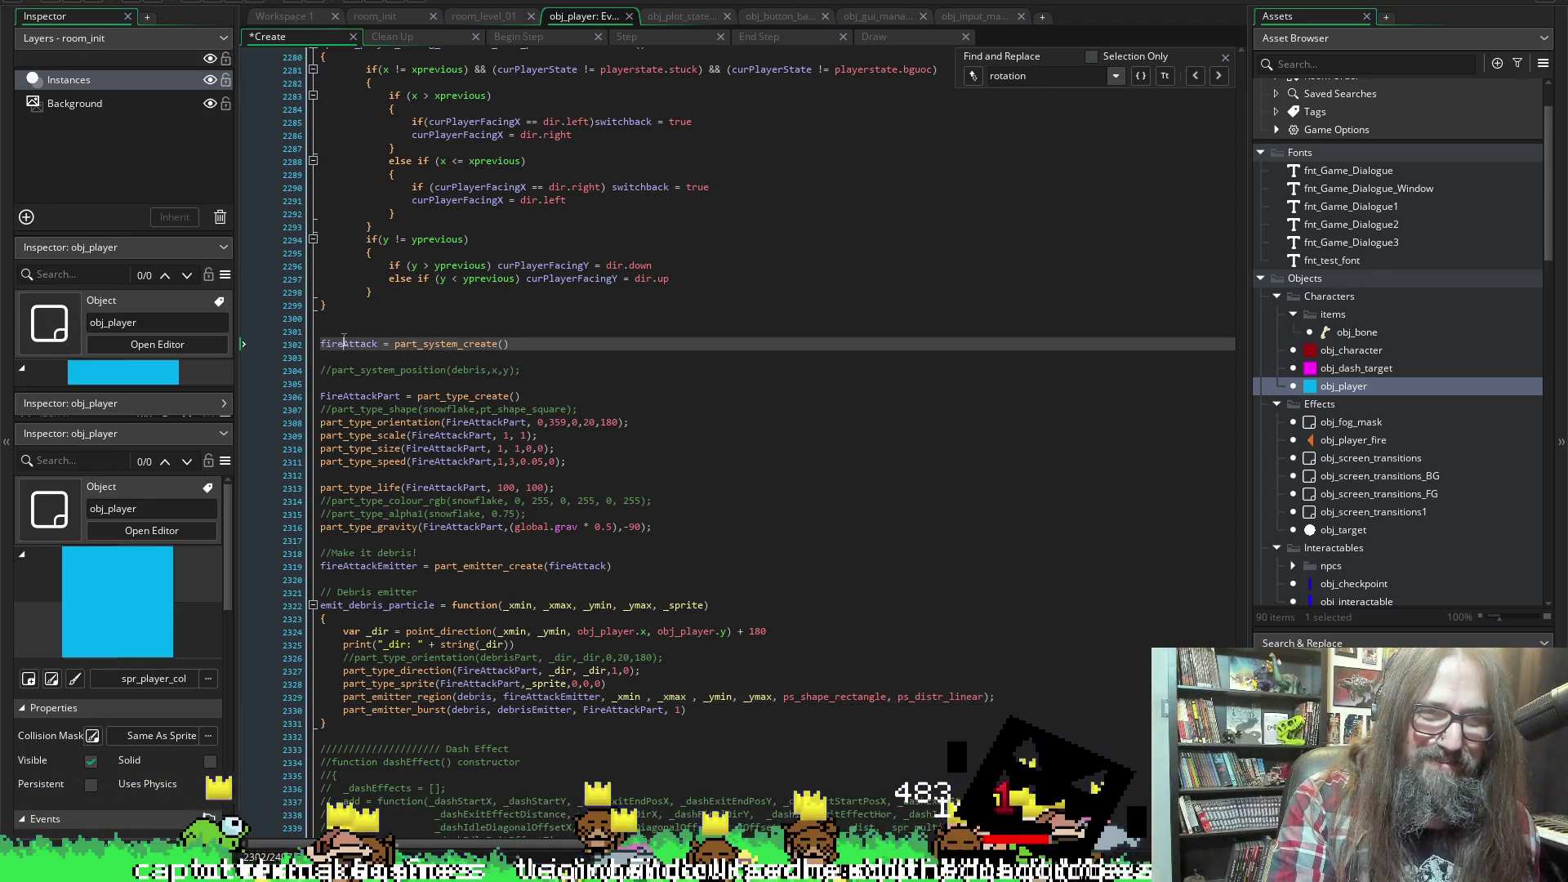
double_click(470, 710)
key(ctrl+v)
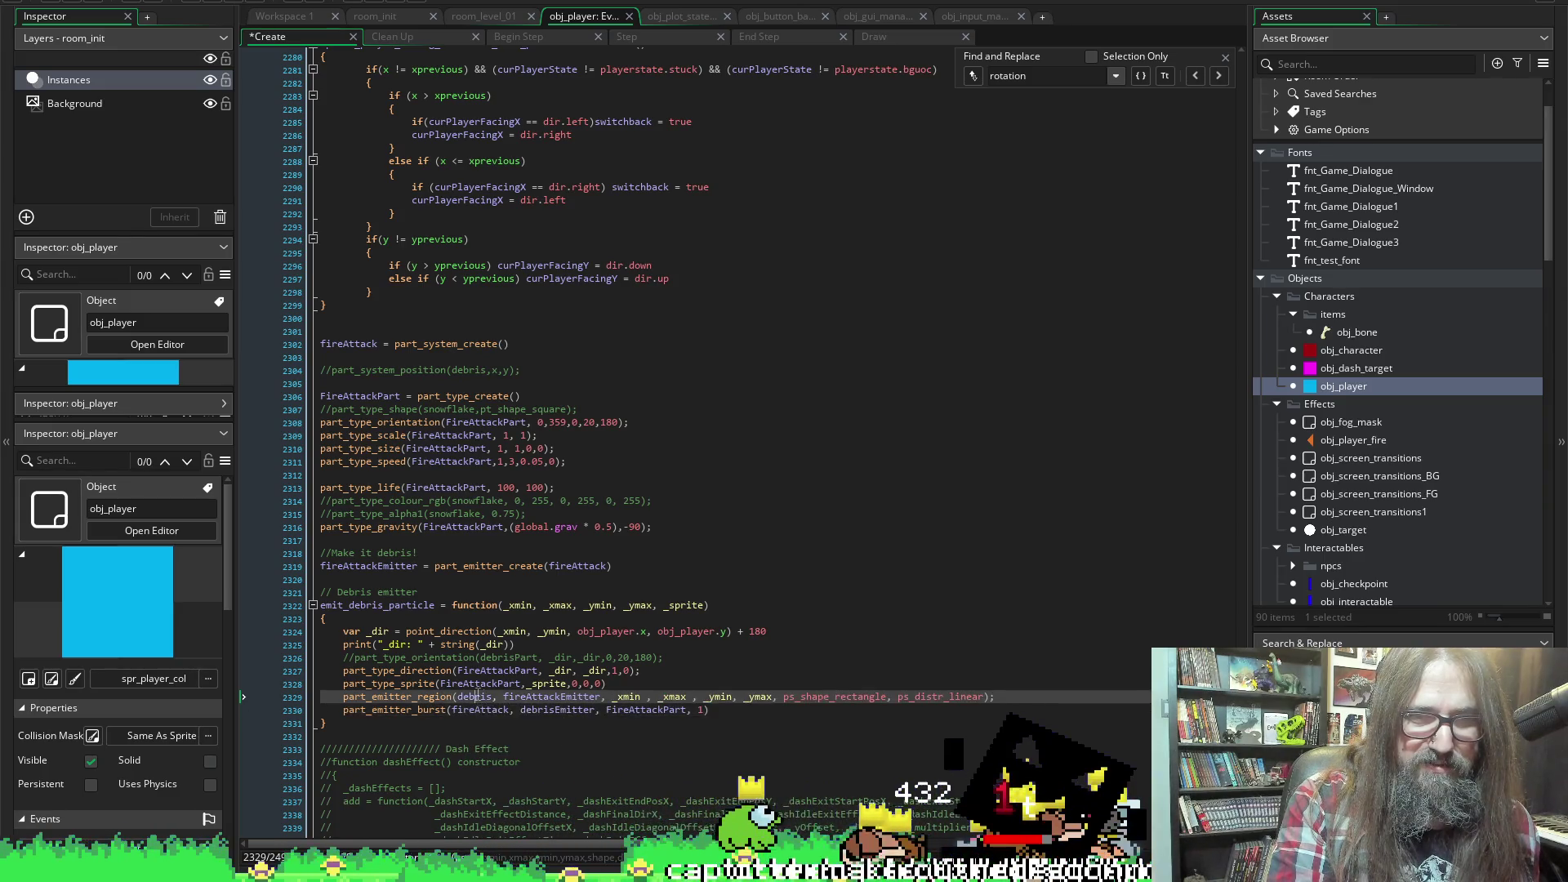
double_click(473, 697)
key(ctrl+v)
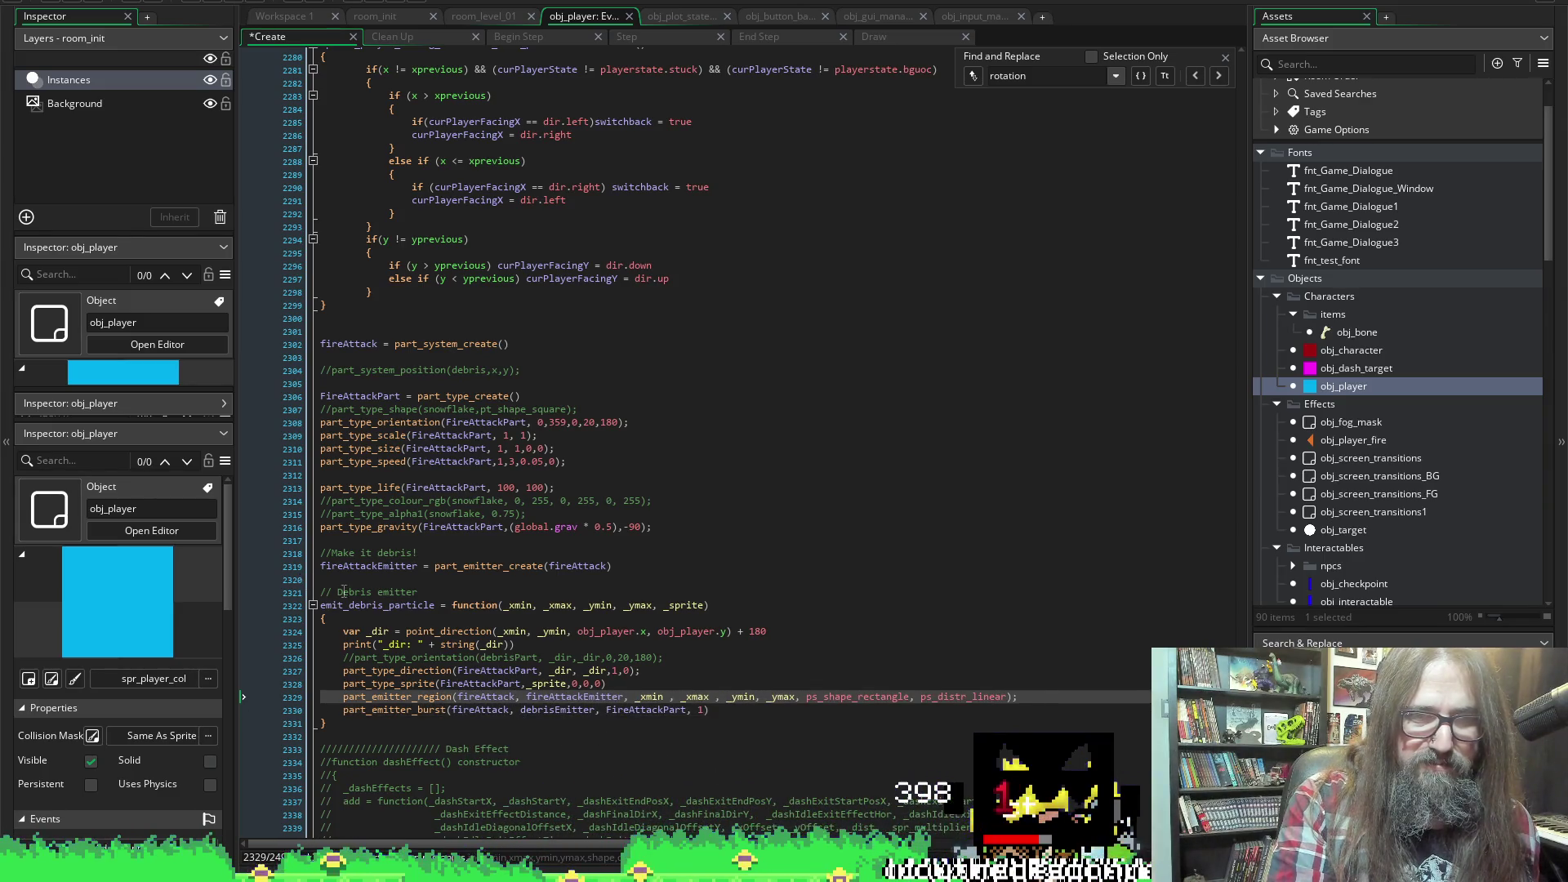
Replace debrisEmitter with fireAttackEmitter in the burst call
click(368, 566)
double_click(368, 566)
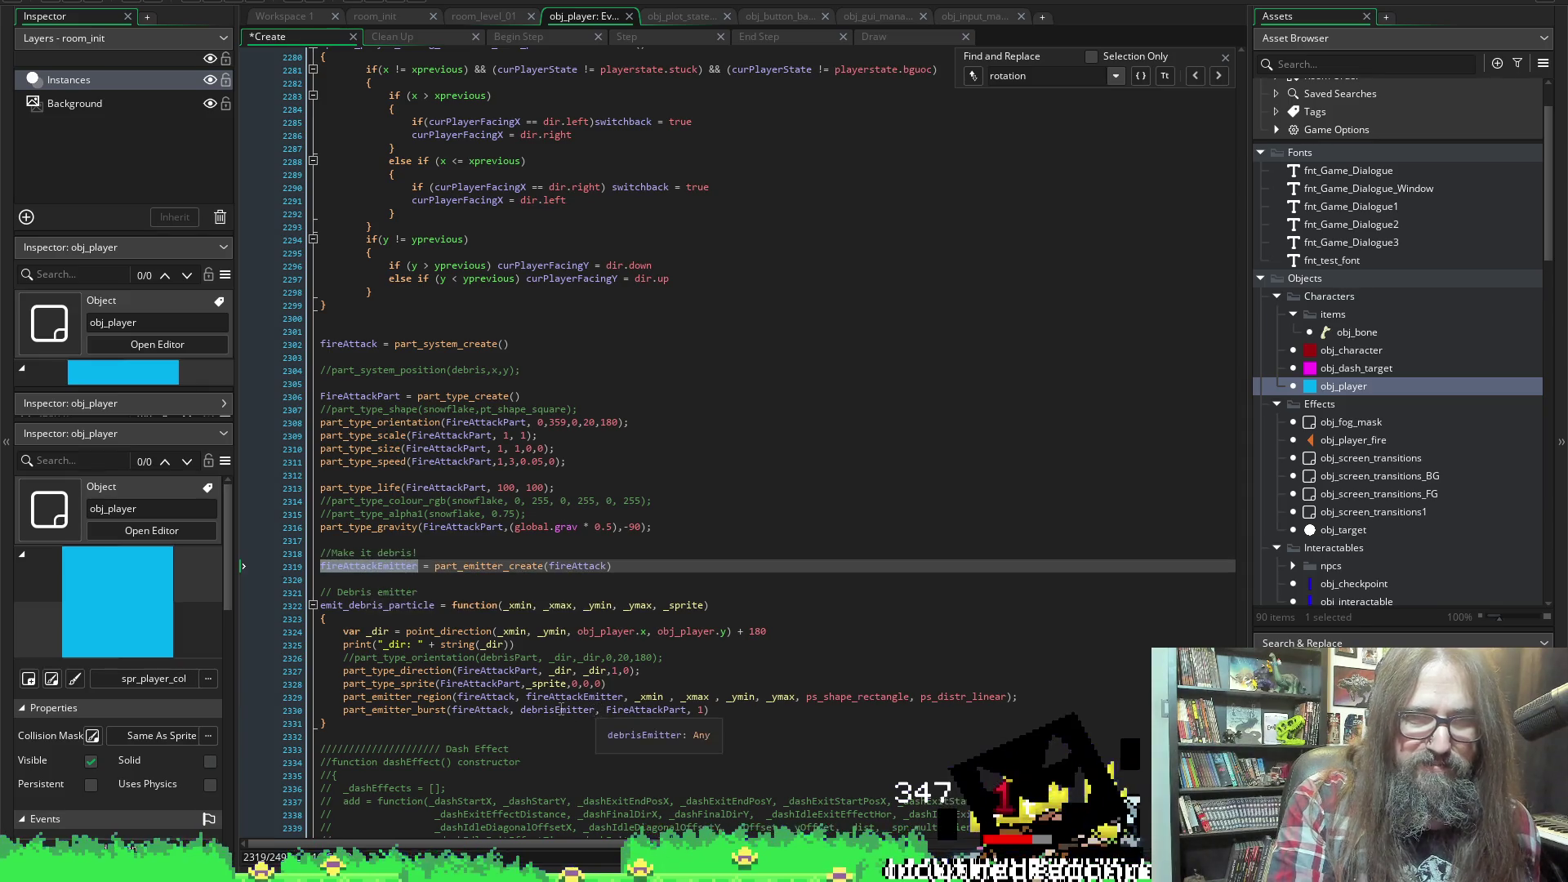
double_click(560, 710)
key(ctrl+v)
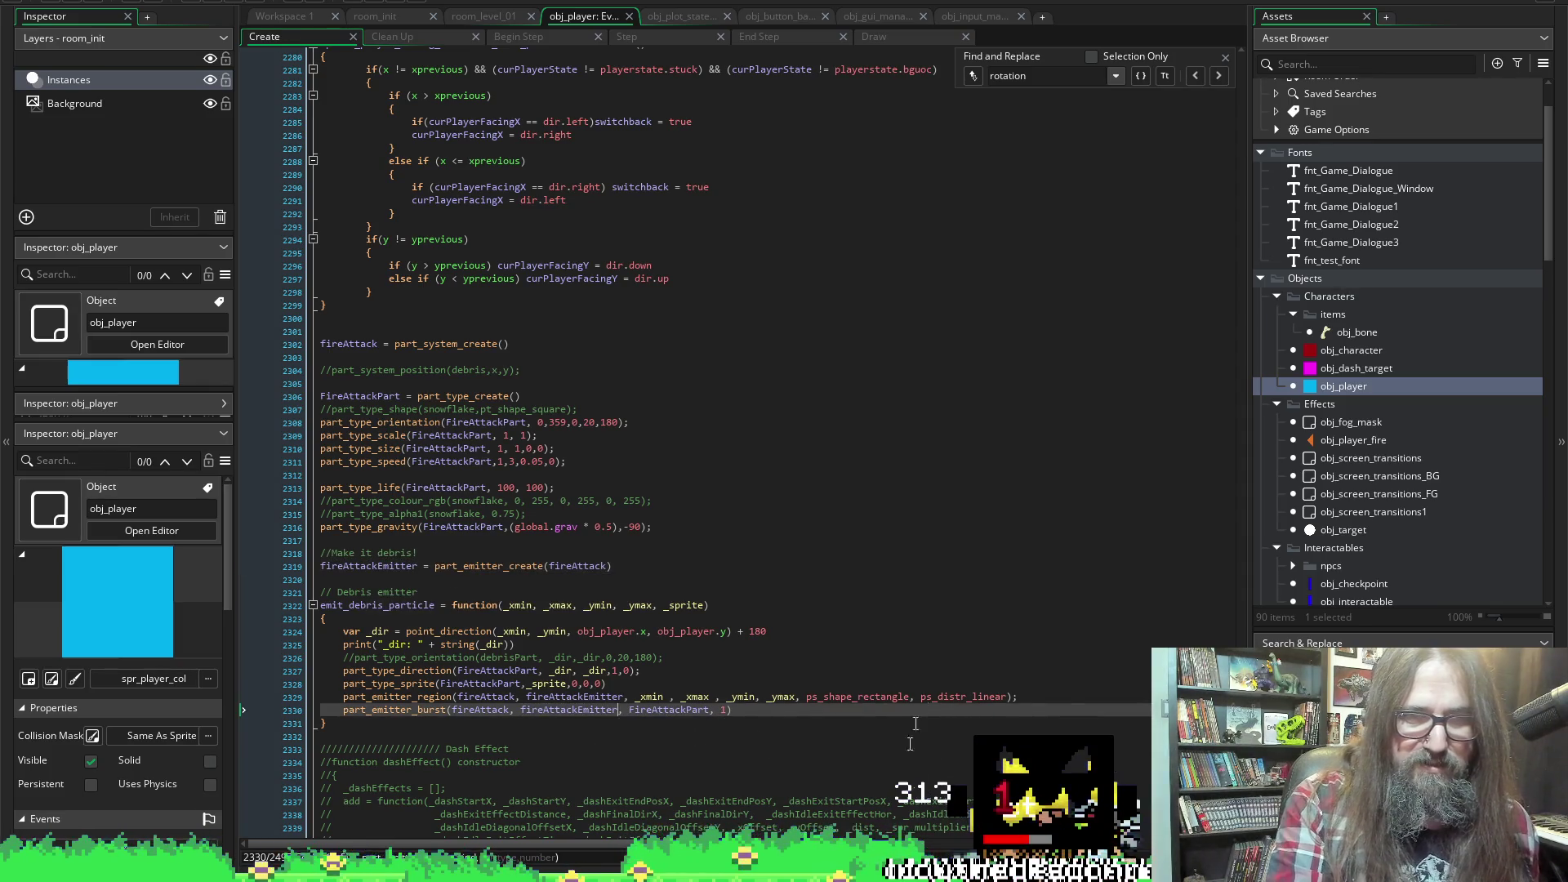
double_click(350, 344)
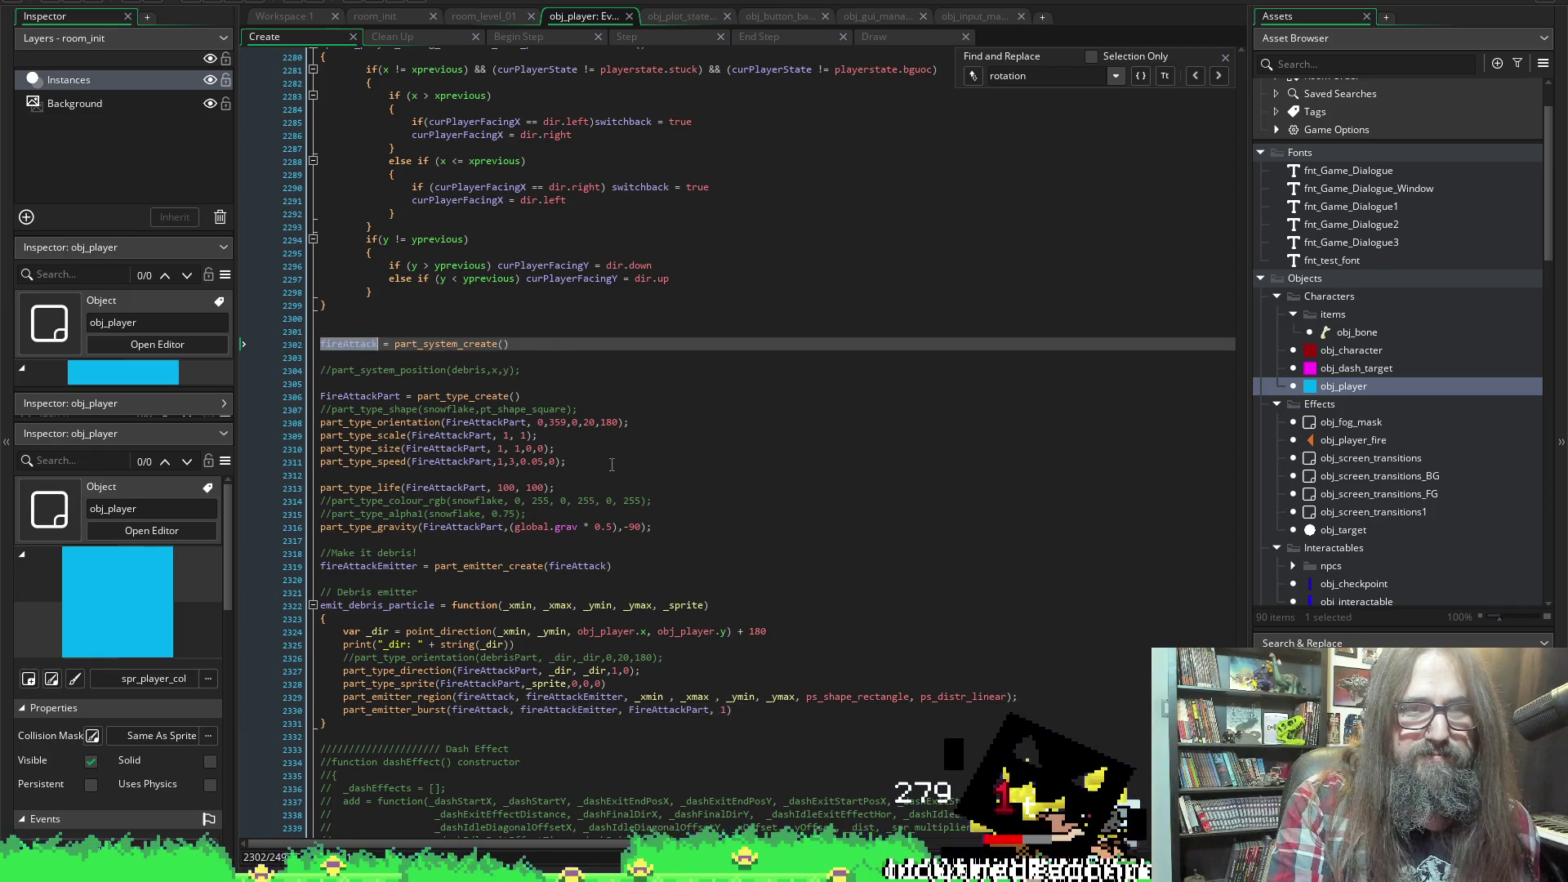
Add a fireAttack() call on a new line after the angle checks in set_player_fire_position
scroll(579, 454, up, 20)
scroll(579, 454, down, 10)
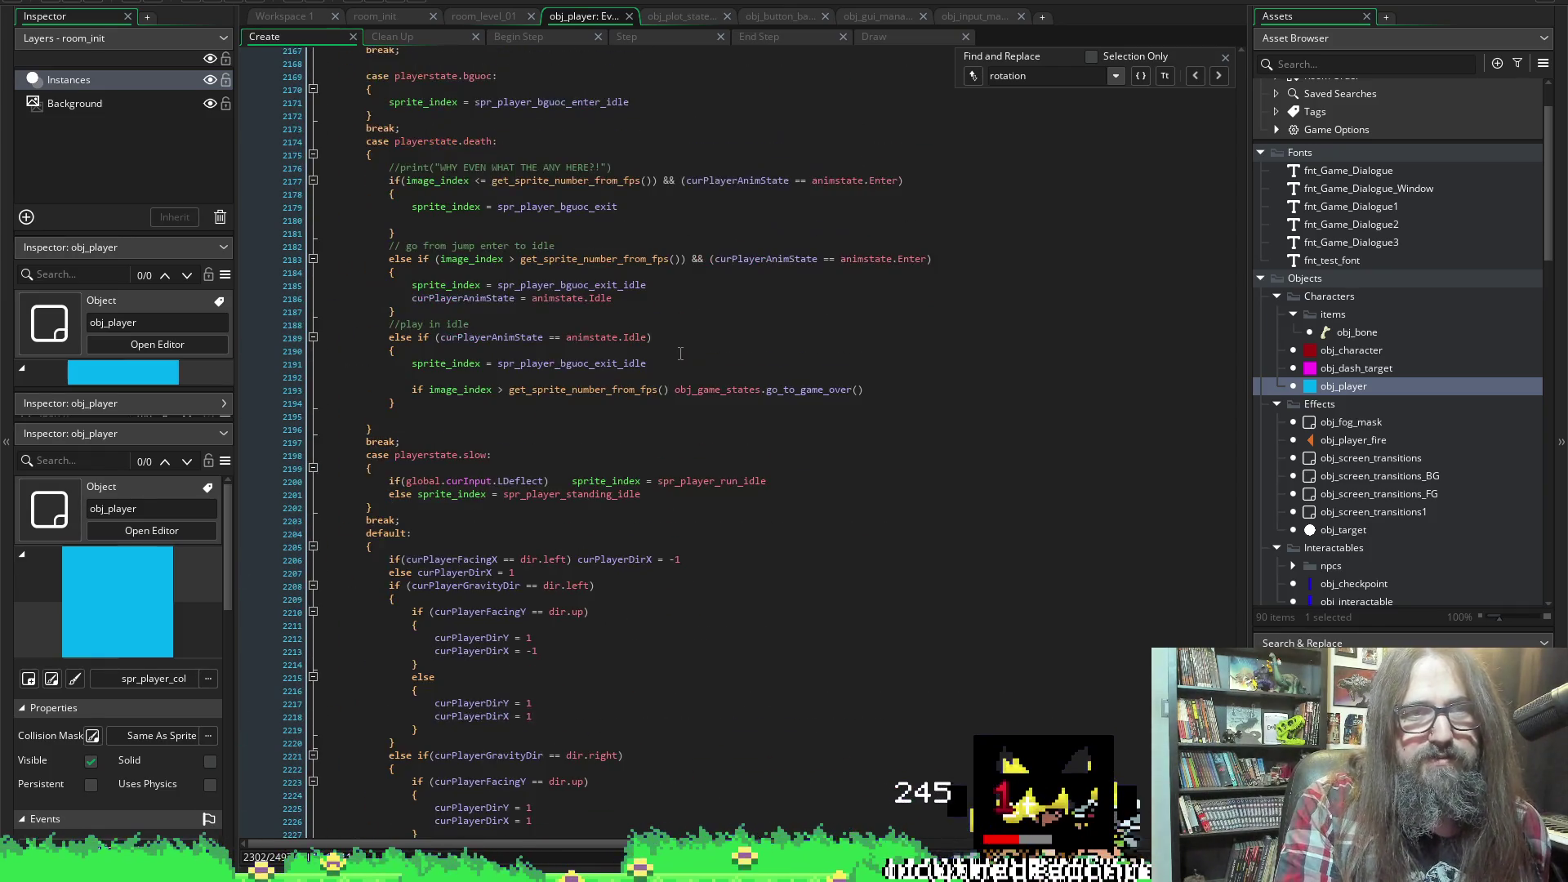
scroll(648, 418, up, 10)
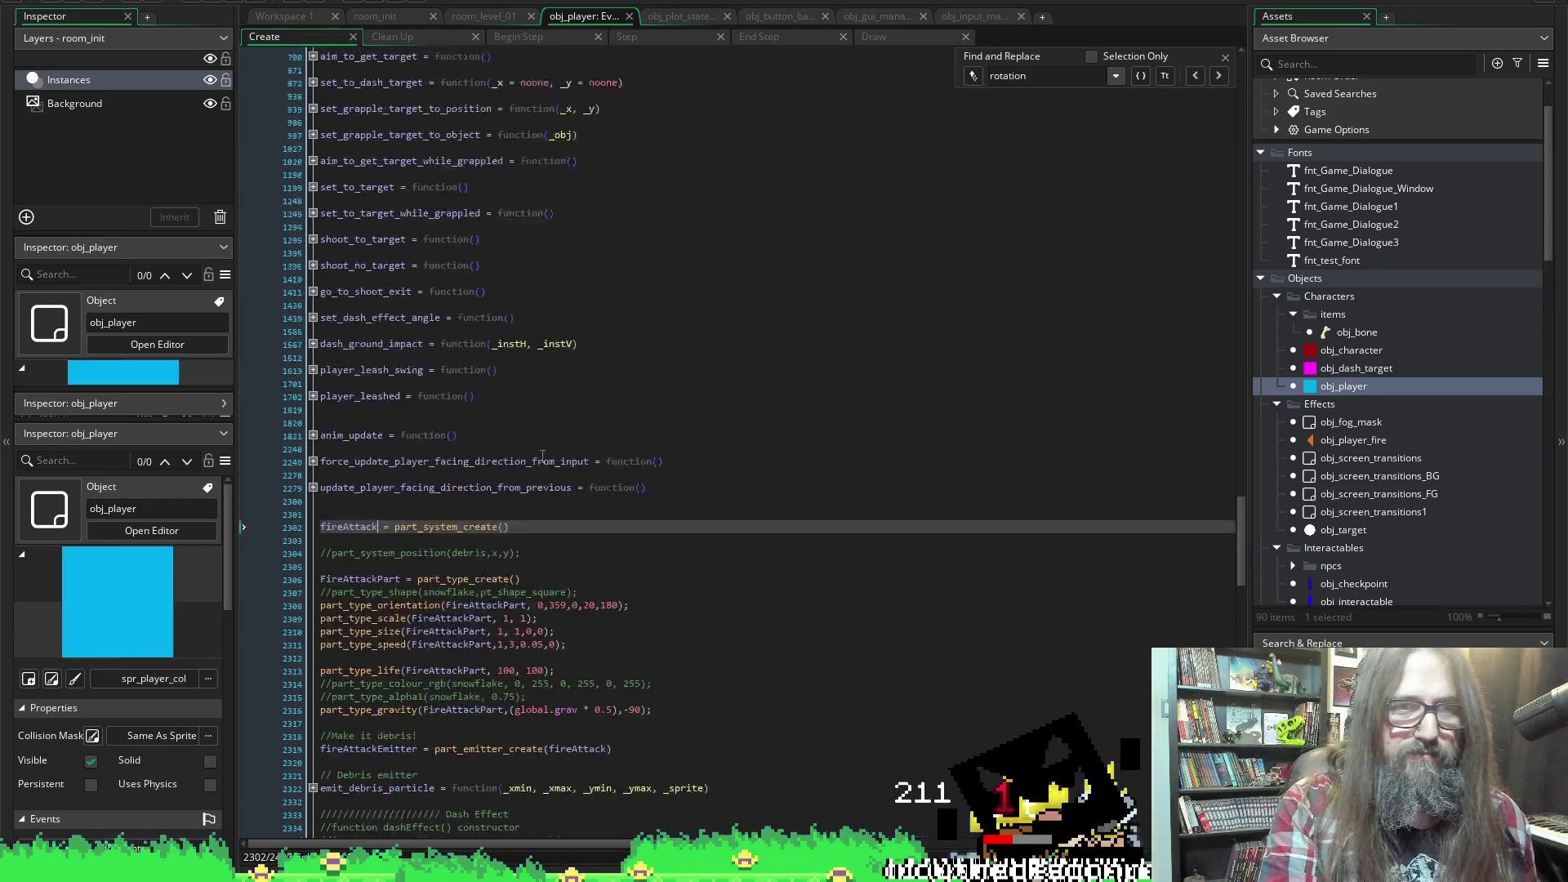
scroll(641, 490, down, 4)
scroll(636, 539, up, 6)
scroll(636, 539, up, 18)
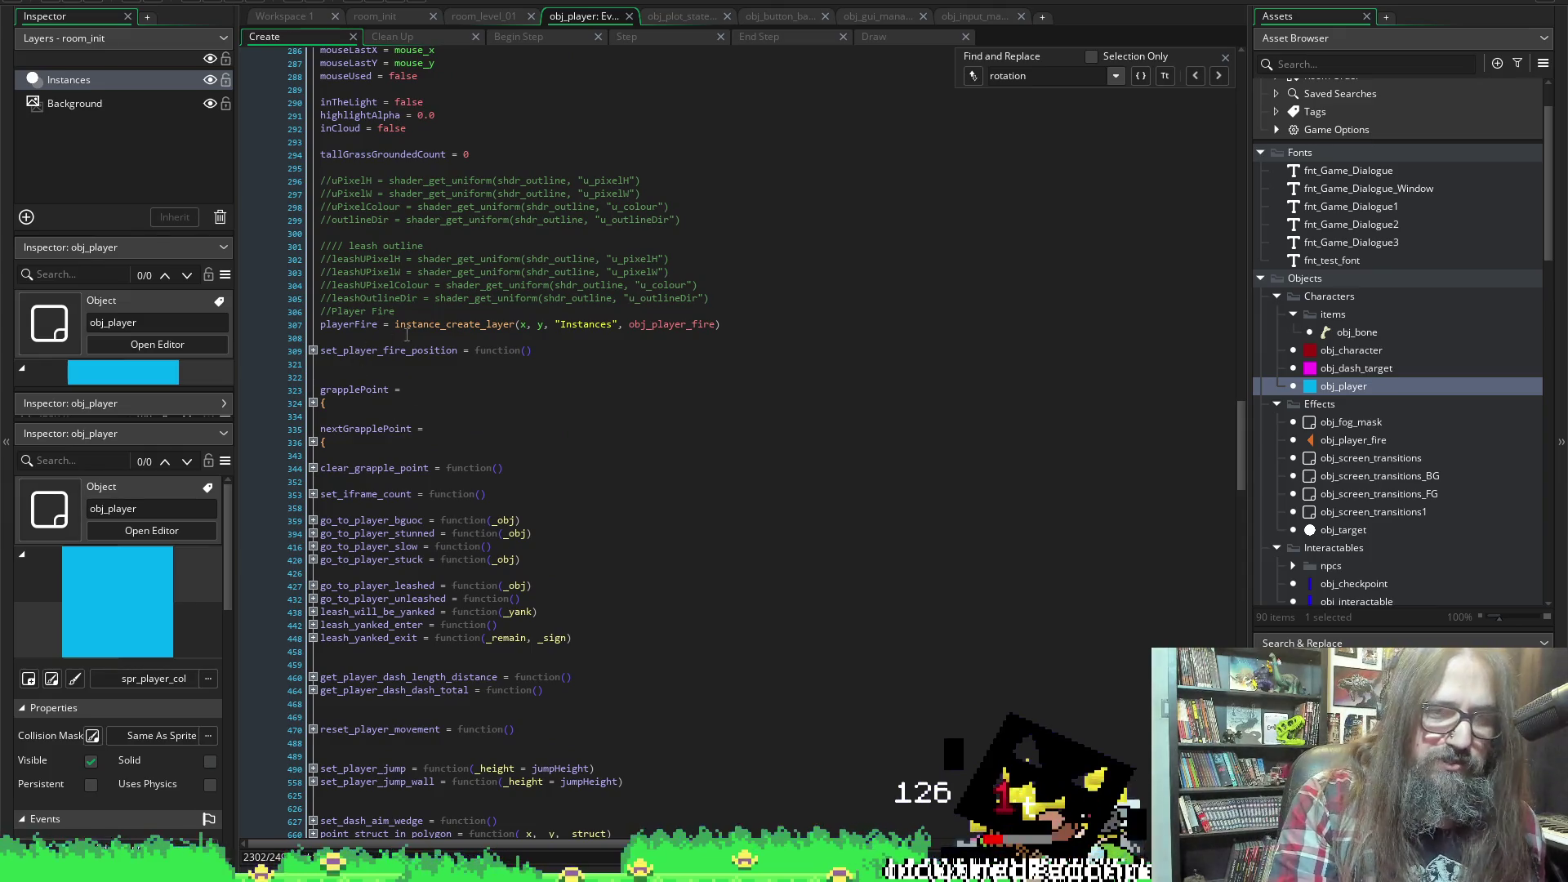
click(312, 351)
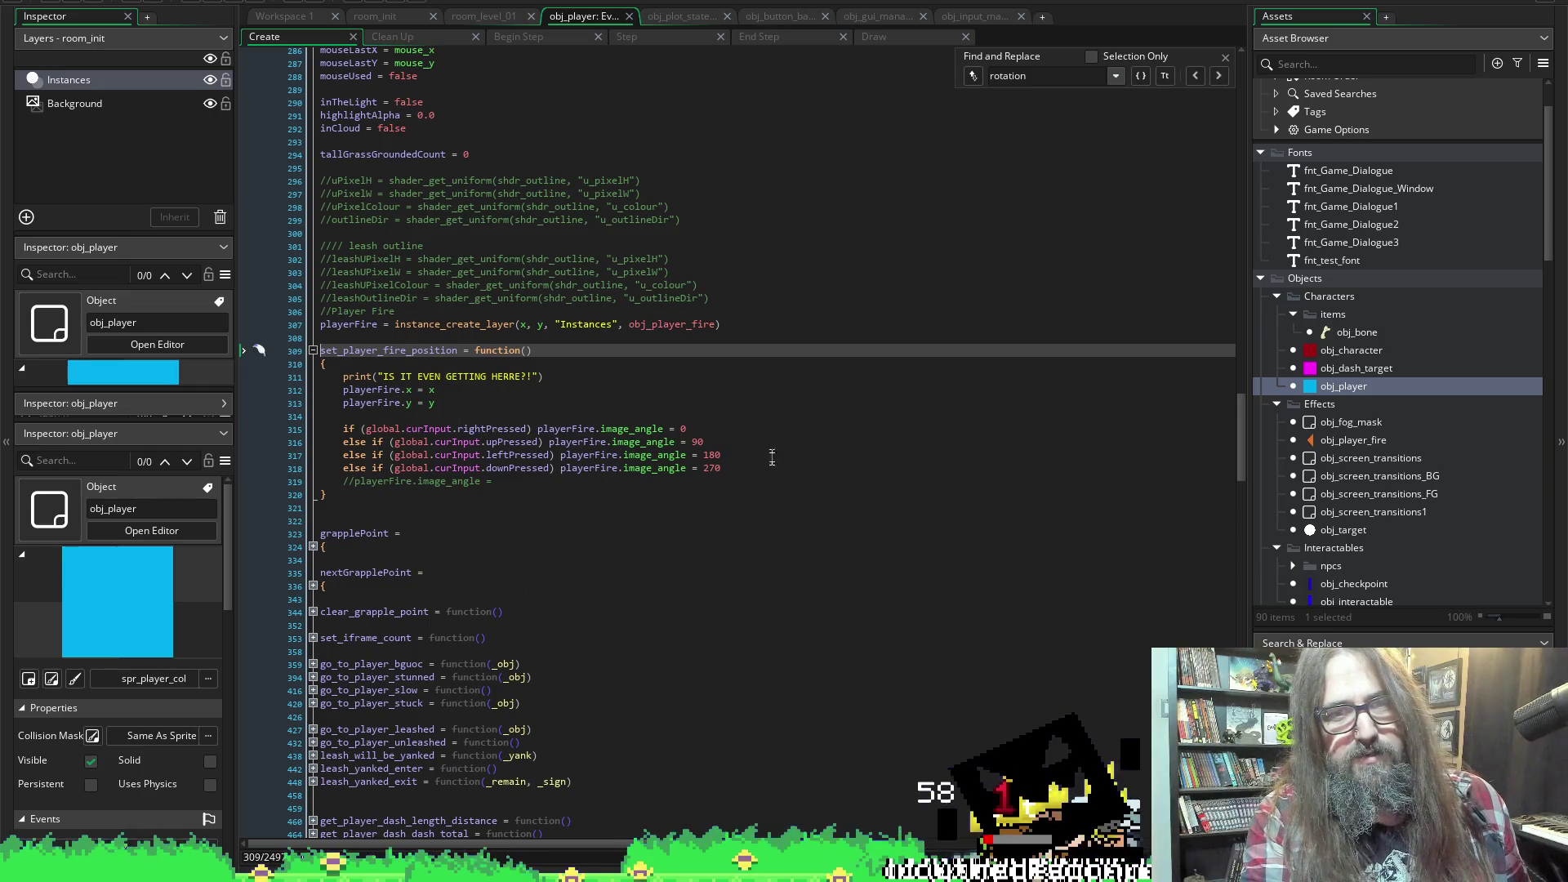
click(742, 474)
key(Return)
key(Return)
text(fireAttack)
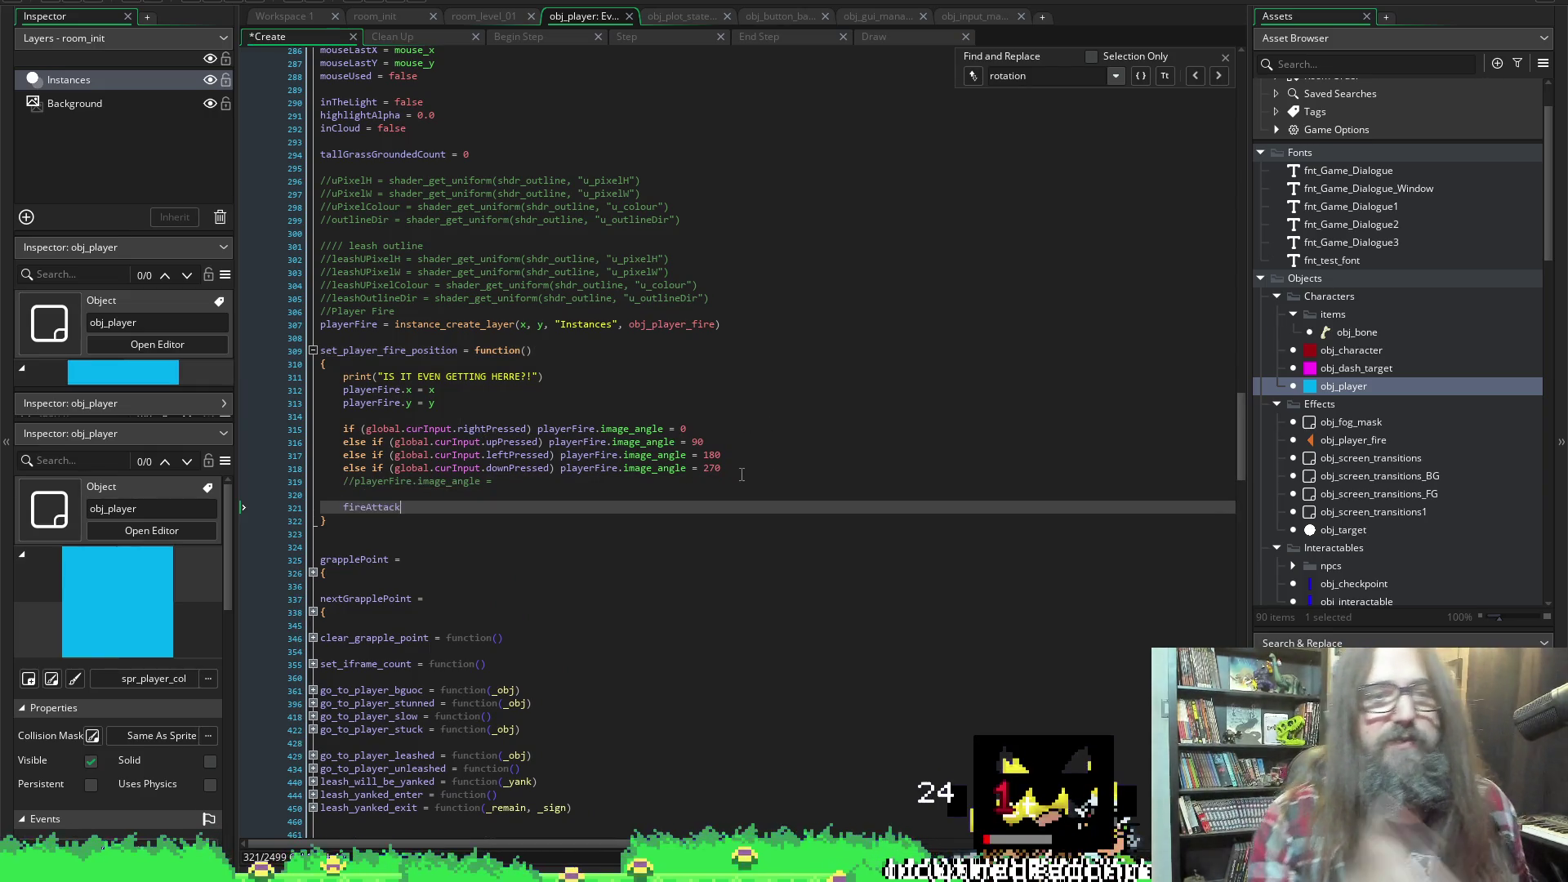
text(())
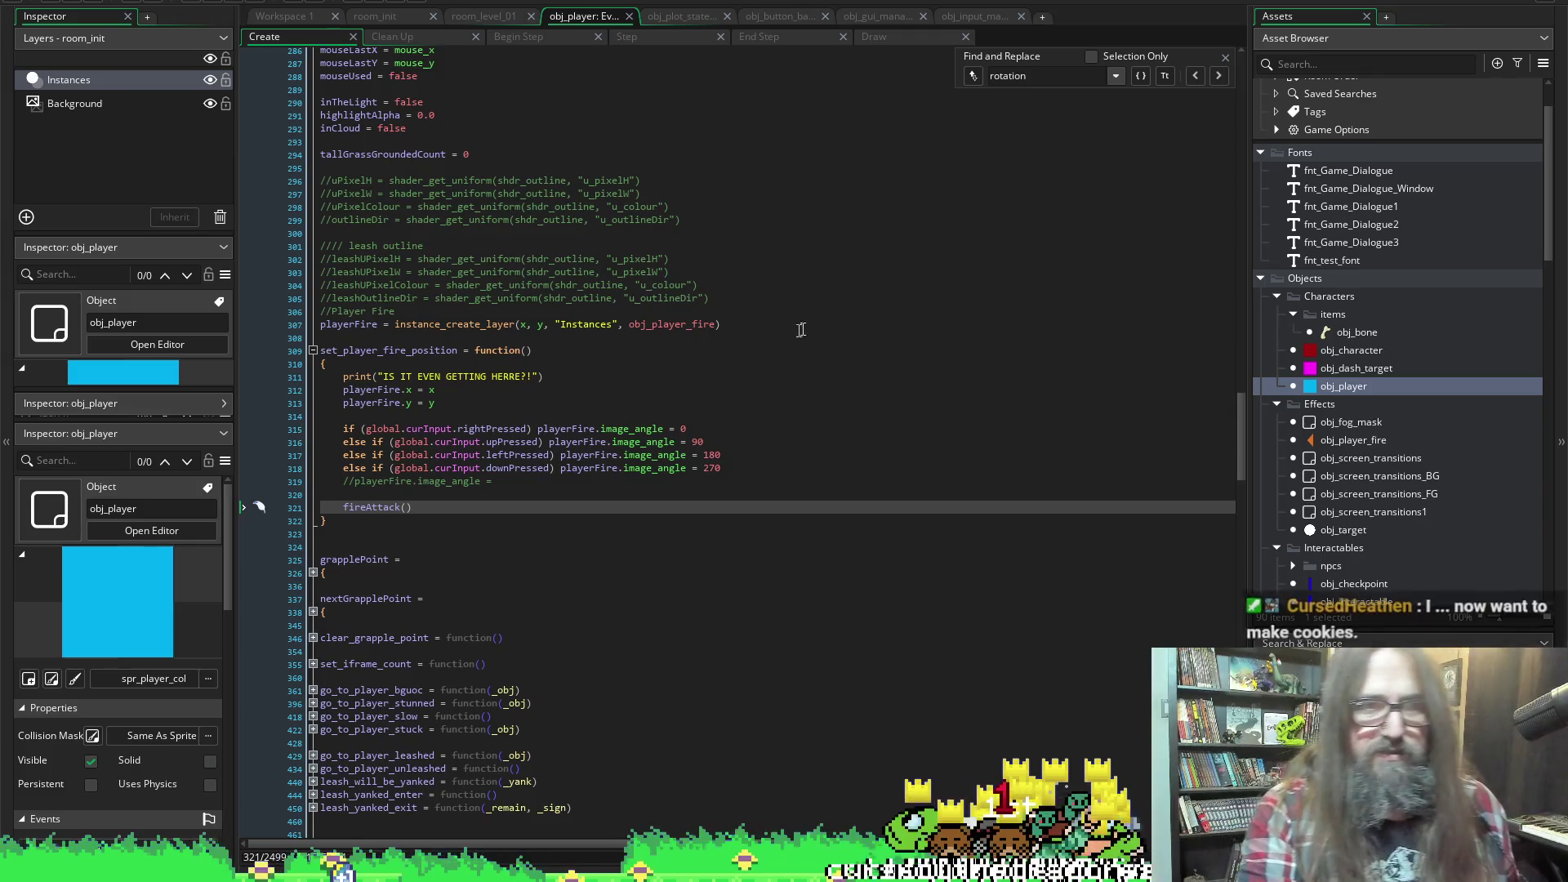
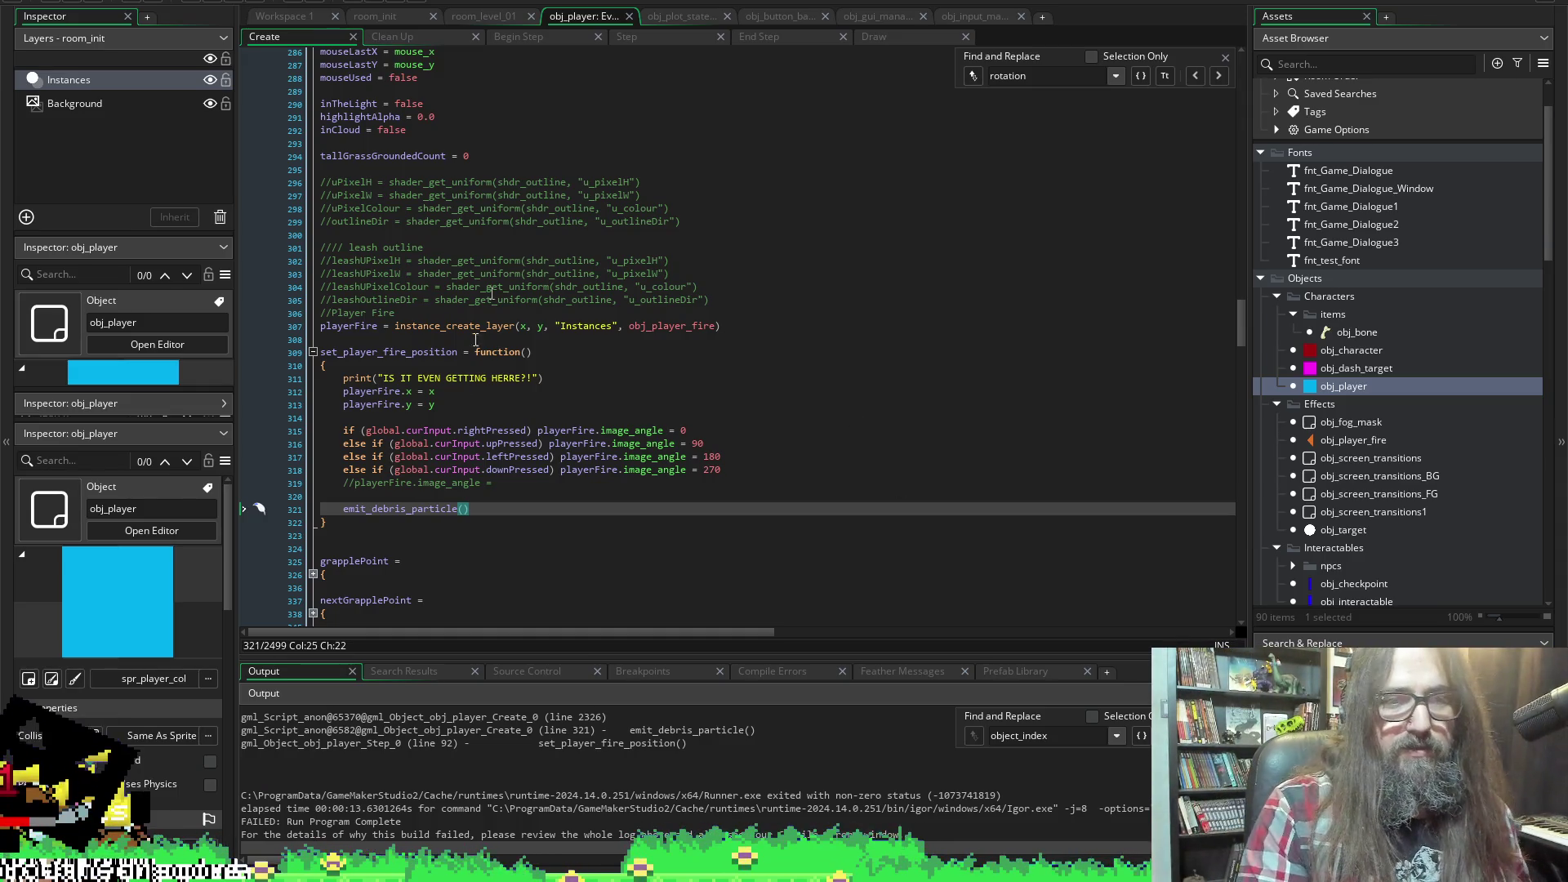
Review the error trace lines for emit_debris_particle and the failing point_direction call
scroll(473, 463, down, 1)
scroll(841, 810, up, 1)
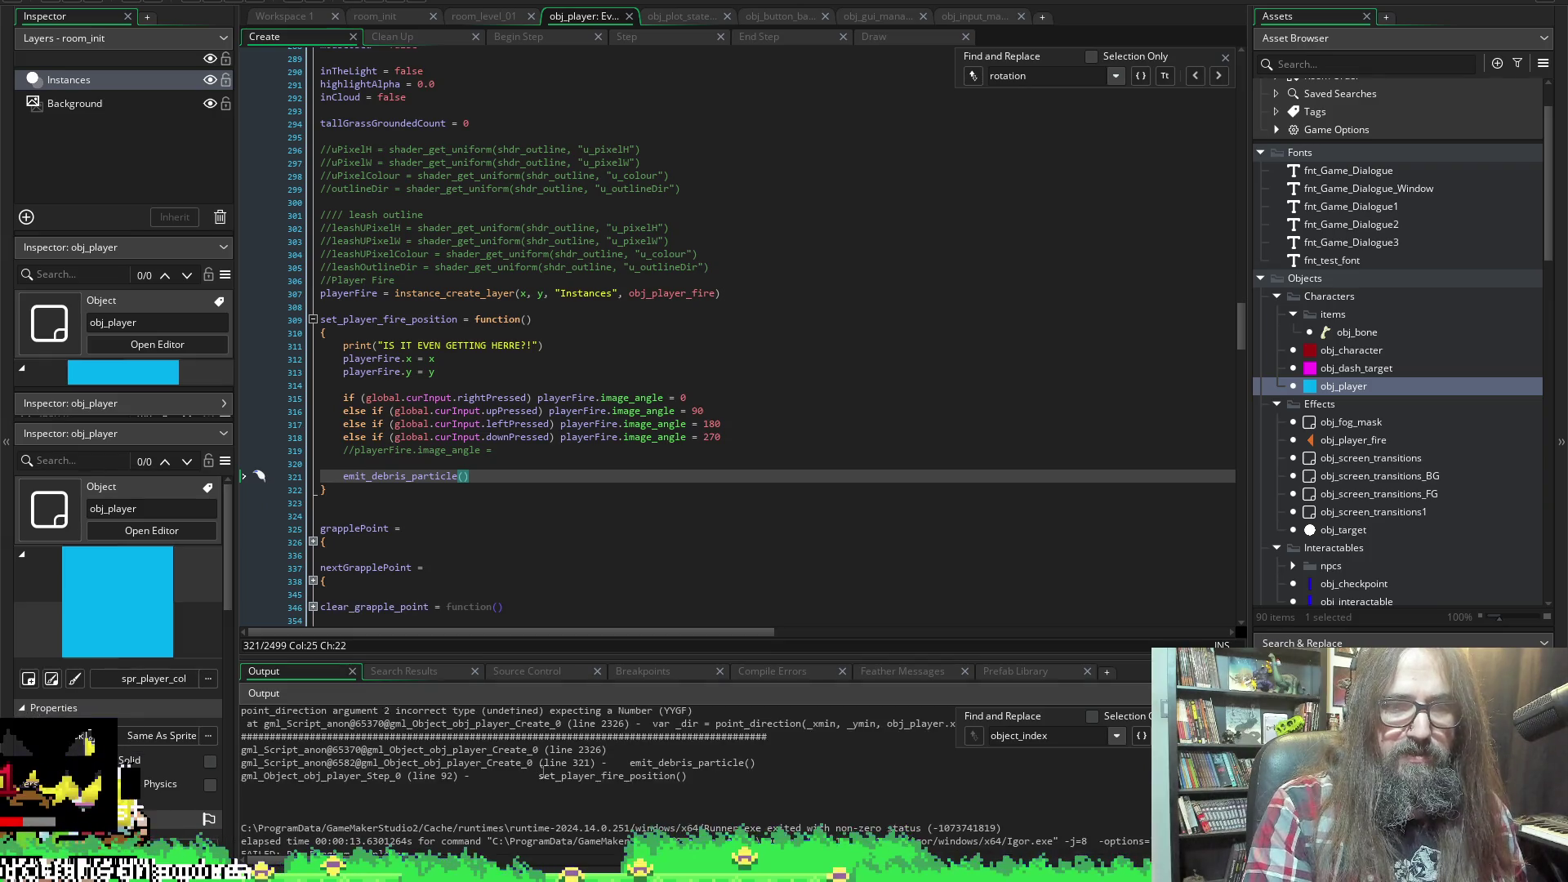
click(698, 763)
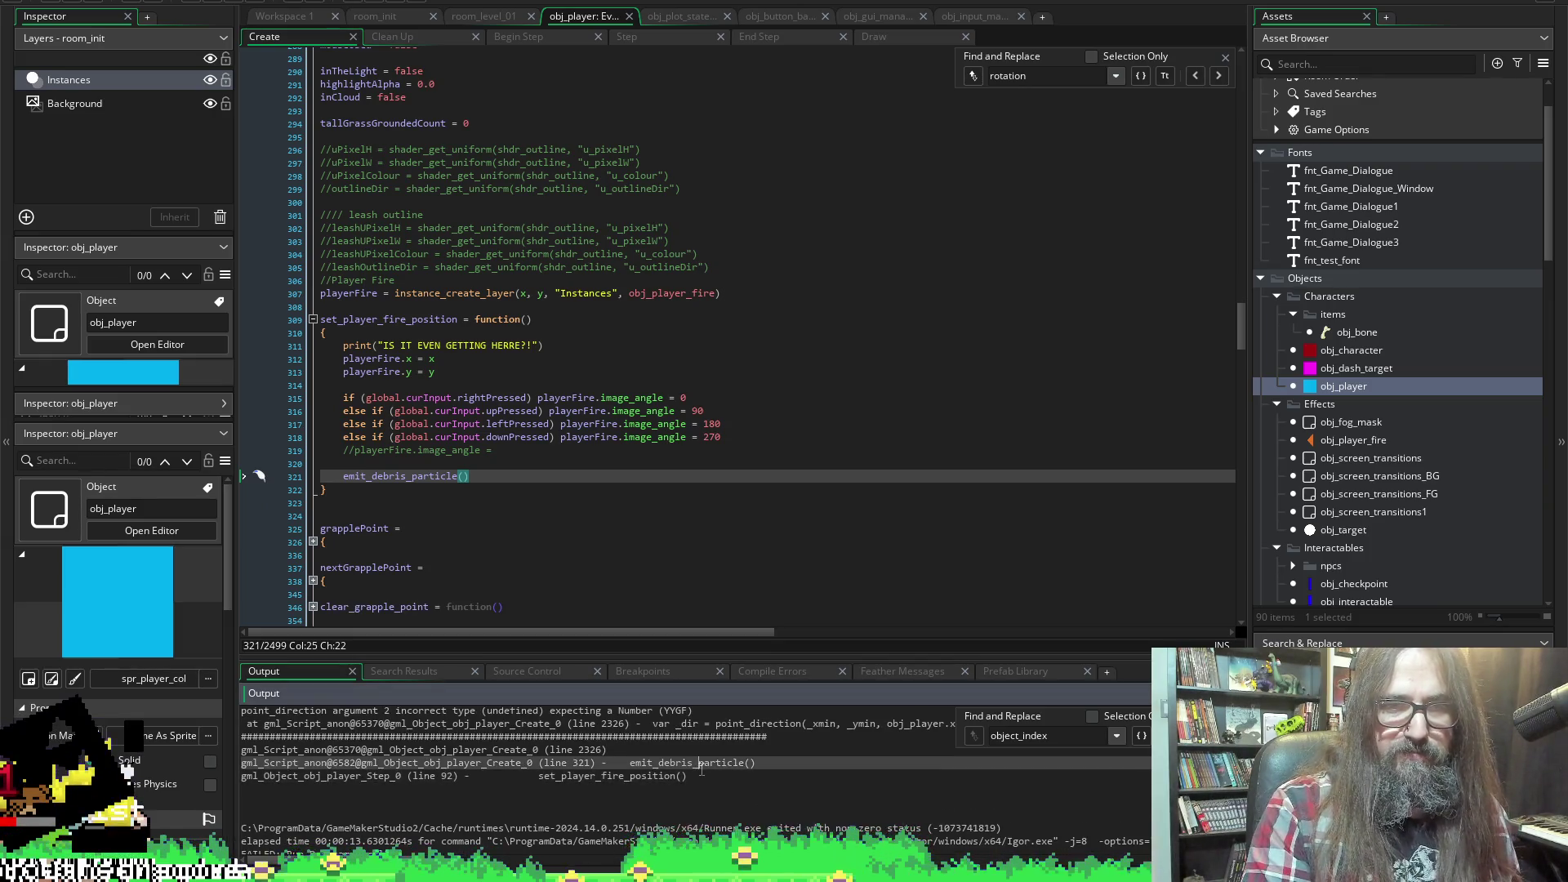
scroll(716, 750, up, 1)
click(731, 755)
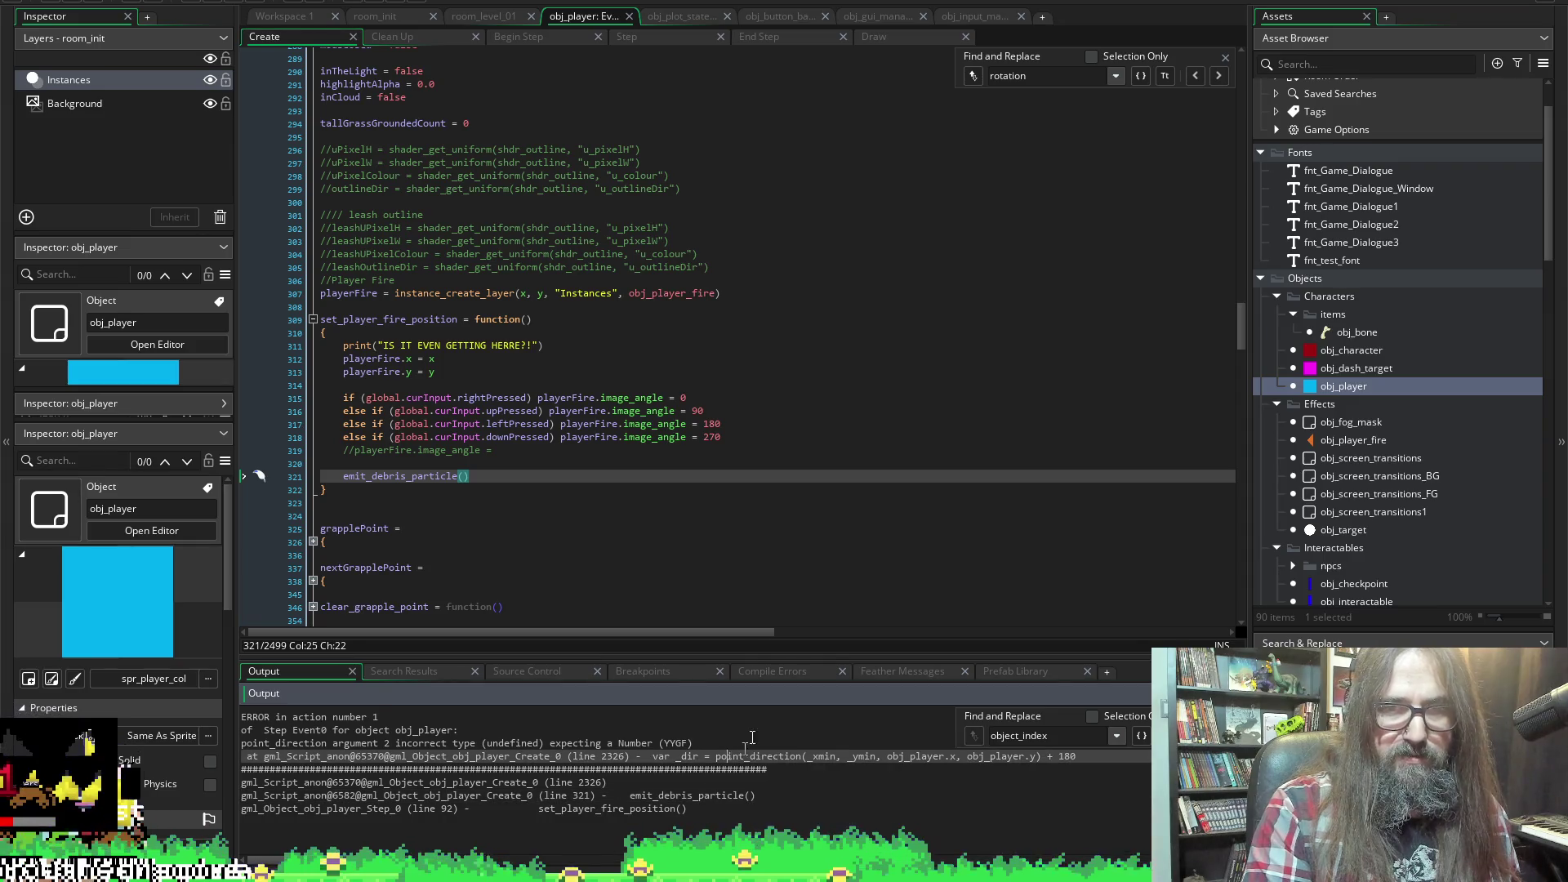
scroll(760, 400, down, 15)
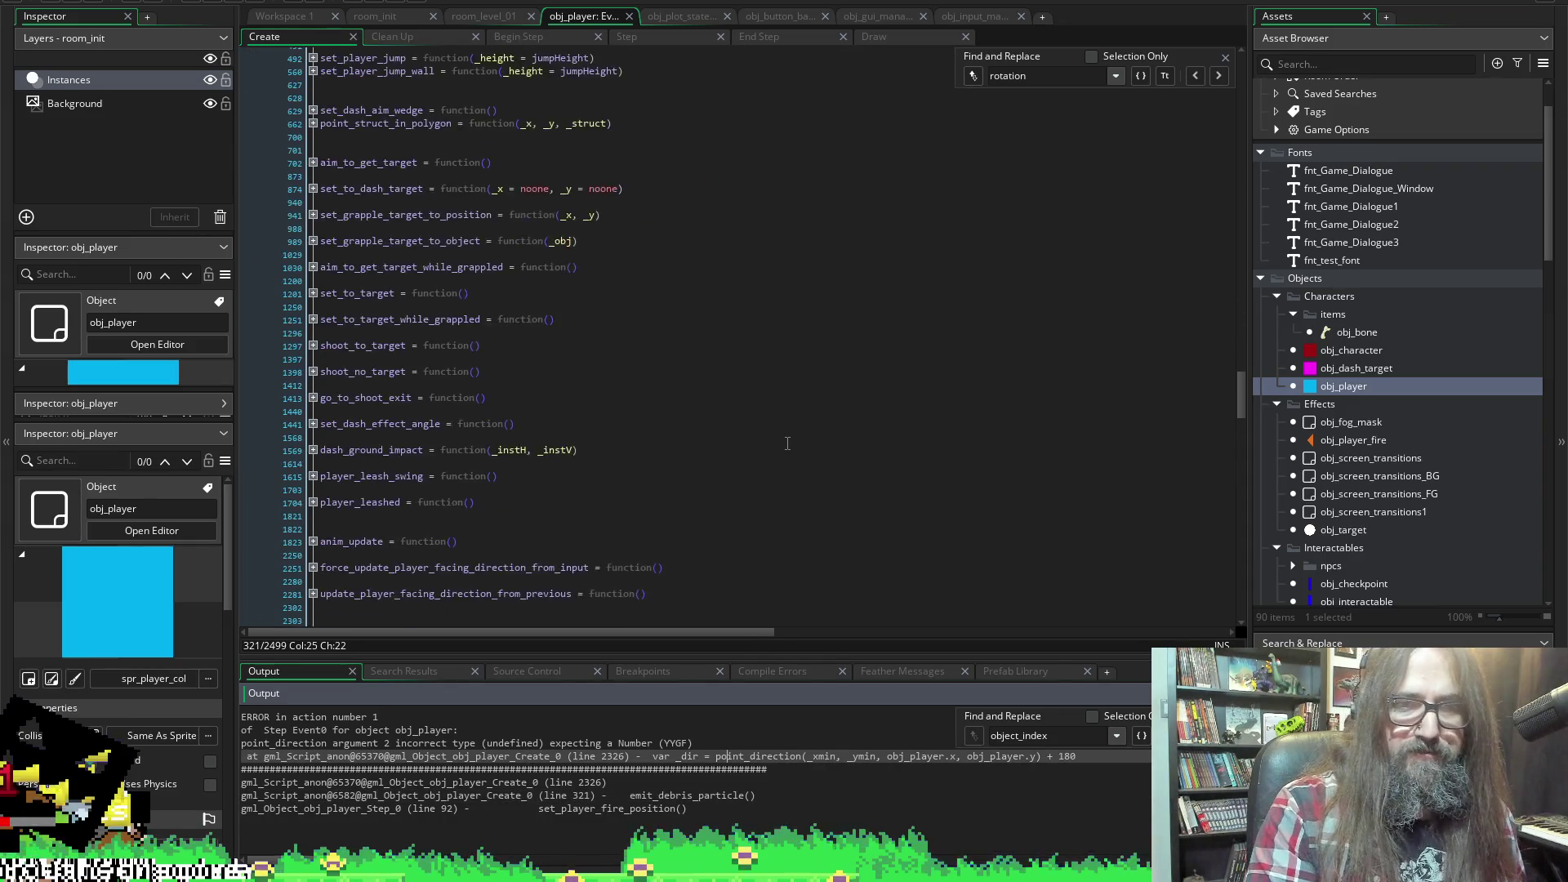
scroll(787, 443, down, 20)
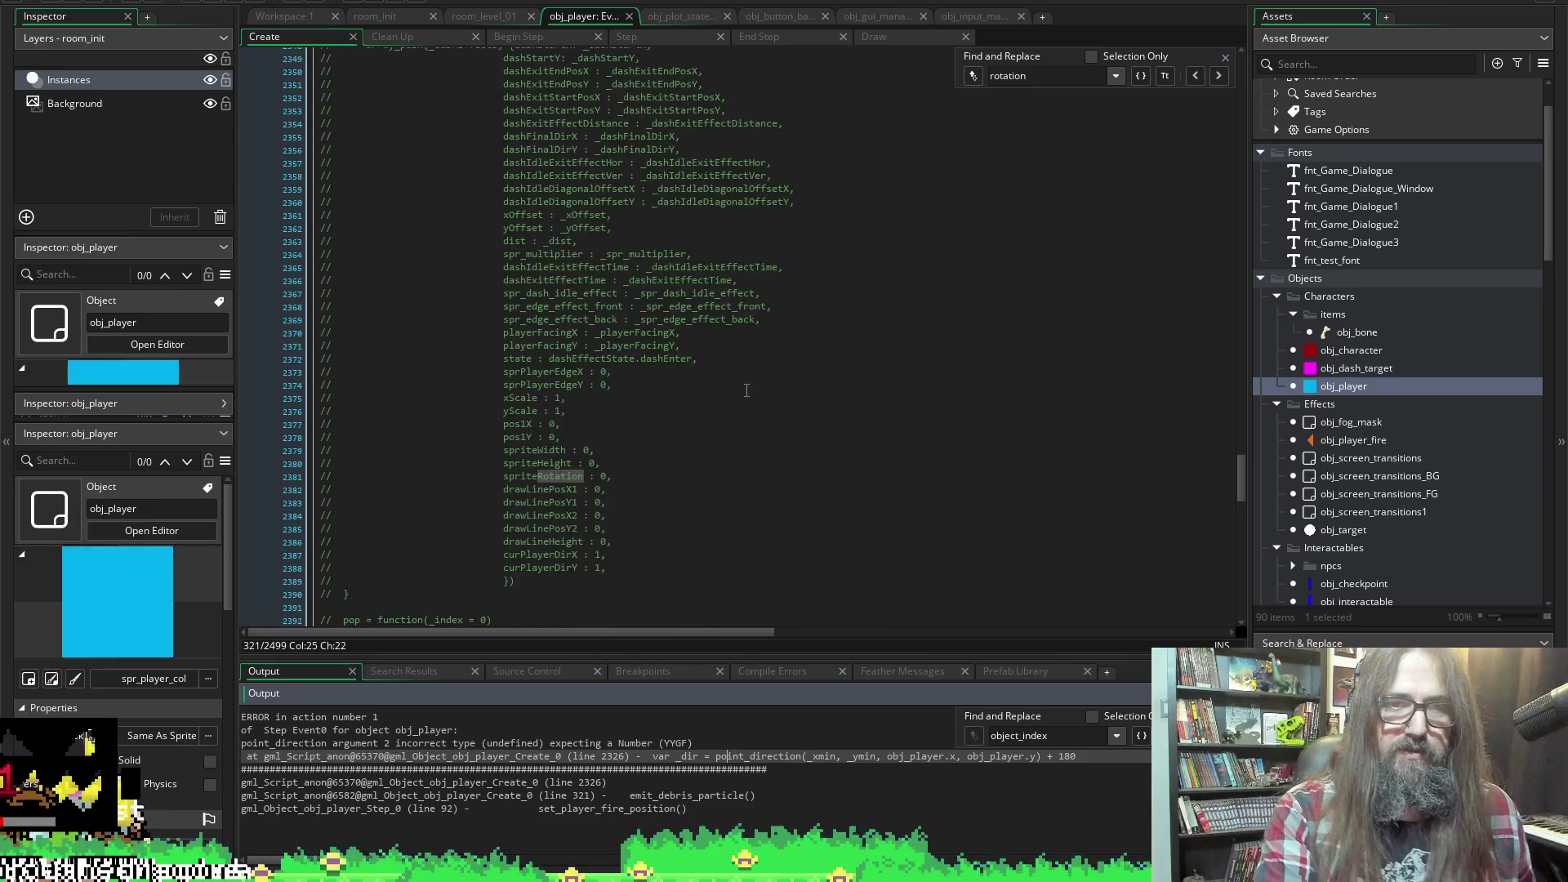
scroll(727, 410, down, 10)
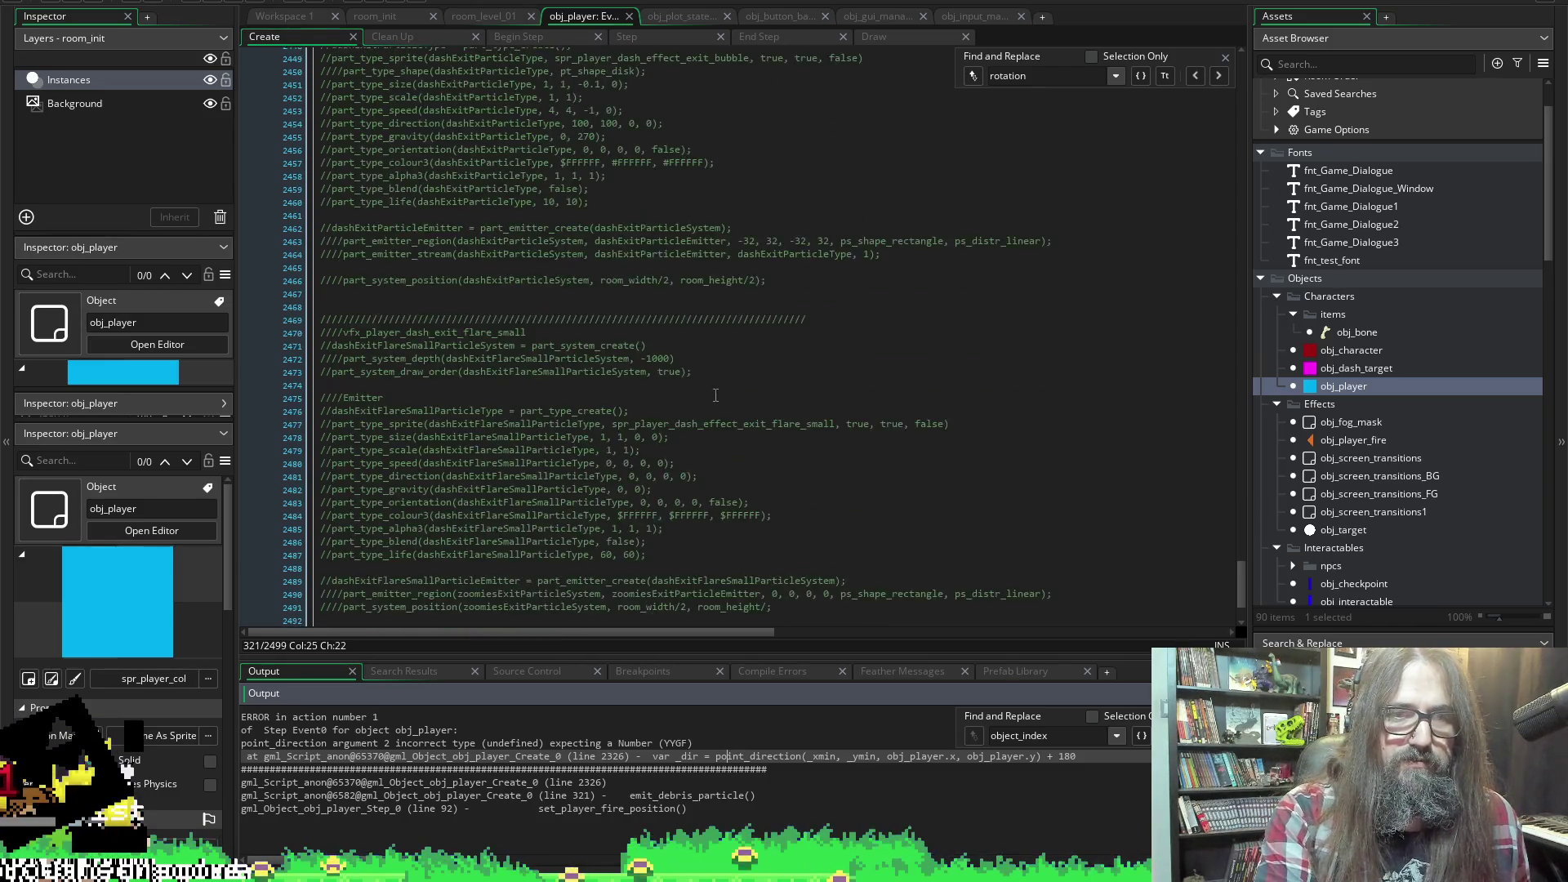
scroll(696, 419, up, 15)
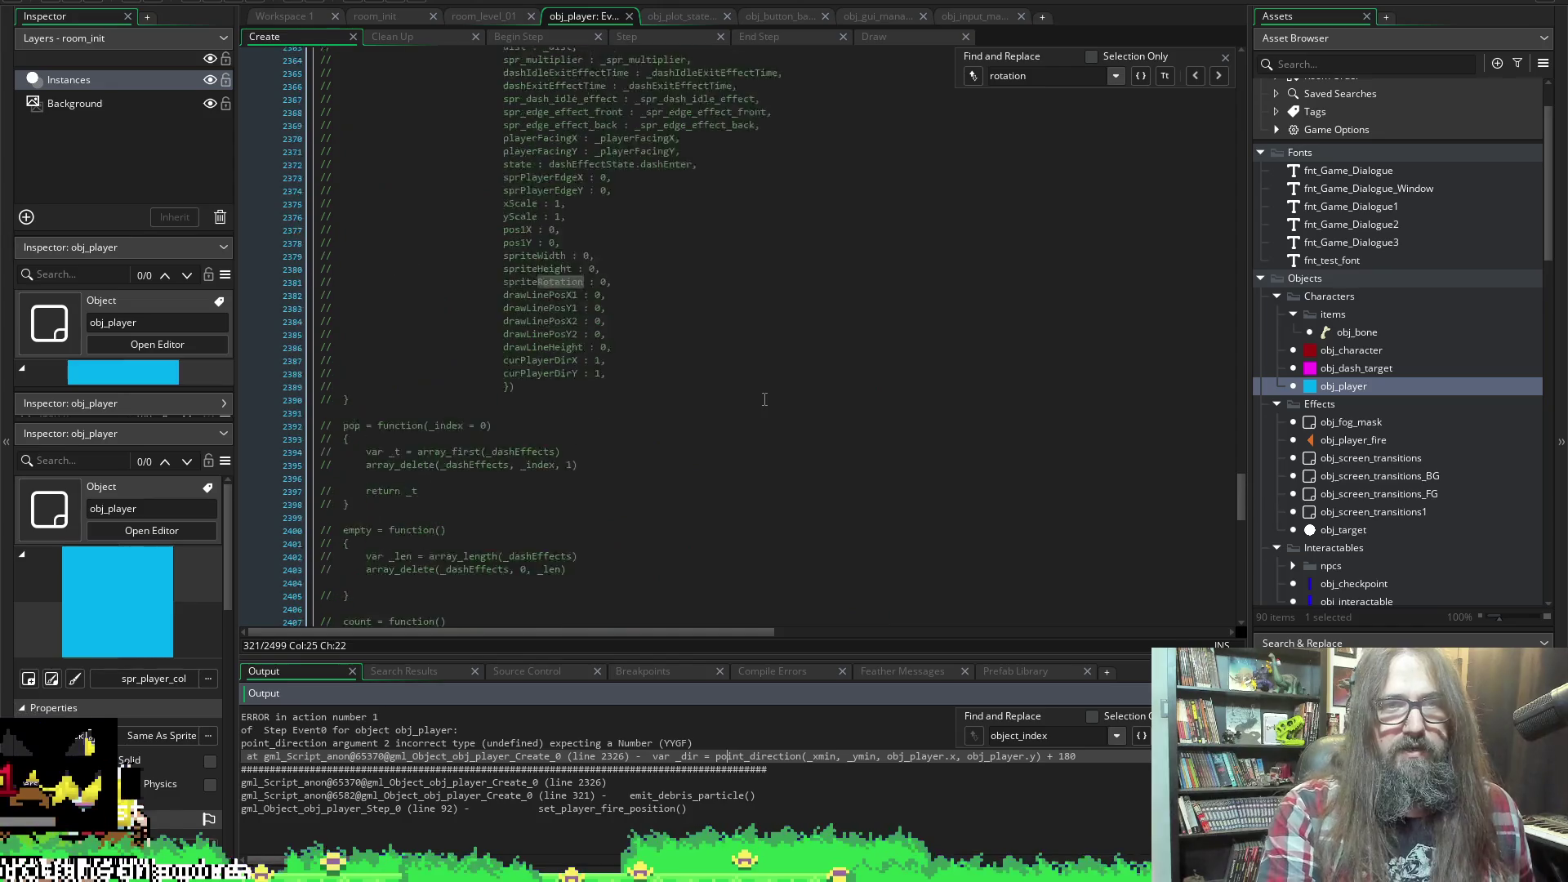
scroll(720, 393, up, 8)
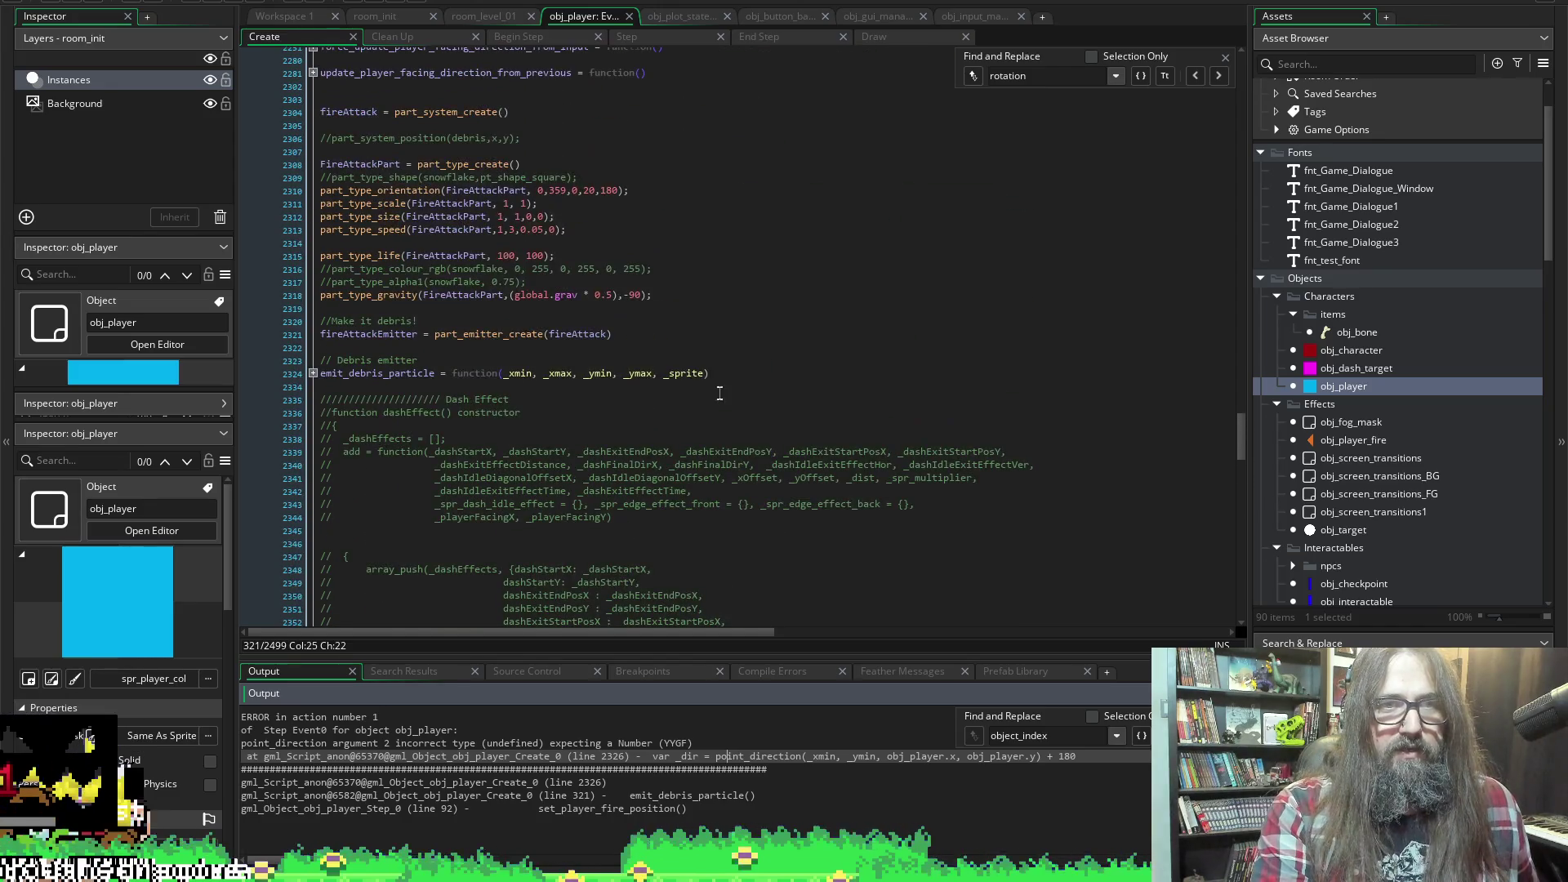
Expand the emit_debris_particle definition and check its parameter signature
click(311, 374)
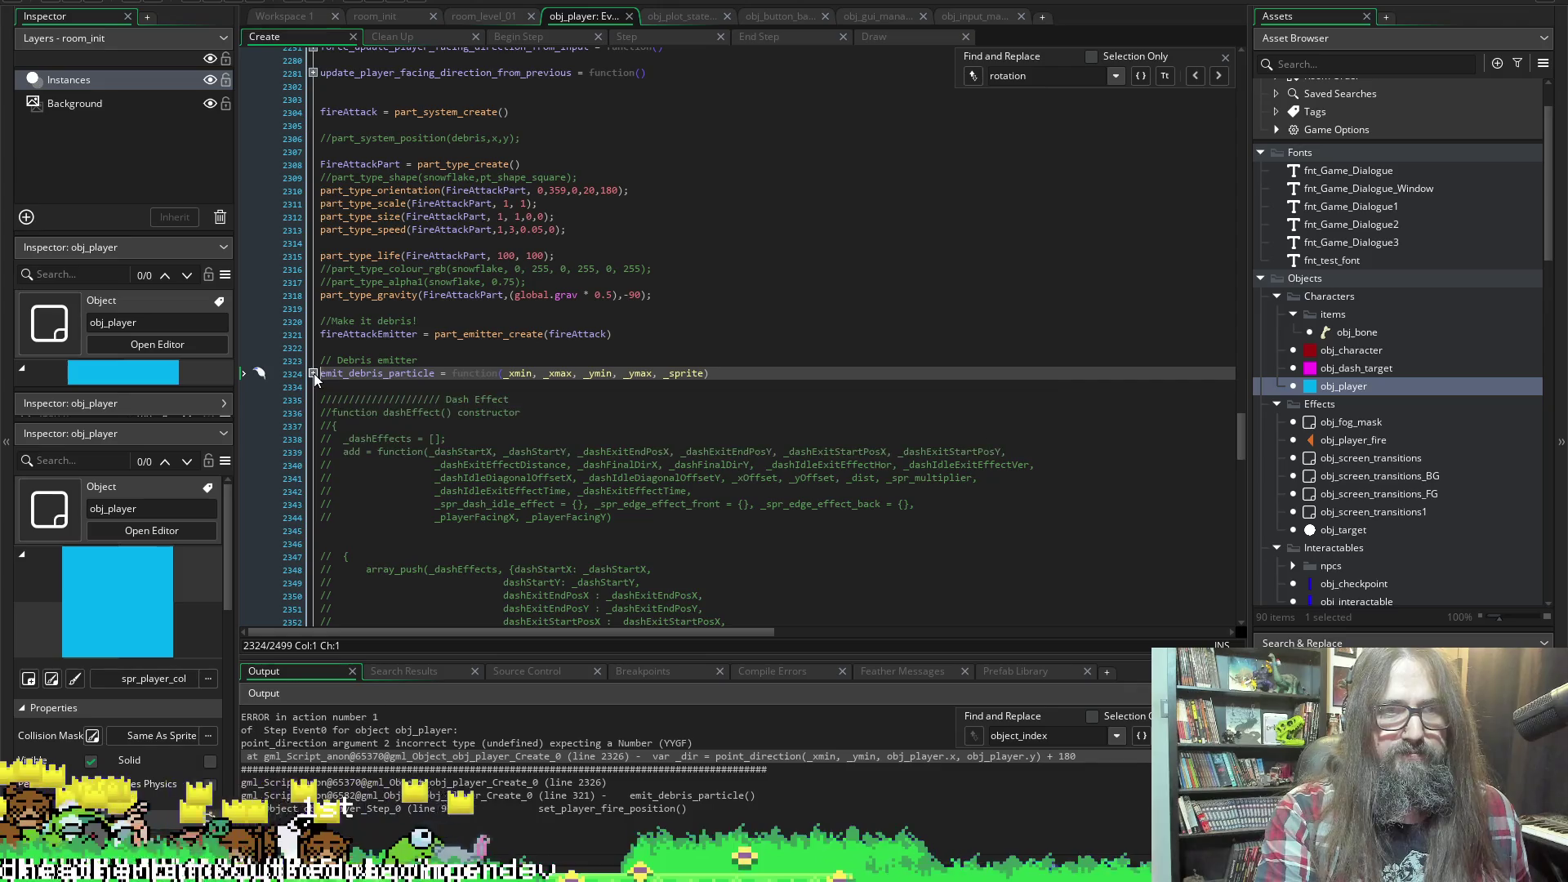
click(311, 373)
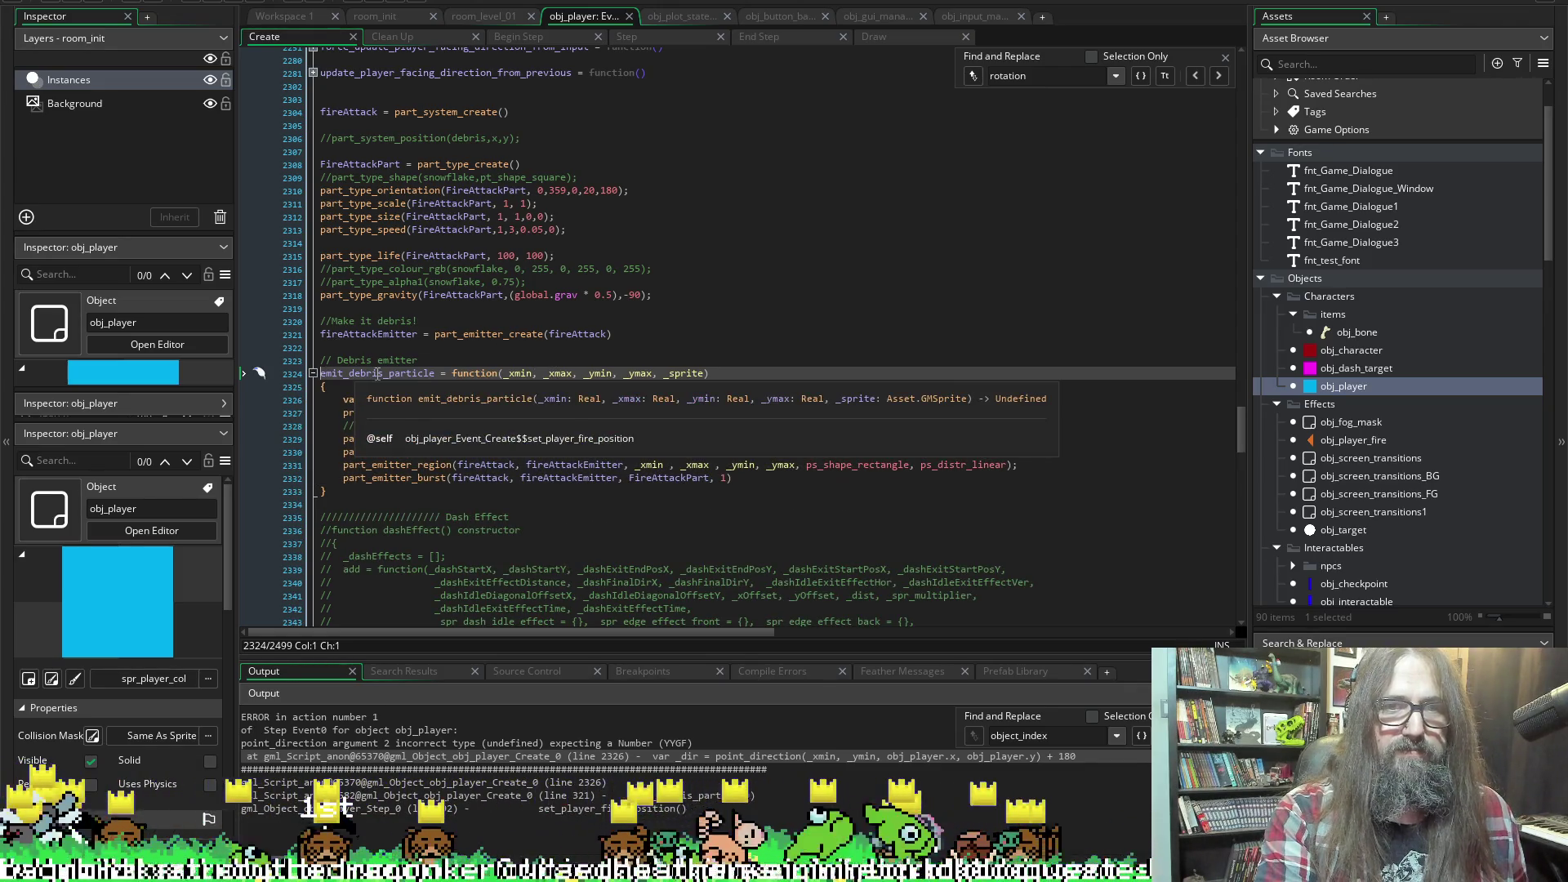
mouse_move(373, 373)
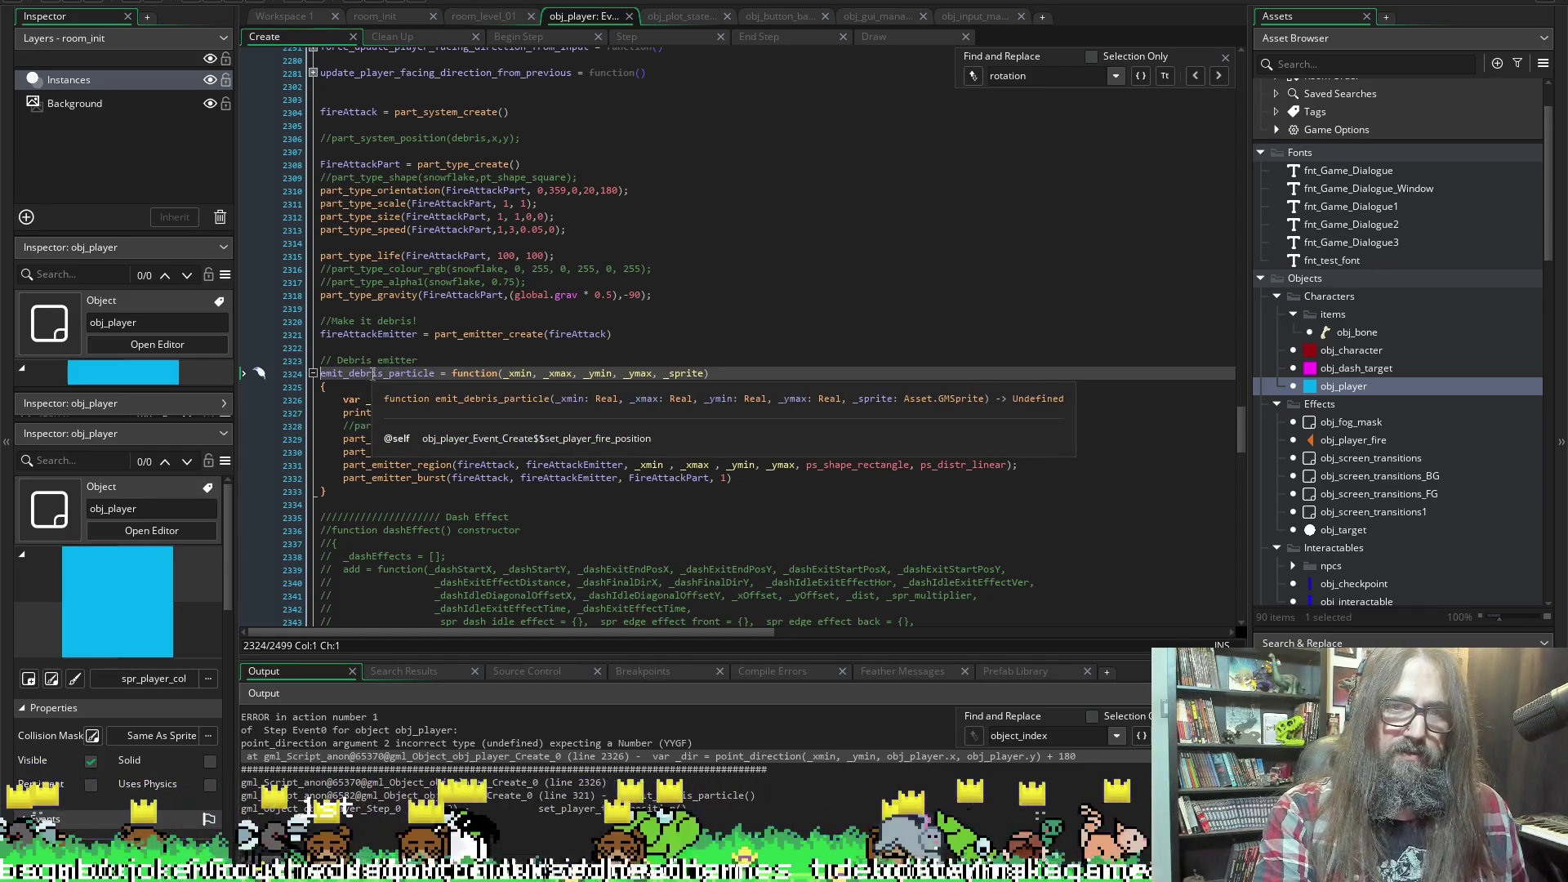
click(373, 373)
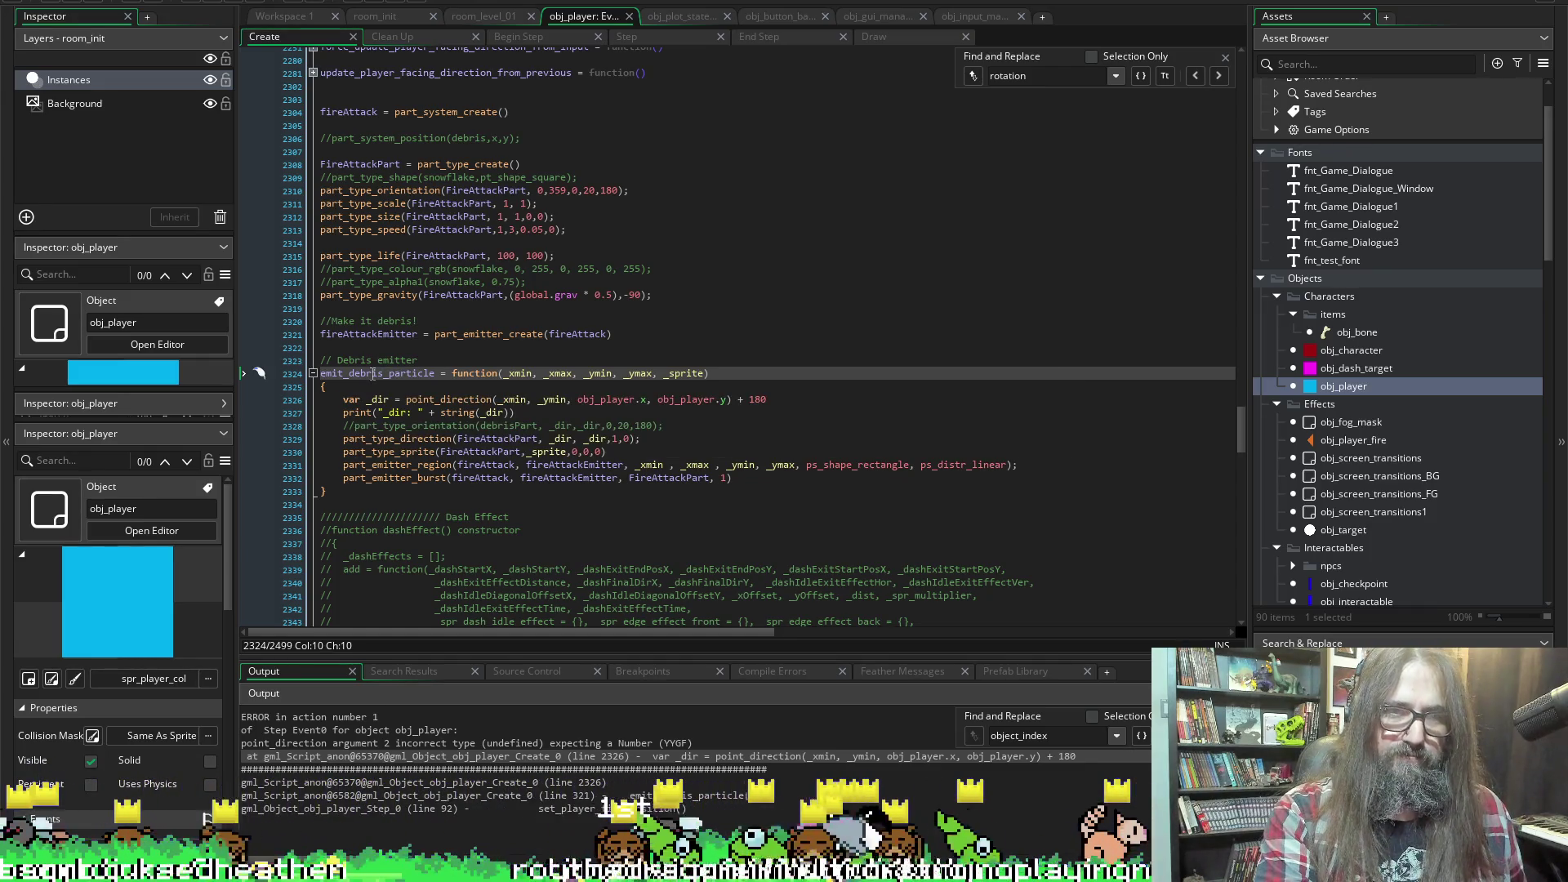
double_click(373, 373)
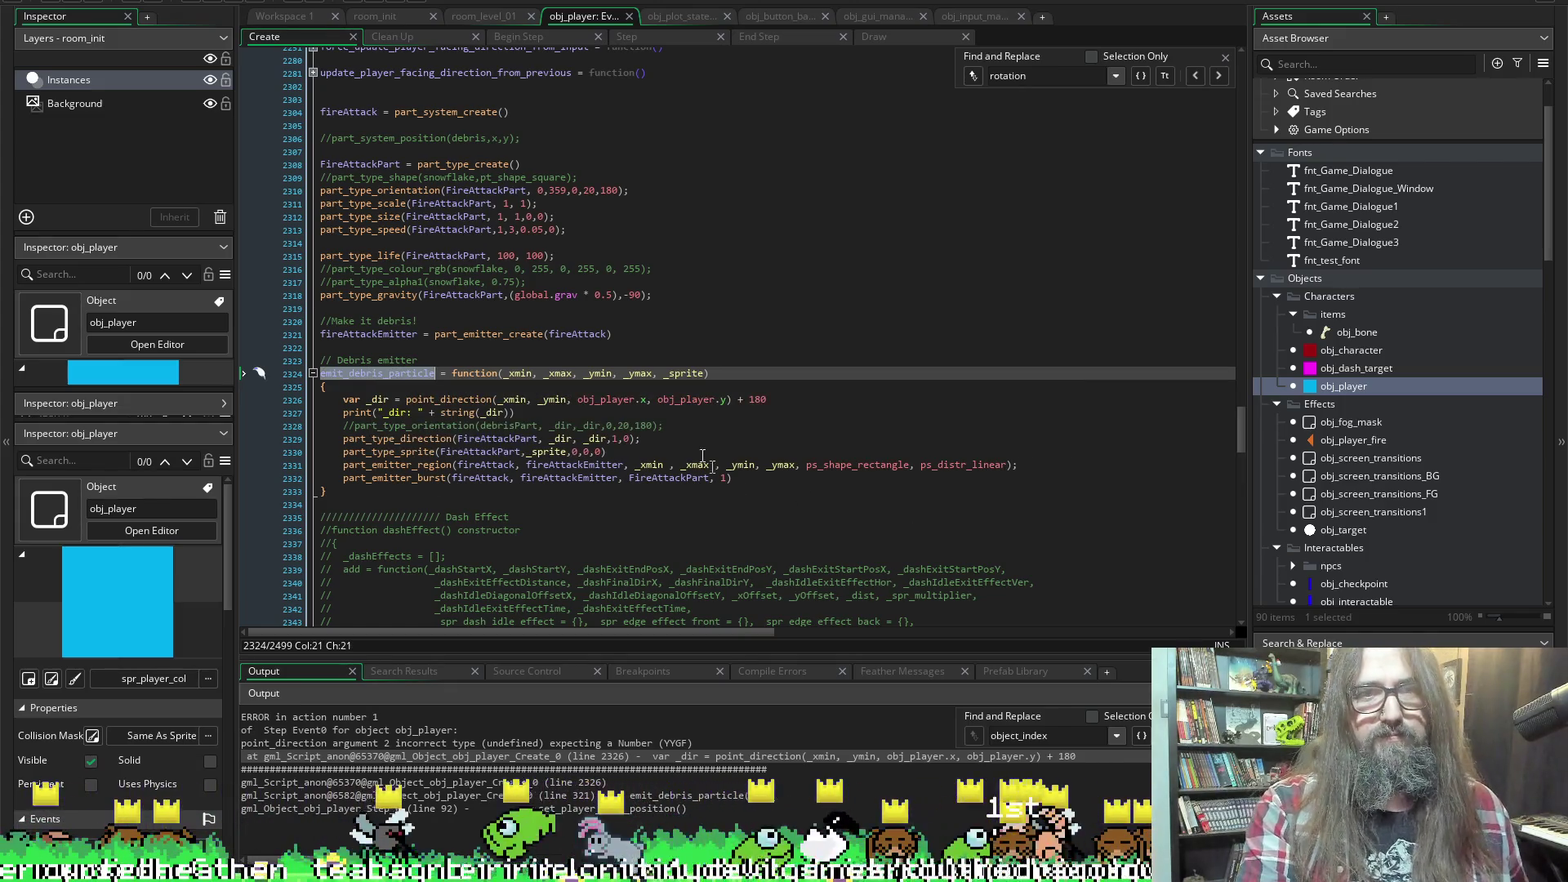
scroll(702, 456, up, 20)
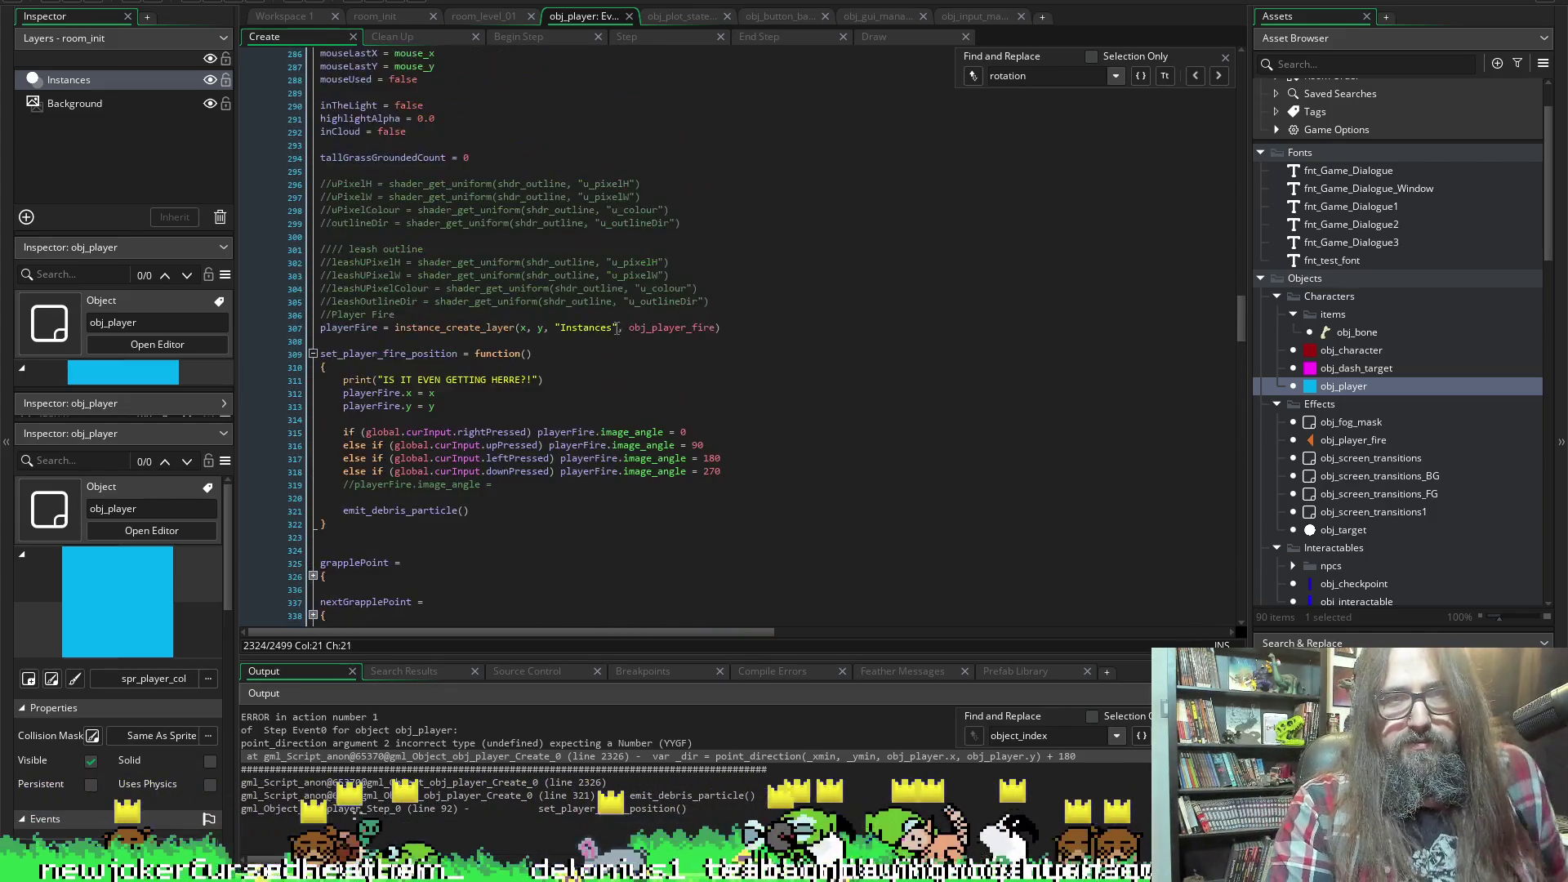
Enter the arguments x, y, x, y into the emit_debris_particle call on line 321
scroll(645, 474, down, 10)
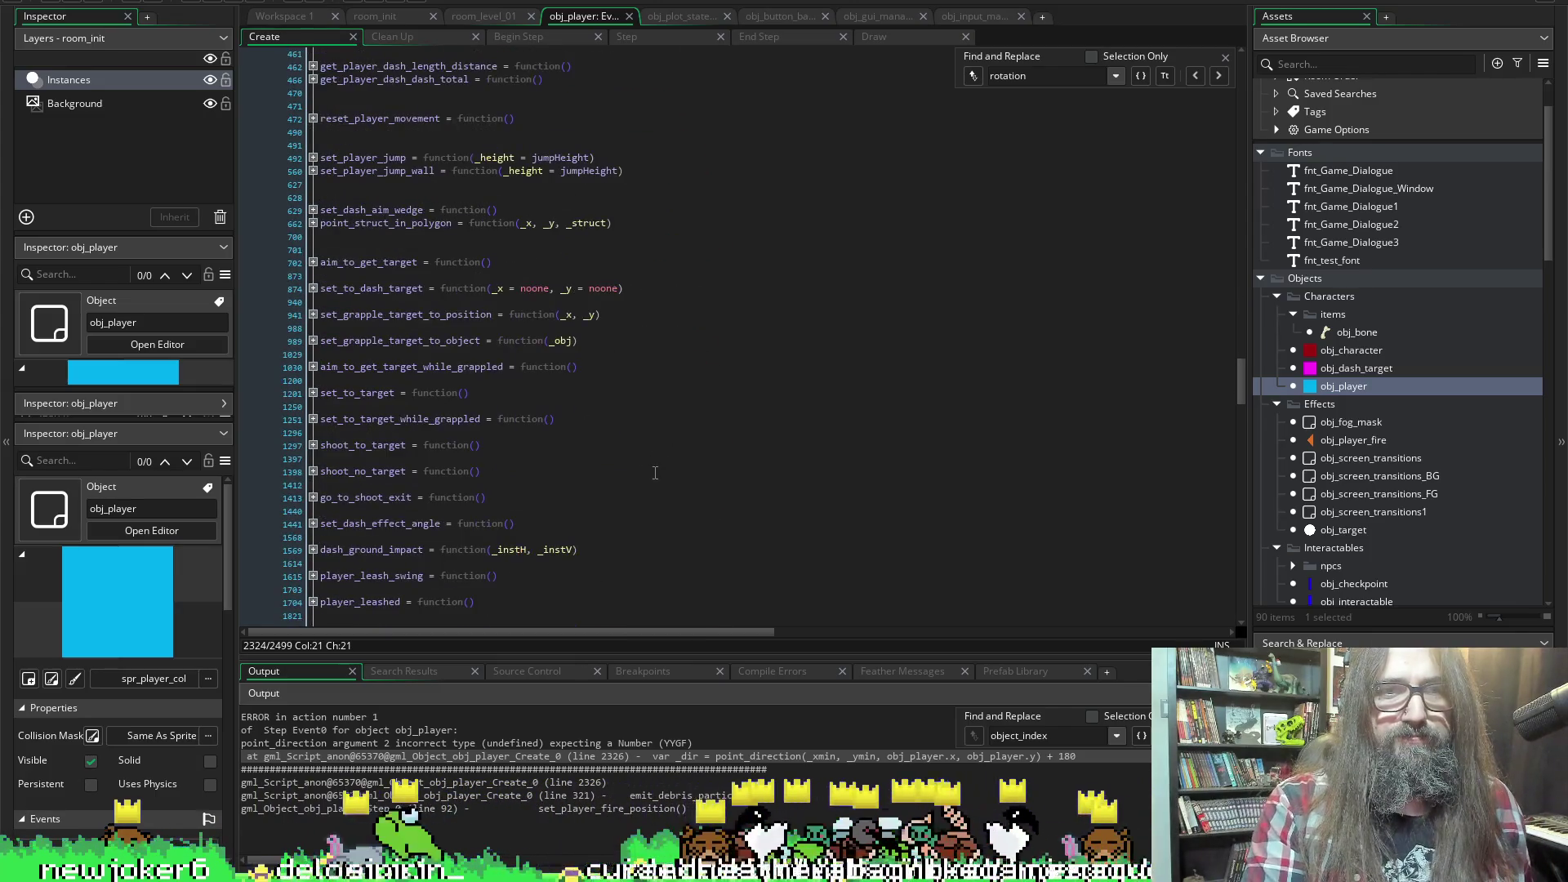
scroll(527, 328, up, 10)
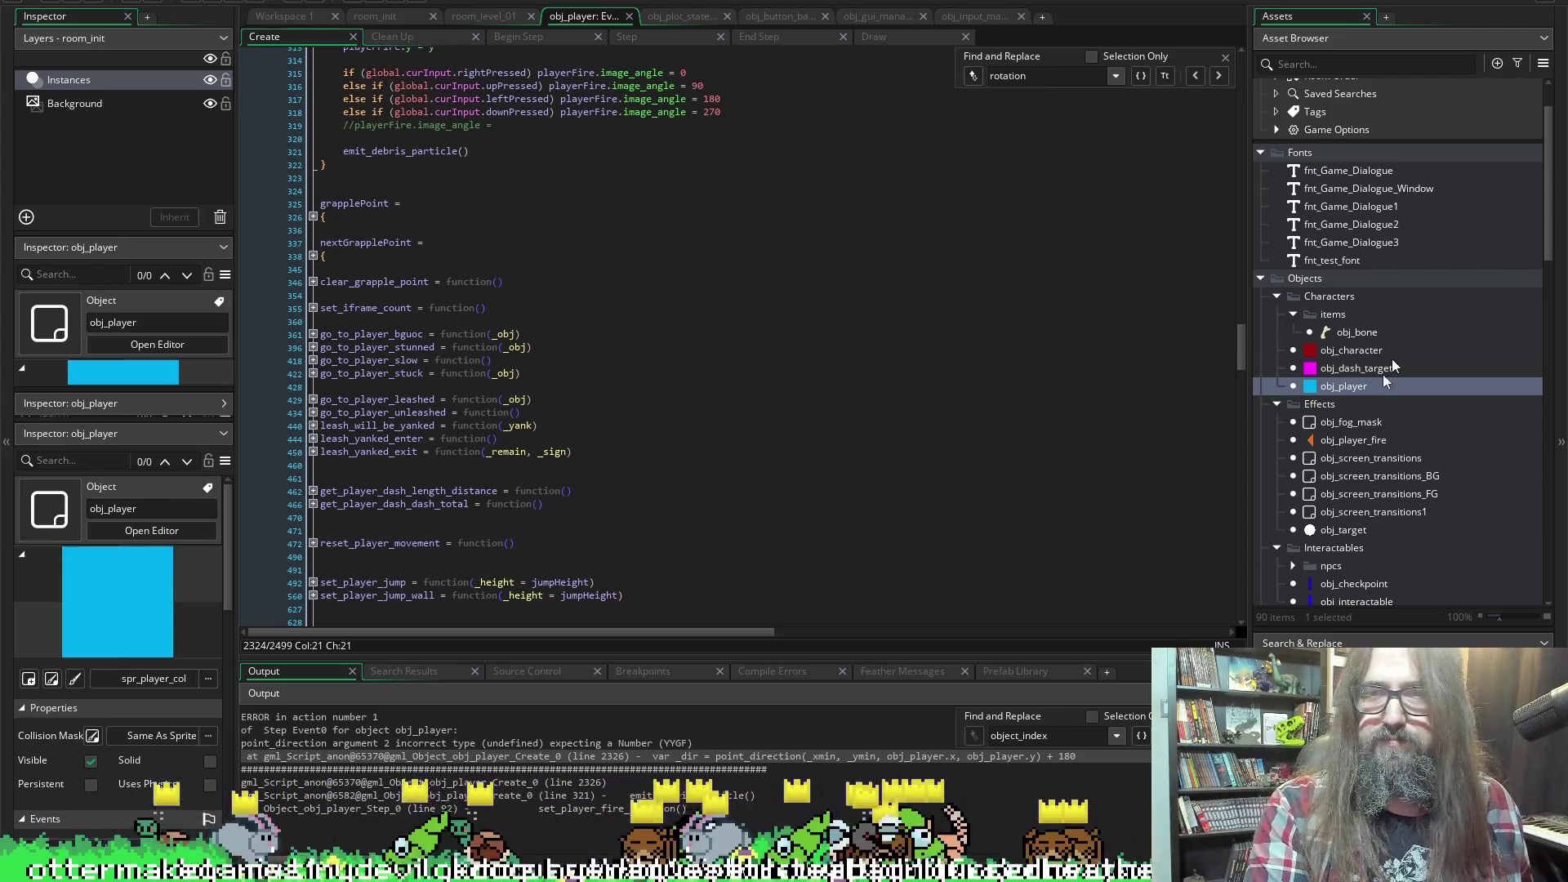
scroll(752, 438, down, 8)
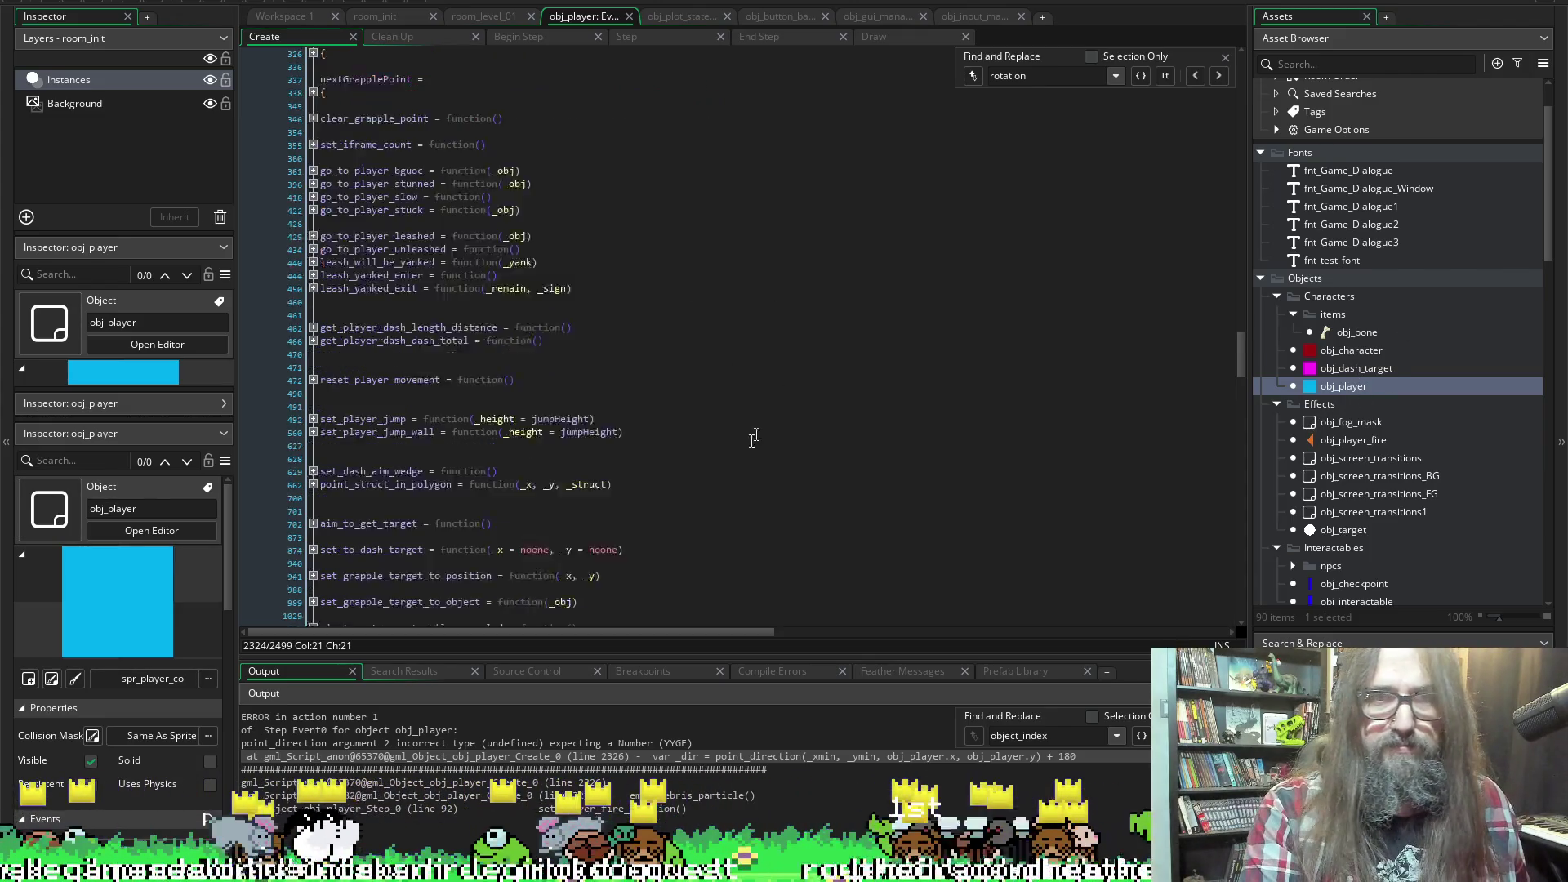
scroll(522, 400, up, 10)
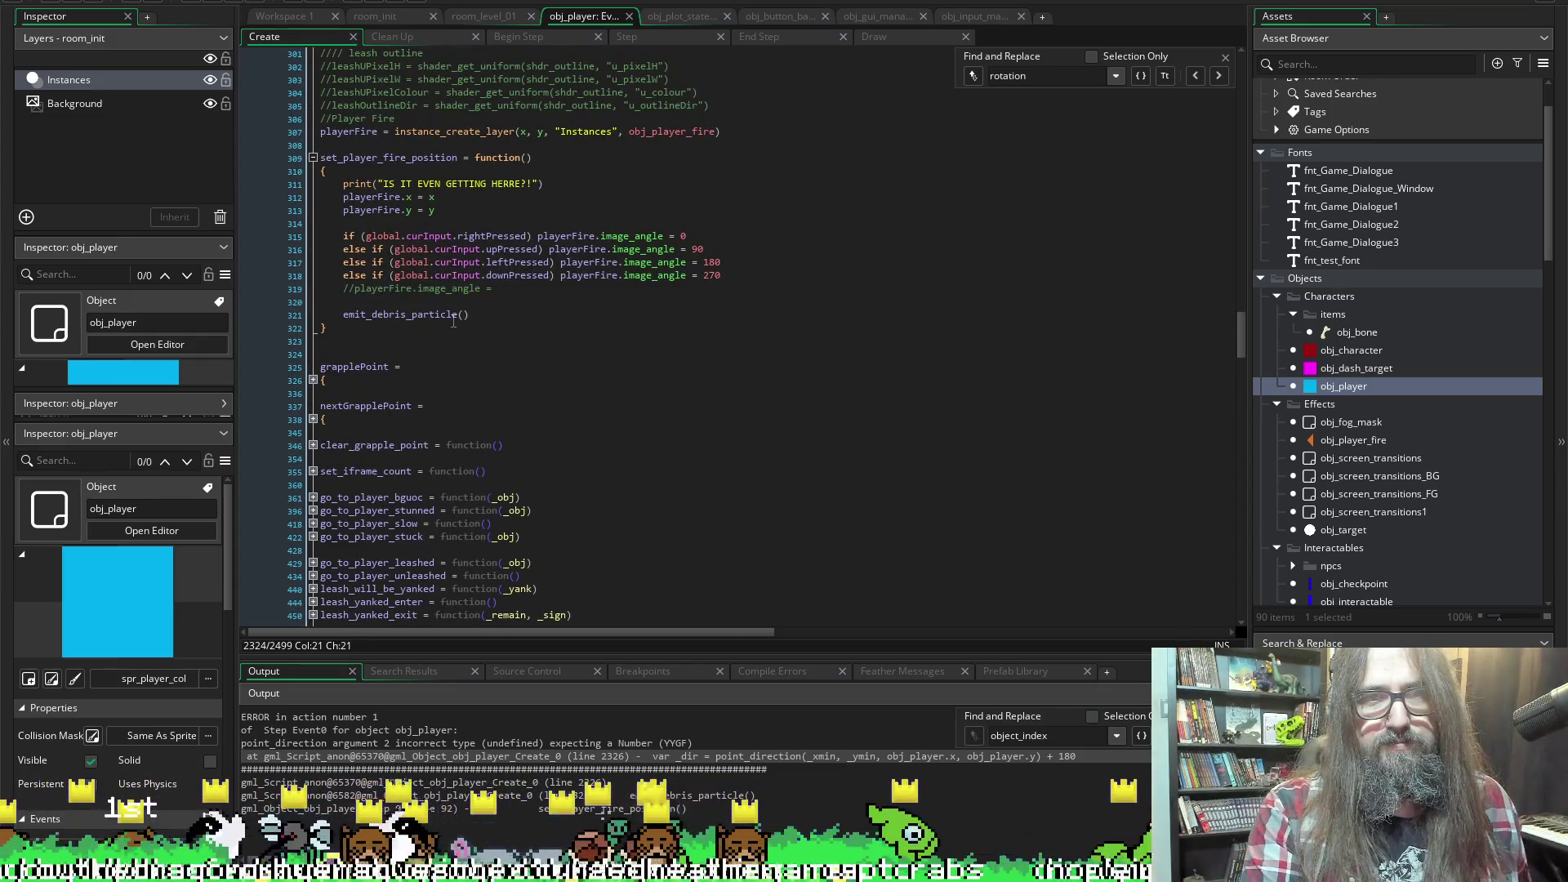
click(458, 318)
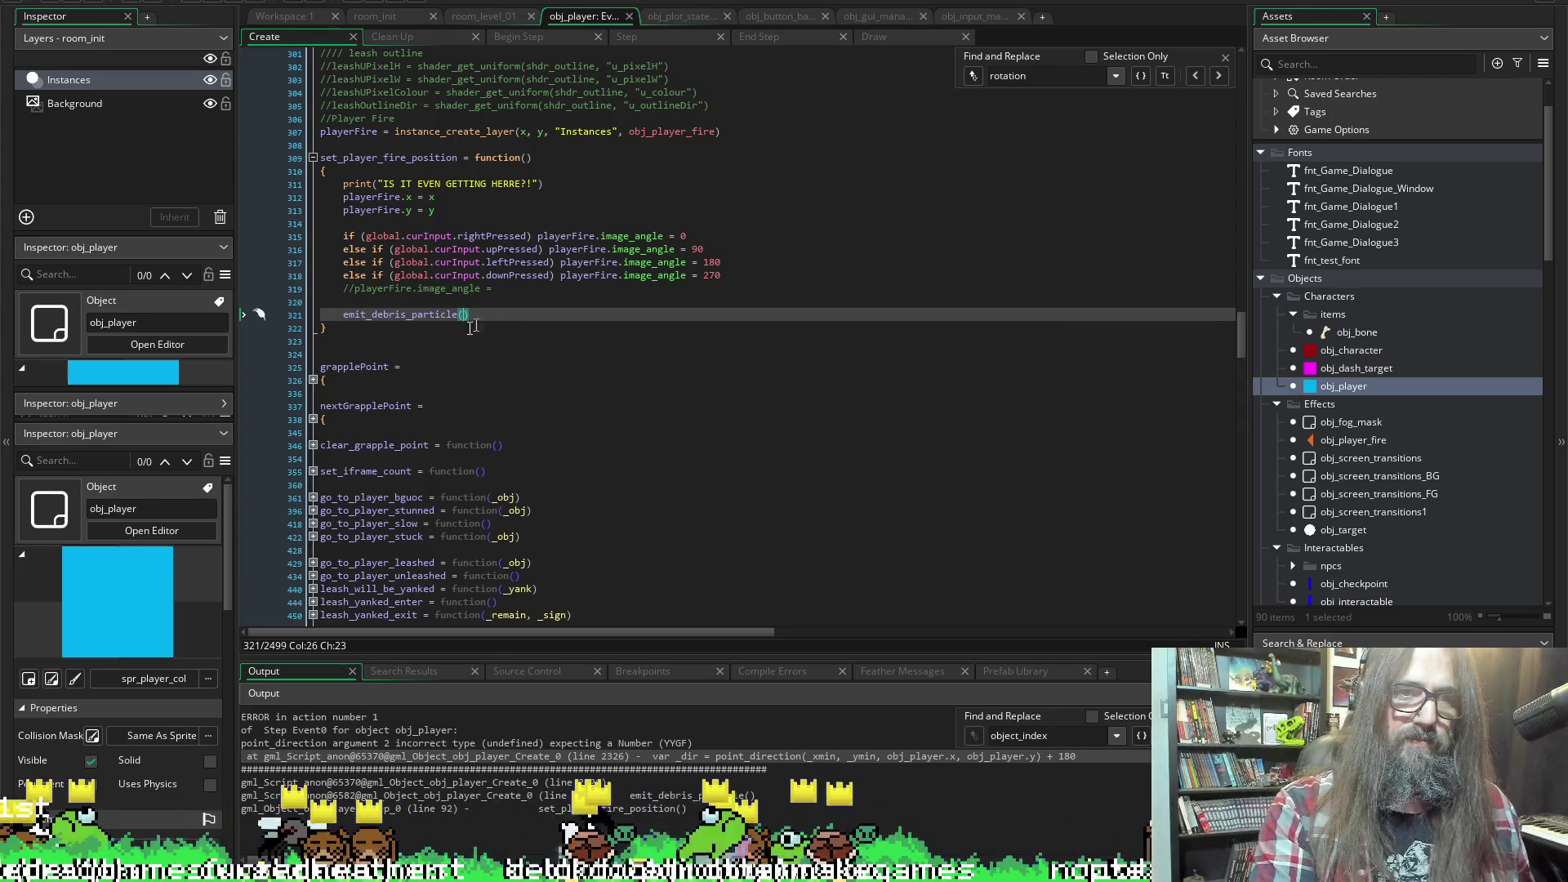
key(Left)
key(Left)
key(Left)
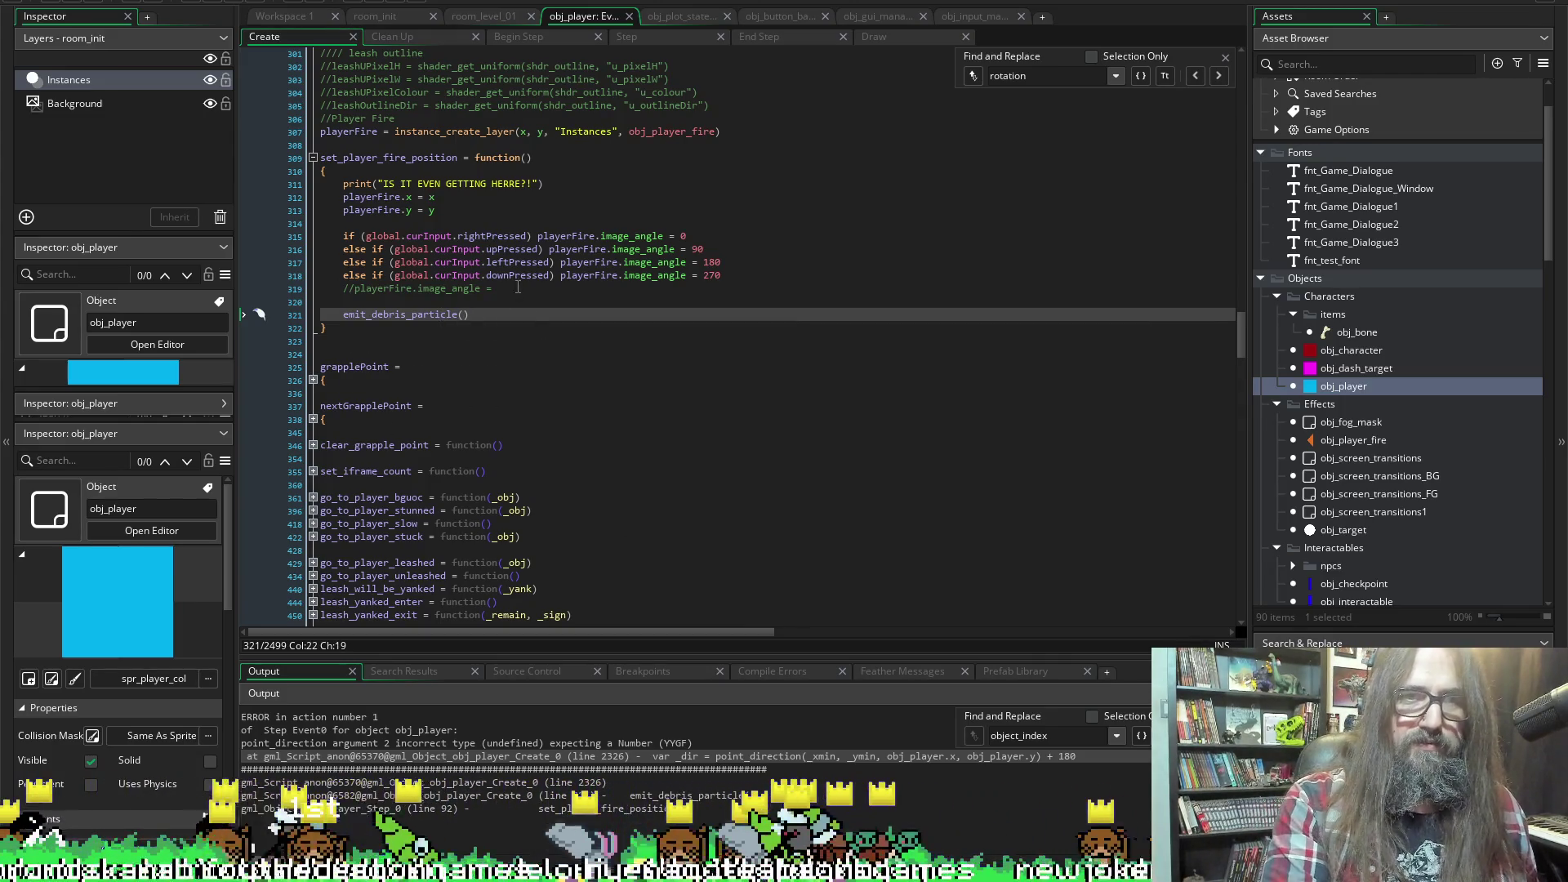
mouse_move(421, 312)
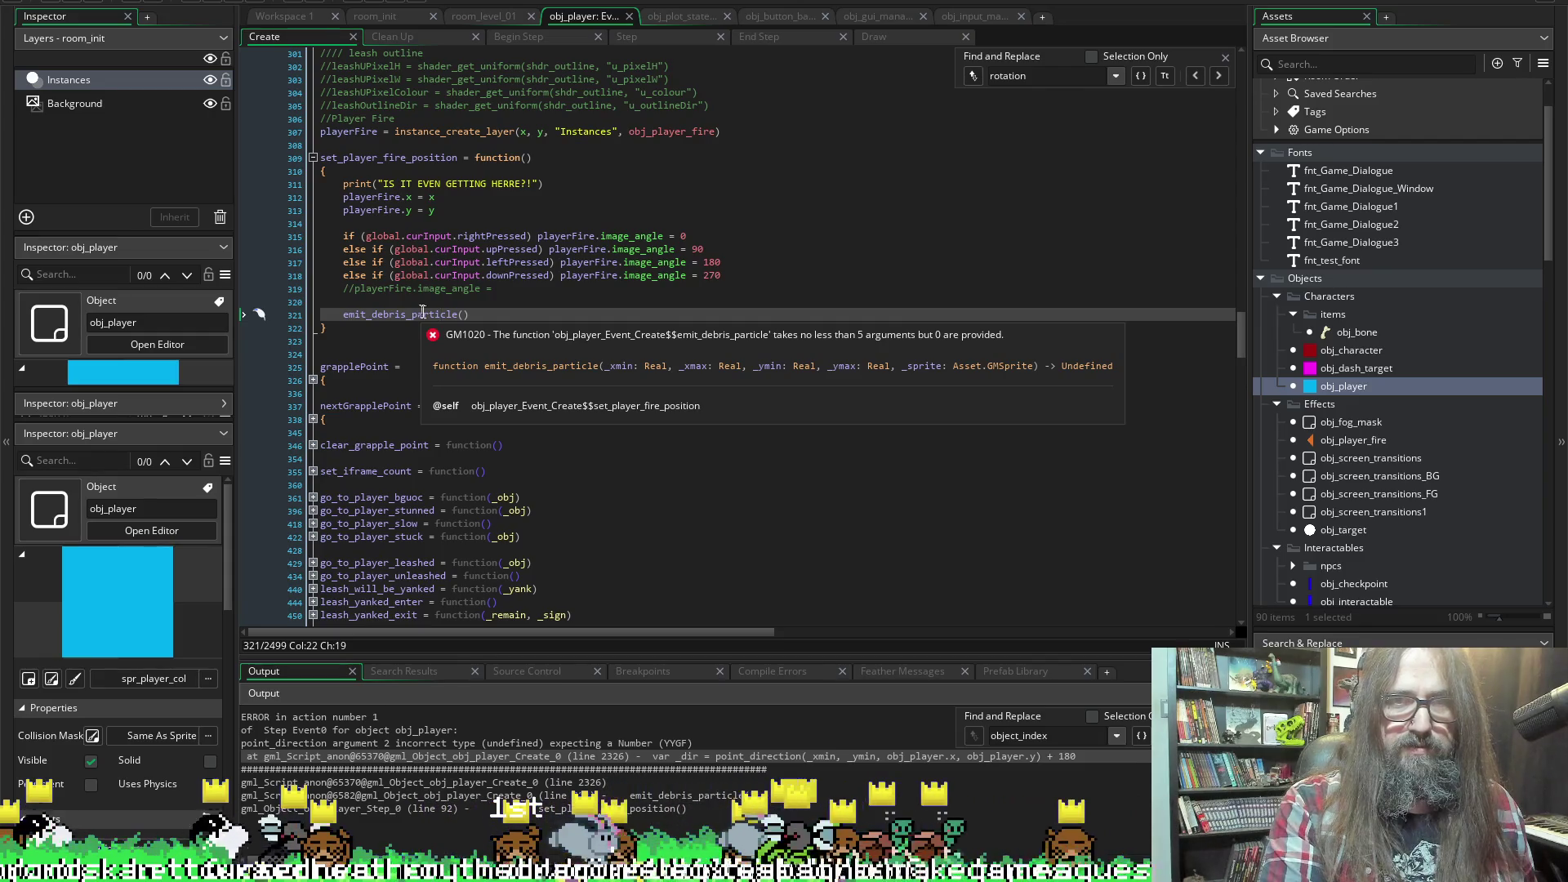
key(Right)
key(Right)
key(Right)
text(x)
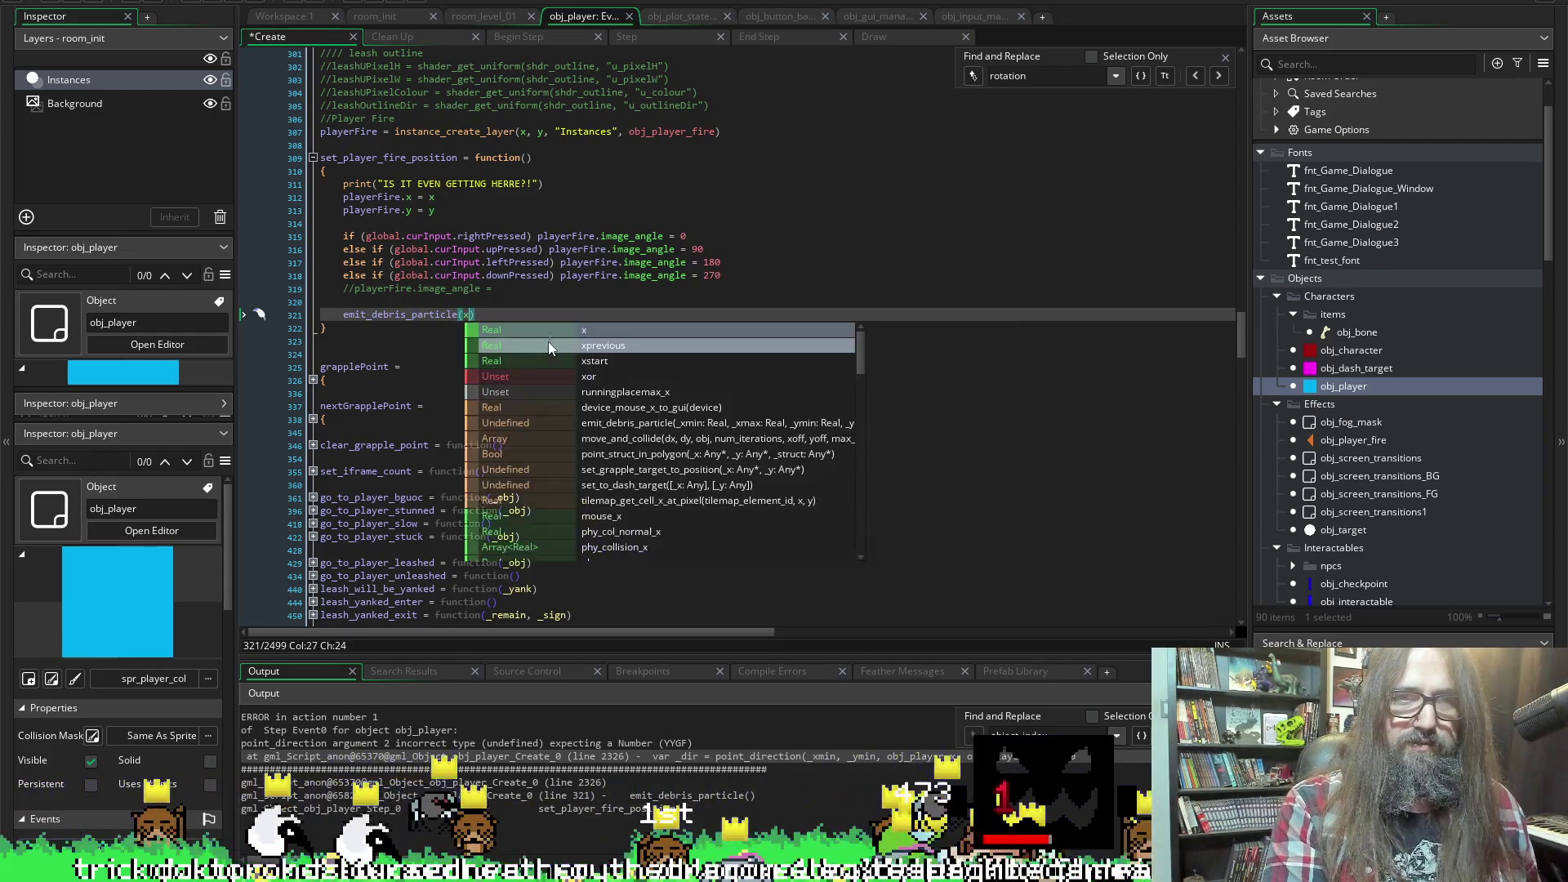
text(,)
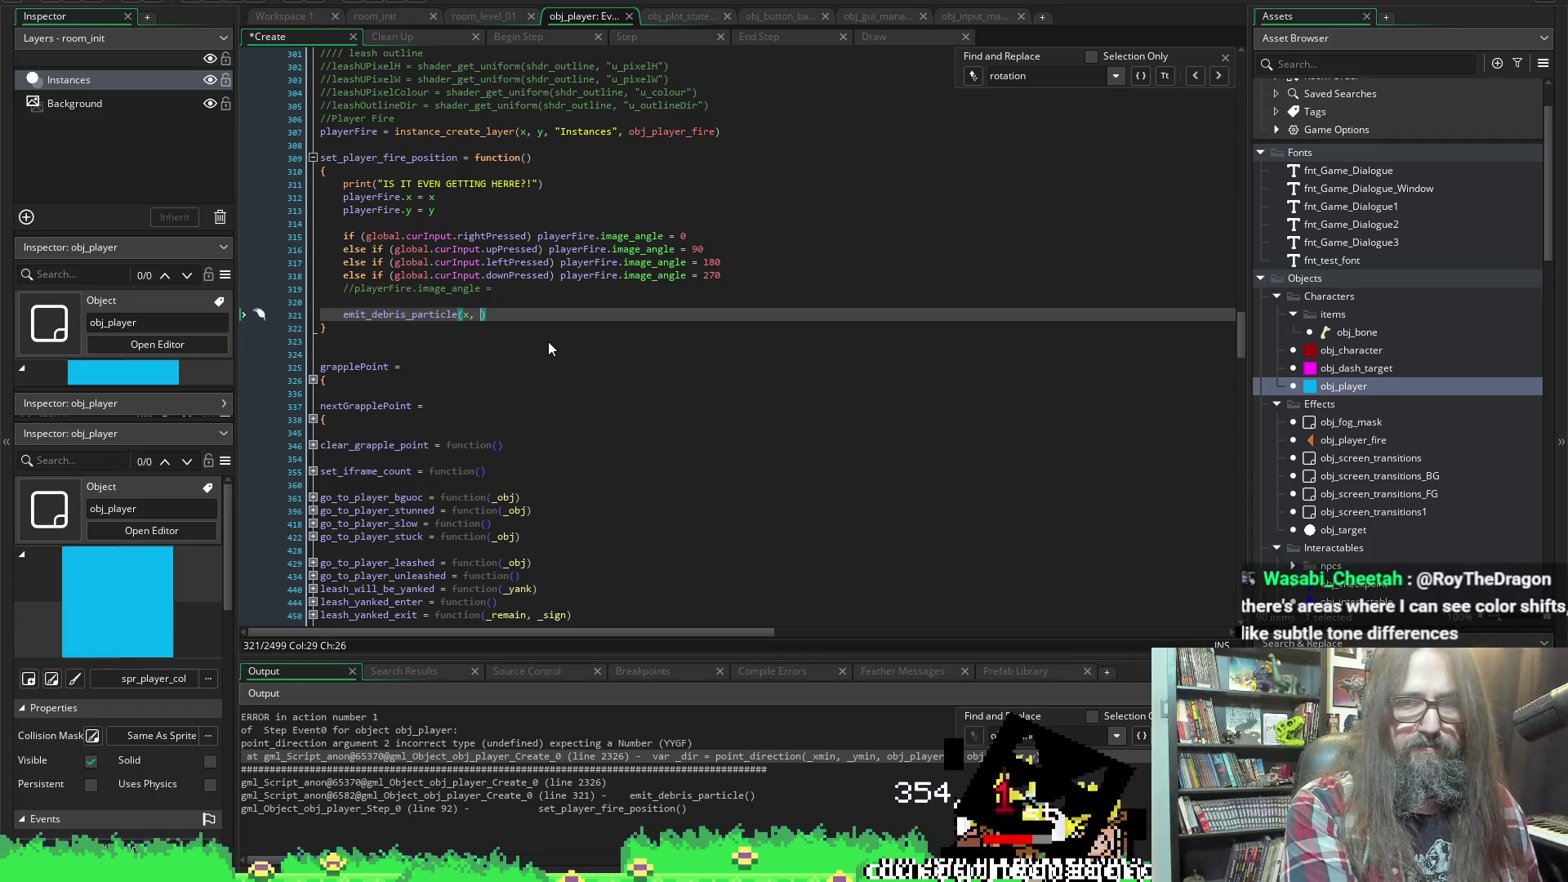
text(y, x,)
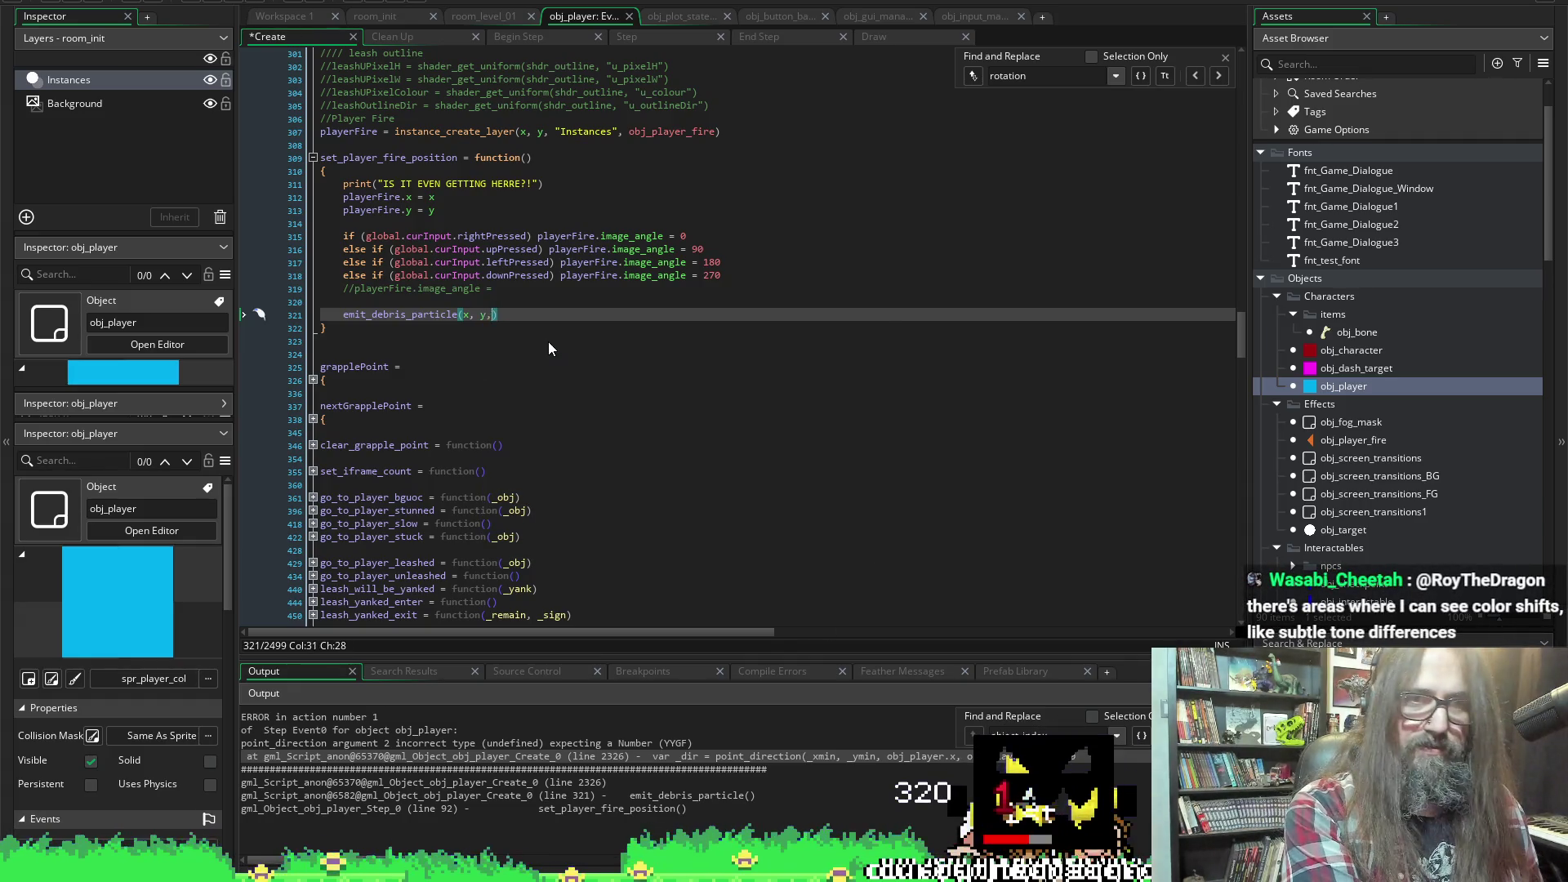
text(y)
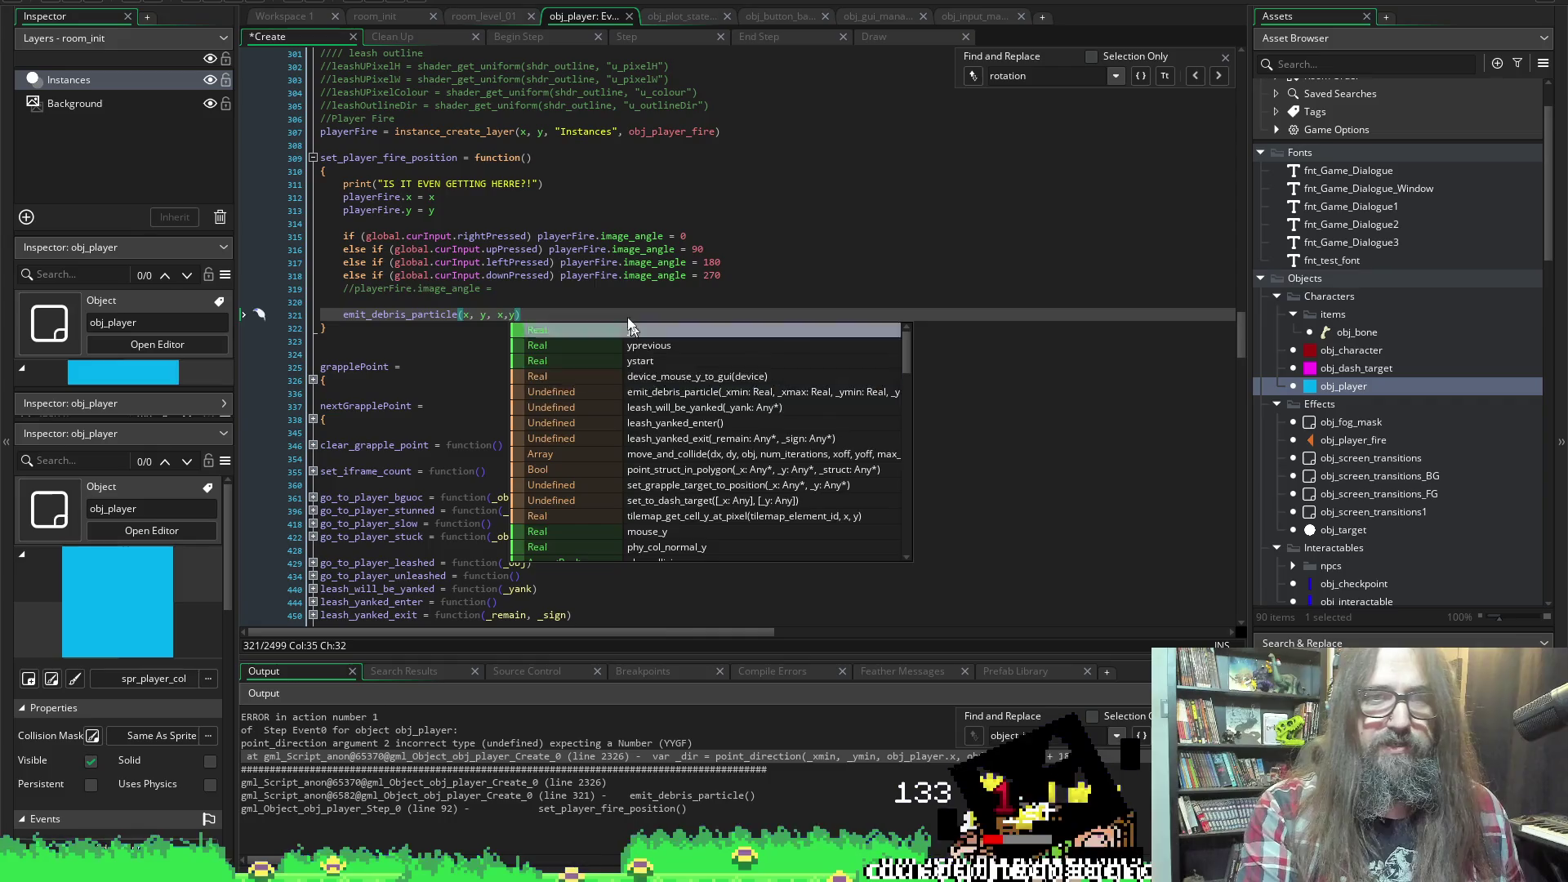
Tidy the argument spacing, remove the extra trailing comma, and save
click(510, 288)
click(506, 316)
key(Right)
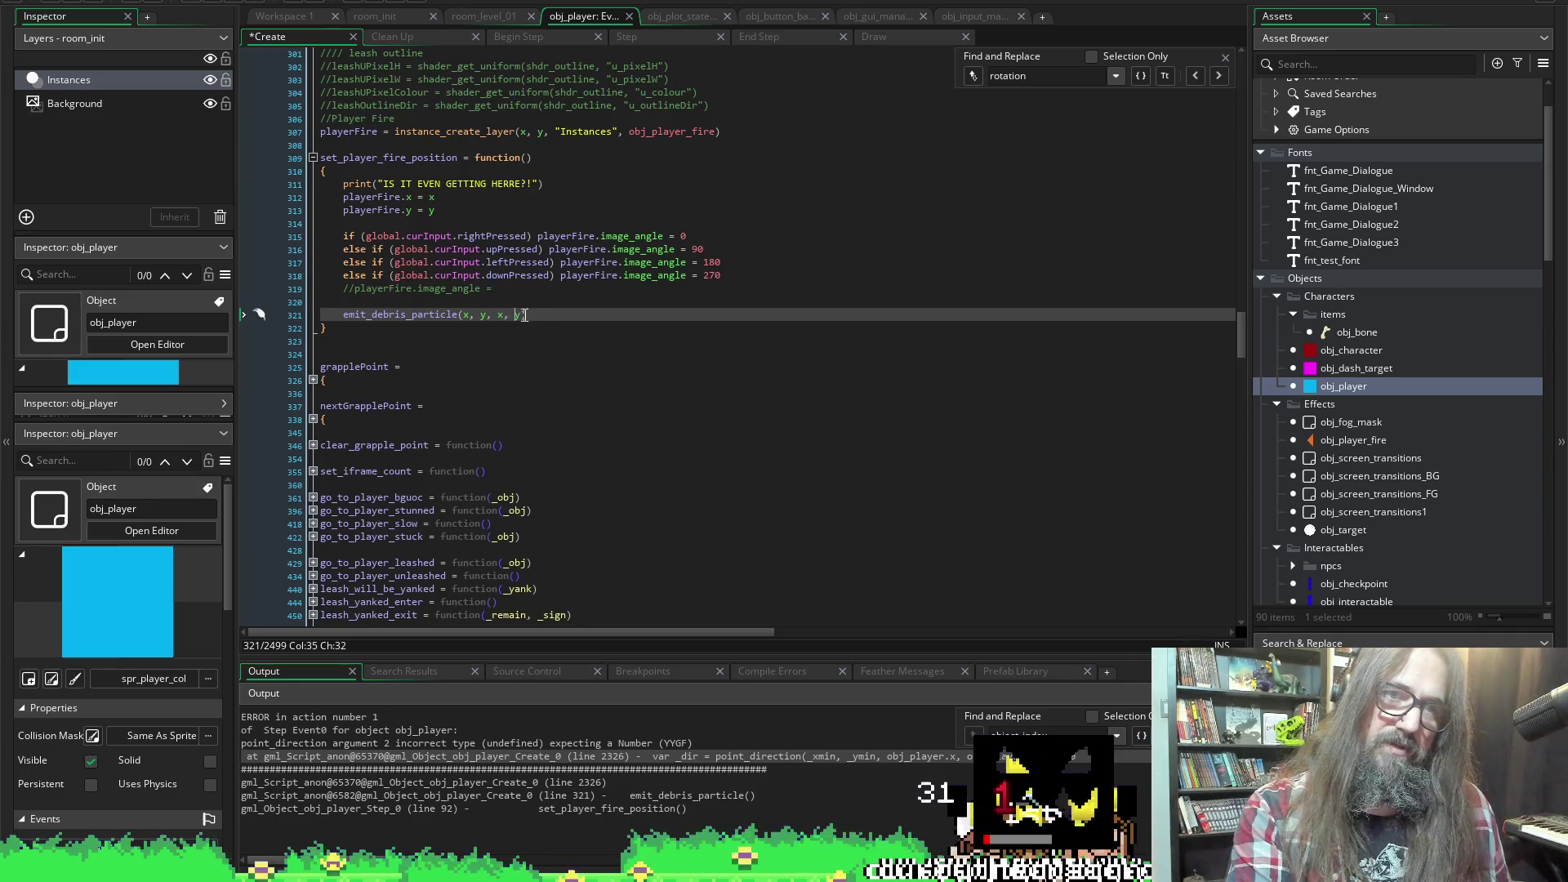
key(Right)
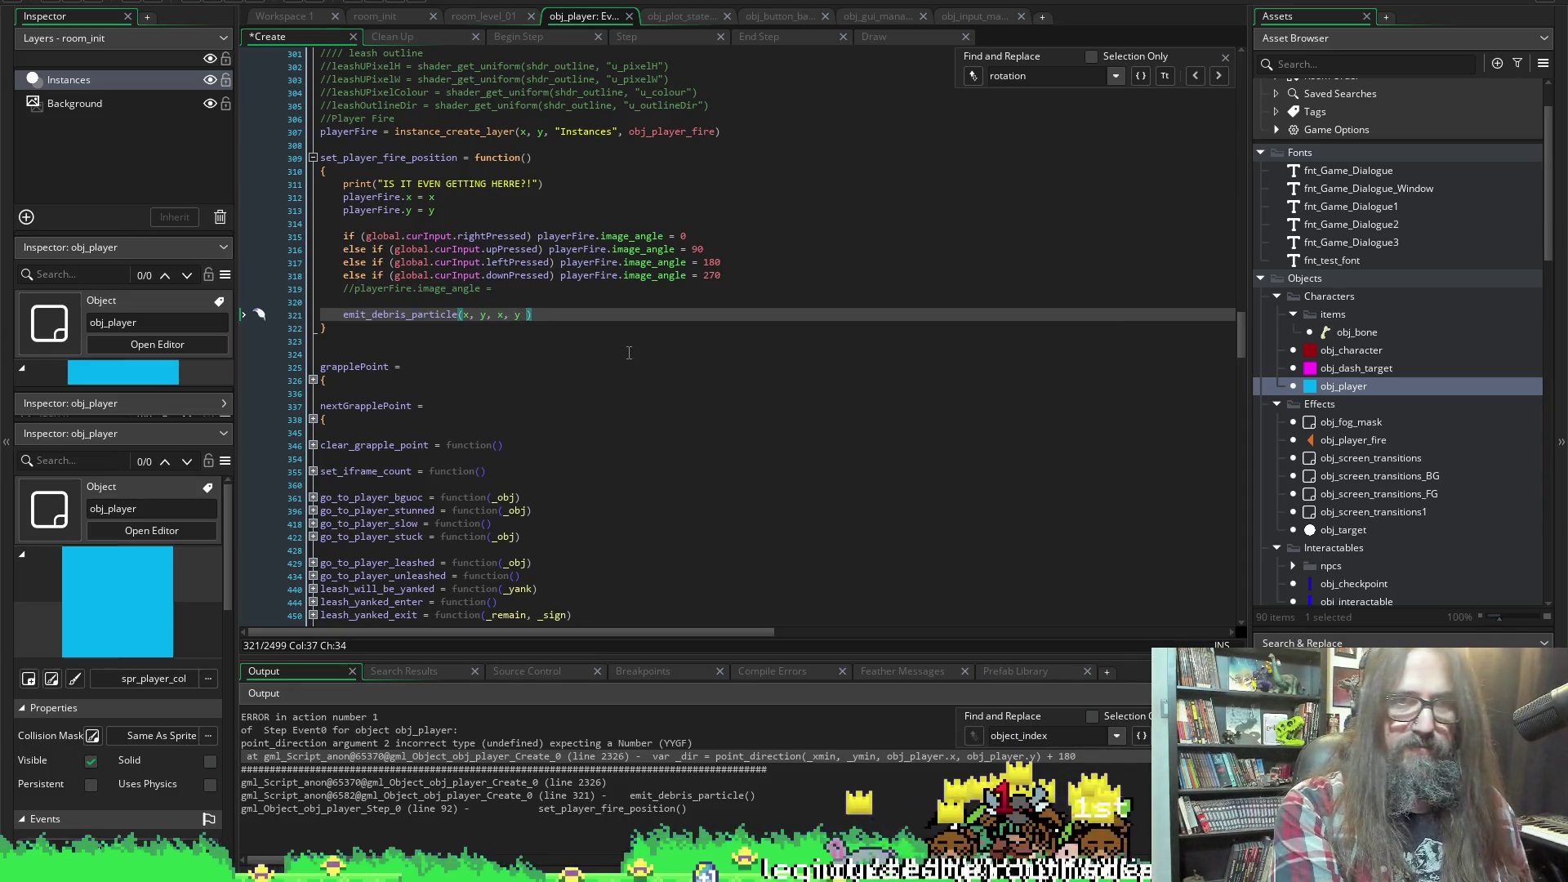
key(BackSpace)
text(,)
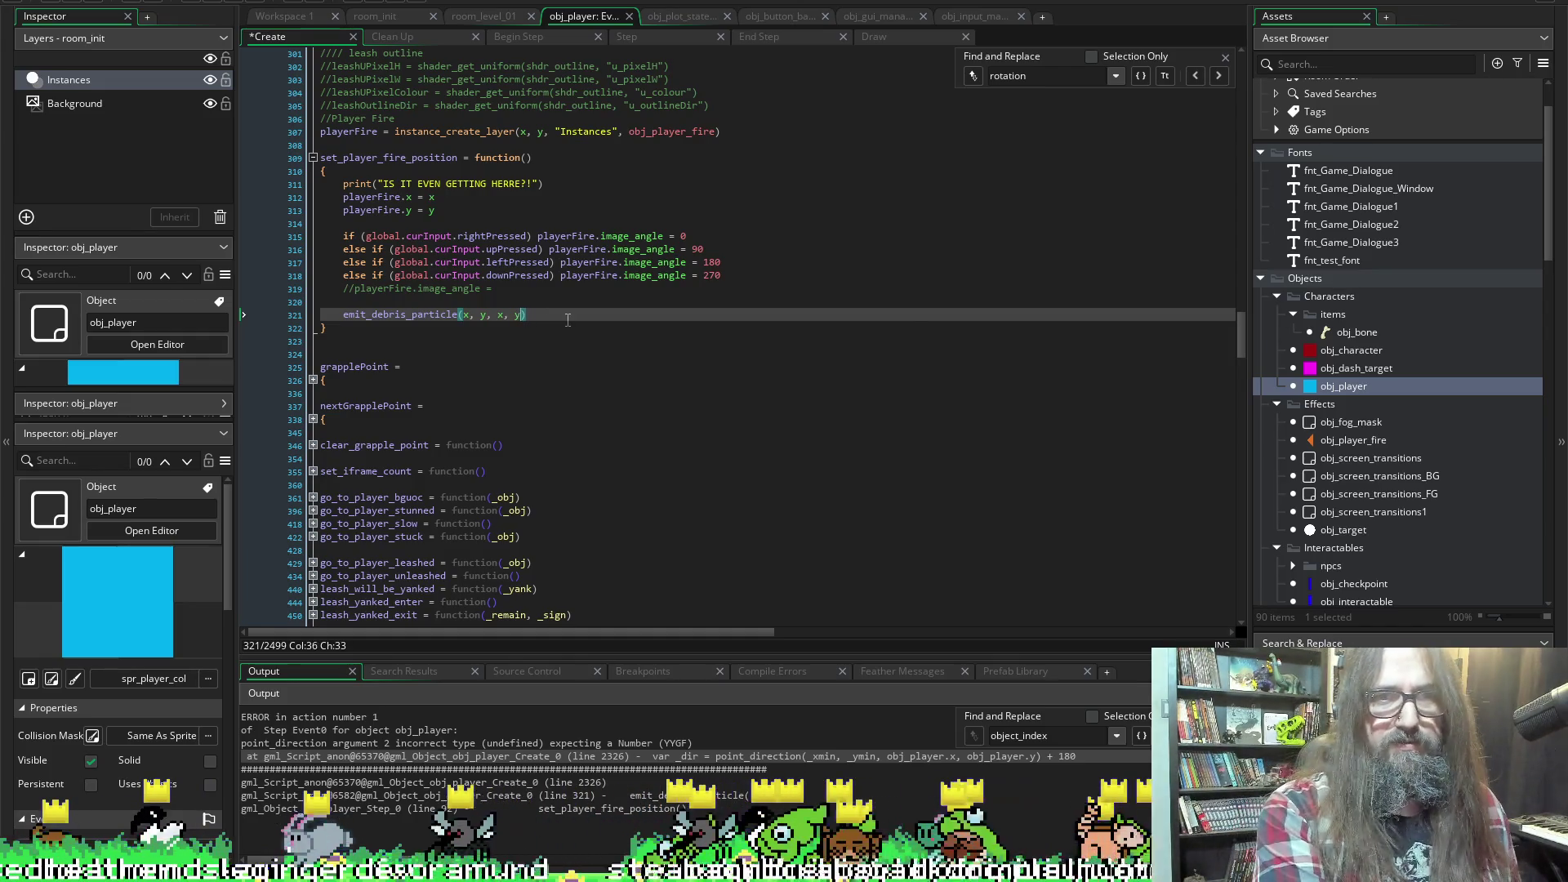
key(BackSpace)
key(BackSpace)
key(ctrl+s)
key(End)
scroll(567, 318, down, 4)
scroll(568, 316, down, 20)
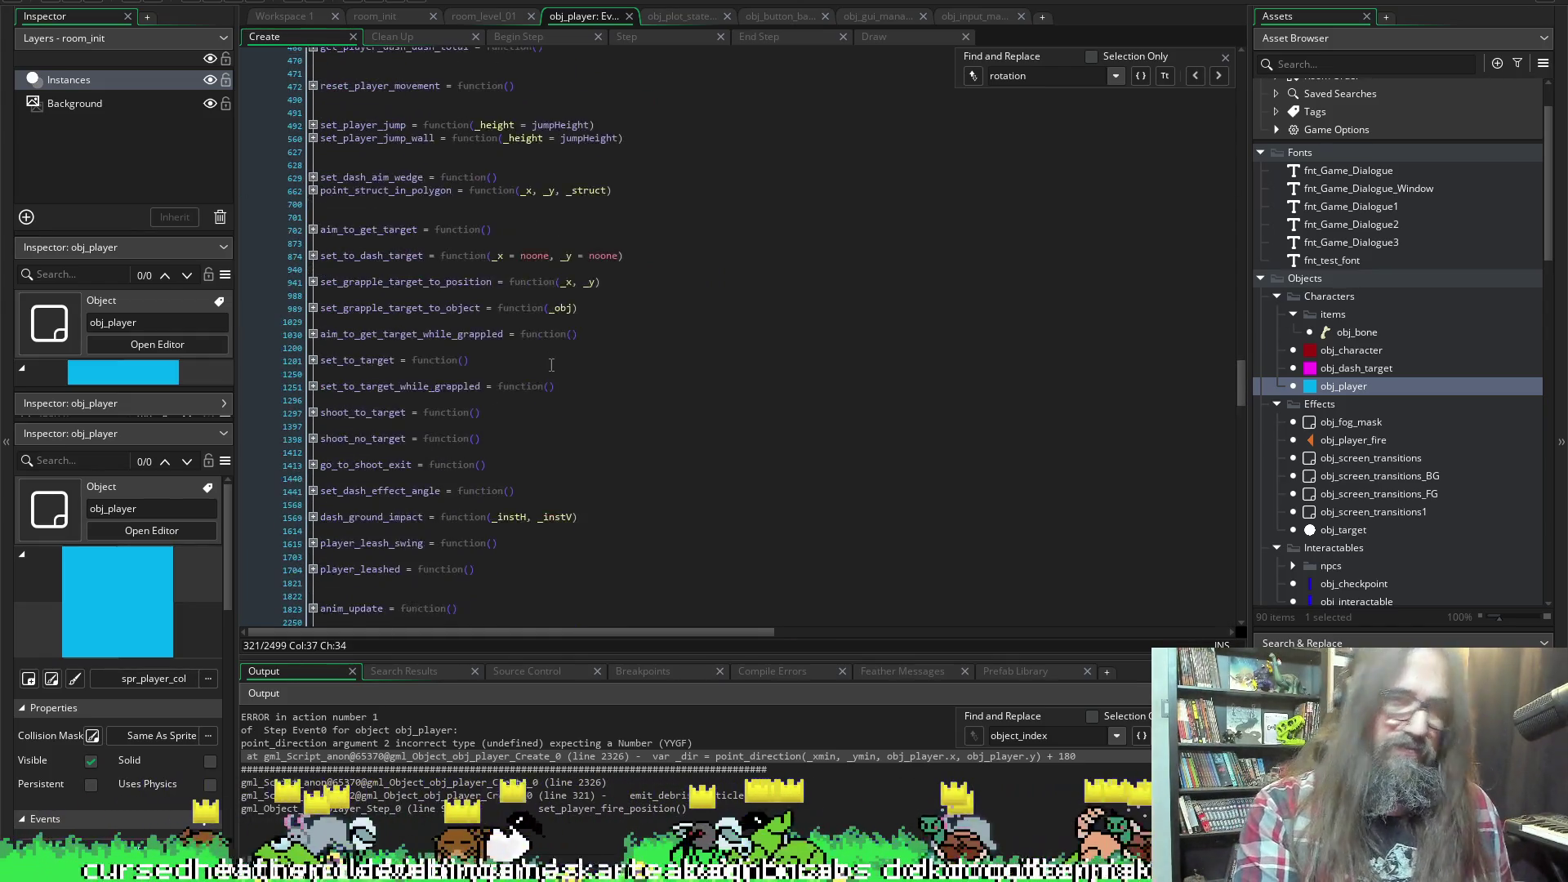
Uncomment the part_type_shape line and comment out the part_type_sprite line
scroll(580, 413, up, 10)
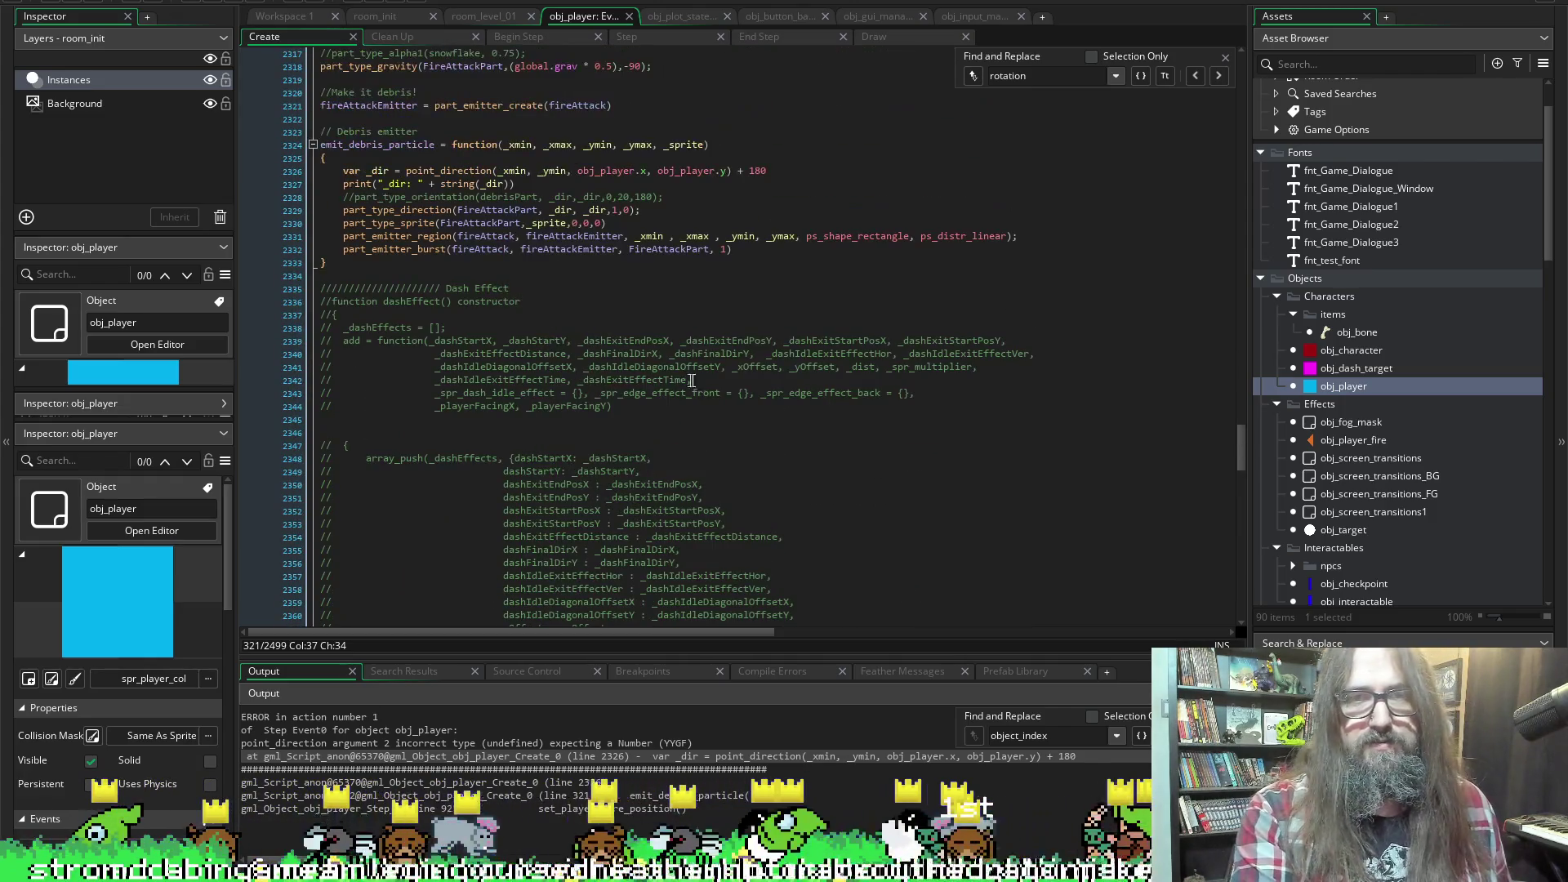
scroll(629, 294, up, 3)
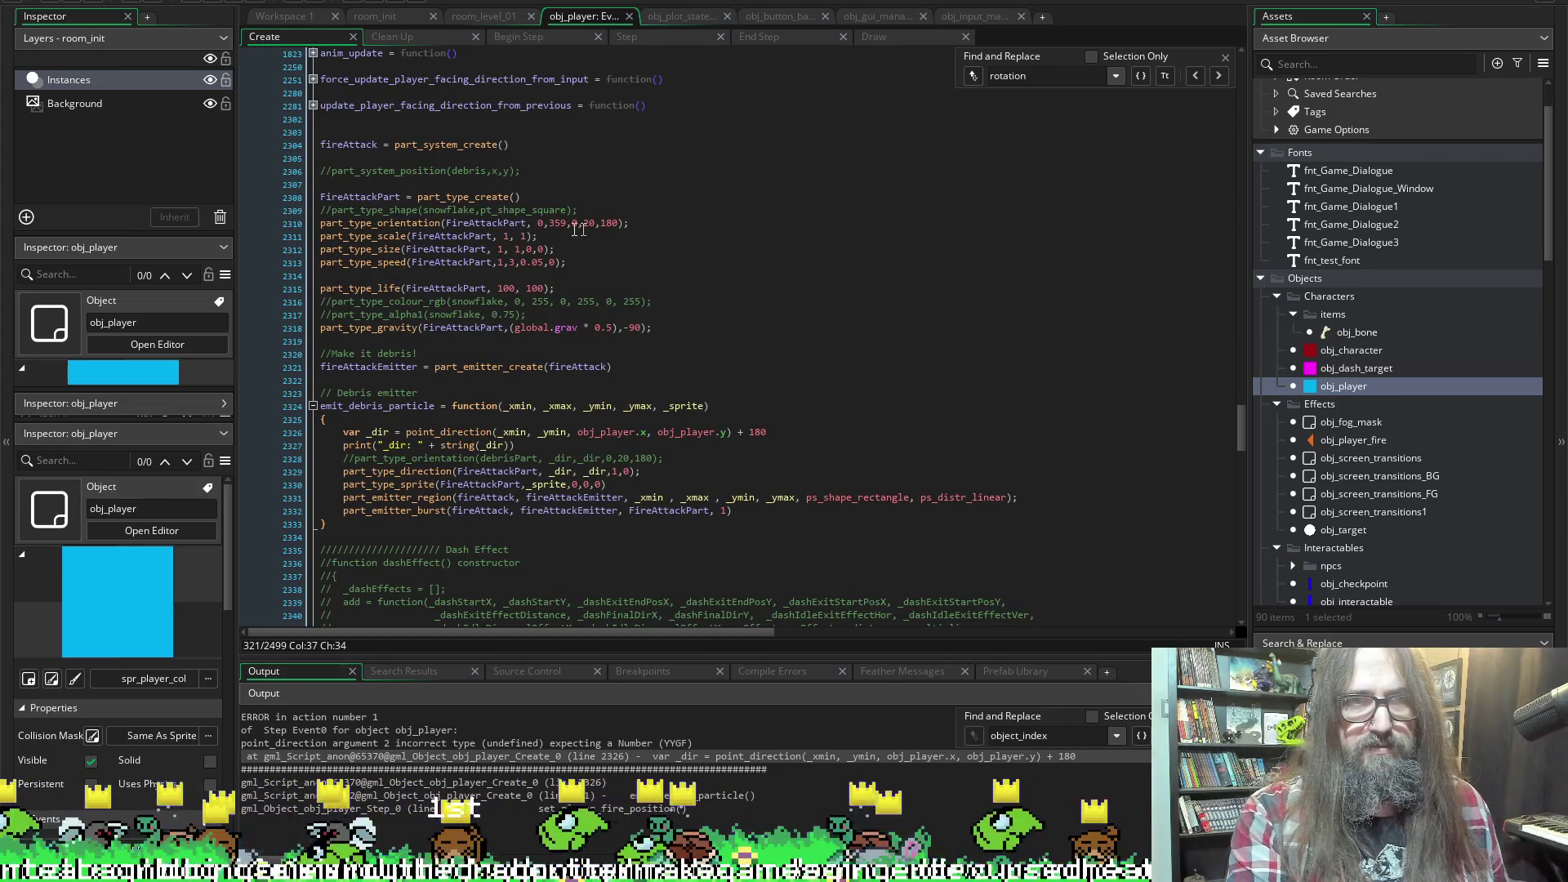
click(332, 210)
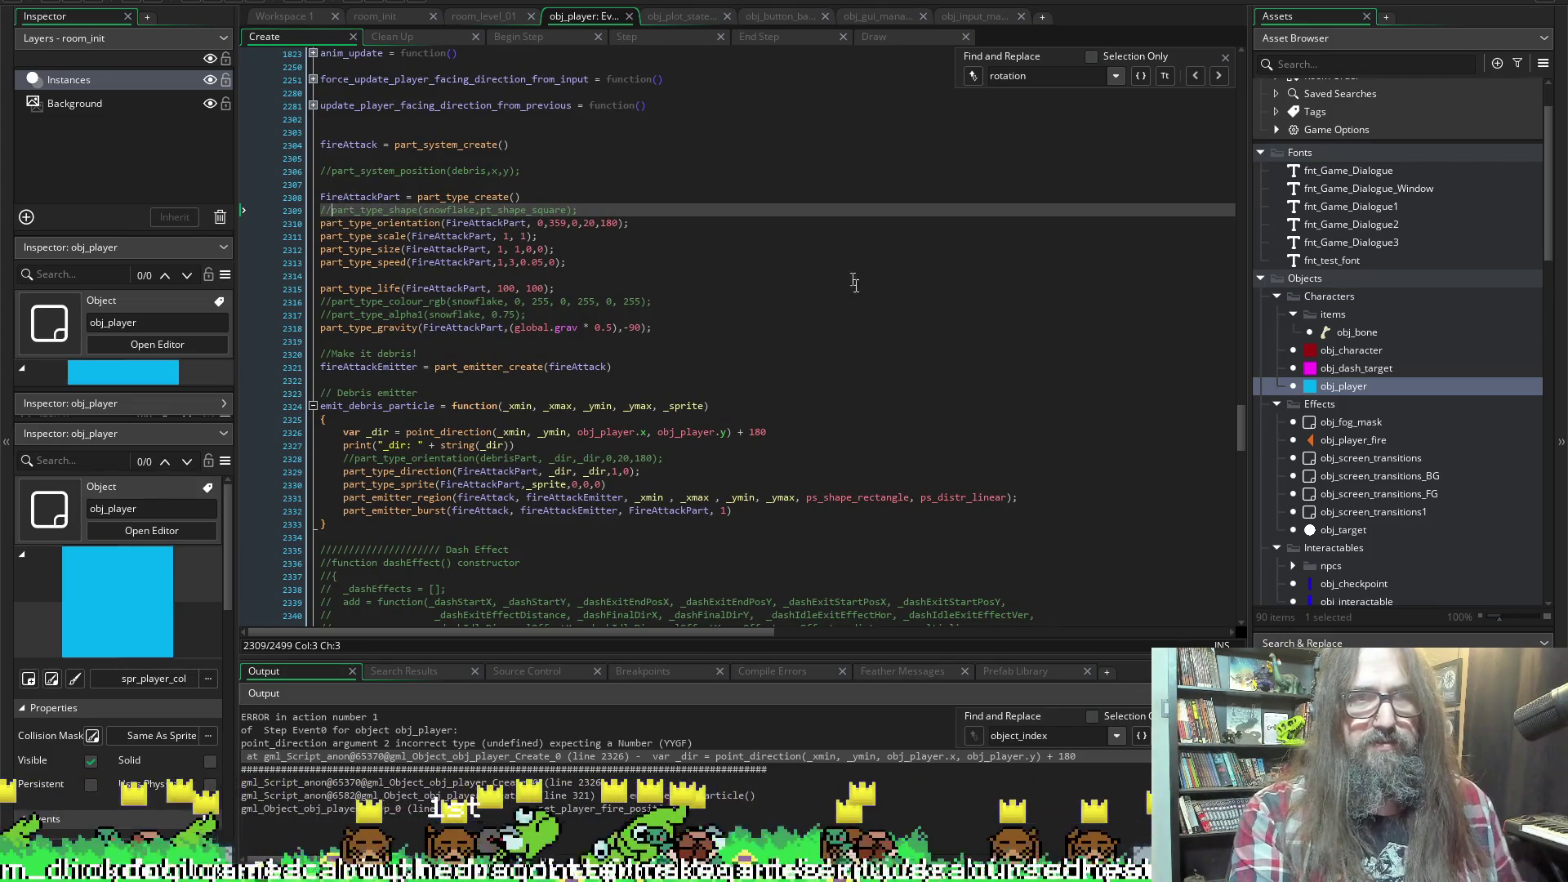
key(BackSpace)
key(BackSpace)
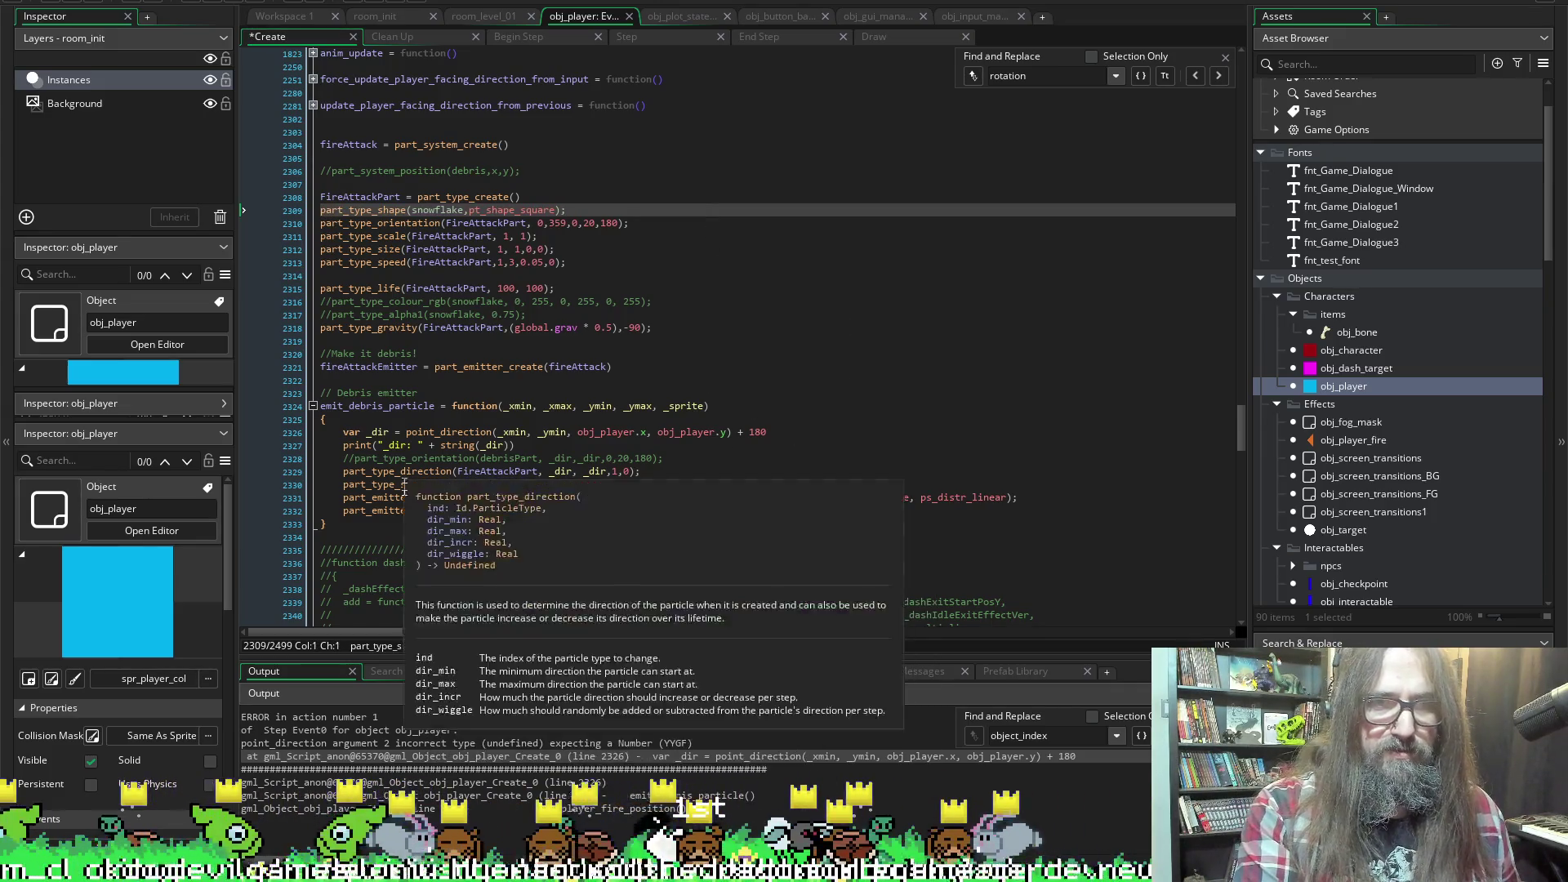
click(349, 485)
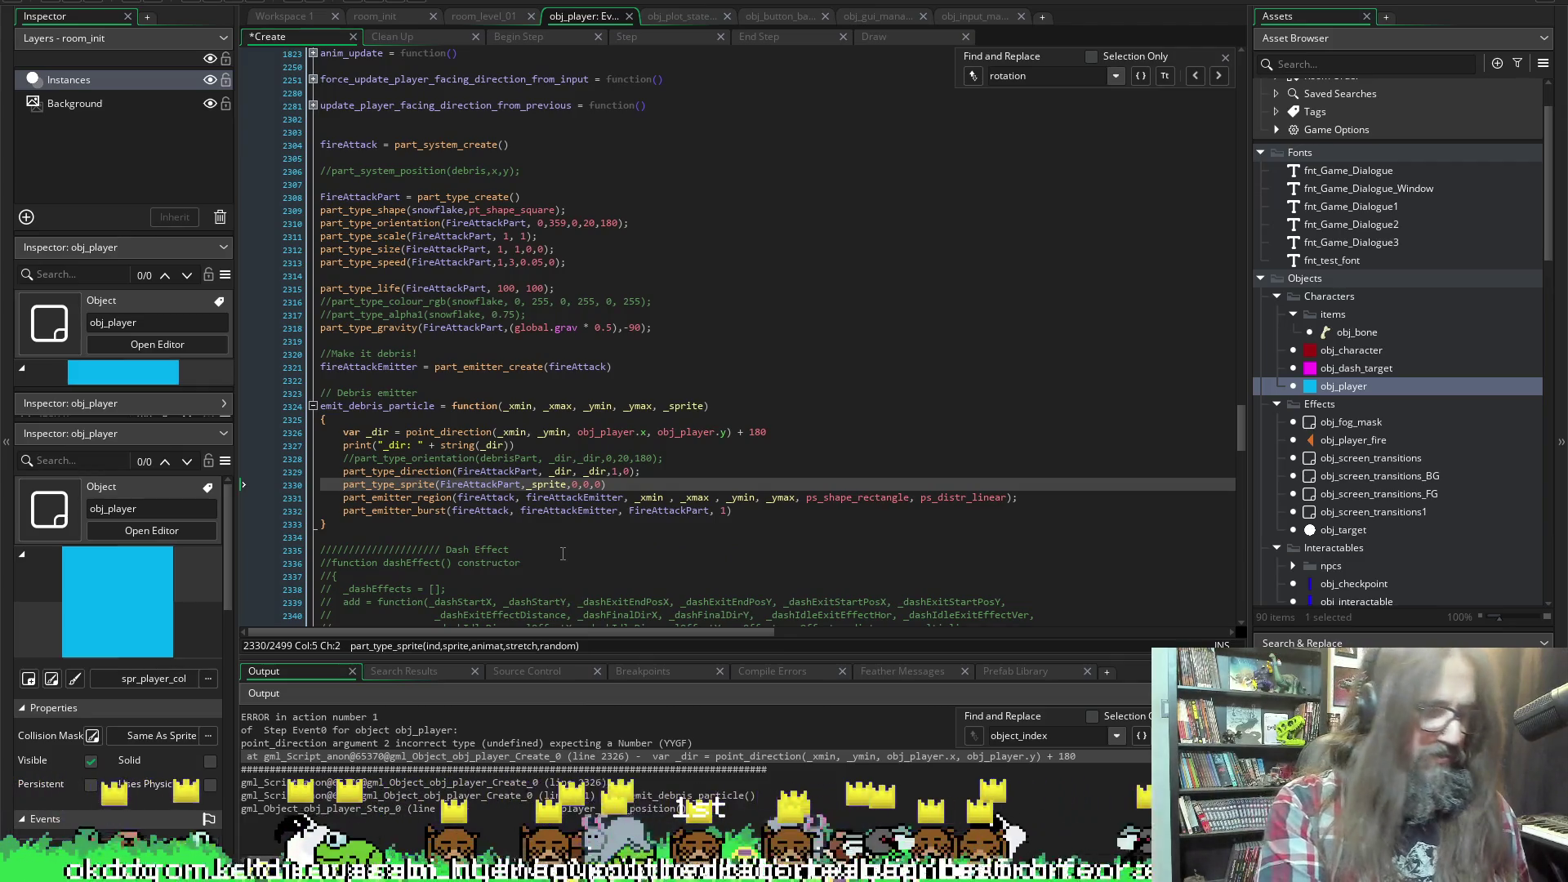
text(//)
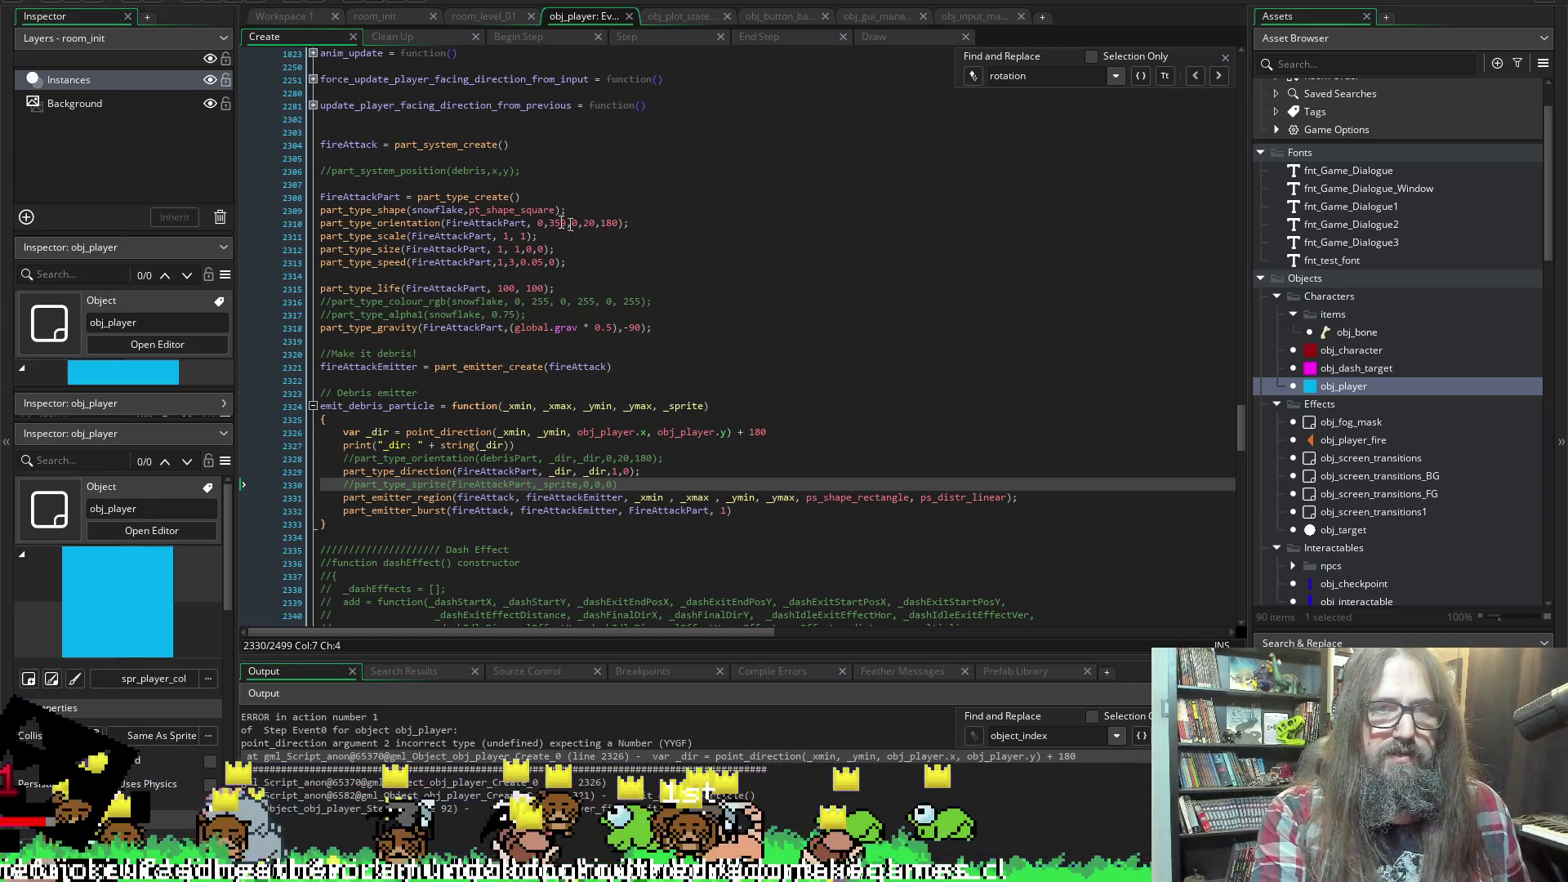
Replace snowflake with FireAttackPart in the part_type_shape call
click(335, 212)
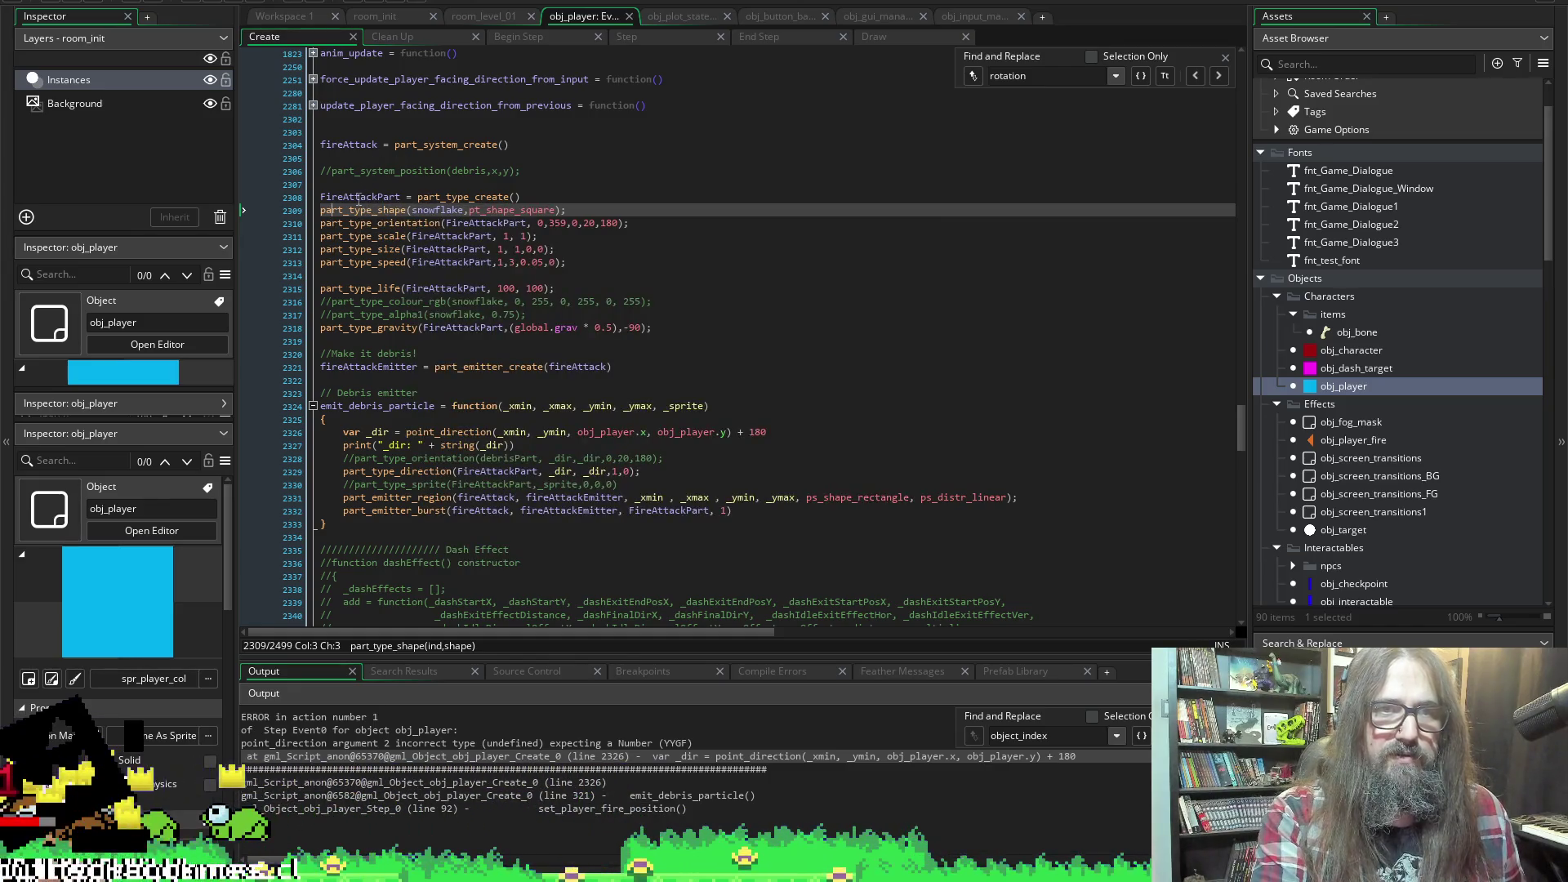
click(357, 199)
double_click(351, 144)
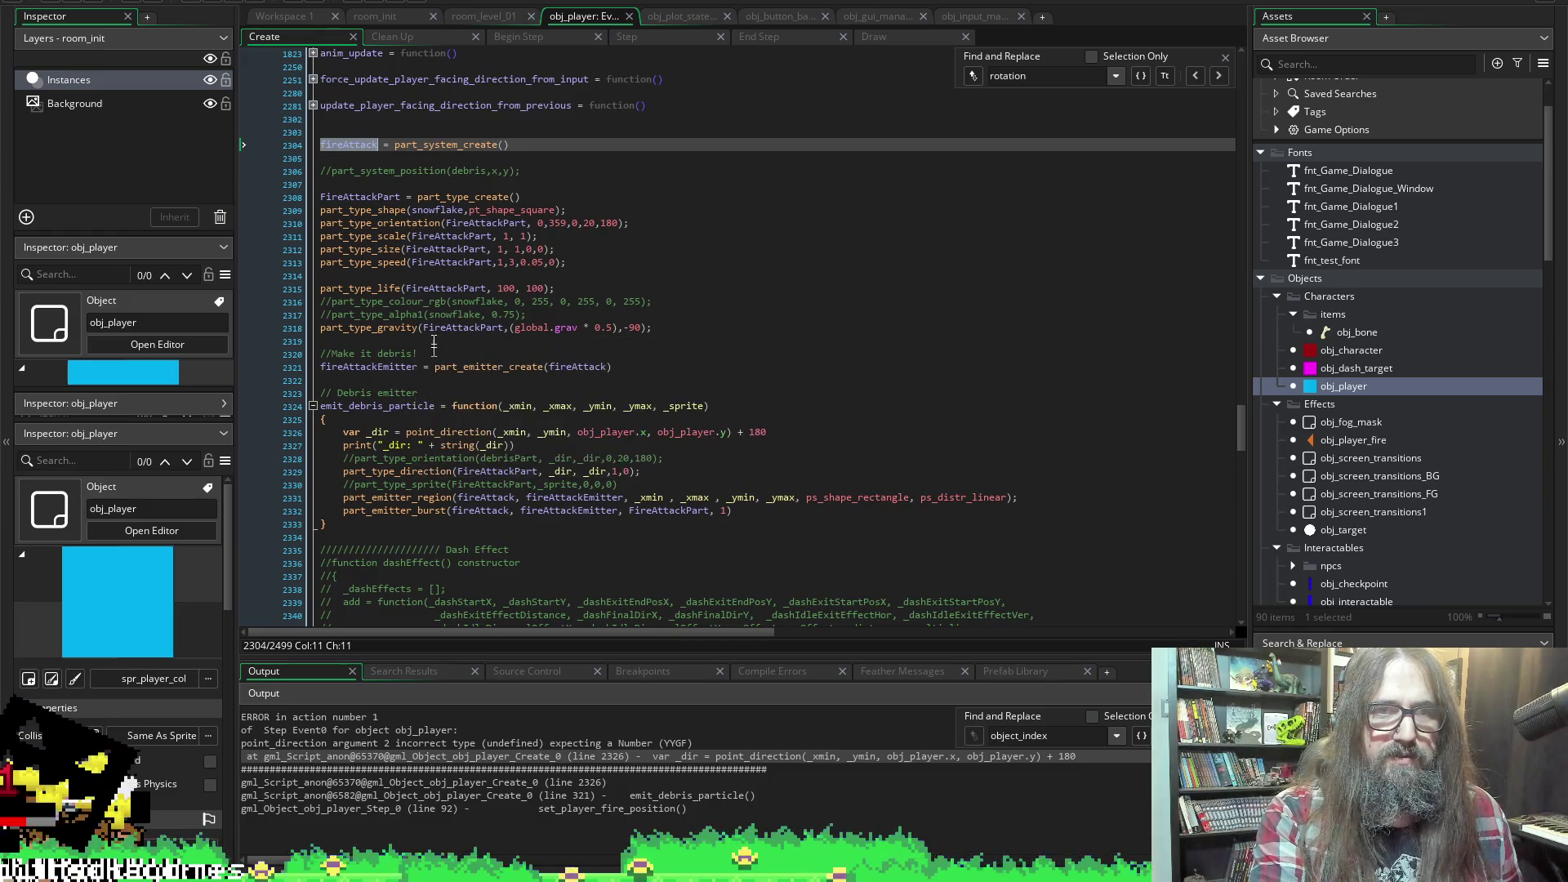
click(397, 197)
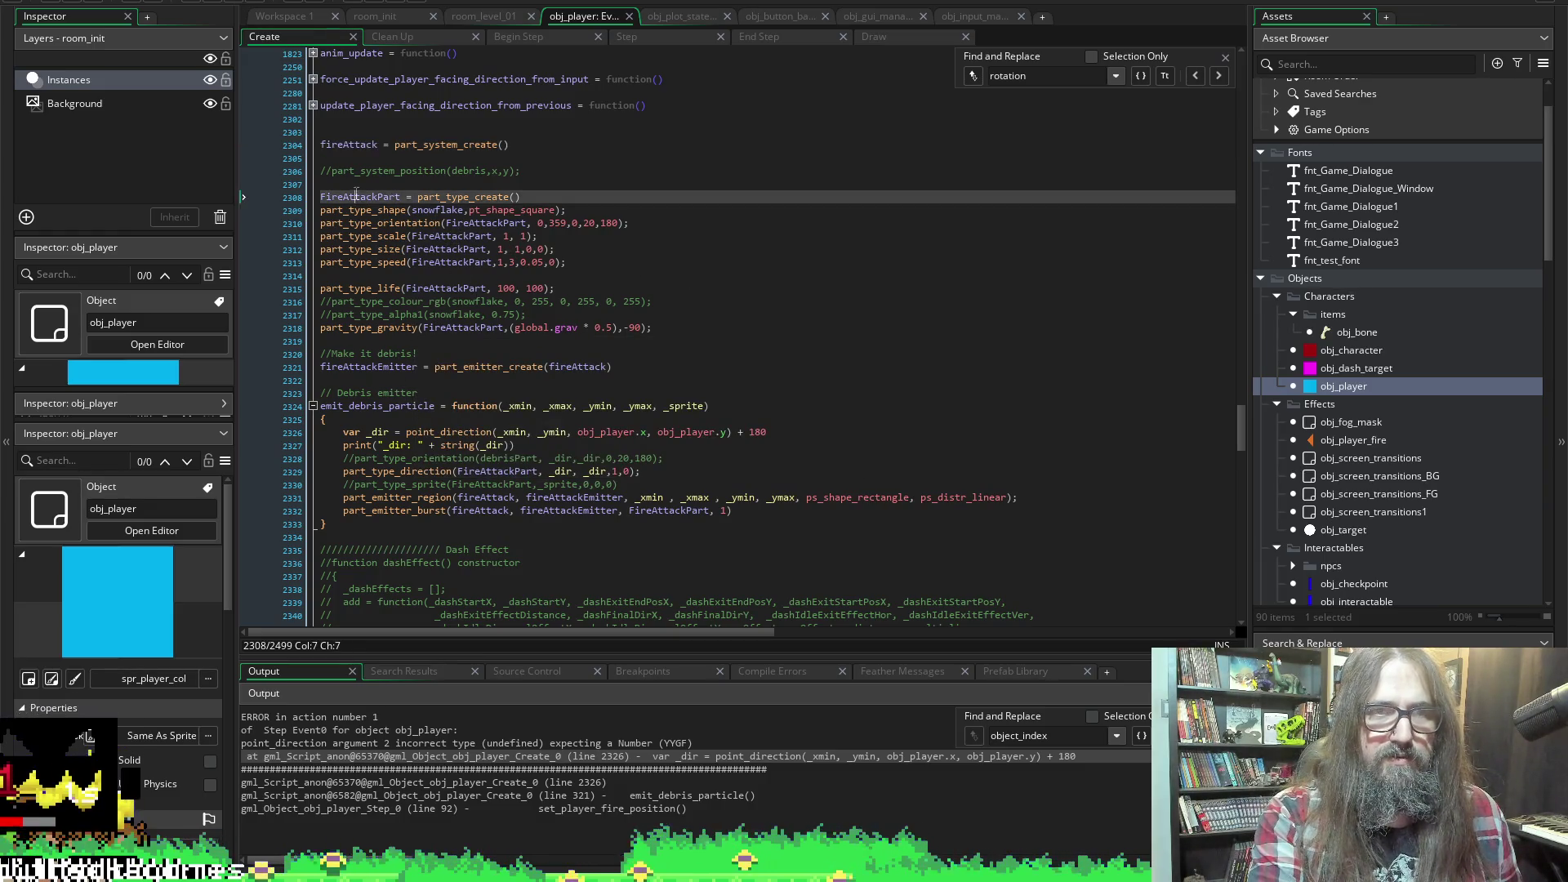
click(362, 187)
double_click(362, 197)
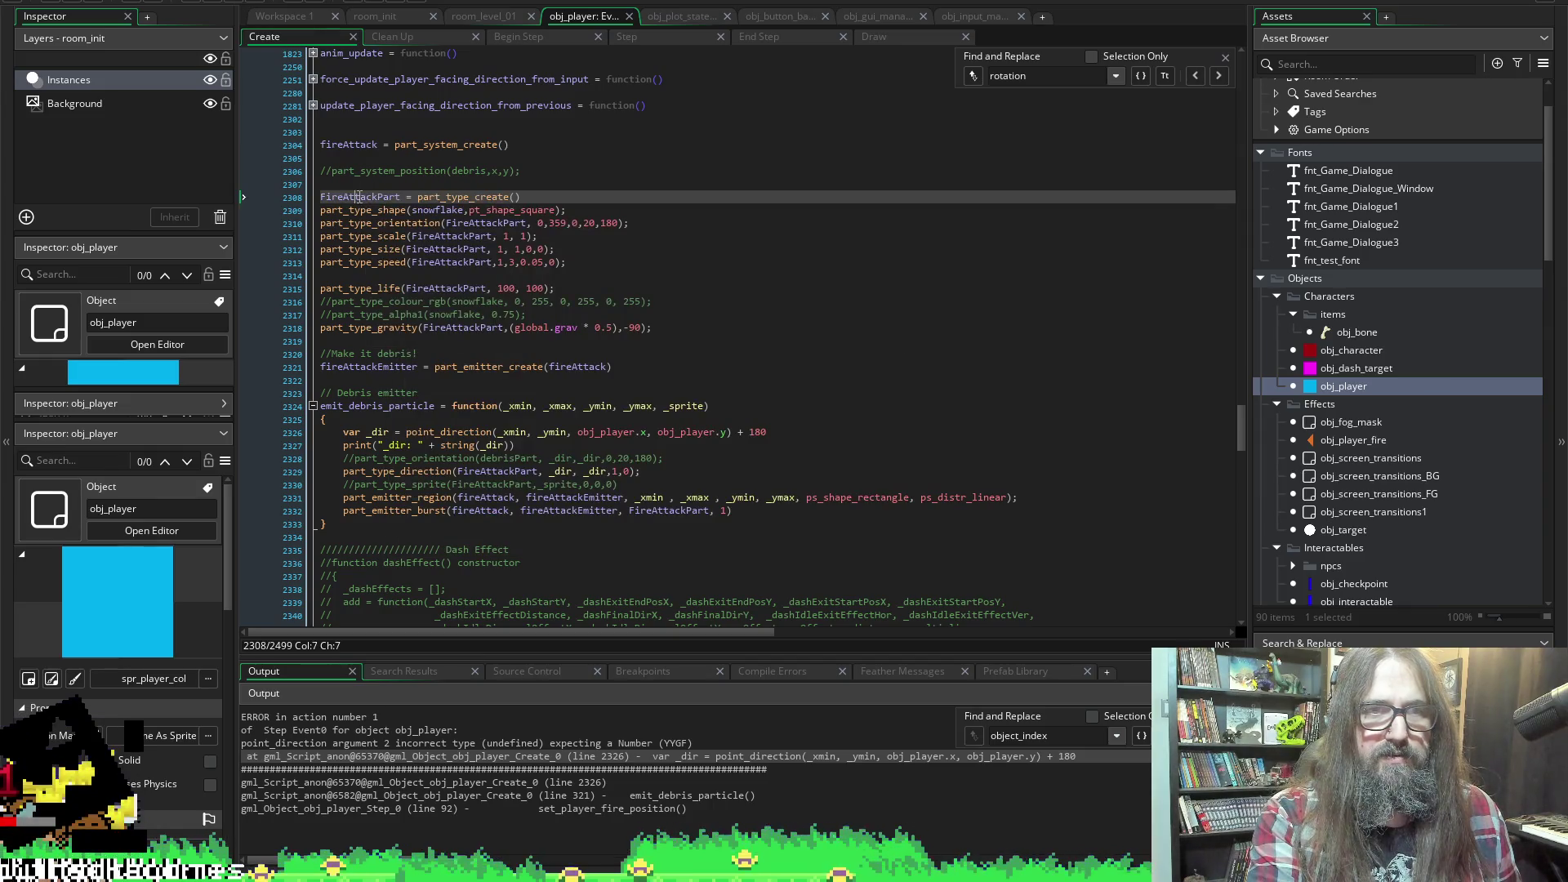
key(ctrl+c)
double_click(446, 210)
key(ctrl+v)
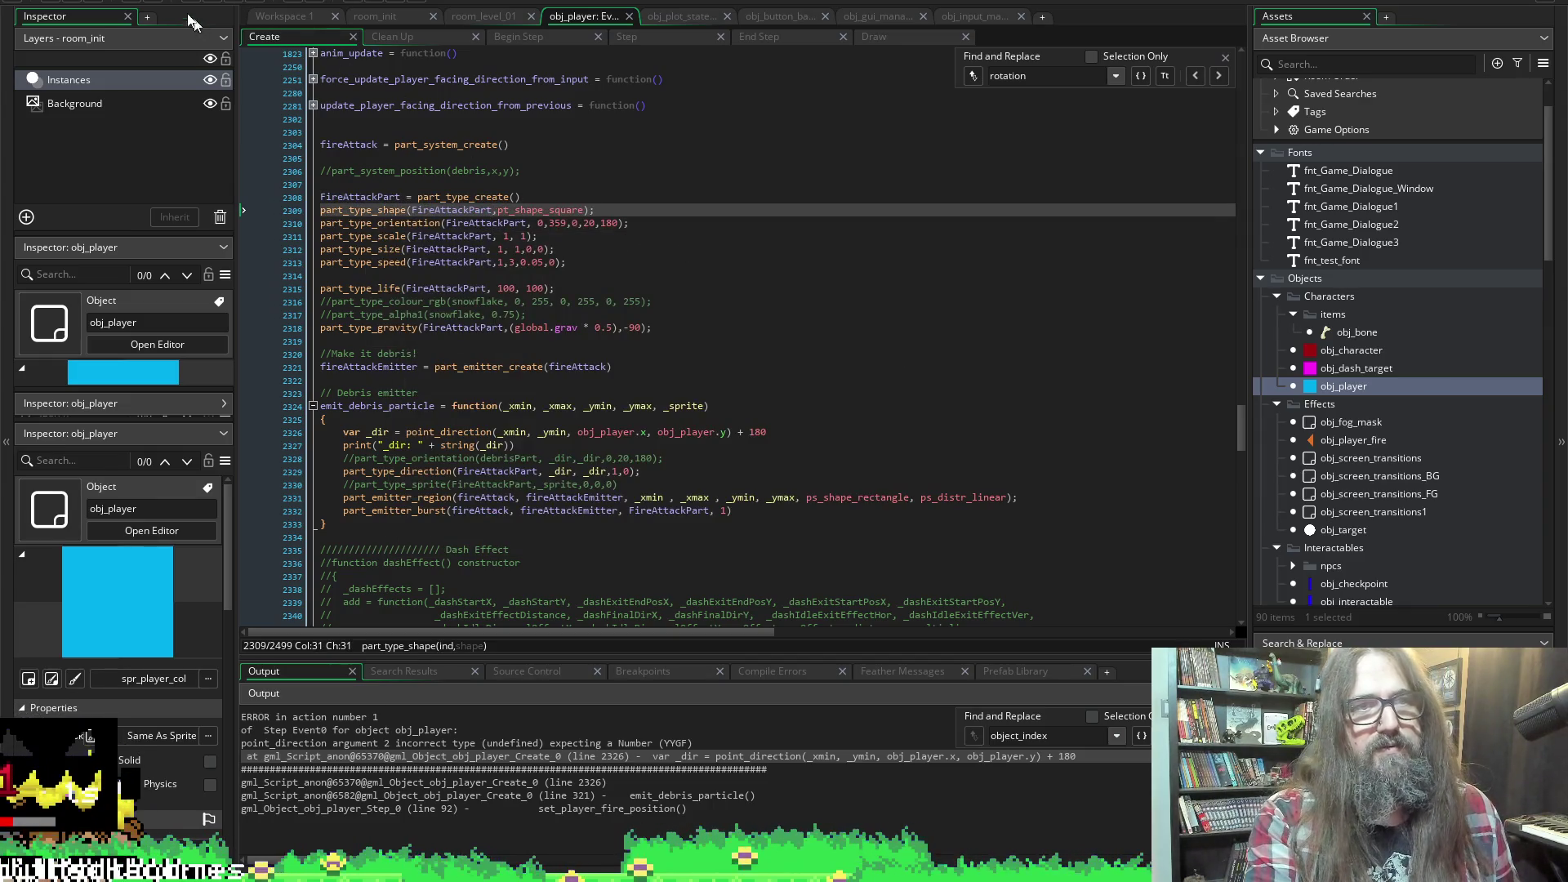
Run the game to test the square particles
scroll(327, 237, down, 5)
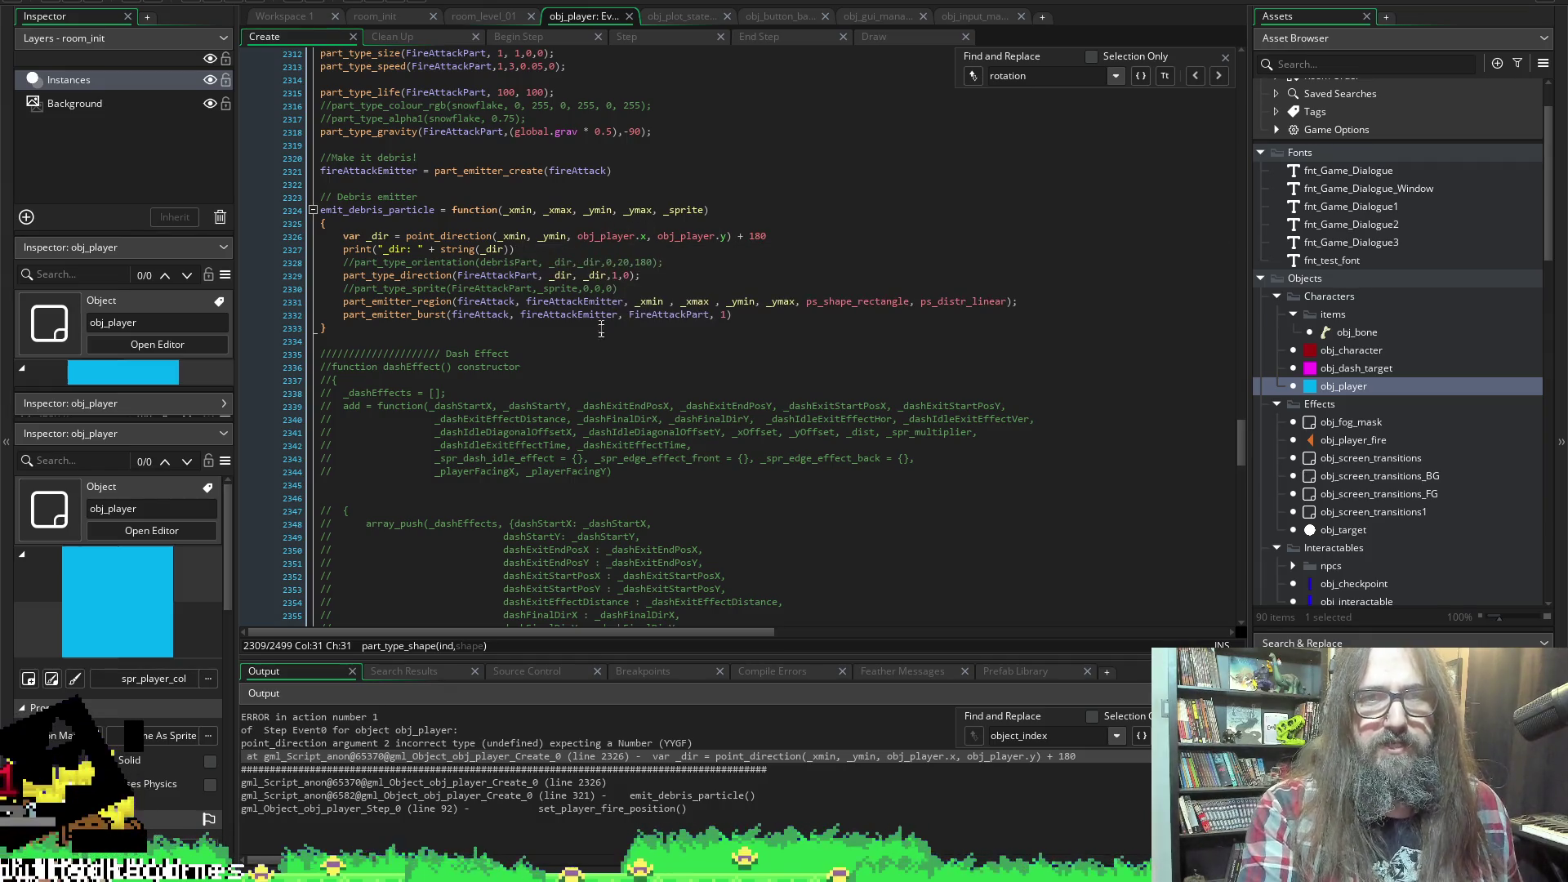
click(348, 249)
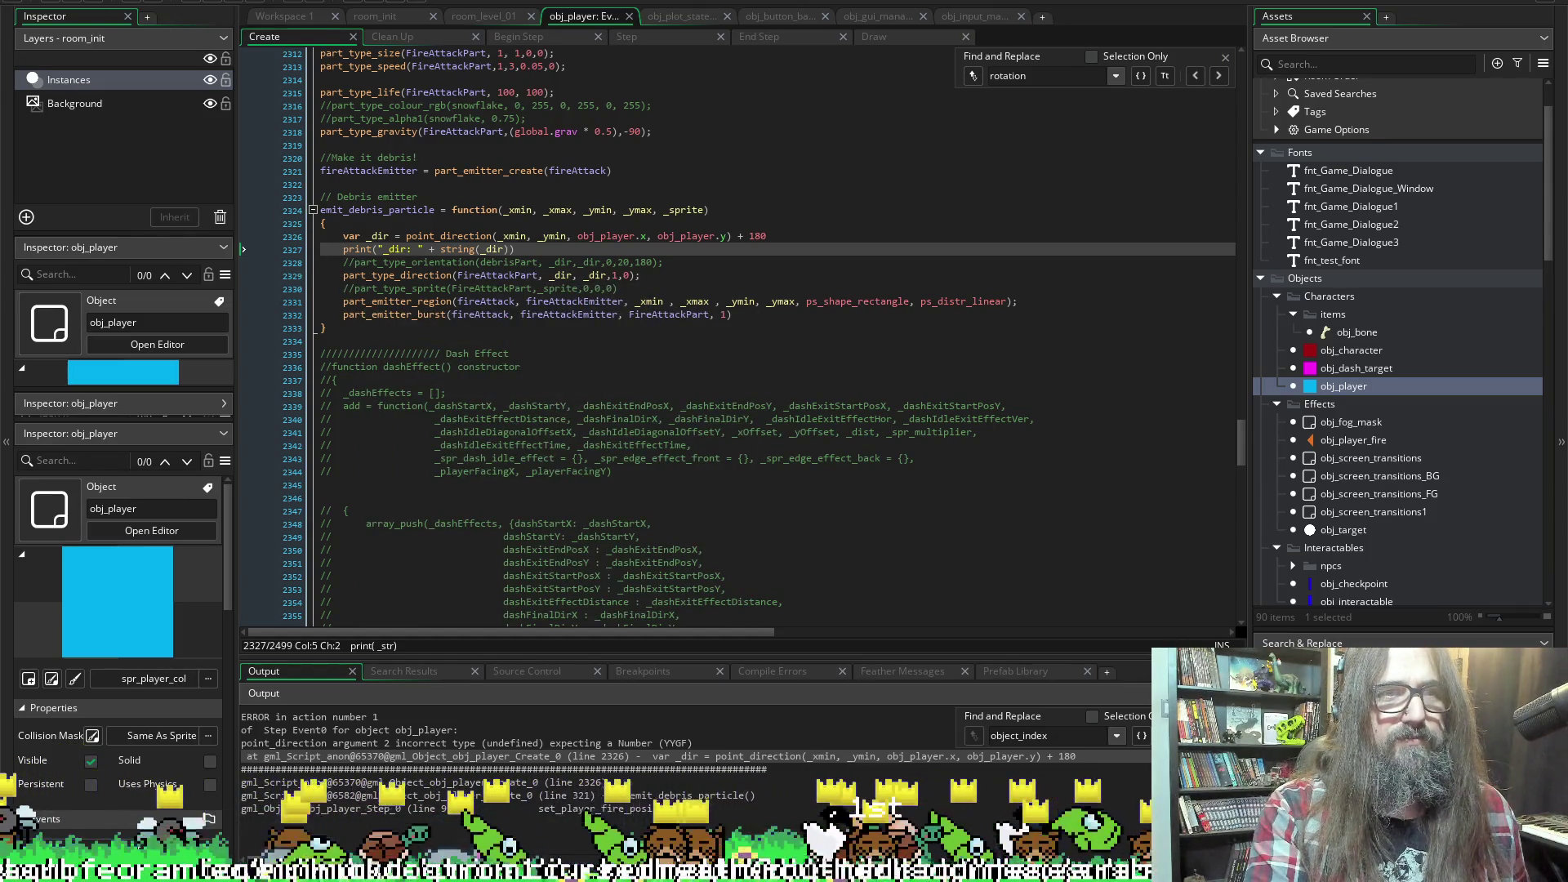
click(214, 3)
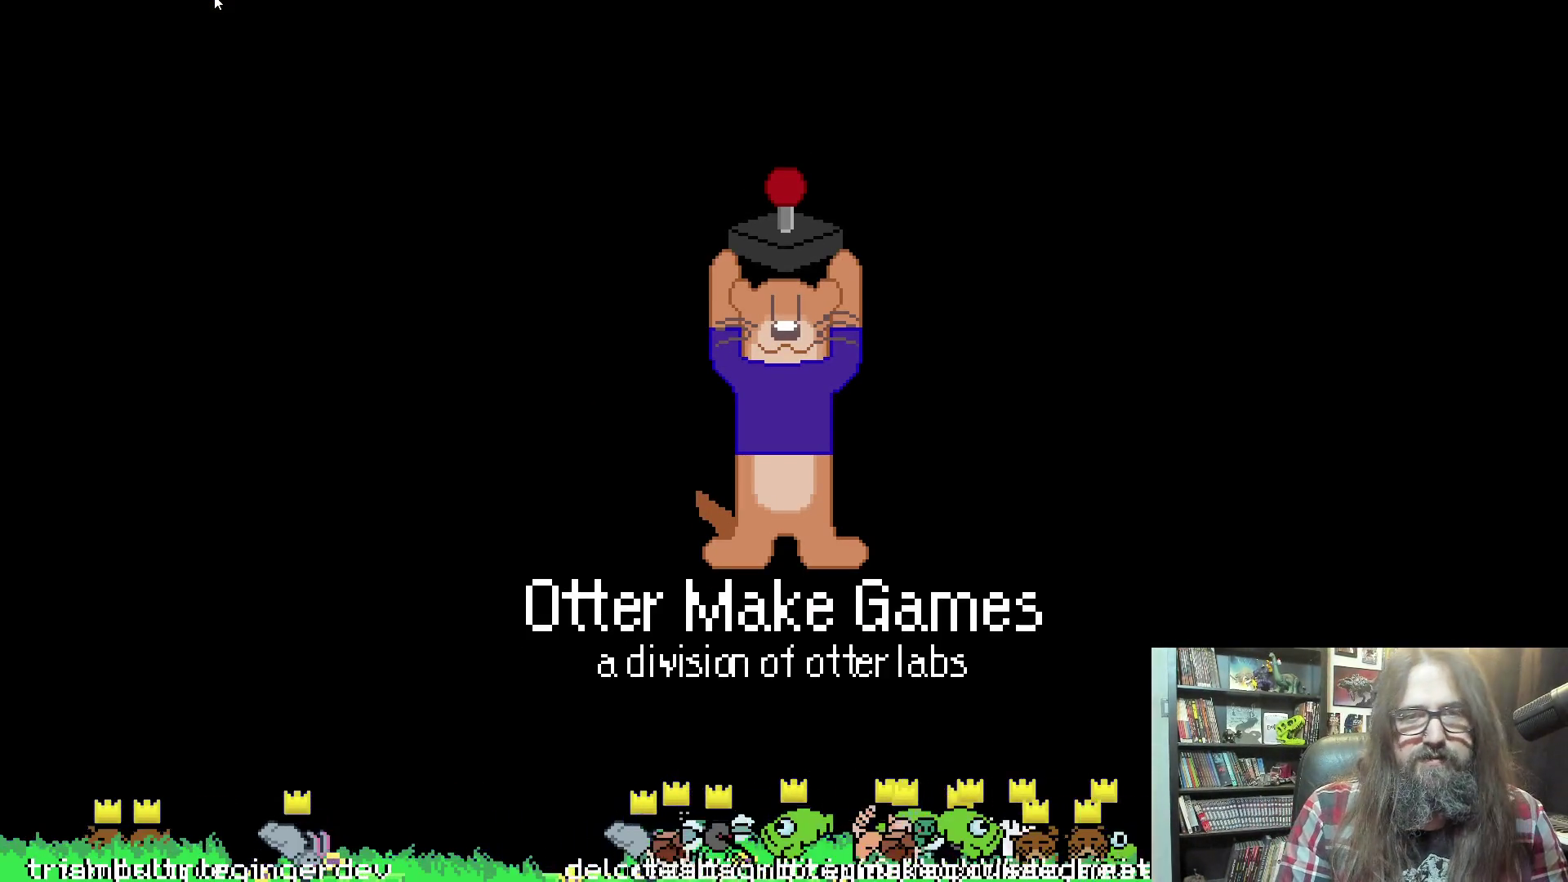
Start a new game, move the player right, then close the game window
key(Return)
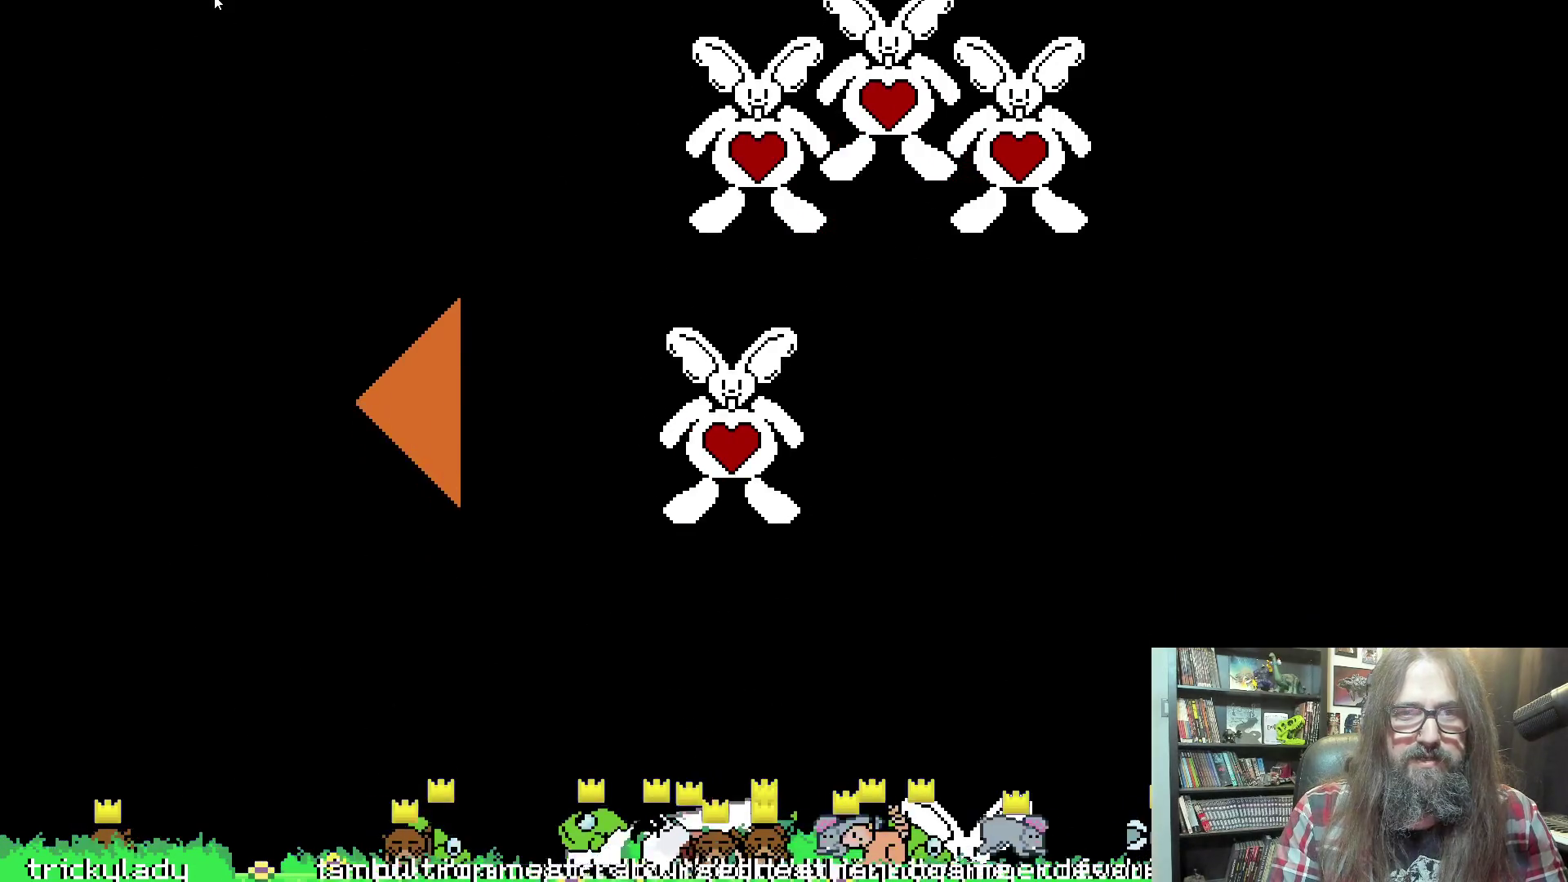
key(Right)
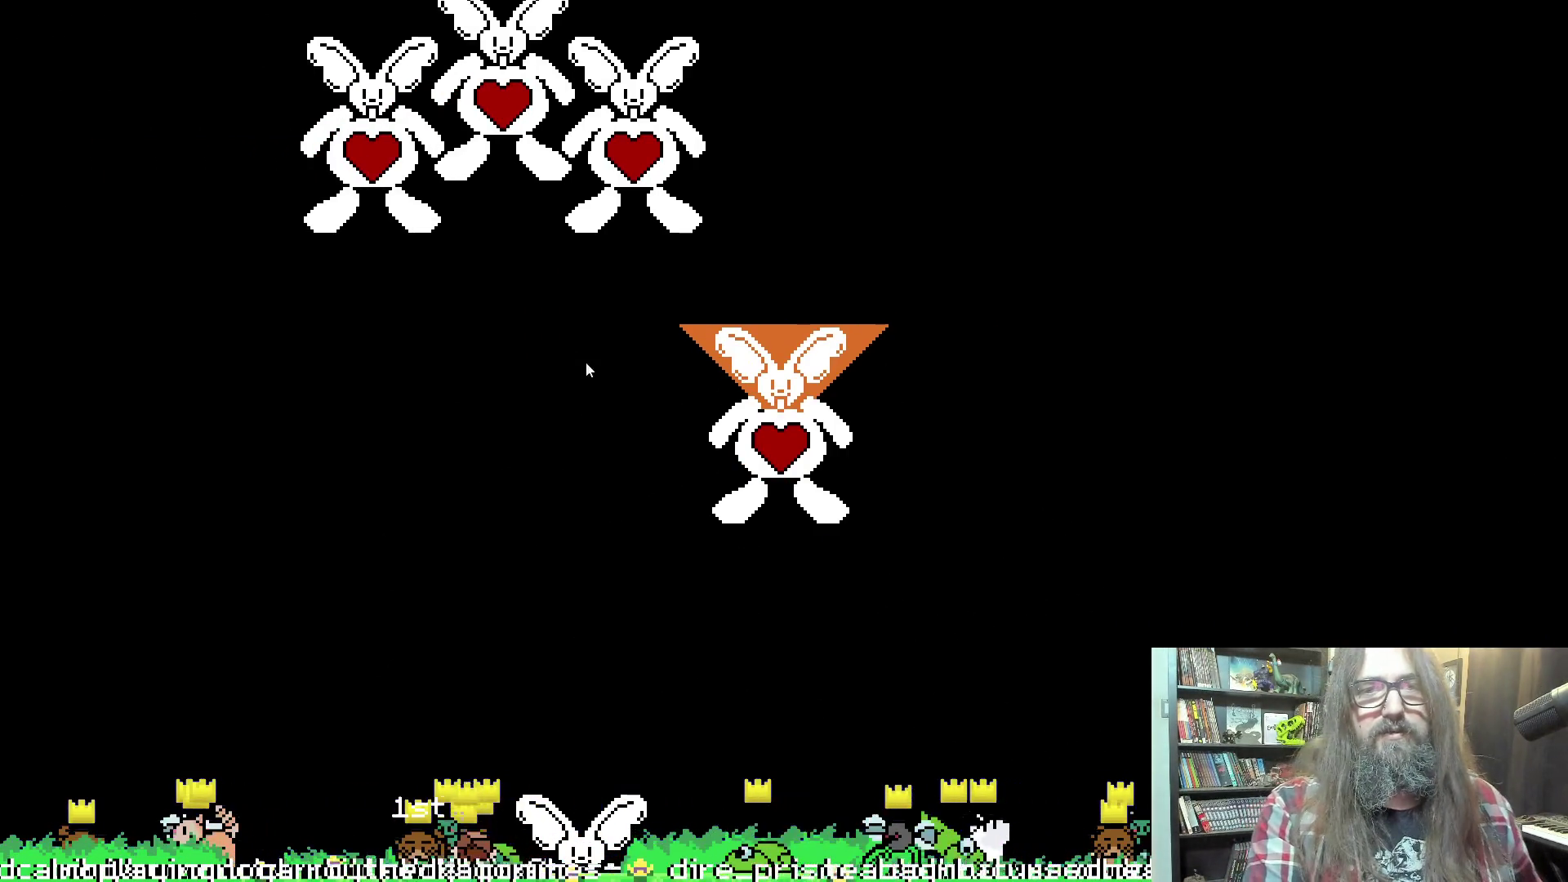
key(Escape)
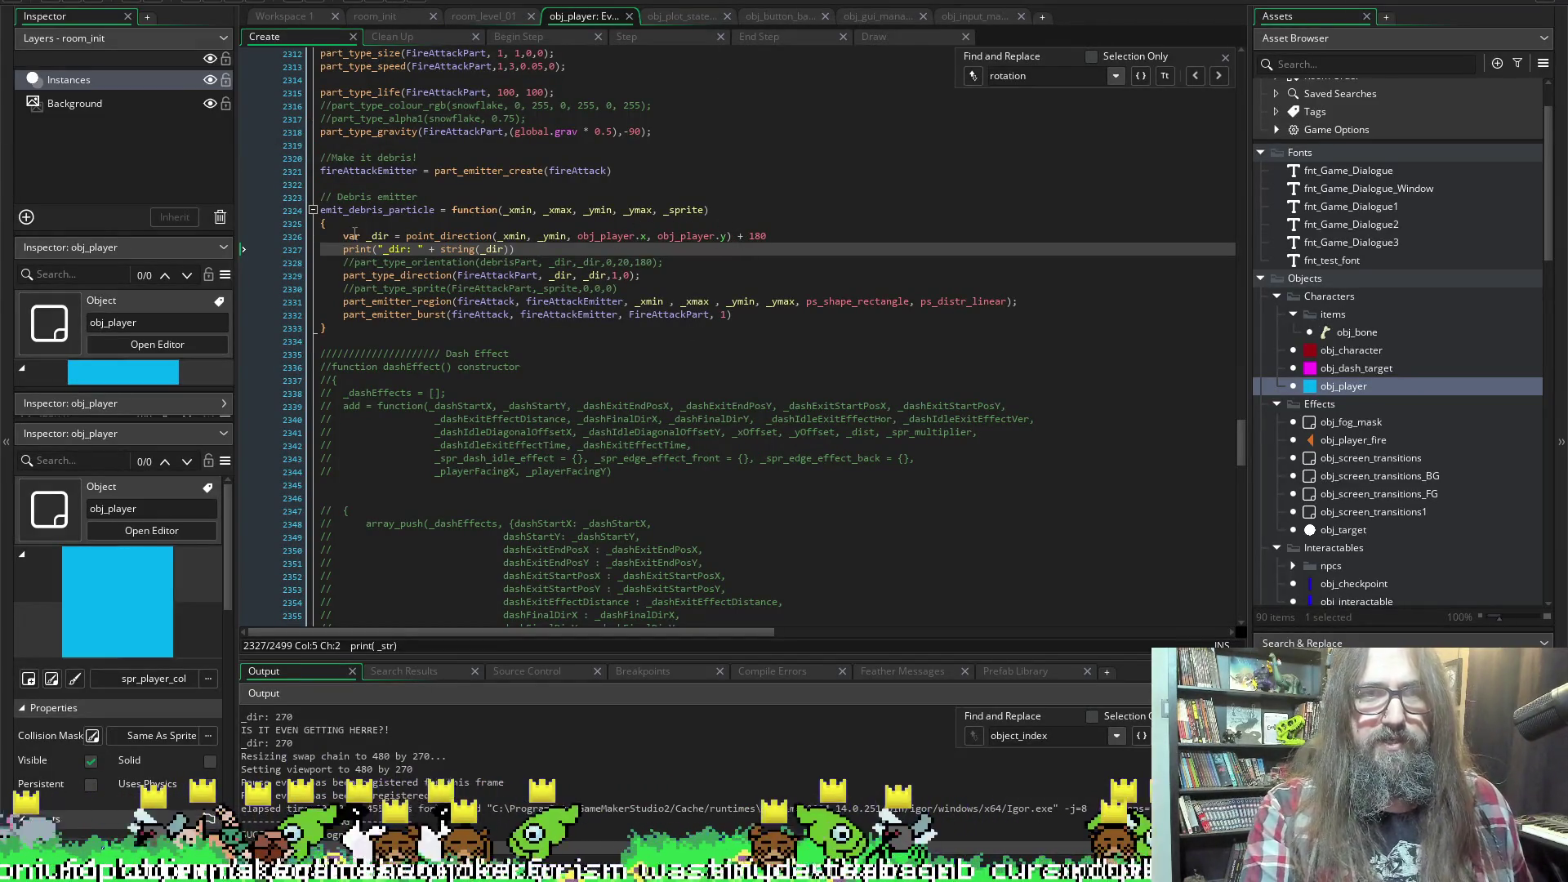
Try substituting playerFire for the point_direction arguments on the _dir line, then undo it
click(379, 236)
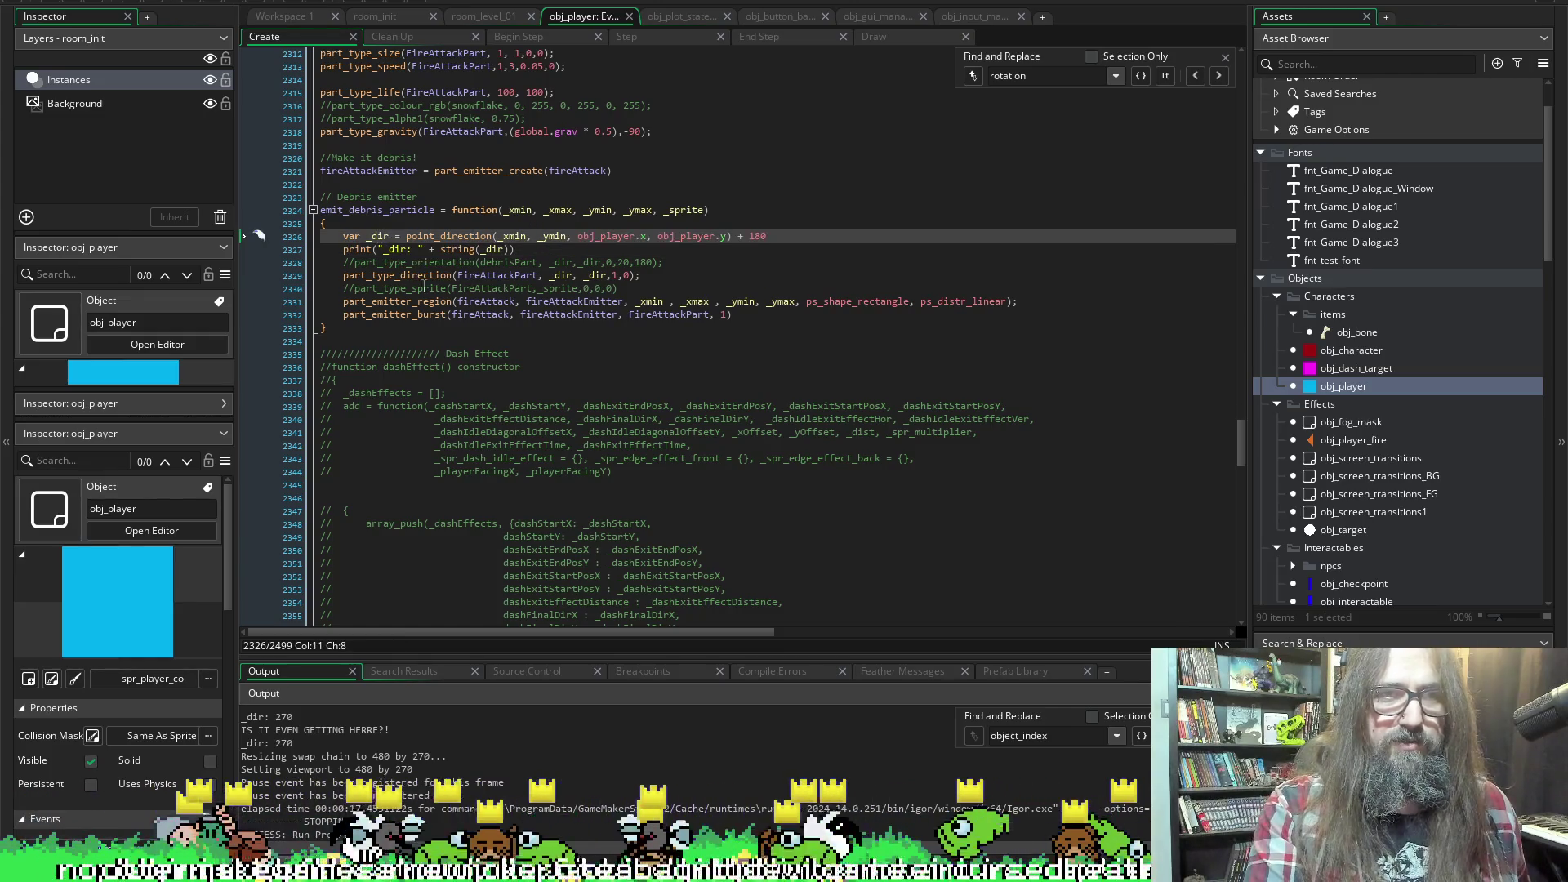
scroll(423, 286, up, 10)
scroll(326, 205, down, 3)
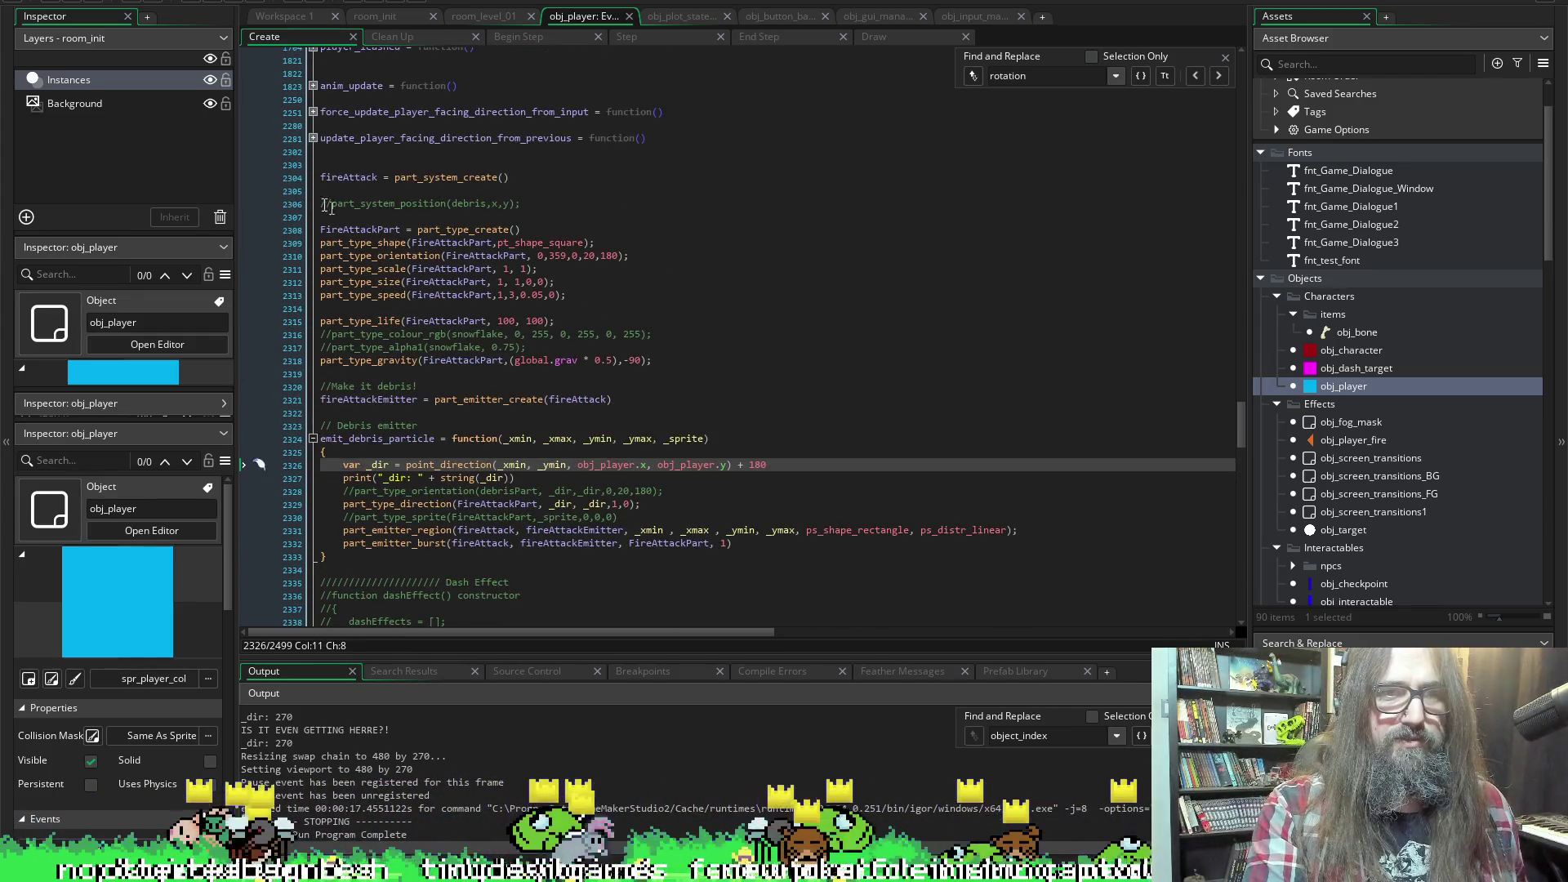
scroll(326, 197, up, 15)
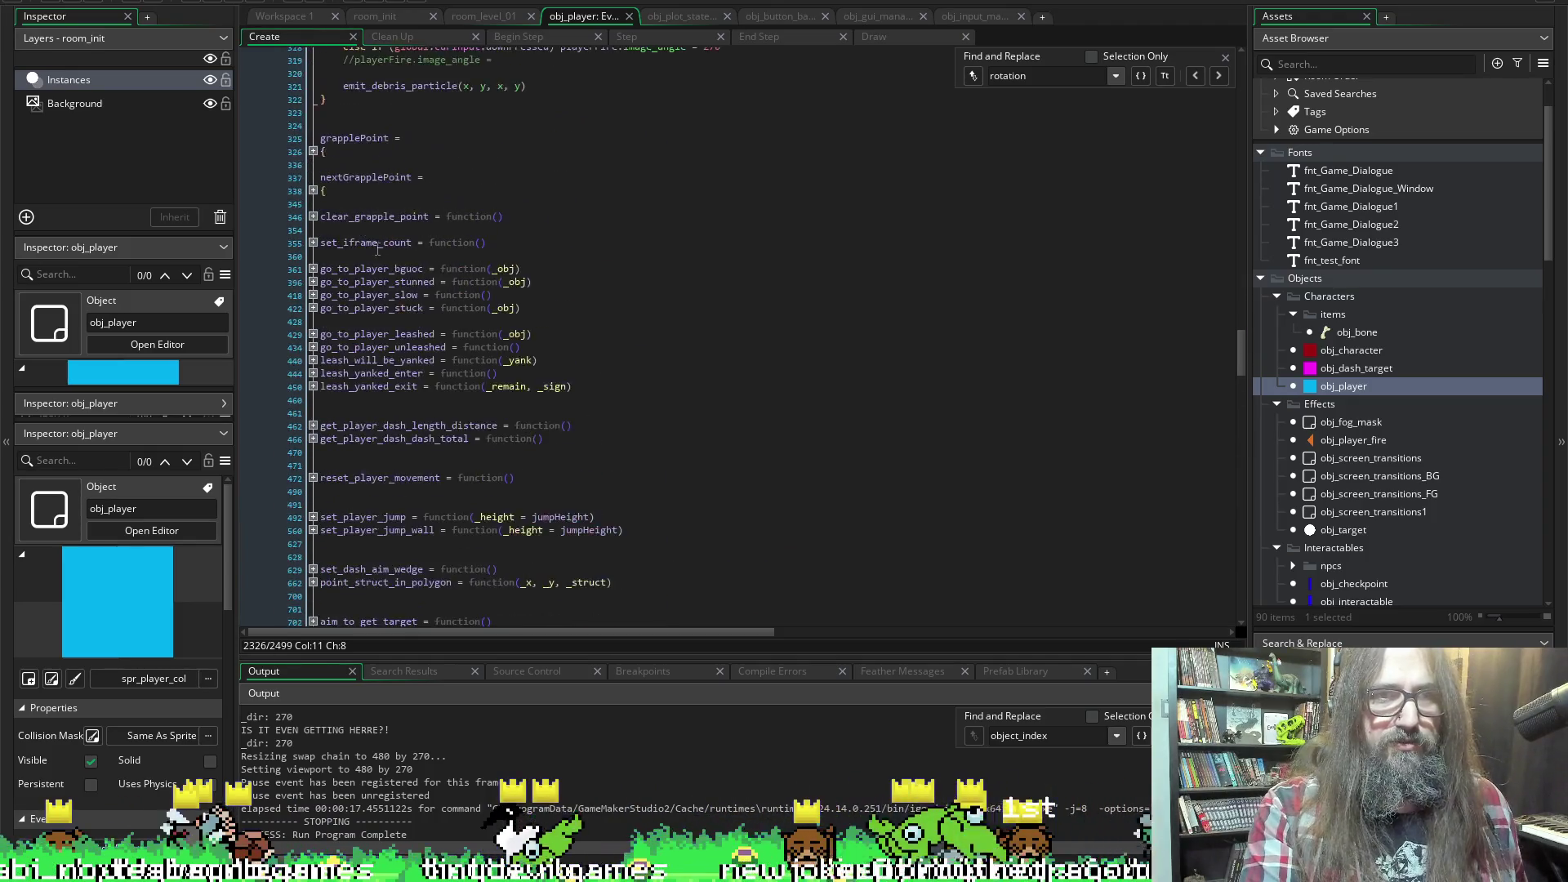
click(401, 210)
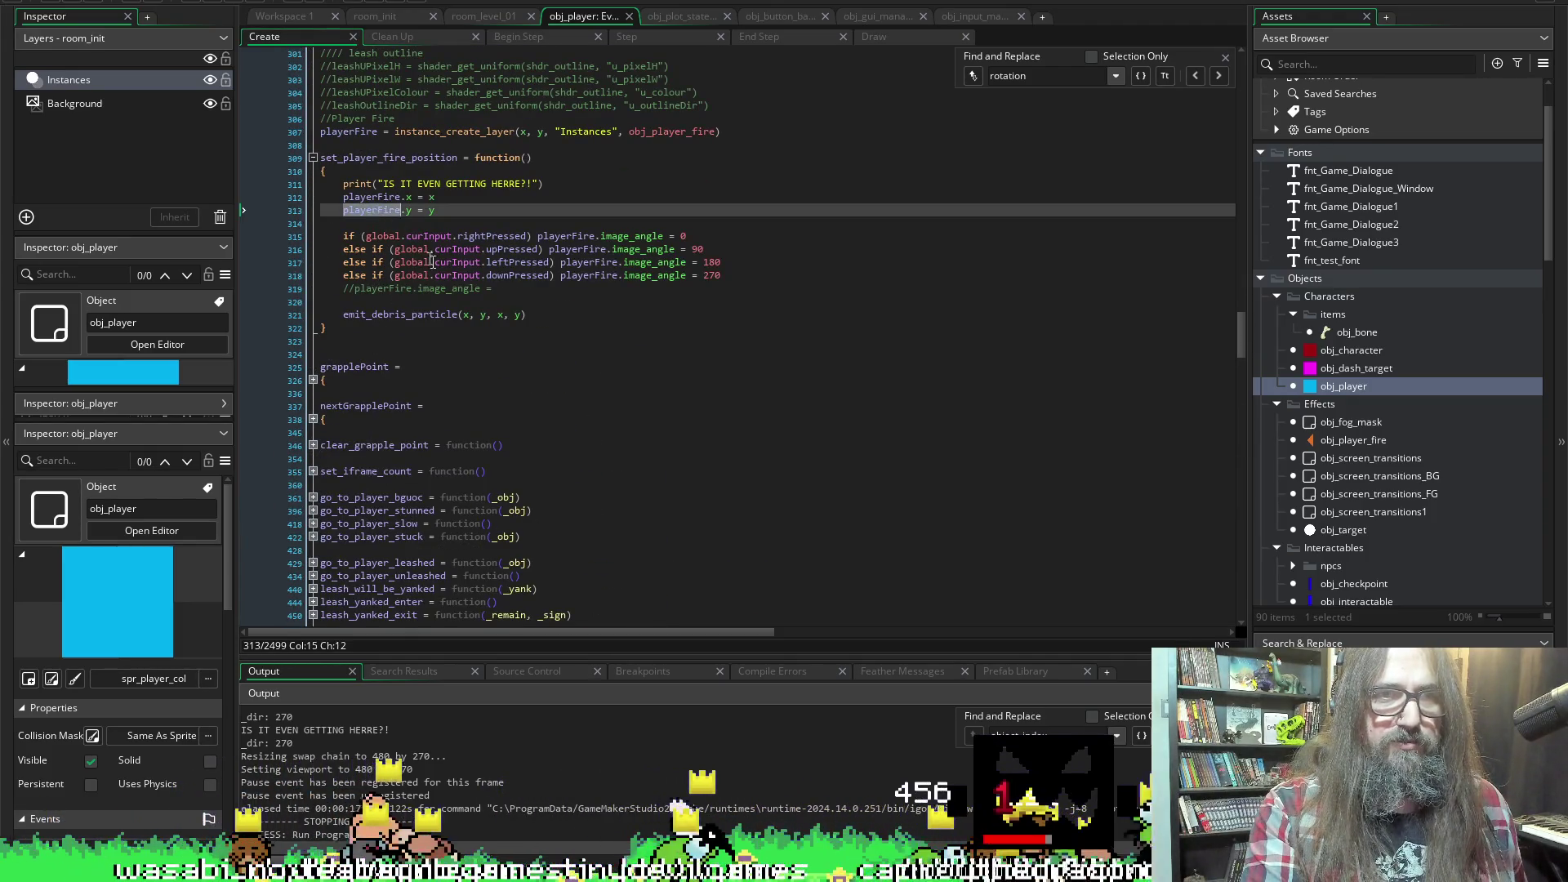
scroll(430, 299, down, 9)
scroll(426, 359, down, 10)
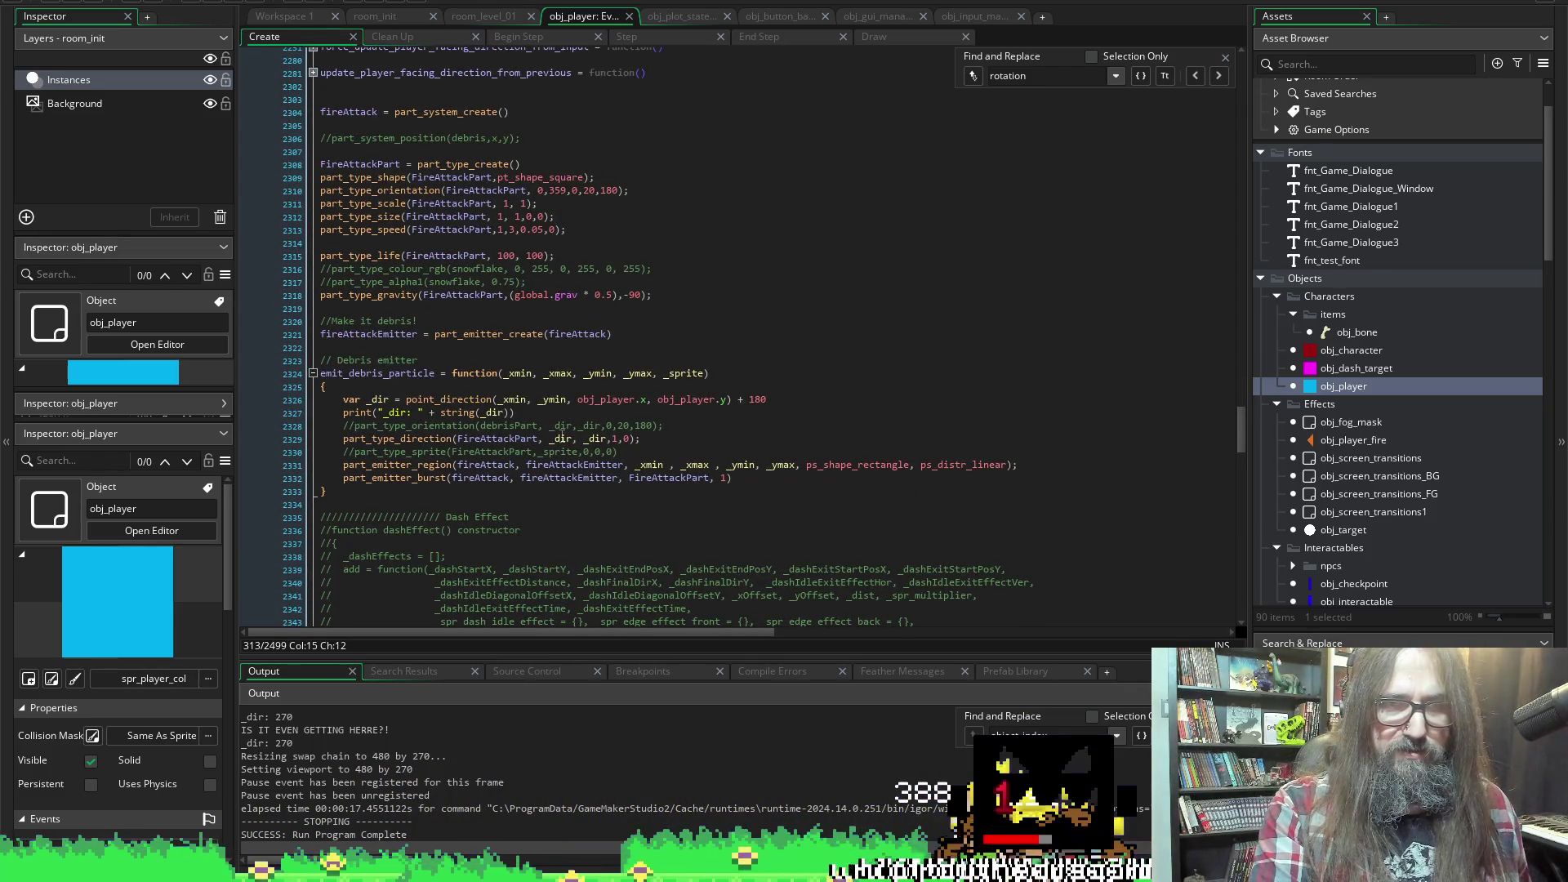
double_click(562, 438)
text(playerFire)
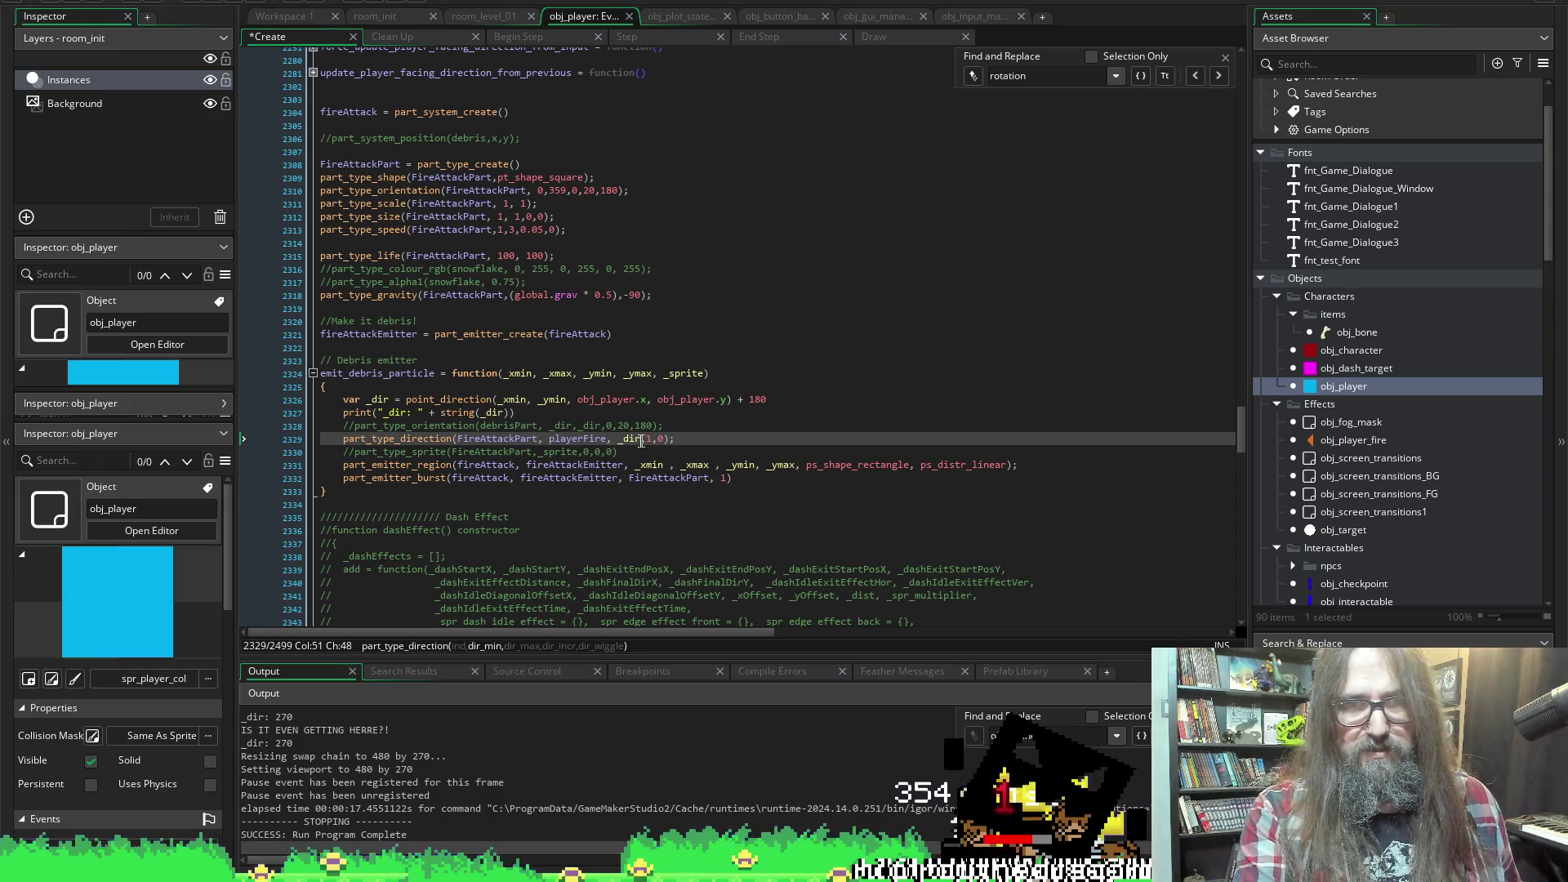
double_click(635, 440)
text(playerFire)
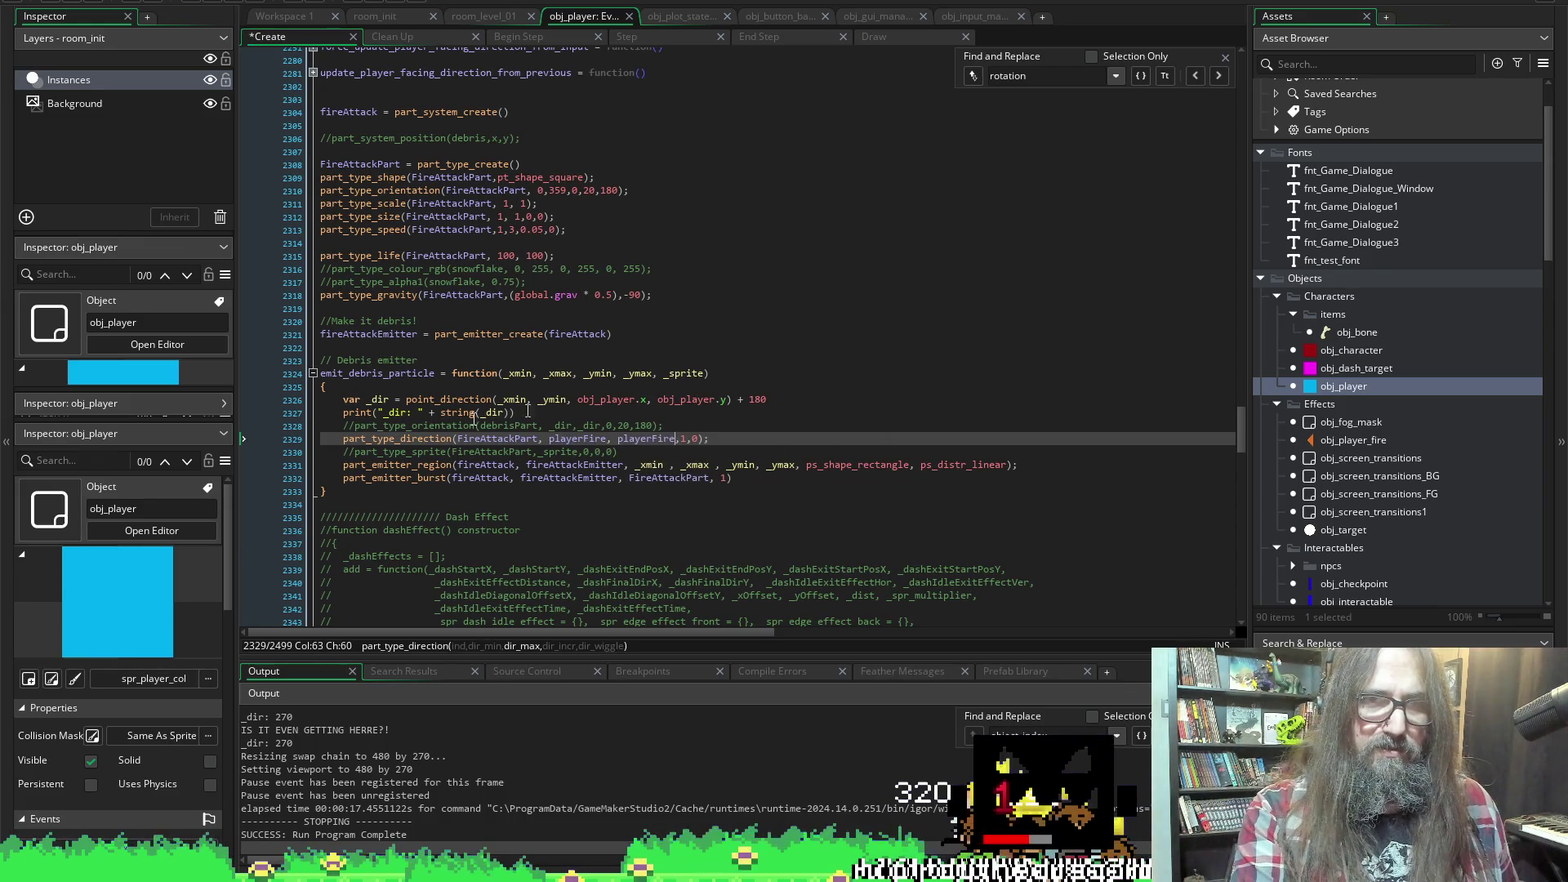
key(ctrl+z)
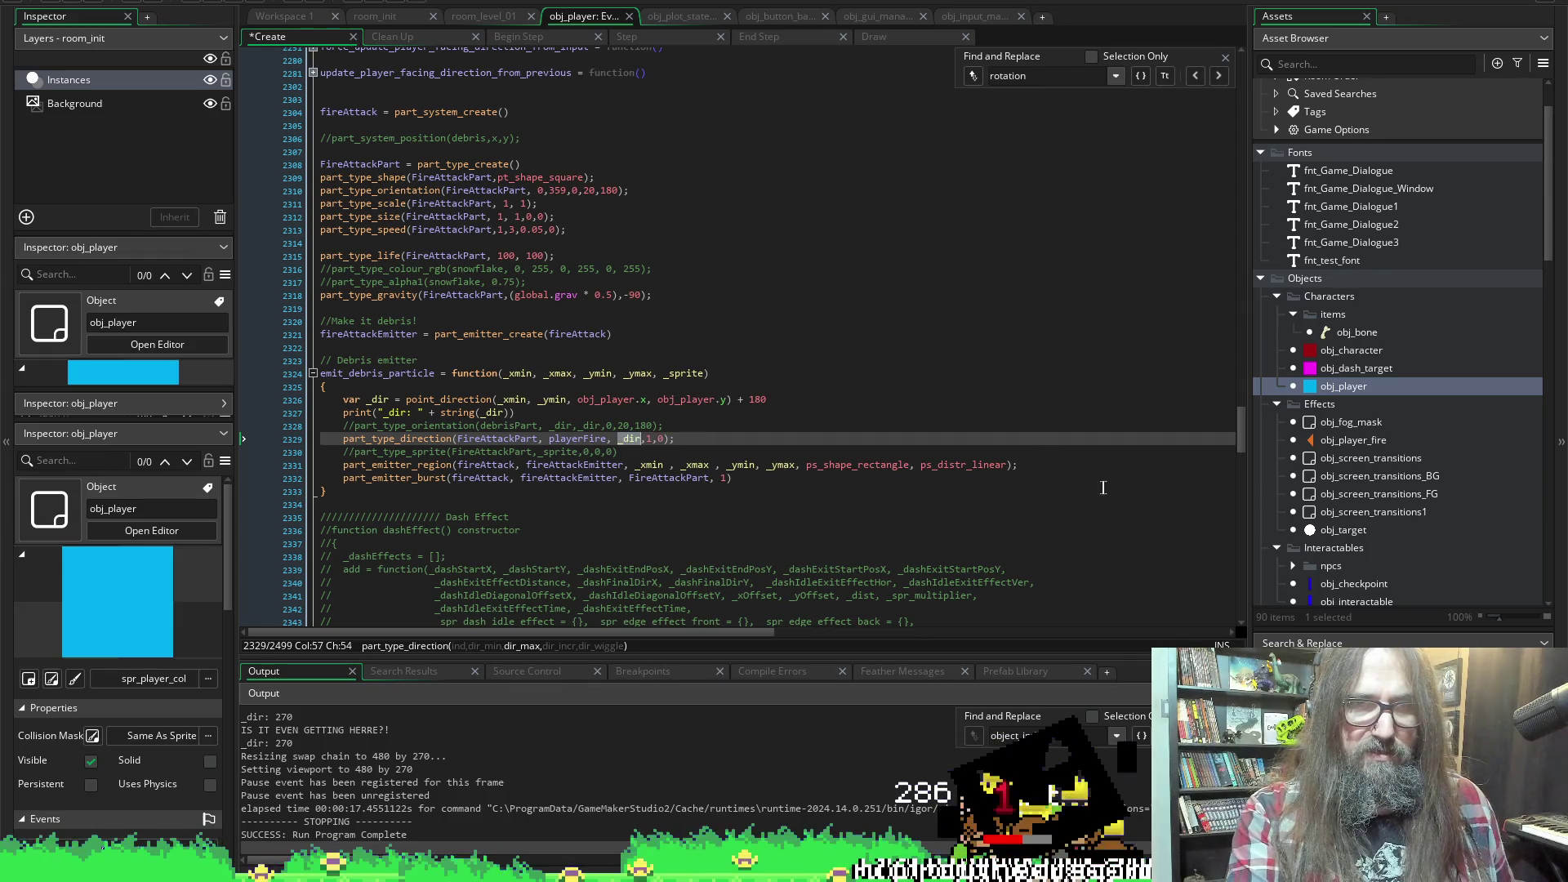
key(ctrl+z)
key(ctrl+z)
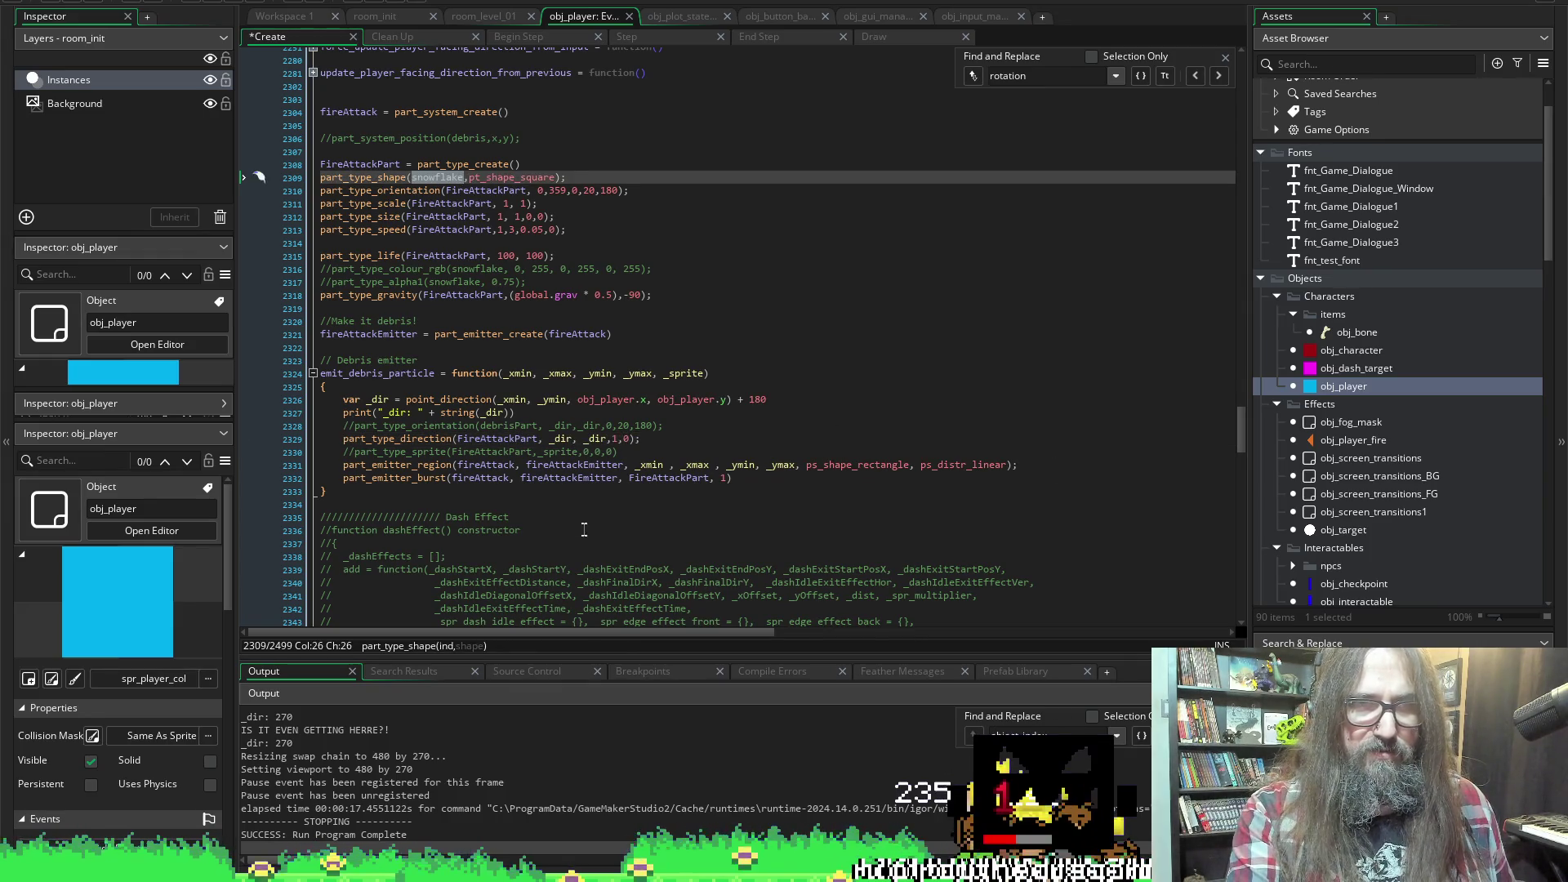
key(ctrl+y)
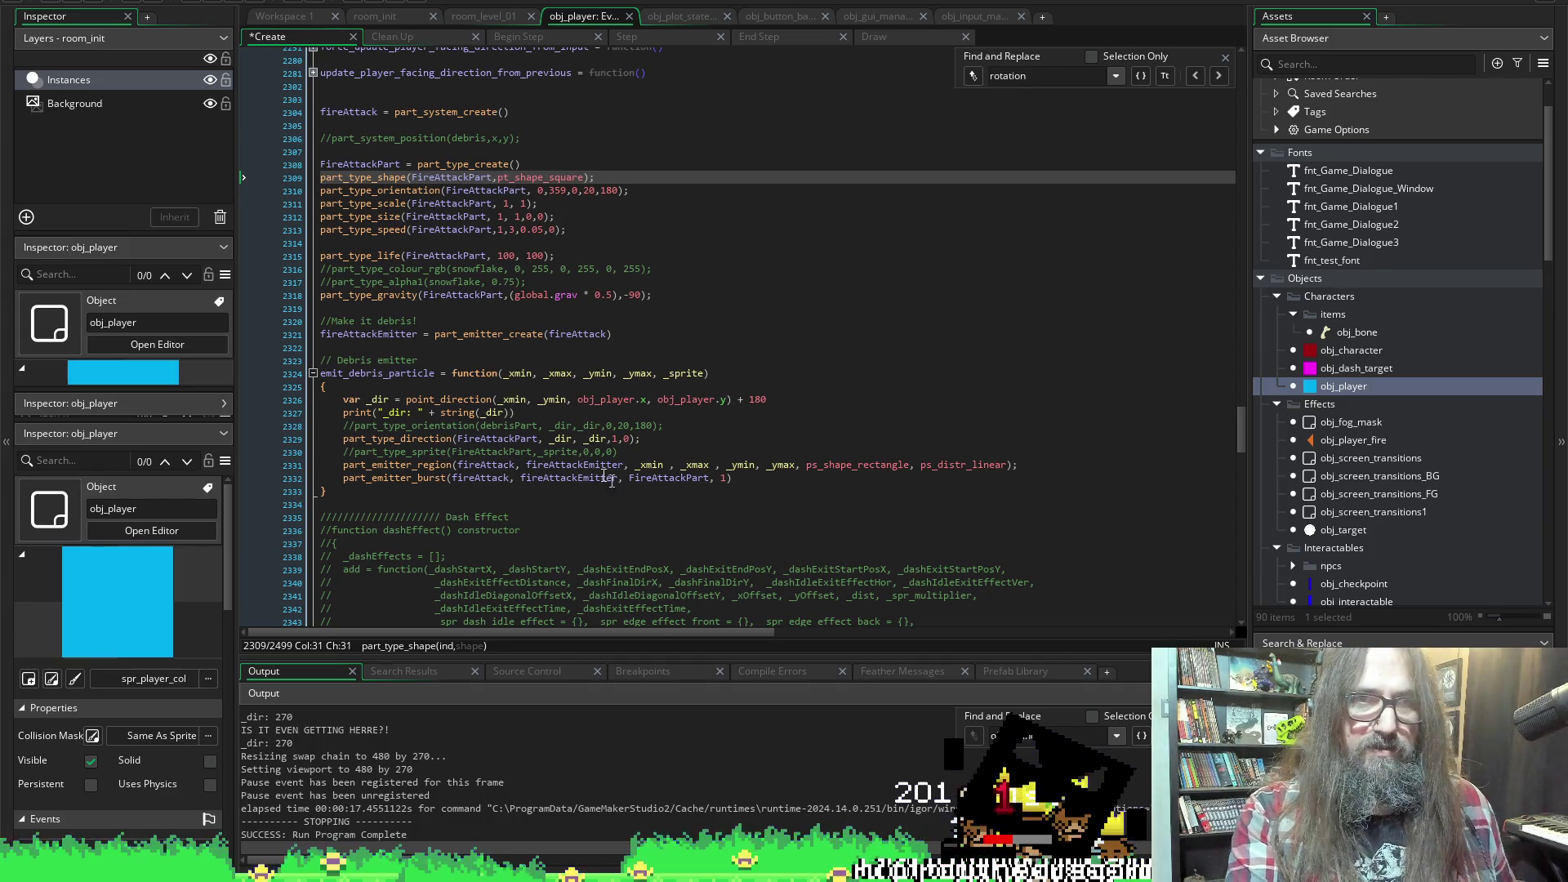
Replace the point_direction call on line 2326 with playerFire and save the Create event
click(536, 406)
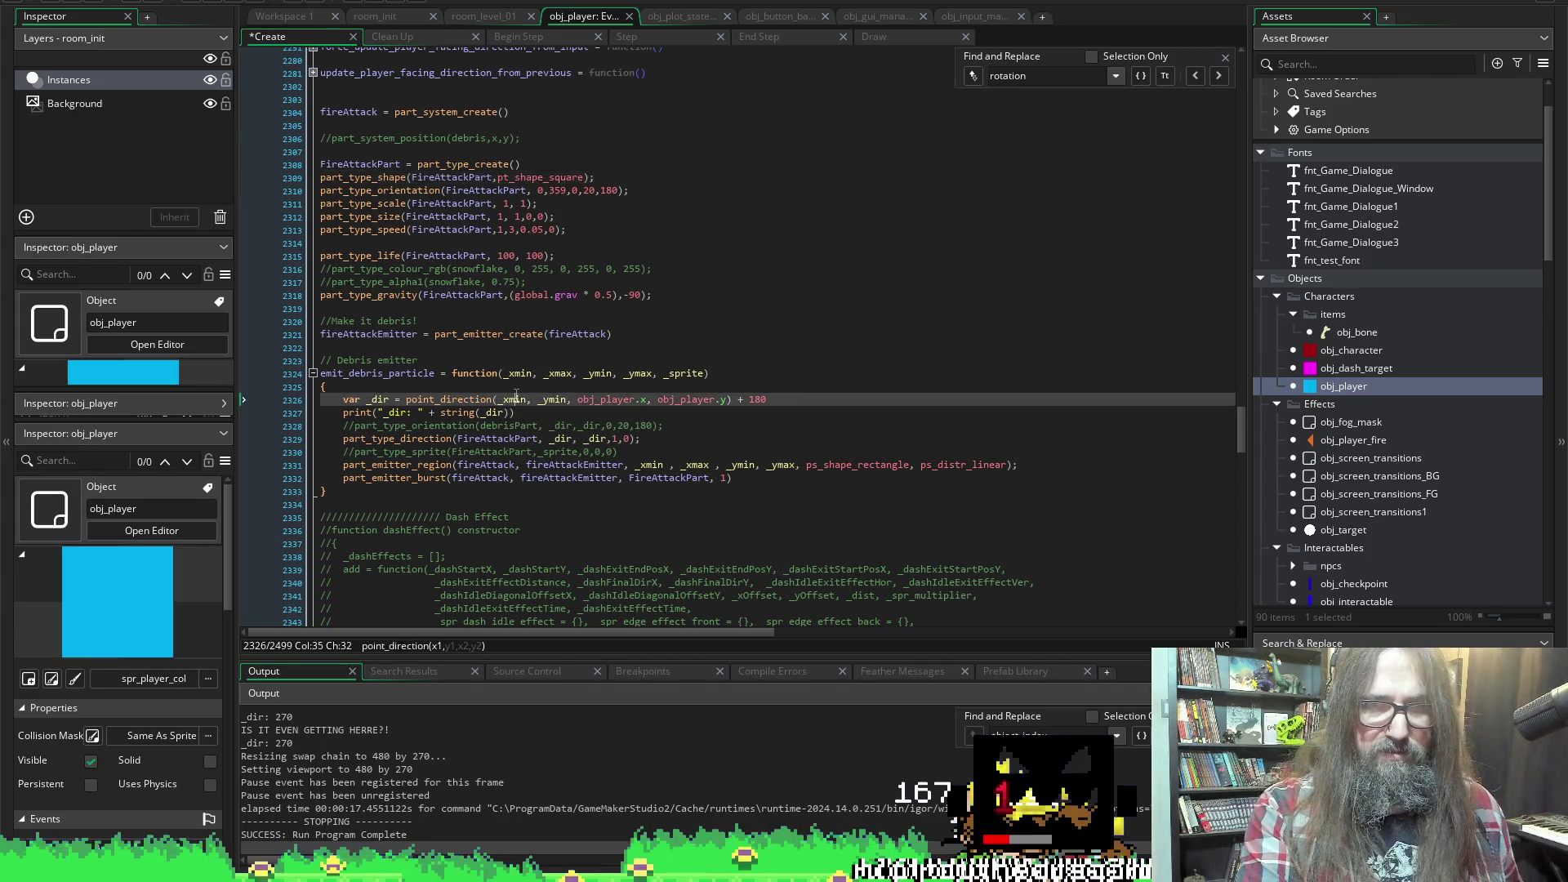
mouse_move(733, 400)
mouse_down()
mouse_move(380, 400)
mouse_move(406, 400)
mouse_up()
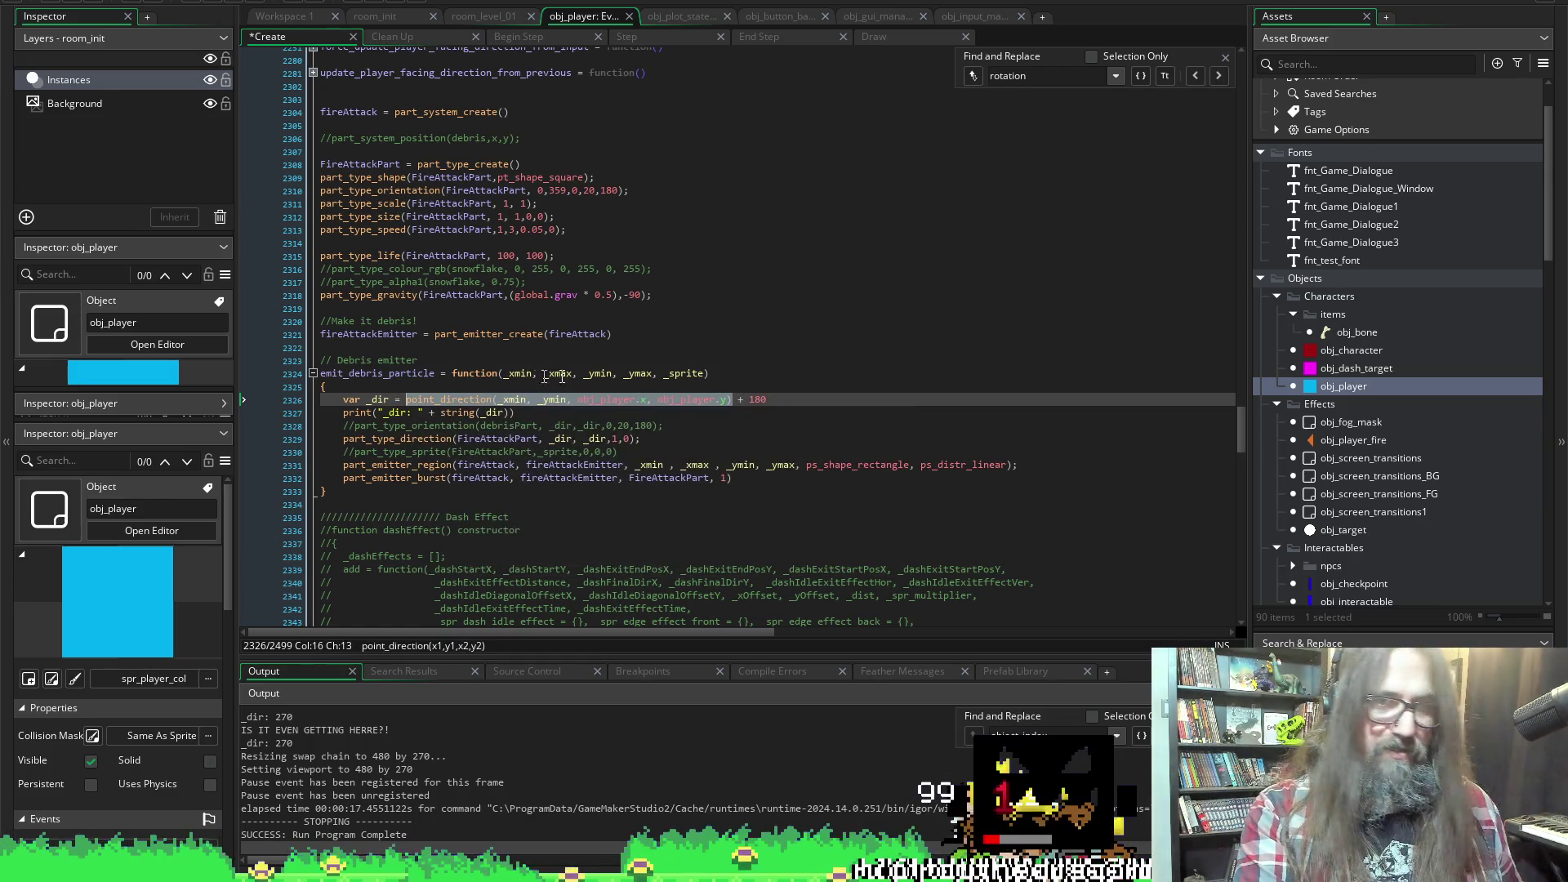
text(playerFire)
key(ctrl+s)
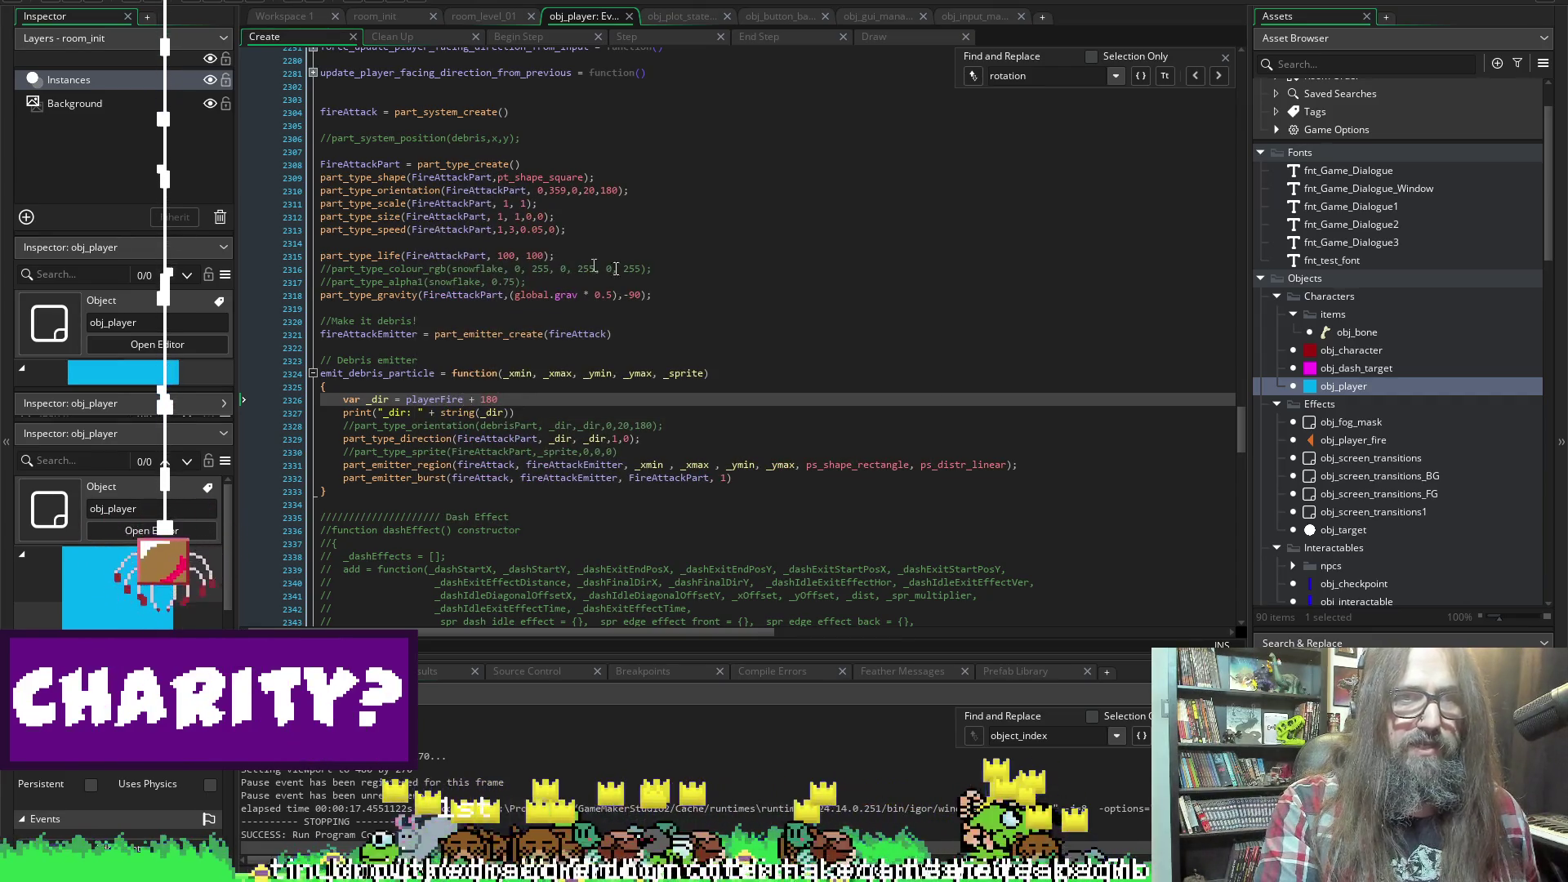
Add a part_type_colour1(FireAttackPart, c_orange) line below the particle speed setting
click(513, 229)
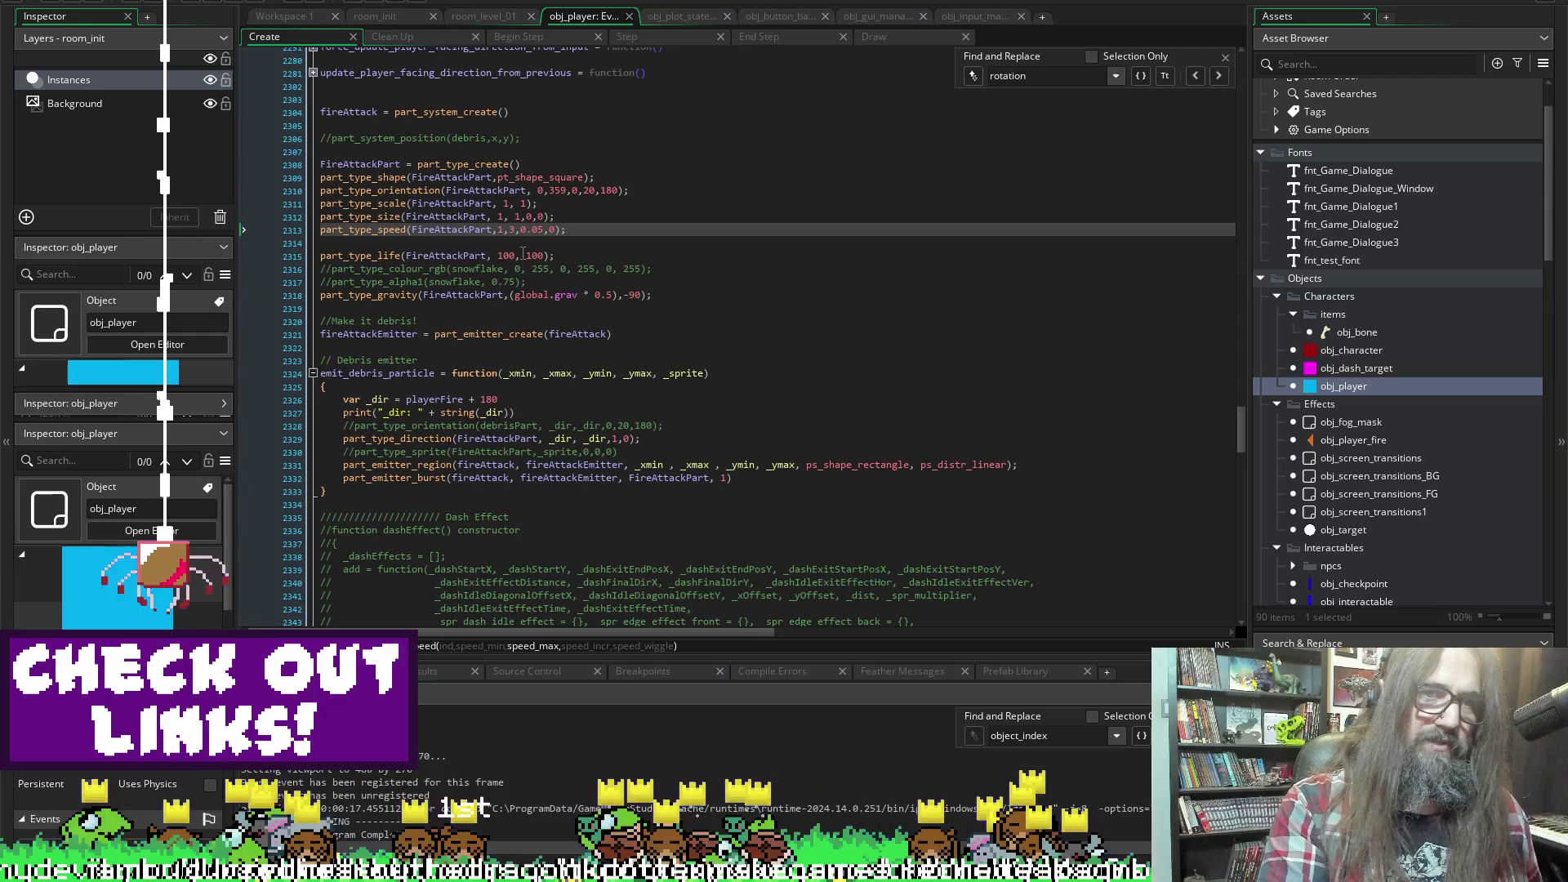
key(Down)
text(par)
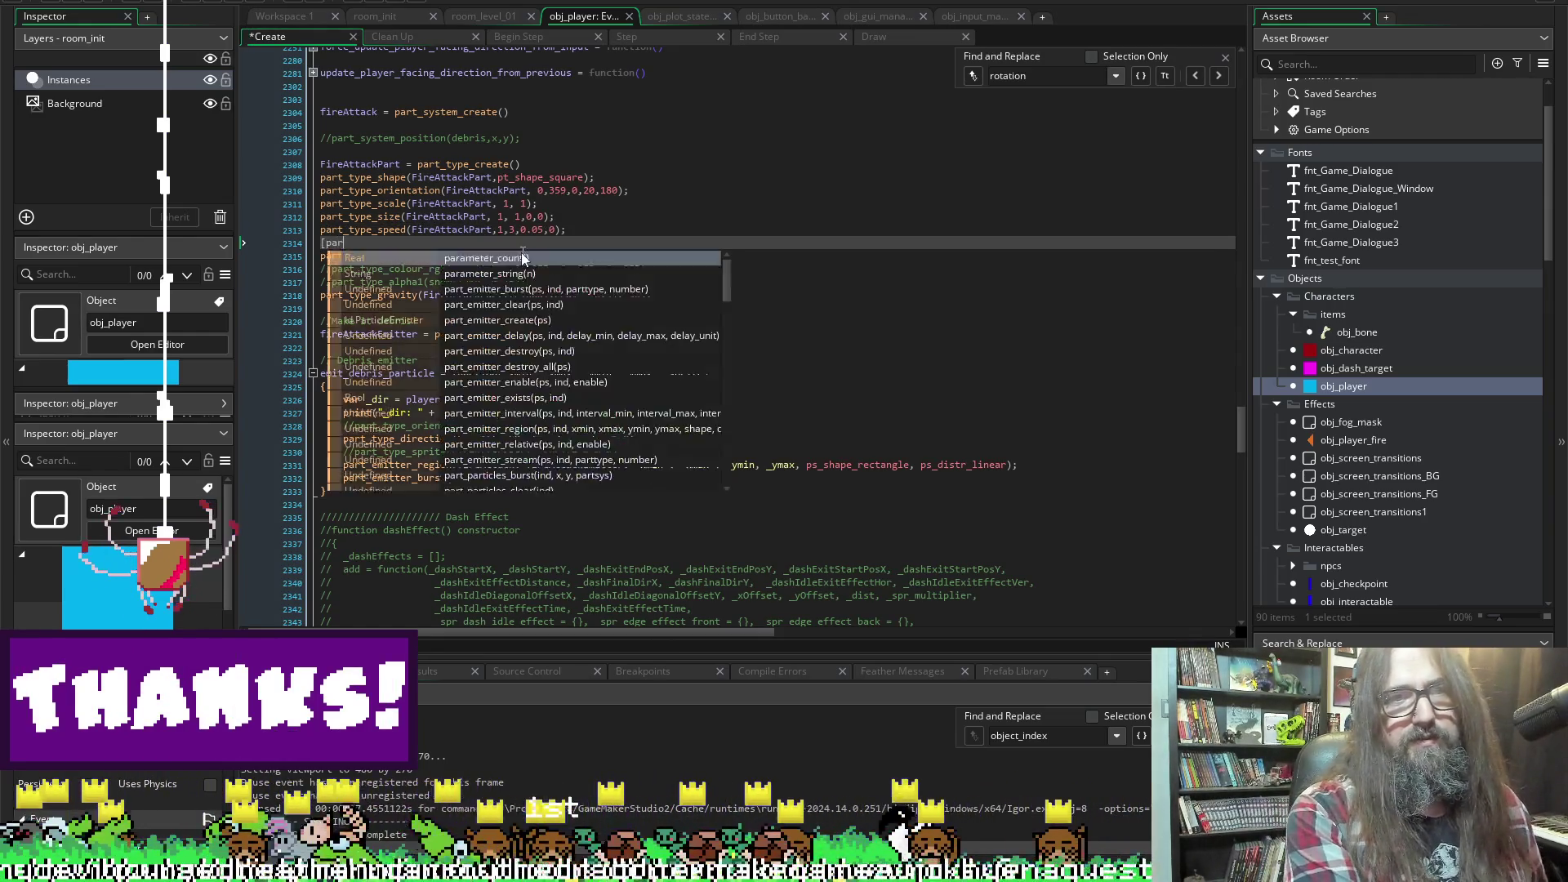
text(t)
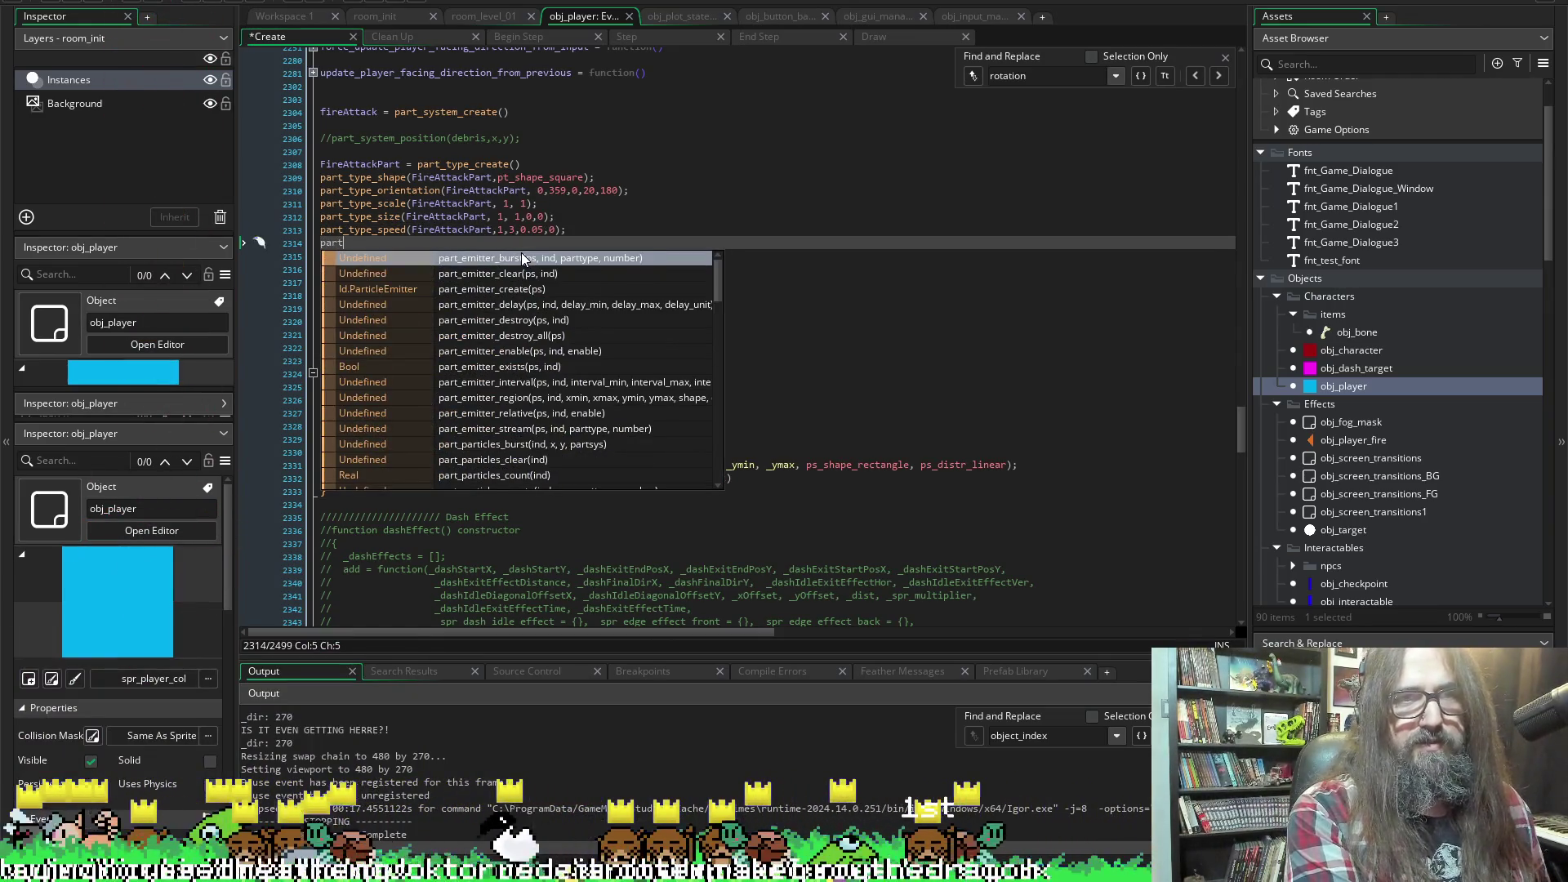
text(_)
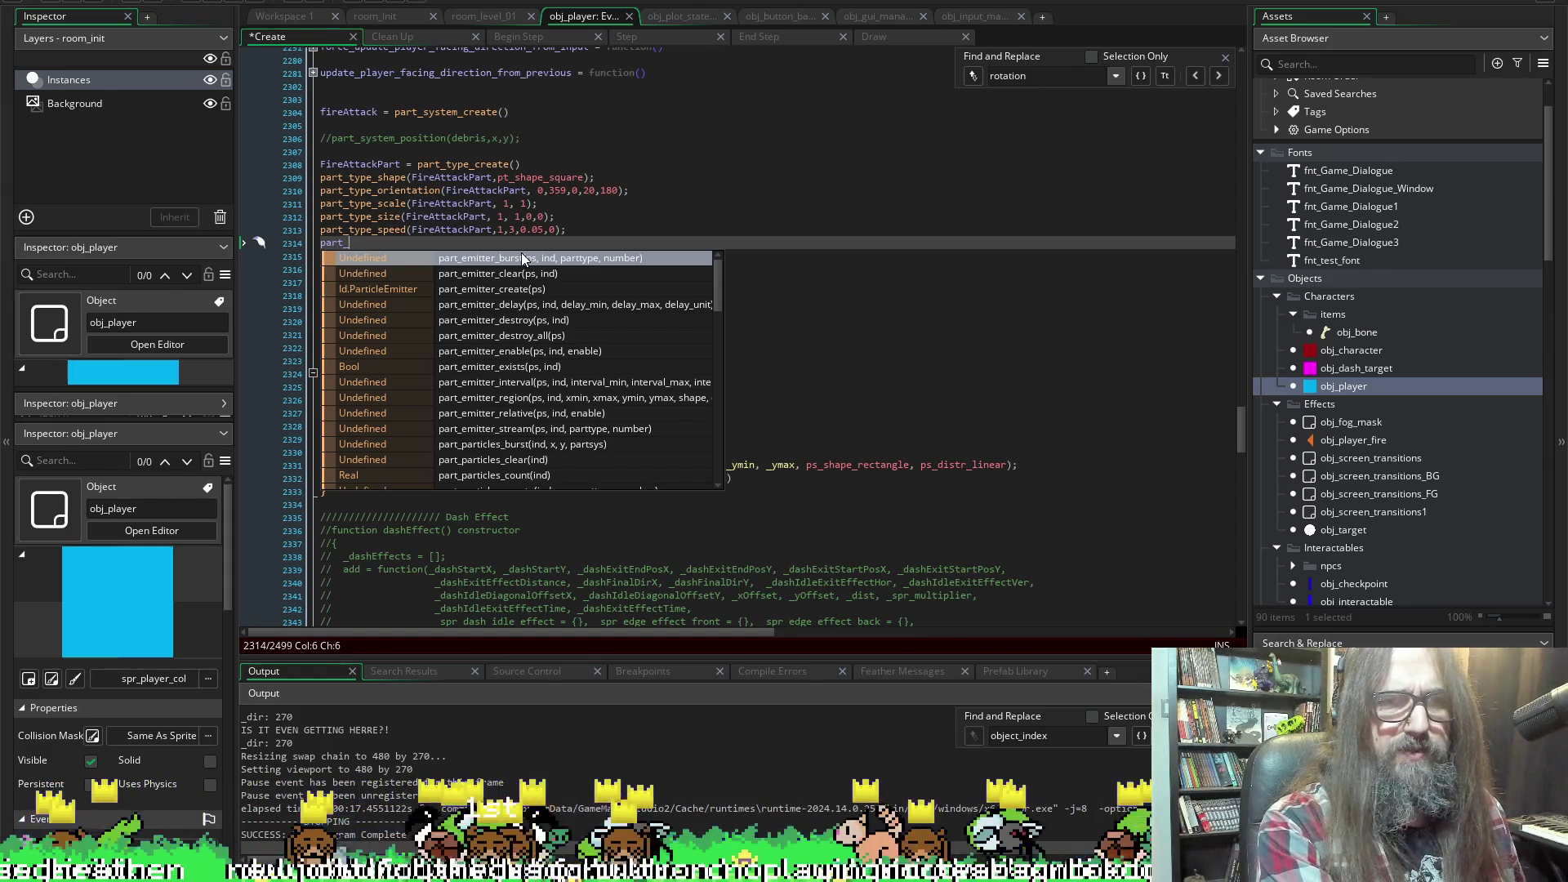
text(type_)
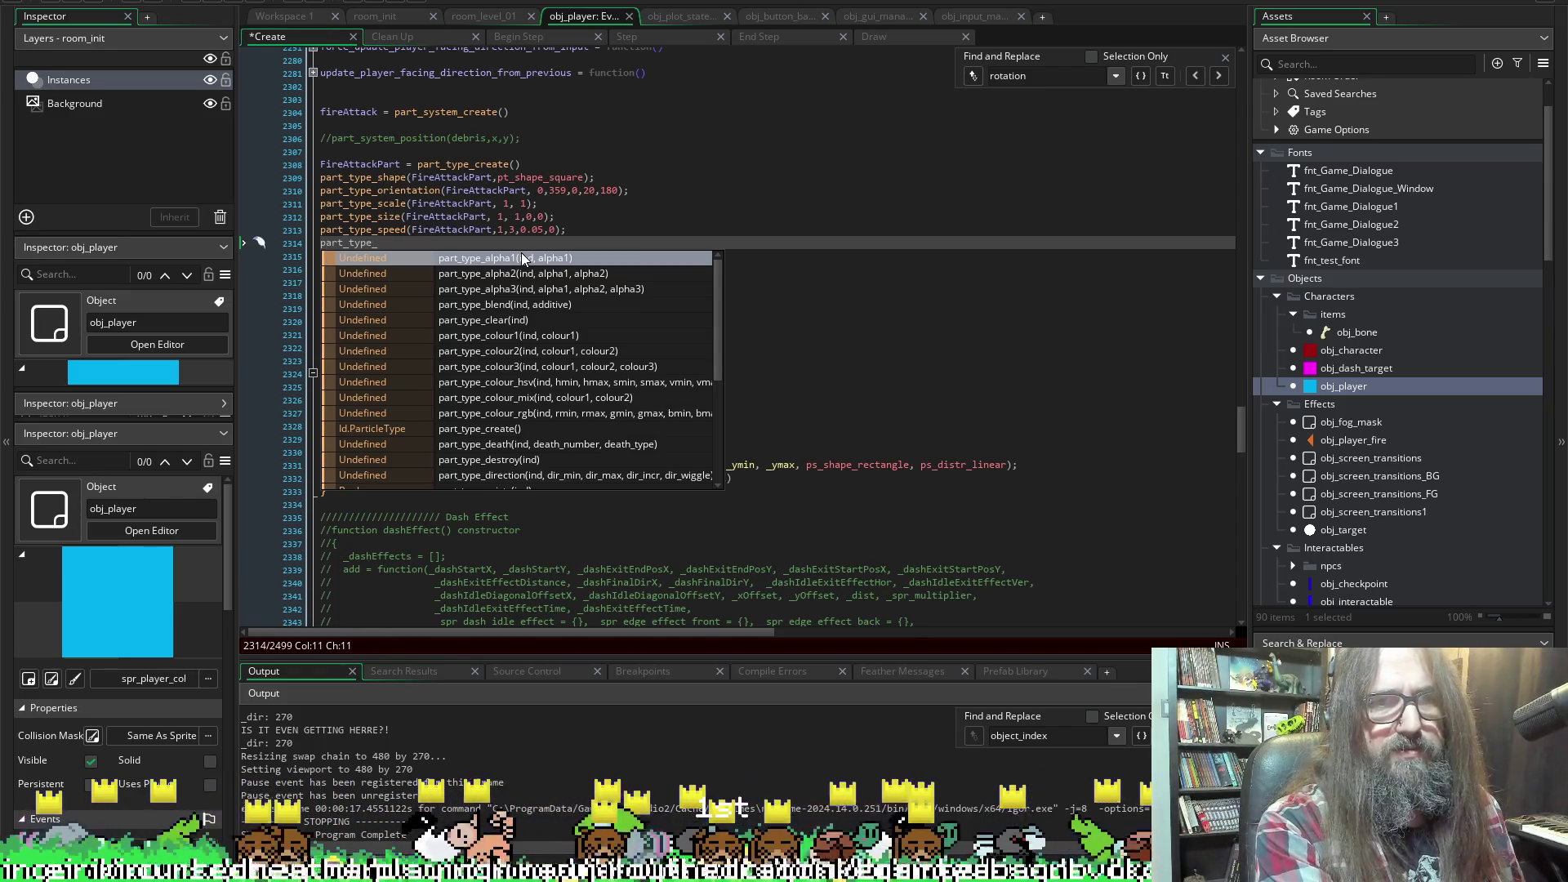
text(colour)
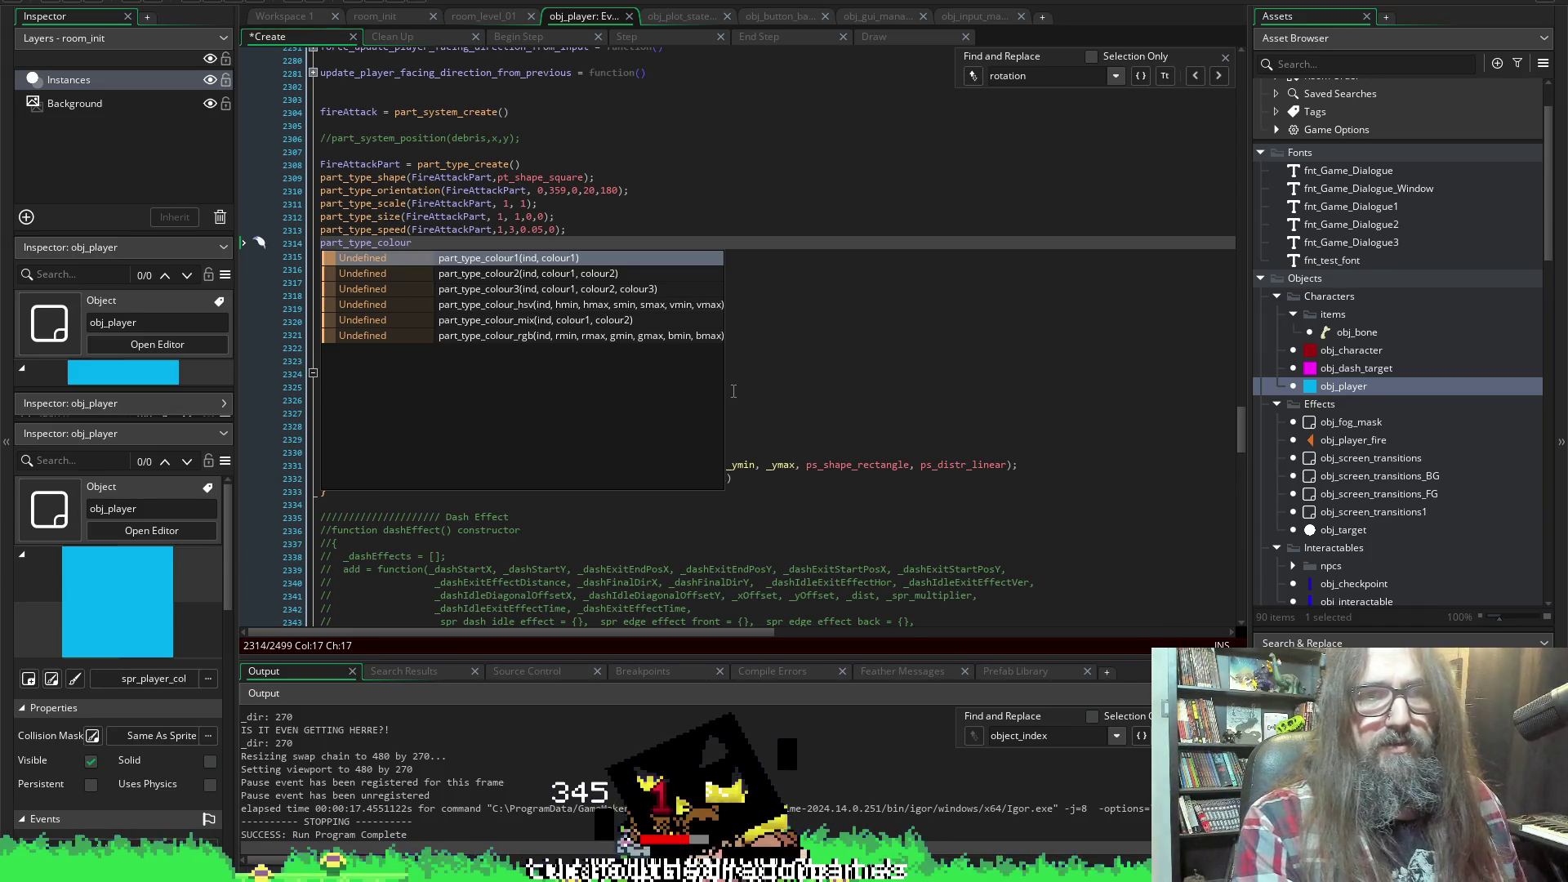
key(Return)
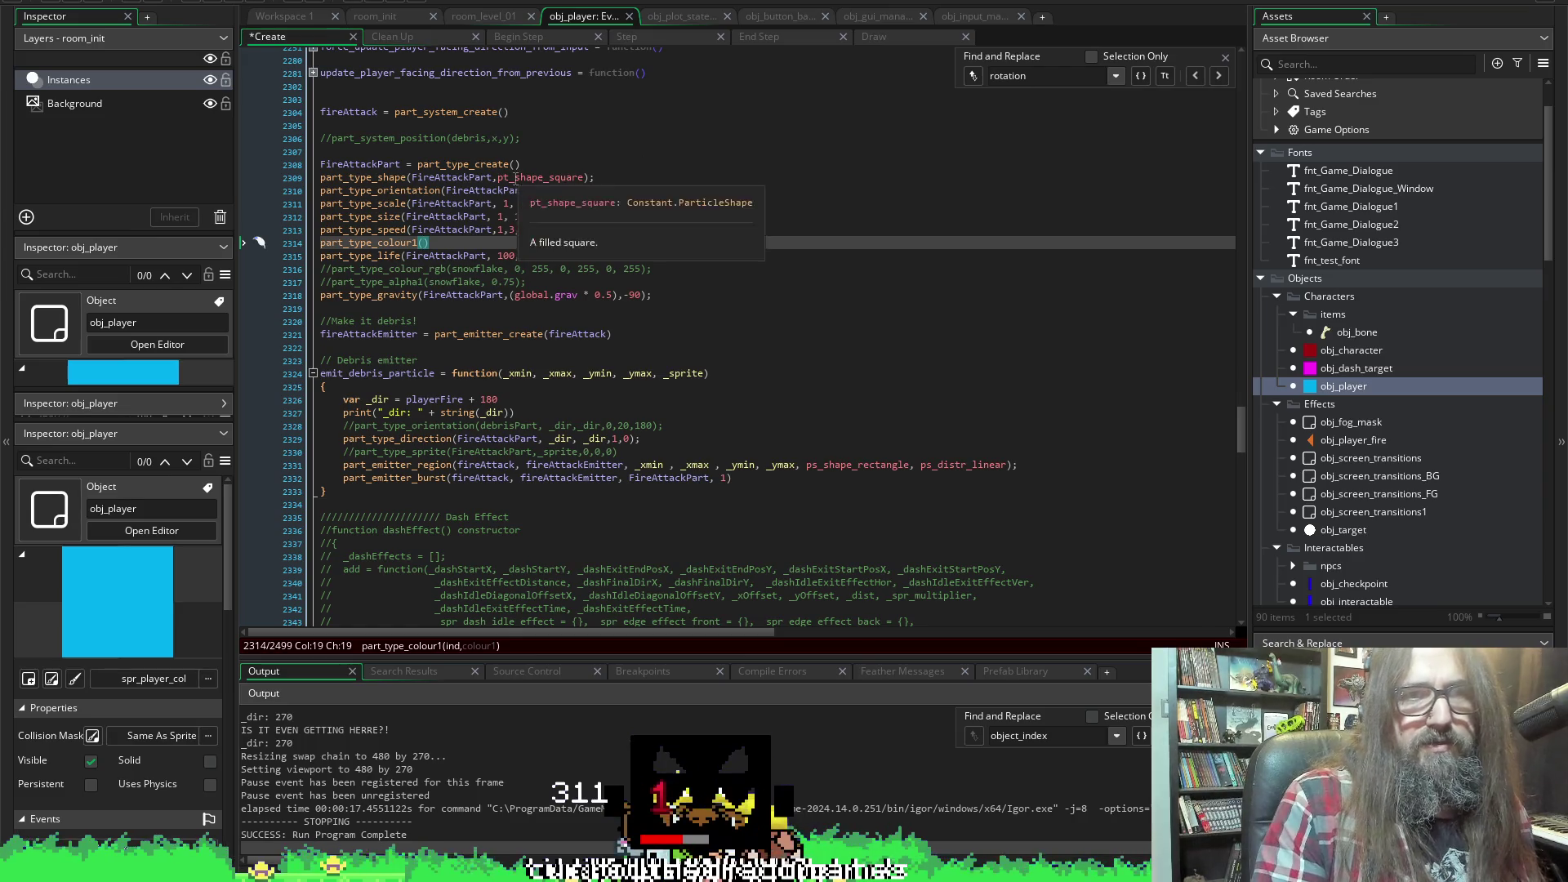
click(437, 243)
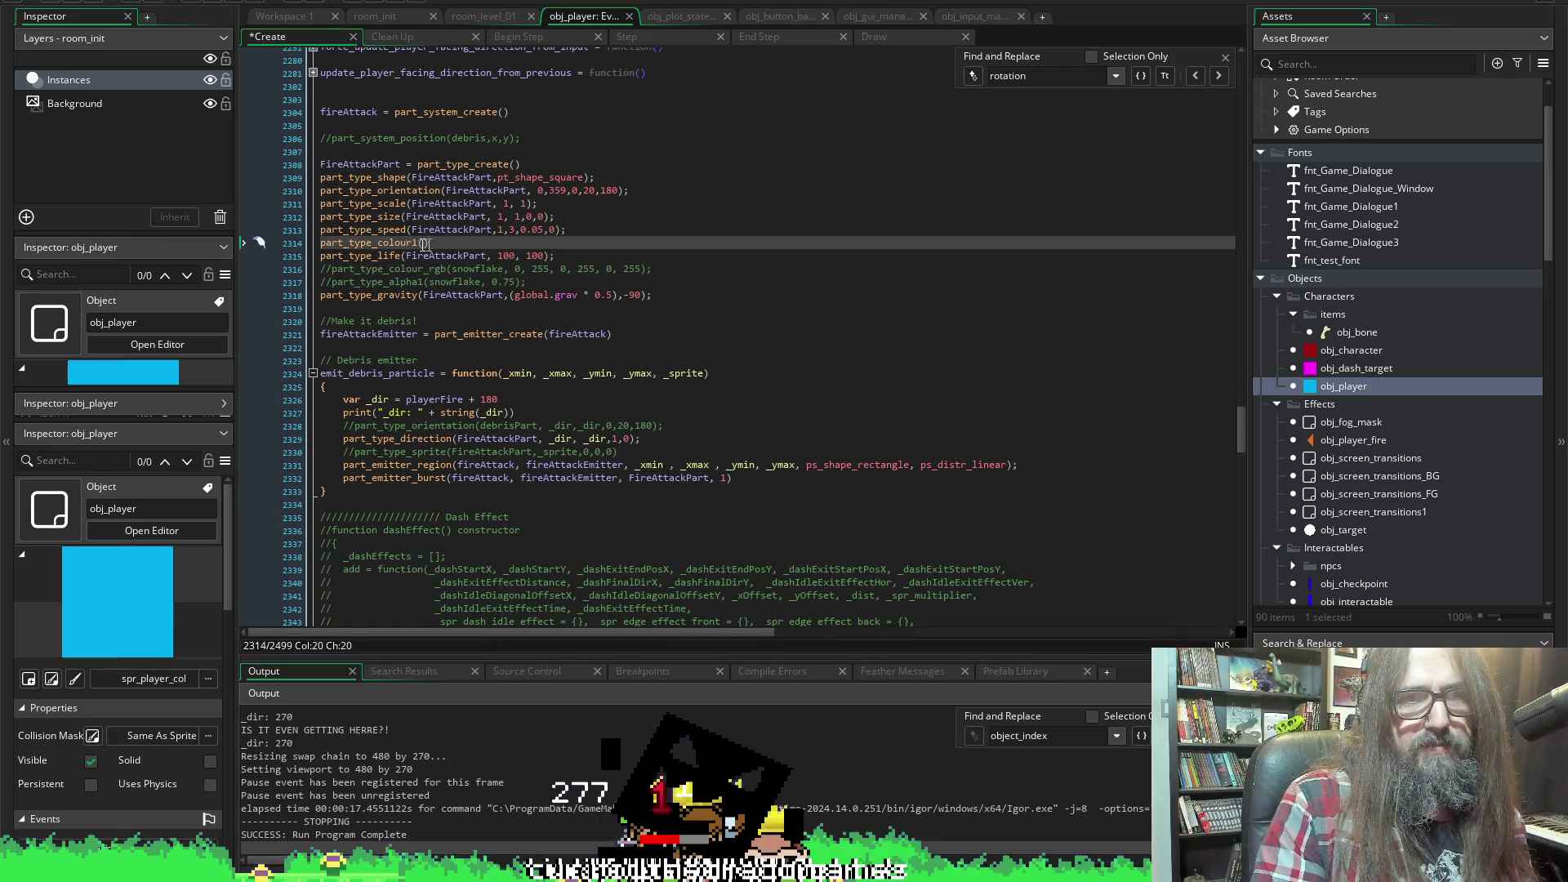
double_click(424, 243)
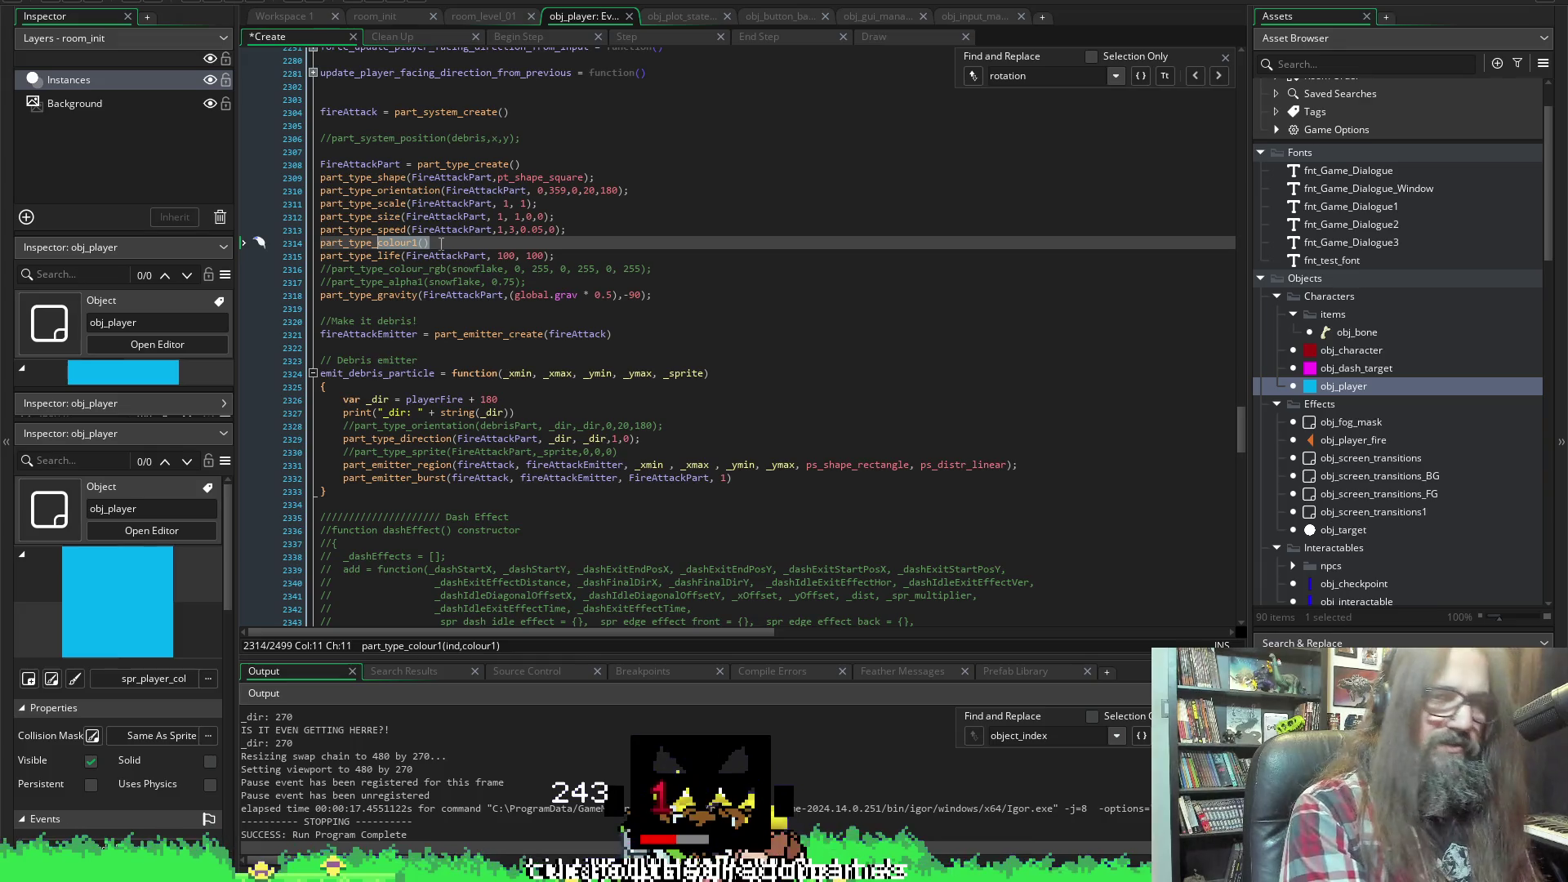
text(colour)
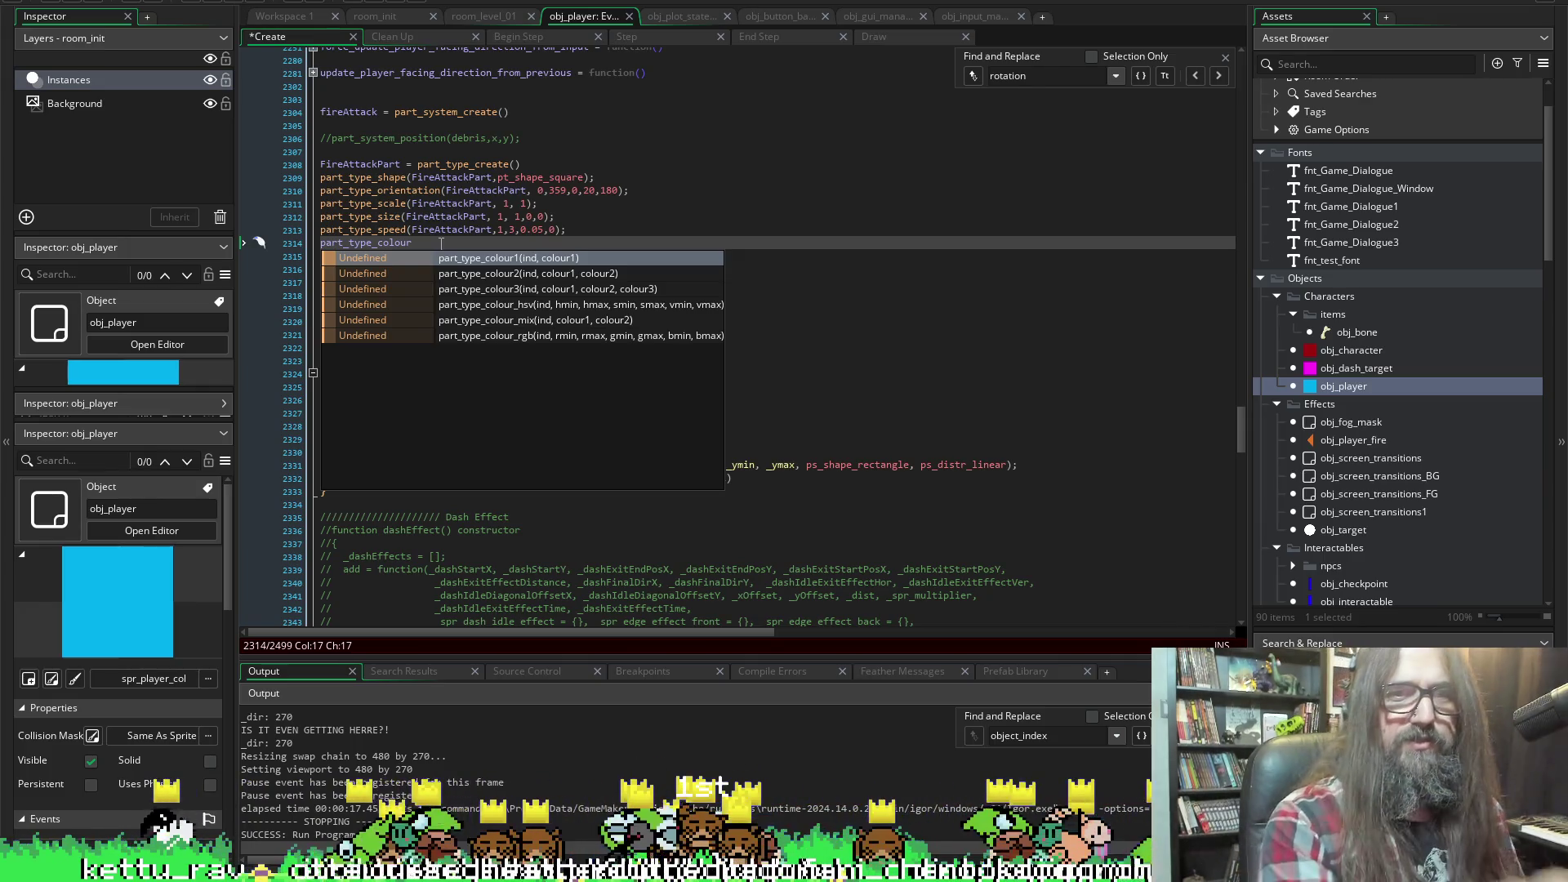
text(1)
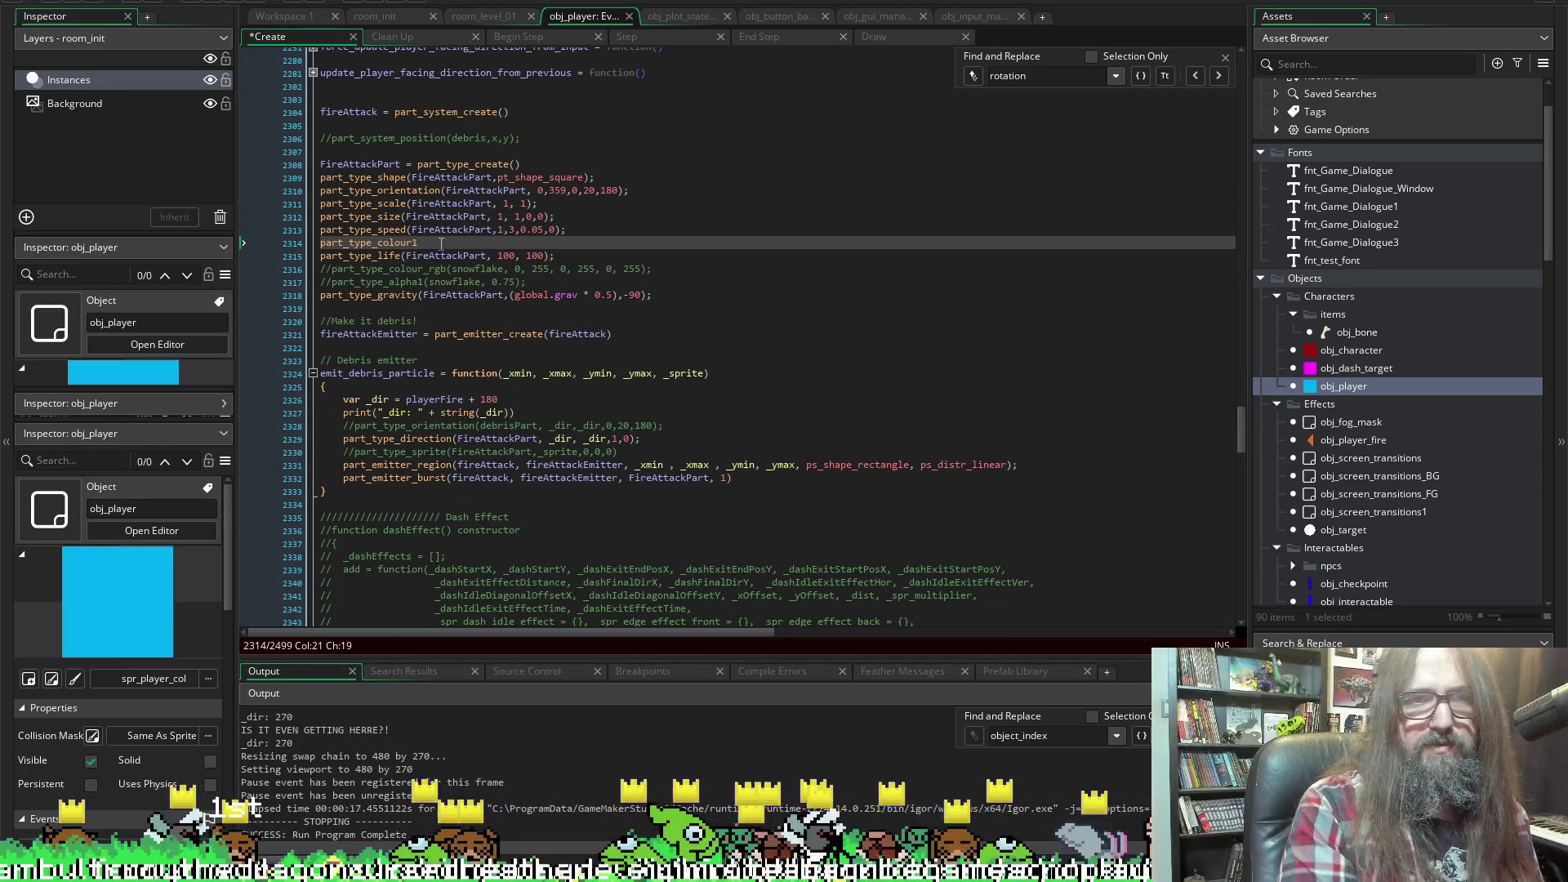
text(()
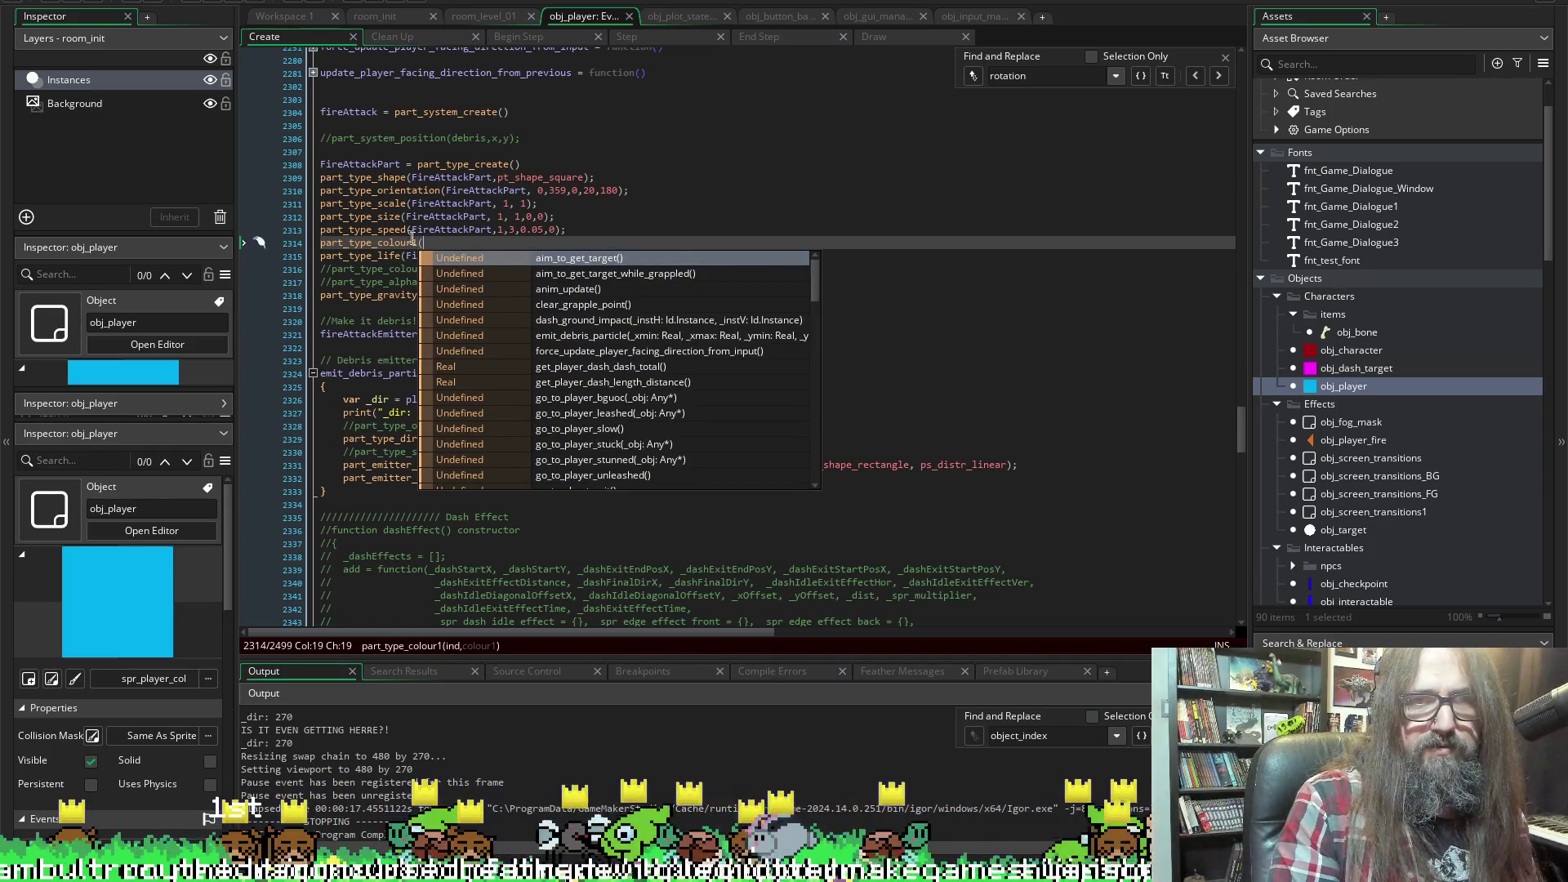
key(Escape)
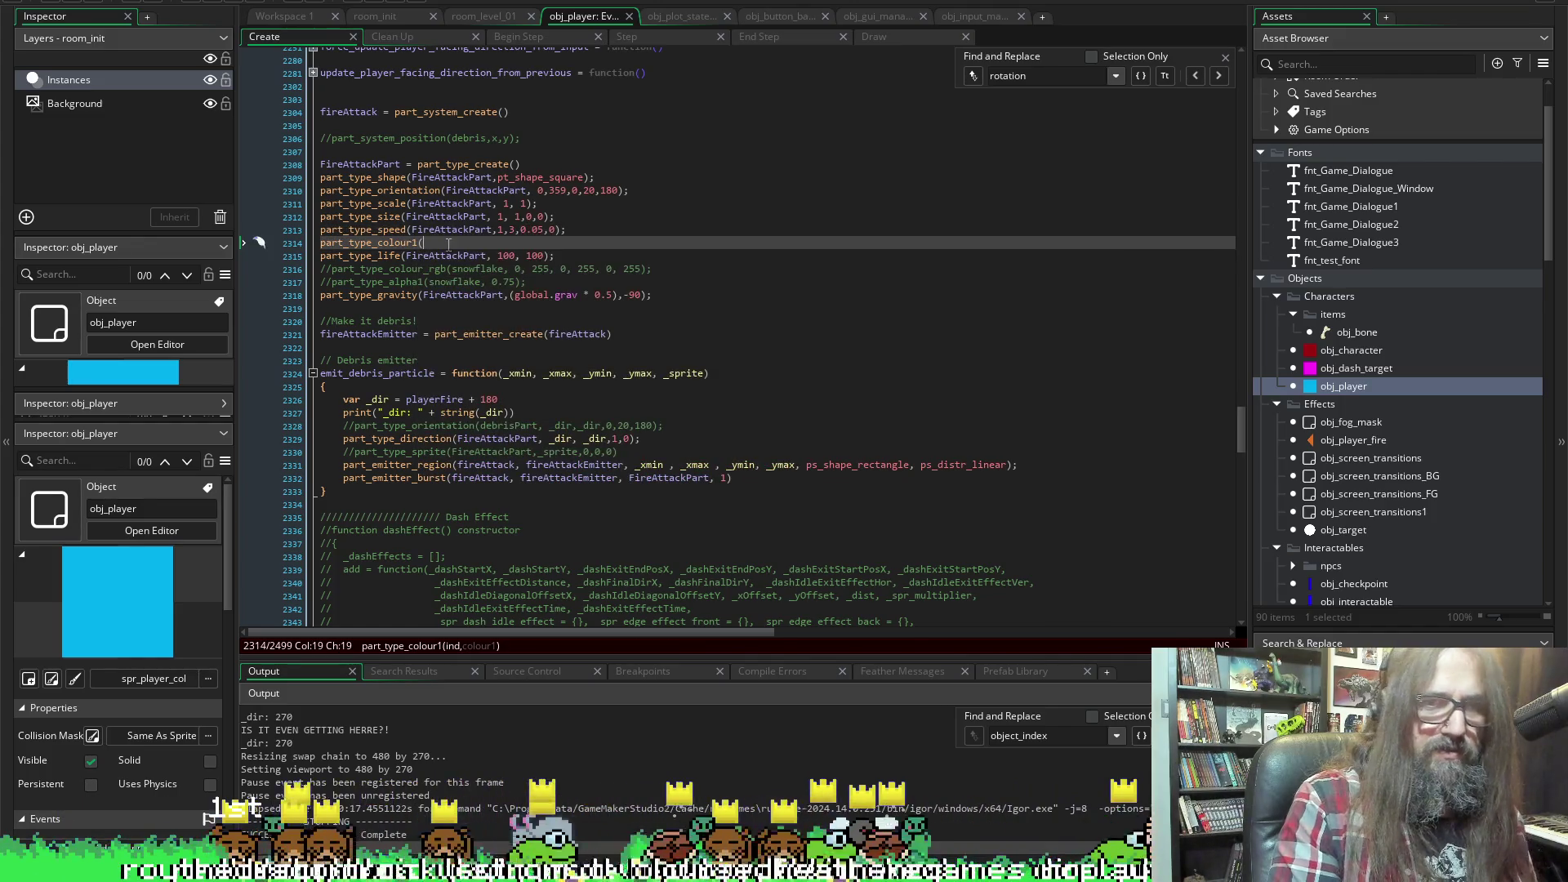
text(_orange)
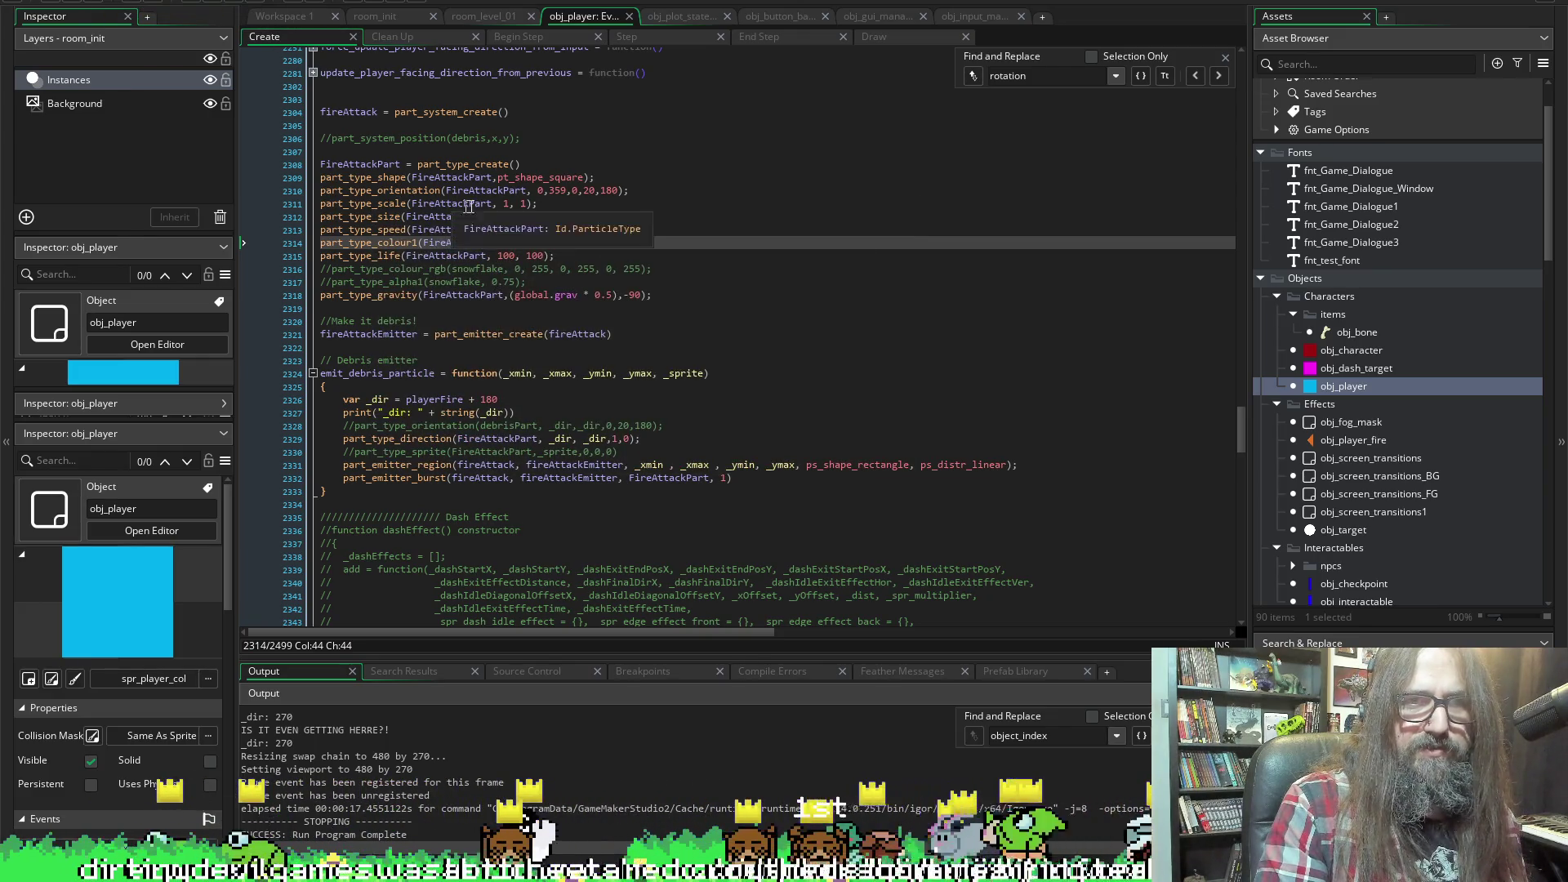
click(500, 216)
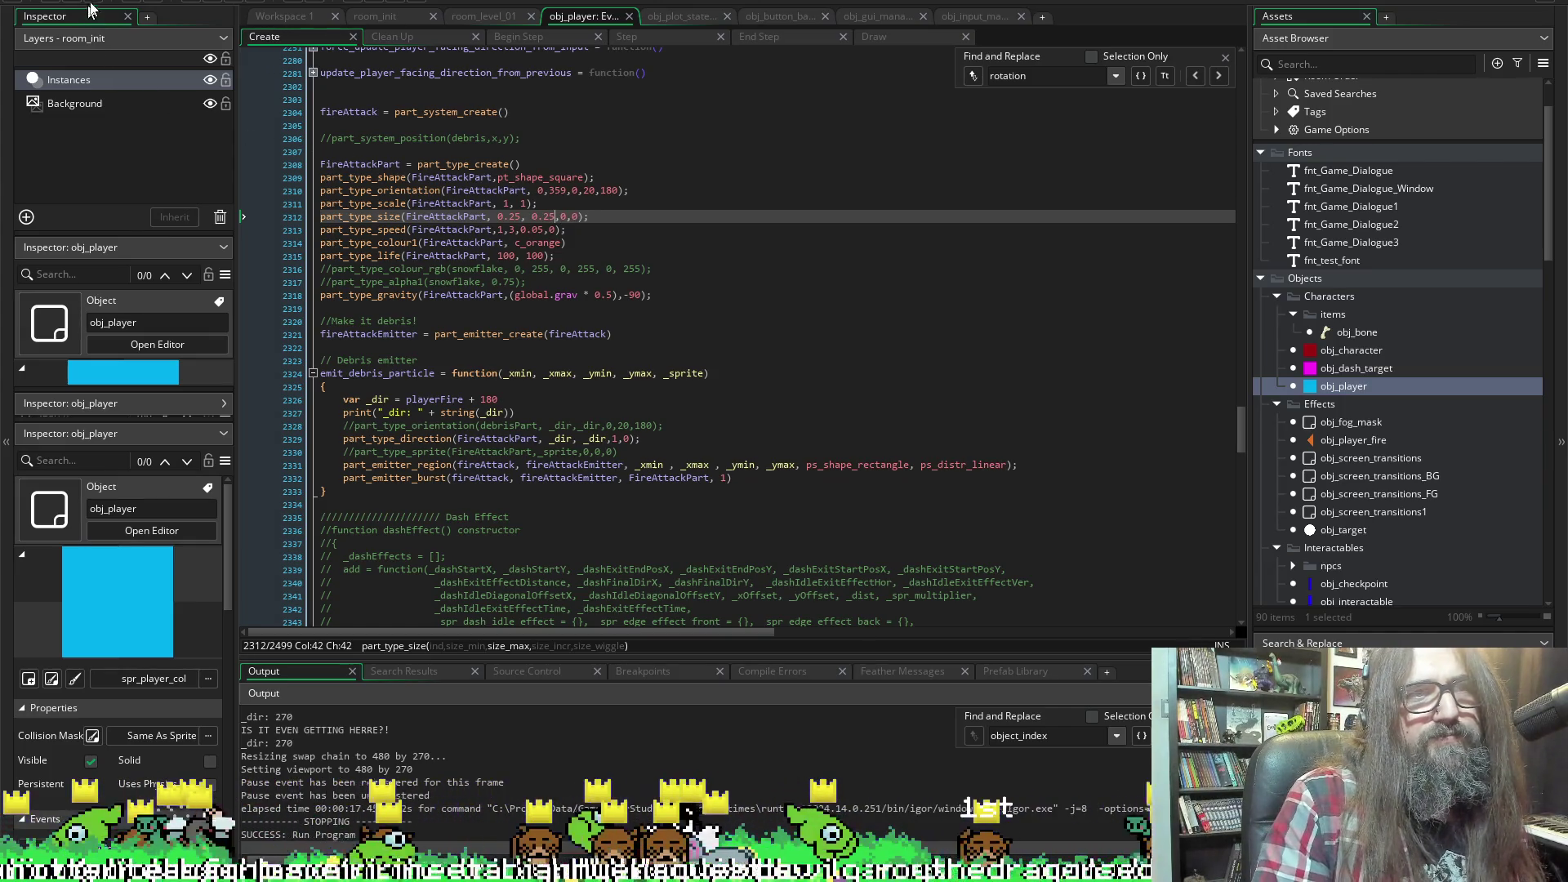
Run the game, choose Continue, and abort at the Malformed variable error on line 2326
click(219, 6)
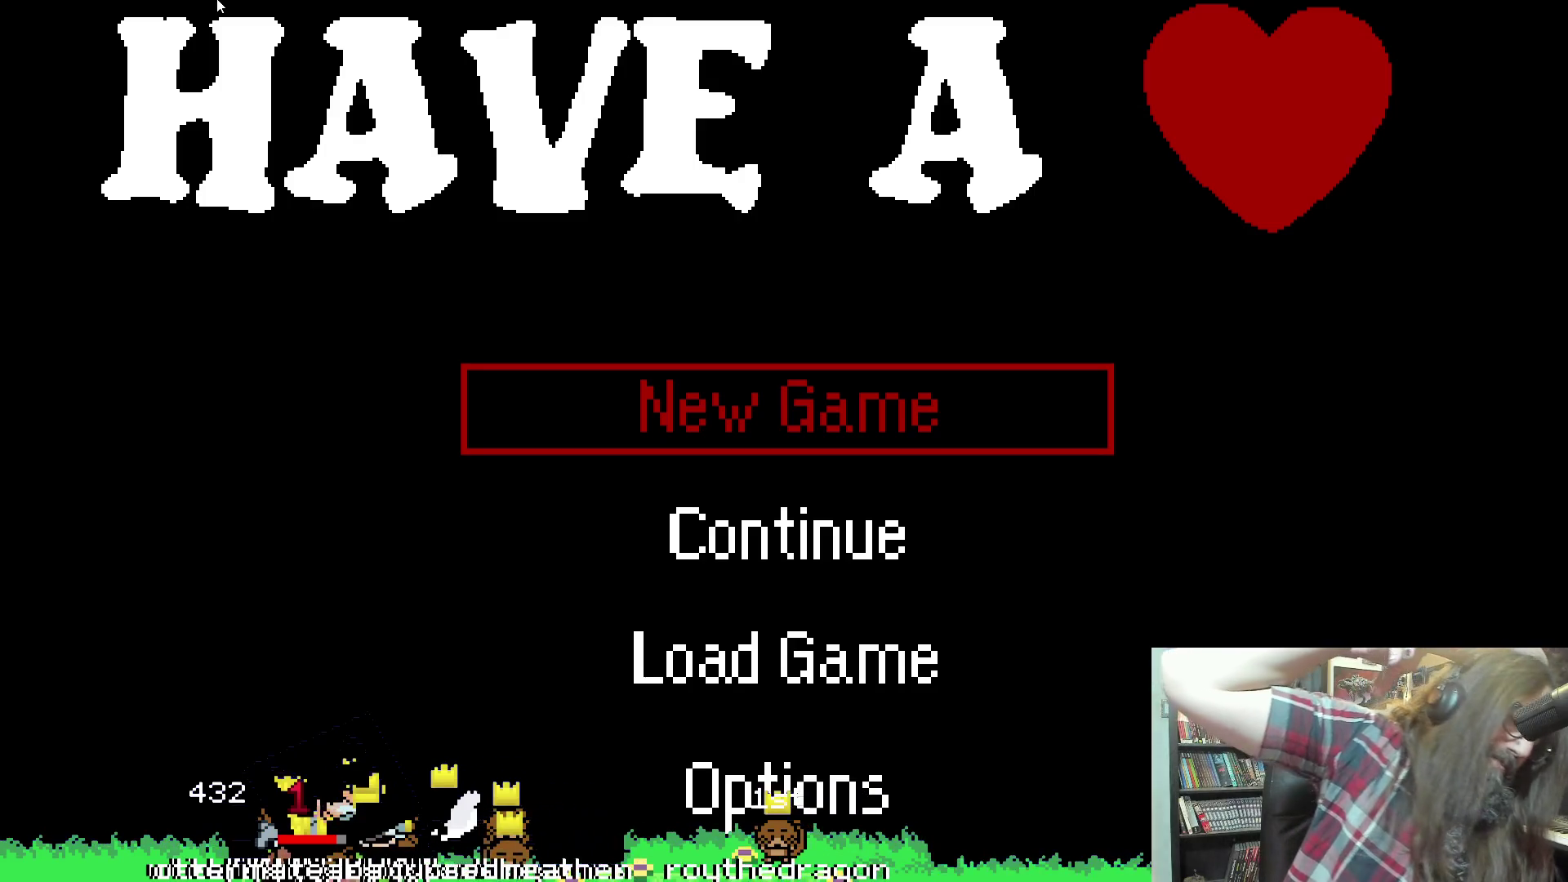
key(Up)
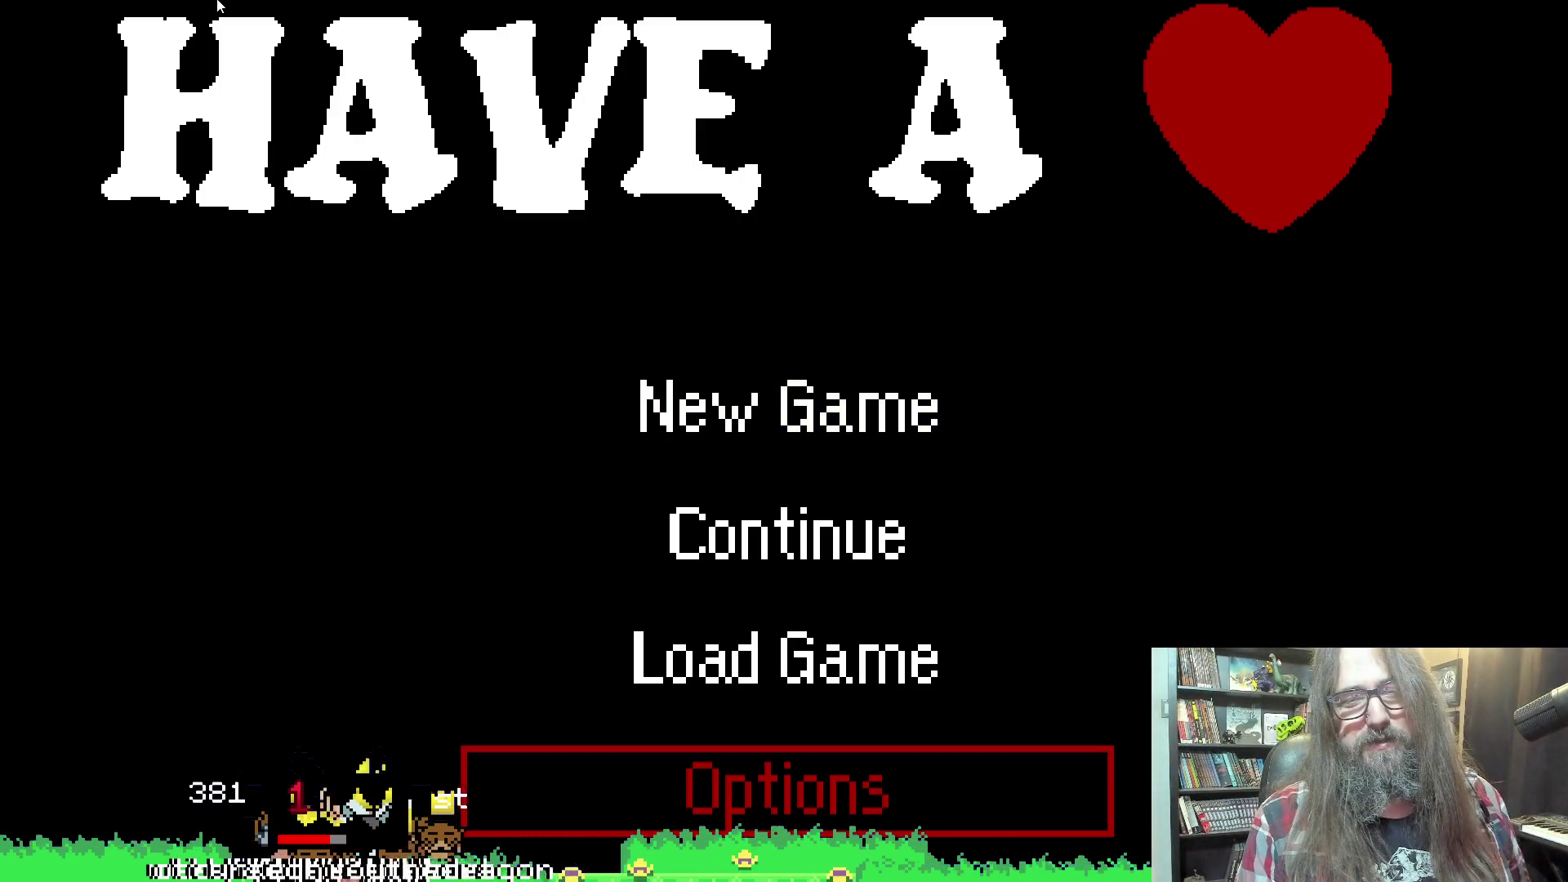
key(Up)
key(Up)
key(Down)
key(Up)
key(Up)
key(Down)
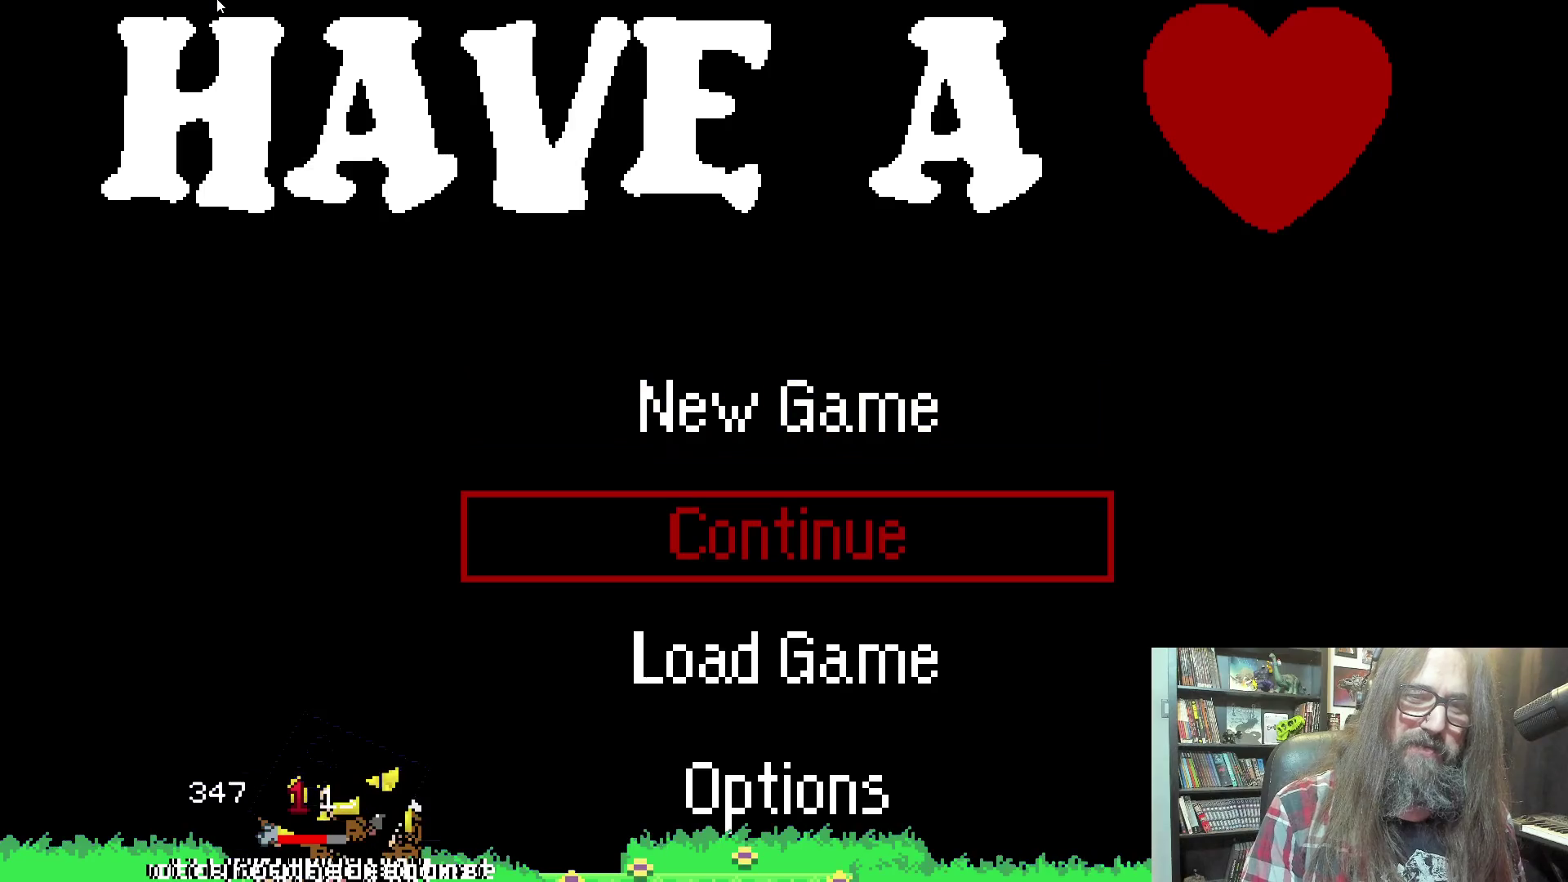
key(Return)
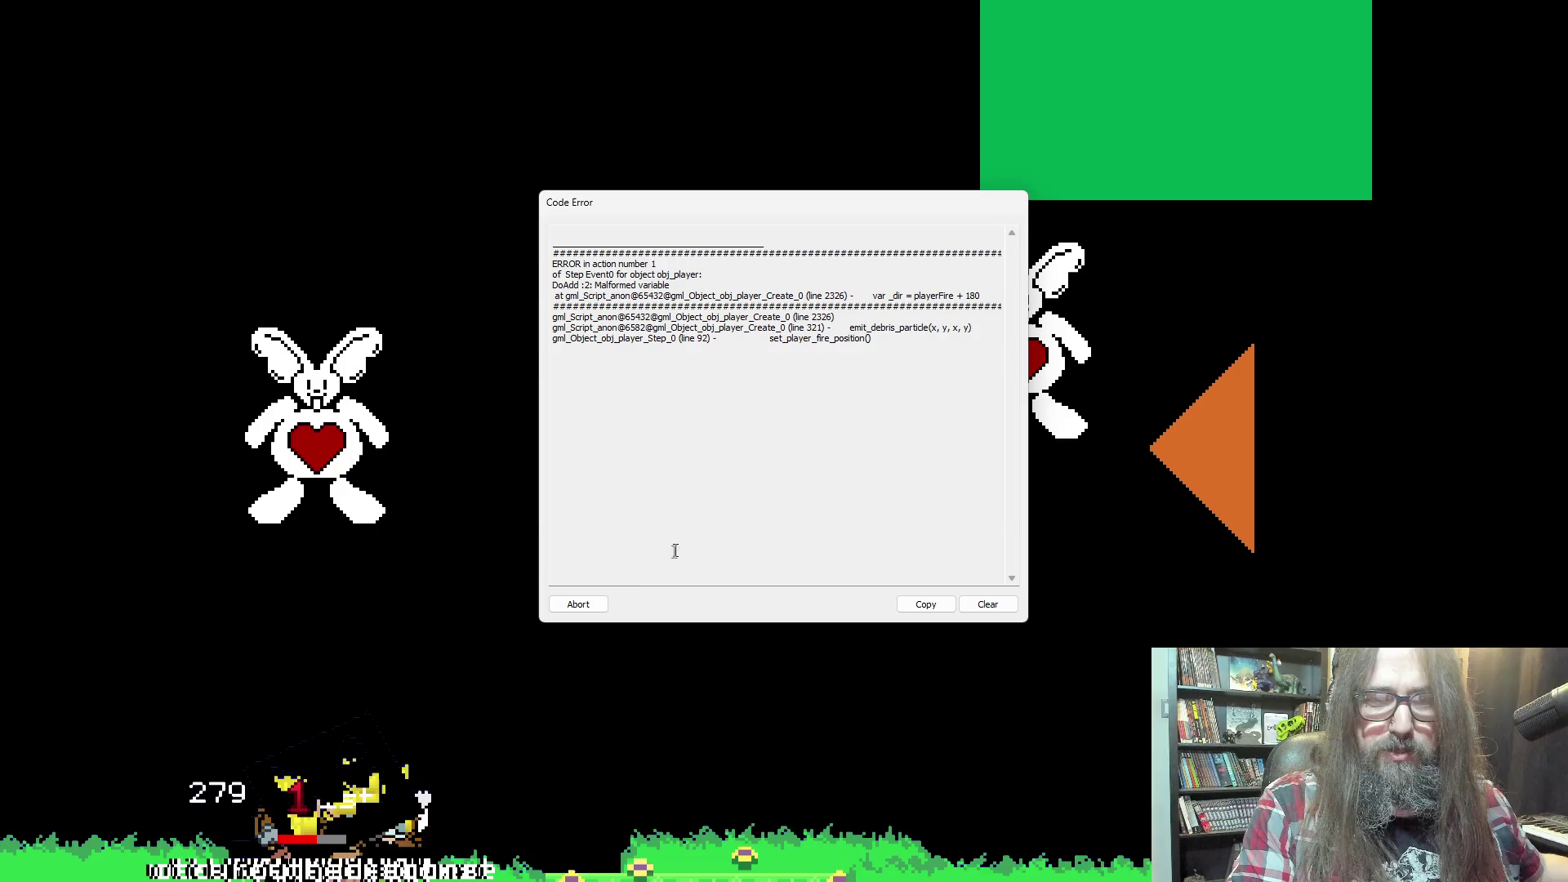
click(580, 606)
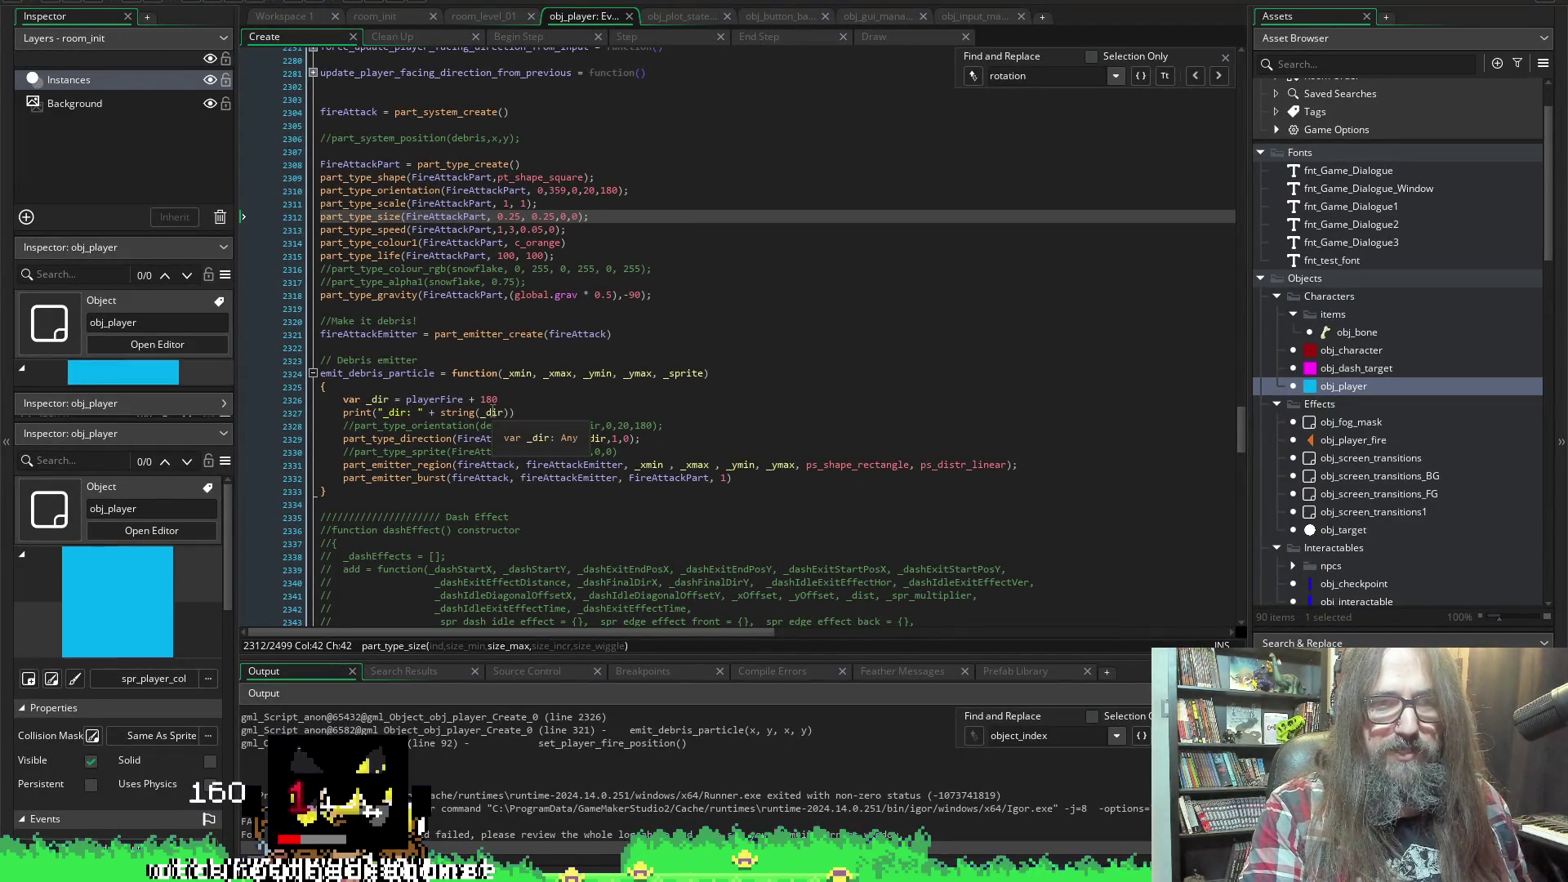
click(463, 399)
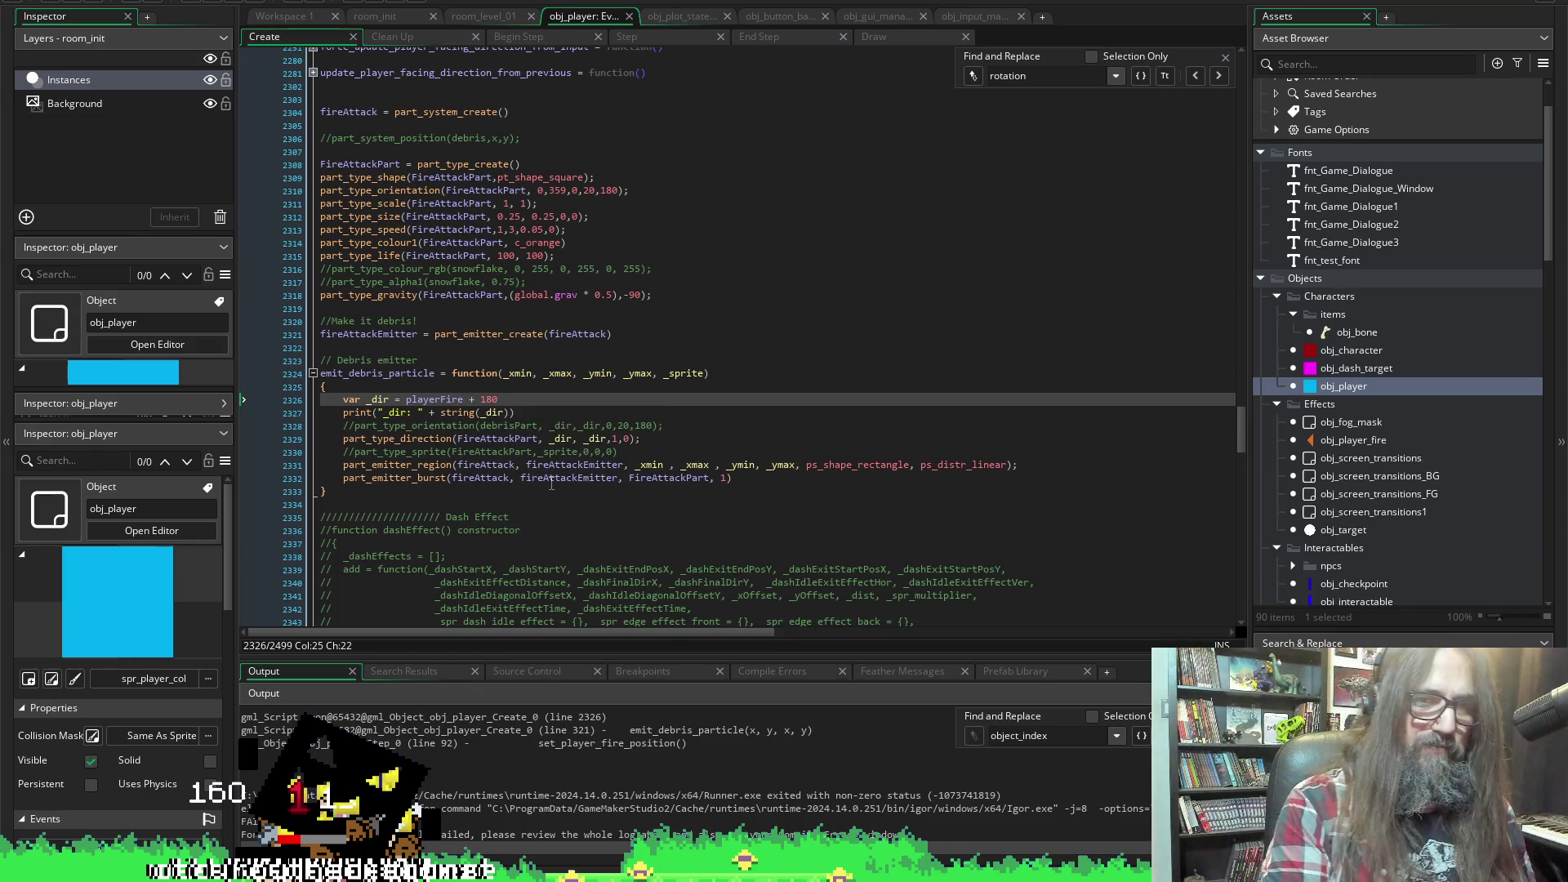
Change the direction to playerFire.image_angle + 180, save, and relaunch the game with F5
text(.image)
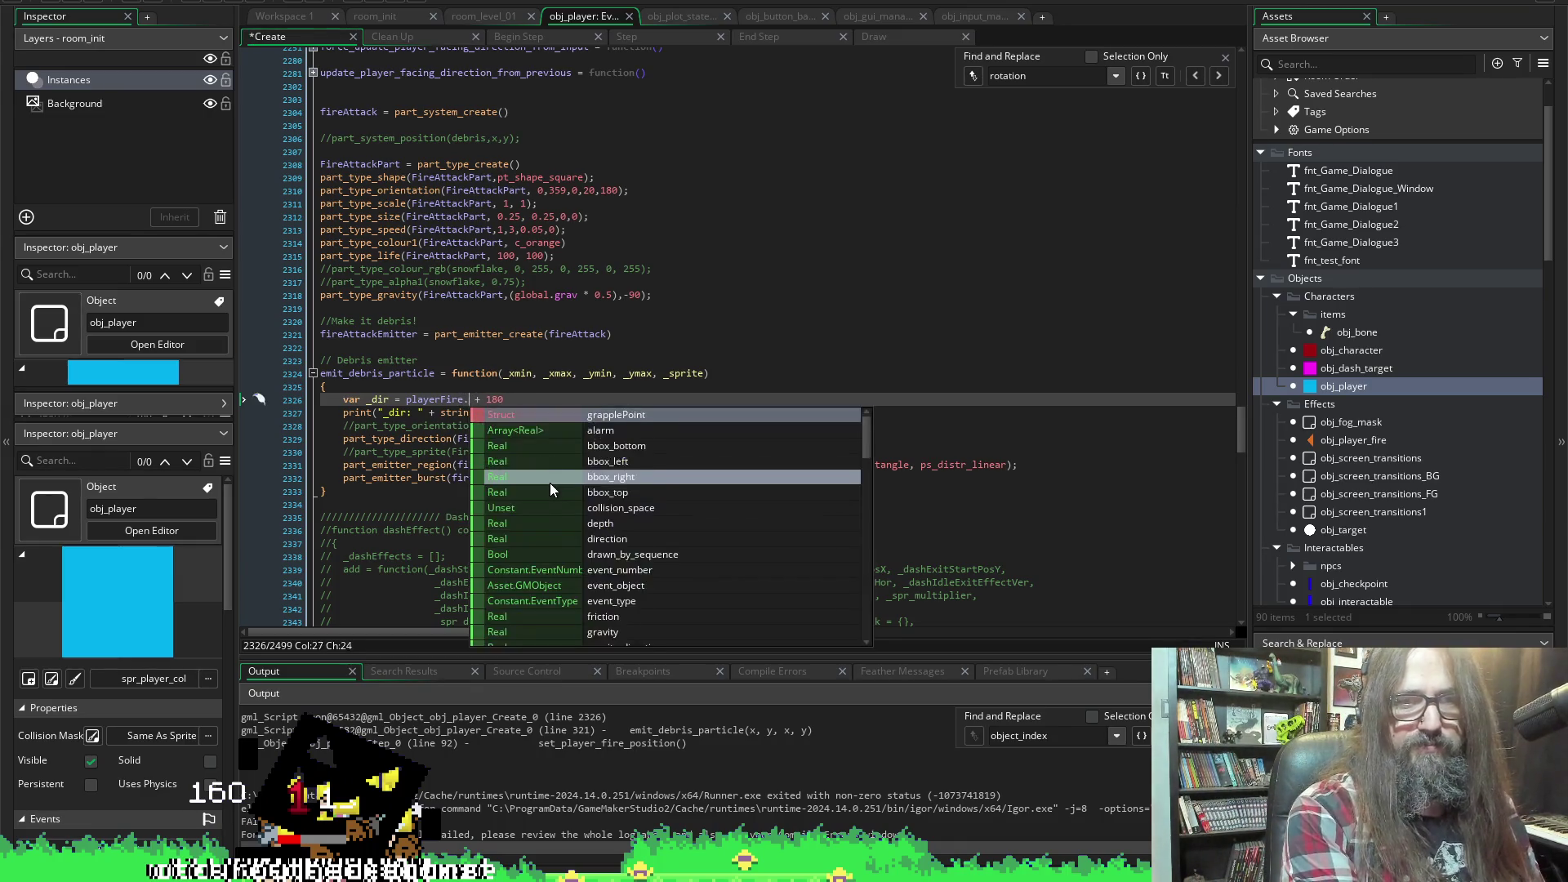
text(_angle)
key(ctrl+s)
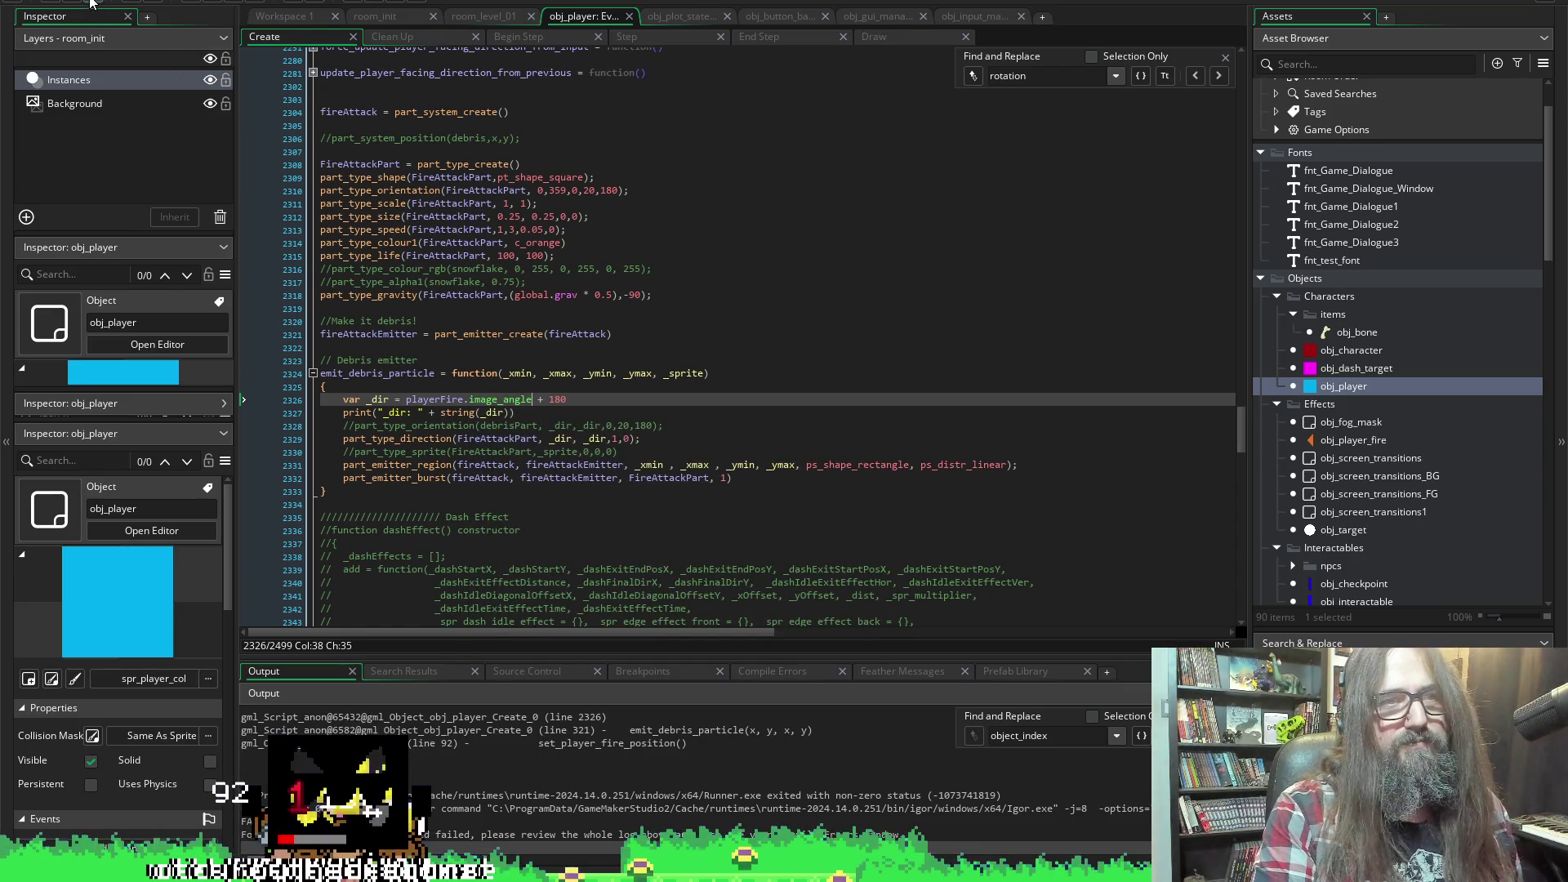
key(F5)
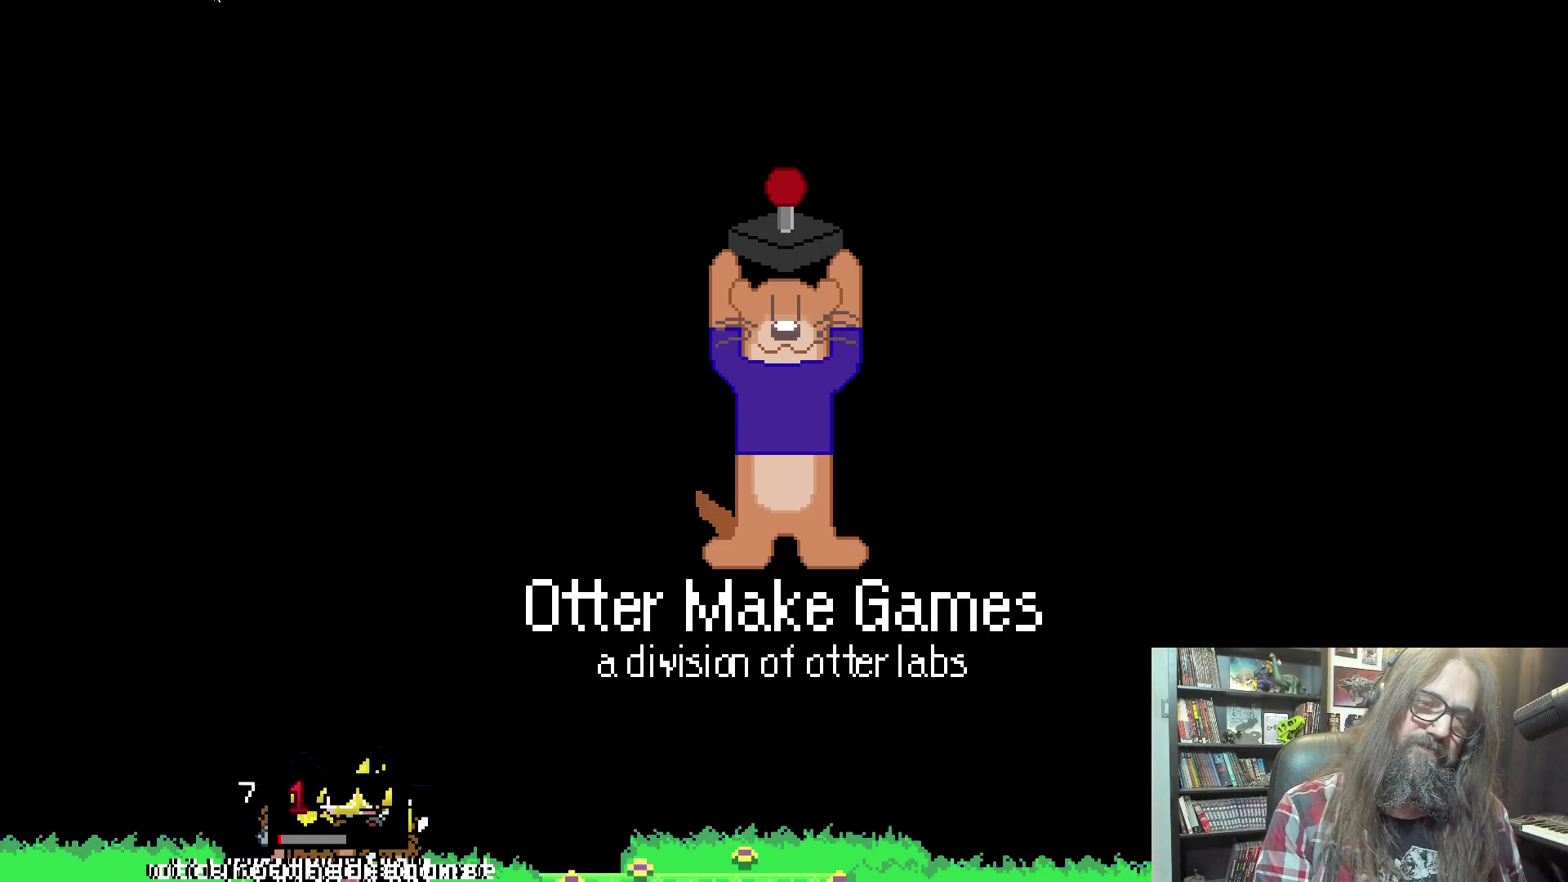
Play from the title menu, quit the game, and select the ' + 180' offset on line 2326
key(Return)
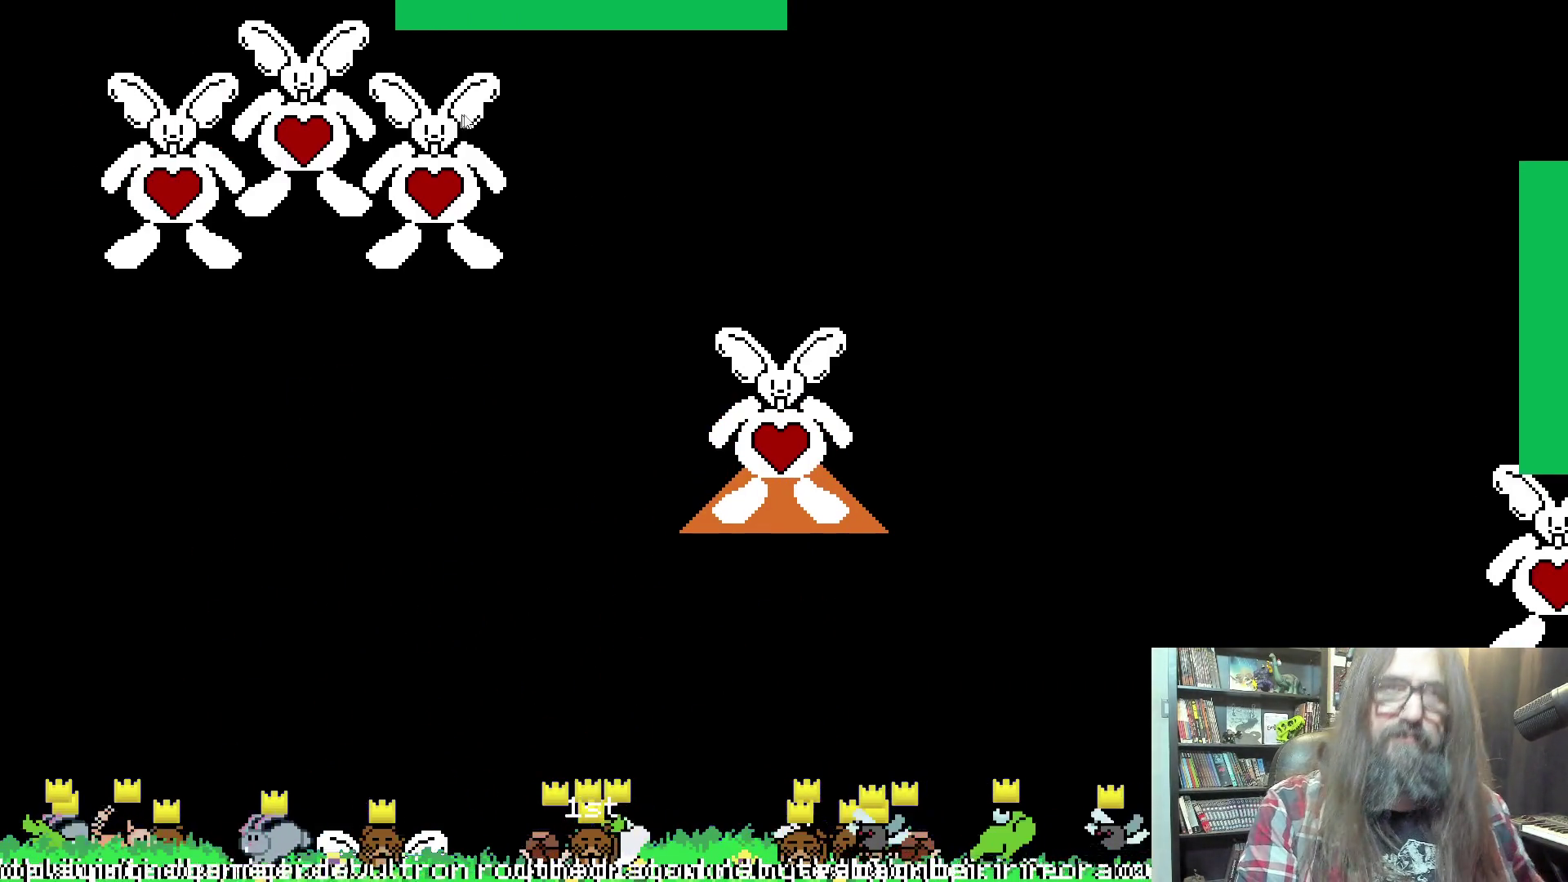
key(Escape)
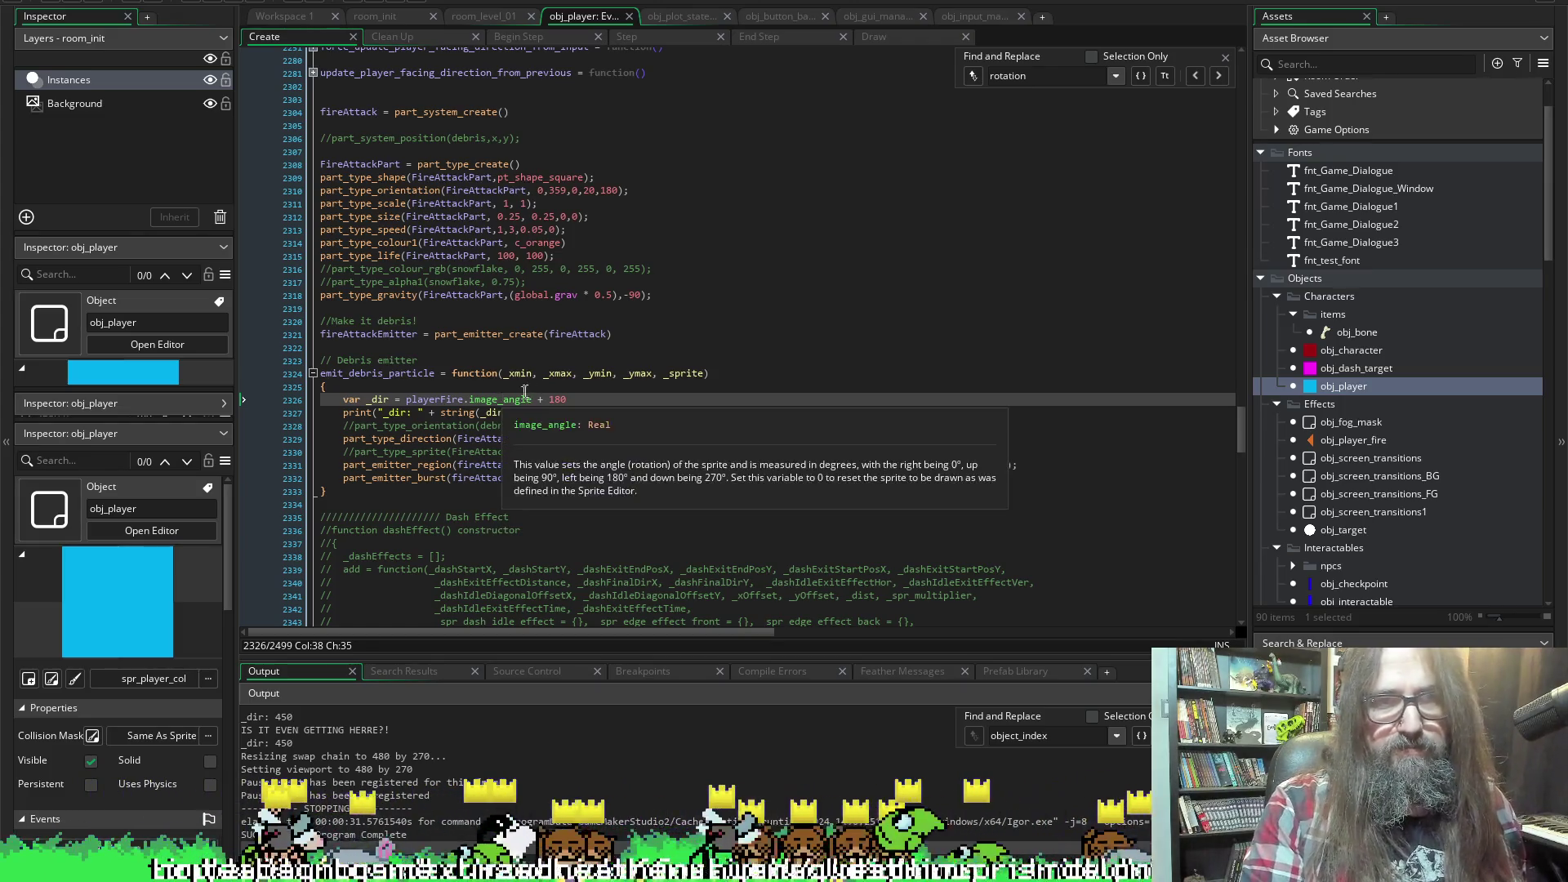
shift+click(594, 396)
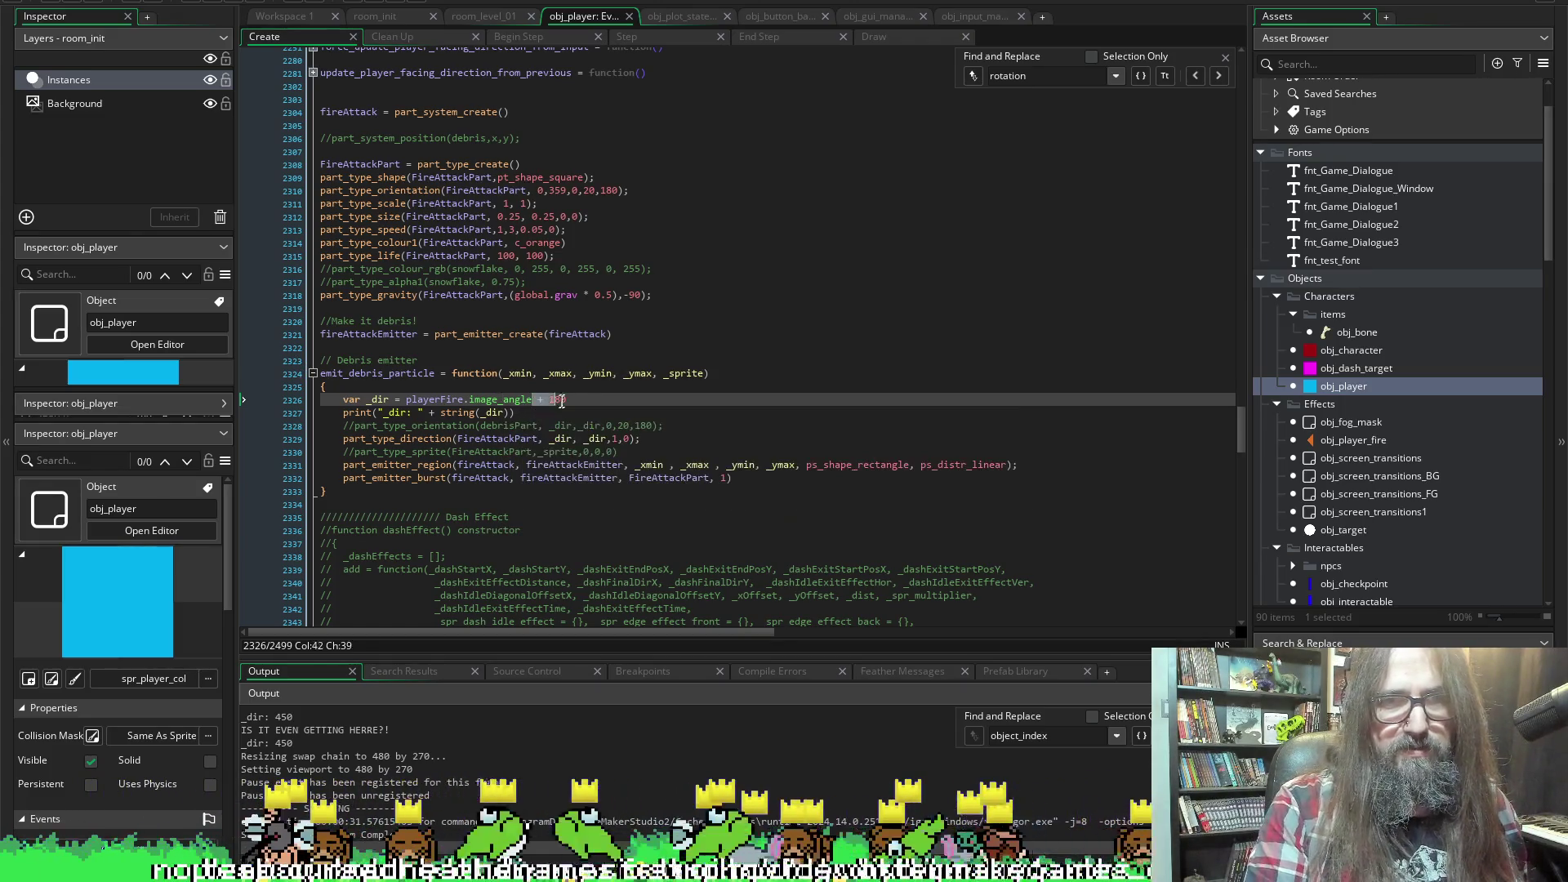
Remove the + 180 offset, then run a new game, fire with x, move right, and close it
key(BackSpace)
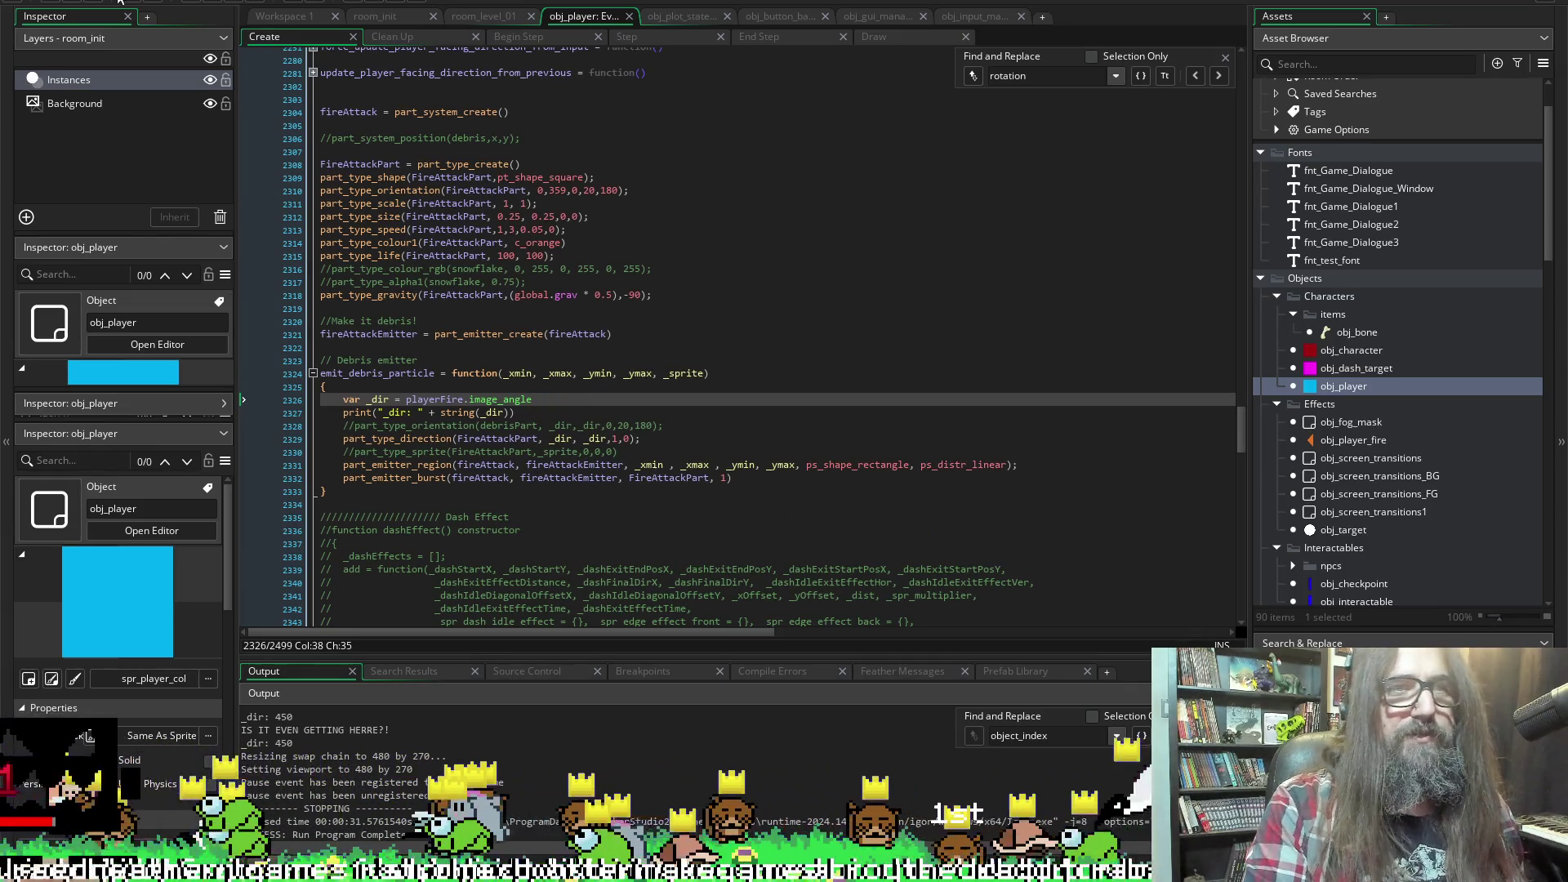
click(216, 4)
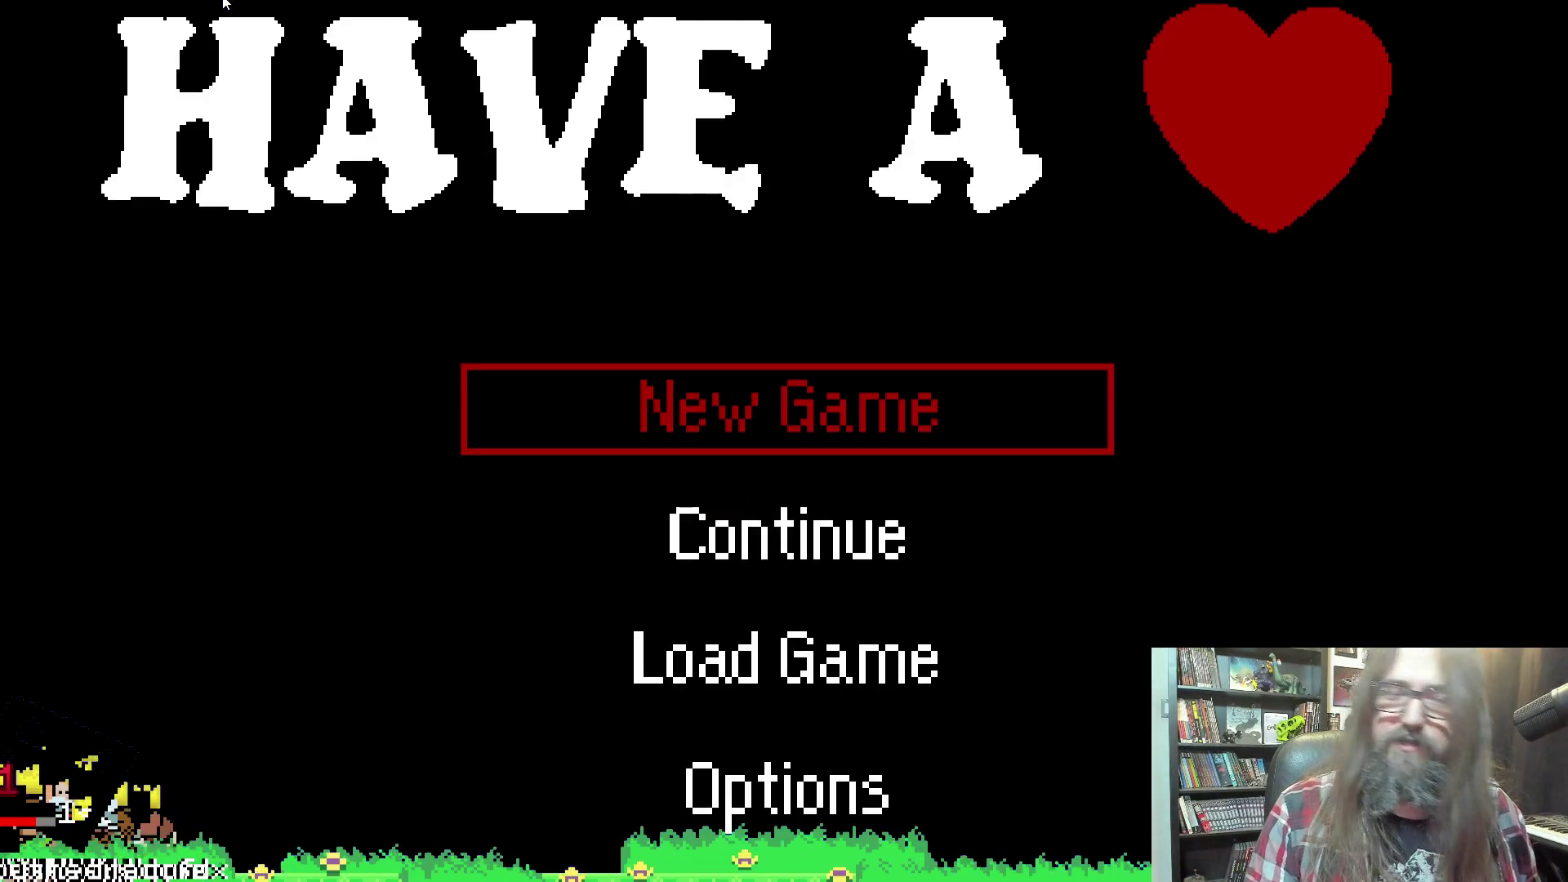
key(Return)
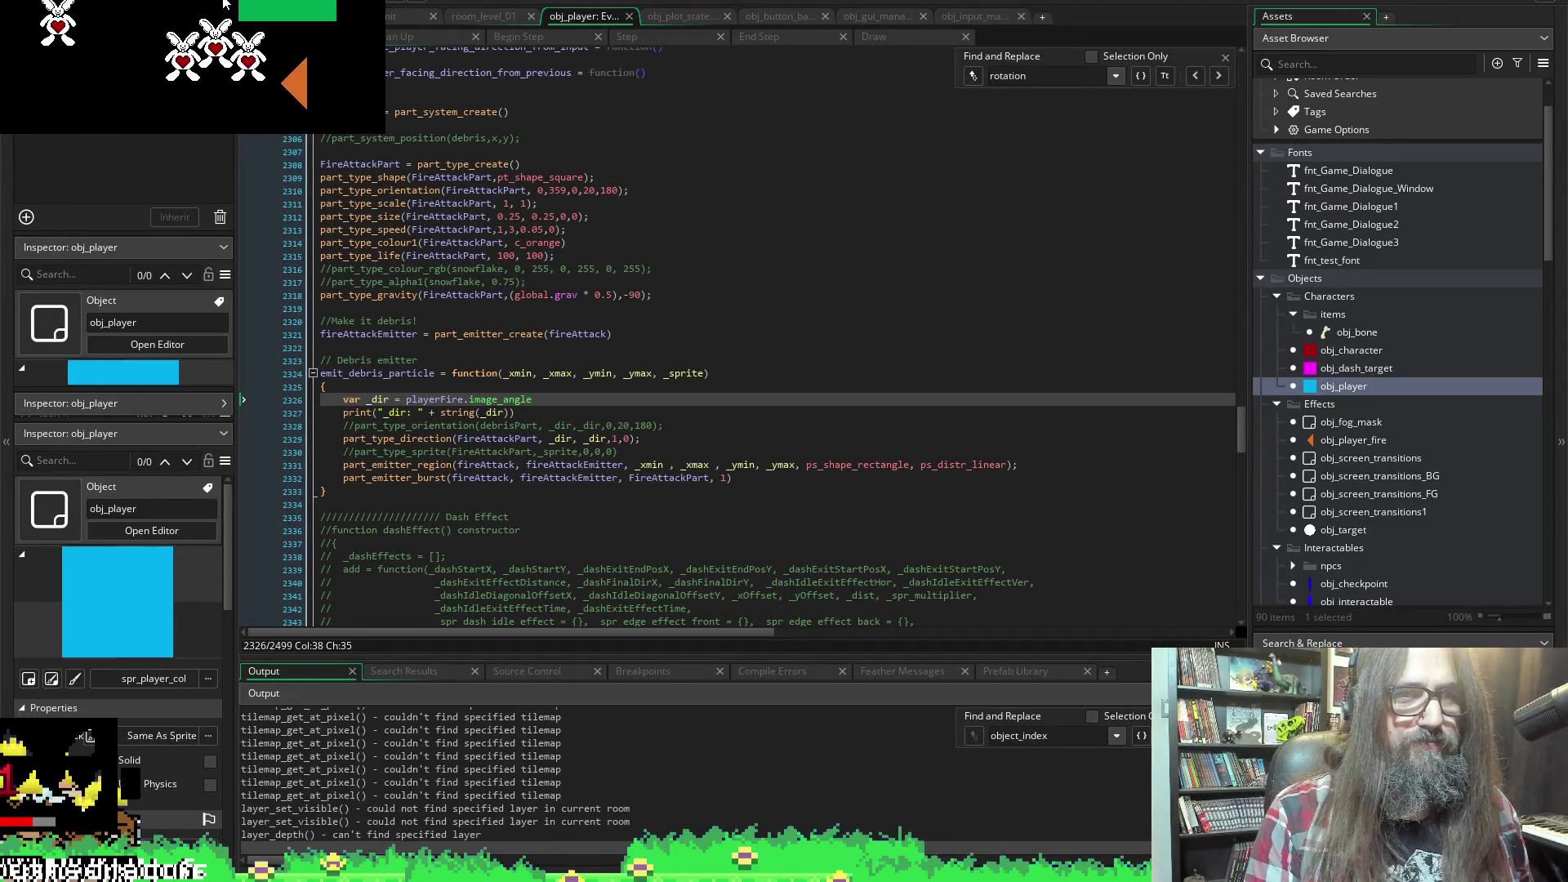
key(x)
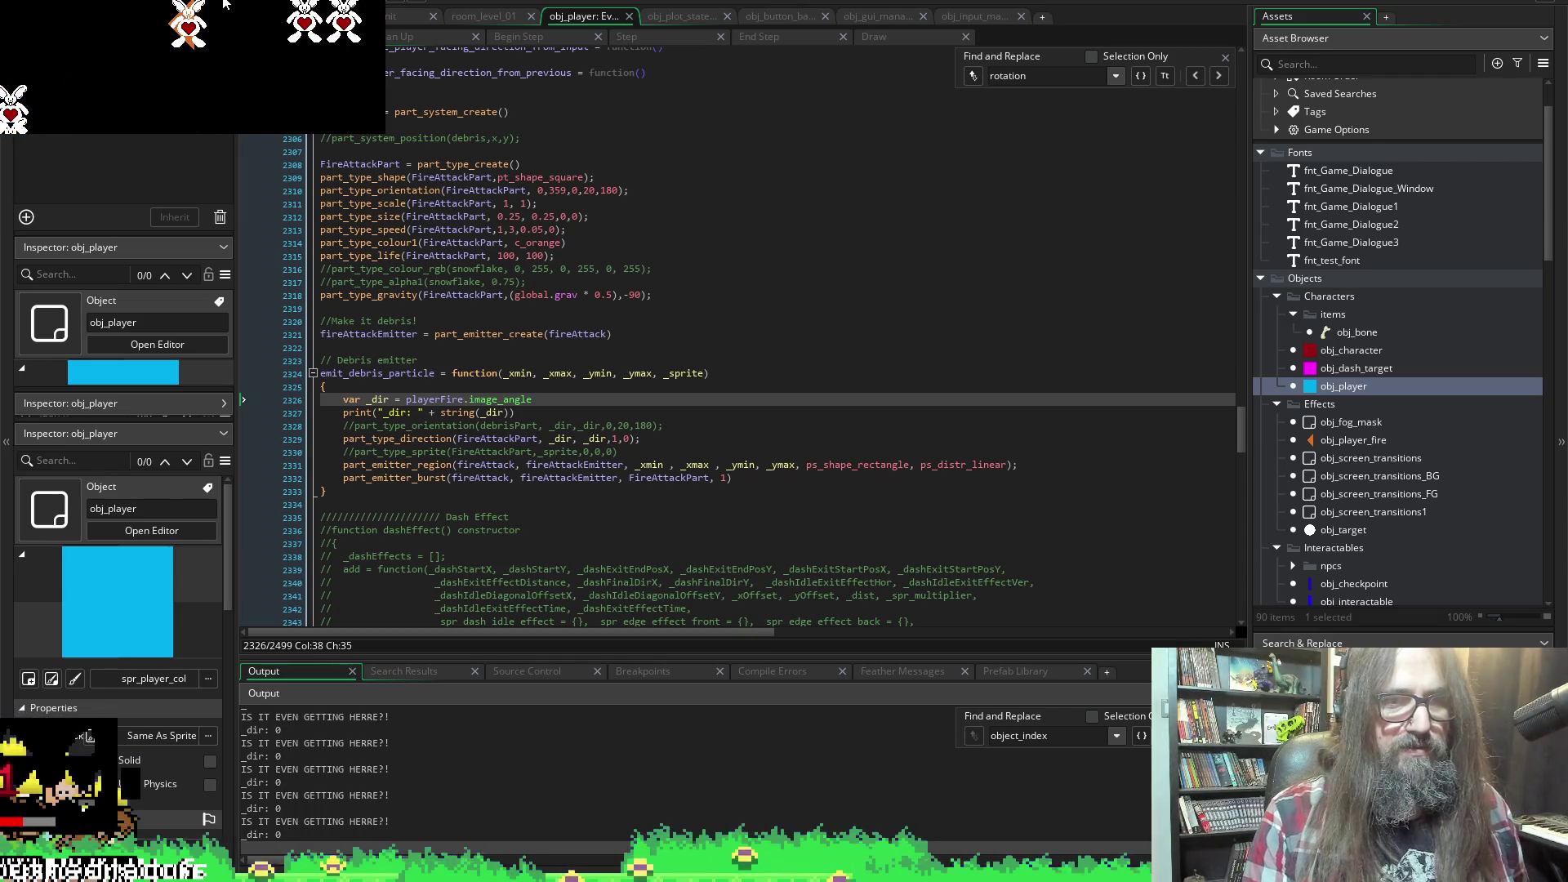
key(Right)
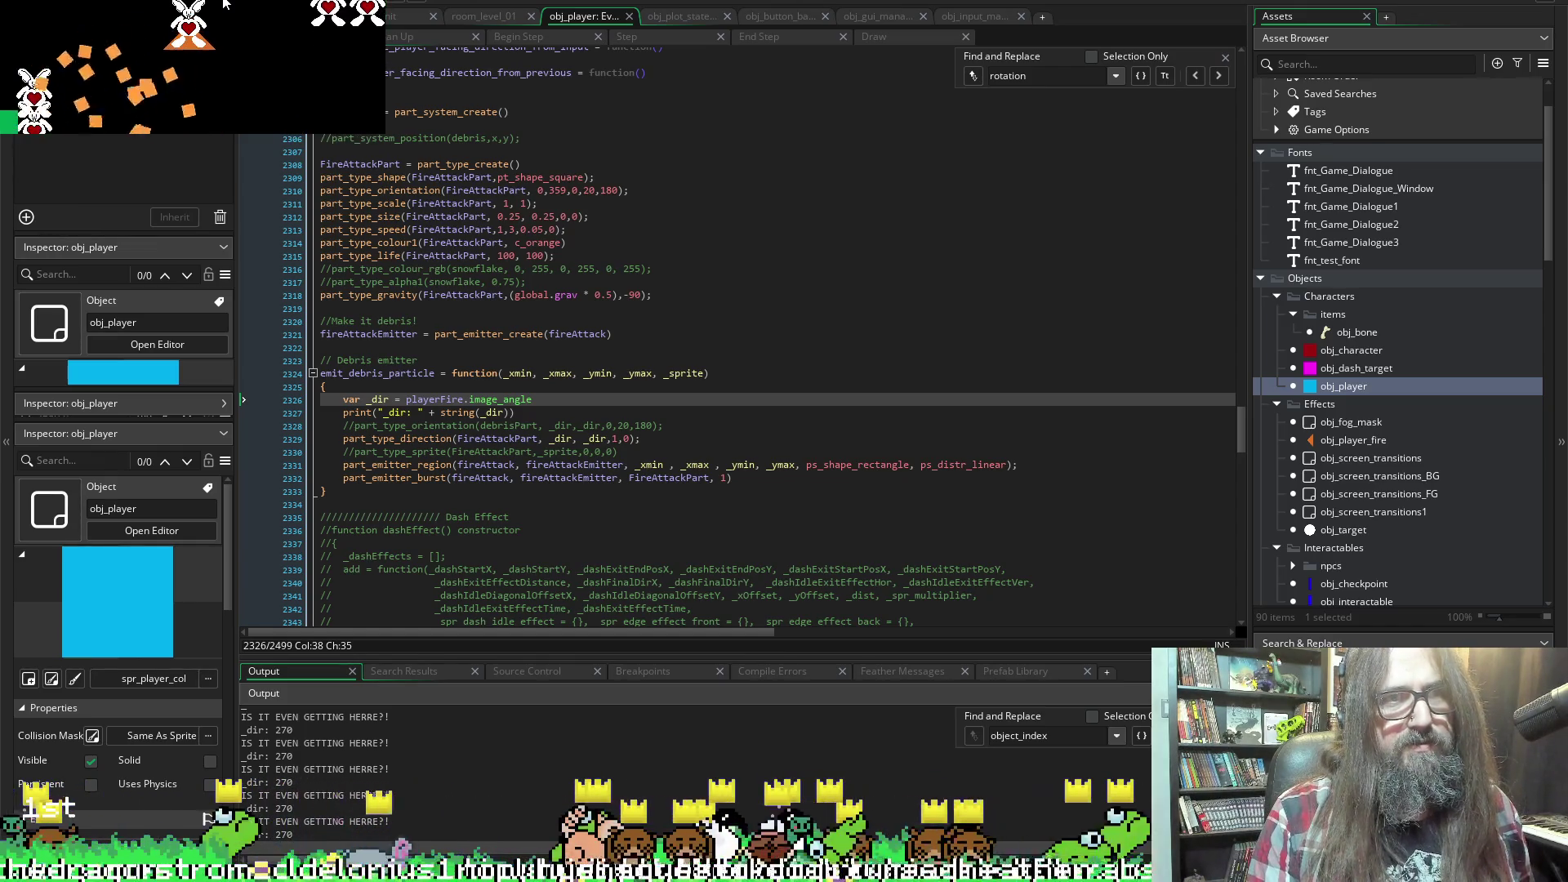
key(Escape)
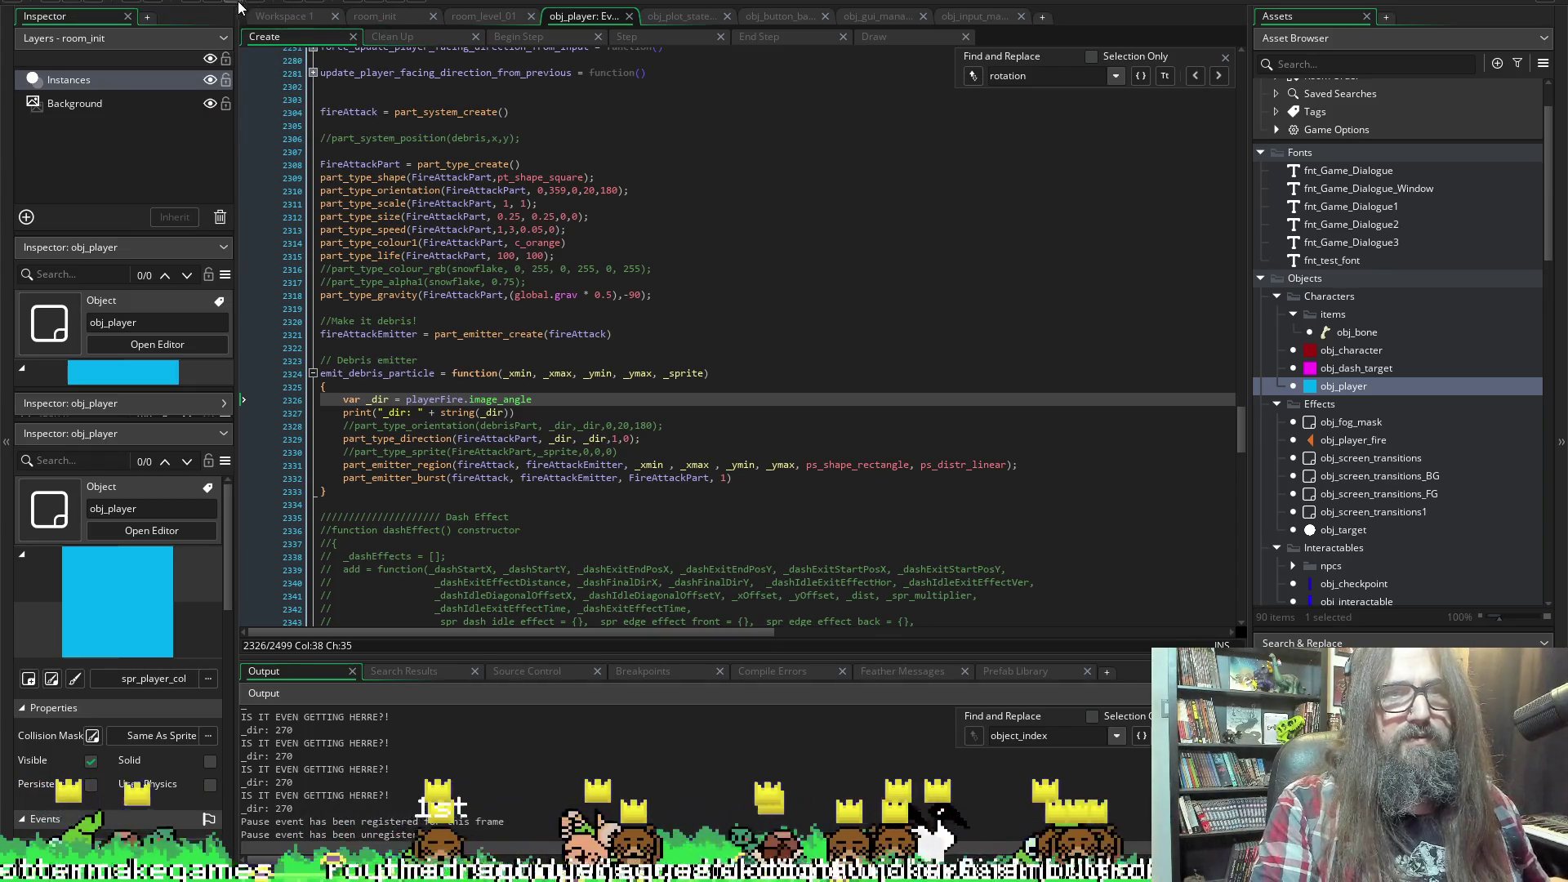
Comment out the debug print line in set_player_fire_position and move to the emit_debris_particle call
scroll(642, 396, up, 20)
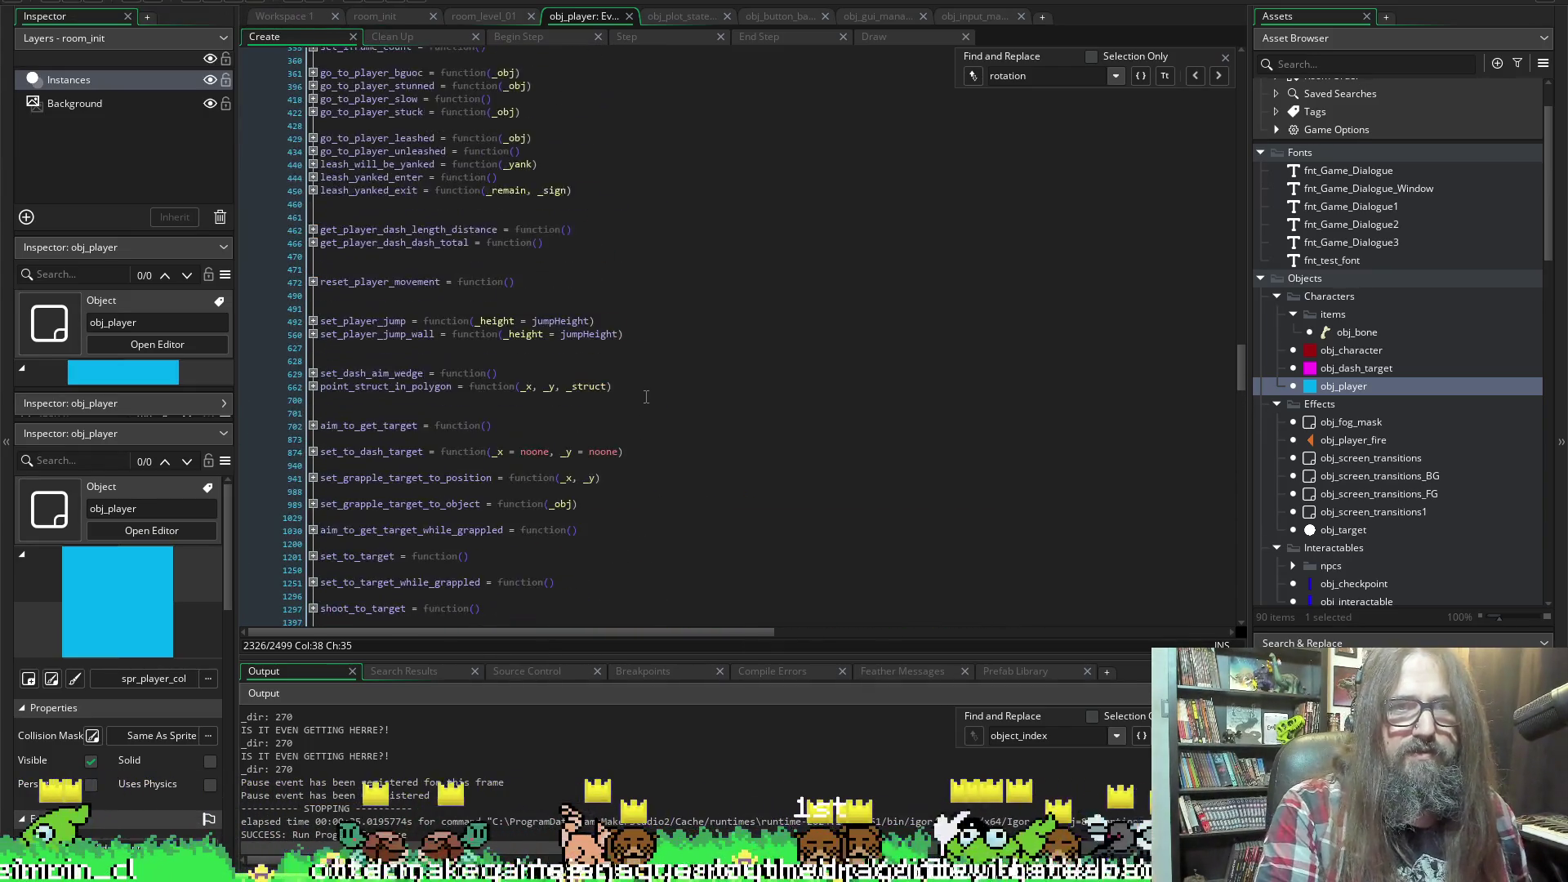
scroll(641, 397, up, 5)
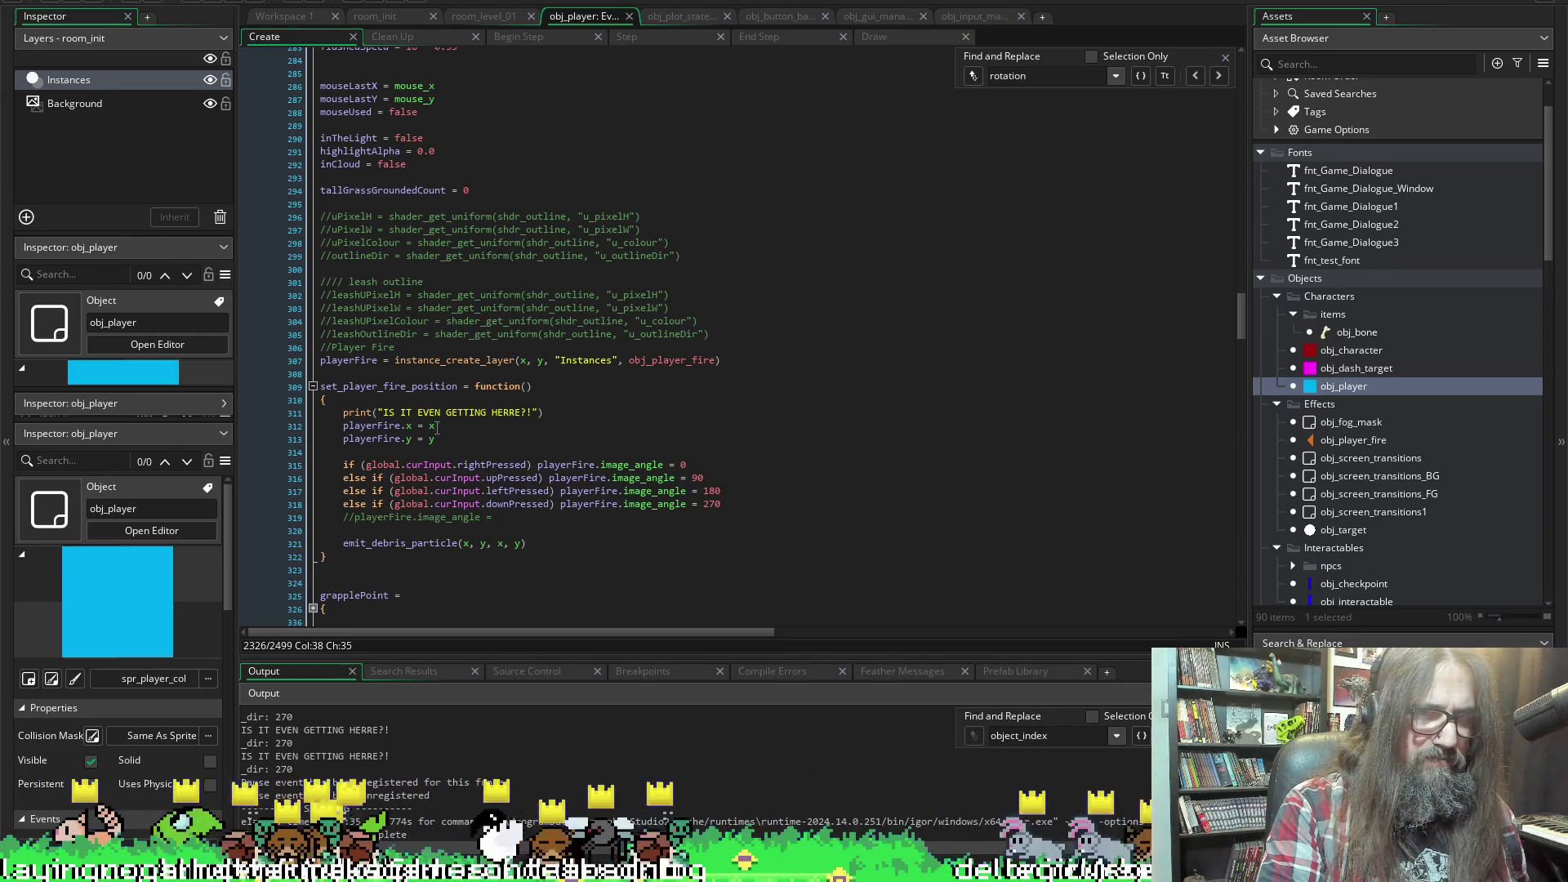
click(343, 413)
text(//)
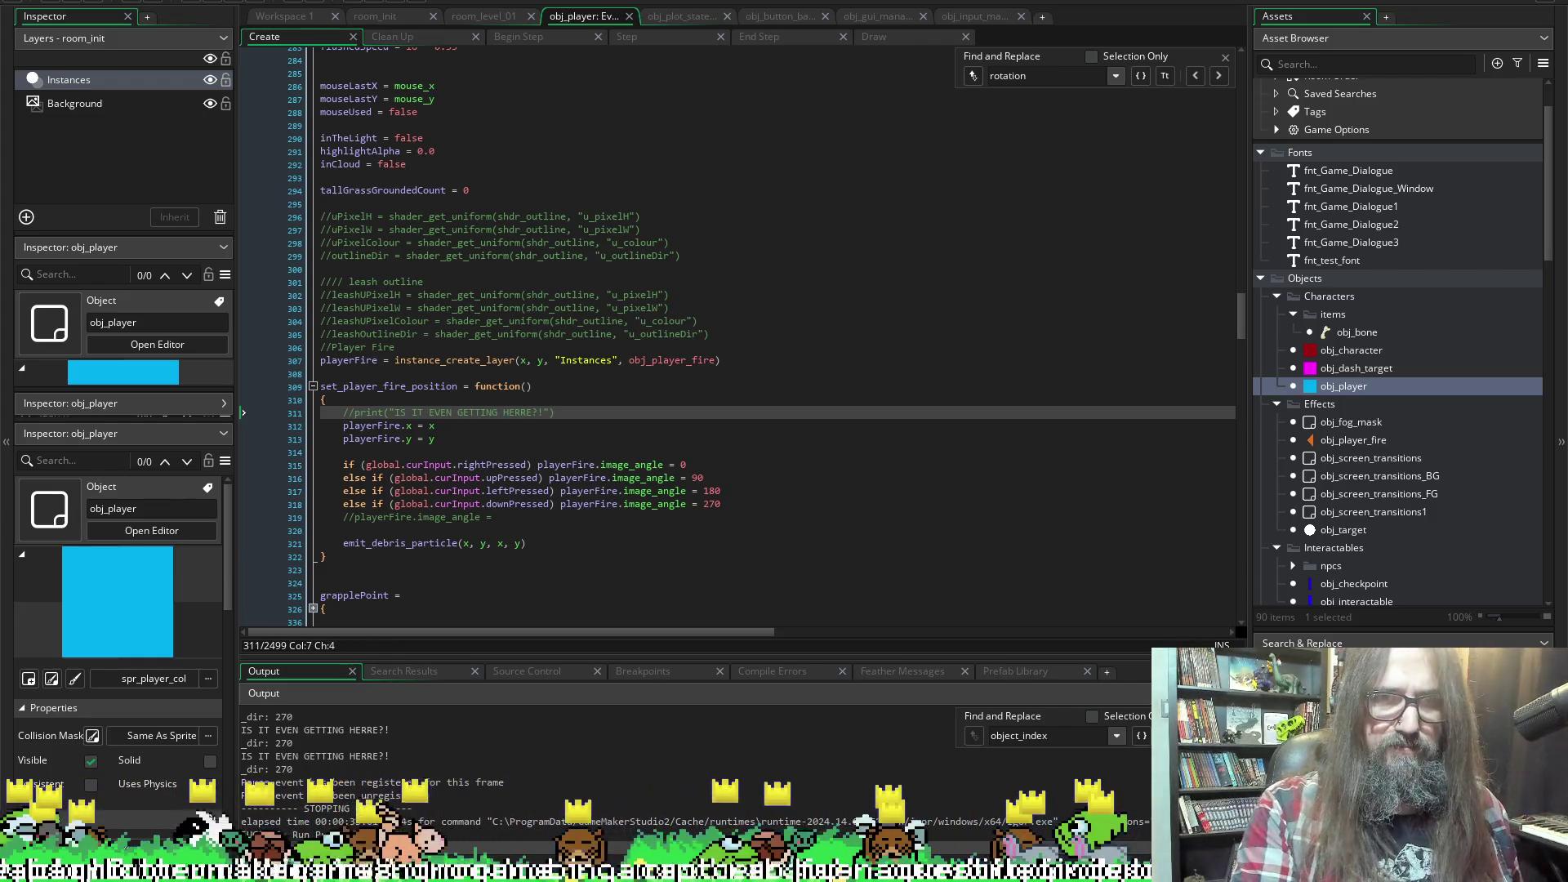
click(343, 531)
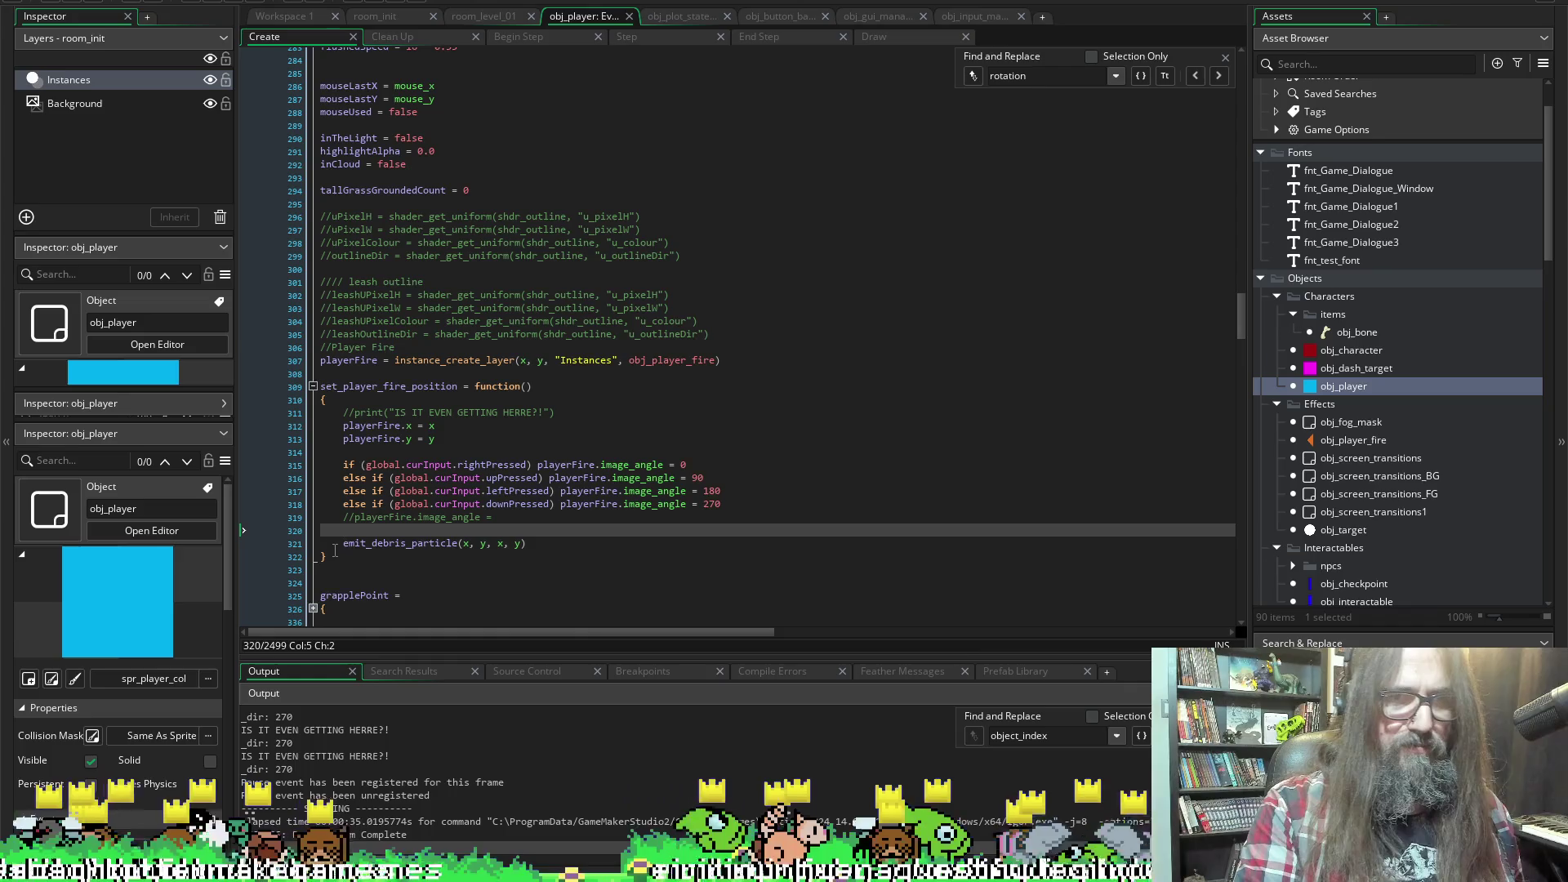
click(340, 544)
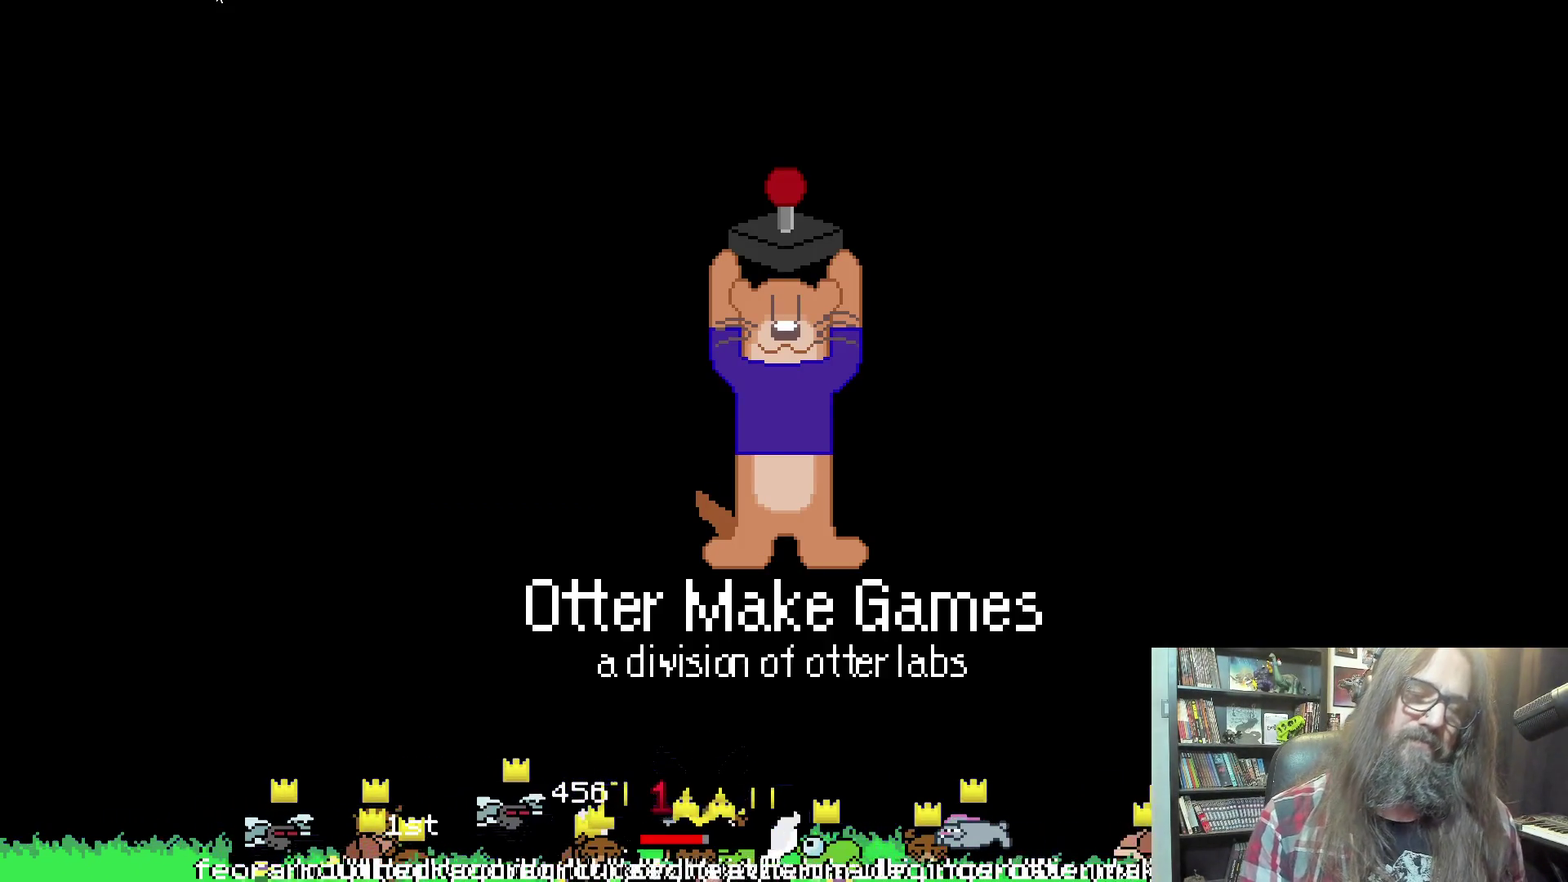
Enter the bunny scene from the title menu to check the fire pointer, then close the game
key(Down)
key(Down)
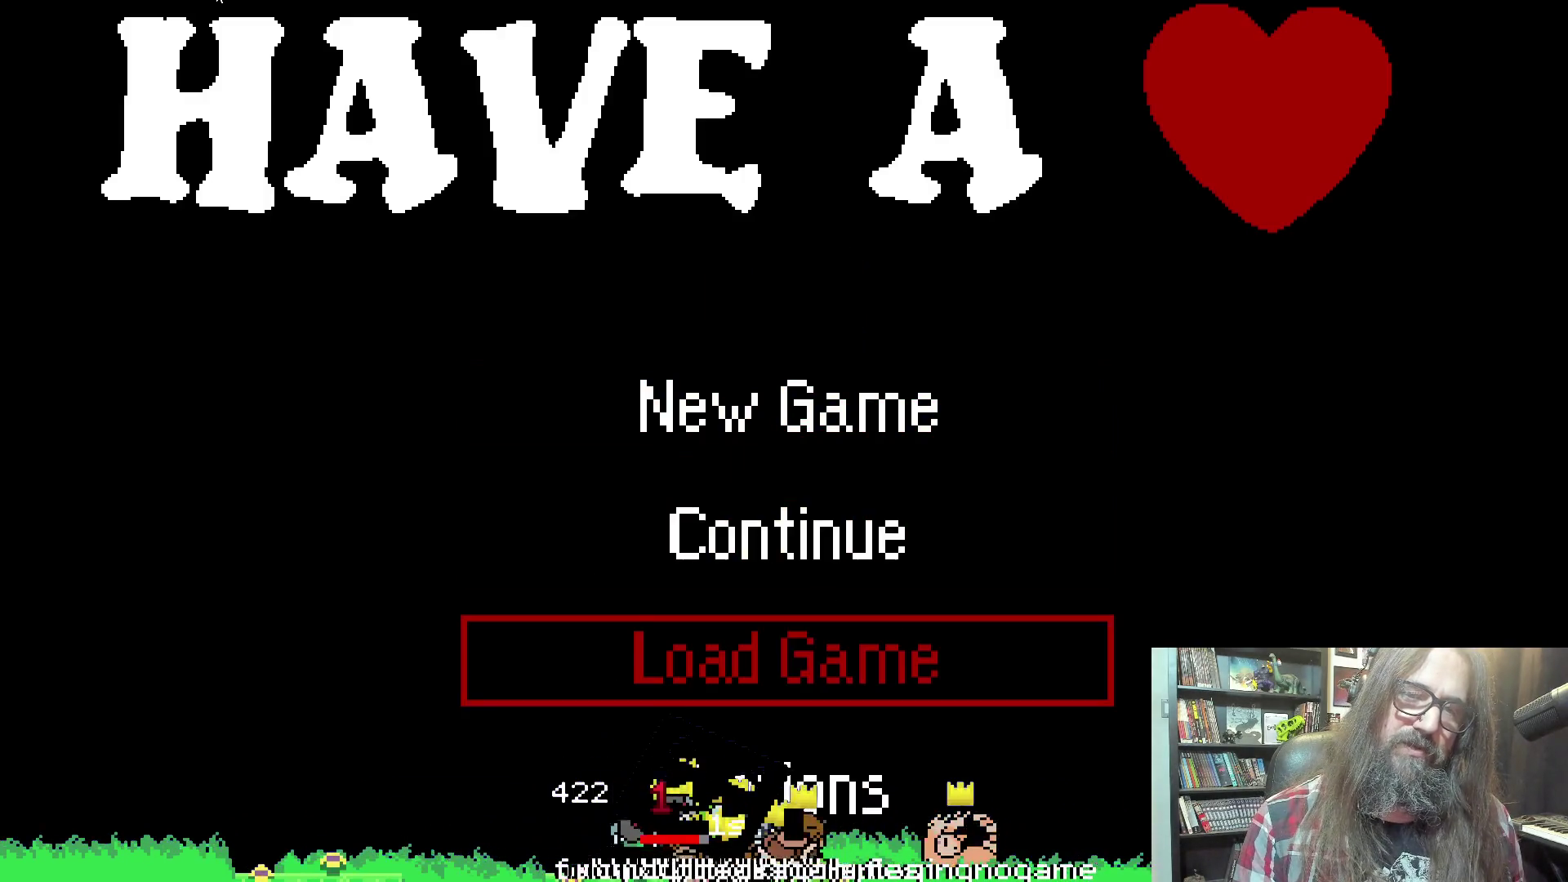
key(Up)
key(Return)
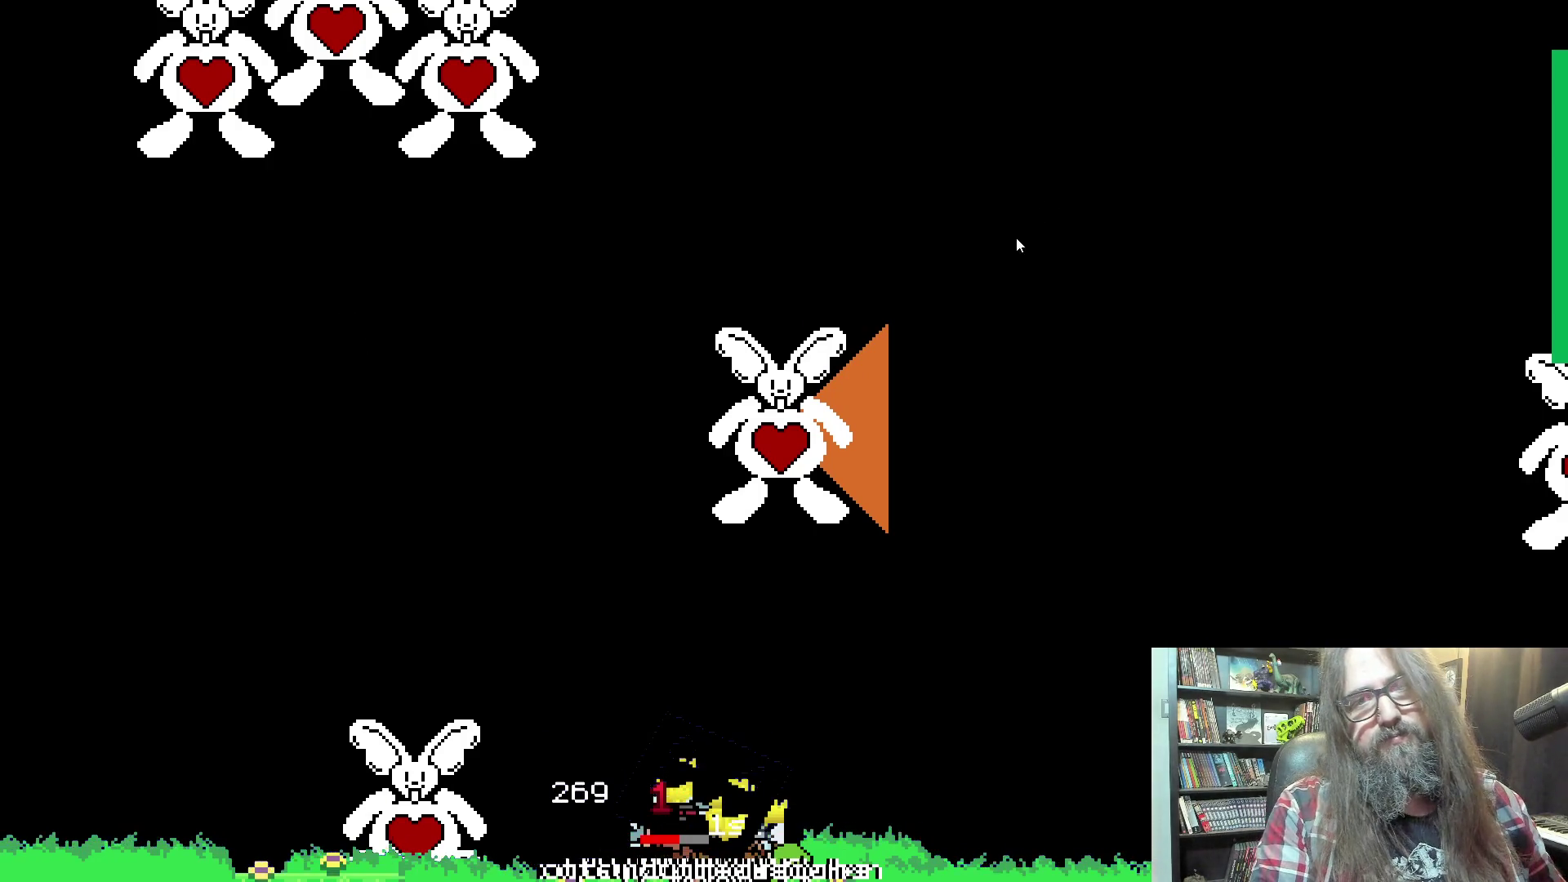
key(Escape)
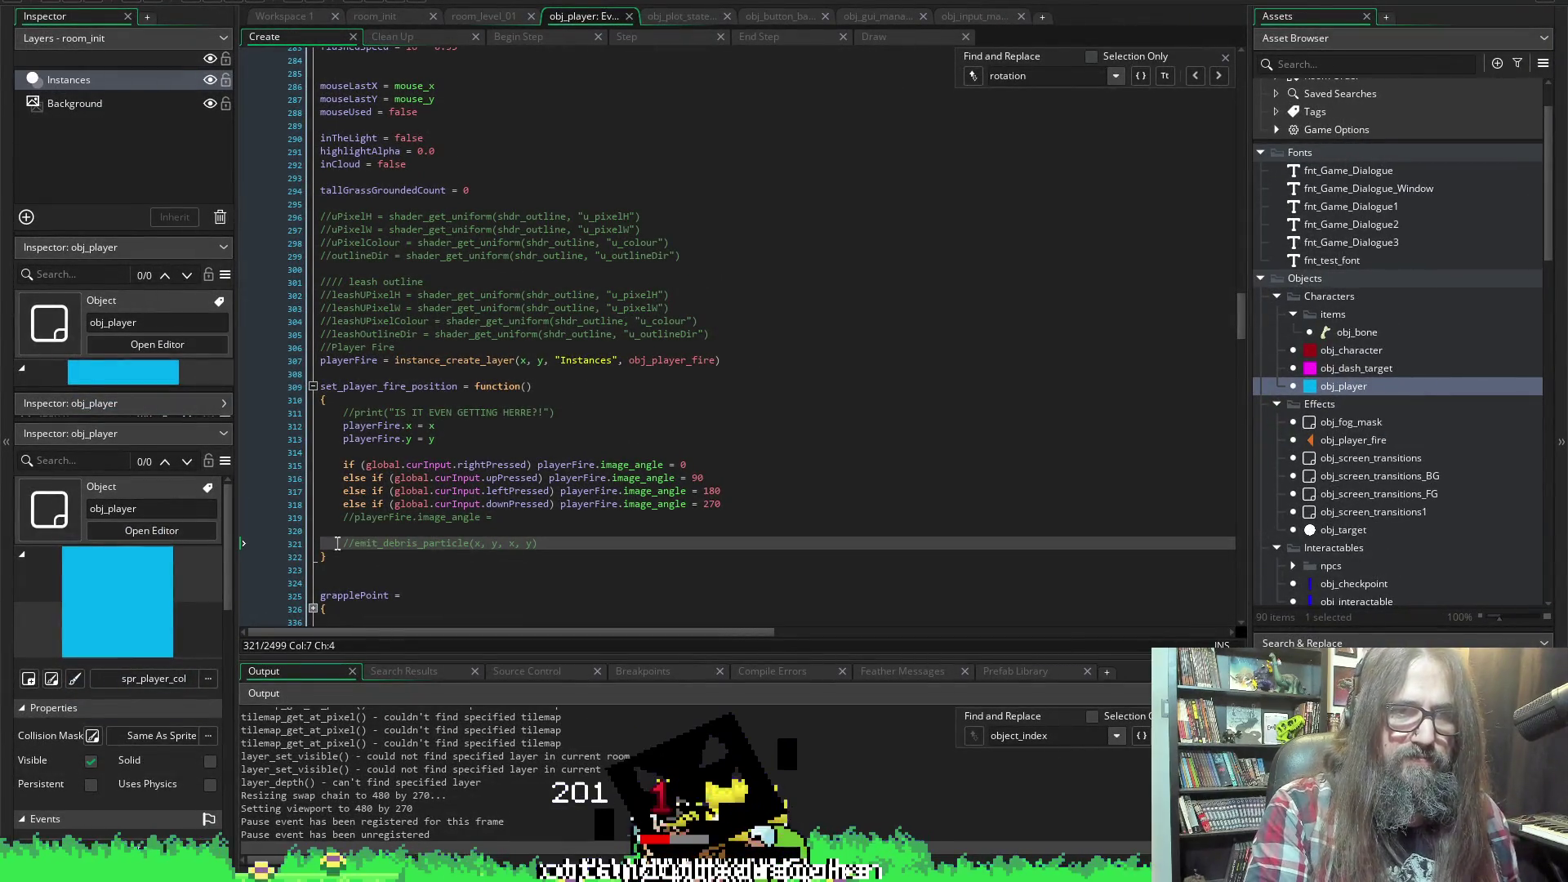
Uncomment the emit_debris_particle call and review the playerFire.image_angle reference on line 318
key(BackSpace)
key(BackSpace)
scroll(588, 391, down, 15)
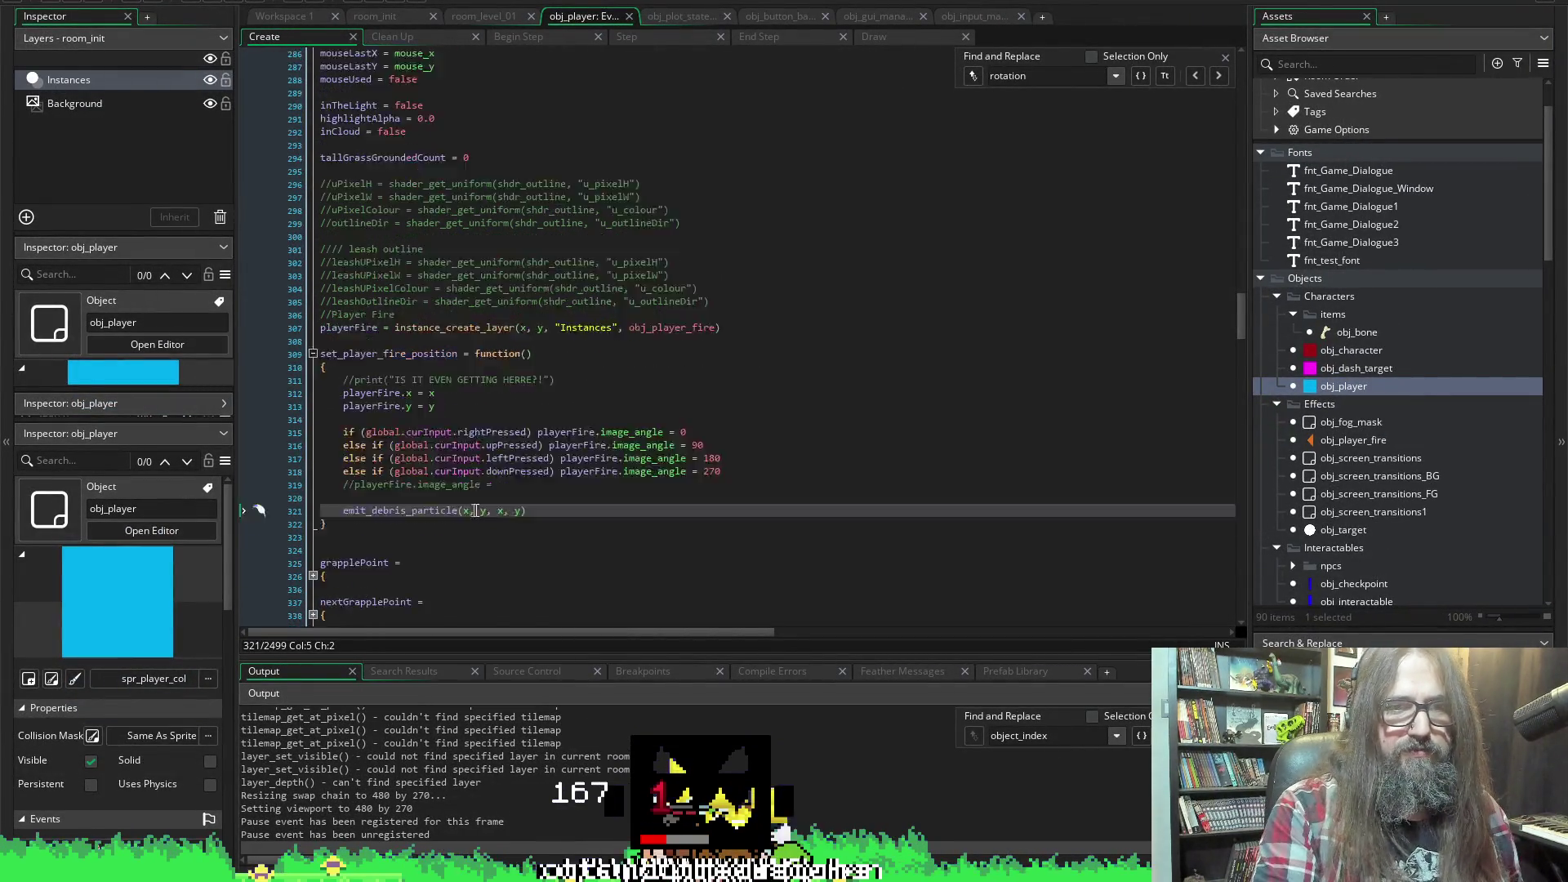
scroll(588, 390, down, 15)
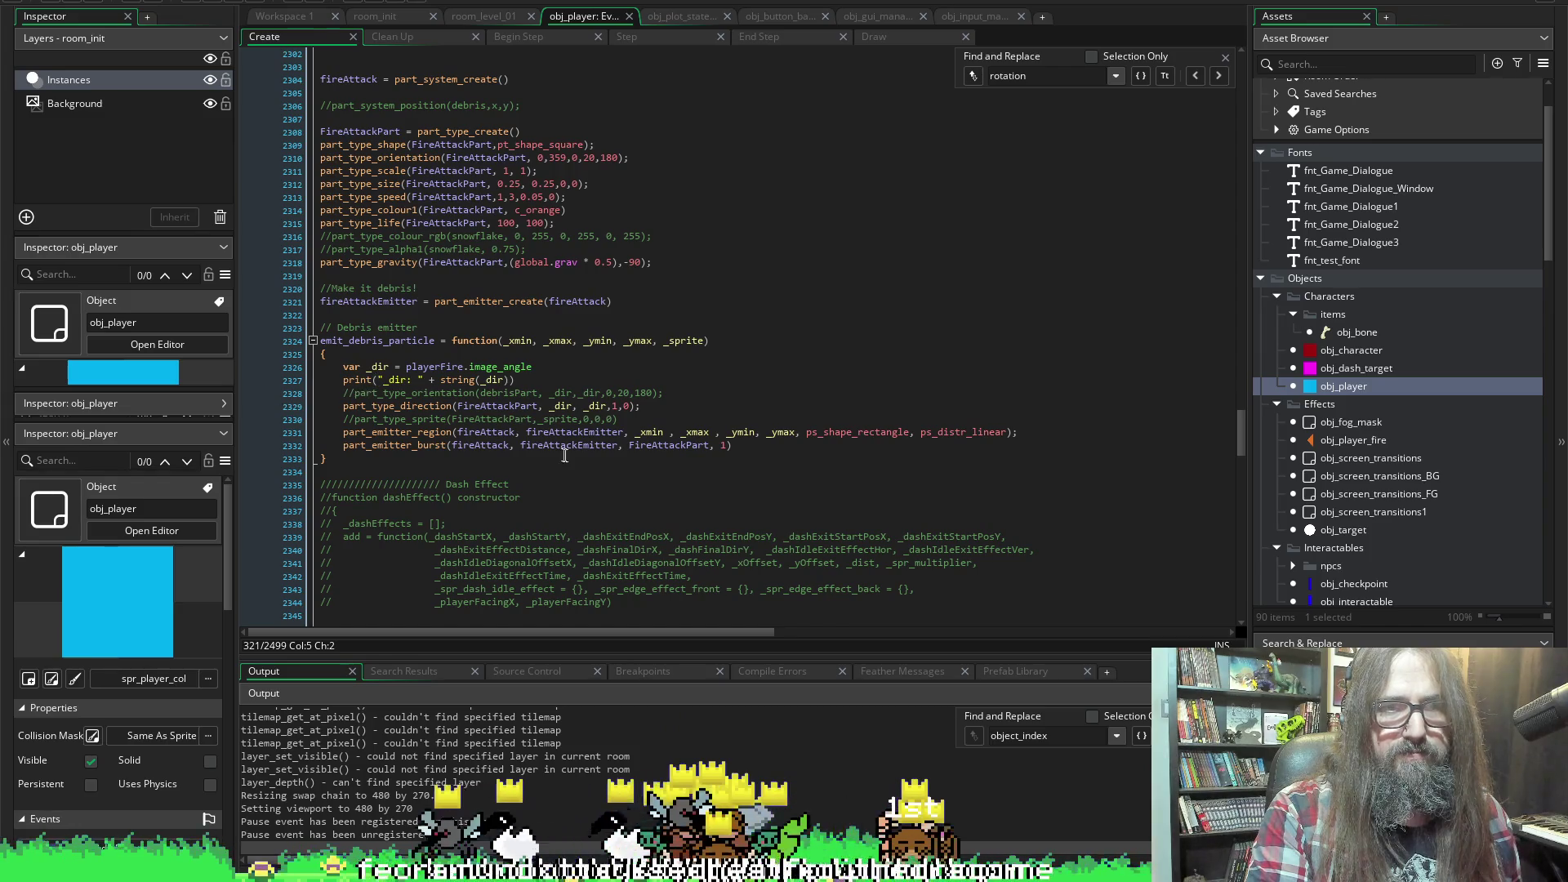
scroll(543, 474, up, 10)
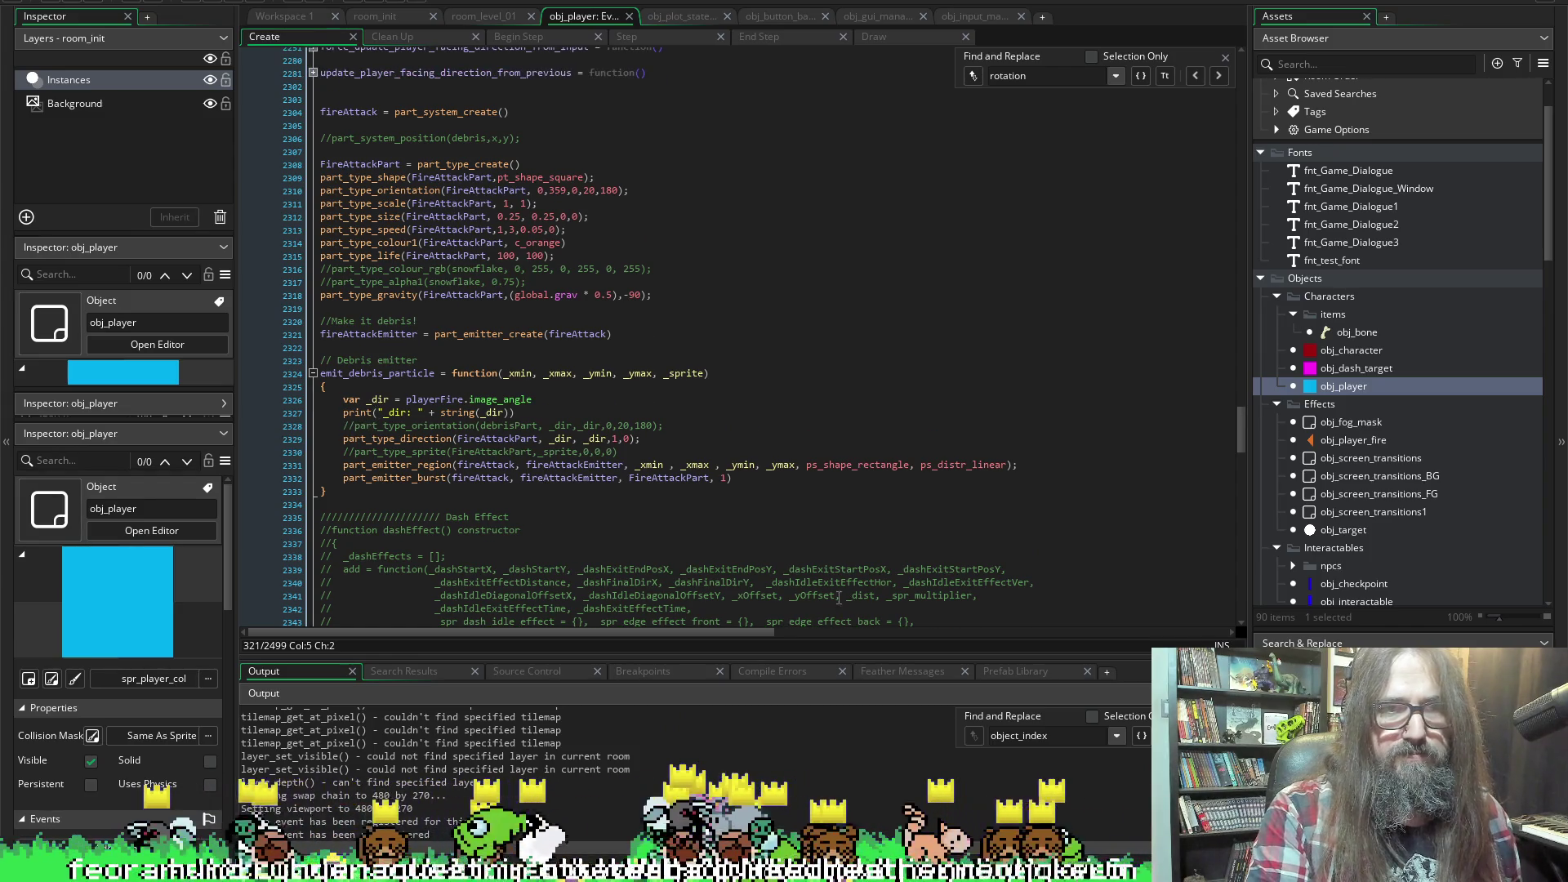
scroll(736, 447, up, 10)
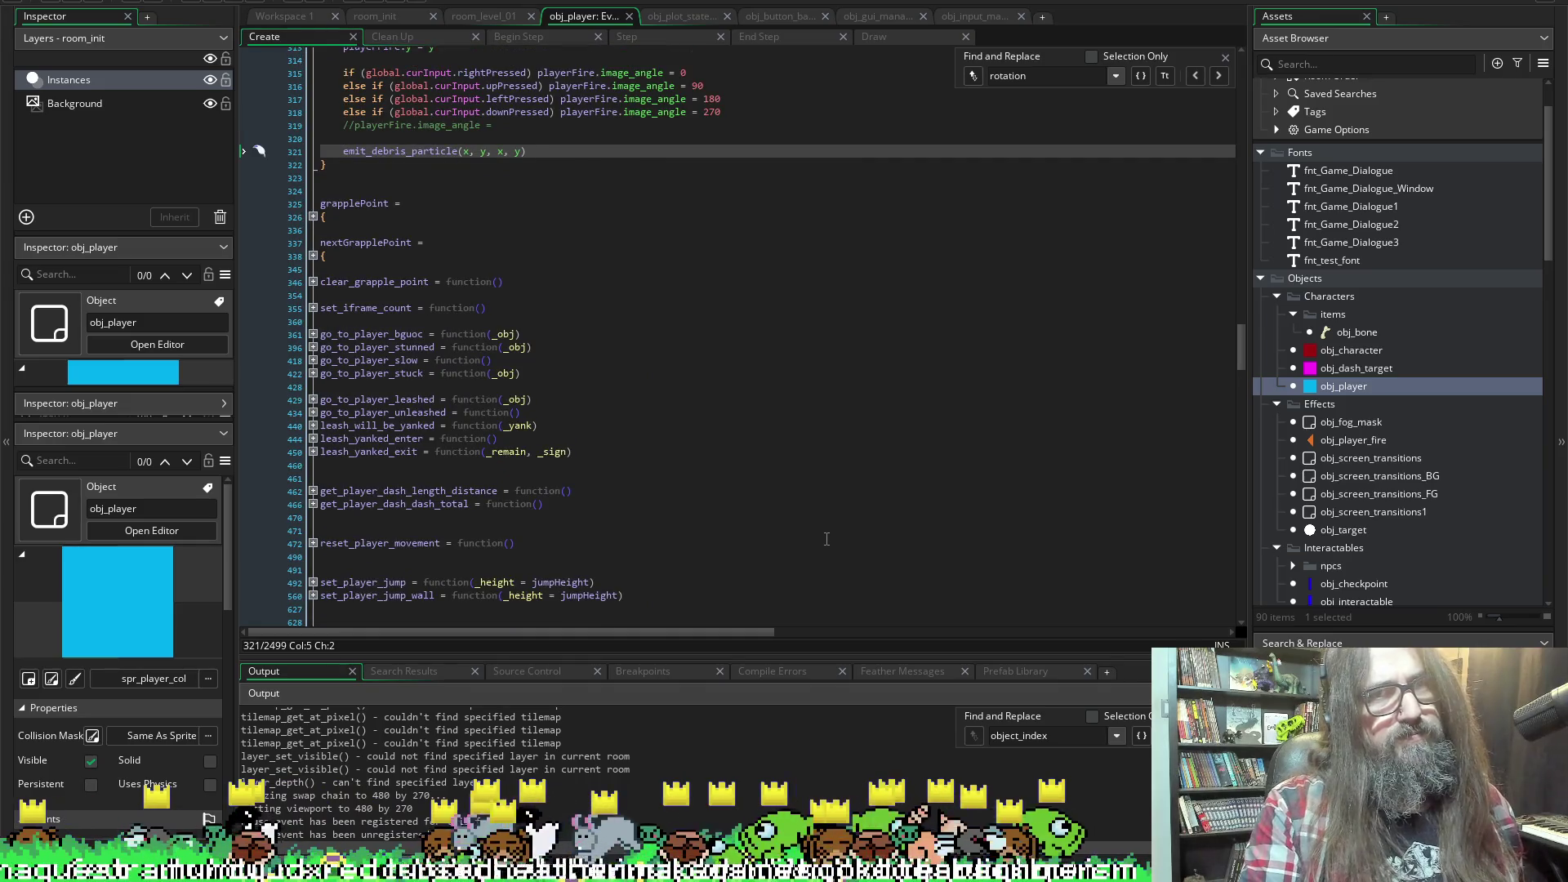
scroll(471, 527, down, 10)
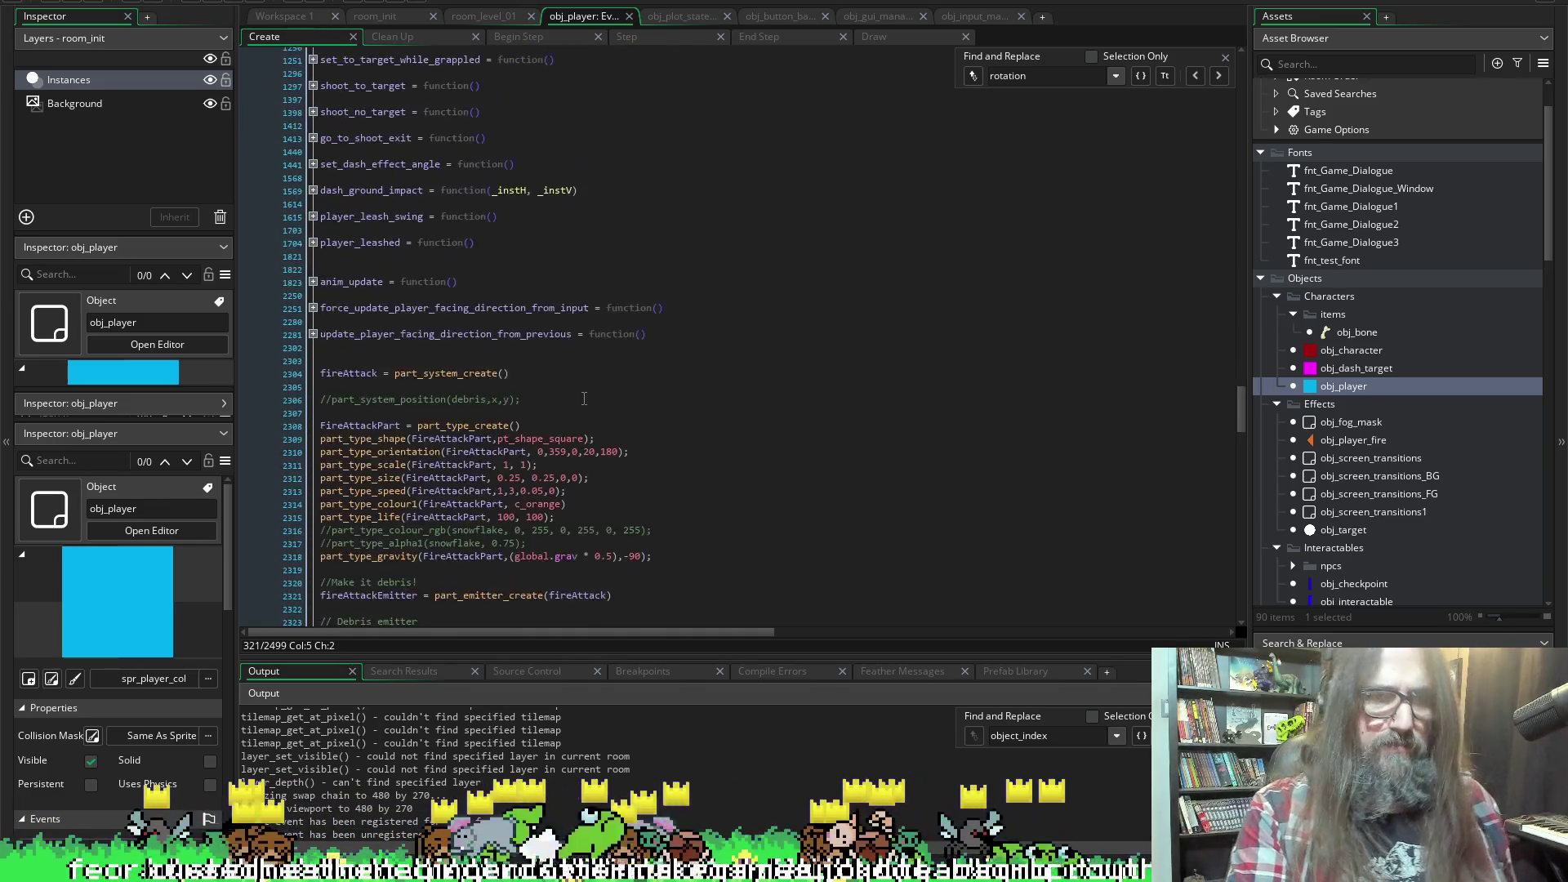
scroll(471, 527, up, 7)
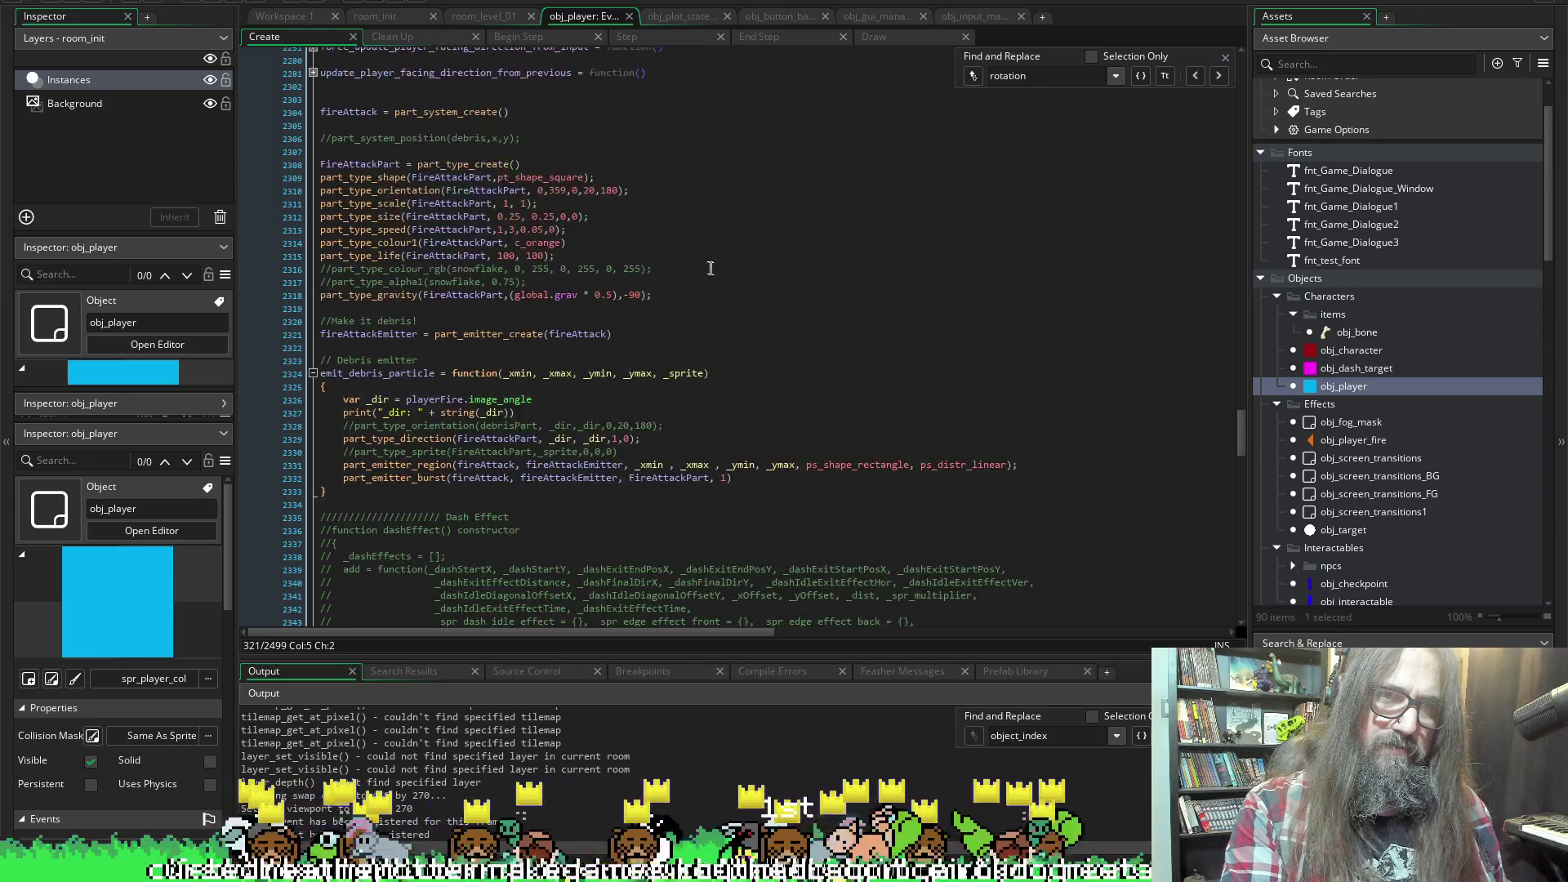
scroll(763, 230, up, 10)
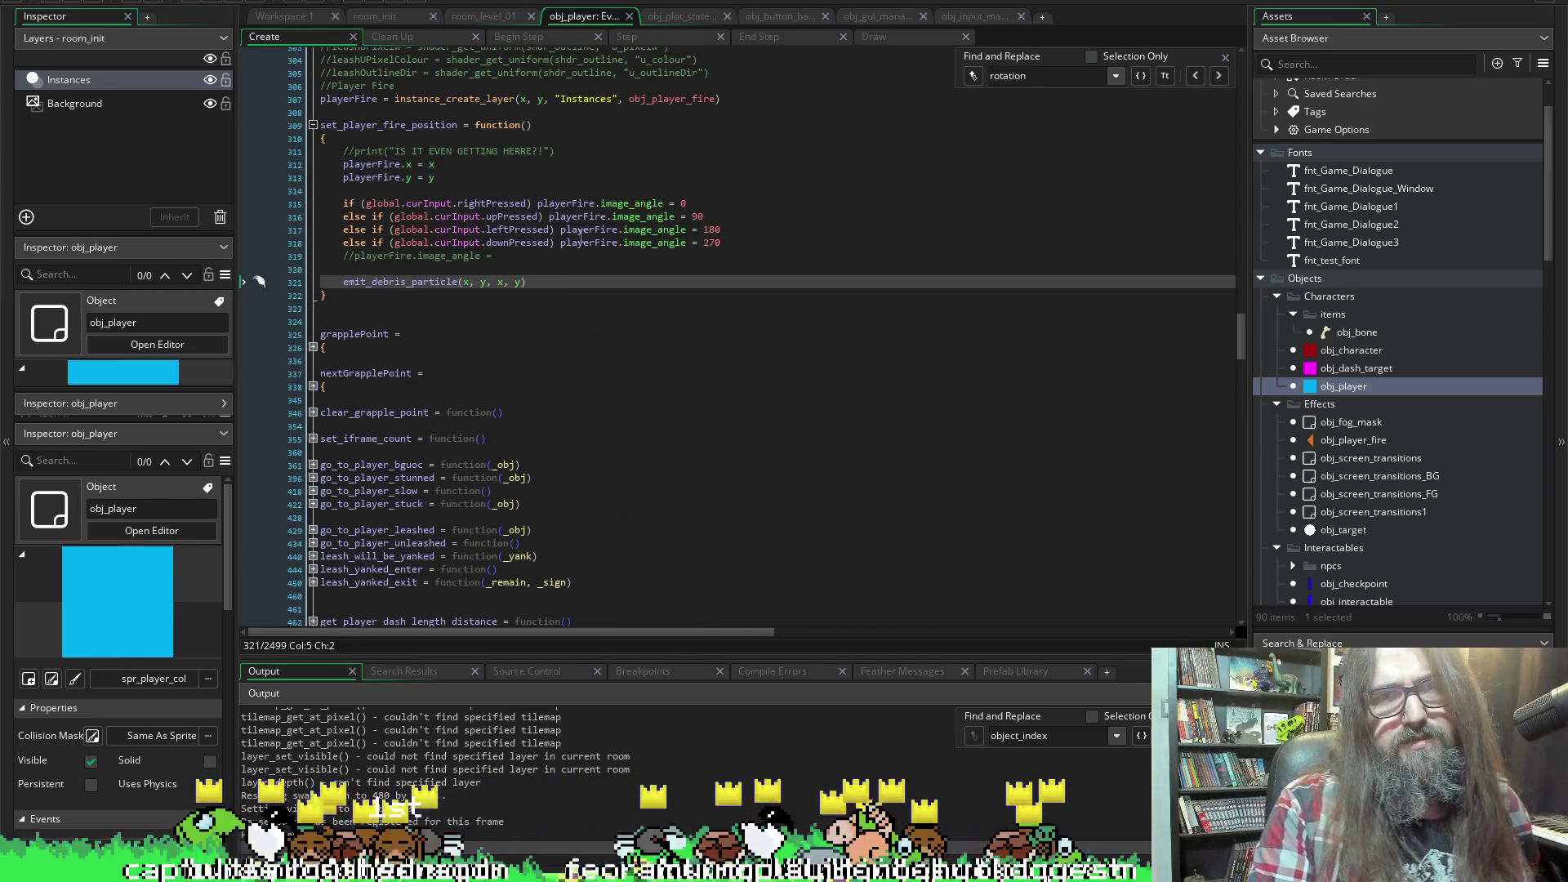
drag(686, 243, 562, 245)
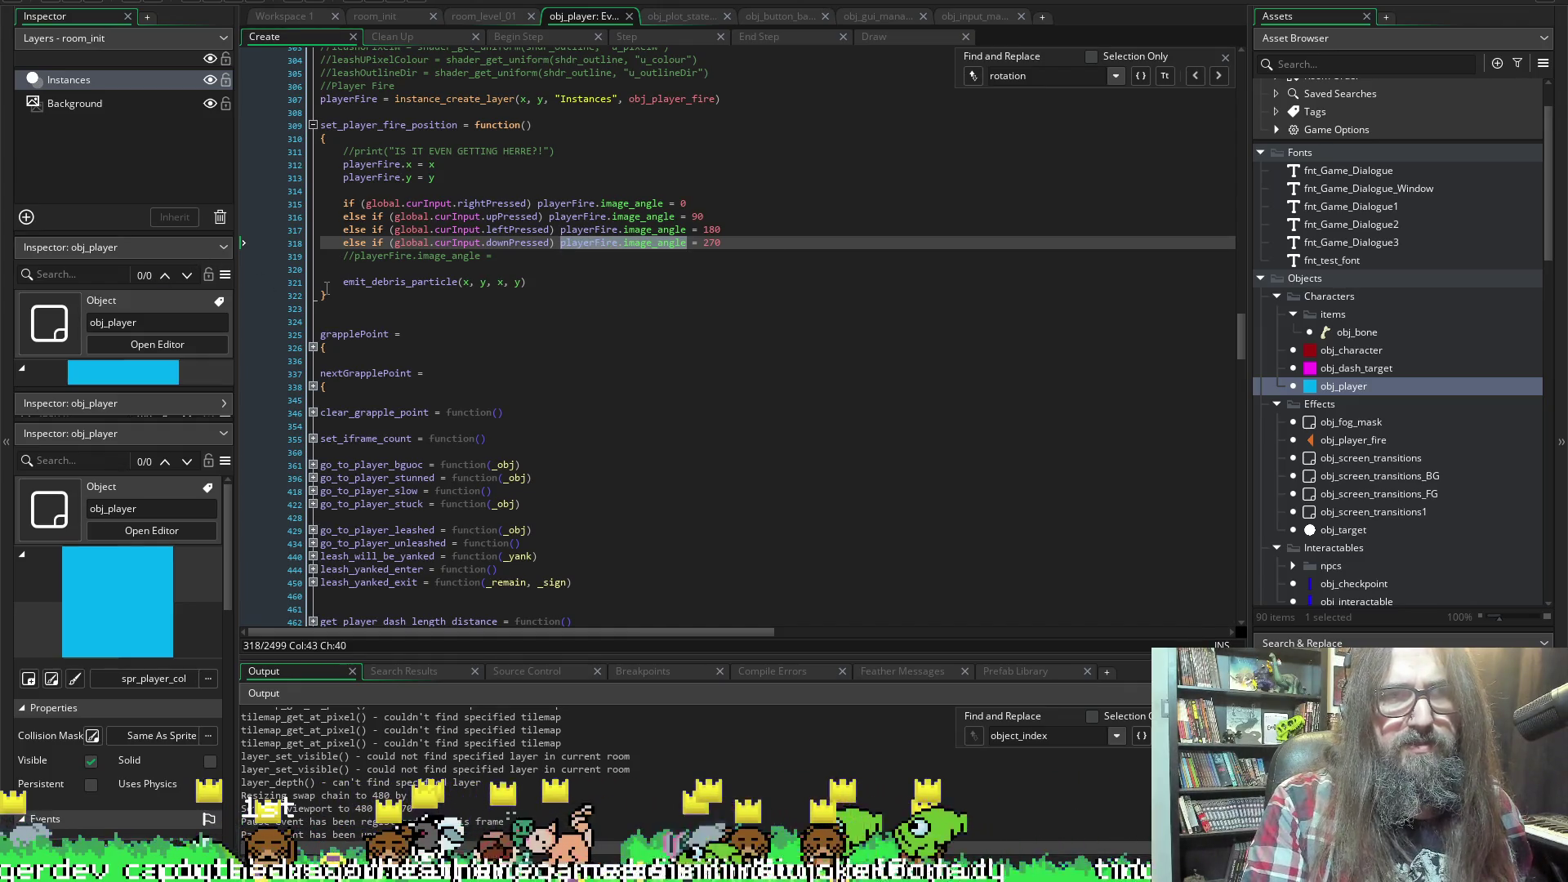
Jump to the emit_debris_particle definition, check its playerFire.image_angle _dir line, and start a new run
click(391, 283)
double_click(390, 283)
scroll(448, 354, down, 20)
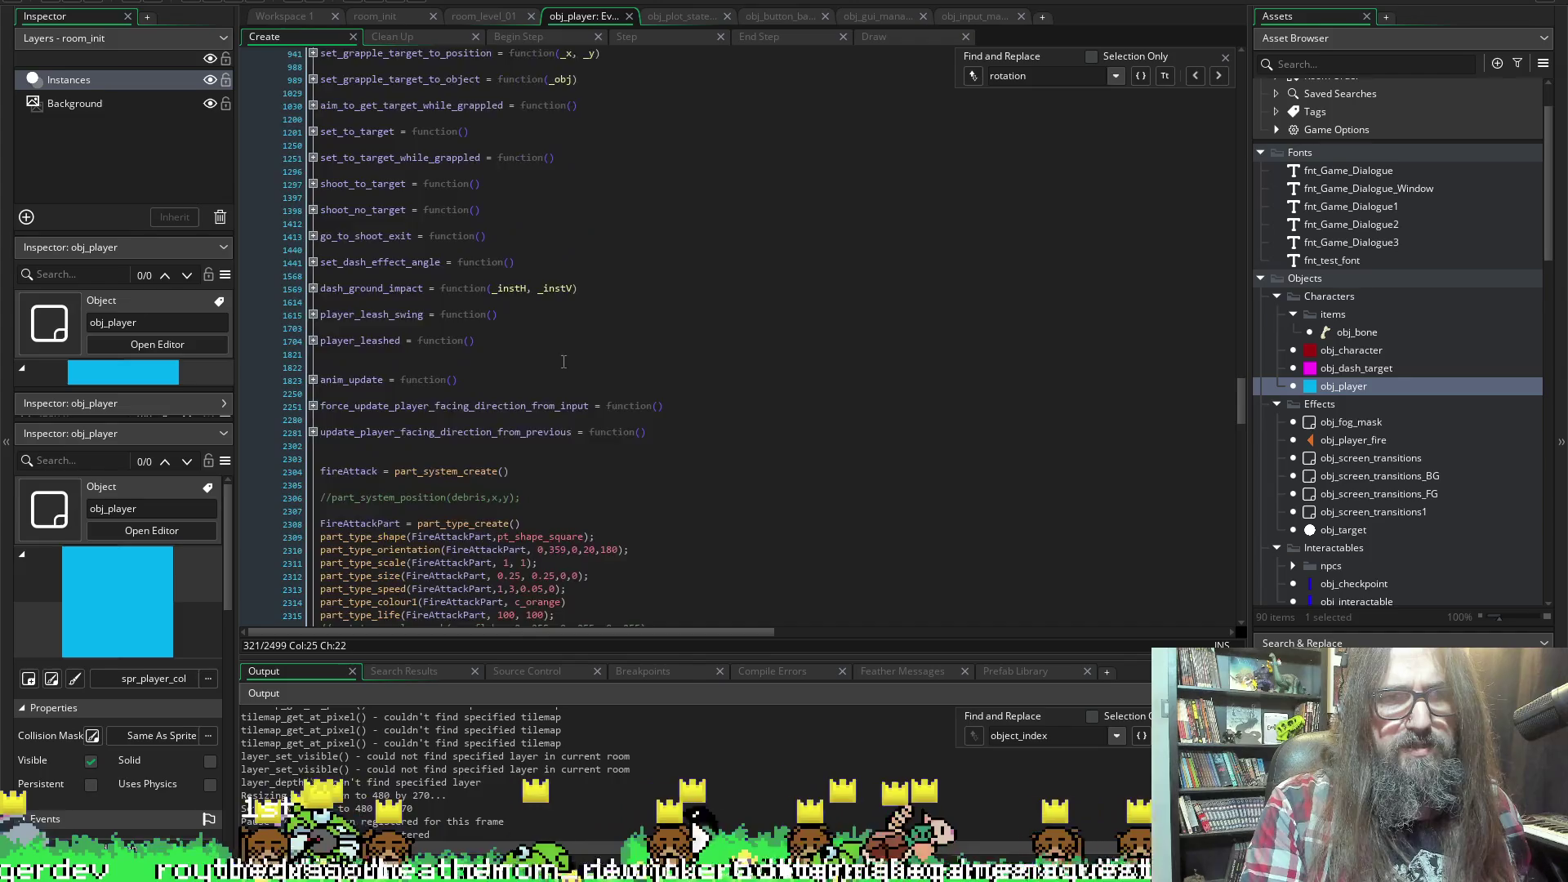
scroll(562, 417, up, 4)
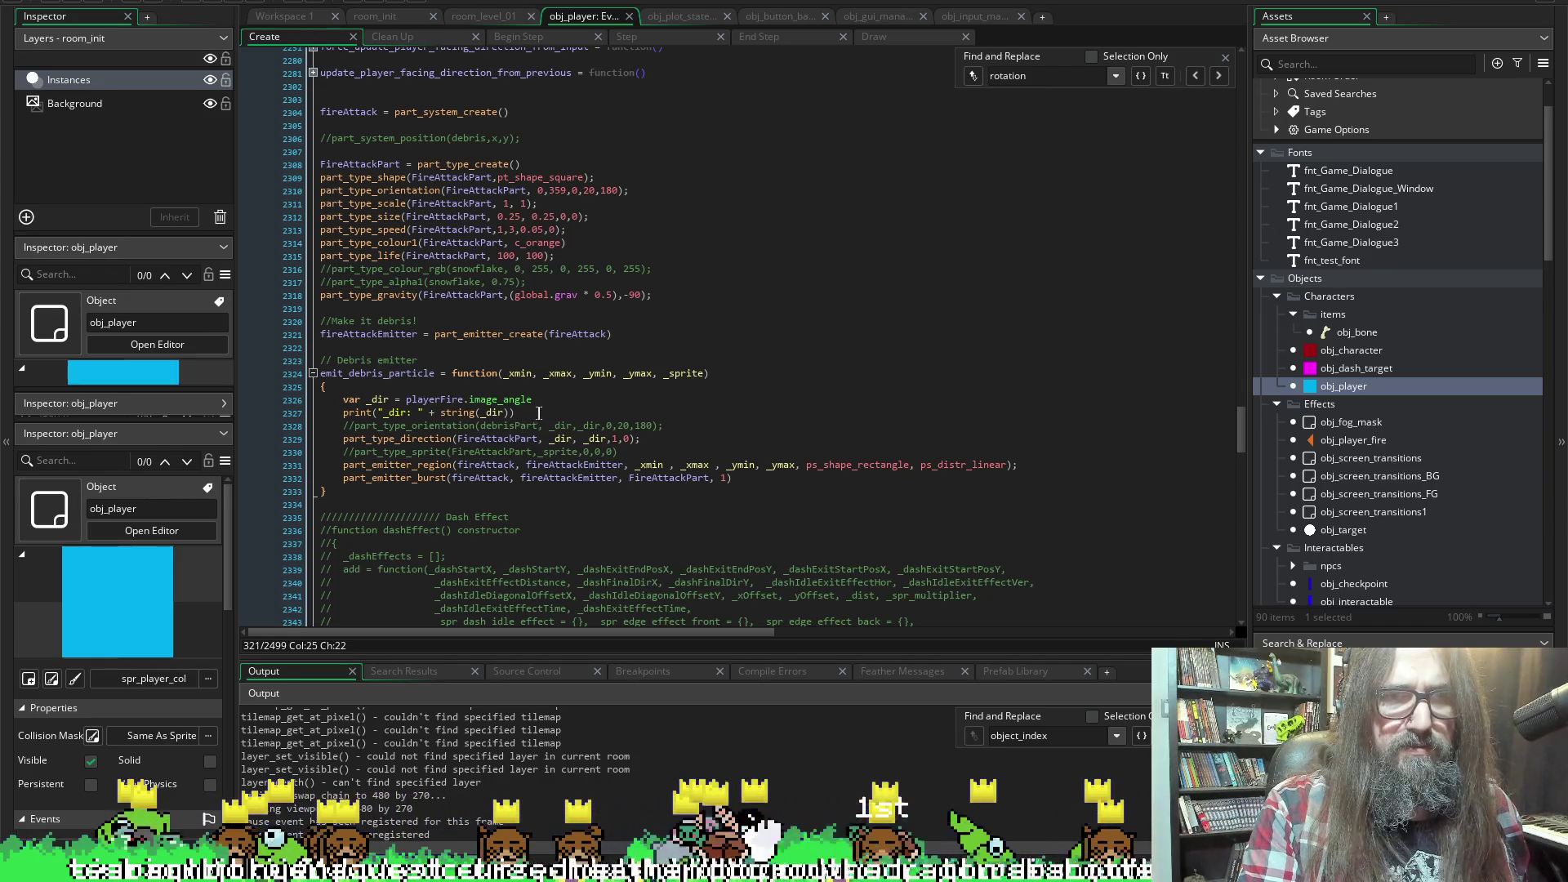
drag(535, 399, 422, 400)
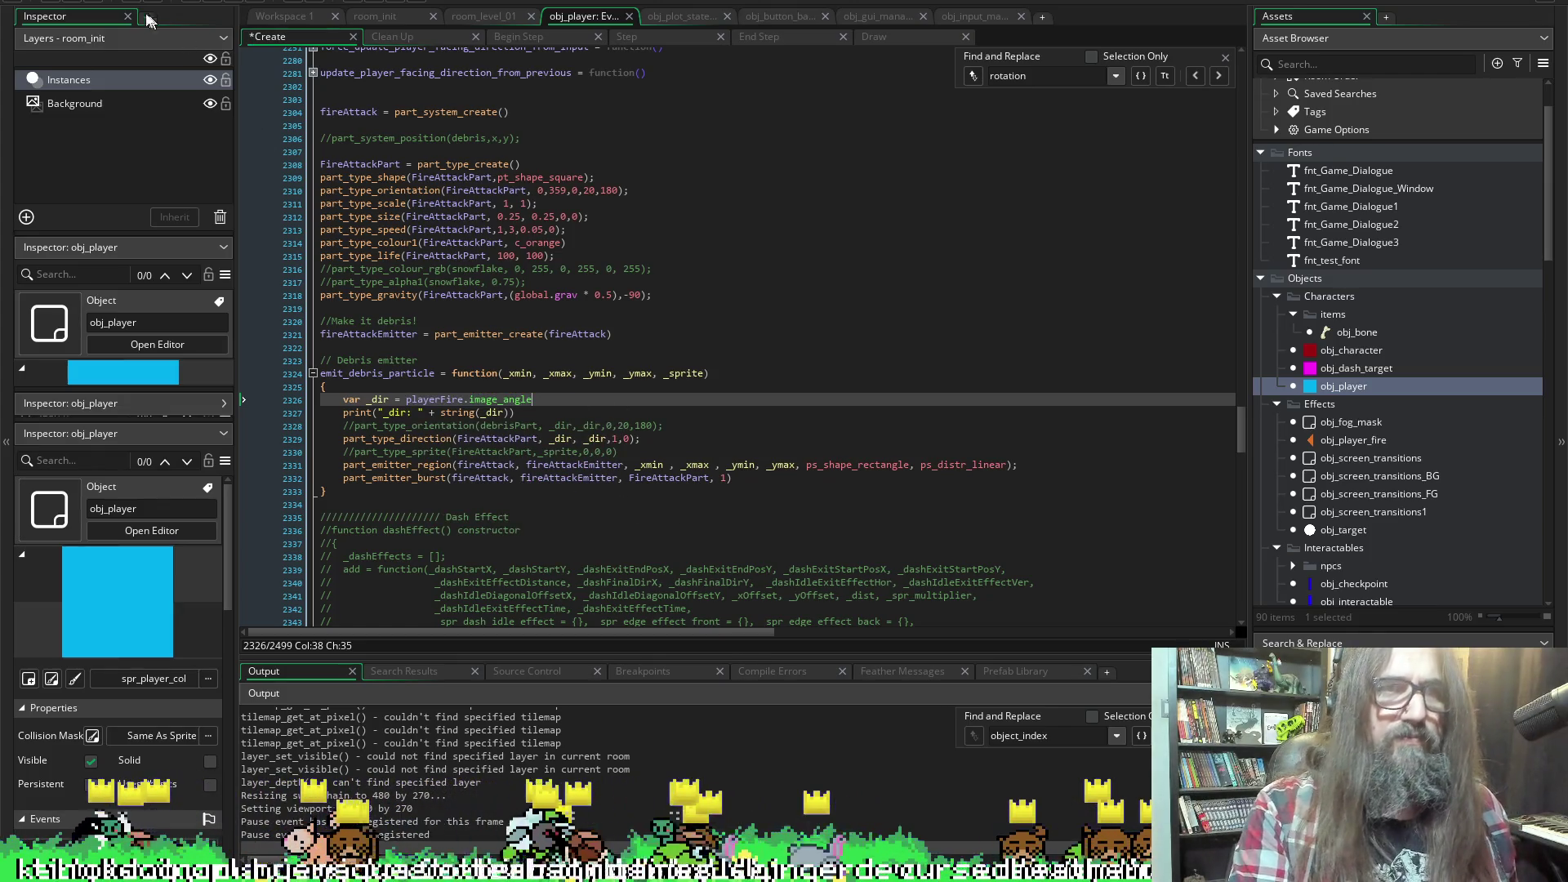
click(240, 3)
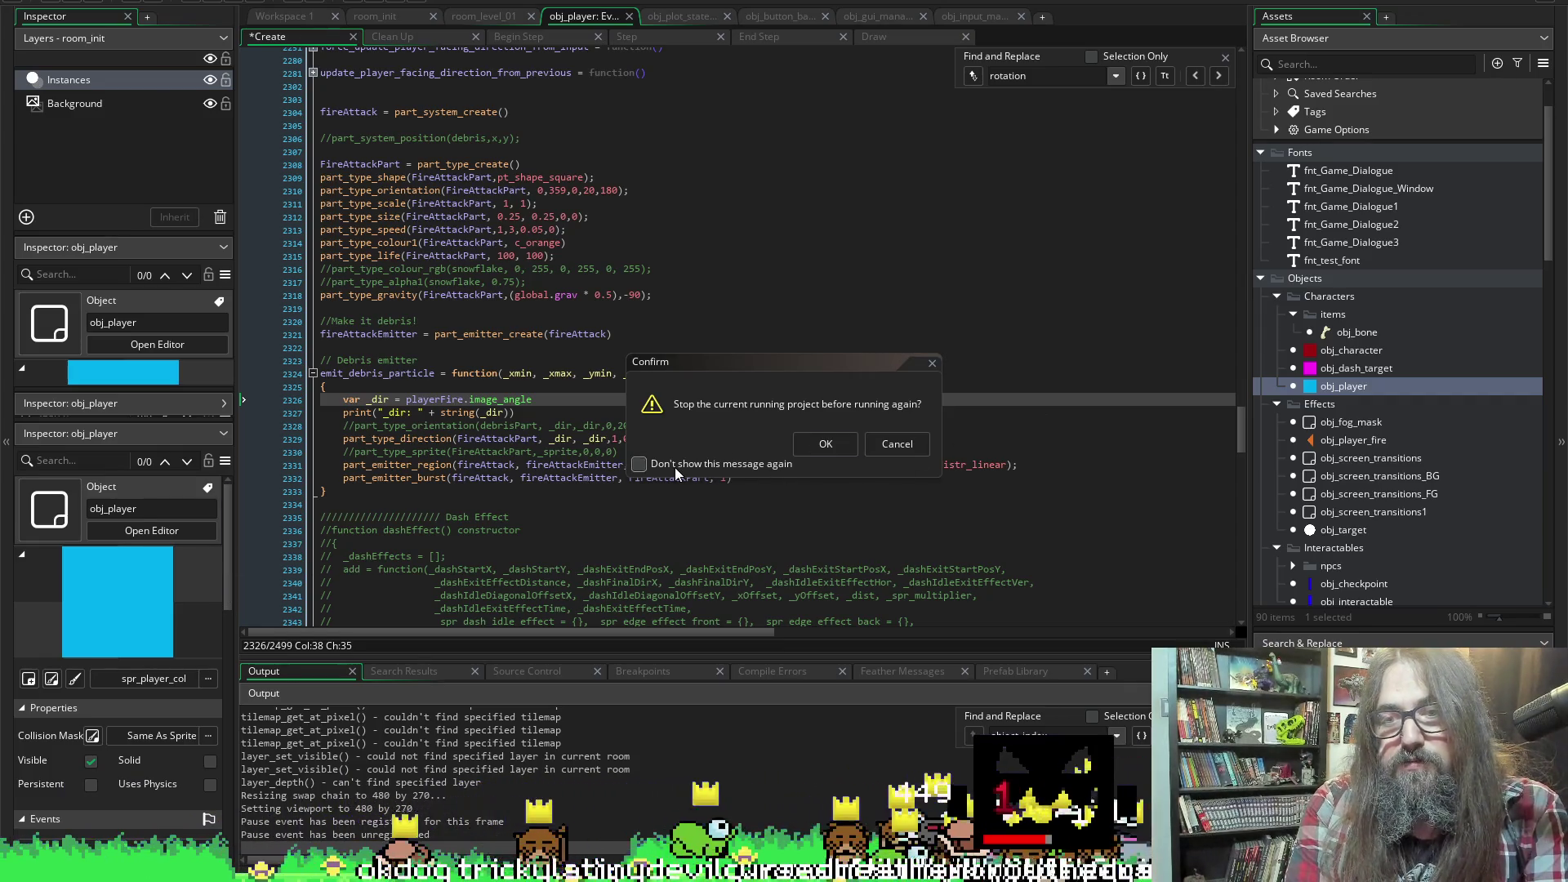
Confirm stopping the old run, watch the orange debris bursts, and leave fullscreen
click(826, 443)
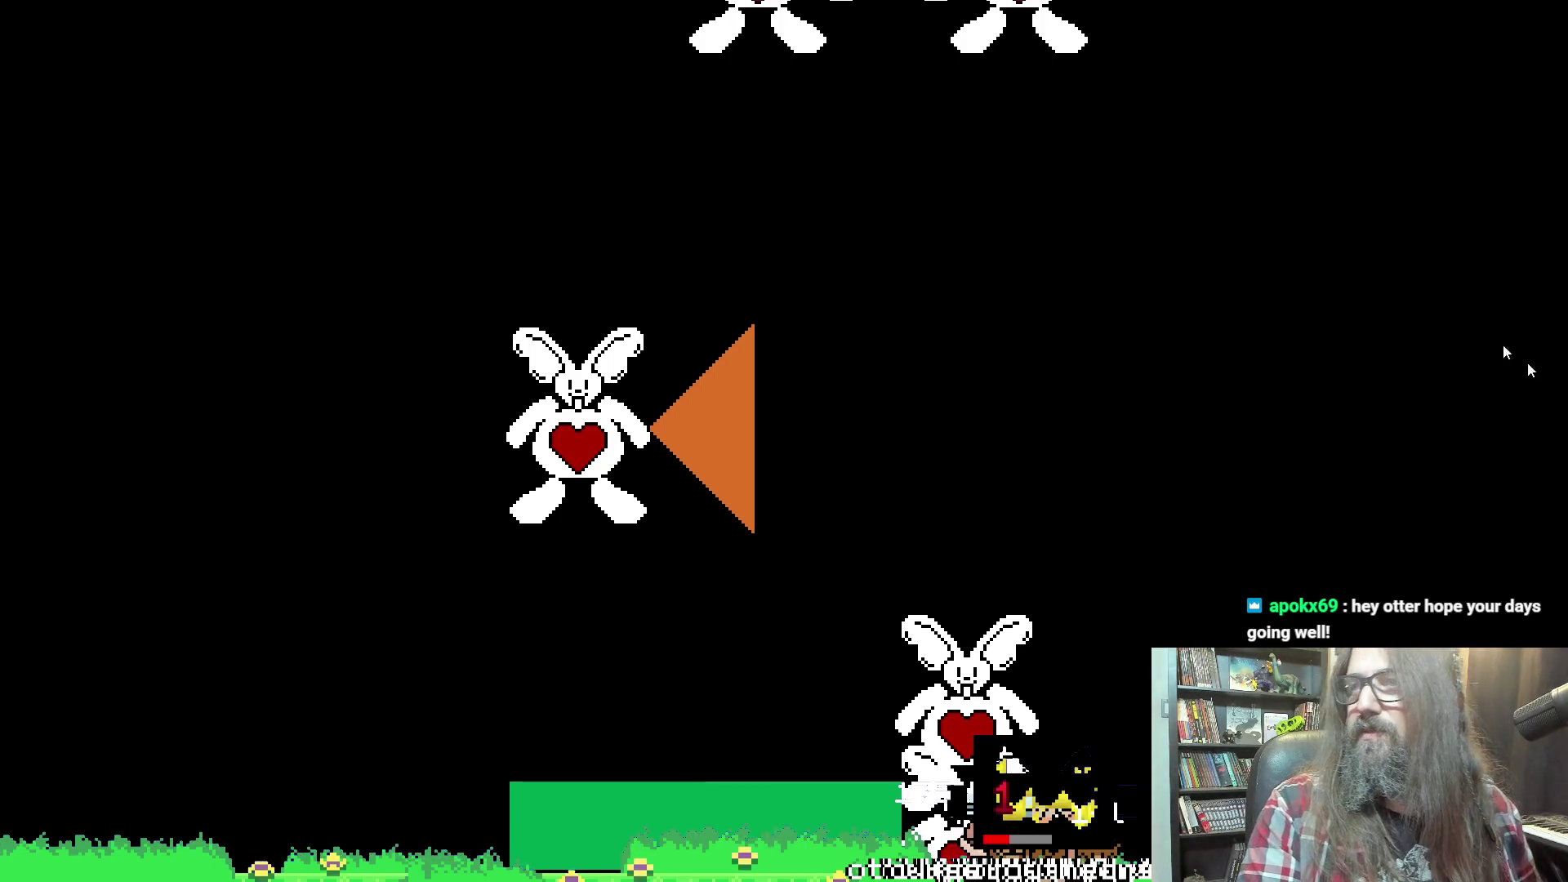
key(alt+Return)
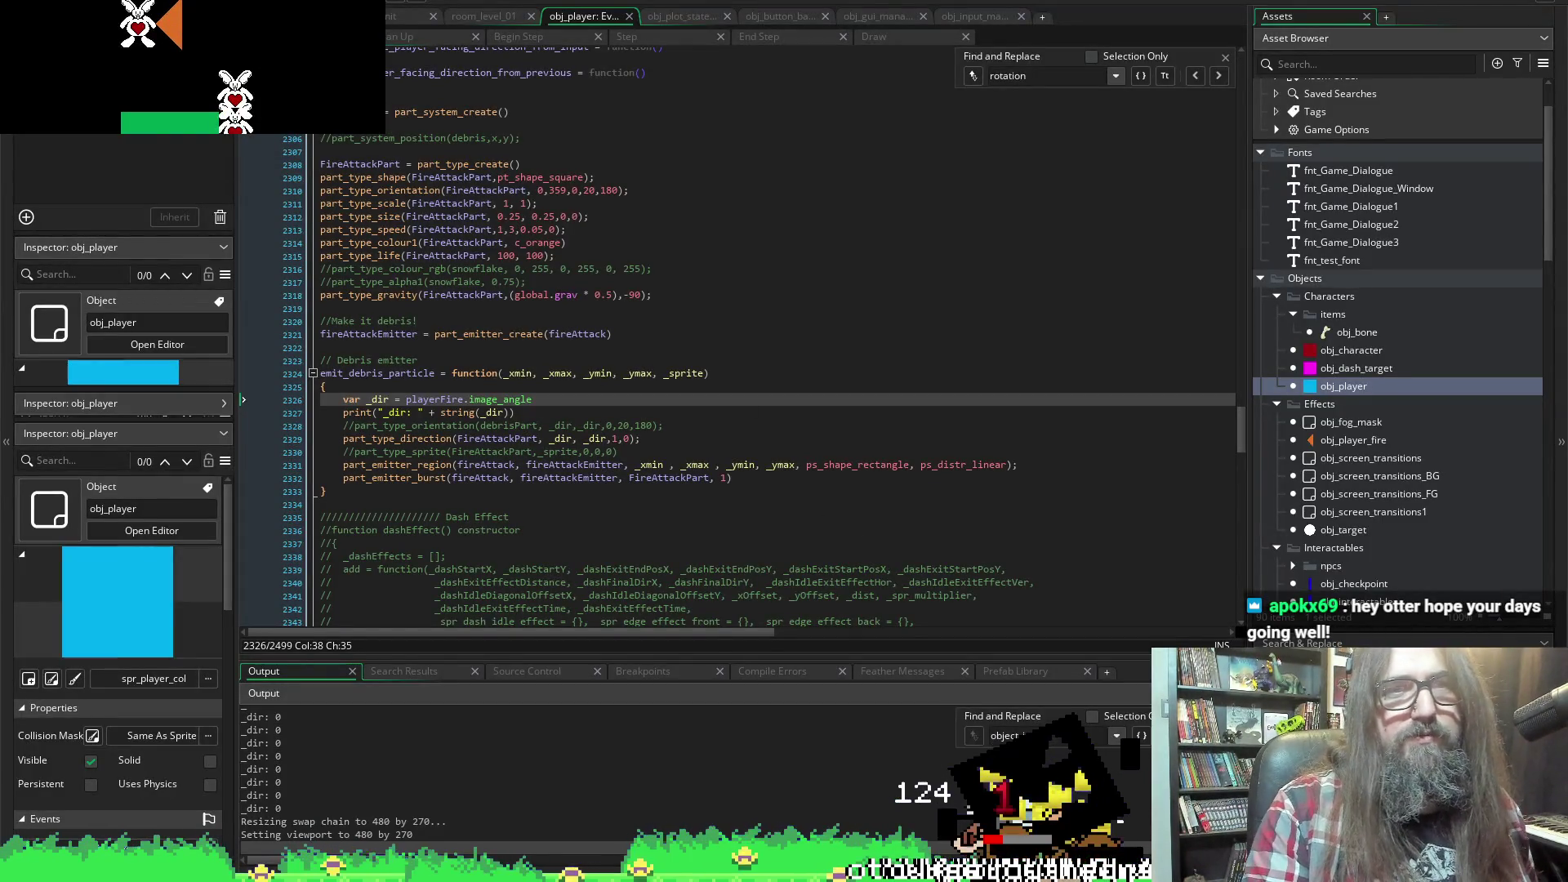
Comment out var _dir = playerFire.image_angle on line 2326 with // and relaunch the game
key(alt+Tab)
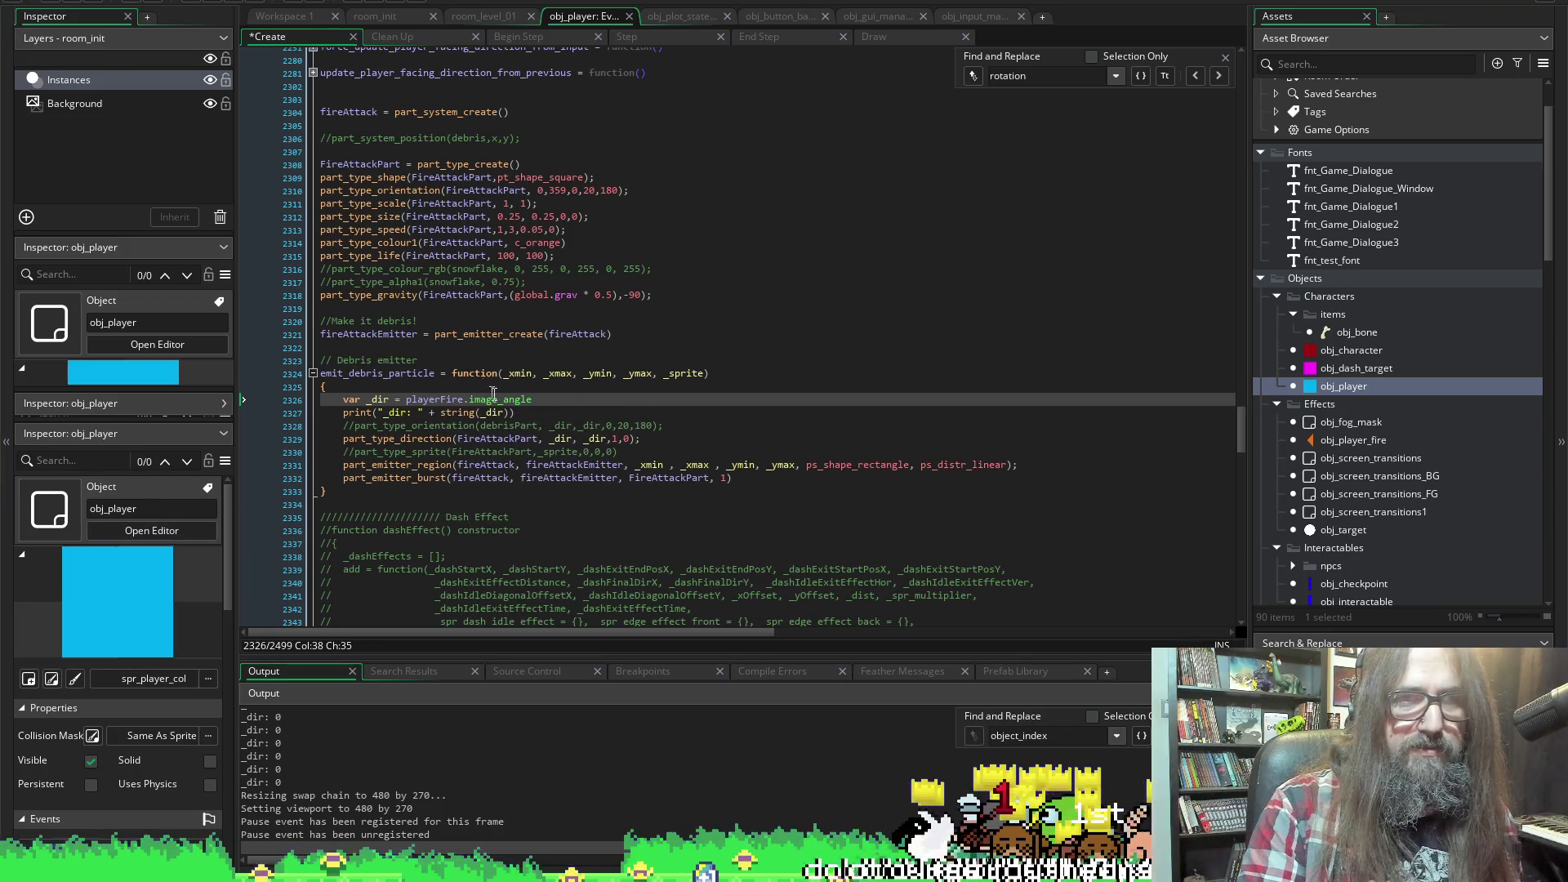
scroll(553, 388, up, 1)
scroll(588, 404, down, 3)
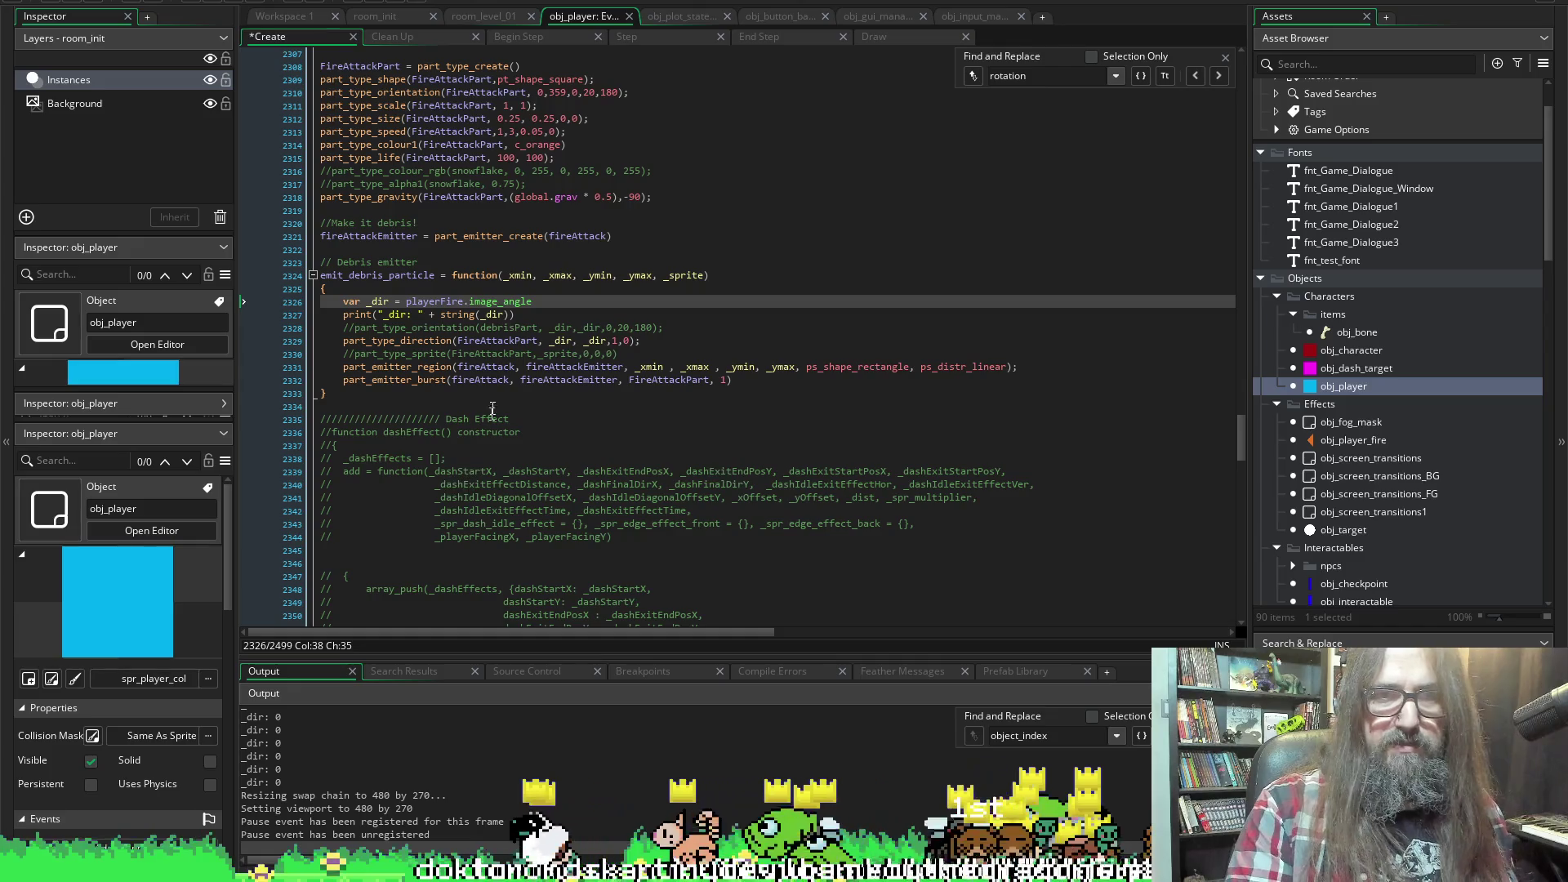
click(336, 301)
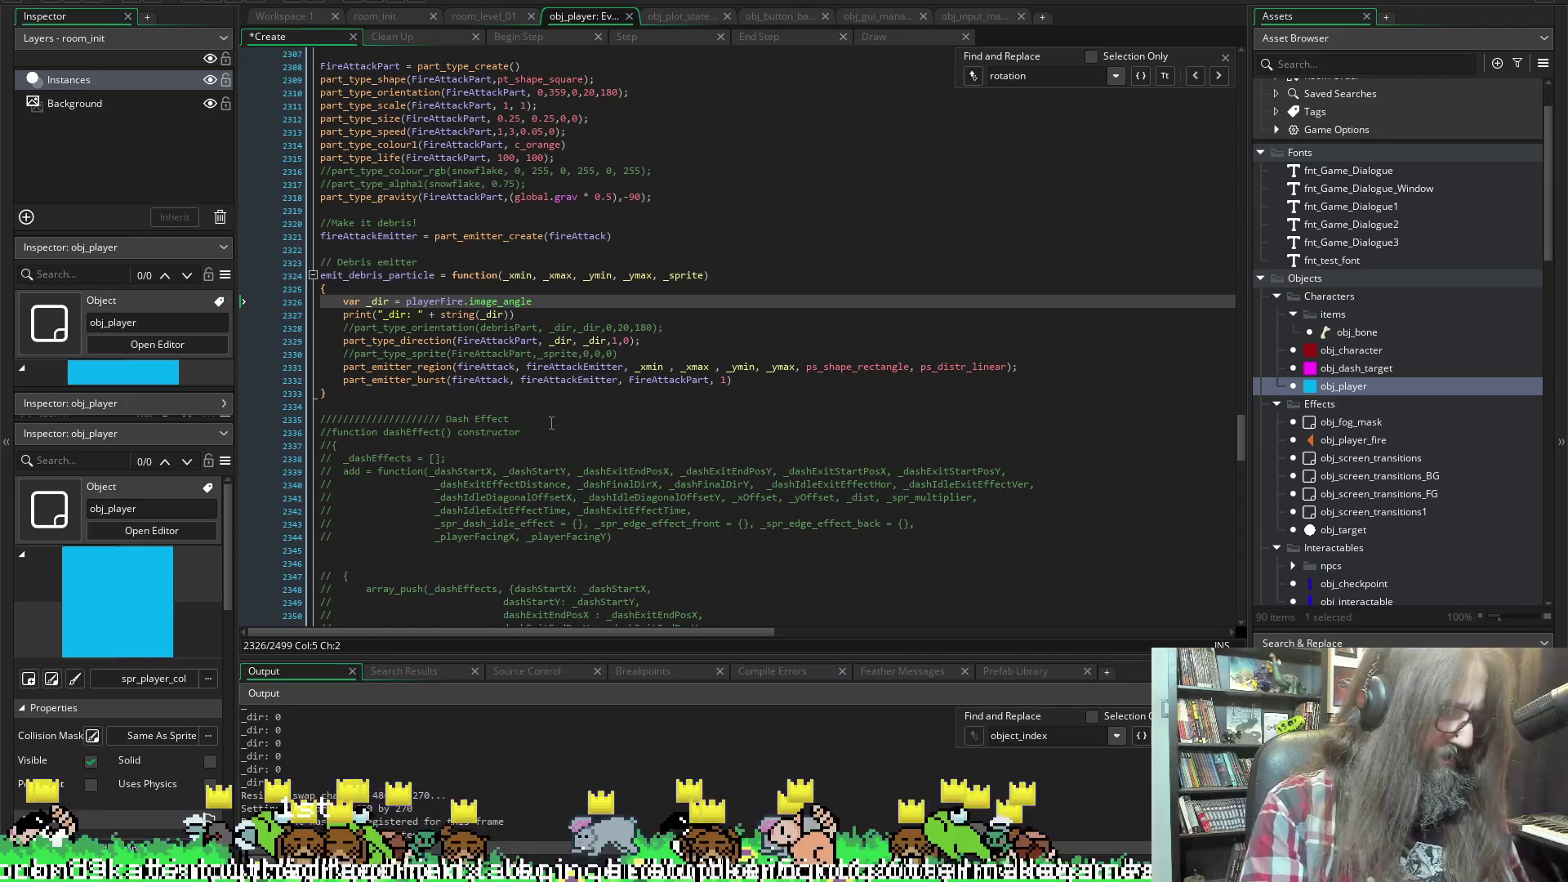
text(//)
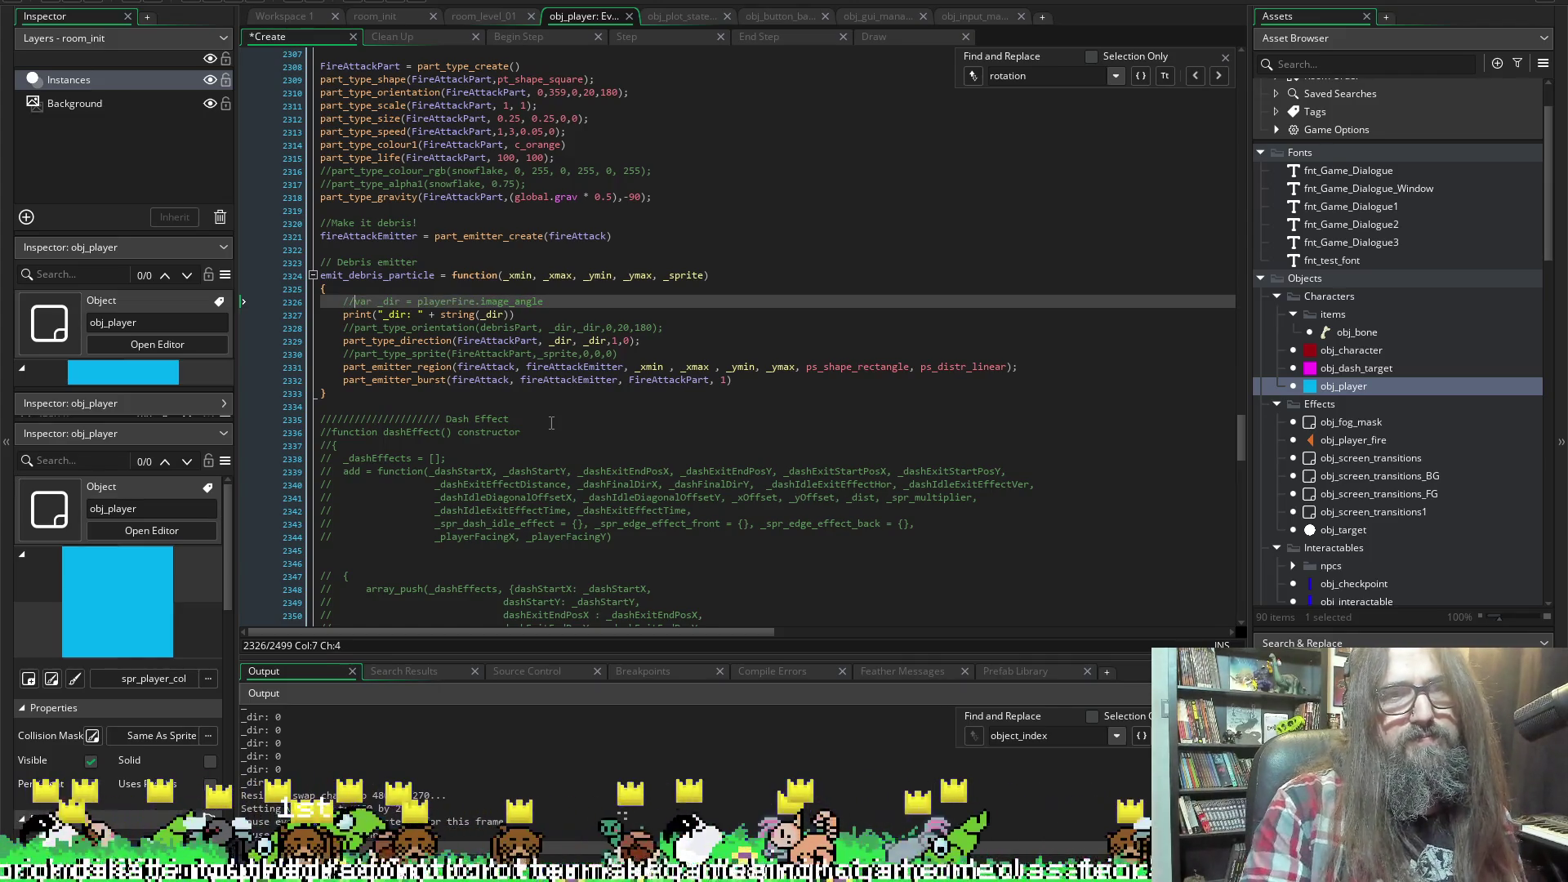
click(99, 1)
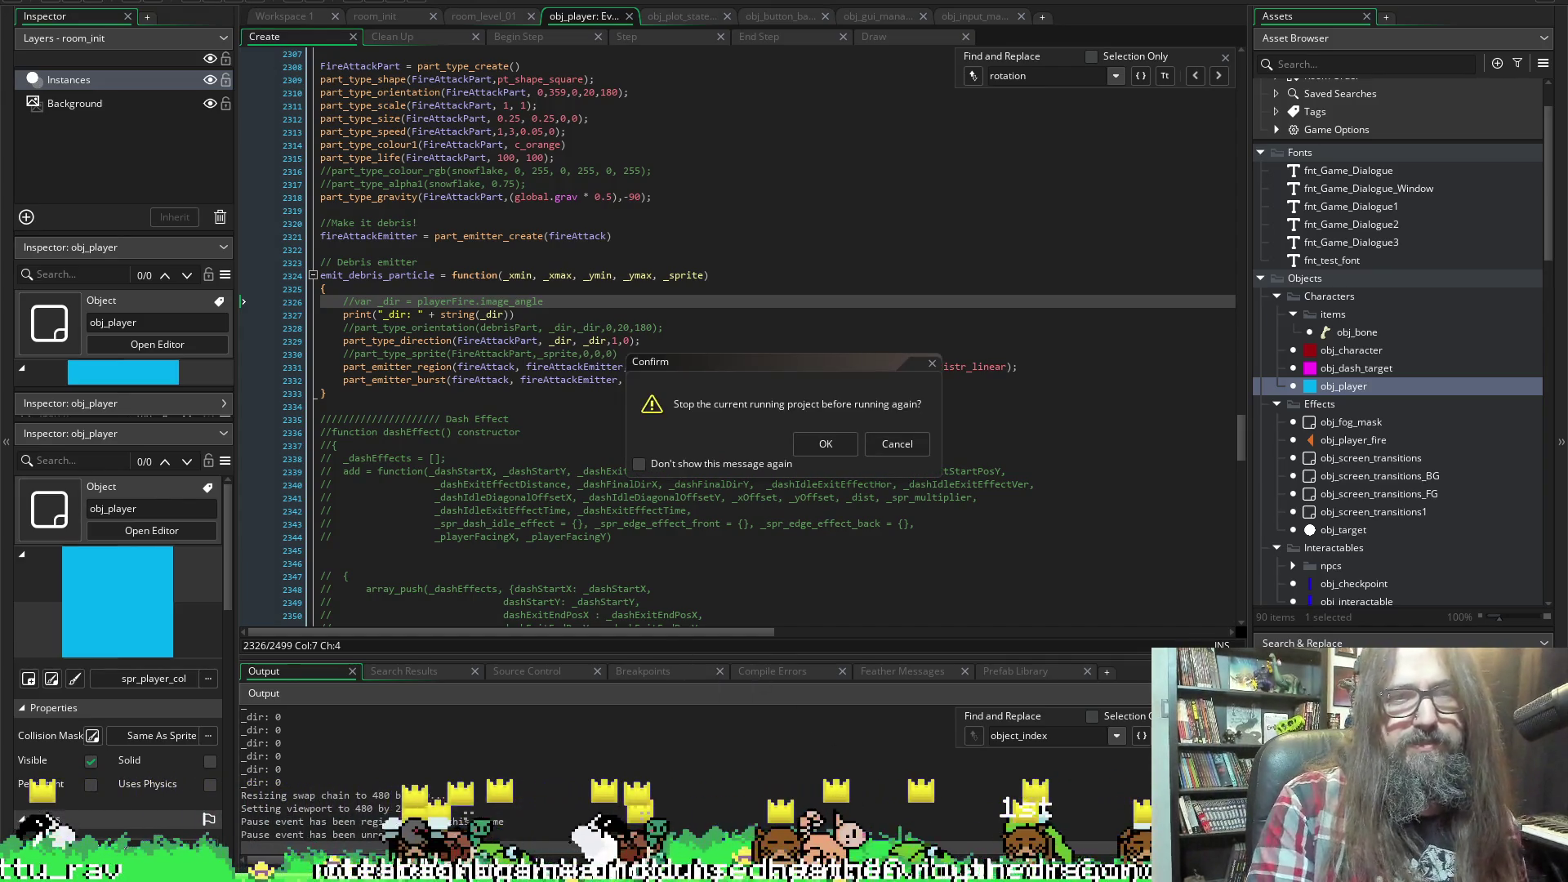
Rerun the game, continue into gameplay, and abort on the '_dir not set' Code Error
click(826, 444)
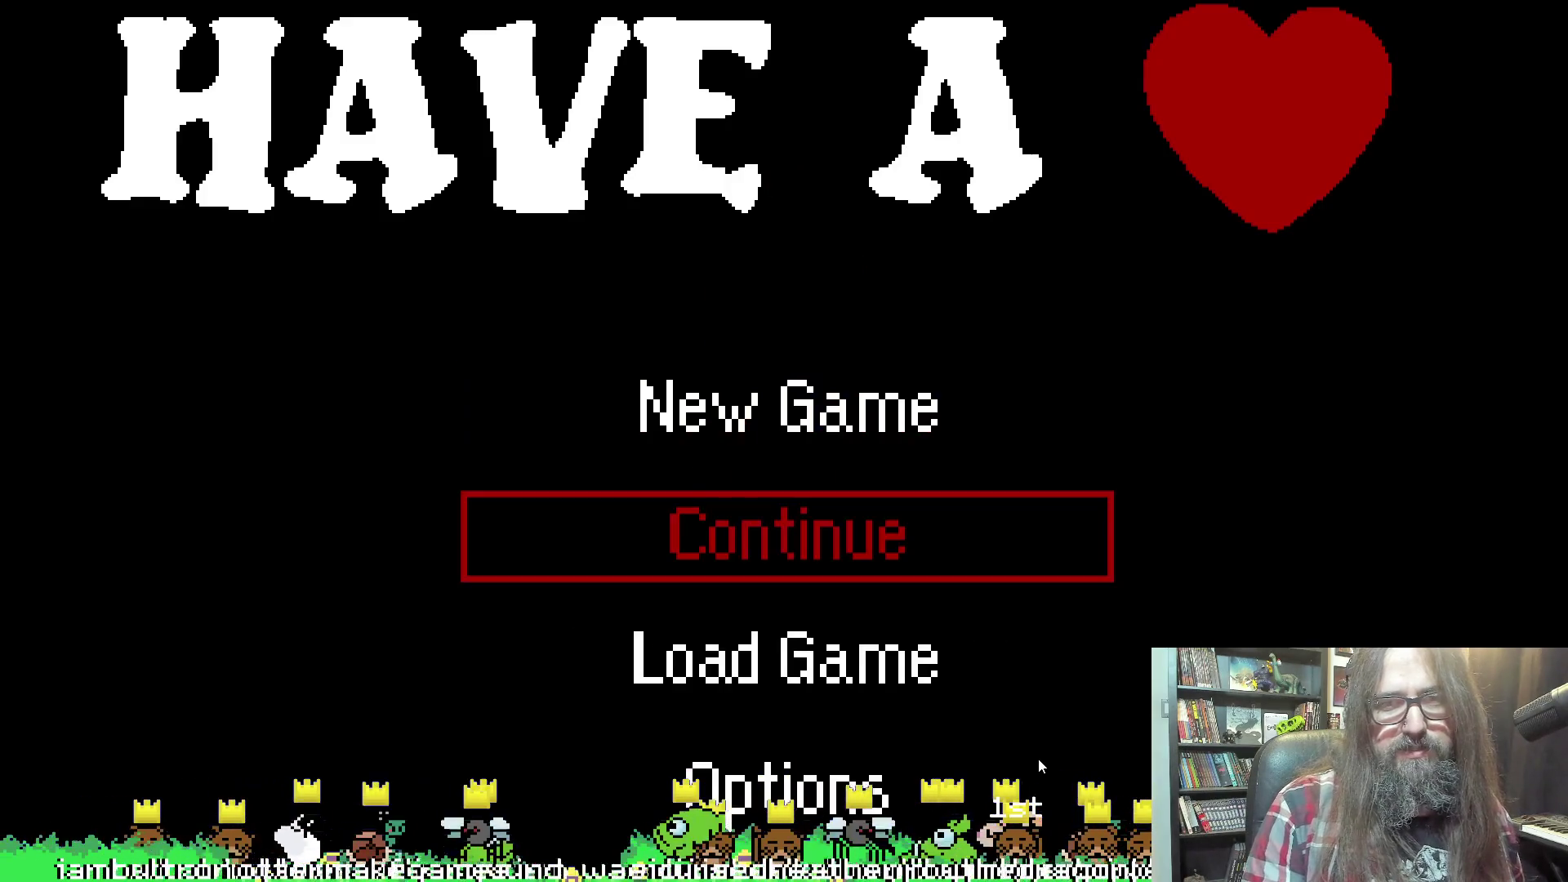
key(Return)
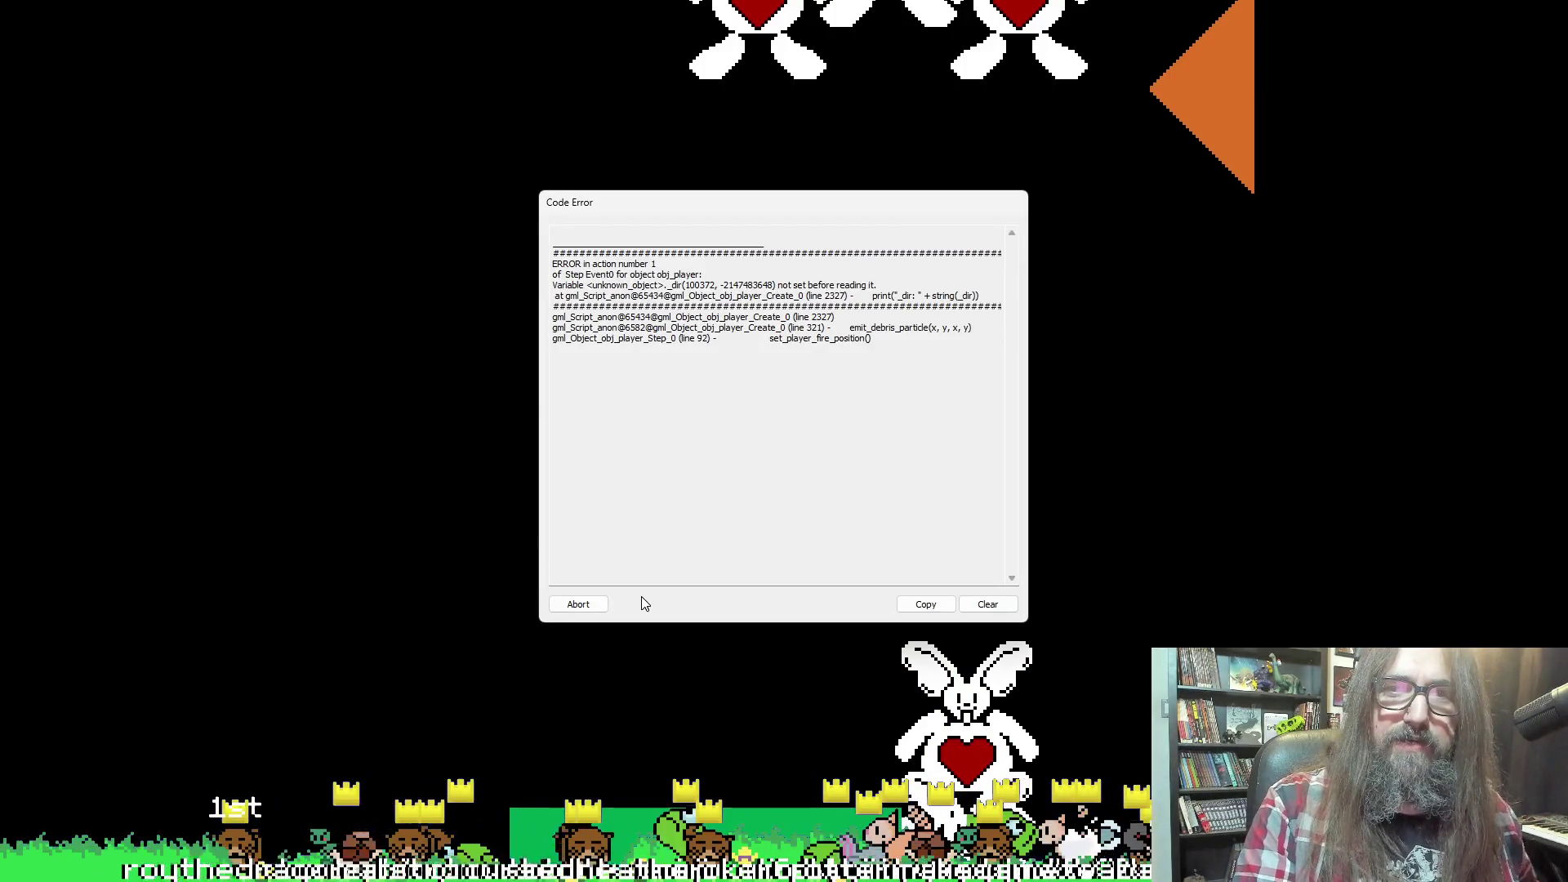
click(577, 604)
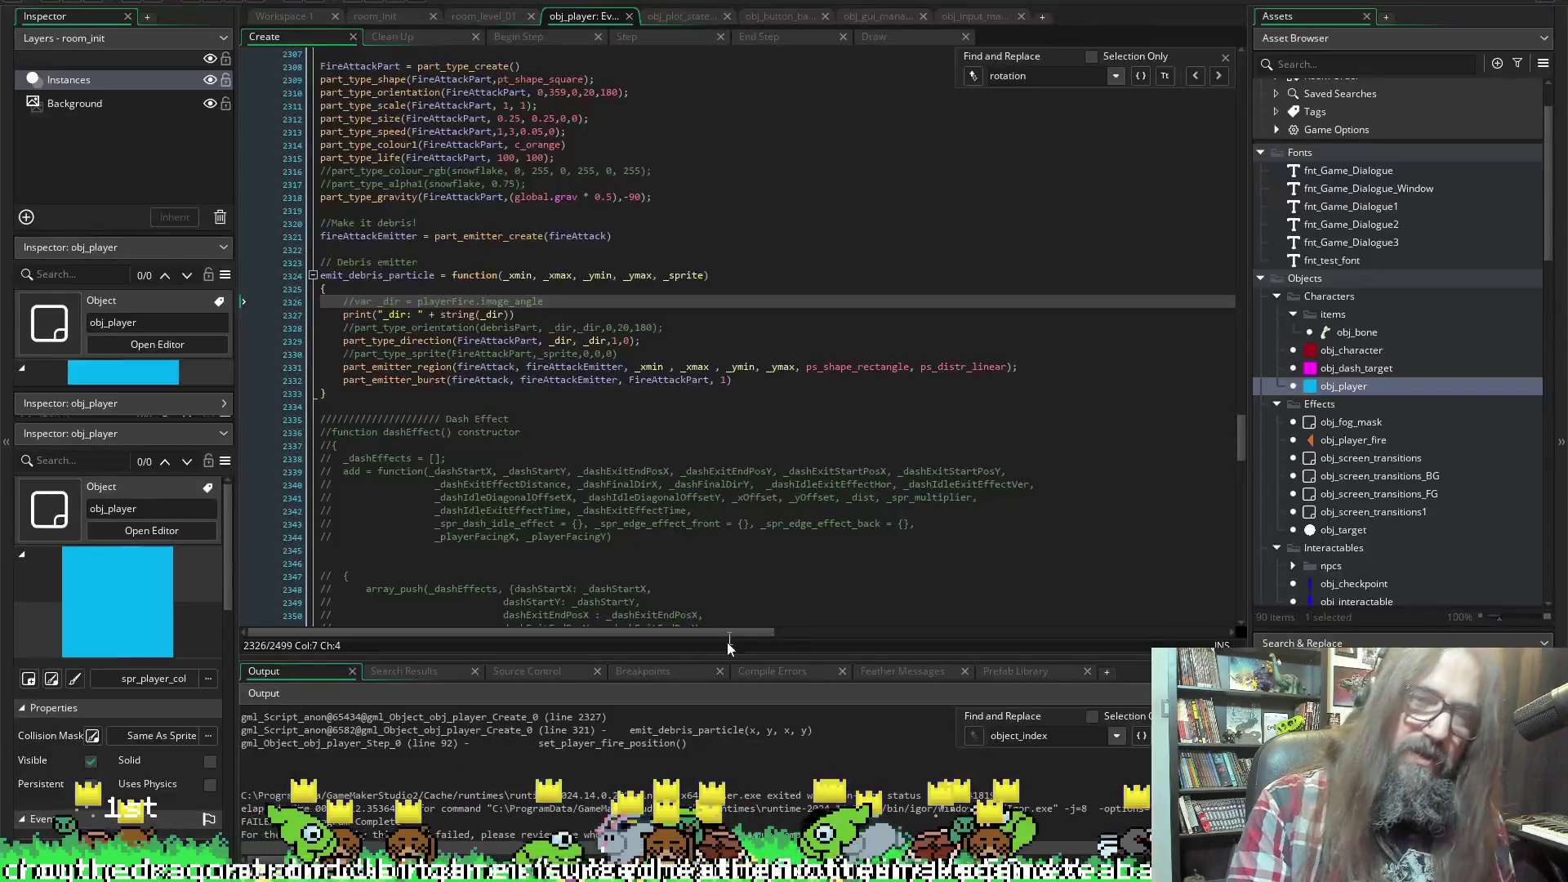
Undo the comment and set _dir to 0 with '0//' before playerFire.image_angle, then rerun
key(BackSpace)
key(BackSpace)
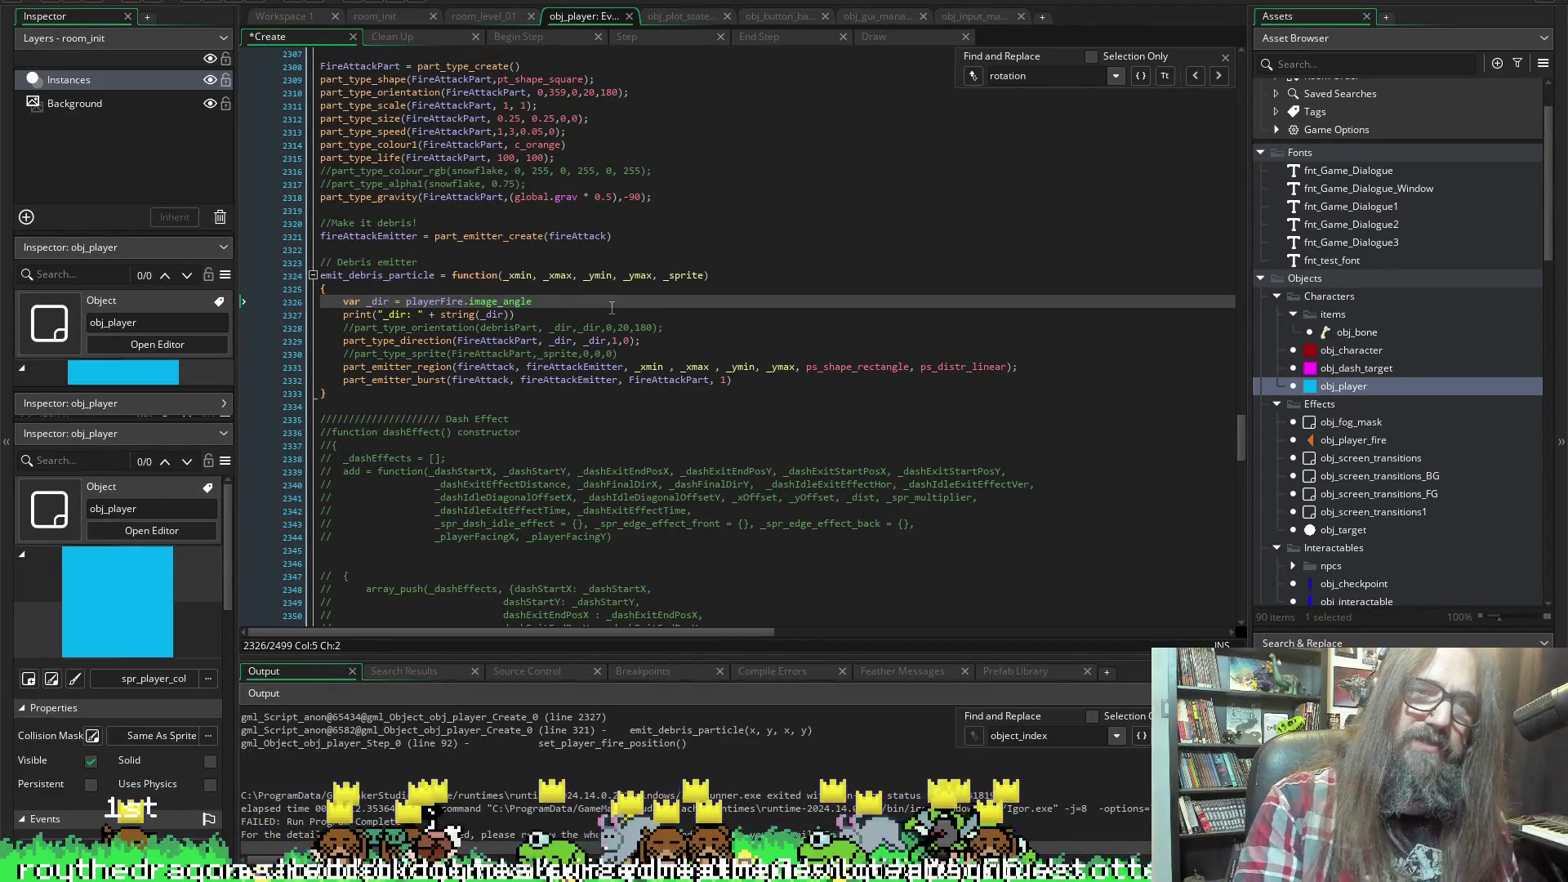
click(401, 302)
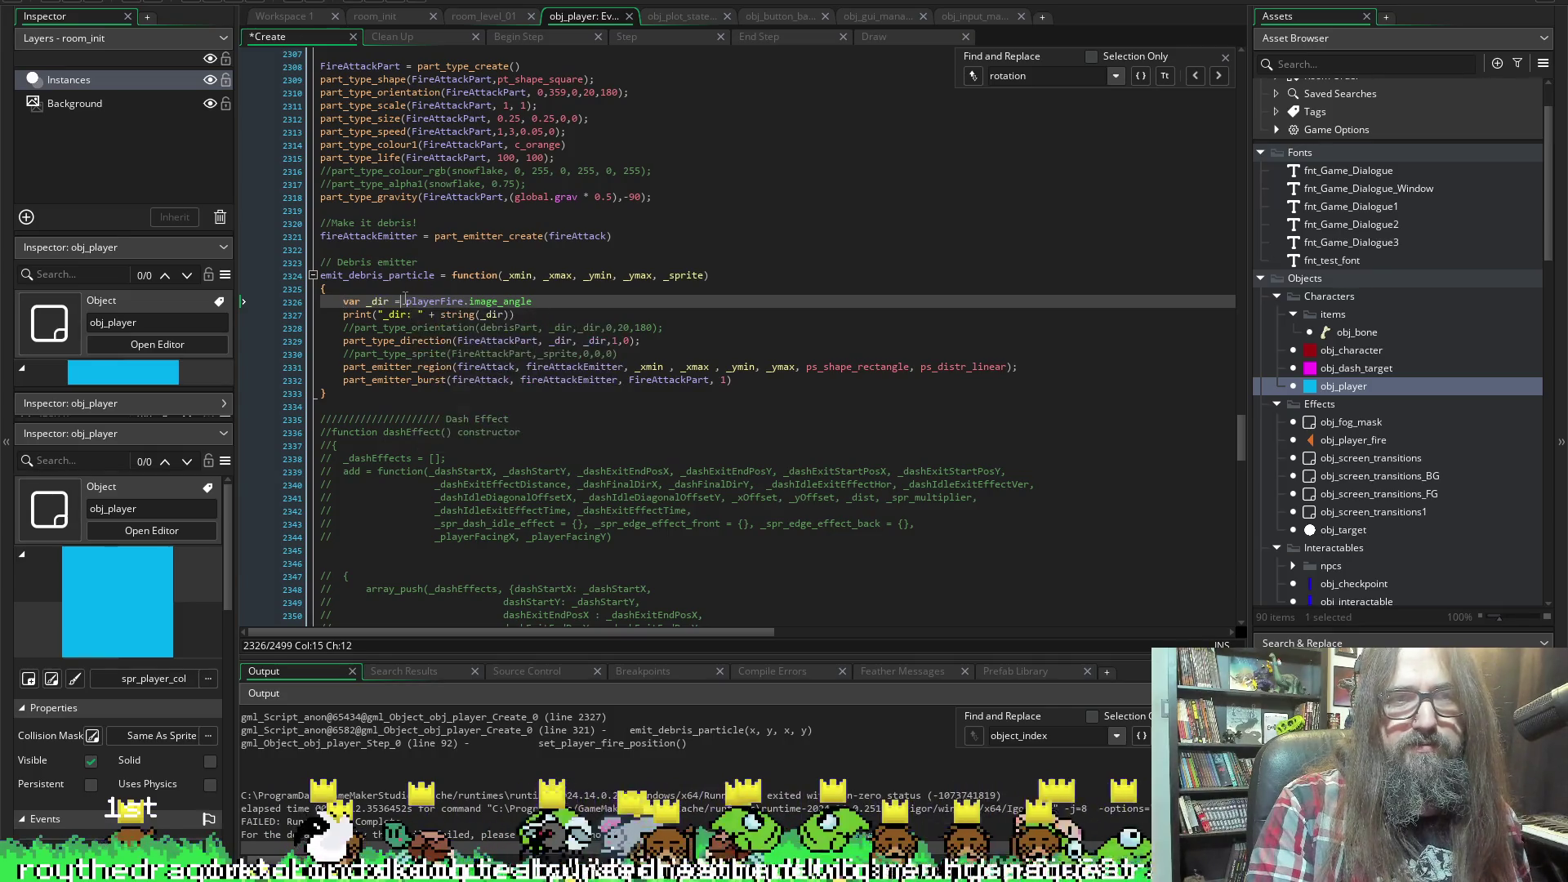
text(0/)
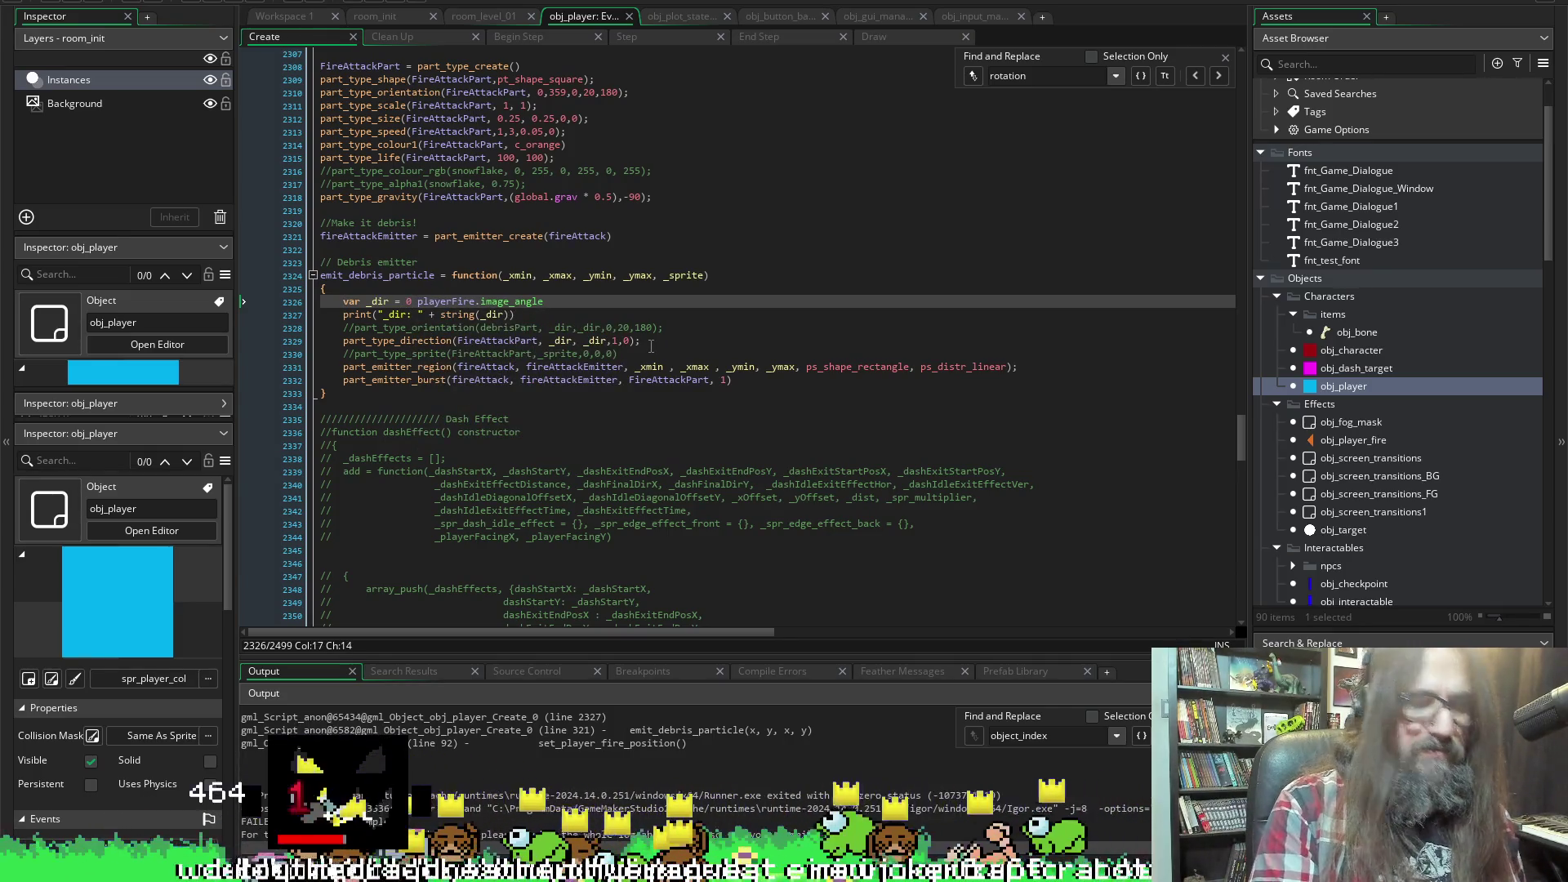
text(/)
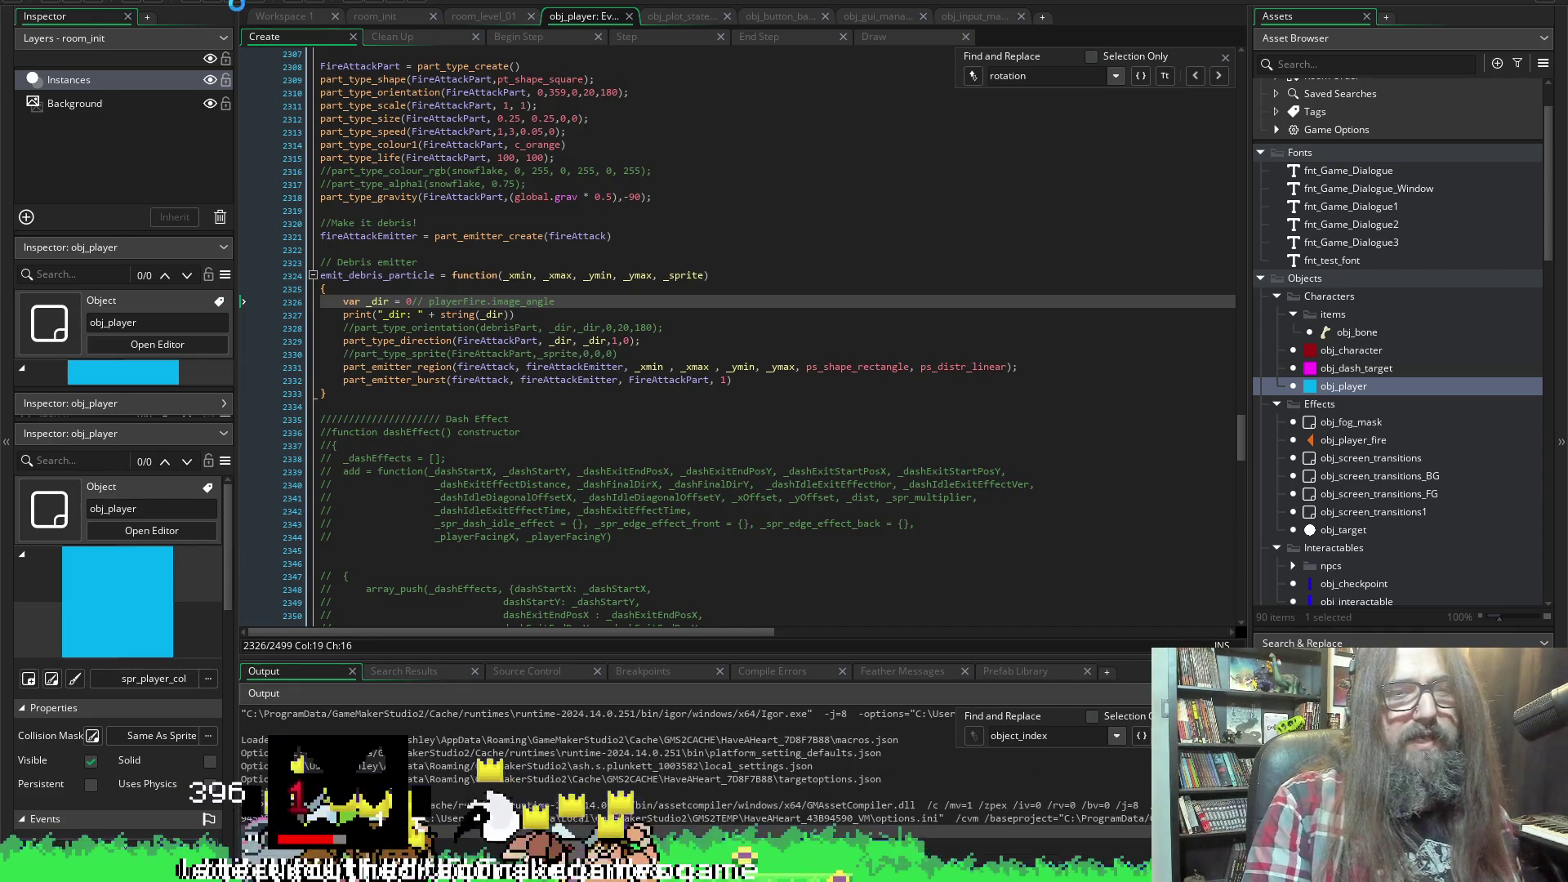
click(236, 4)
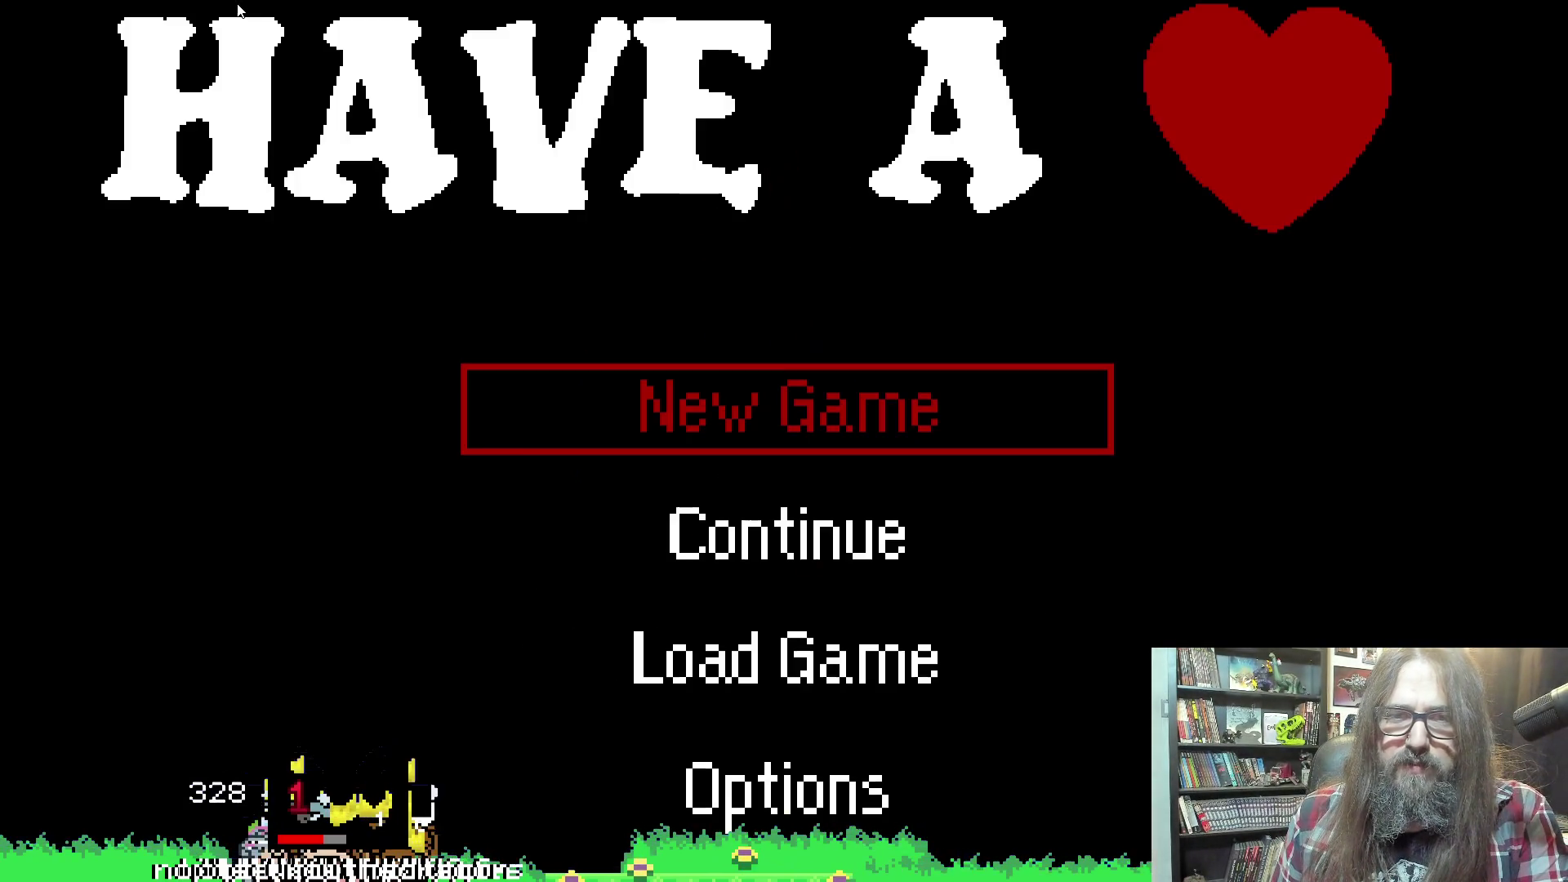
Choose Continue in the title menu, watch the orange debris bursts, then leave fullscreen
key(Down)
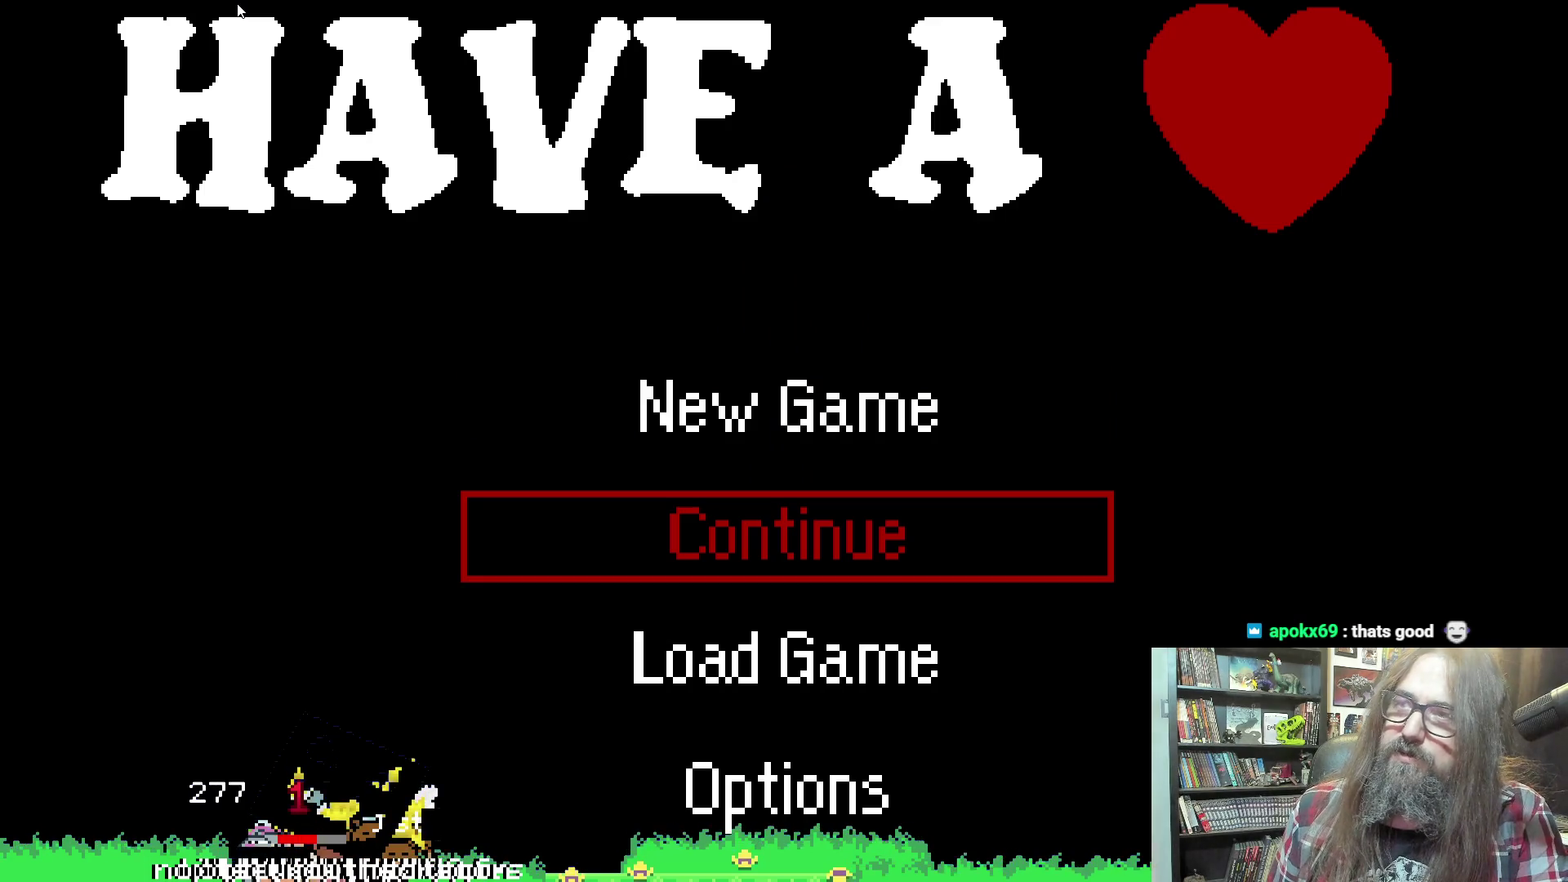
key(Down)
key(Up)
key(Up)
key(Down)
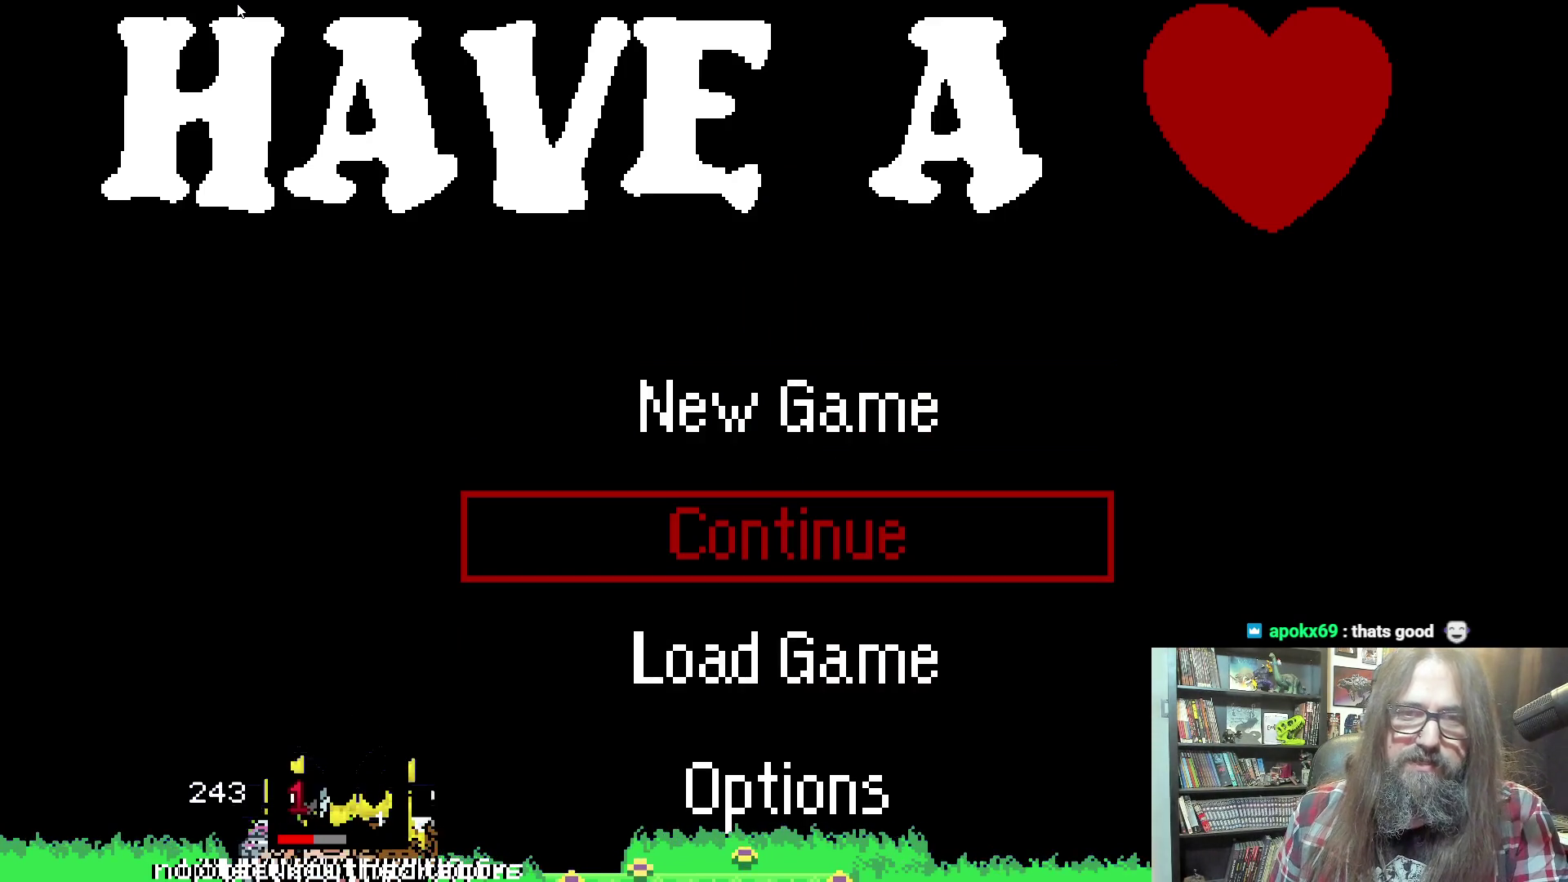
key(Up)
key(Down)
key(Return)
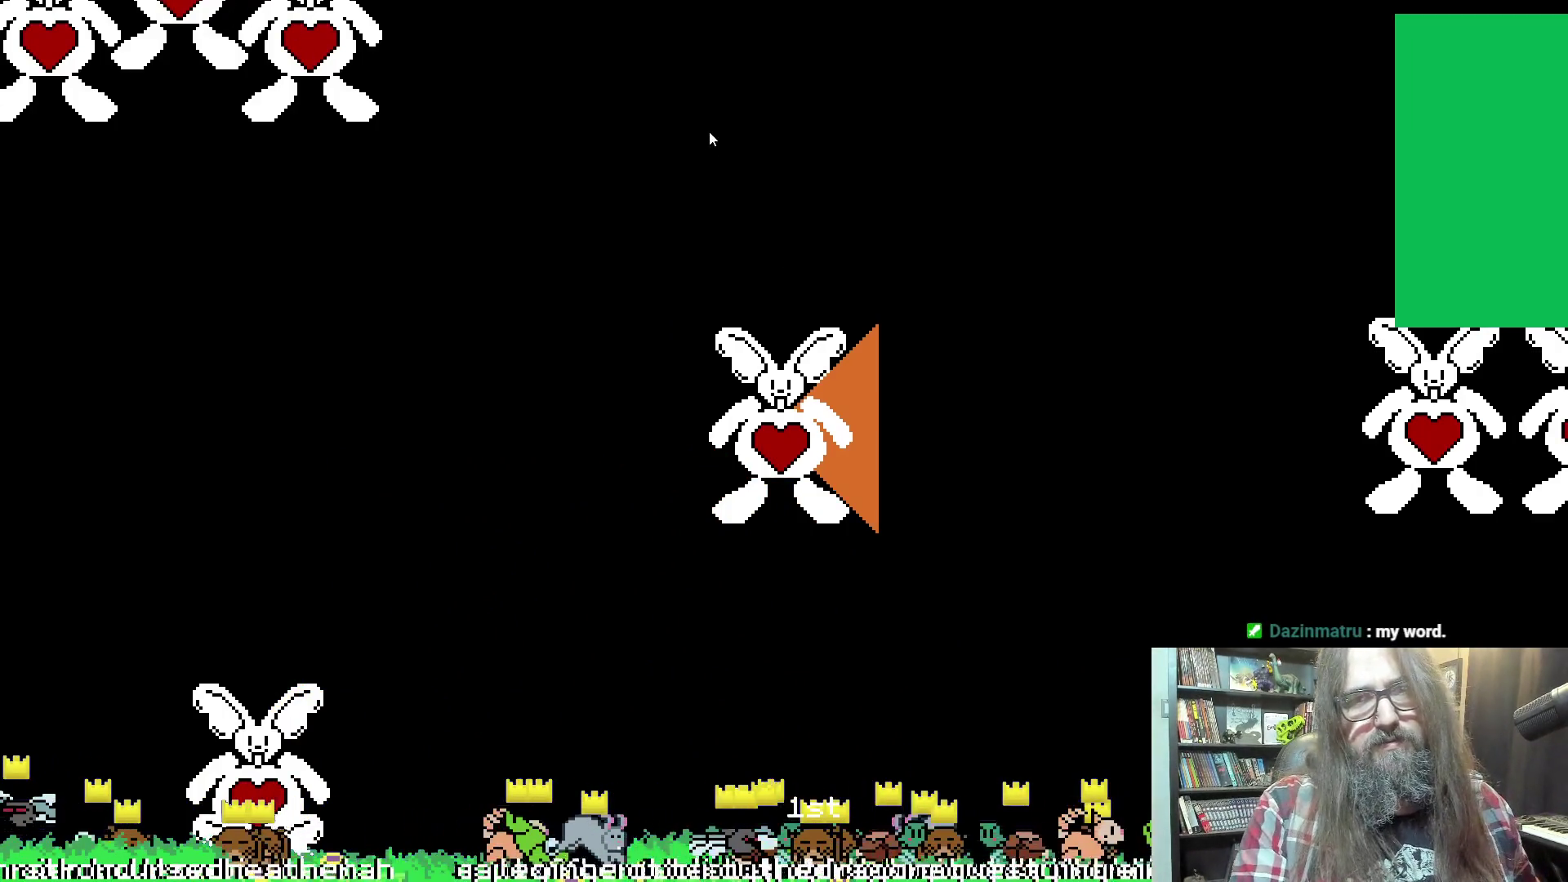
key(F11)
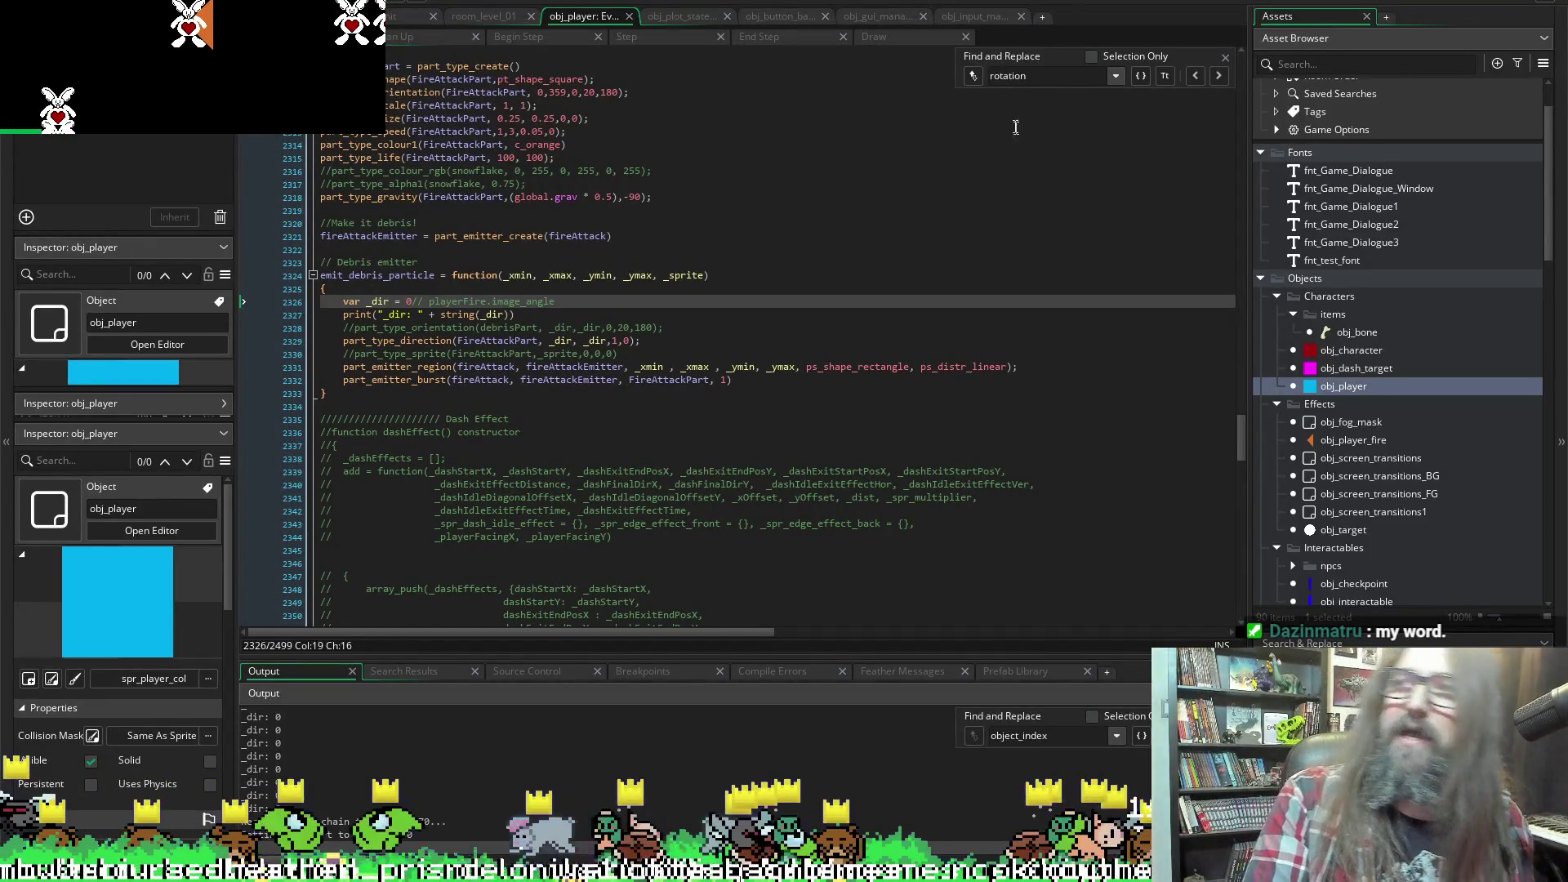
Close the game and restore line 2326 to var _dir = playerFire.image_angle
key(Escape)
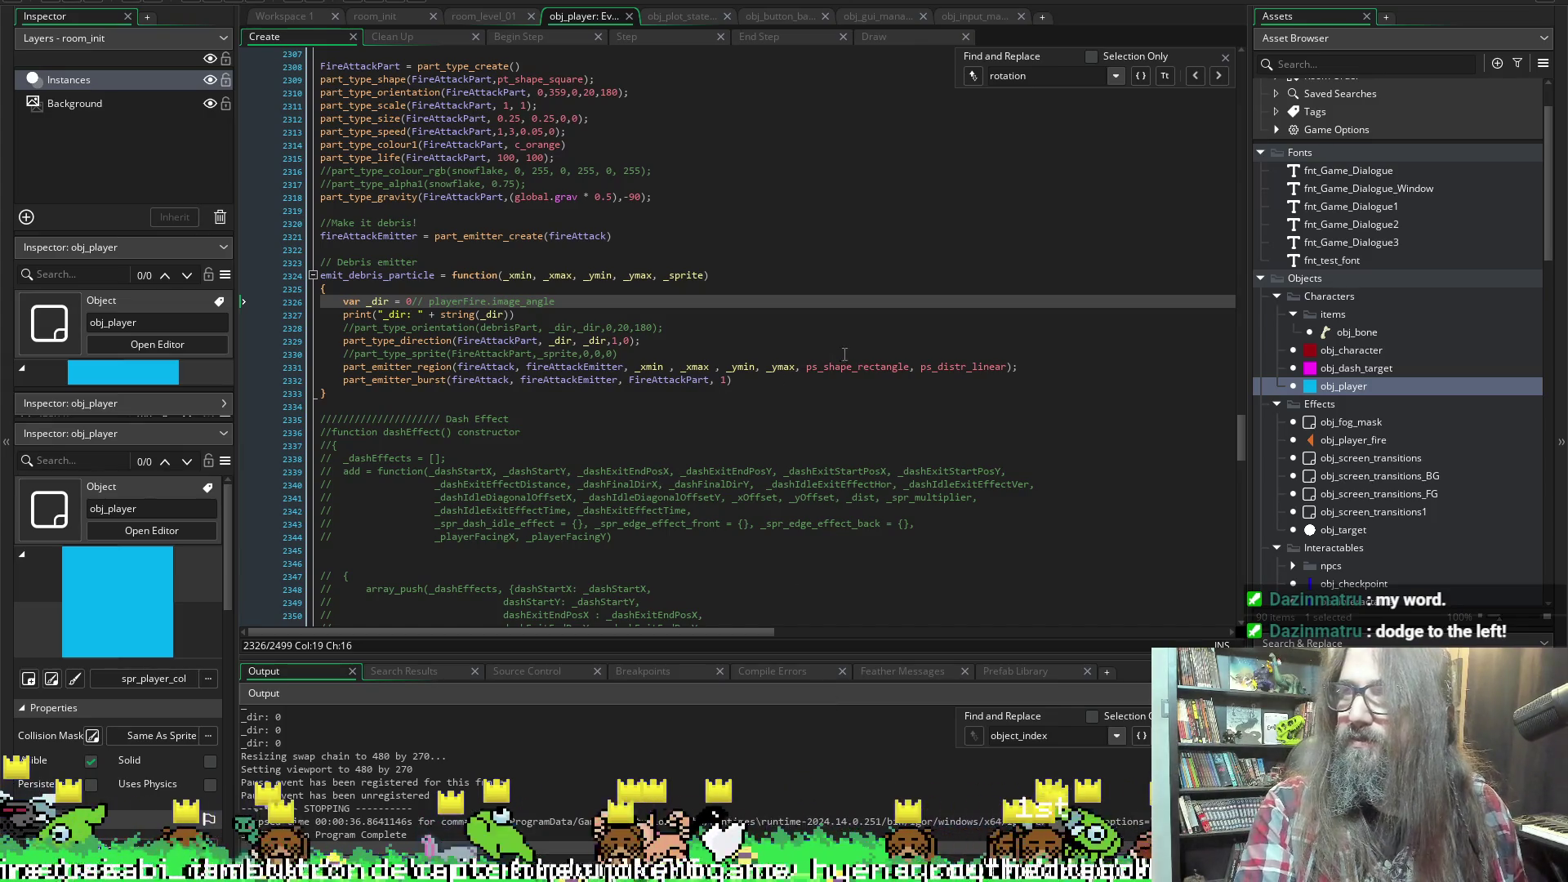
scroll(723, 398, down, 3)
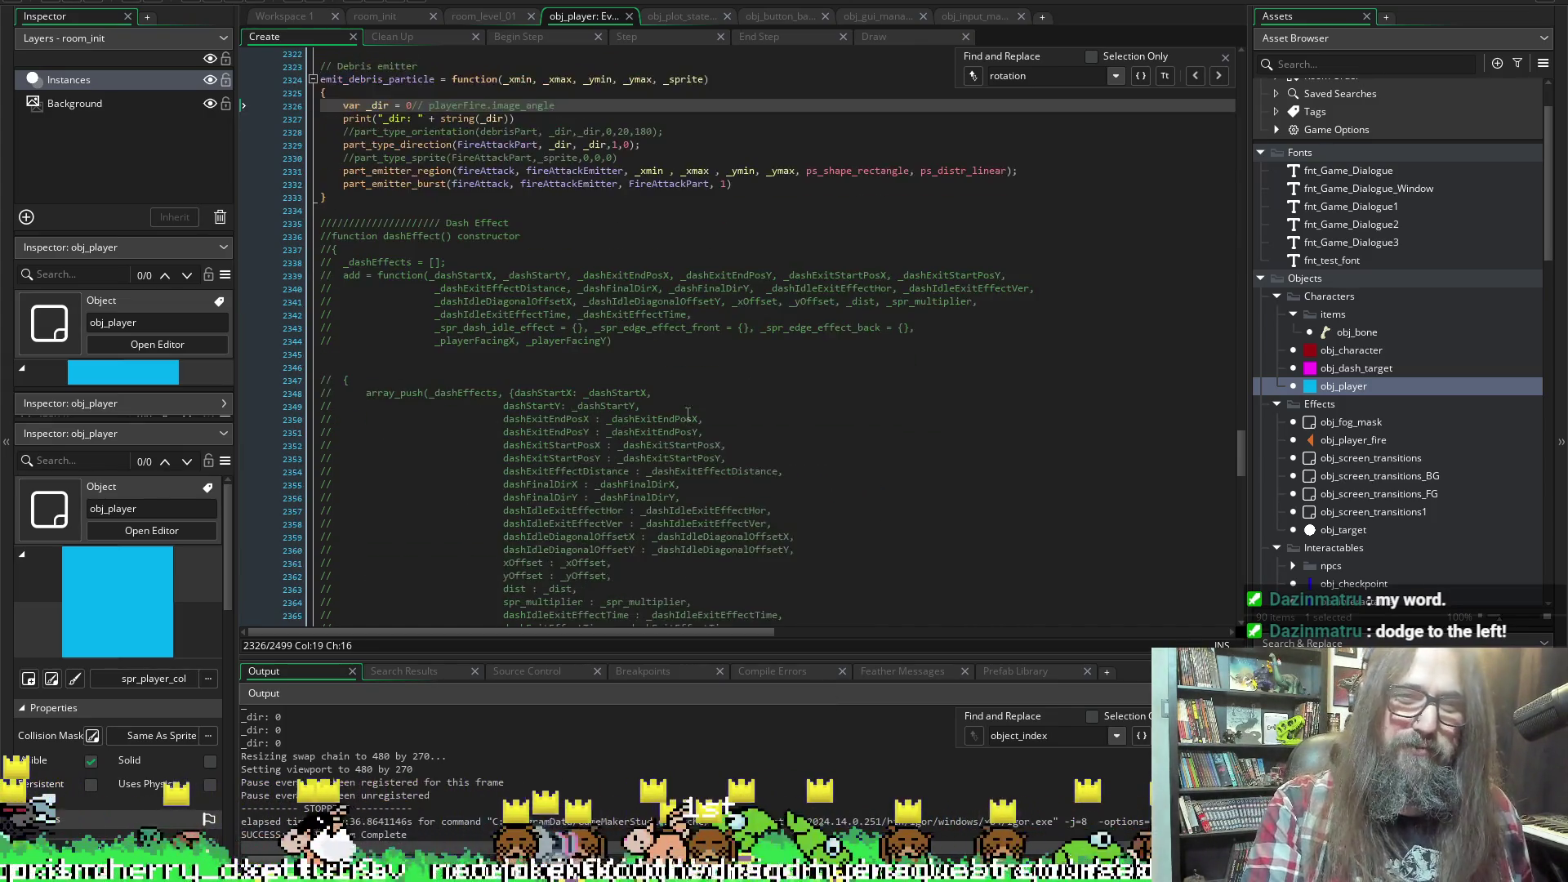
scroll(700, 418, up, 3)
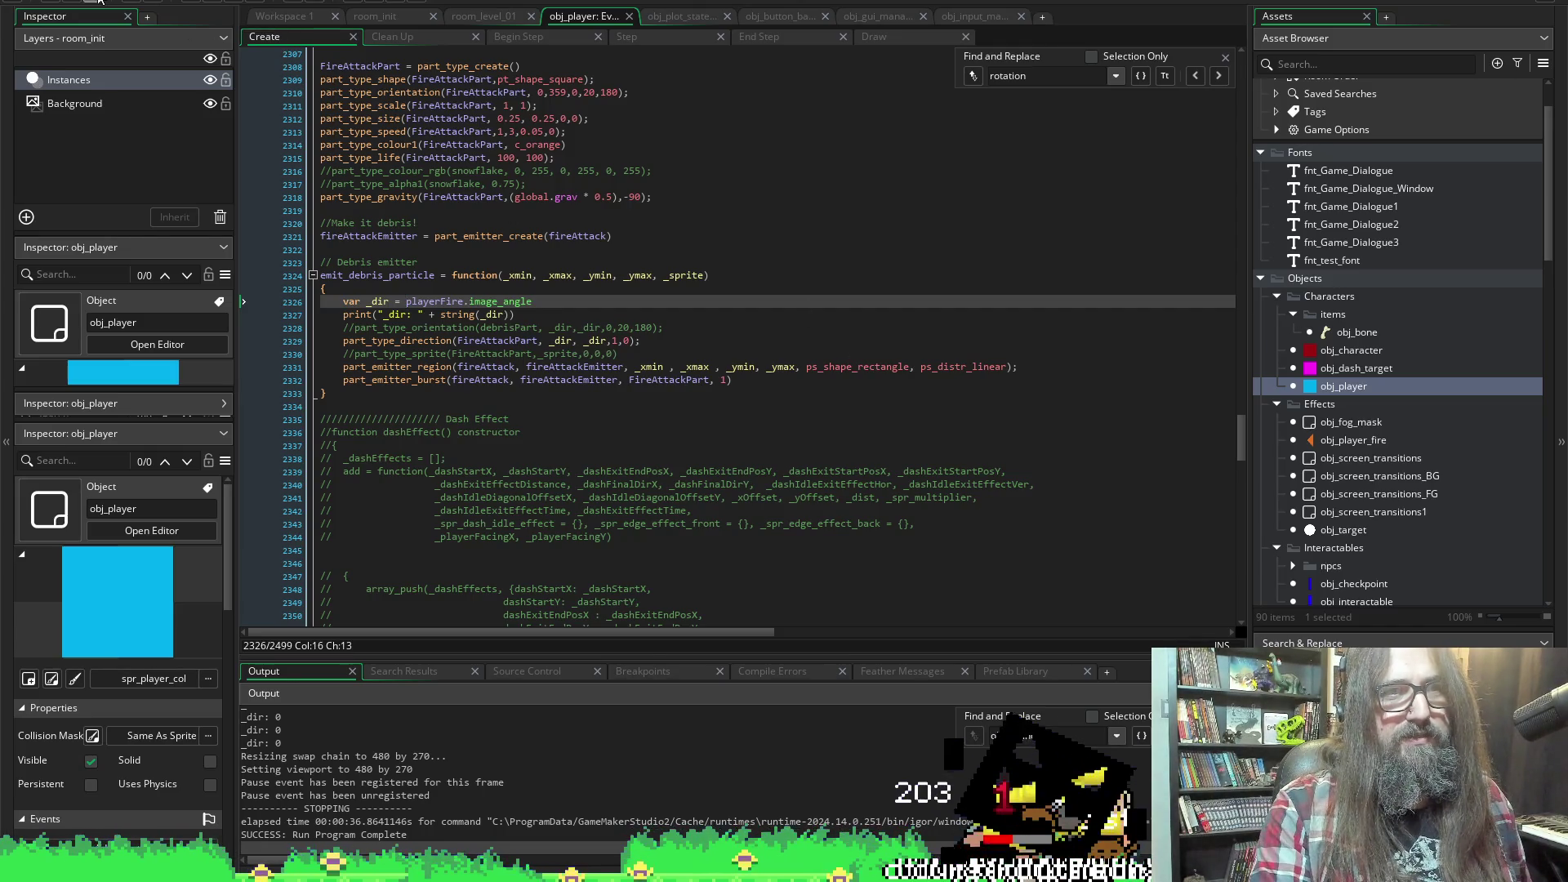
mouse_move(333, 112)
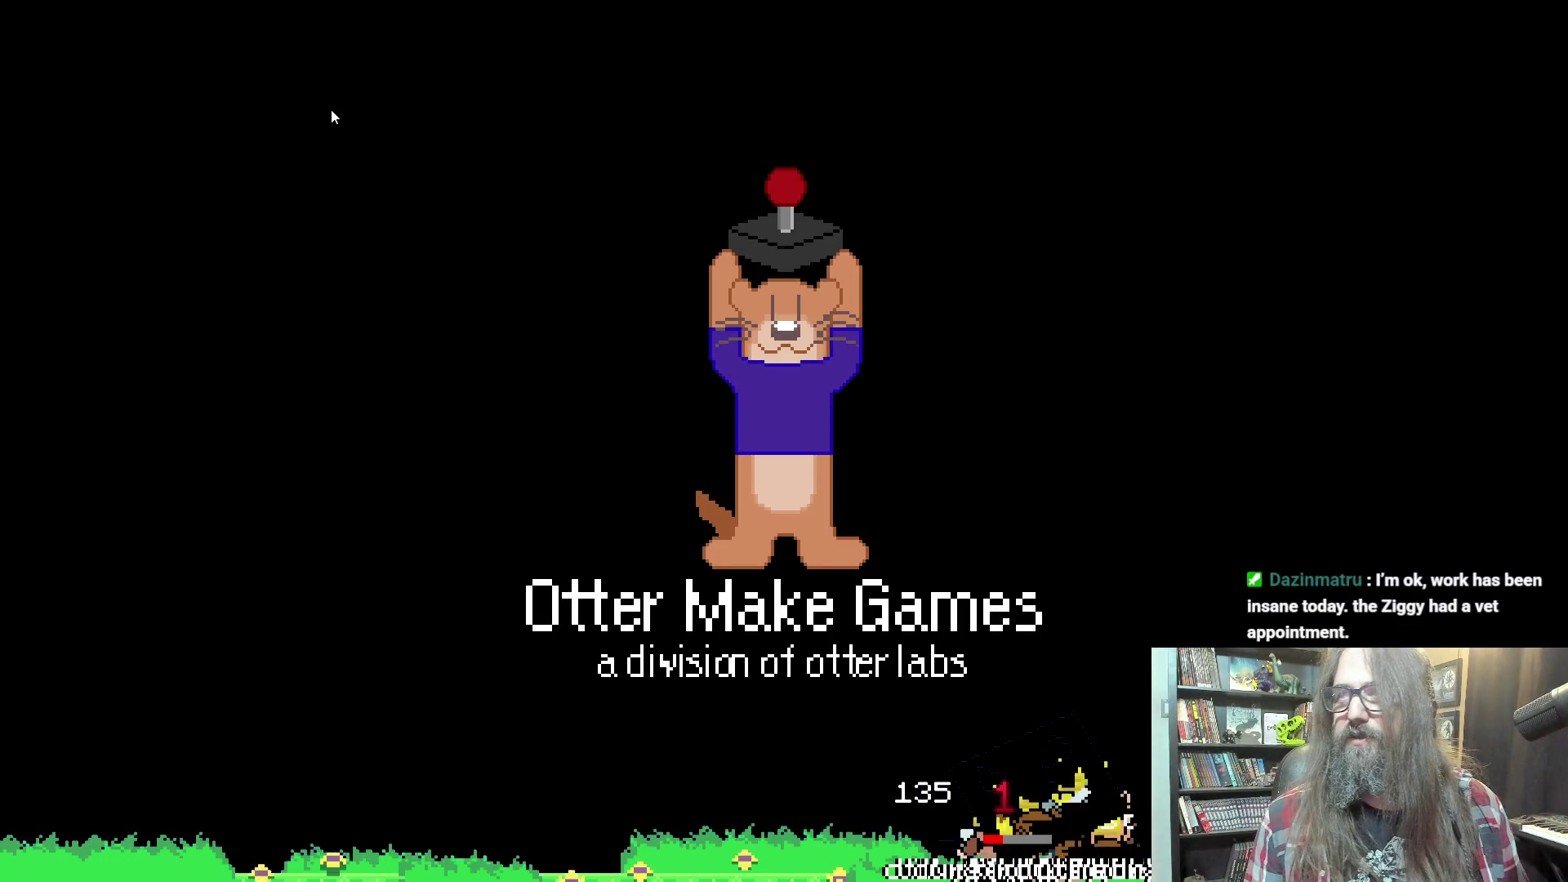
Continue from the title menu into gameplay and fire an orange square particle burst
key(Down)
key(Down)
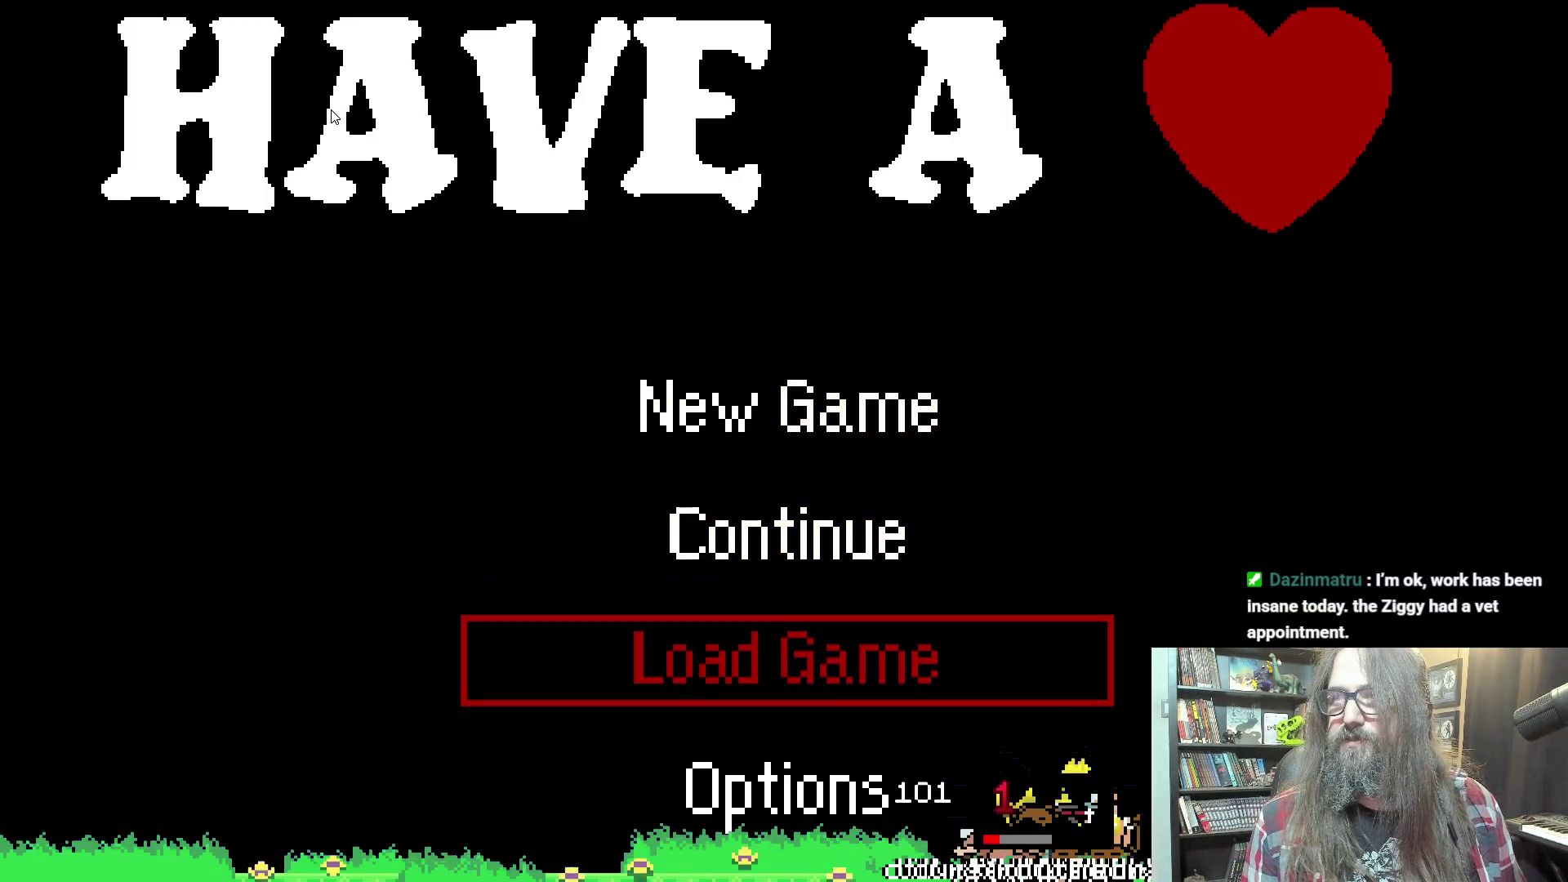
key(Up)
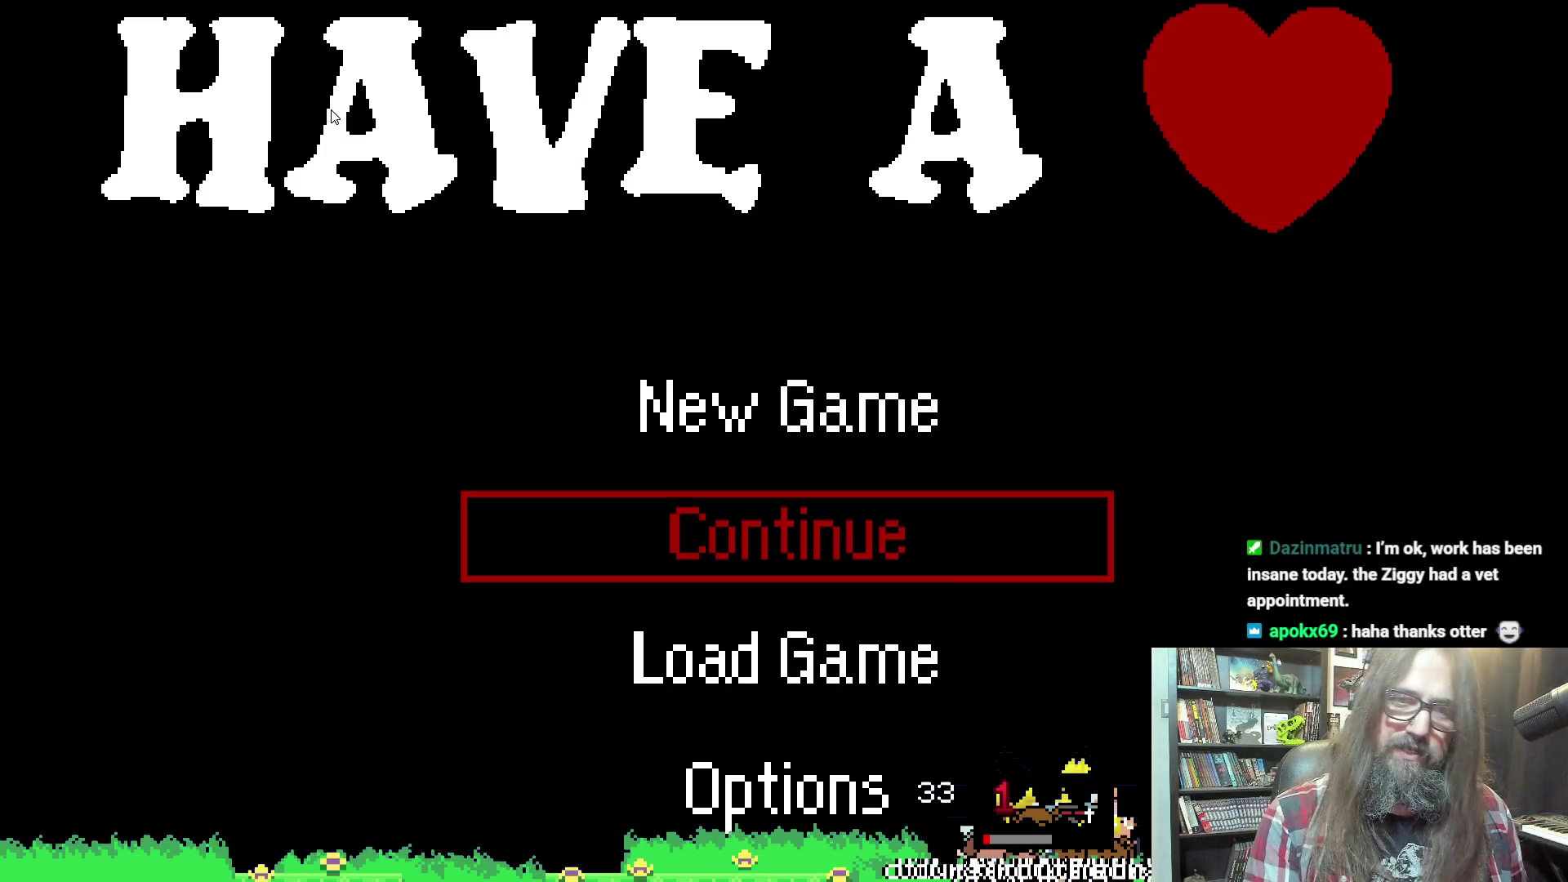
key(Return)
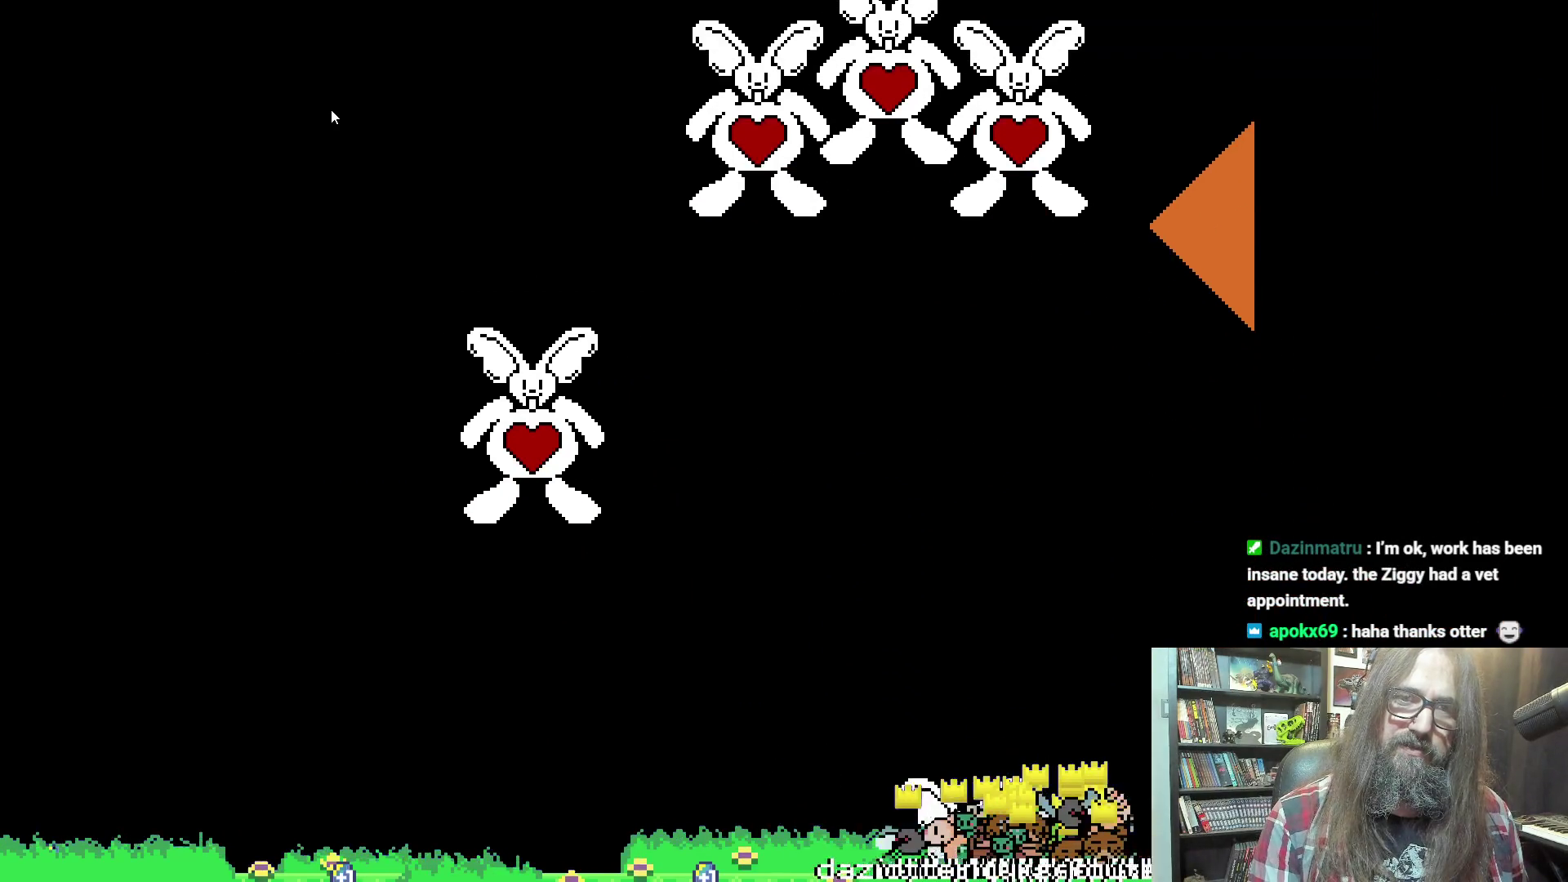
key(Left)
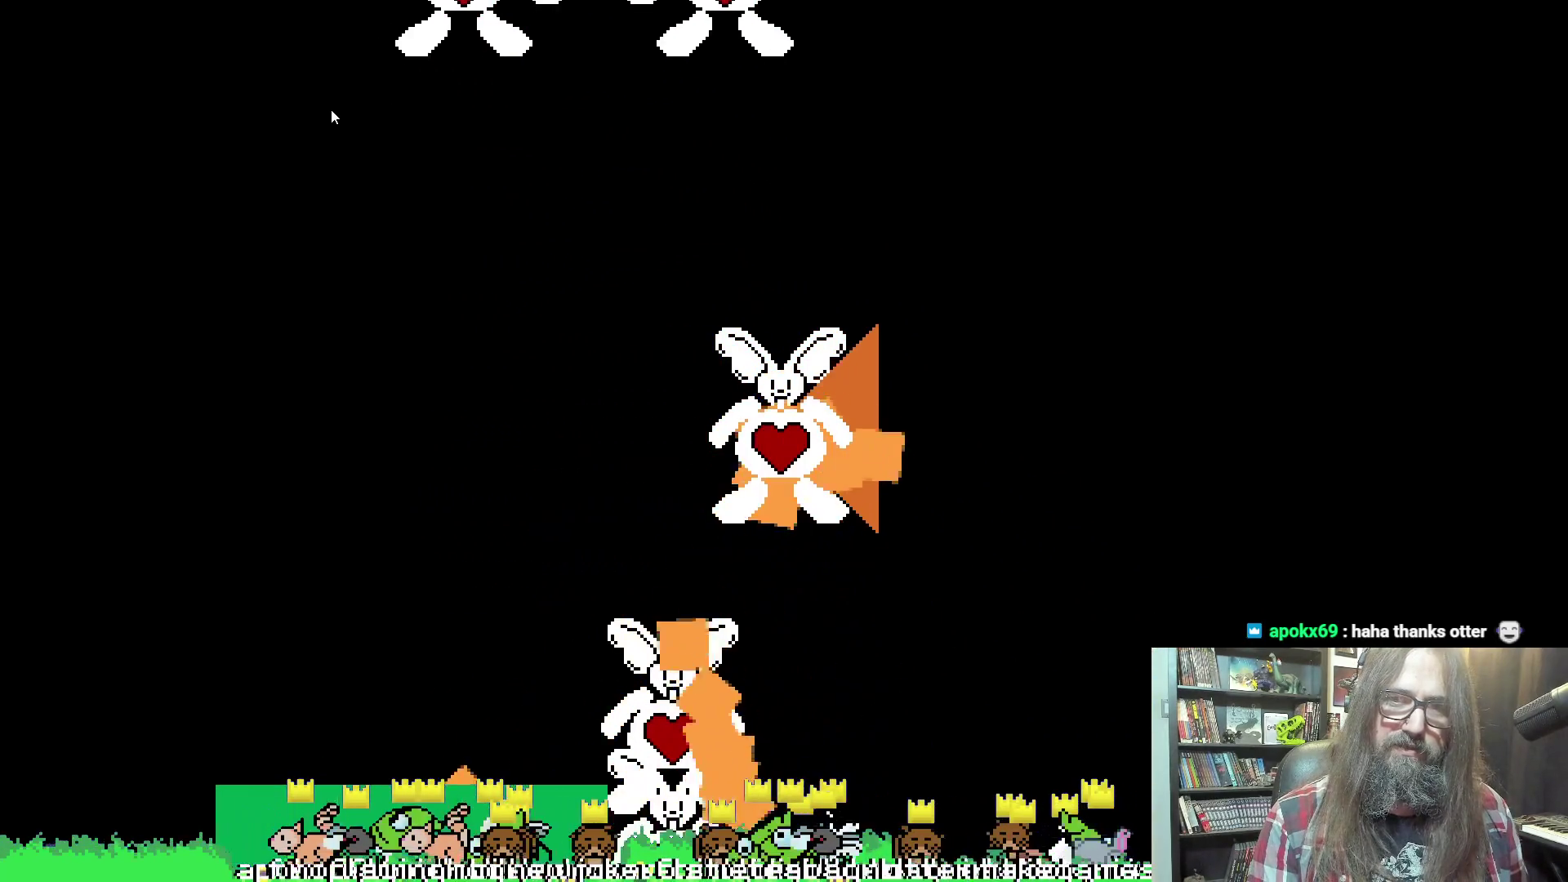
Swing the fire aim up, down, left and right around the player, then close the game
key(Up)
key(Left)
key(Down)
key(Up)
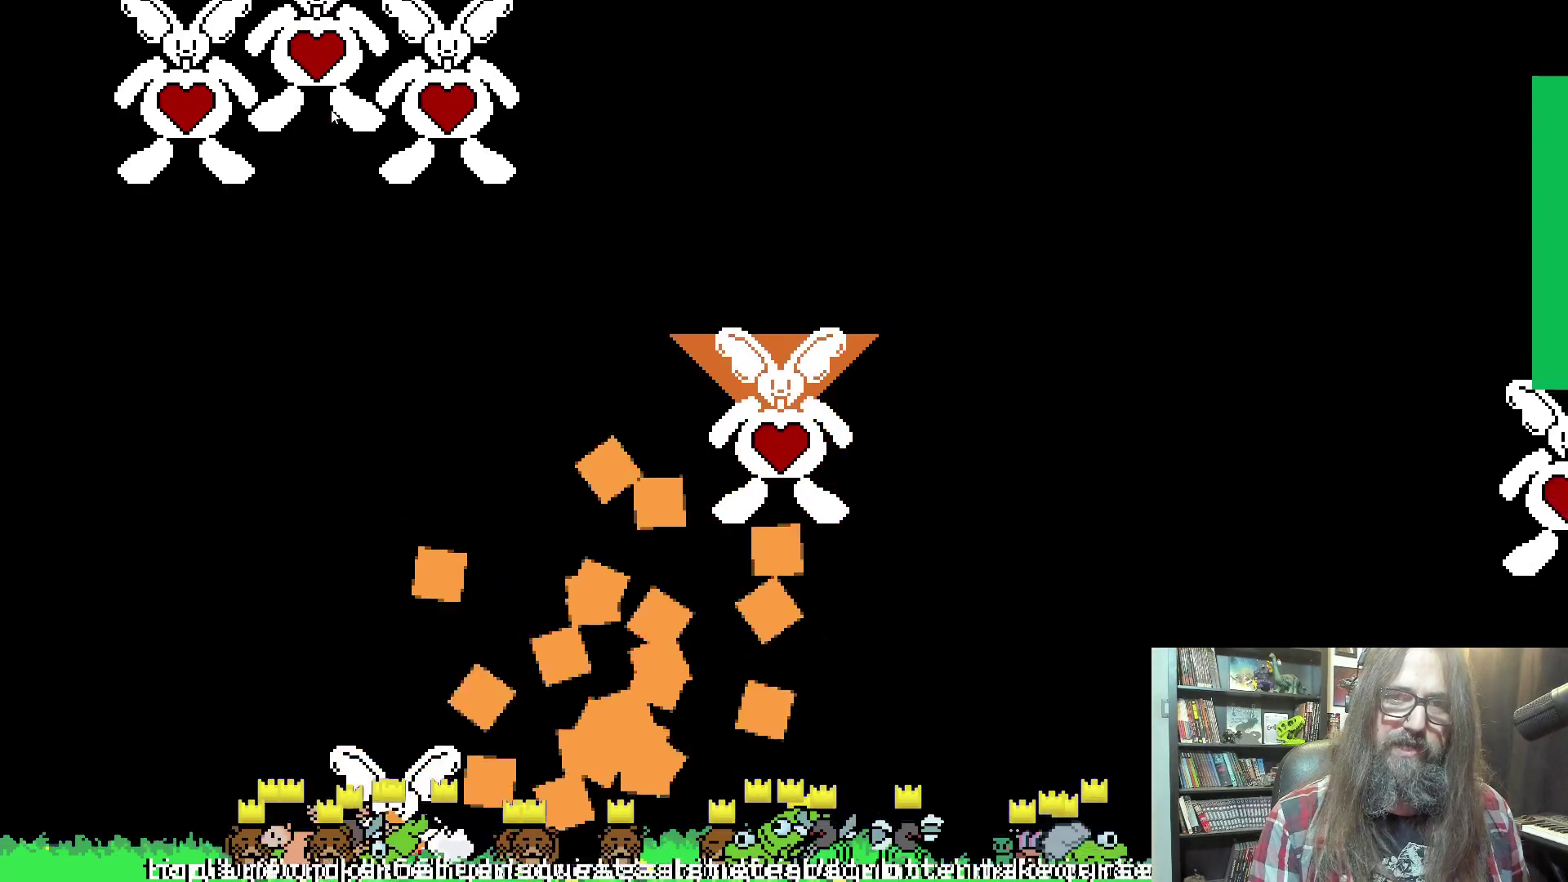
key(Down)
key(Right)
key(Left)
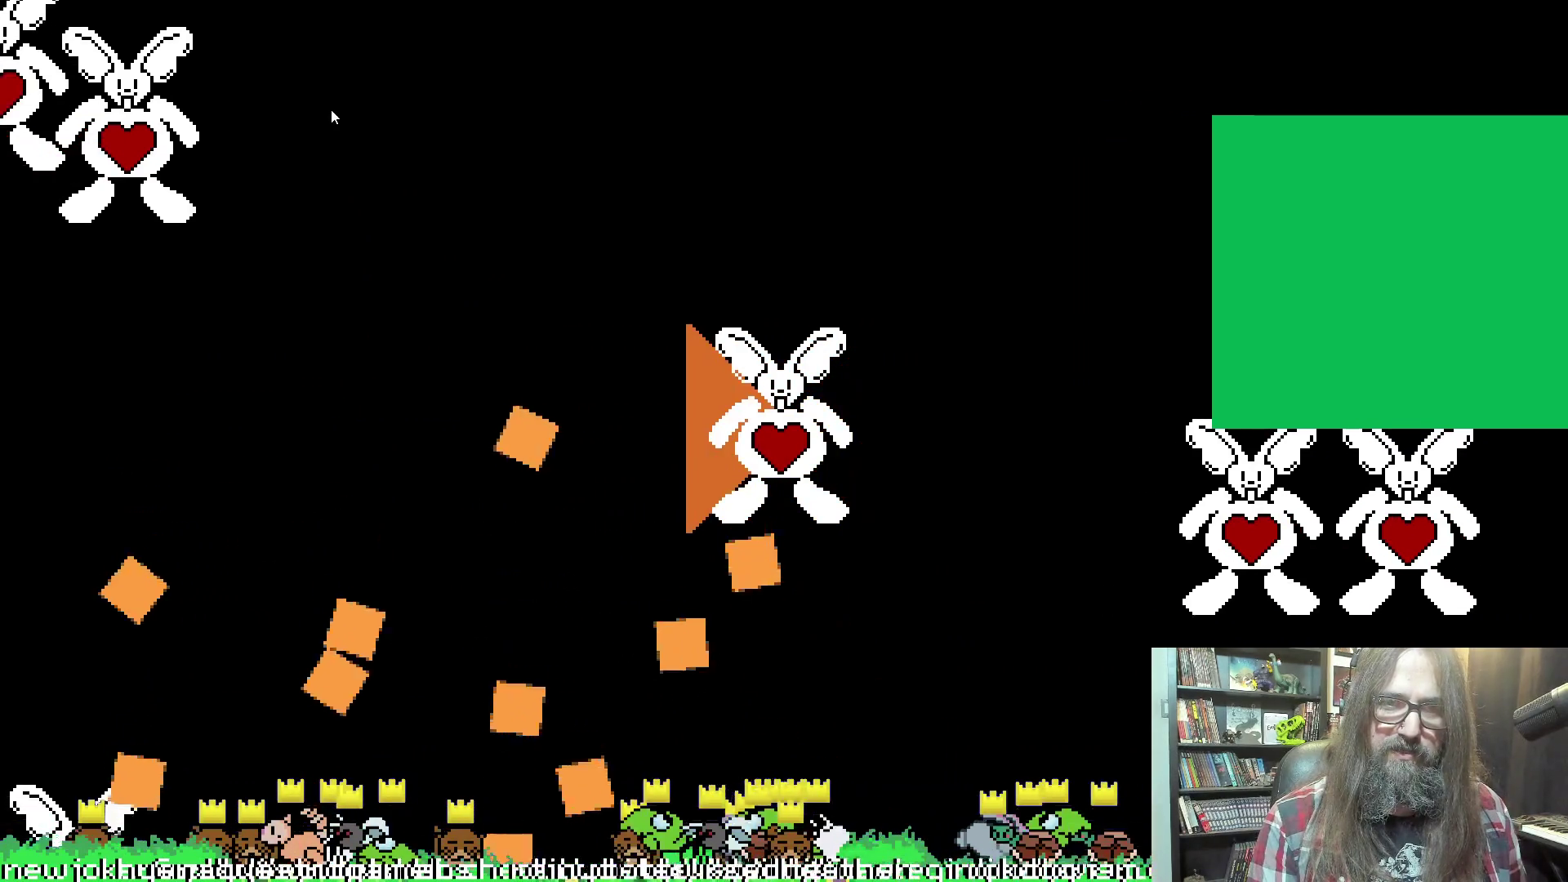
key(Right)
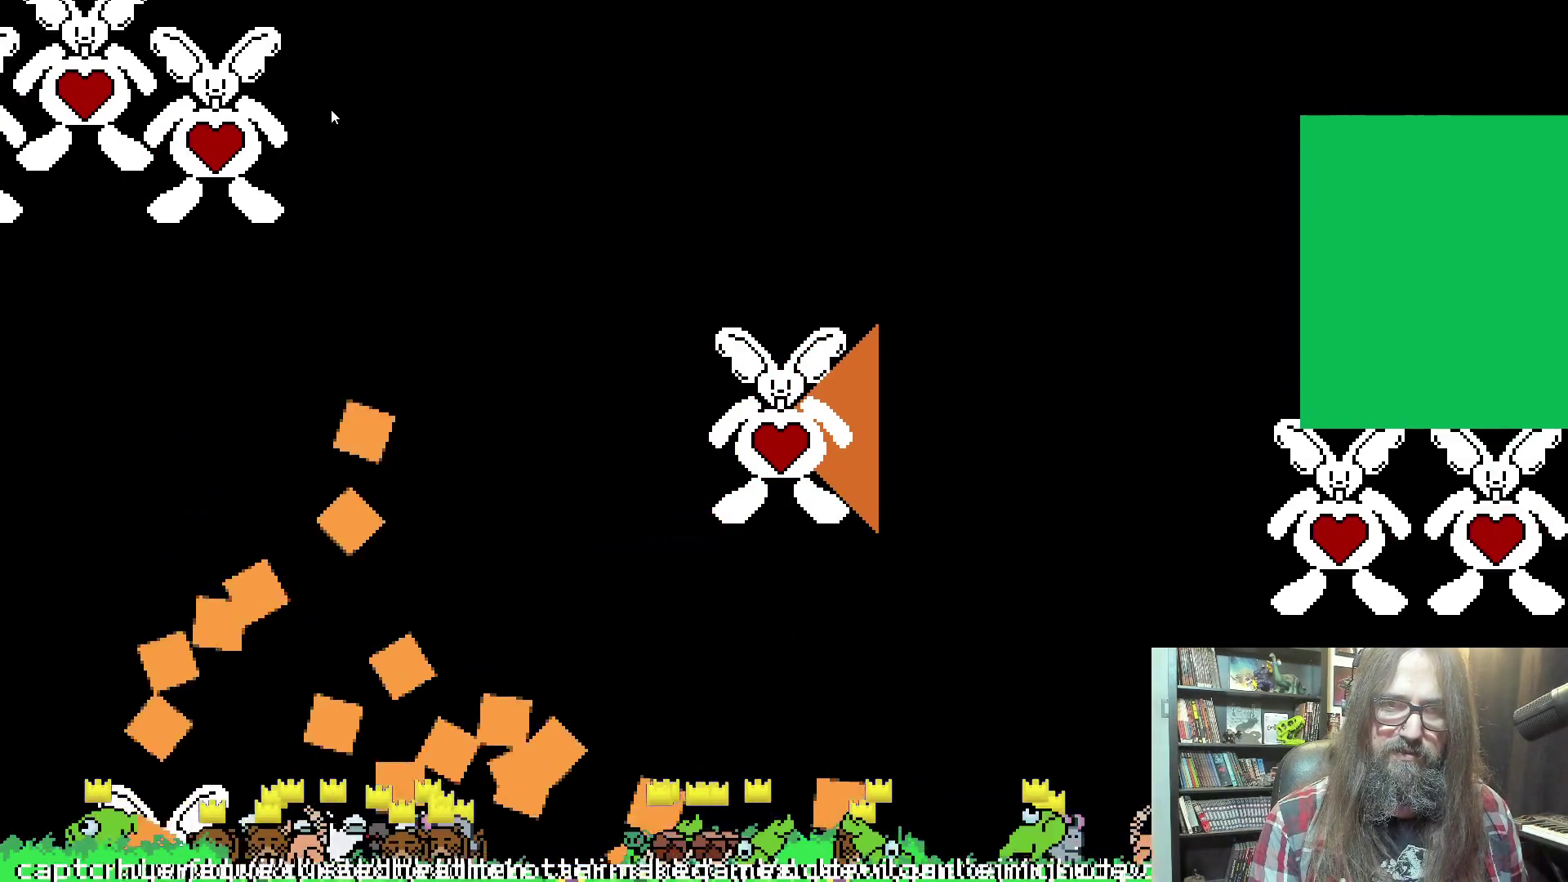
key(Left)
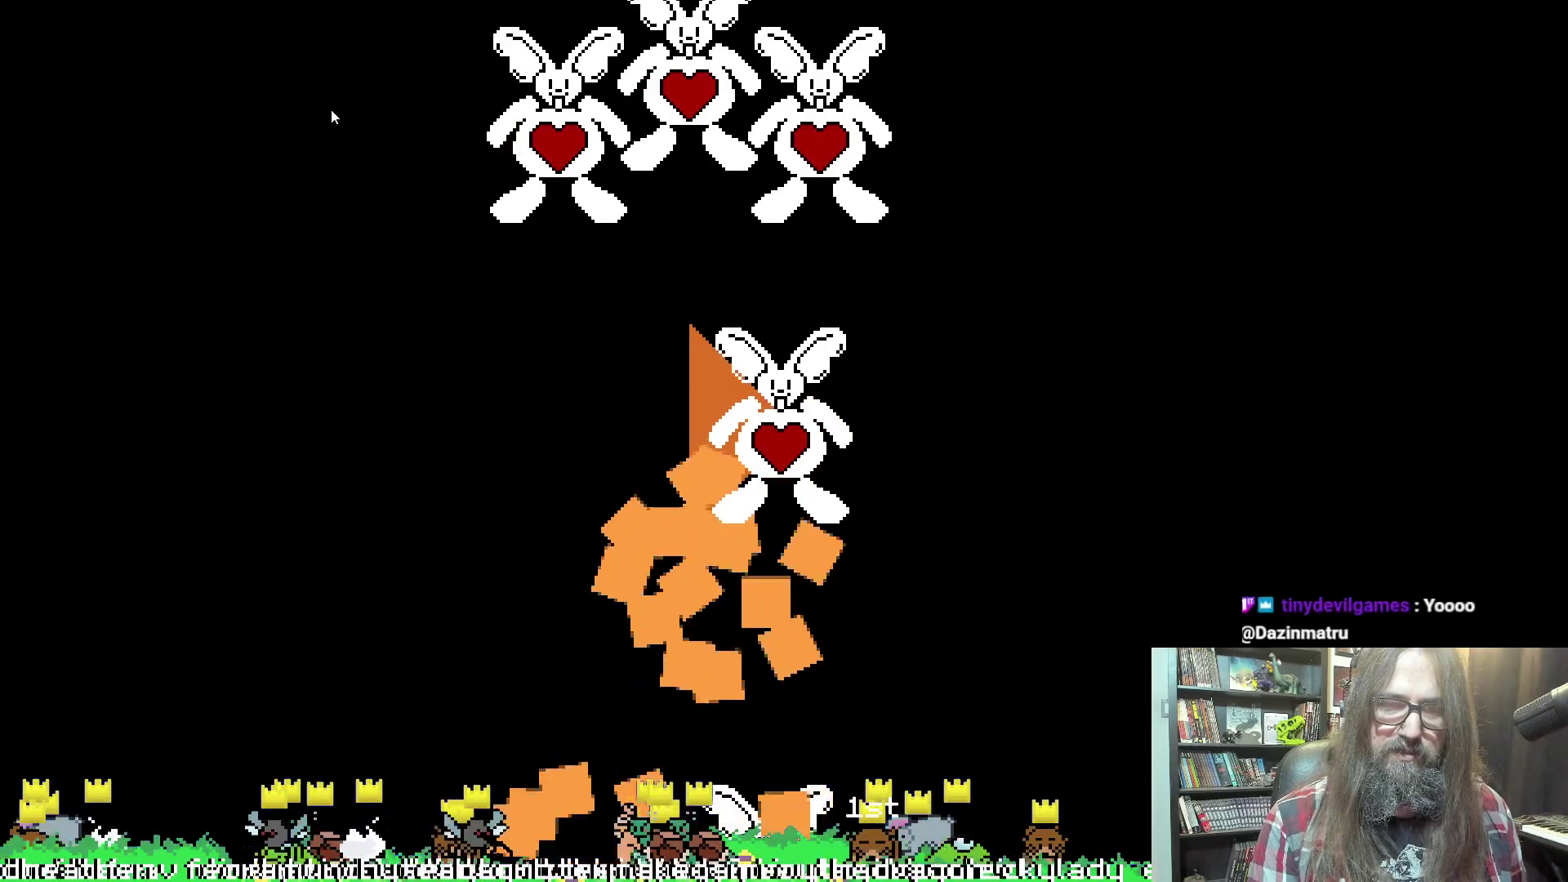
key(Right)
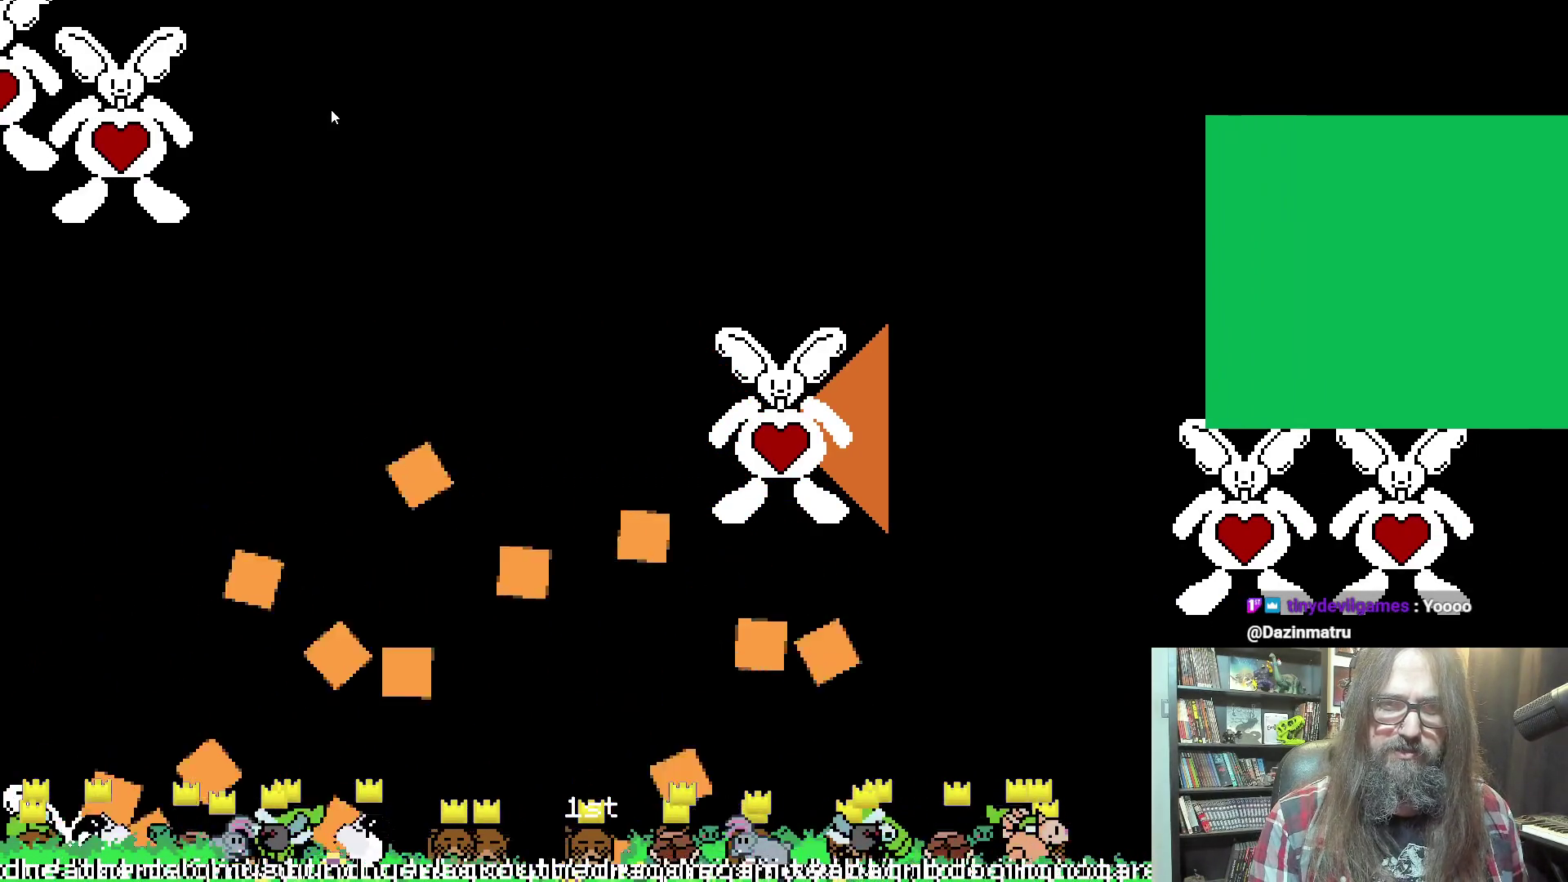
key(Left)
key(Up)
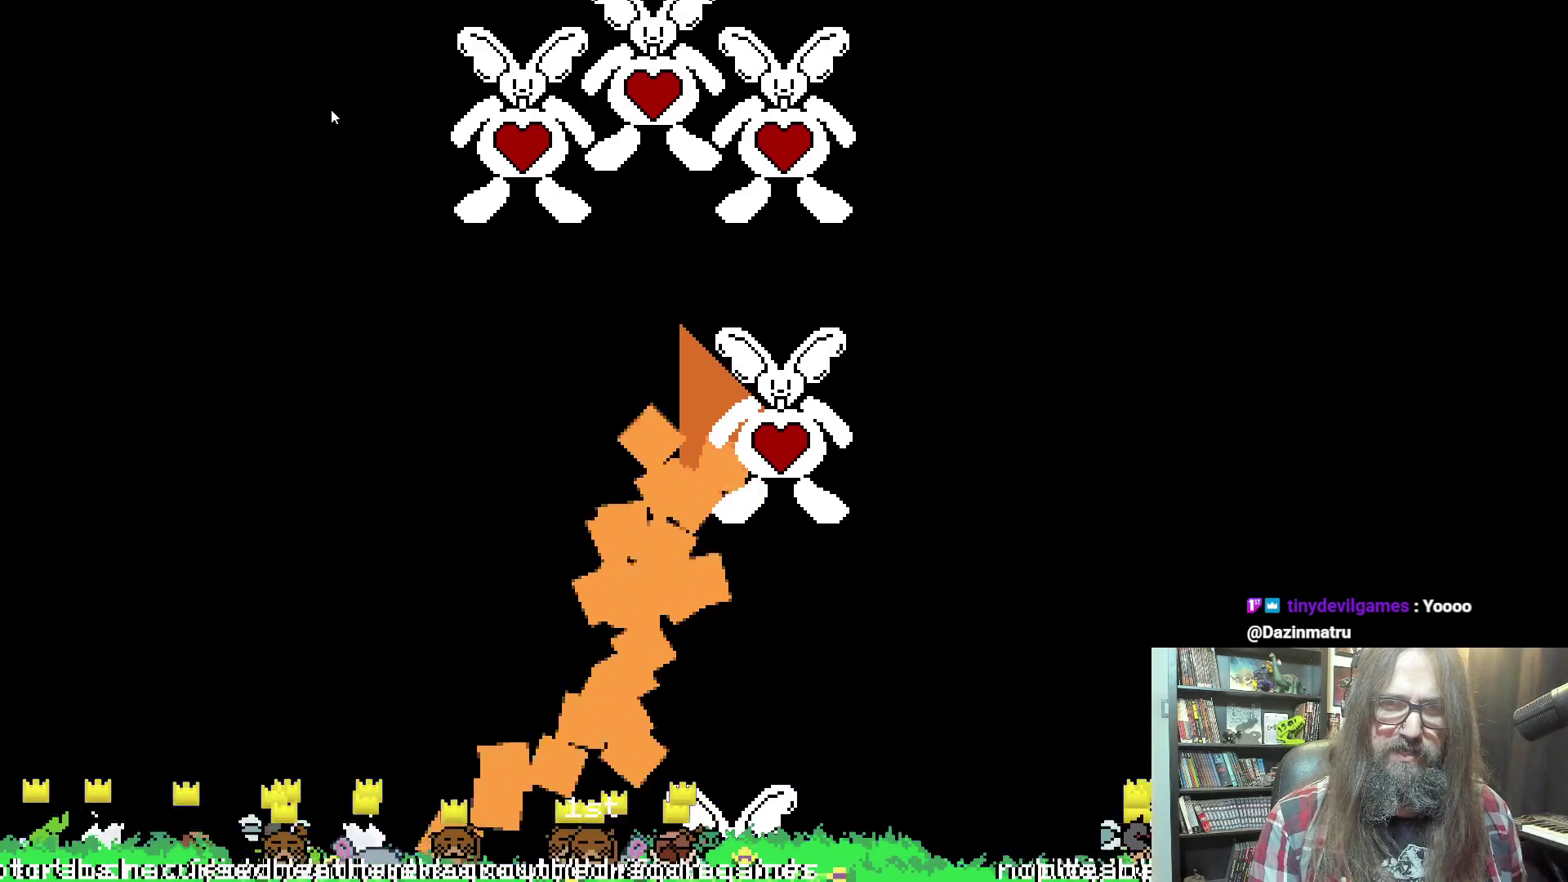
key(Right)
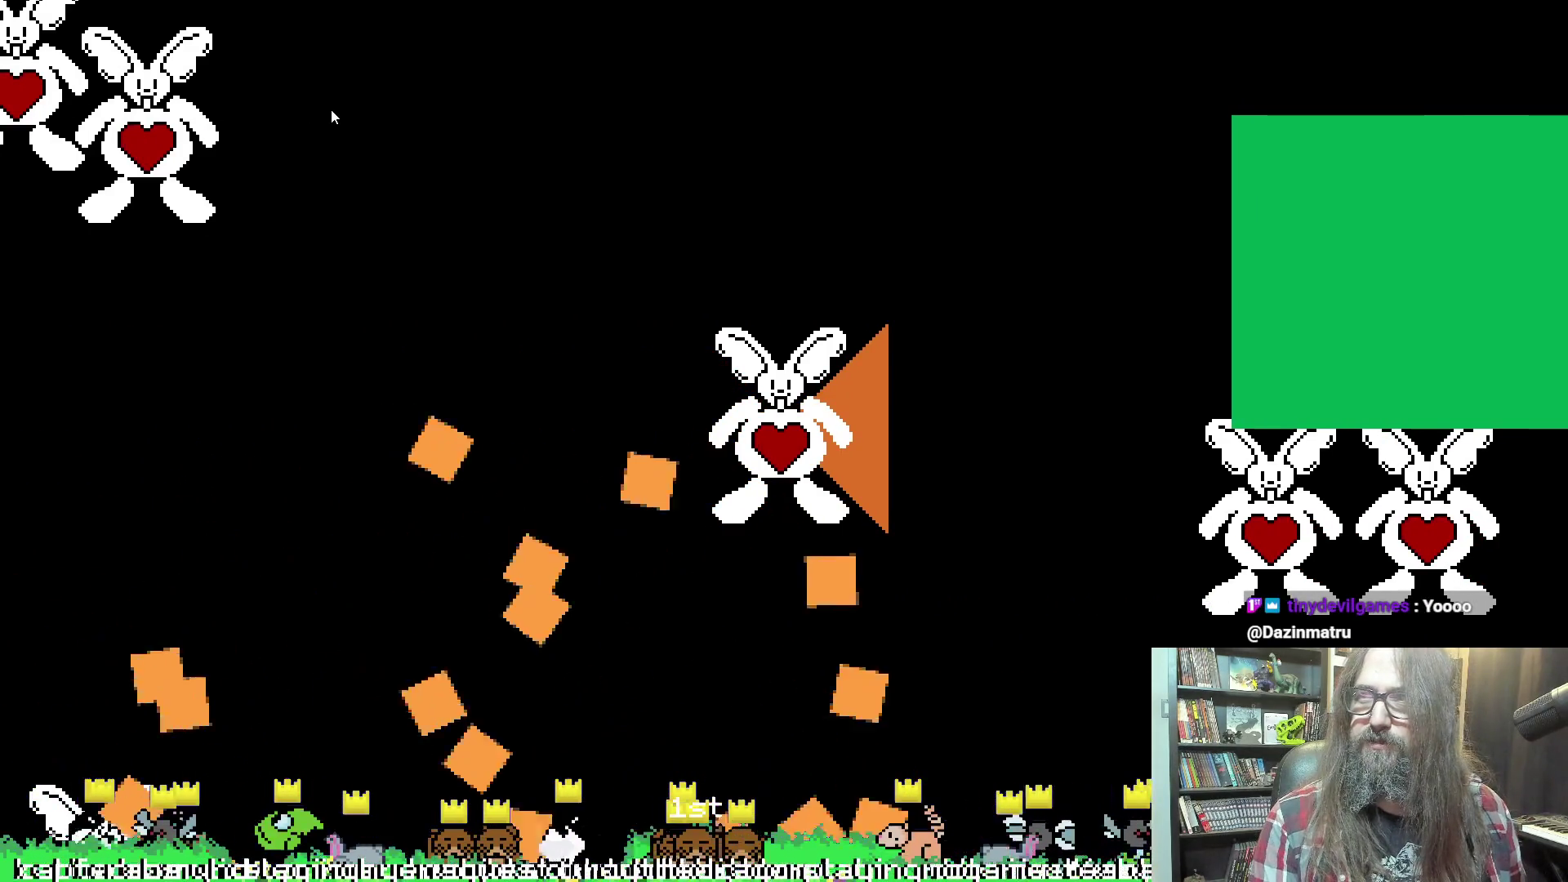
key(Left)
key(Up)
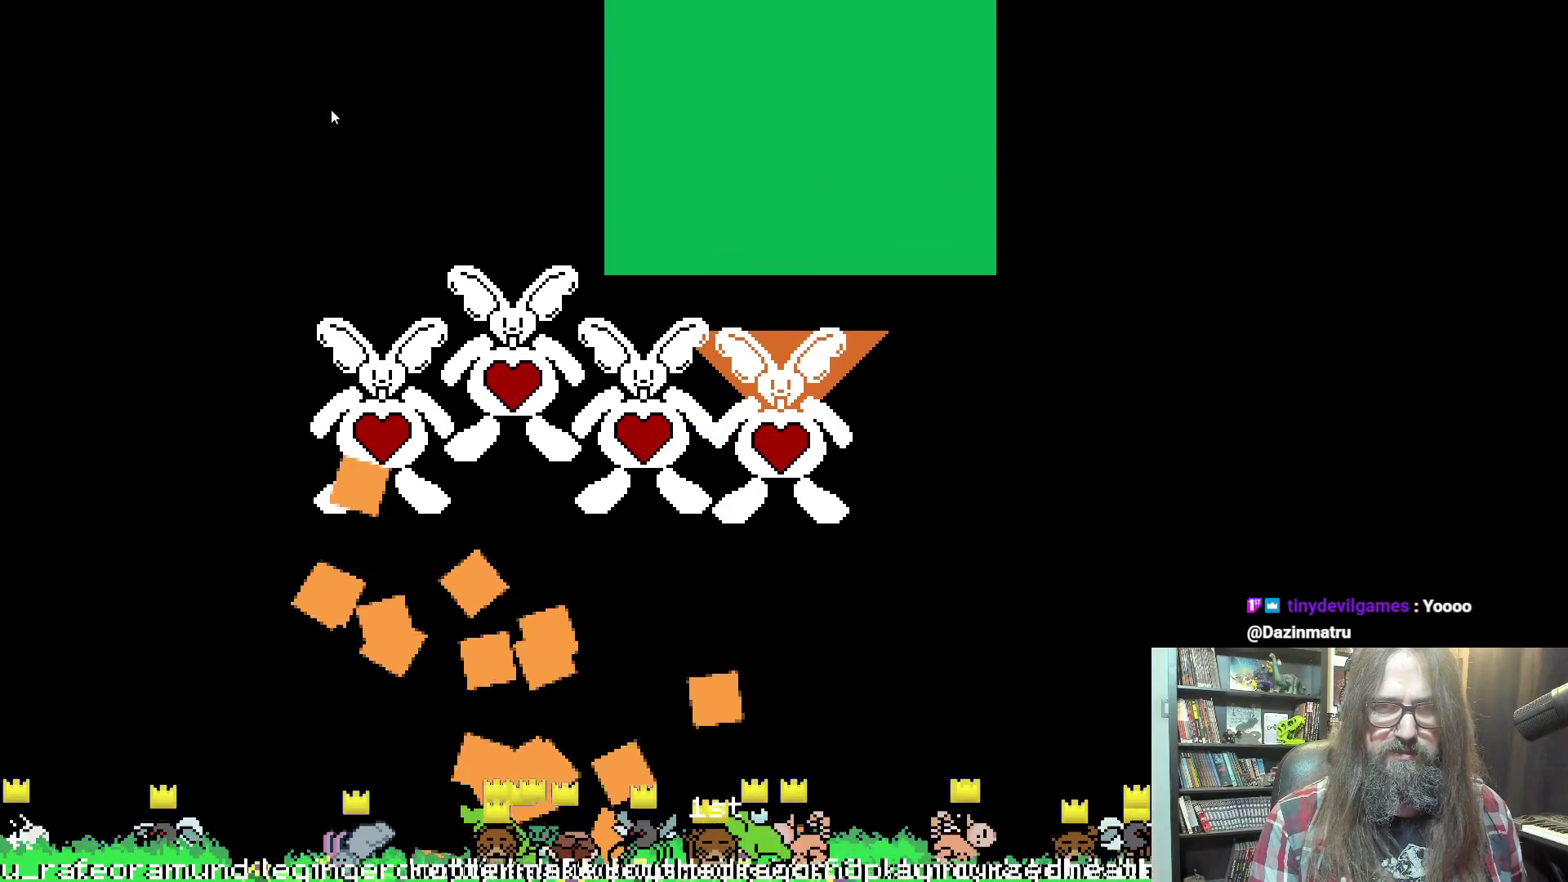
key(Down)
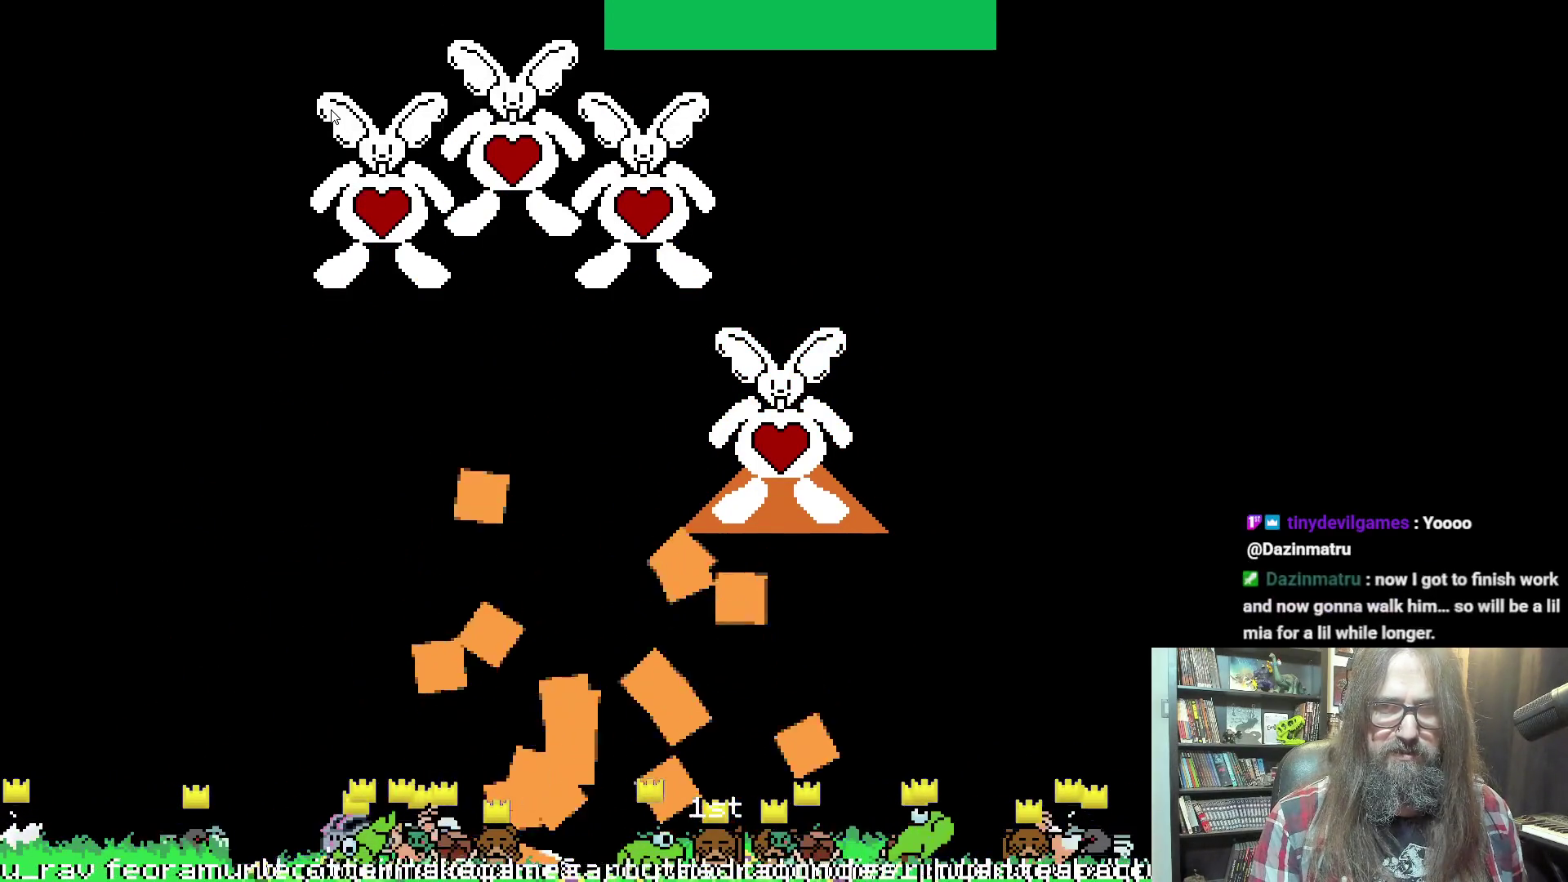
key(Right)
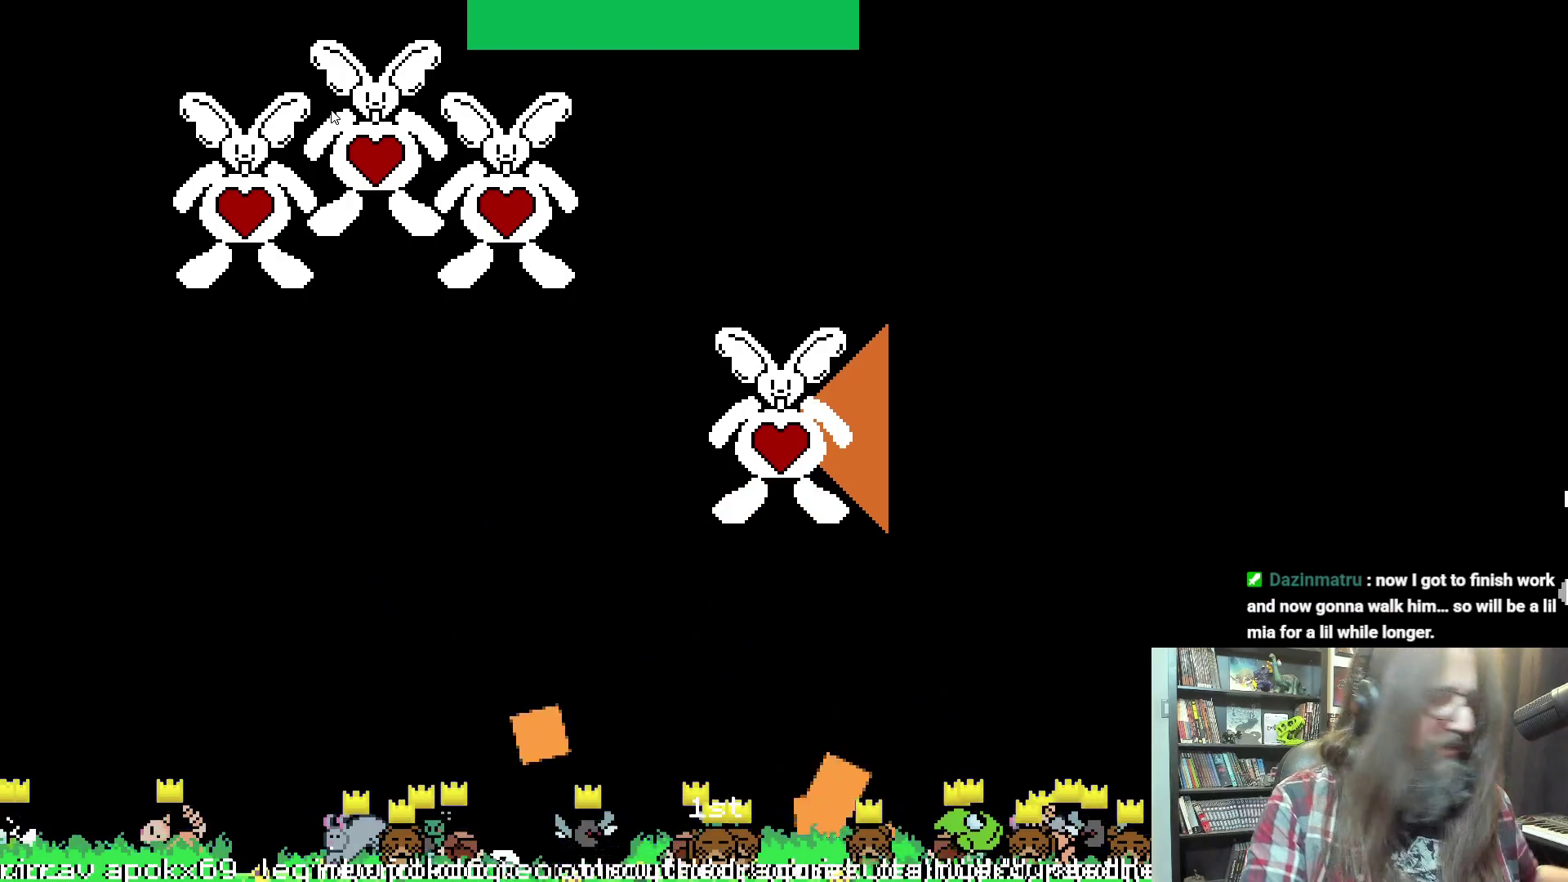
key(Escape)
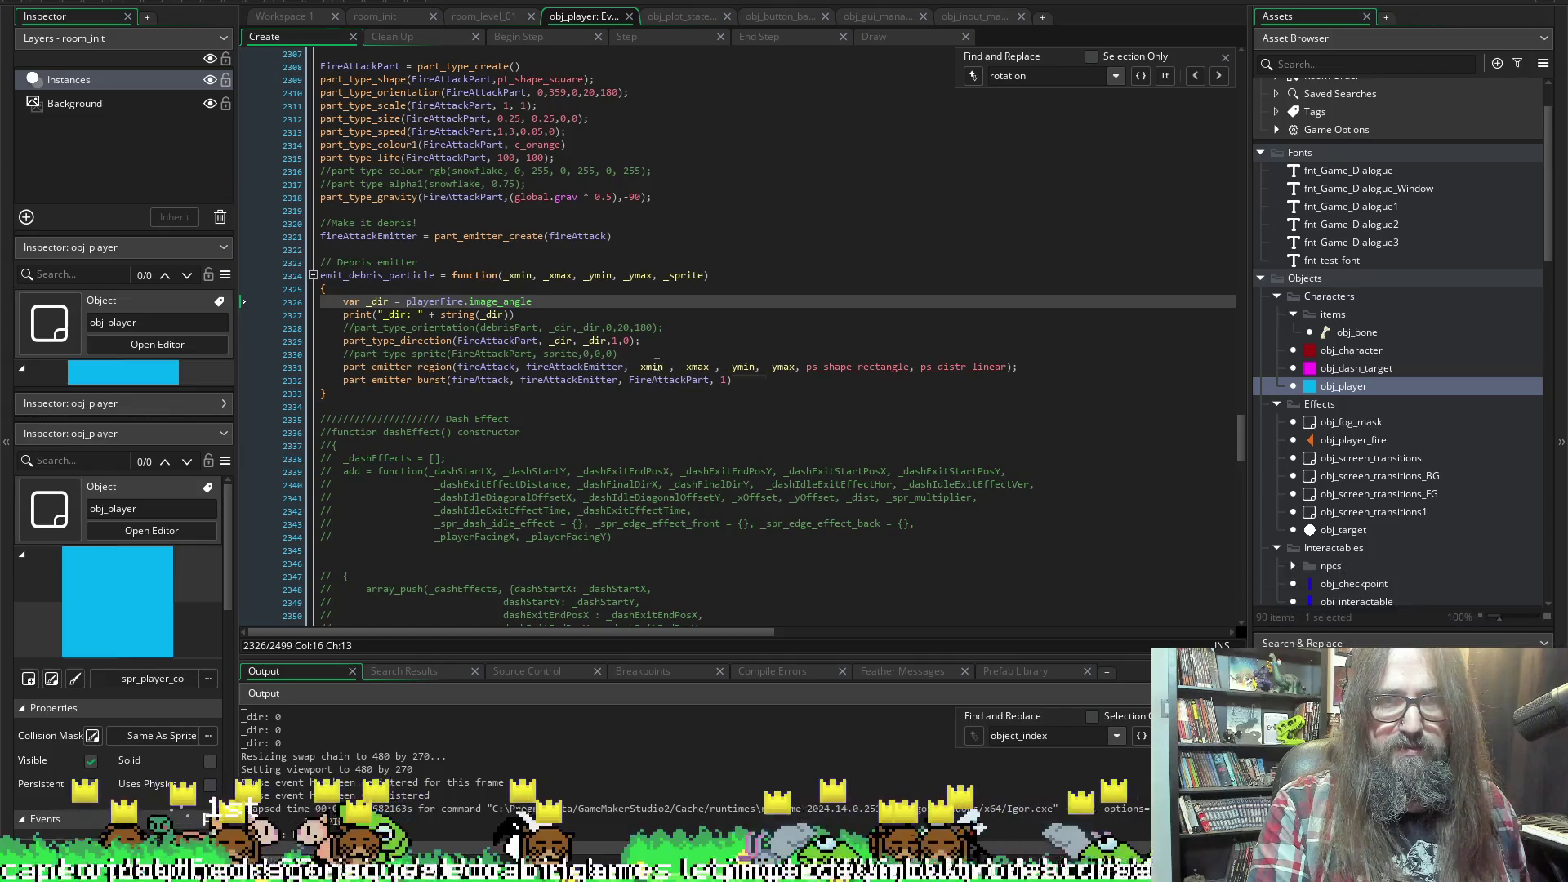
scroll(599, 399, up, 2)
scroll(604, 239, down, 4)
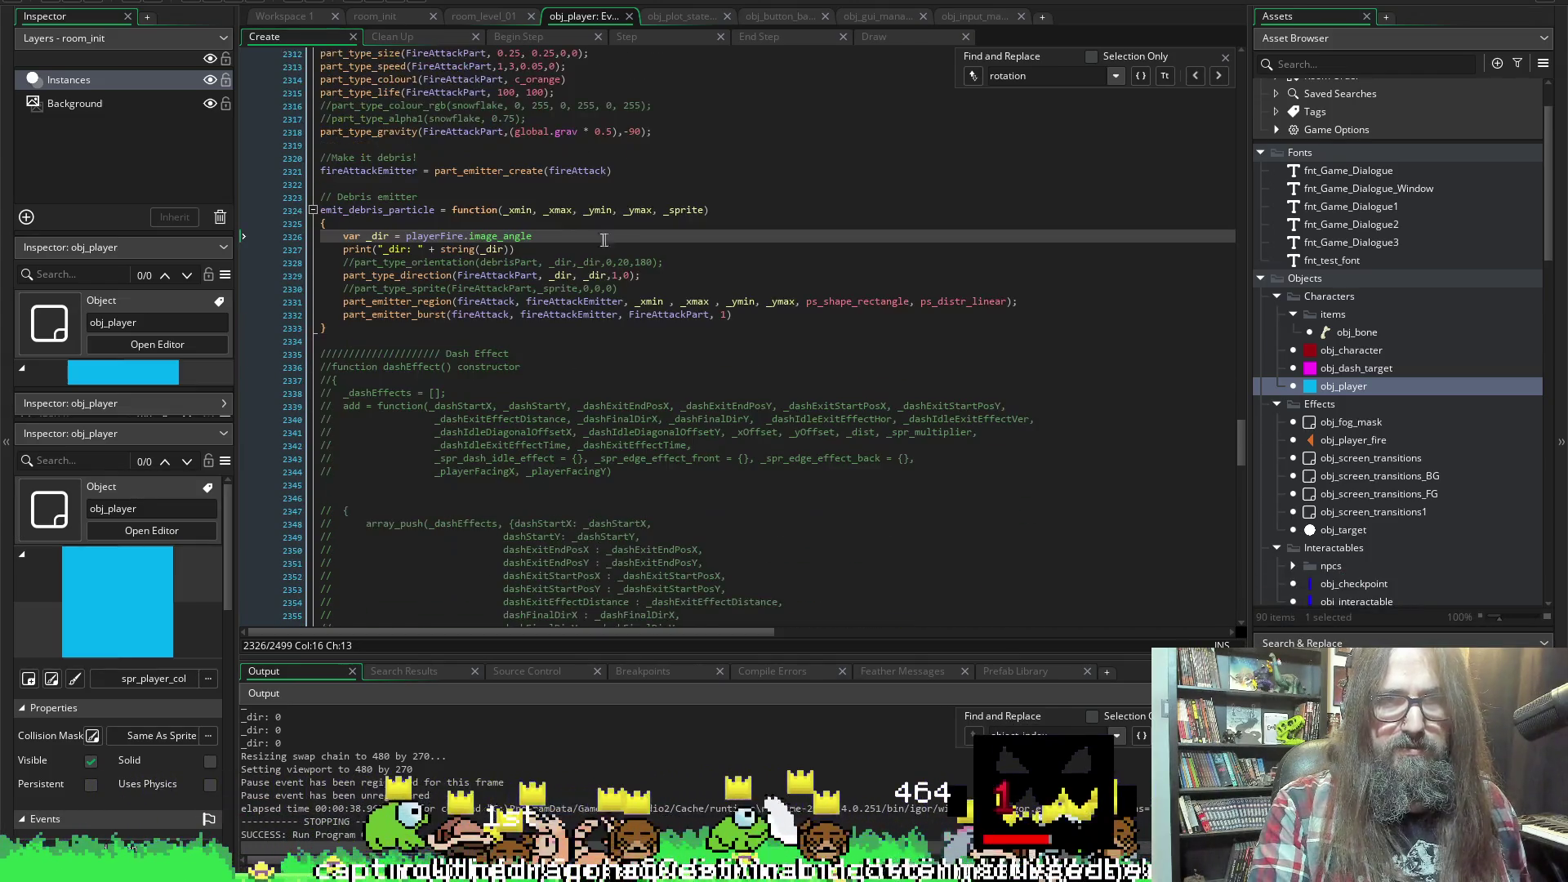
scroll(718, 343, up, 20)
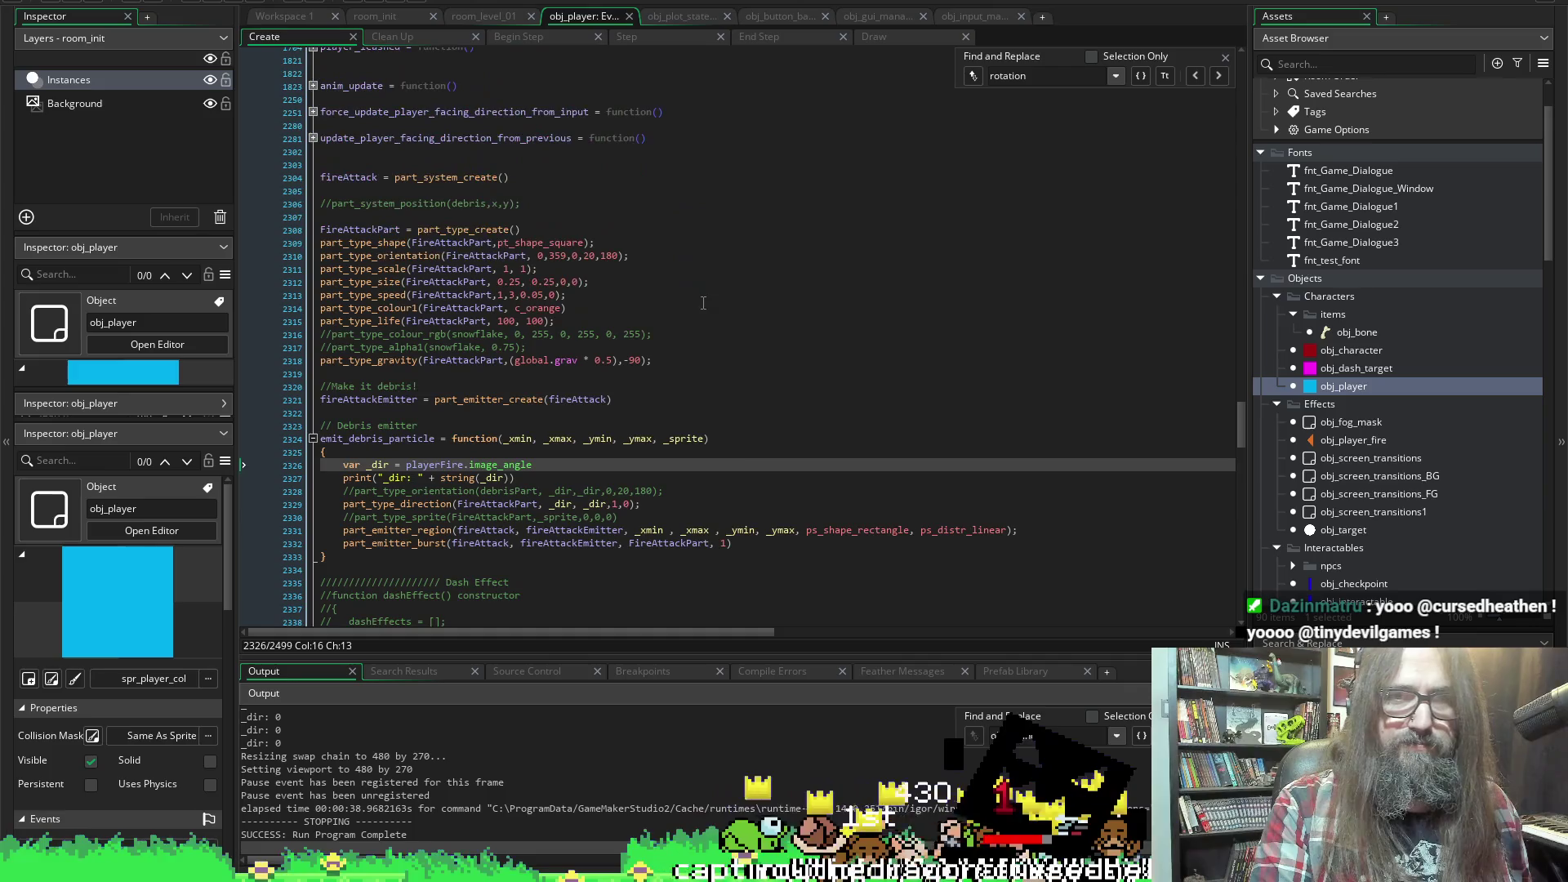
scroll(694, 414, up, 7)
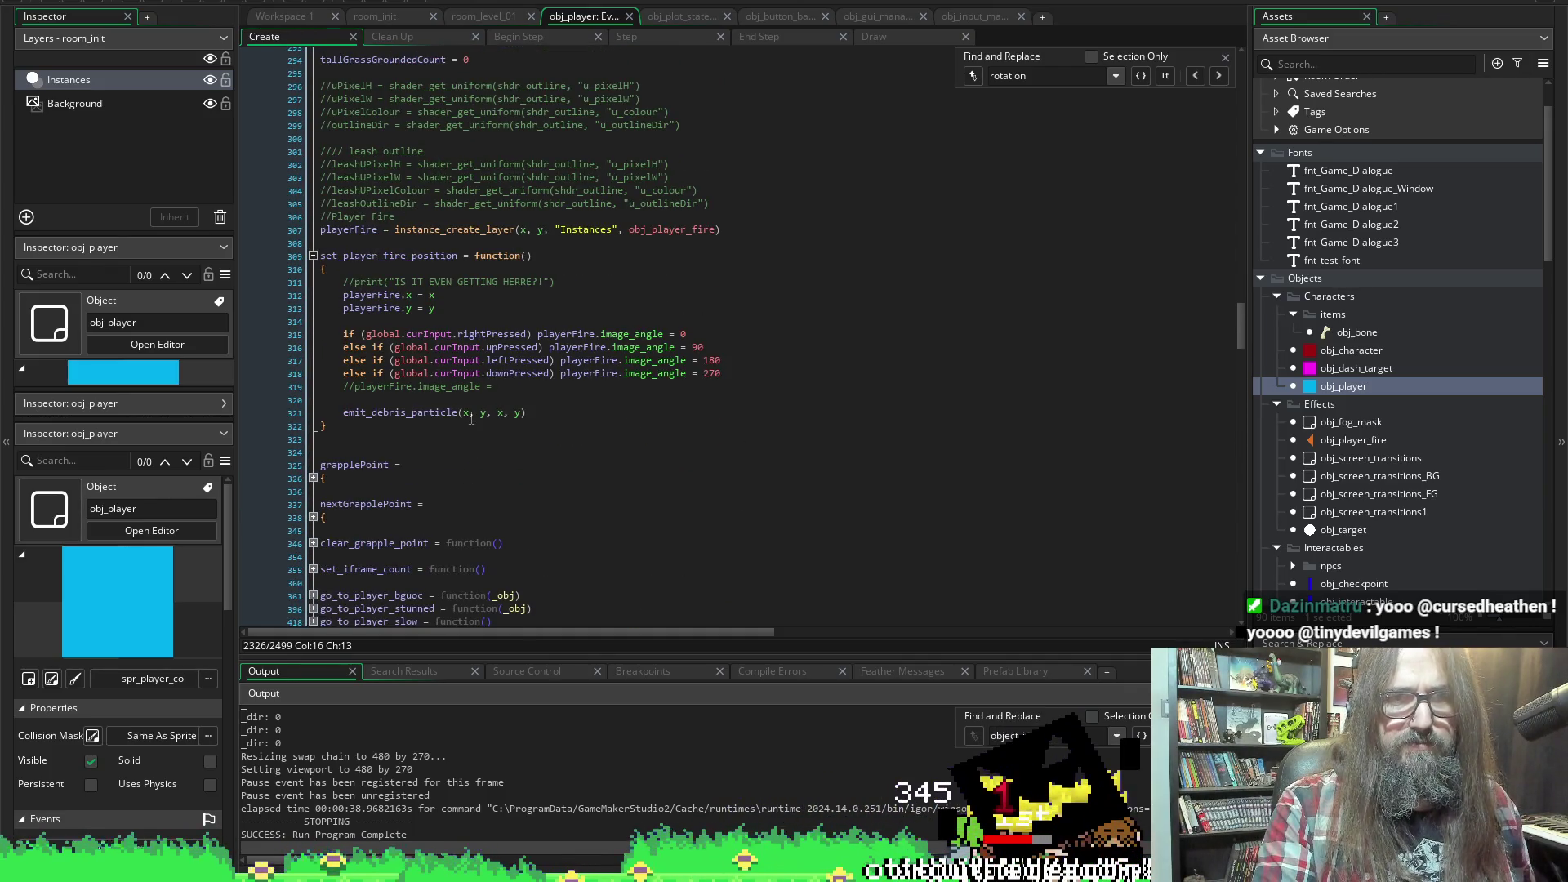
scroll(619, 475, down, 20)
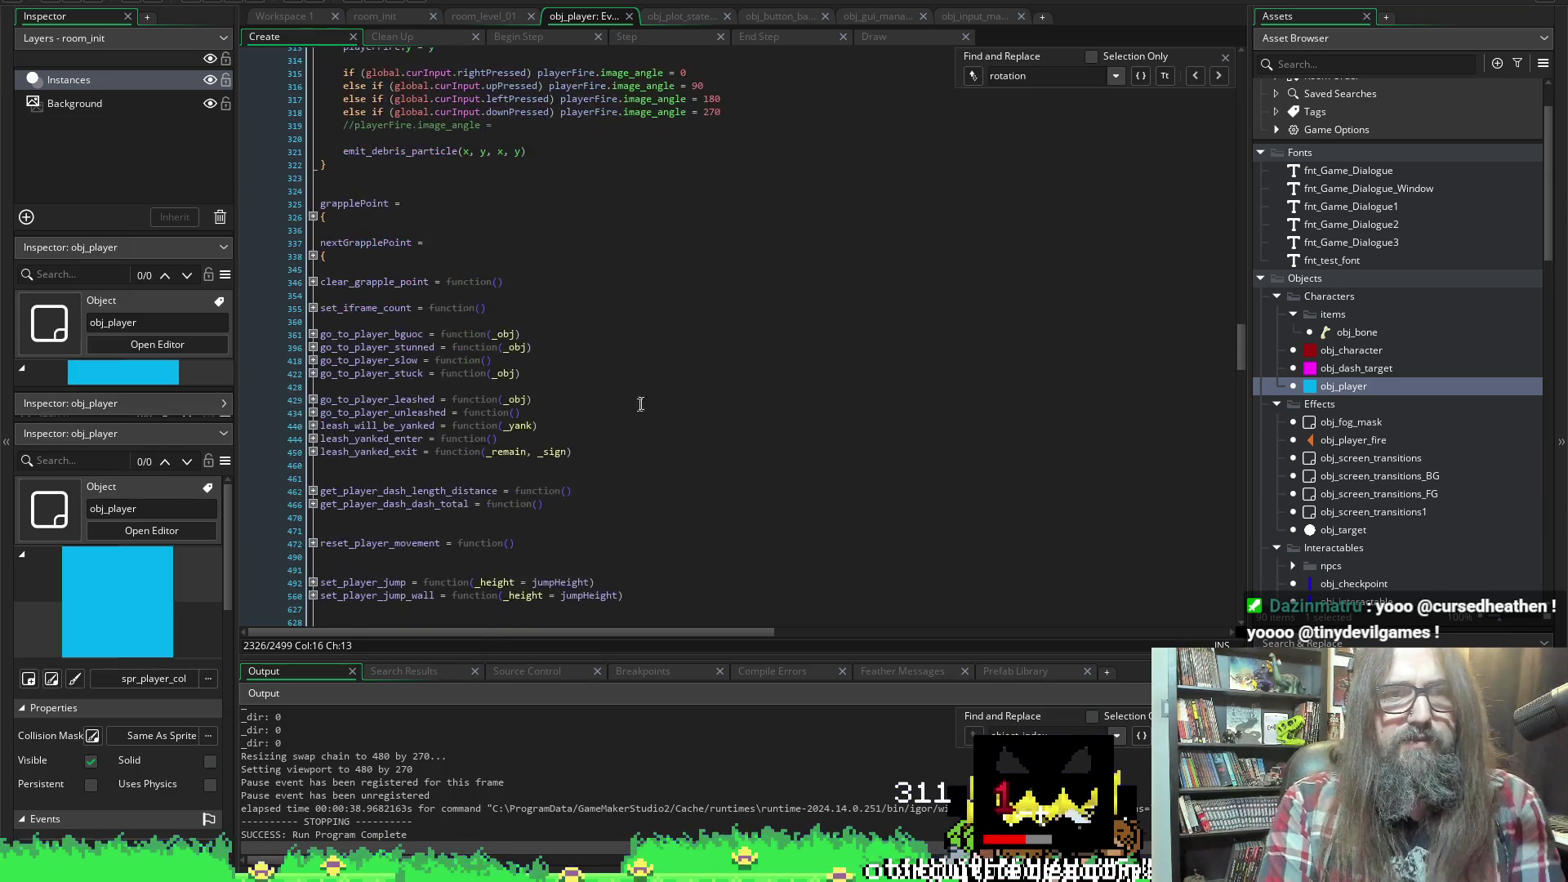
scroll(849, 270, down, 2)
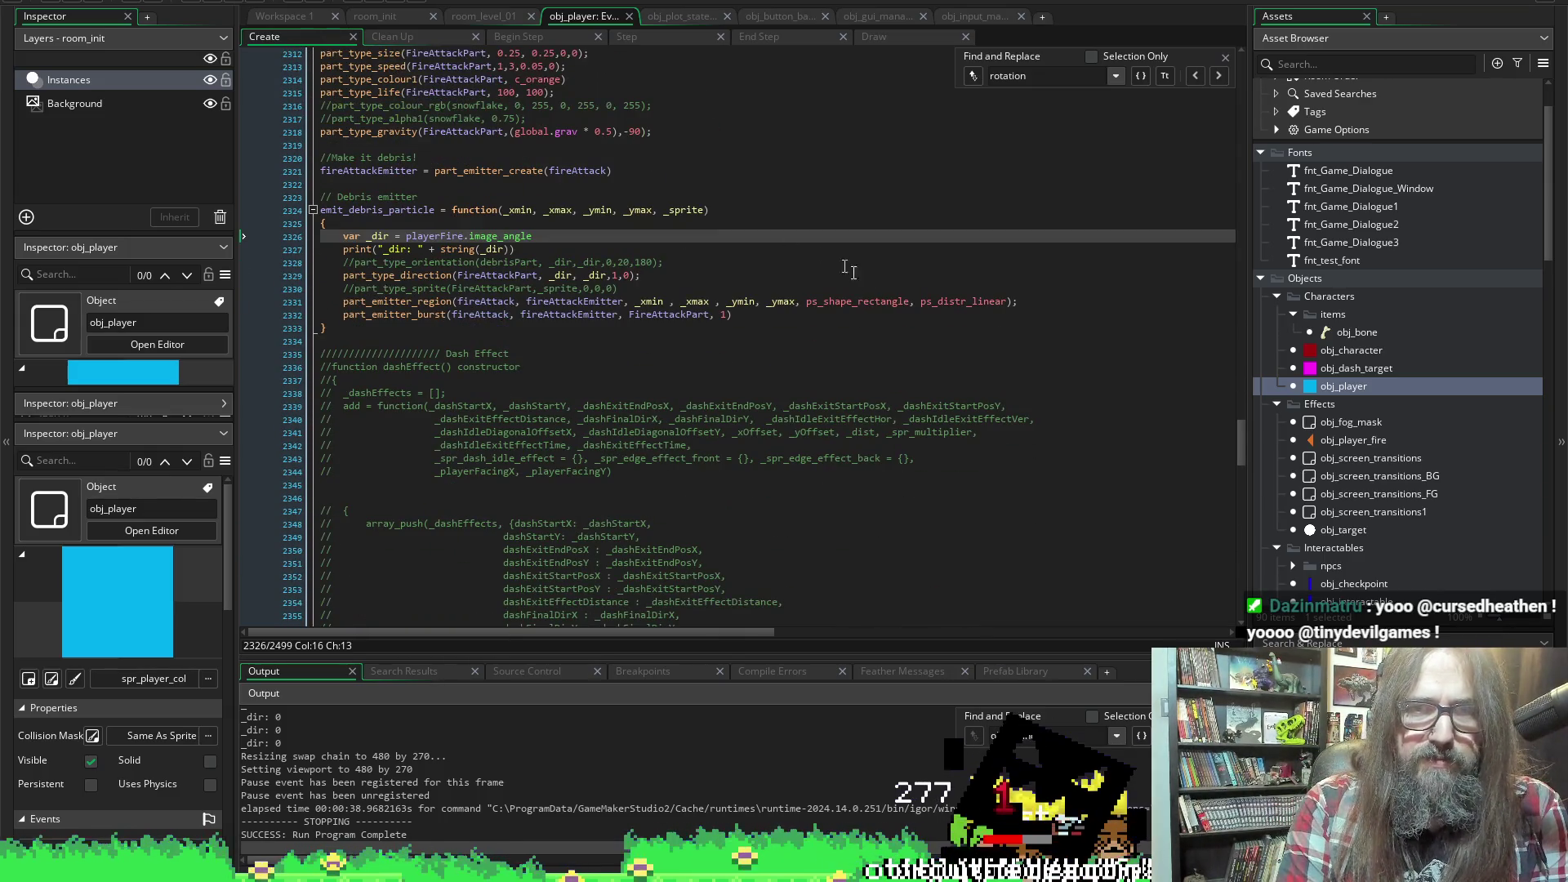
scroll(495, 312, up, 3)
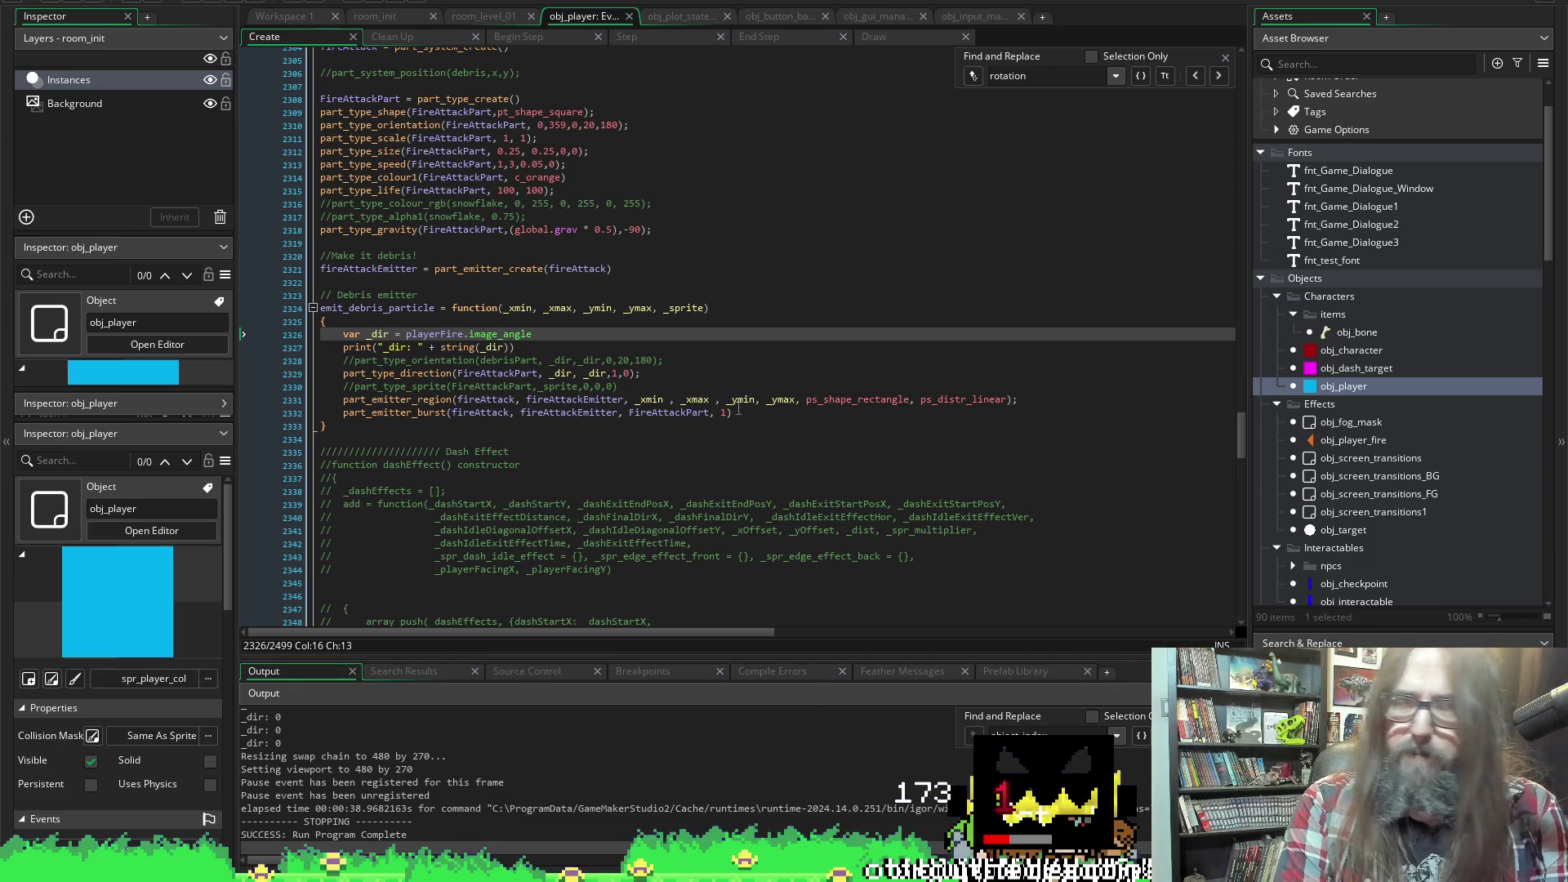
double_click(649, 400)
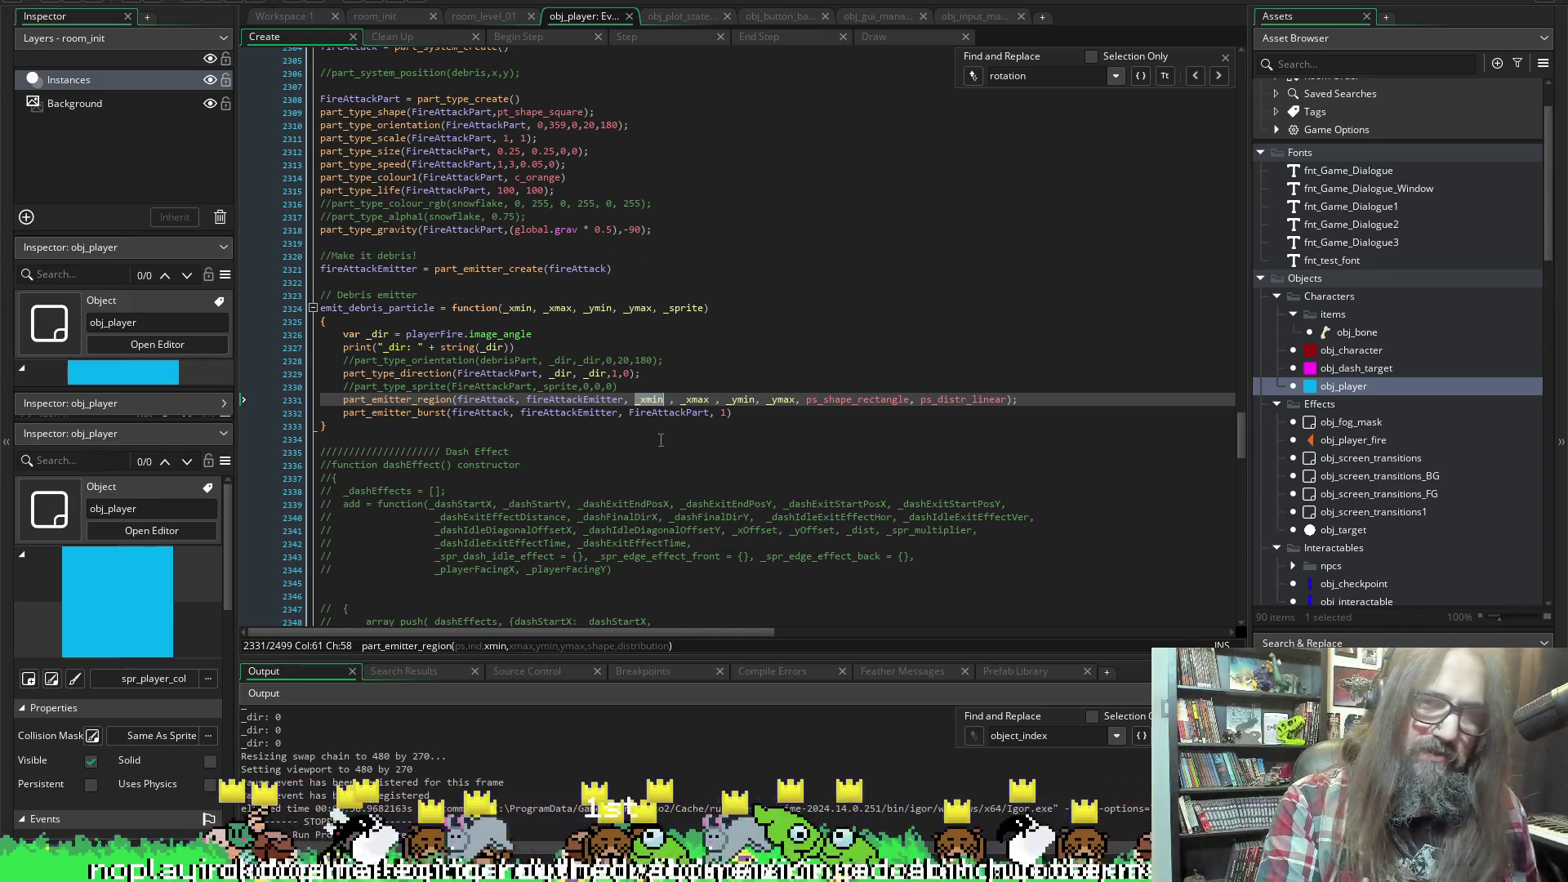
Replace part_emitter_region's _xmin, _xmax, _ymin, _ymax bounds with x, y, x, y, then save and run
double_click(650, 401)
text(x)
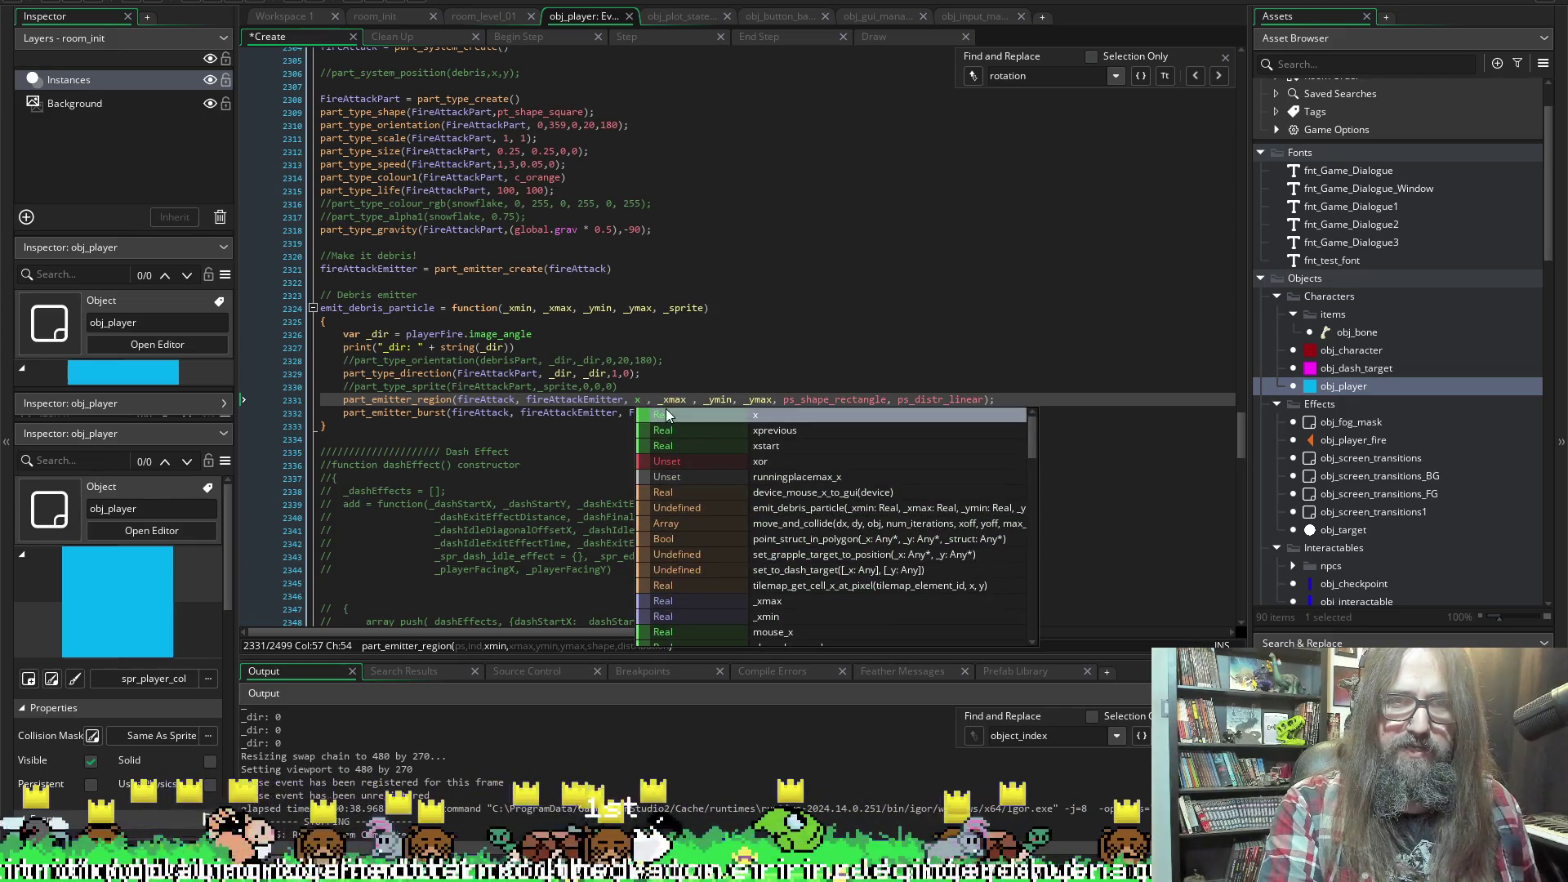
click(670, 400)
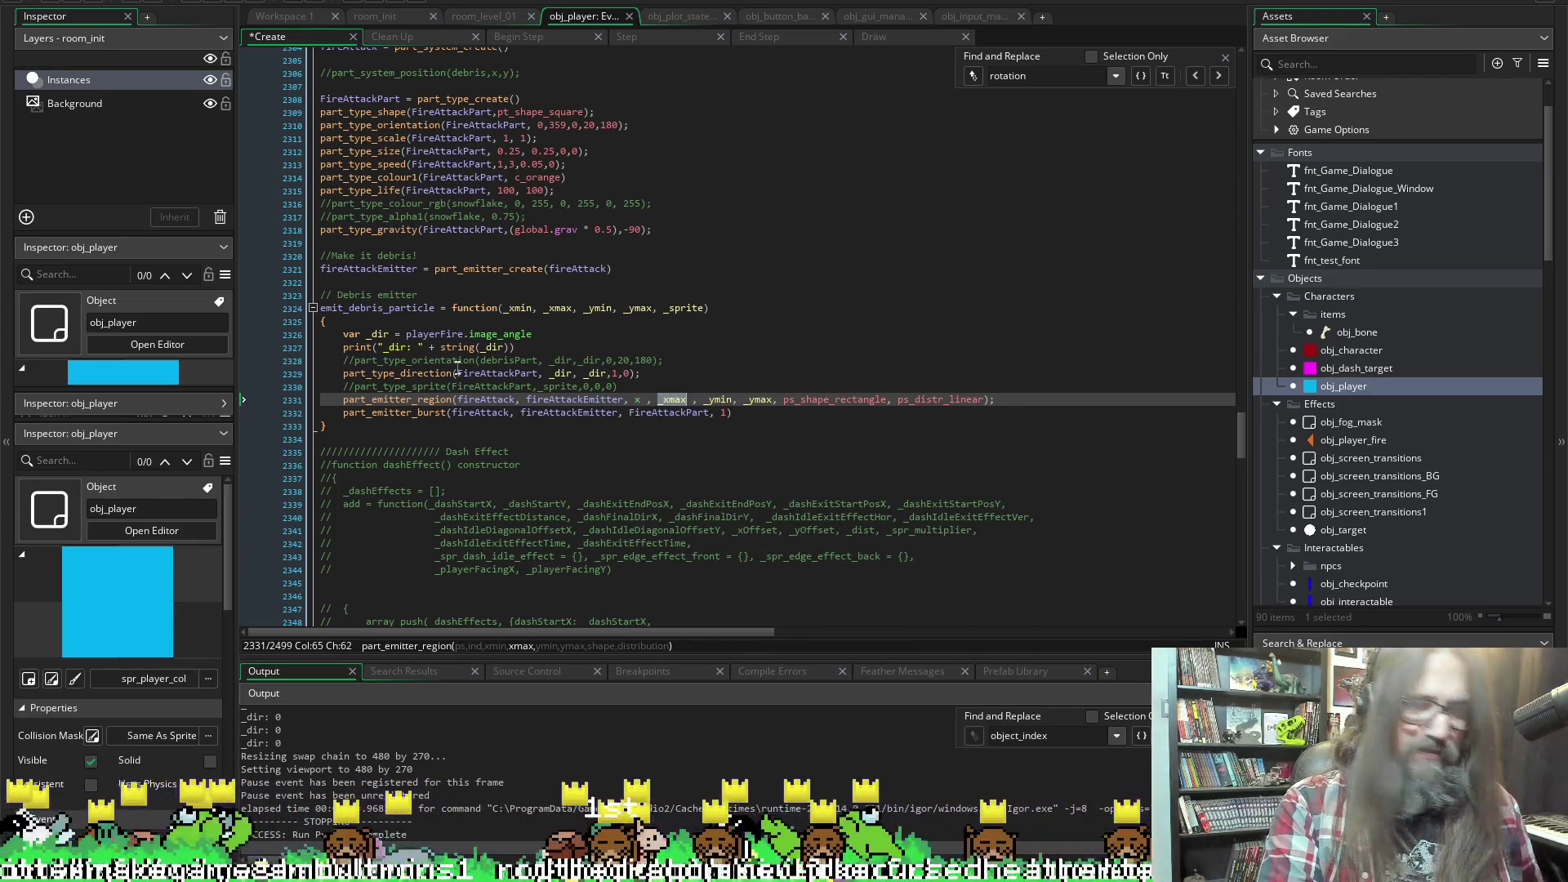
text(y)
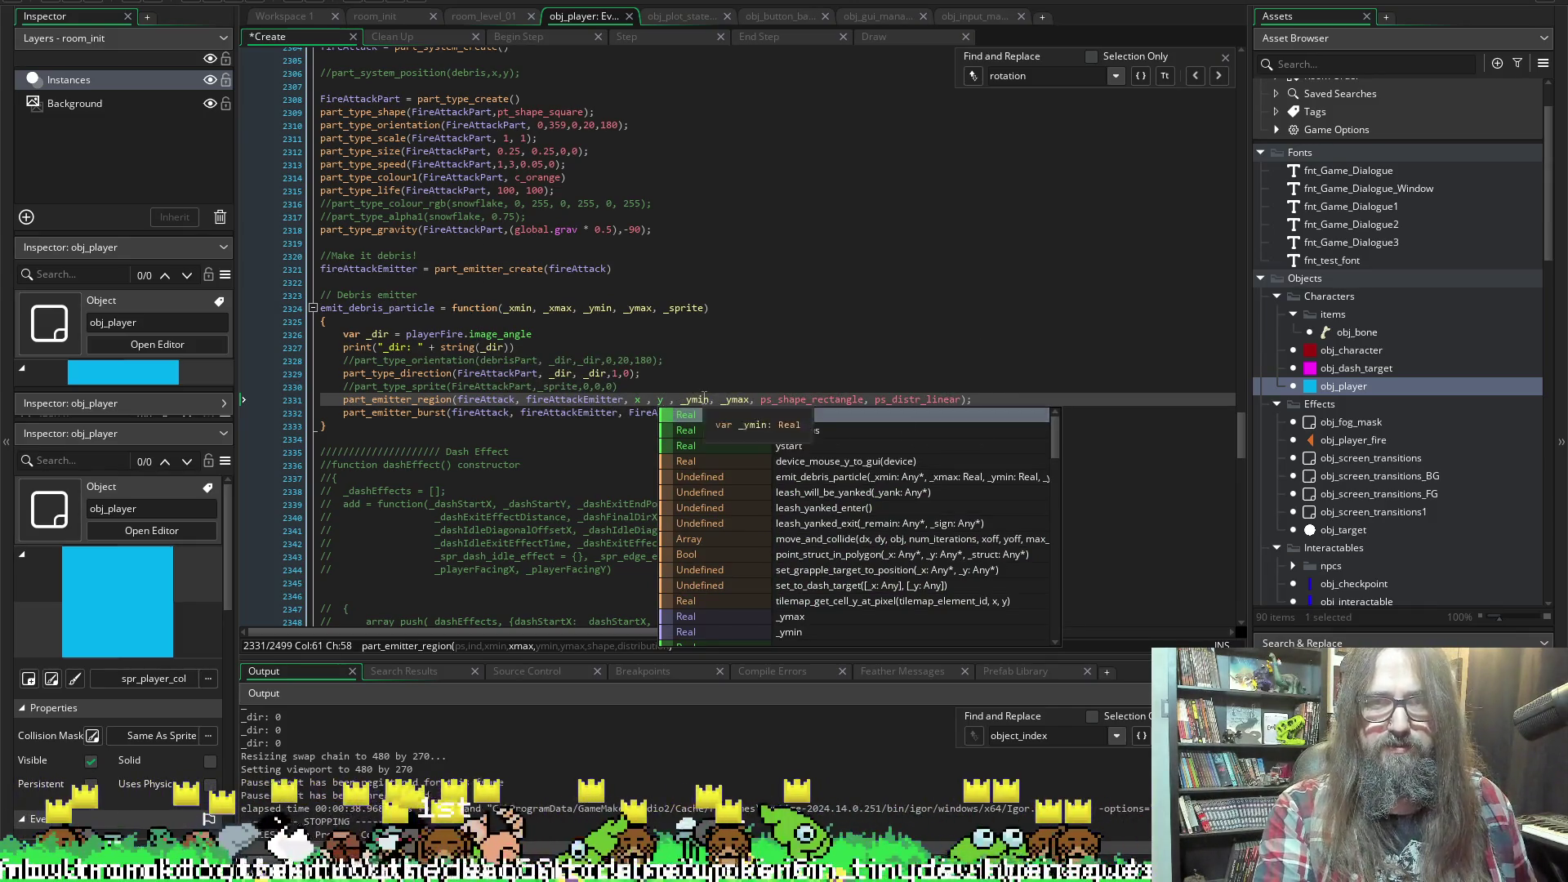
double_click(696, 399)
text(x)
click(707, 391)
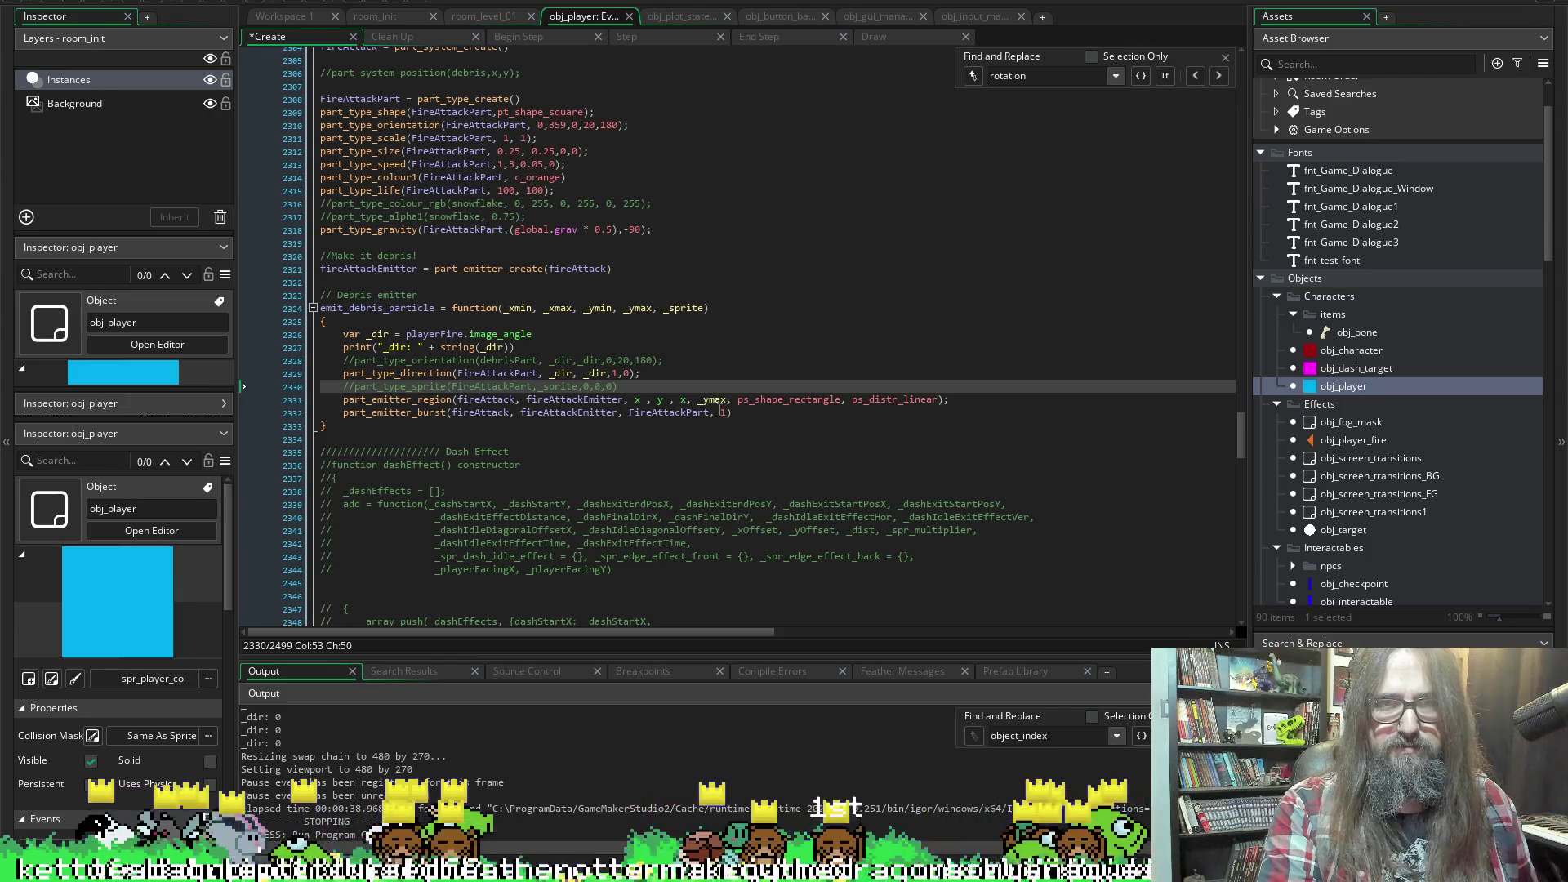
double_click(721, 398)
key(ctrl+s)
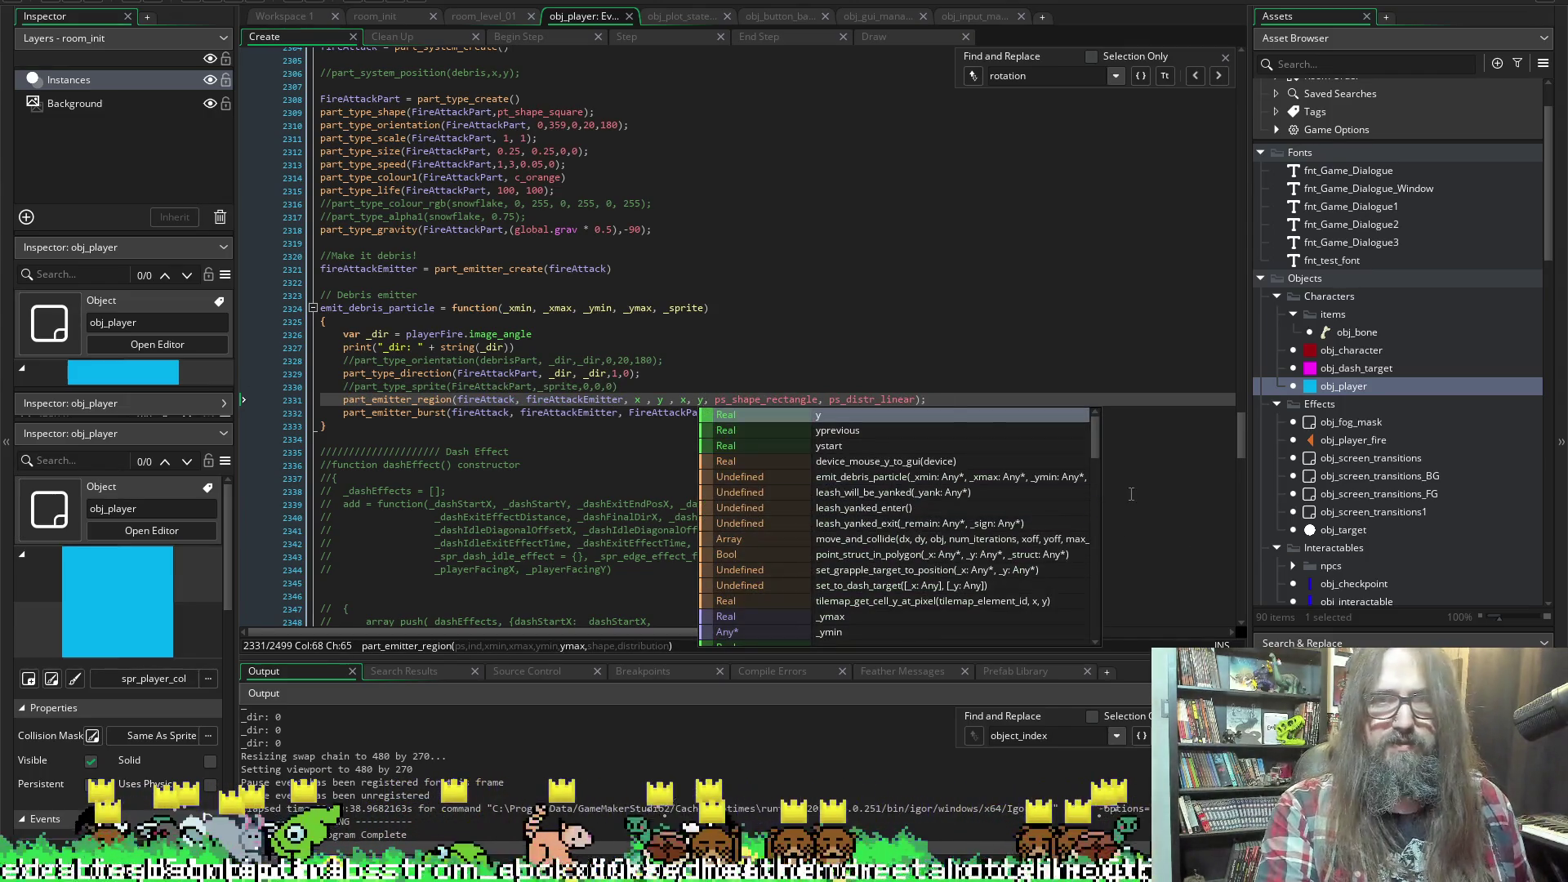
click(726, 349)
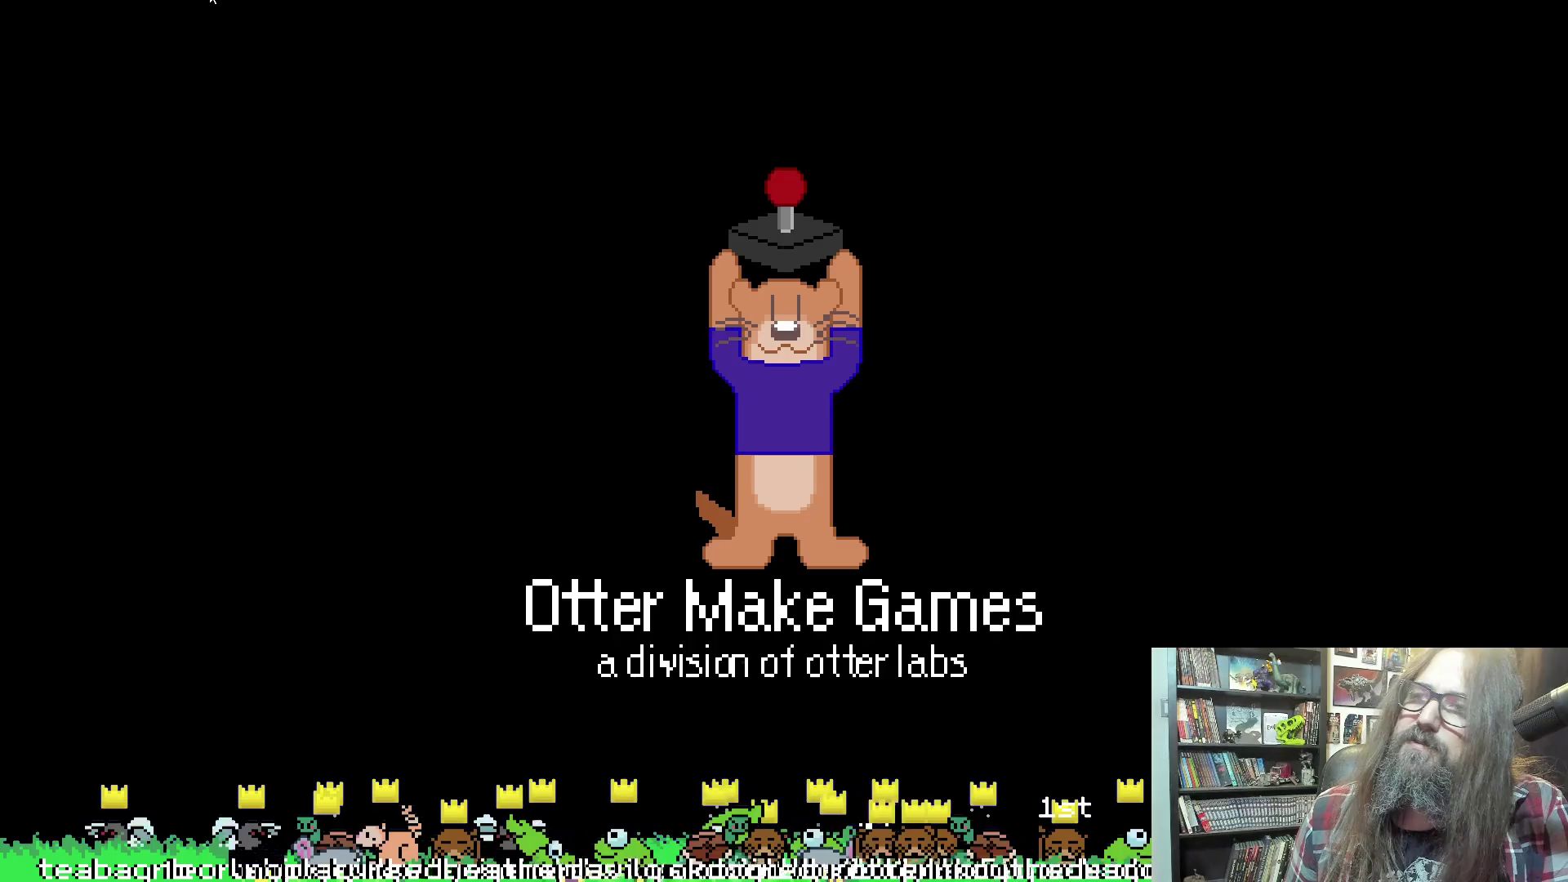
Play from the title menu to check orange square particles spray from the player, then exit fullscreen
key(Return)
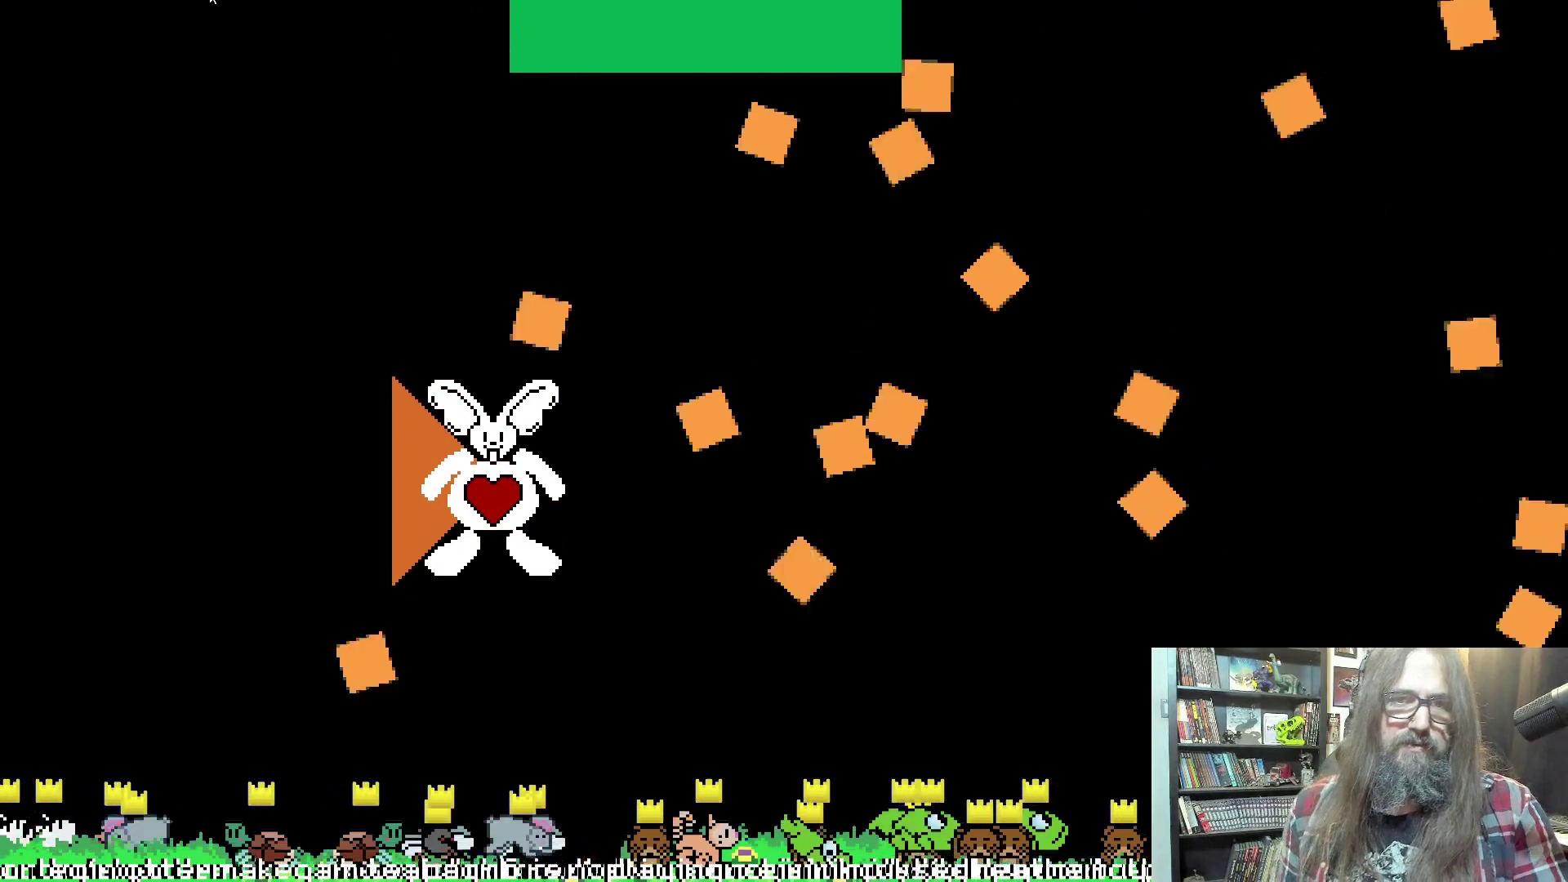
key(F11)
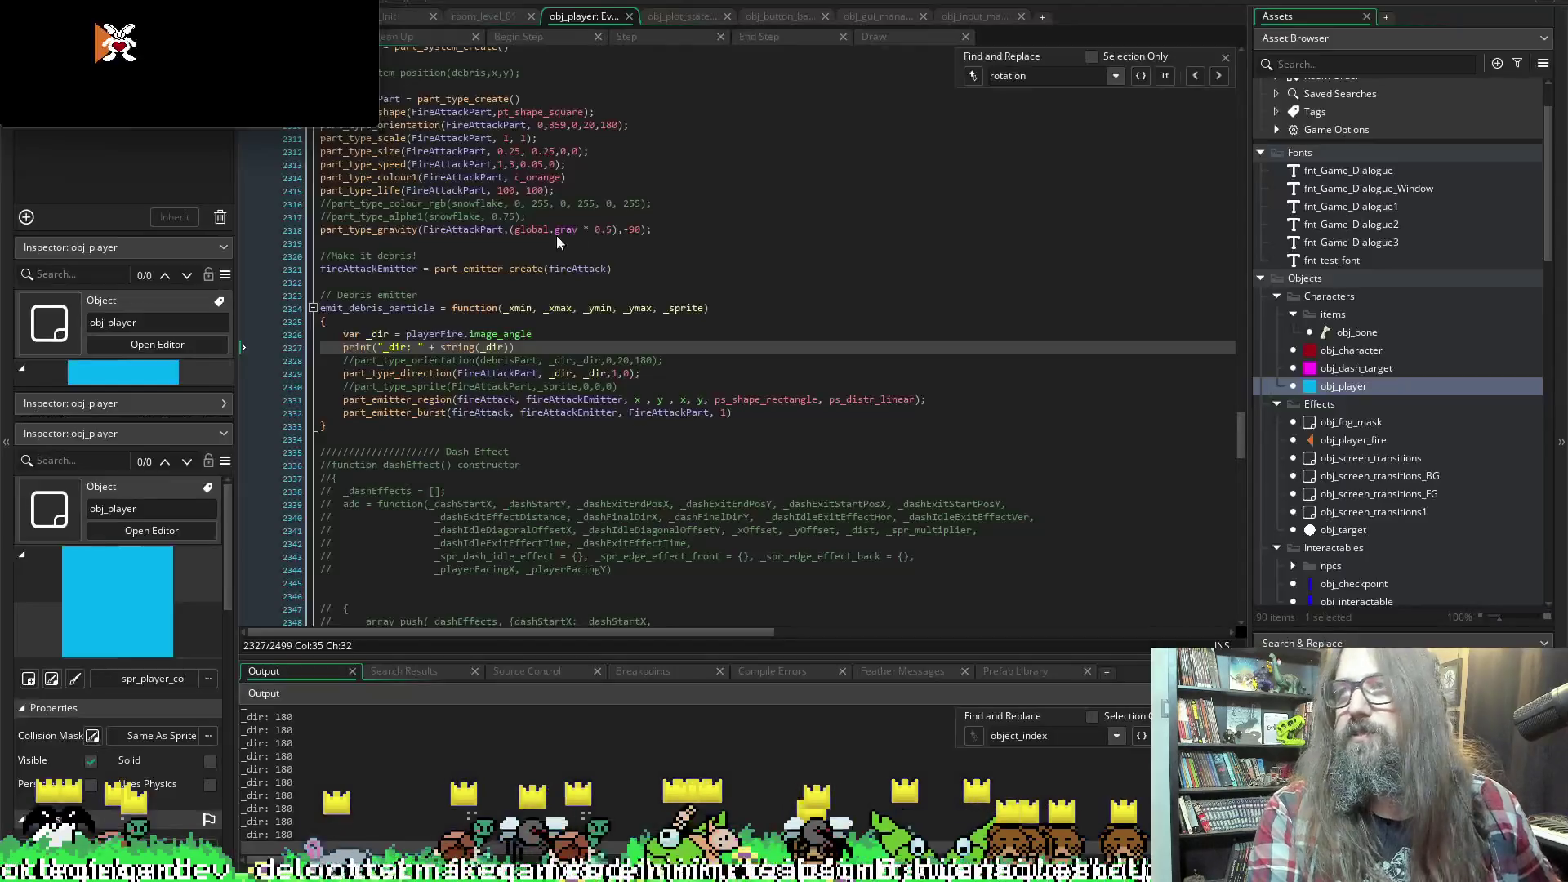
Comment out FireAttackPart's part_type_gravity line, then rerun the game and choose Continue on the title menu
key(alt+Tab)
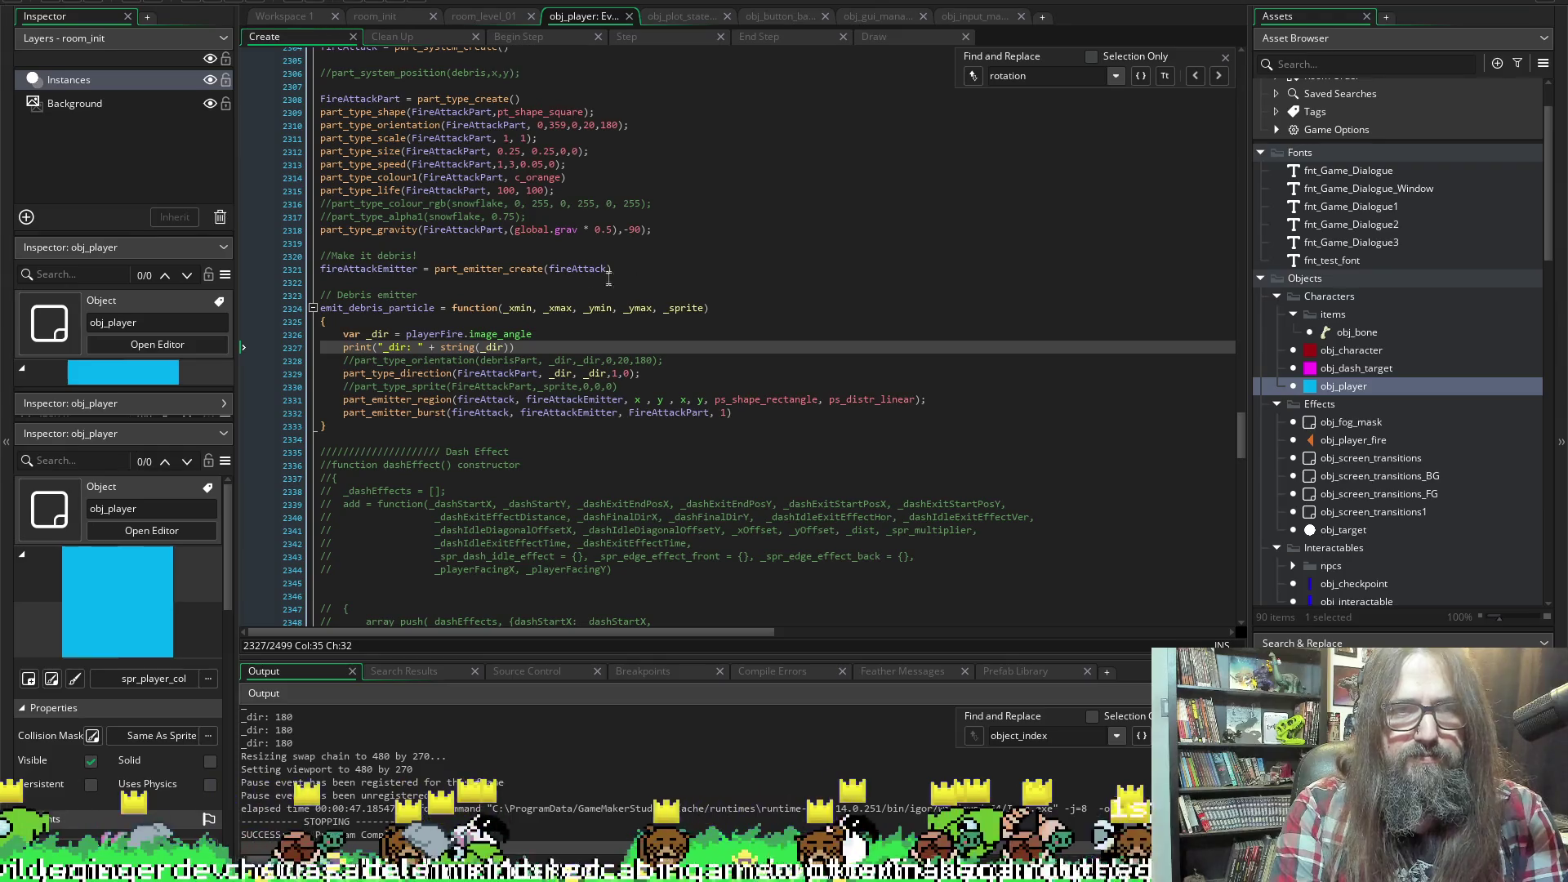
click(344, 229)
text(//)
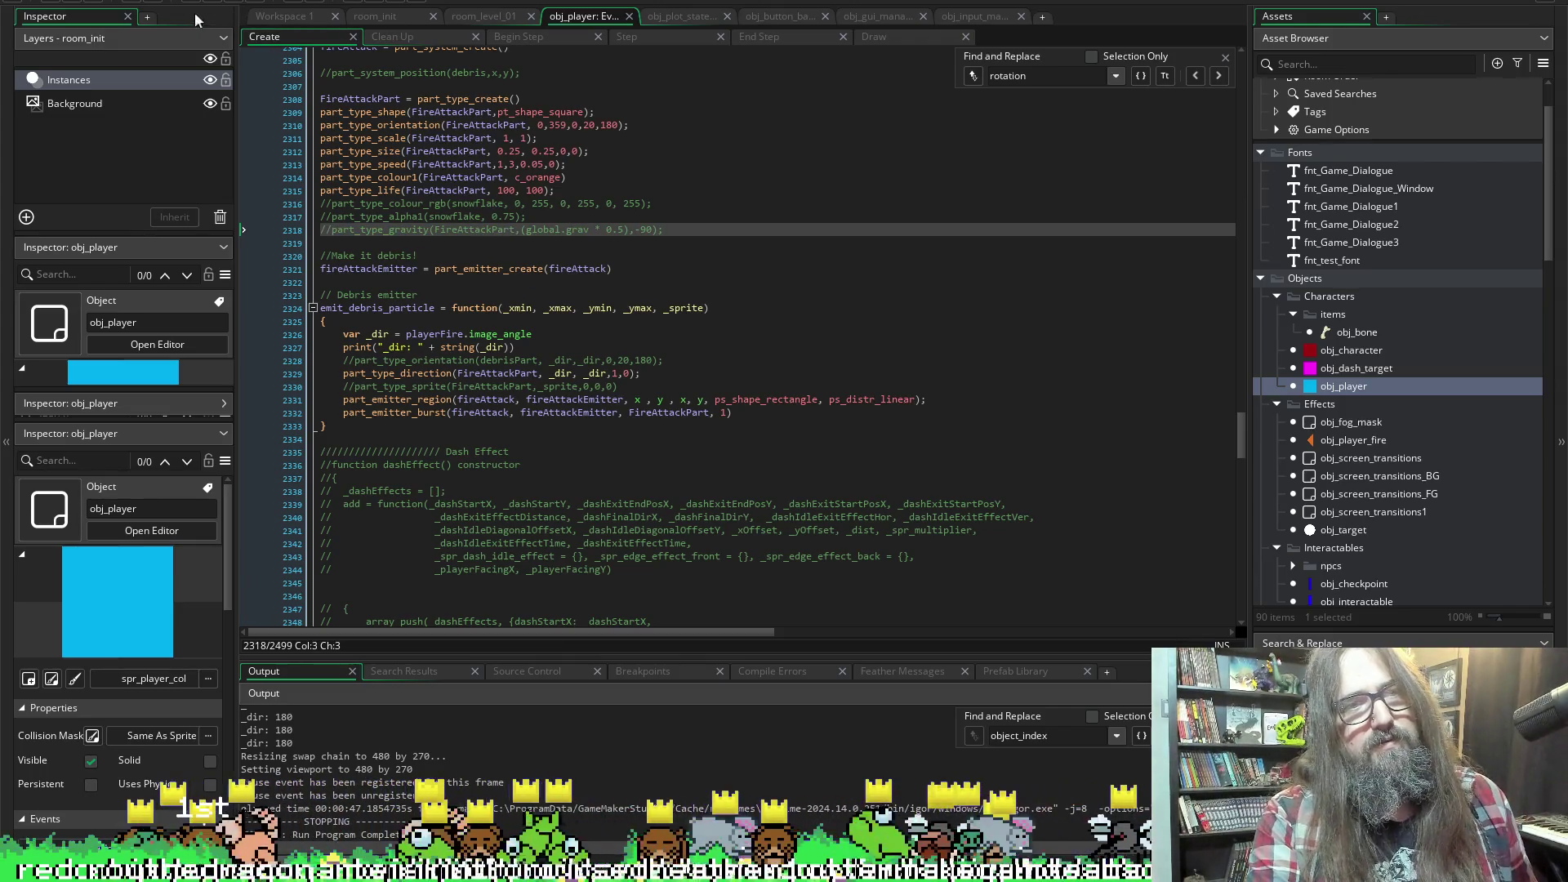
click(217, 4)
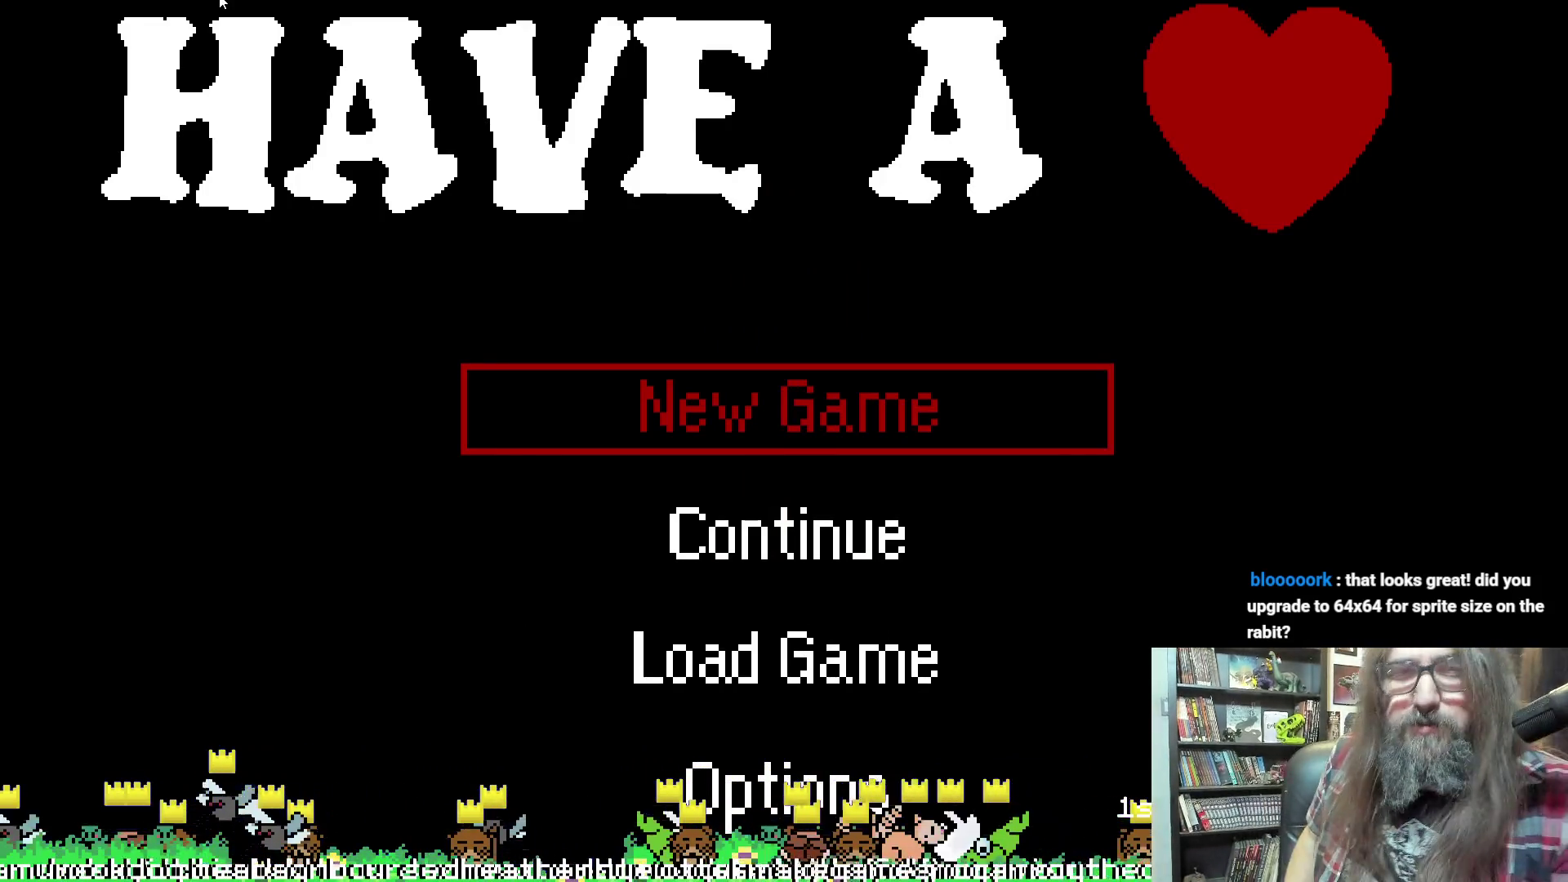
key(Down)
key(Return)
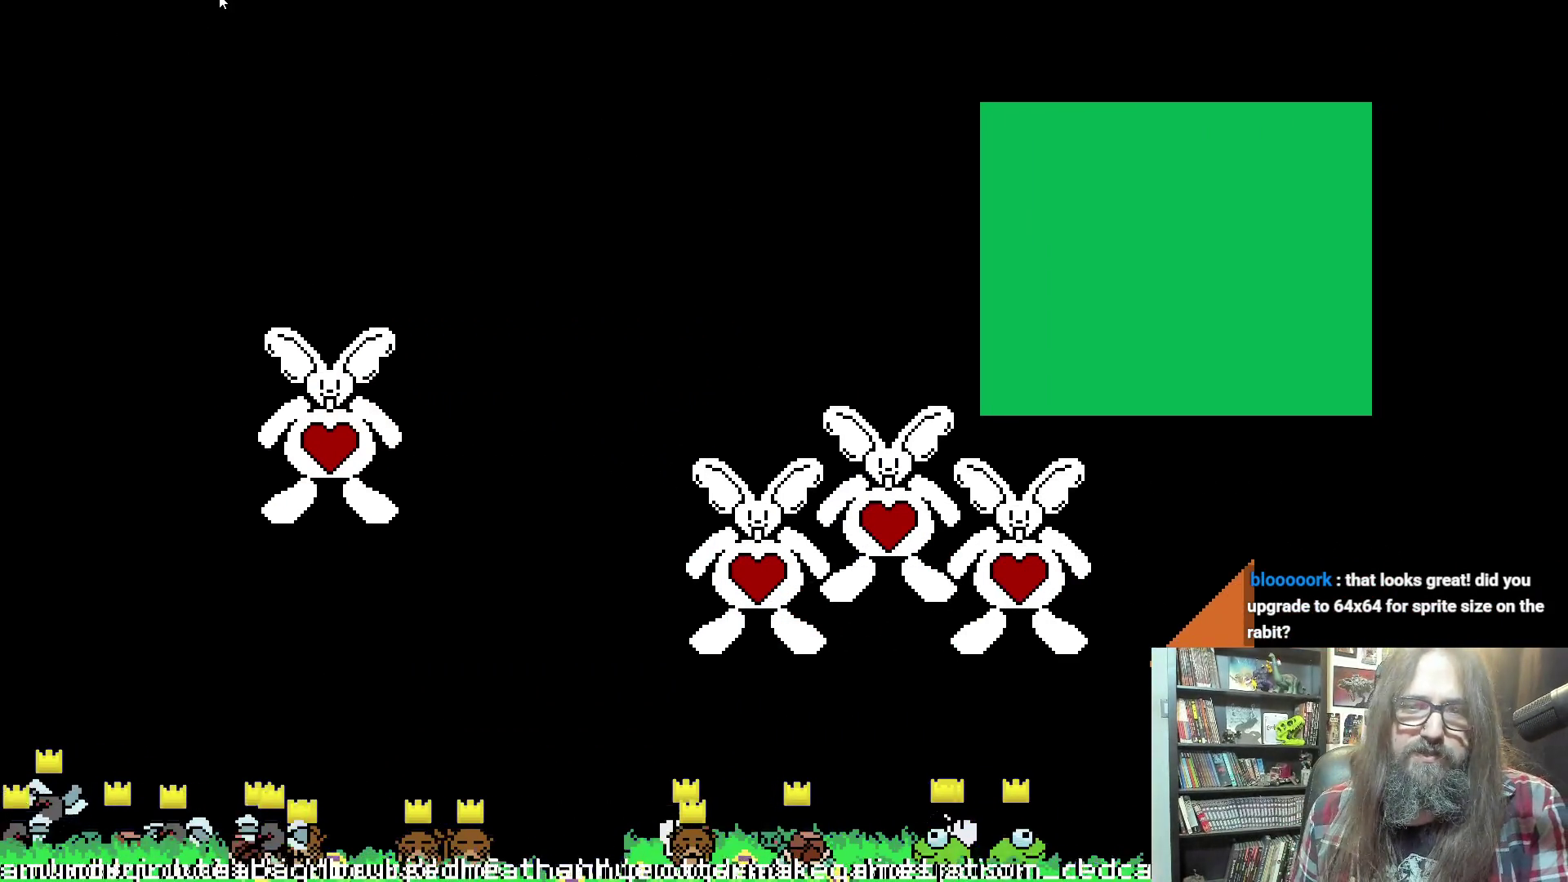